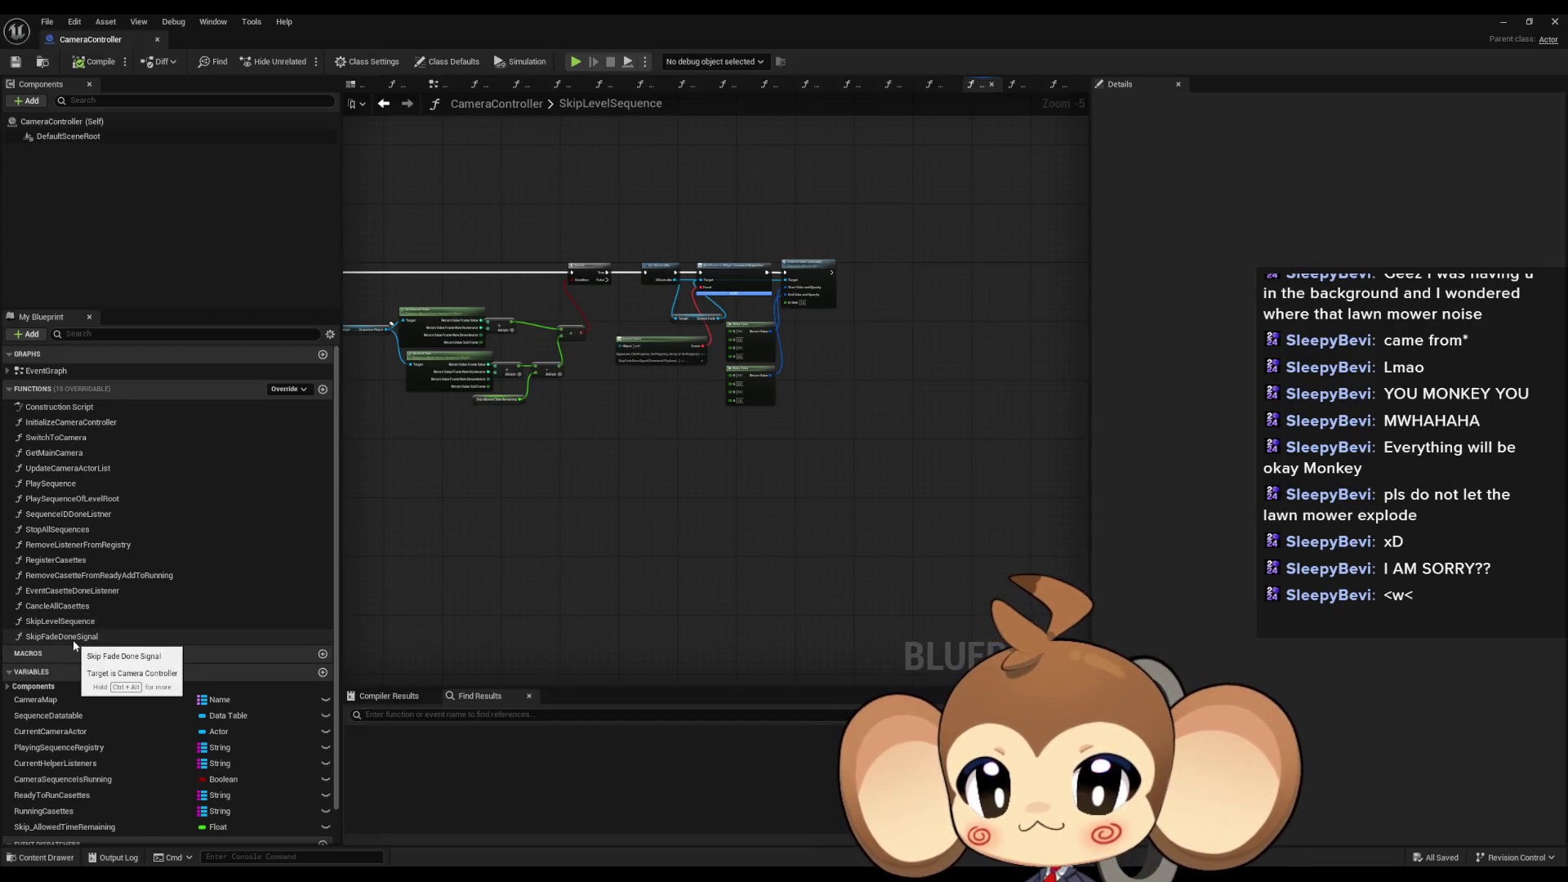
Step: Open the SkipFadeDoneSignal graph and drop a Cancle All Casettes call into it
double_click(74, 640)
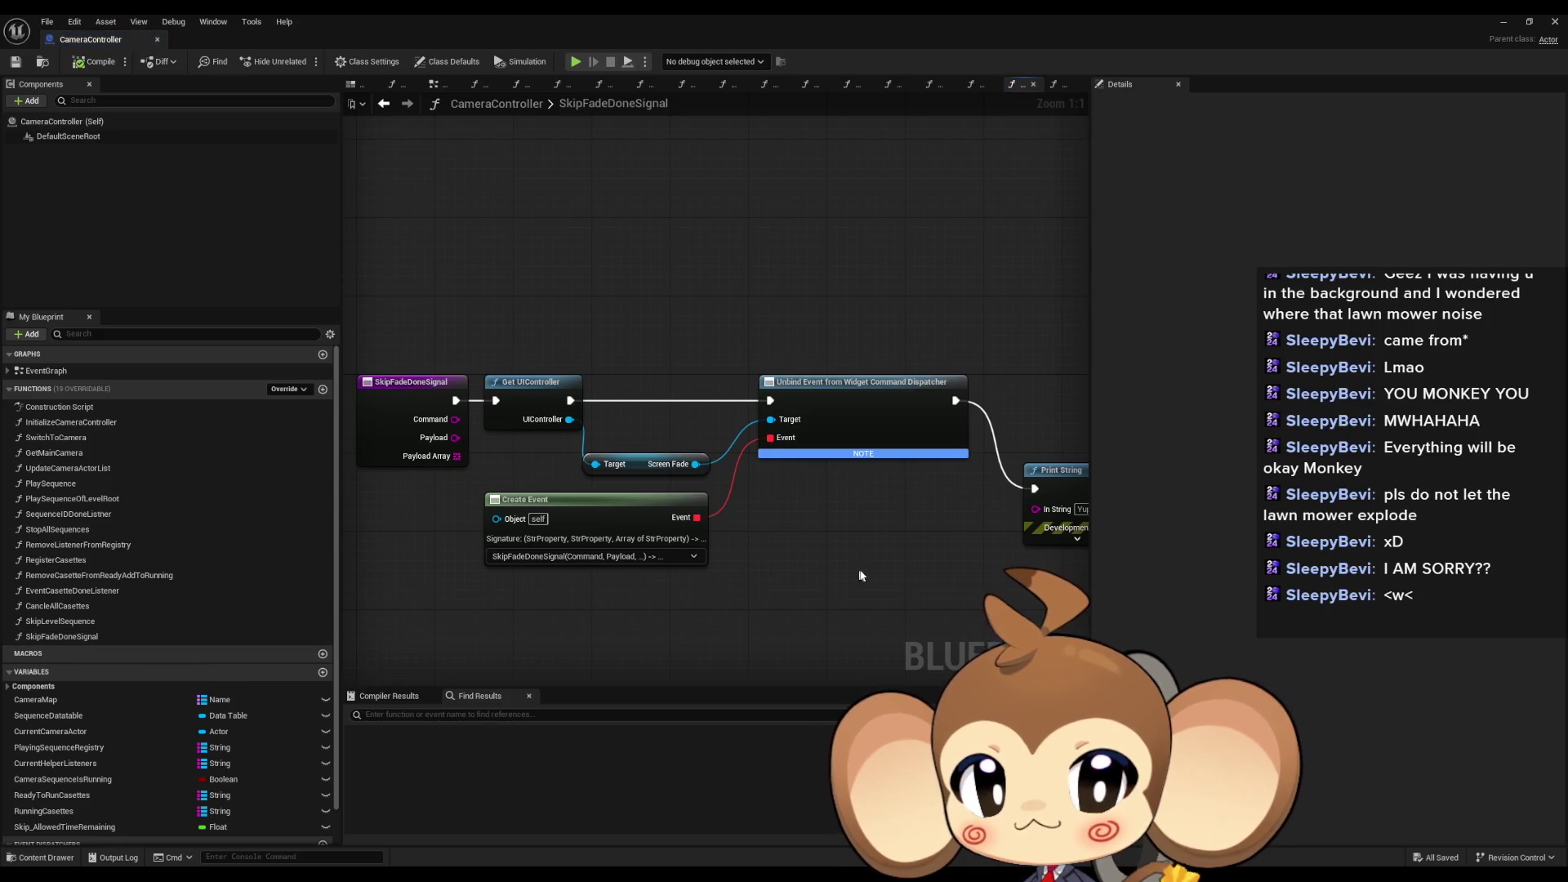
mouse_move(864, 588)
mouse_down()
mouse_move(718, 536)
mouse_move(604, 521)
mouse_up()
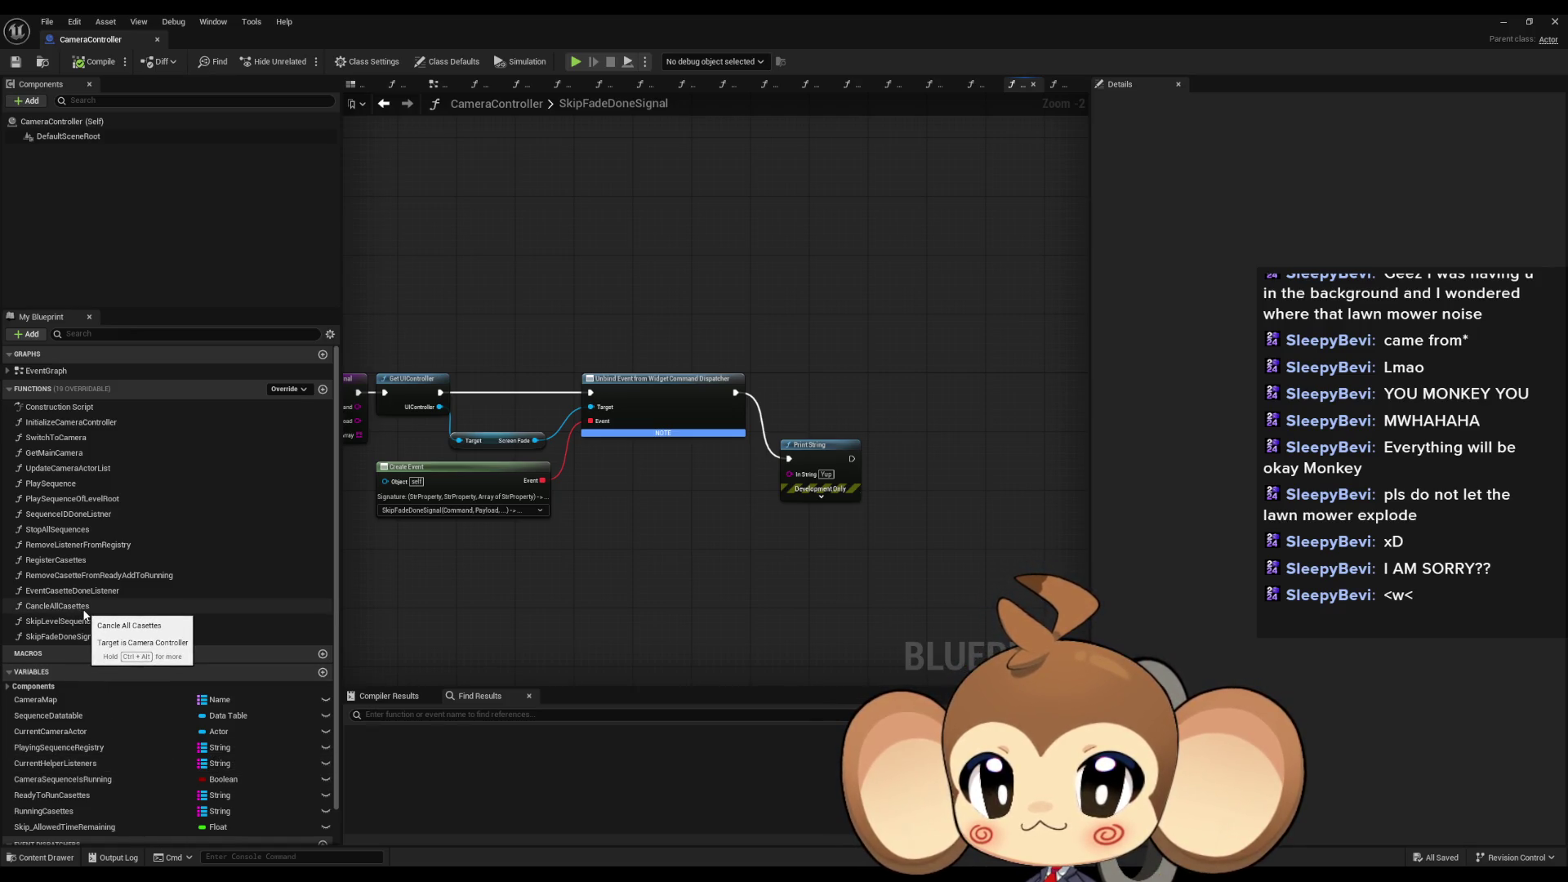
mouse_move(78, 606)
mouse_down()
mouse_move(788, 545)
mouse_move(755, 527)
mouse_move(835, 535)
mouse_up()
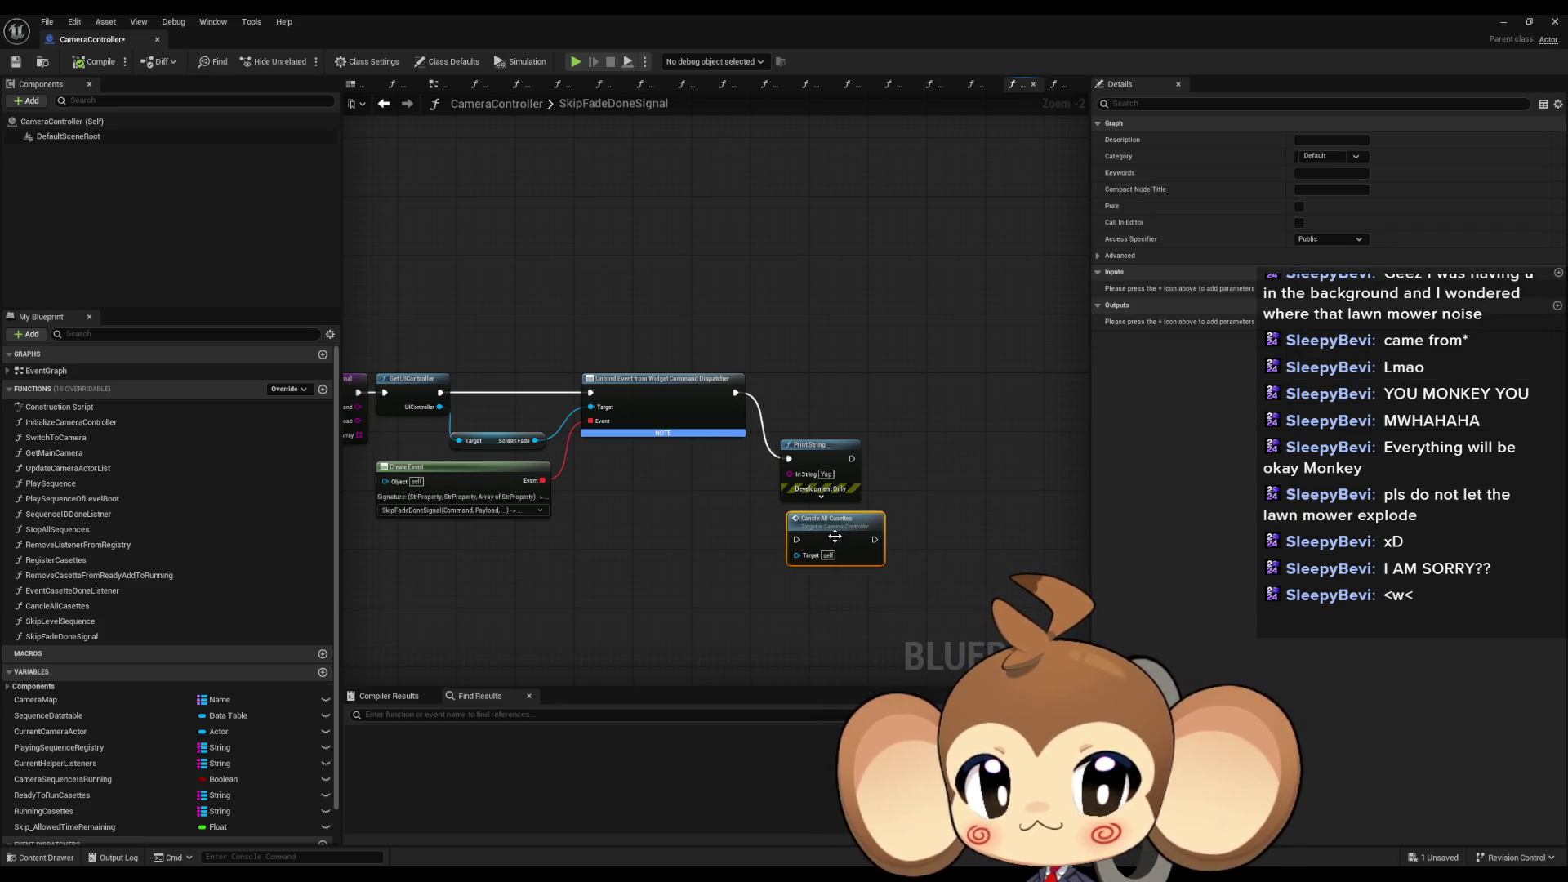
Step: Move Print String and Cancle All Casettes up, then add a Playing Sequence Registry getter with a Values node
drag(833, 449, 899, 297)
drag(832, 527, 822, 447)
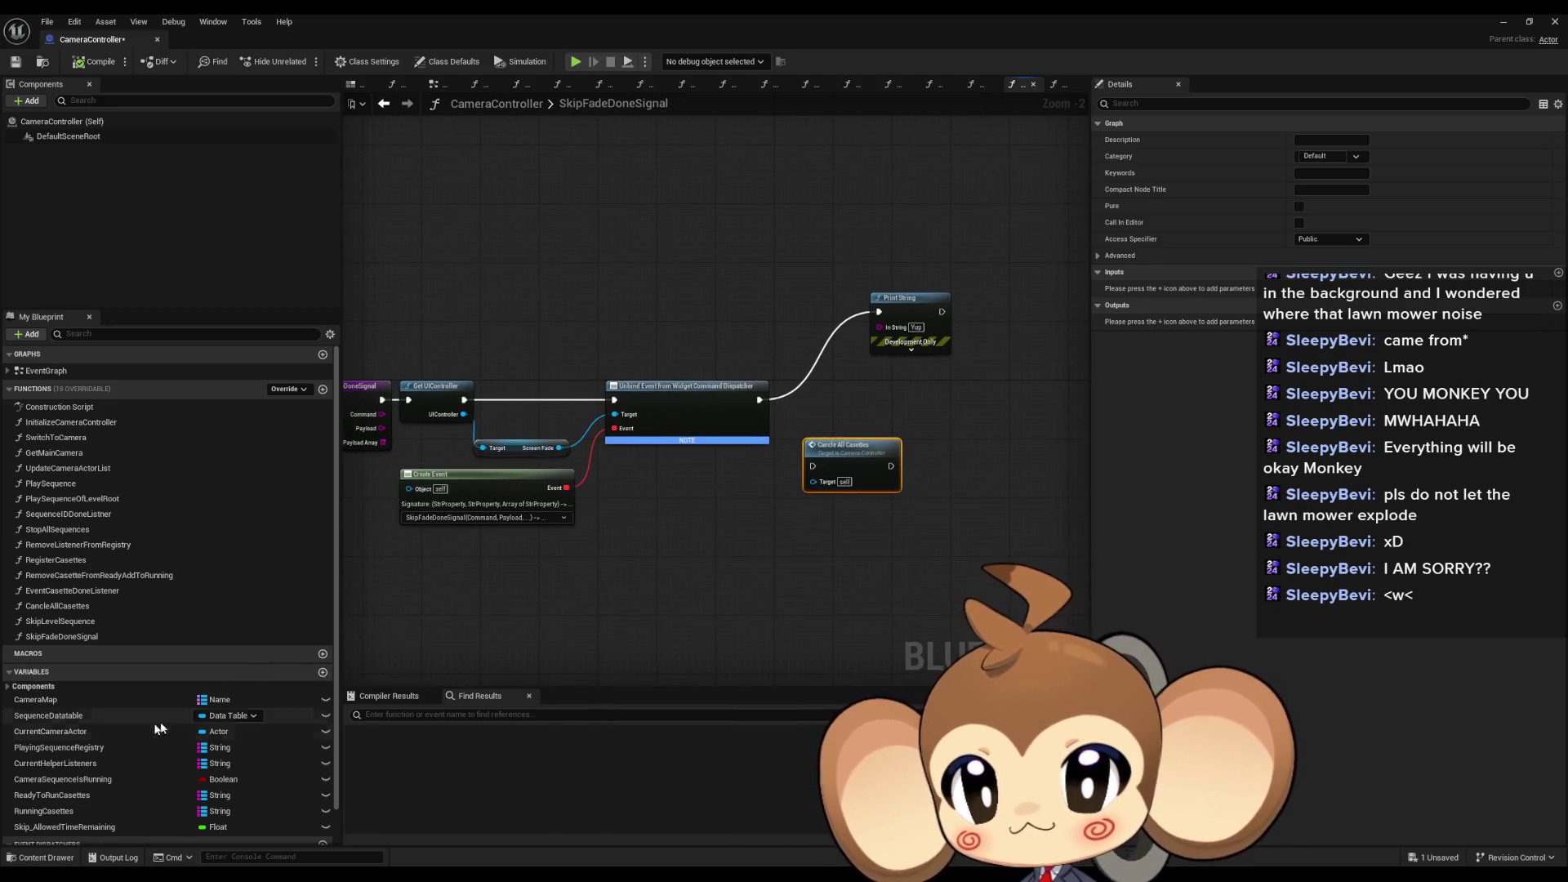
mouse_move(81, 747)
mouse_down()
mouse_move(394, 707)
mouse_move(795, 538)
mouse_move(1004, 560)
mouse_up()
click(832, 572)
text(val)
key(Return)
Step: Add a GET node from the Values array, drop the 'stop' search, and open StopAllSequences
text(length)
key(Return)
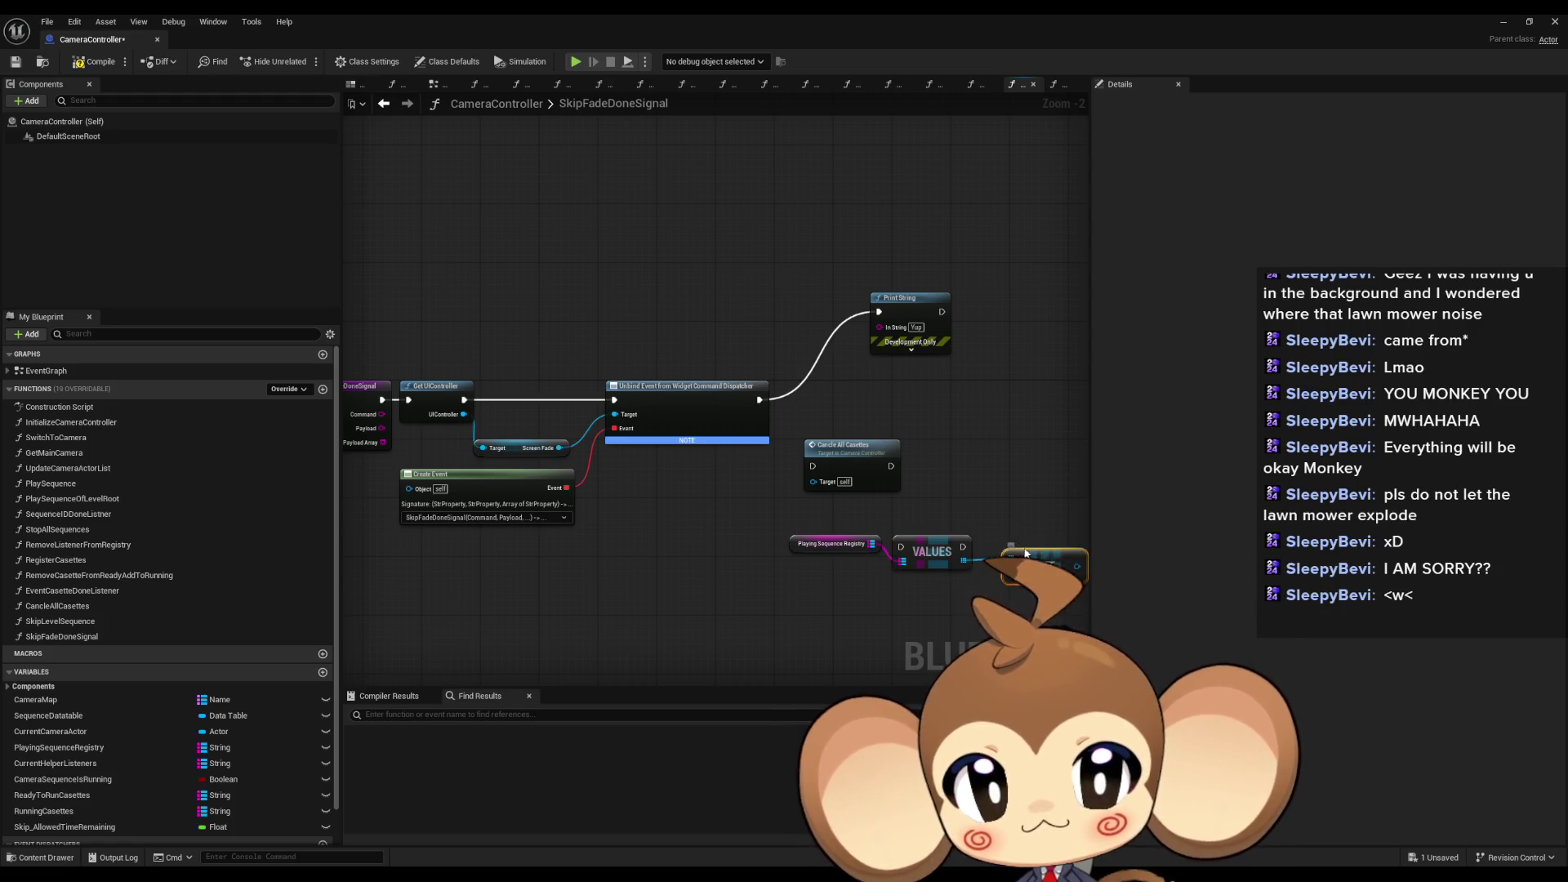
drag(782, 569, 844, 572)
text(stop)
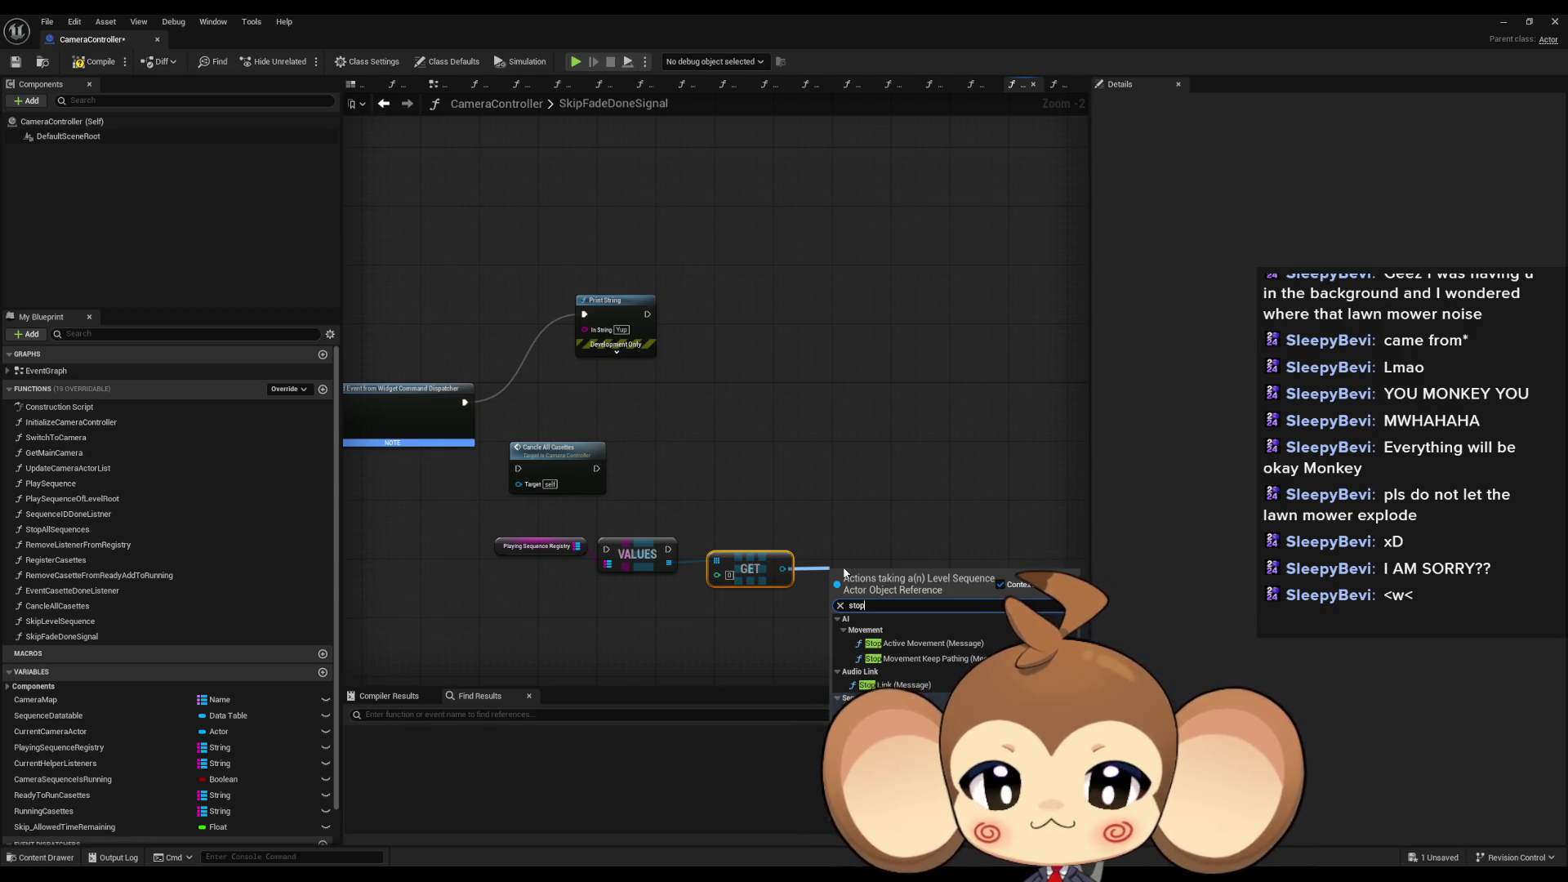
click(724, 479)
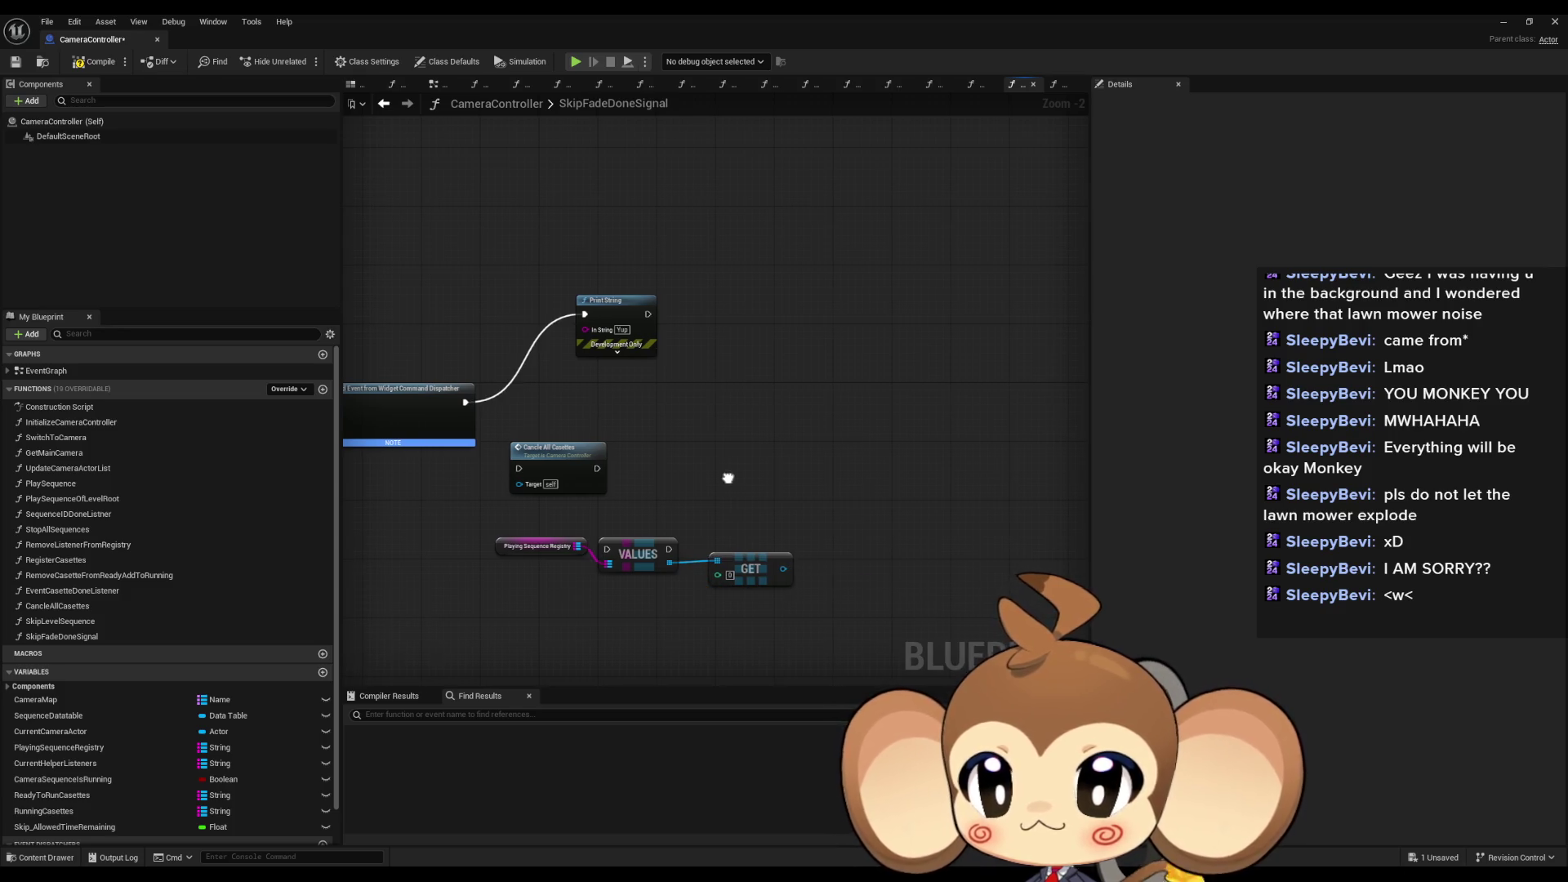
drag(728, 478, 757, 478)
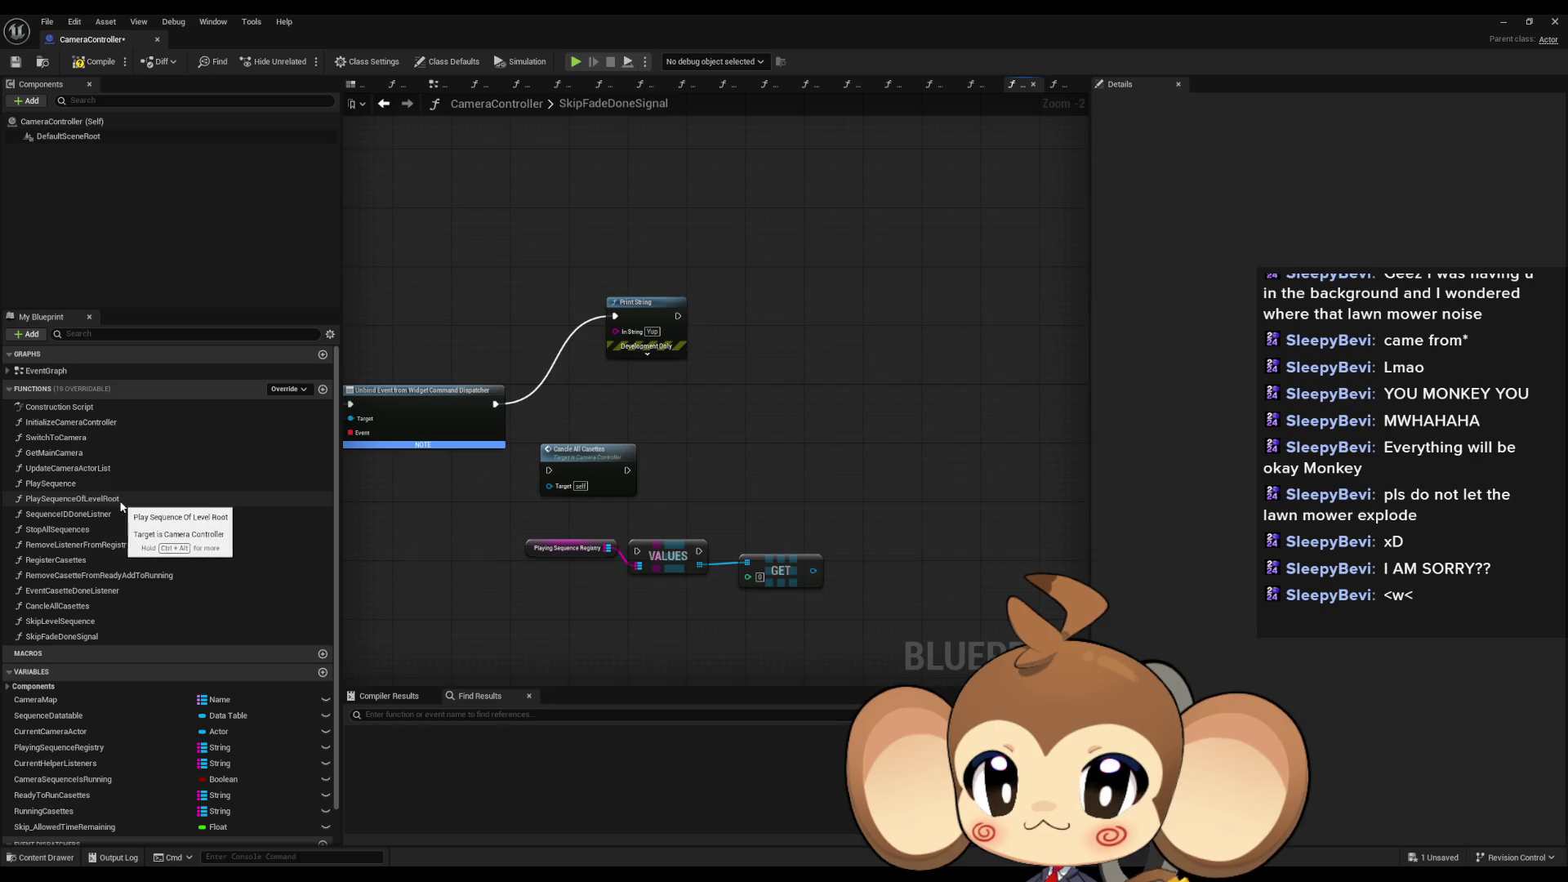
double_click(65, 530)
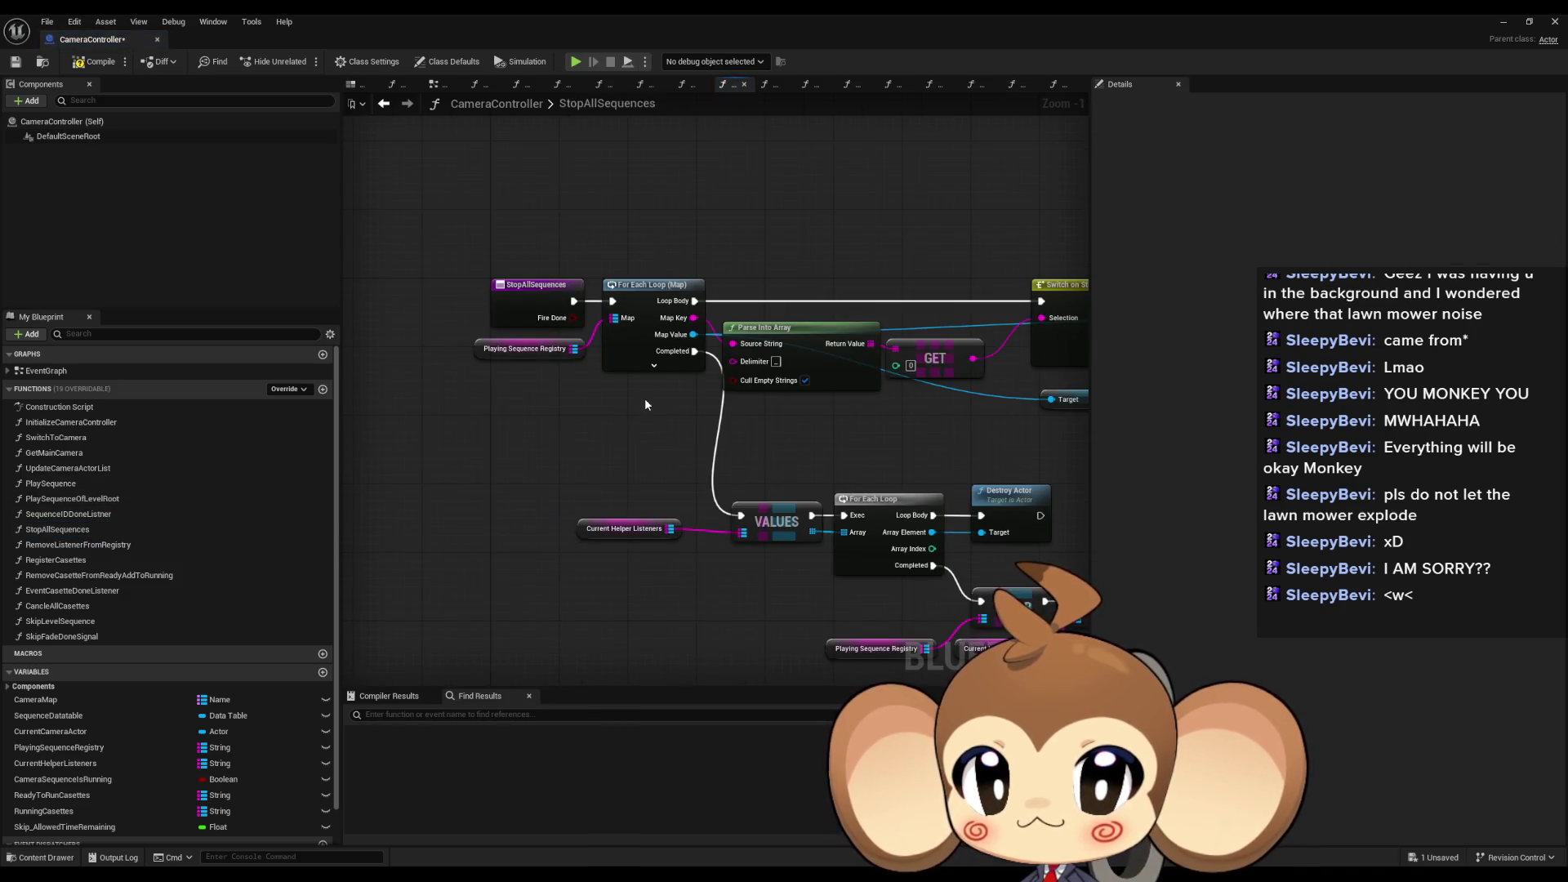
mouse_move(645, 404)
mouse_down()
mouse_move(506, 383)
mouse_move(282, 287)
mouse_move(186, 280)
mouse_move(165, 298)
mouse_up()
click(772, 275)
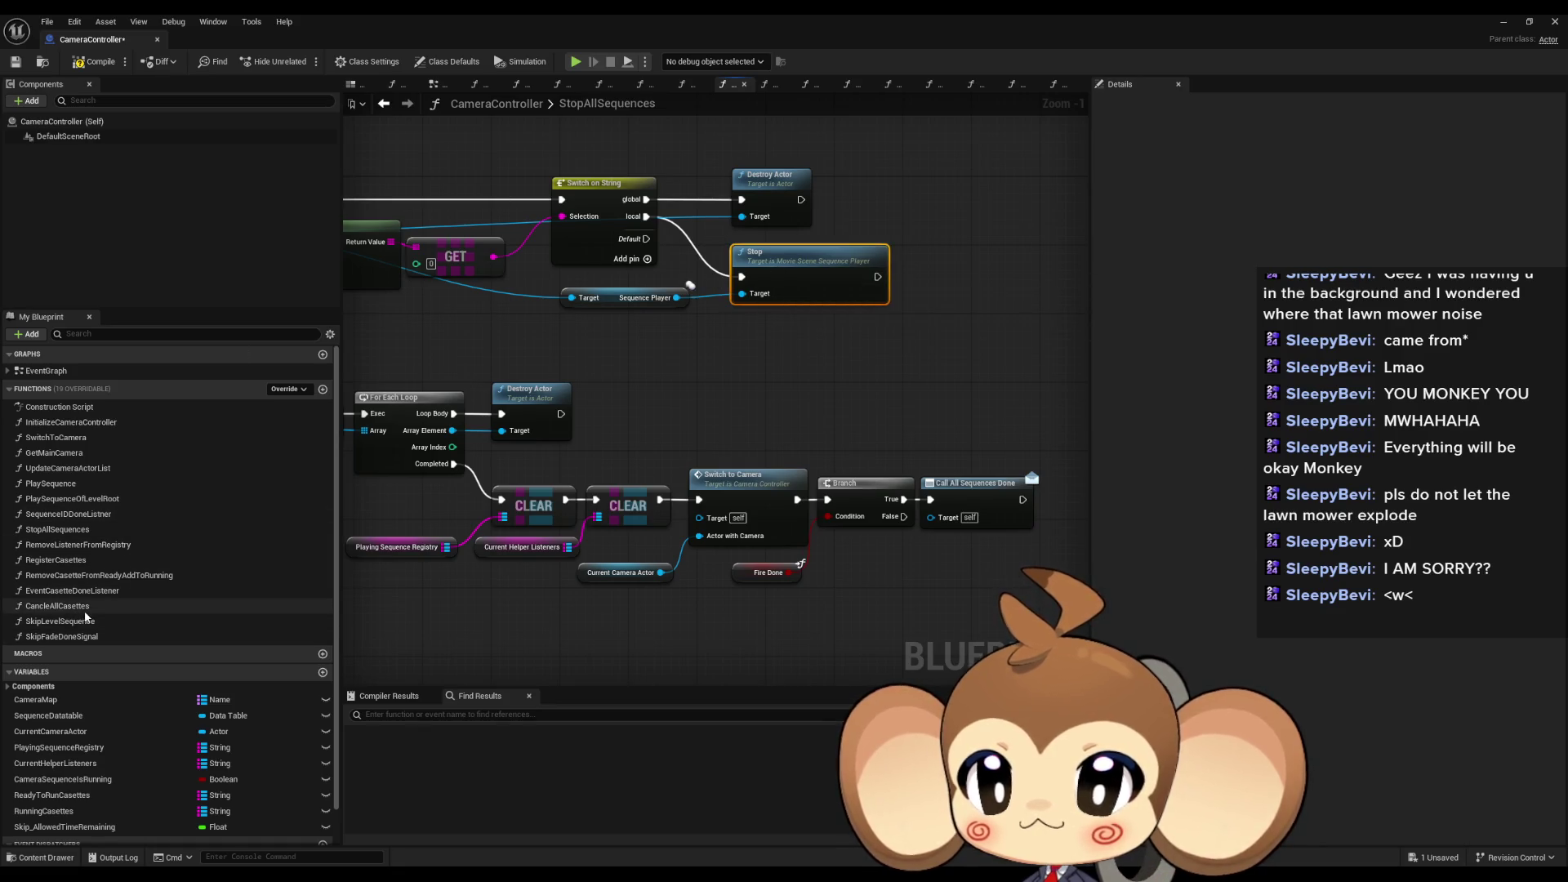
double_click(59, 621)
double_click(79, 637)
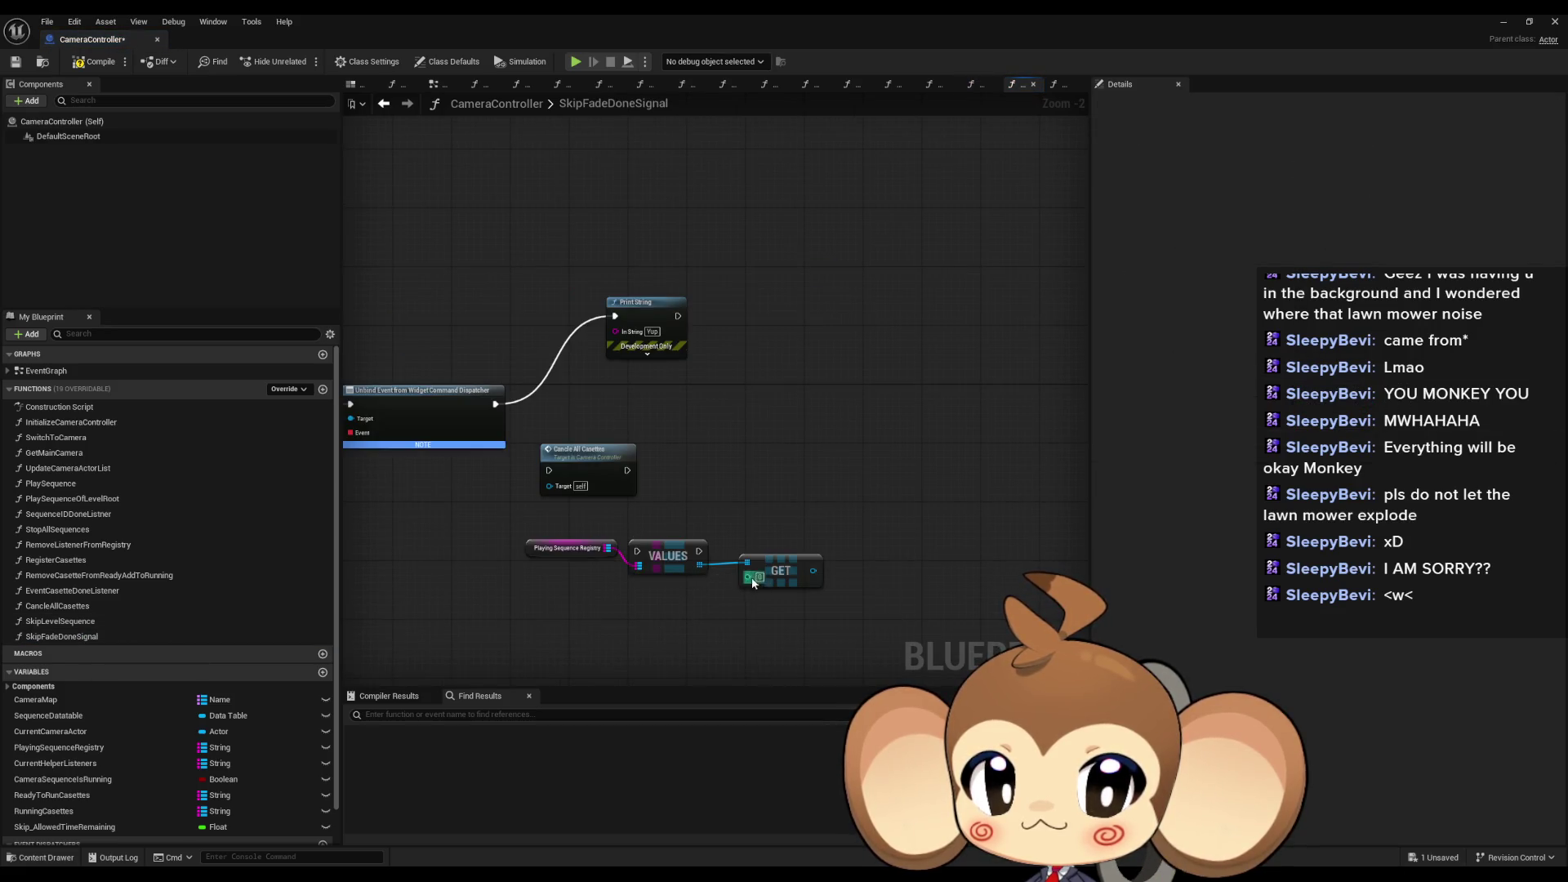
Step: Add a Stop All Sequences call and delete the Values, Playing Sequence Registry and GET nodes
drag(105, 527, 768, 467)
scroll(817, 560, up, 2)
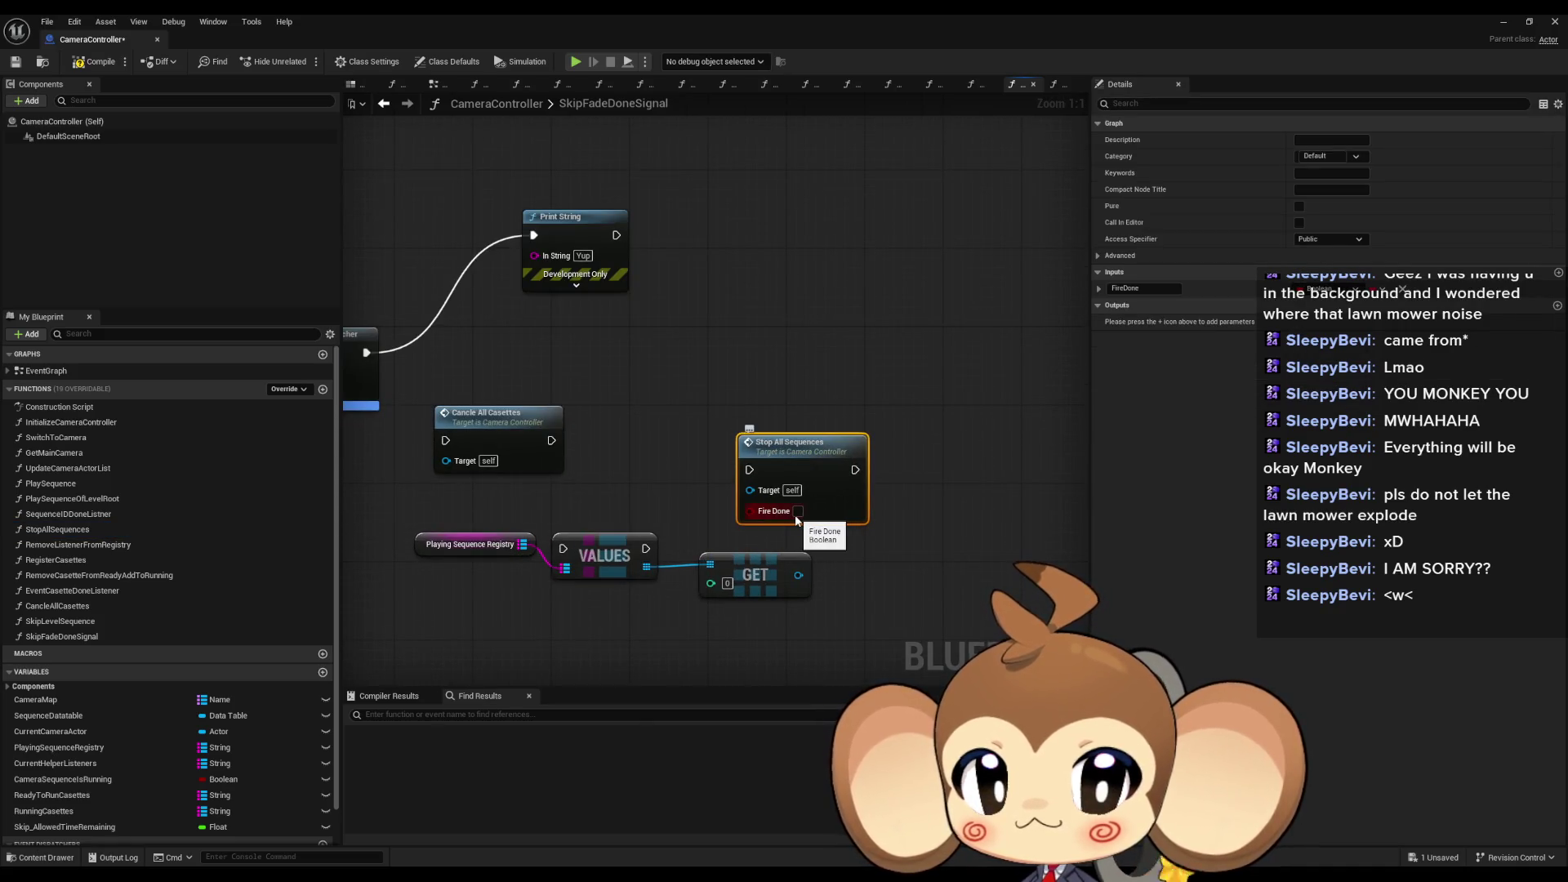
click(601, 559)
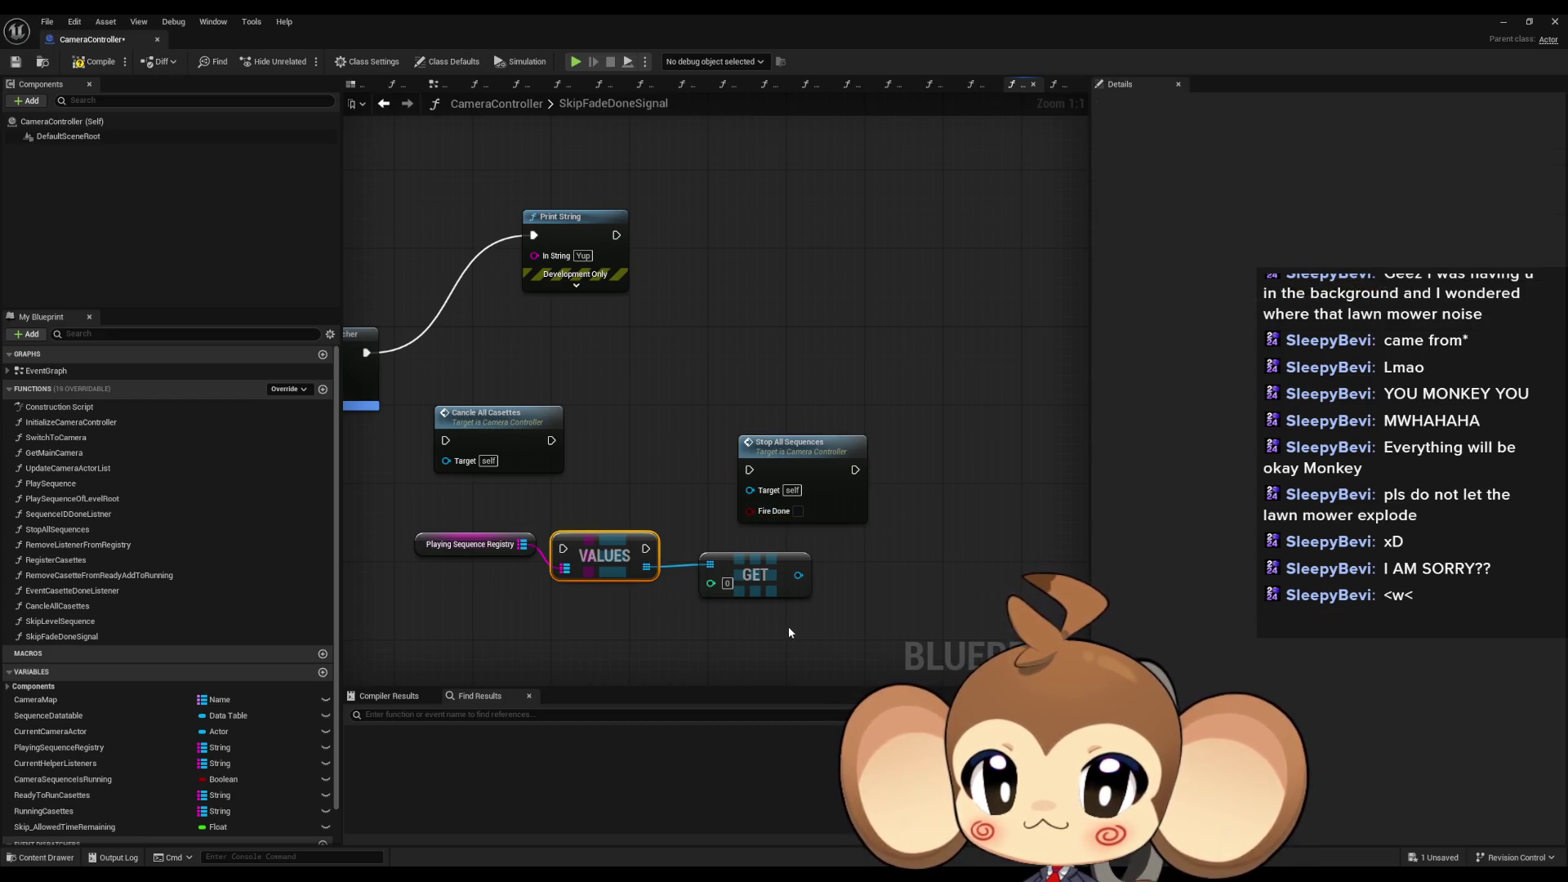
key(Delete)
mouse_move(768, 631)
mouse_down()
mouse_move(547, 591)
mouse_move(435, 544)
mouse_up()
key(Delete)
mouse_move(623, 490)
mouse_down()
mouse_move(709, 512)
mouse_move(725, 488)
mouse_move(854, 502)
mouse_up()
click(645, 481)
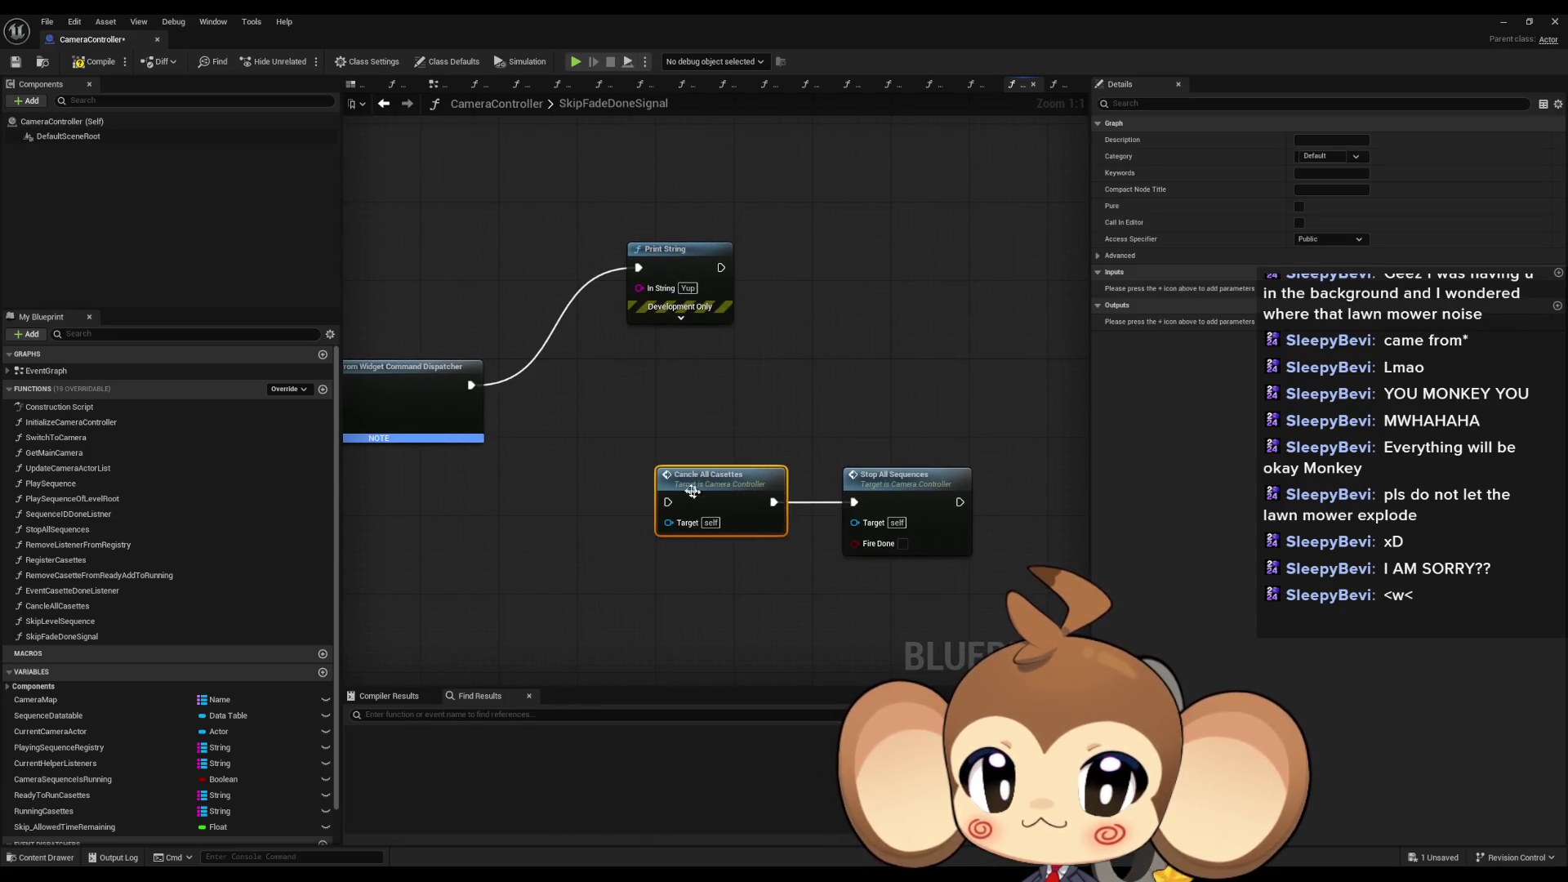
mouse_move(692, 490)
mouse_down()
mouse_move(833, 465)
mouse_move(659, 437)
mouse_move(426, 364)
mouse_up()
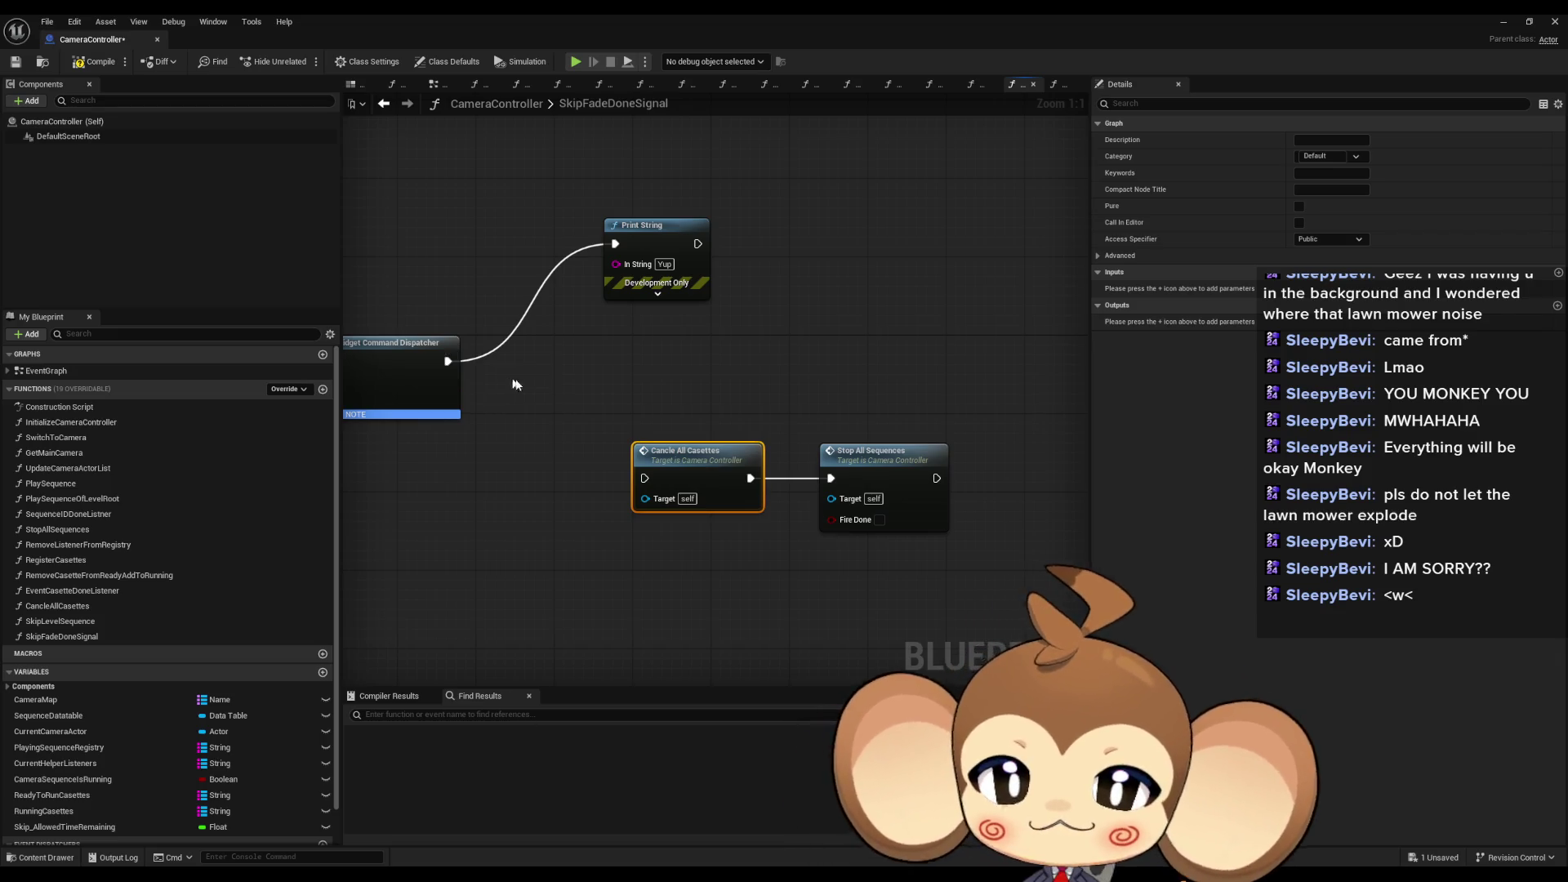
Step: Wire the dispatcher into Cancle All Casettes, delete Print String, and line up both call nodes
drag(645, 478, 449, 362)
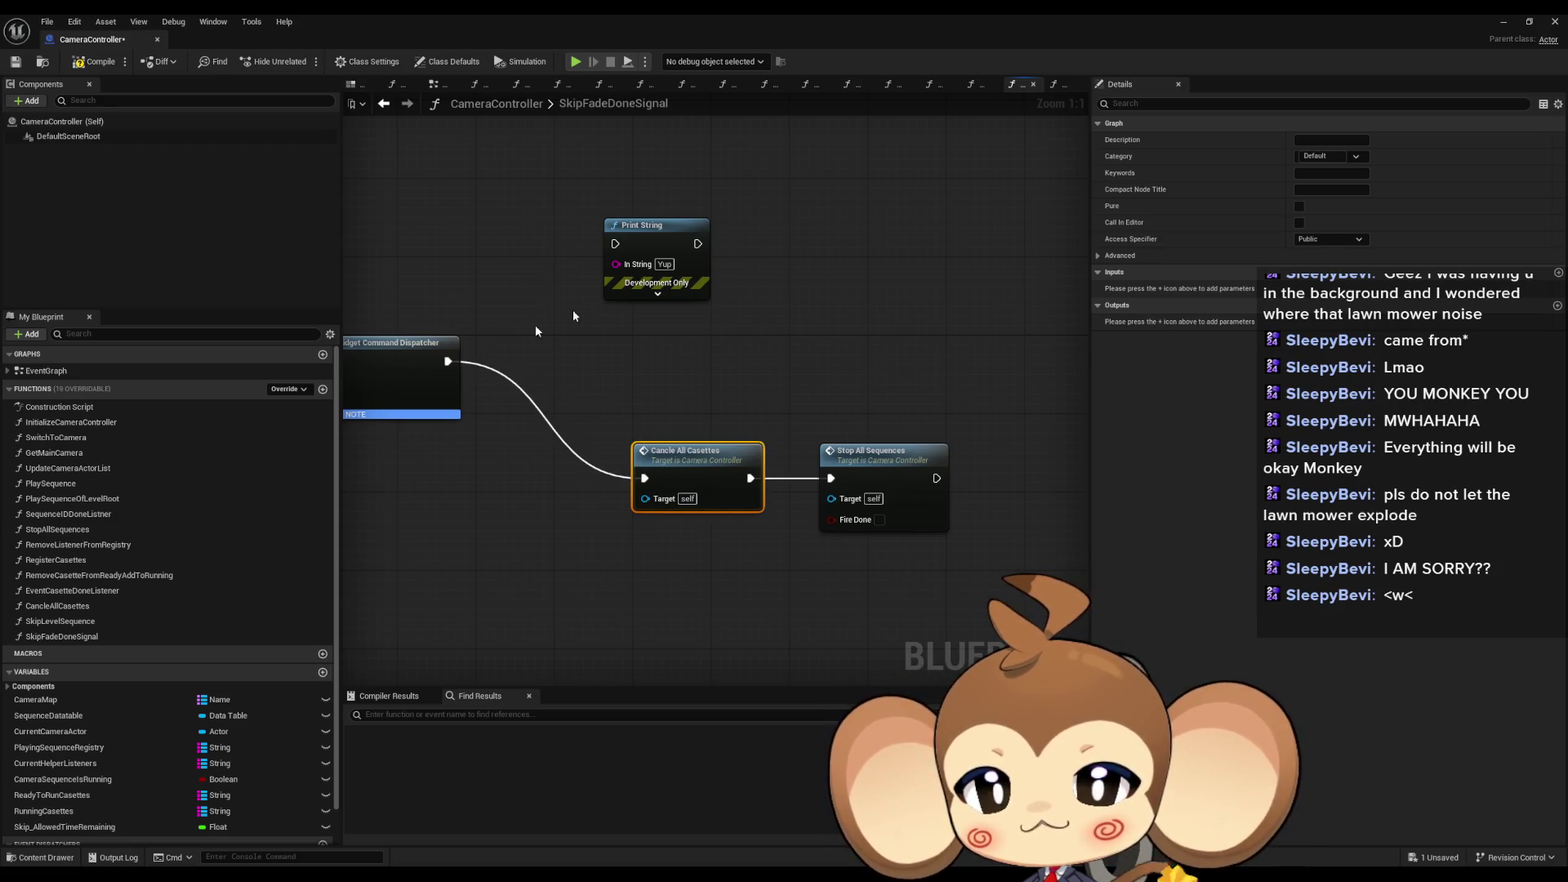
click(654, 237)
key(Delete)
drag(755, 285, 940, 527)
mouse_move(740, 478)
mouse_down()
mouse_move(667, 373)
mouse_move(612, 360)
mouse_up()
click(612, 360)
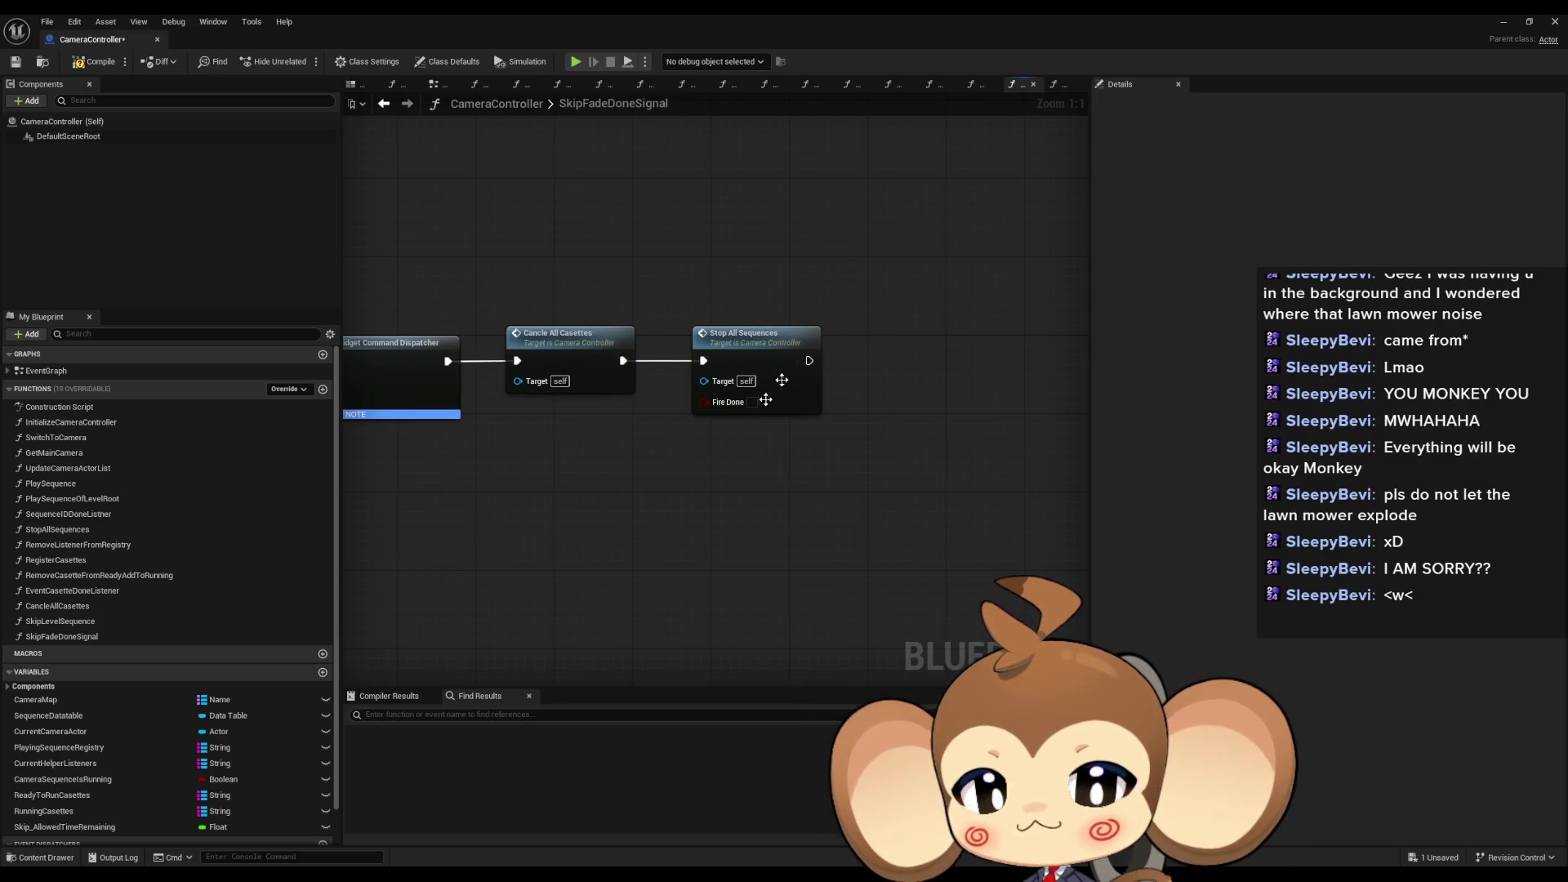
drag(752, 333, 723, 333)
click(753, 434)
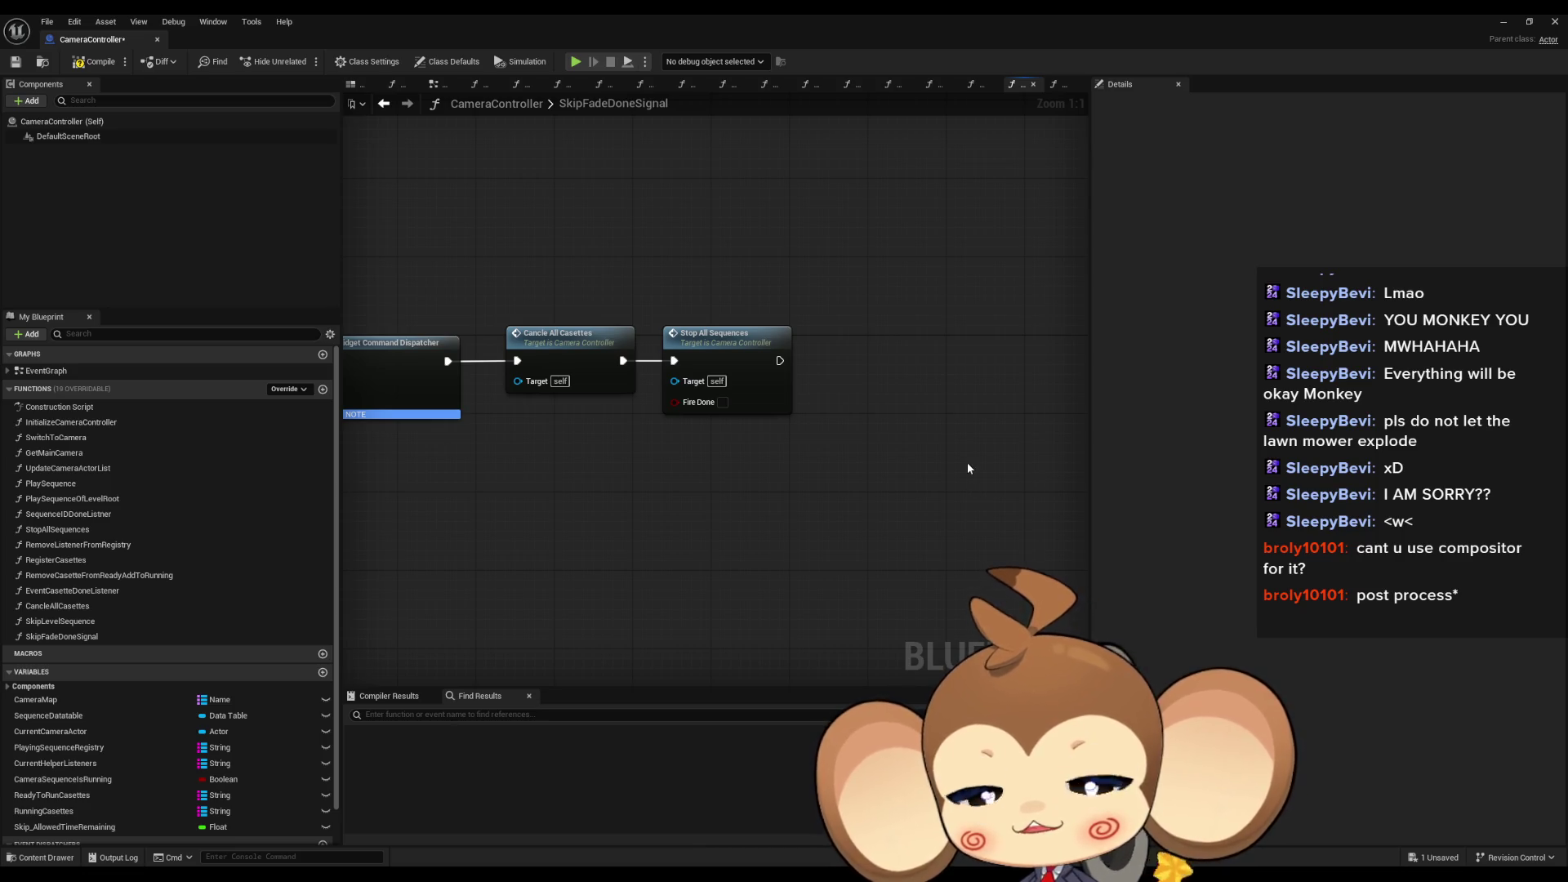
Step: Save the CameraController blueprint and check the Unbind Event connection
drag(967, 462, 987, 489)
key(ctrl+s)
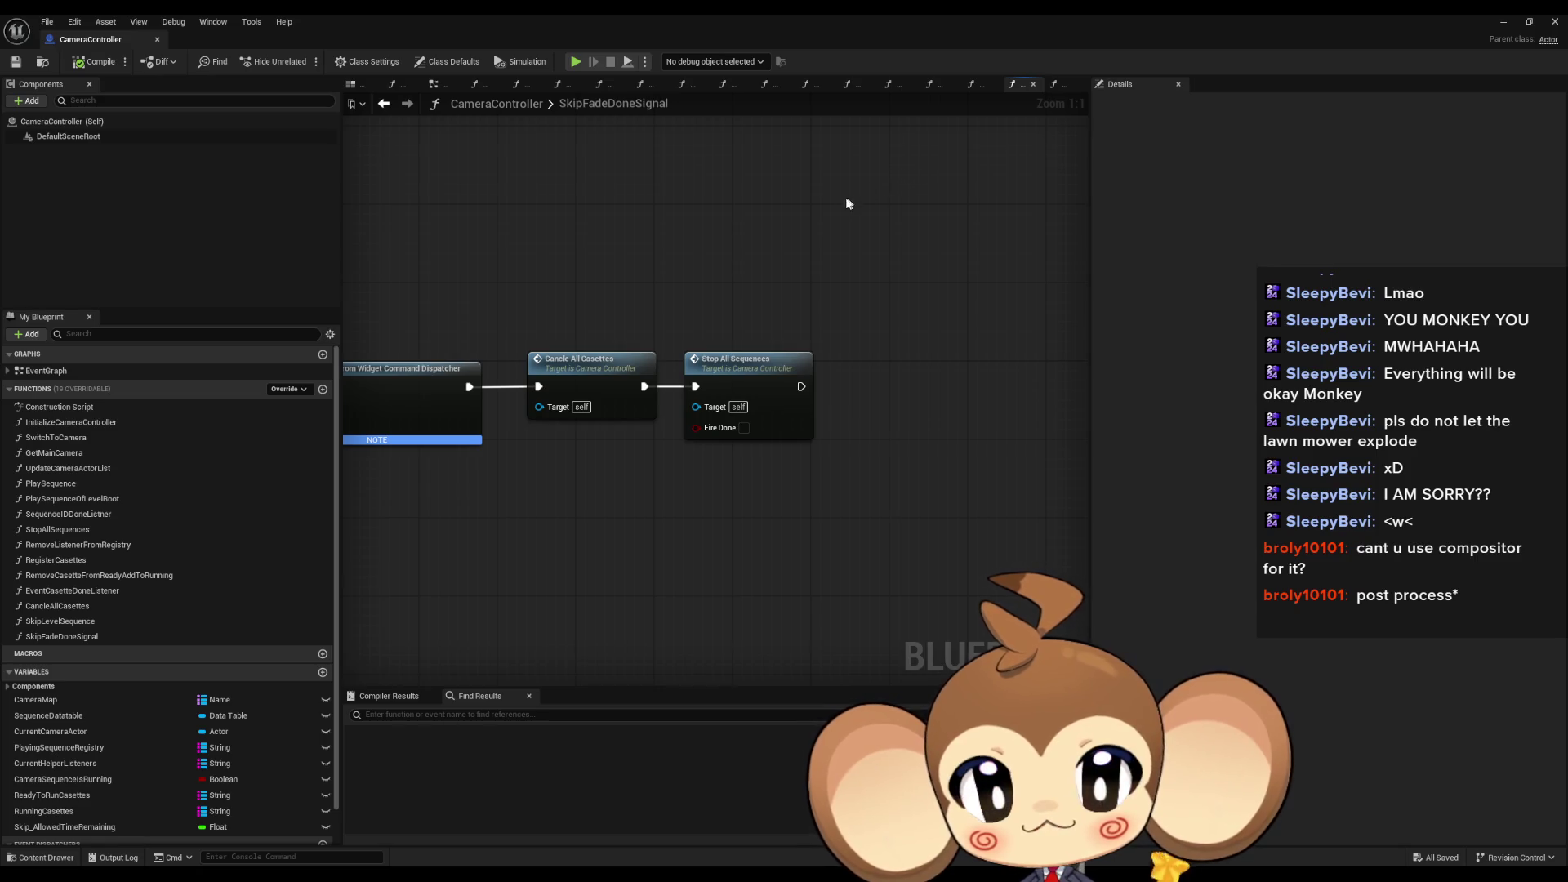
drag(897, 177, 914, 173)
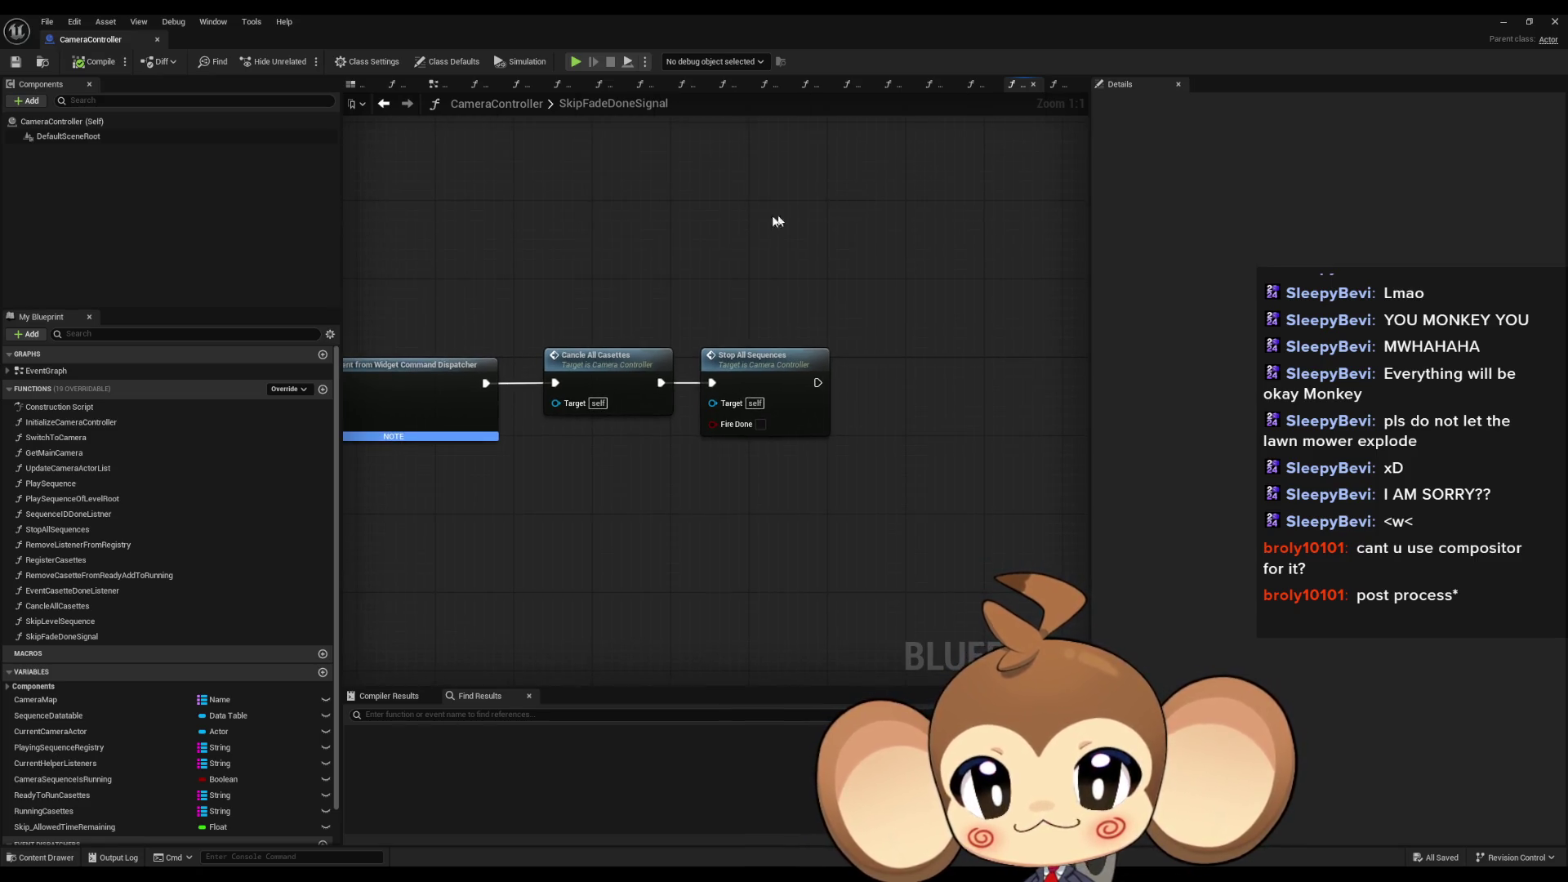
click(642, 391)
mouse_move(530, 261)
mouse_down()
mouse_move(561, 301)
mouse_move(918, 354)
mouse_move(578, 302)
mouse_up()
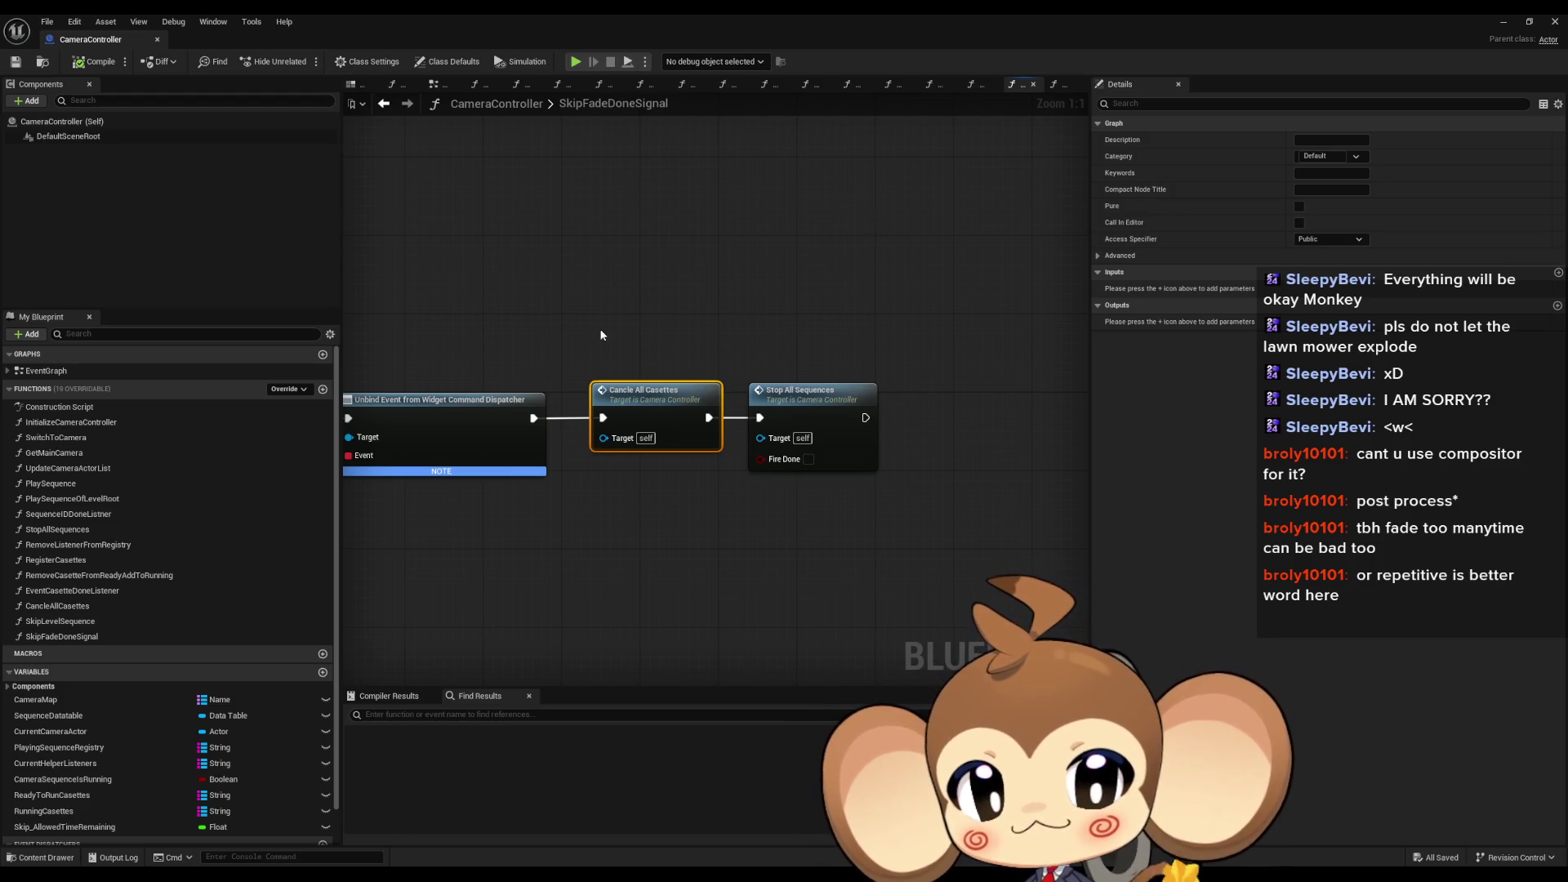
mouse_move(606, 287)
mouse_down()
mouse_move(793, 306)
mouse_move(870, 351)
mouse_move(971, 523)
mouse_move(812, 520)
mouse_up()
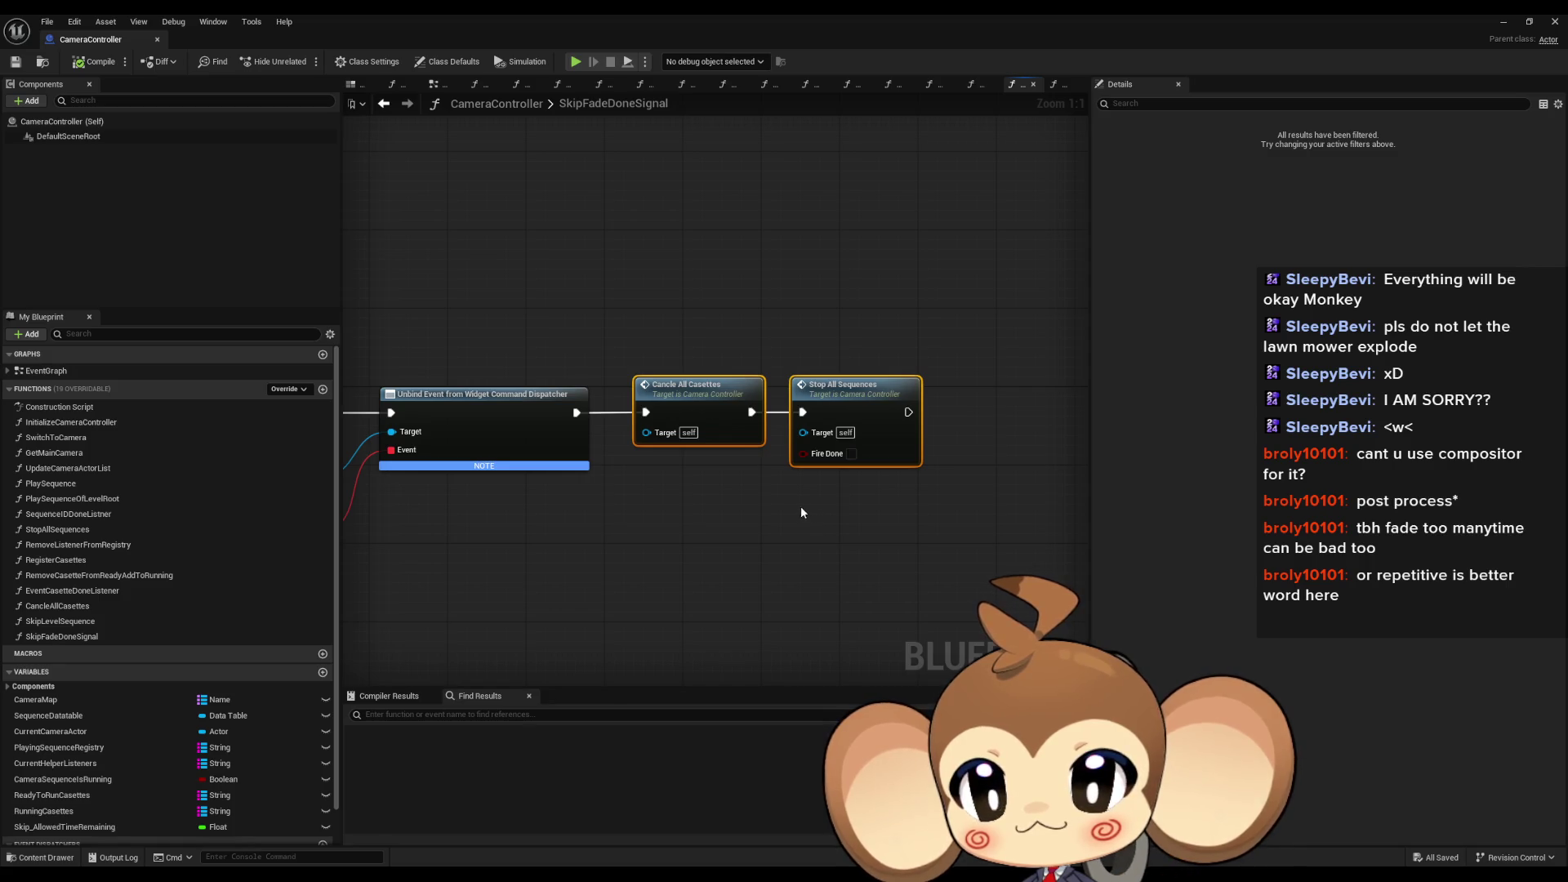
click(723, 523)
drag(553, 341, 693, 366)
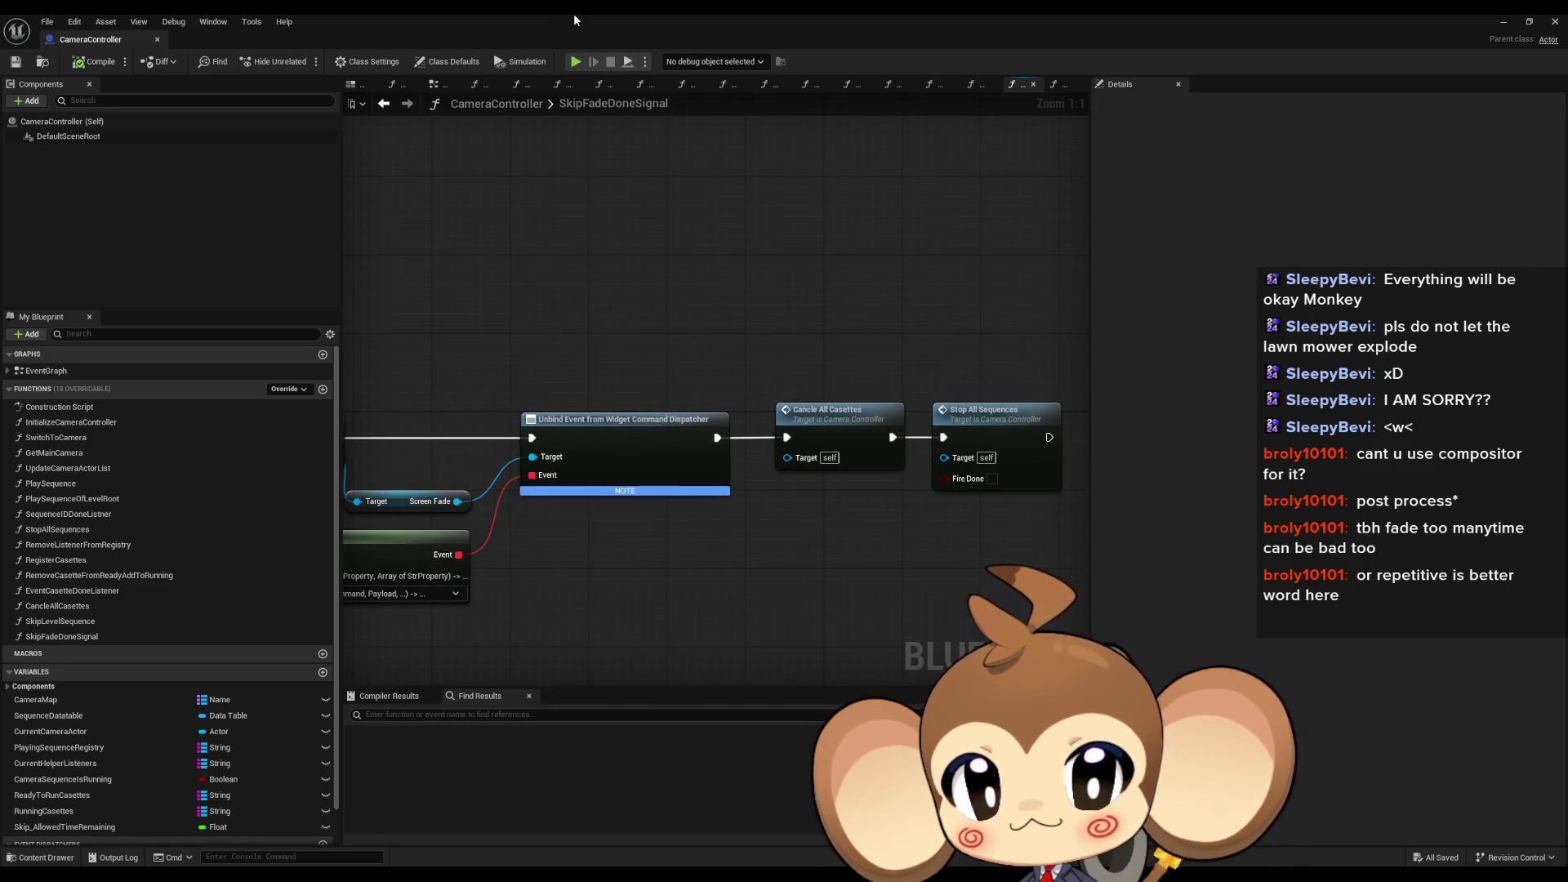
double_click(574, 14)
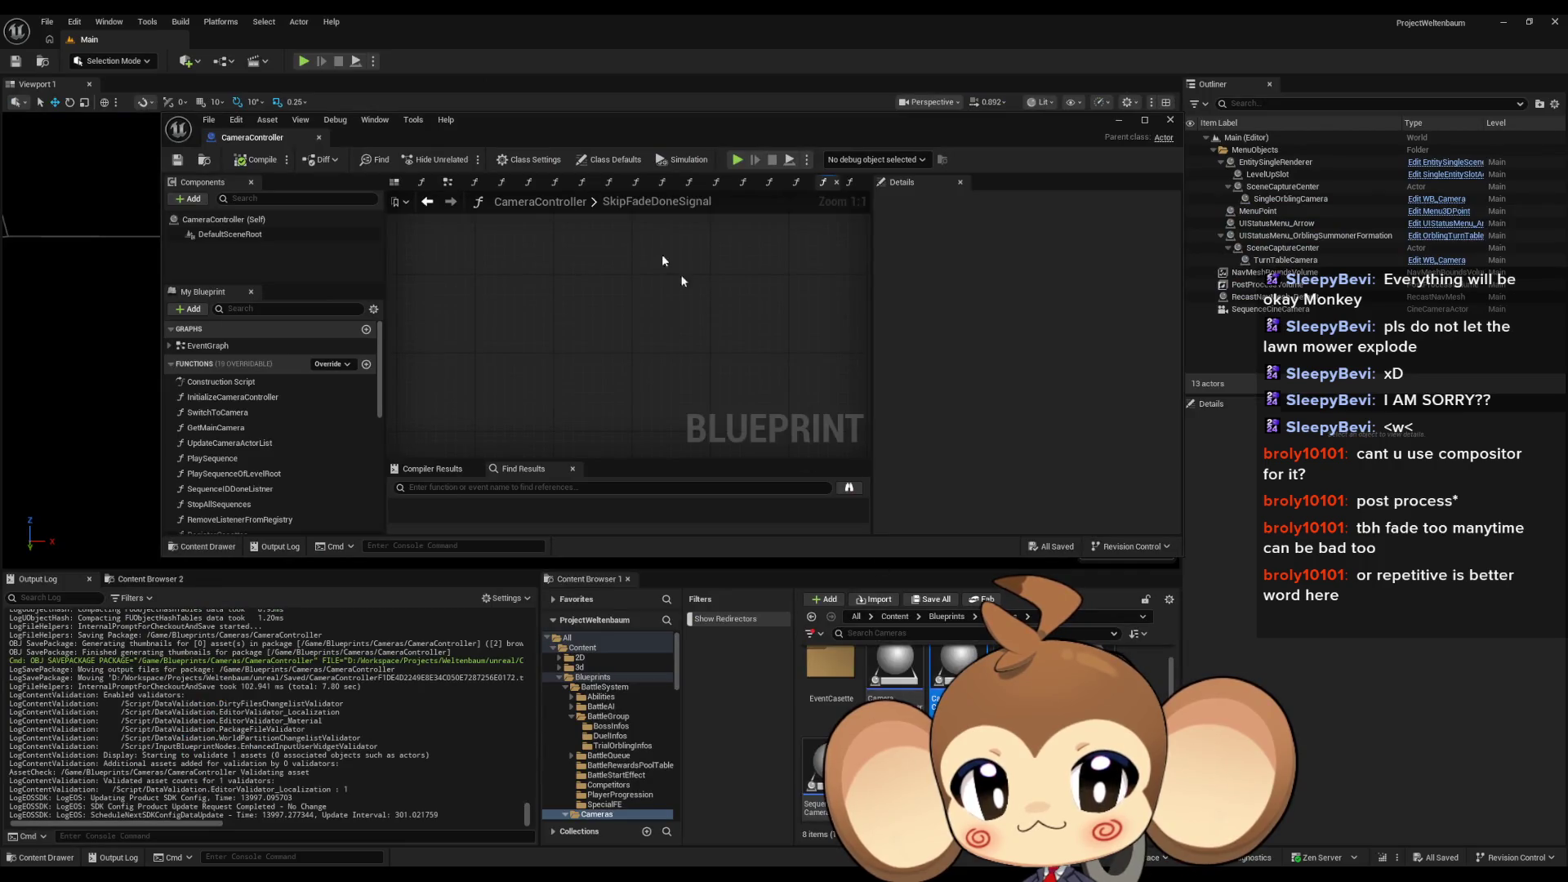
double_click(610, 121)
Step: Follow Cancle All Casettes into the CancleCasette function of Abstract_EventCasette
mouse_move(694, 547)
mouse_down()
mouse_move(780, 502)
mouse_move(788, 450)
mouse_move(375, 549)
mouse_move(379, 591)
mouse_move(474, 558)
mouse_up()
click(636, 412)
double_click(636, 412)
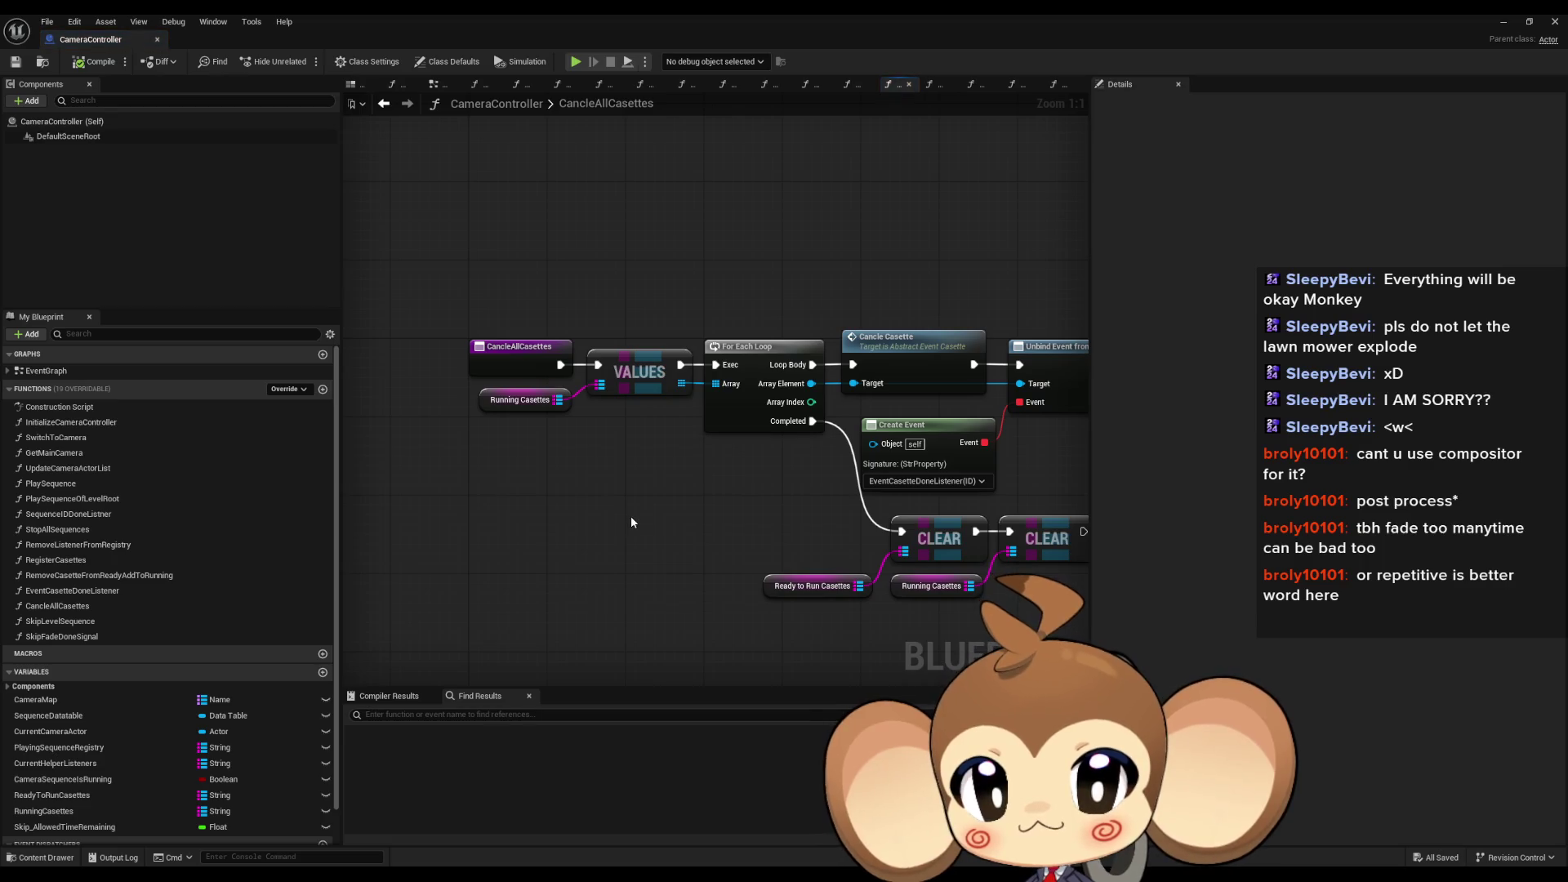
mouse_move(630, 516)
mouse_down()
mouse_move(508, 539)
mouse_move(527, 508)
mouse_up()
drag(776, 317, 817, 327)
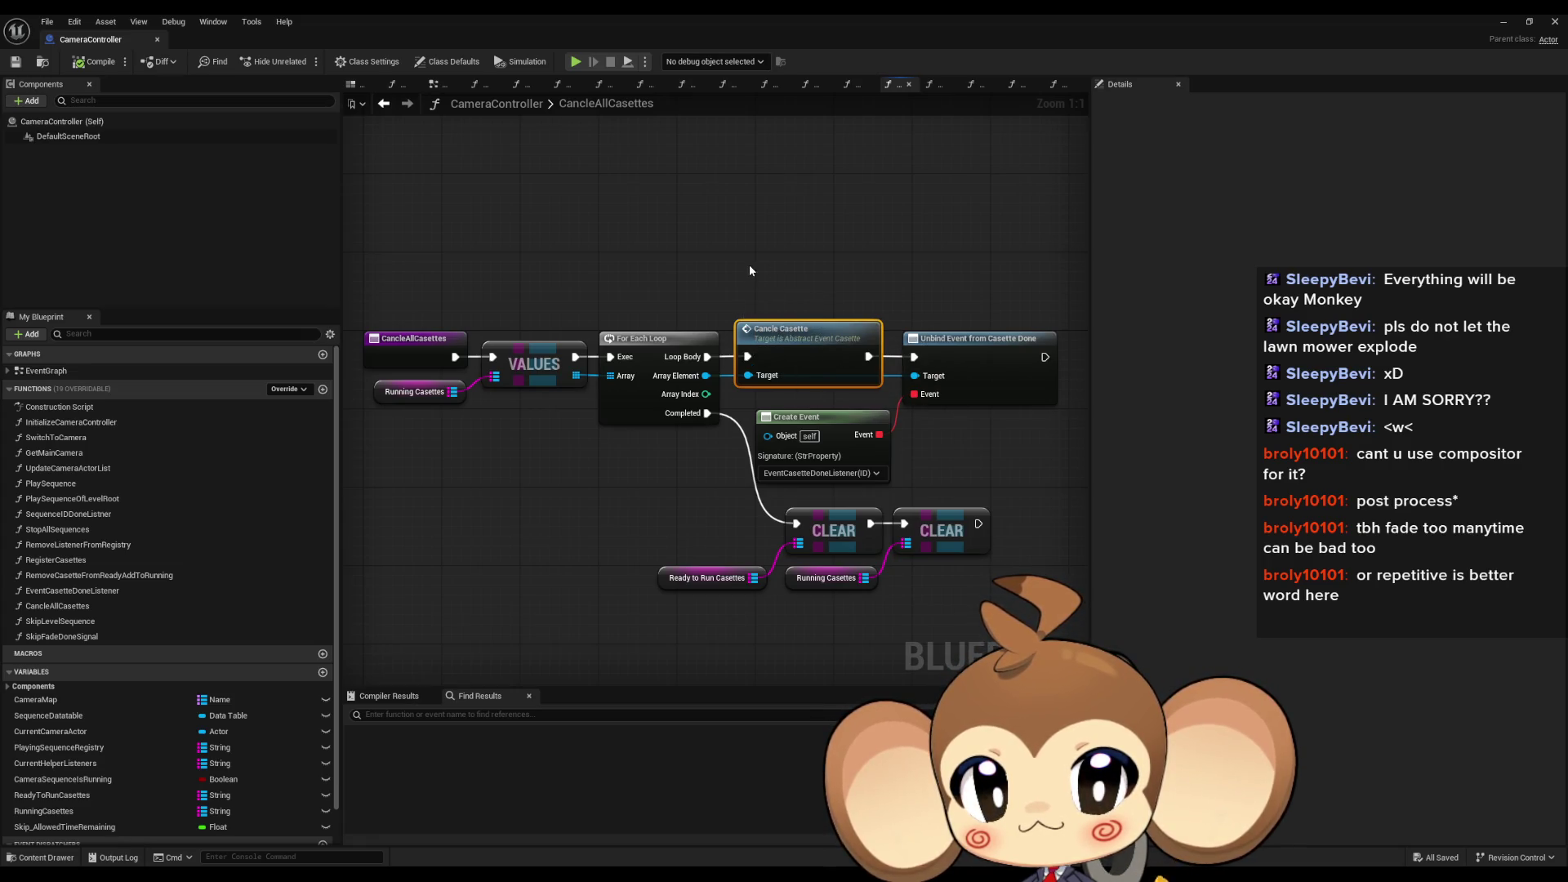
drag(748, 265, 750, 308)
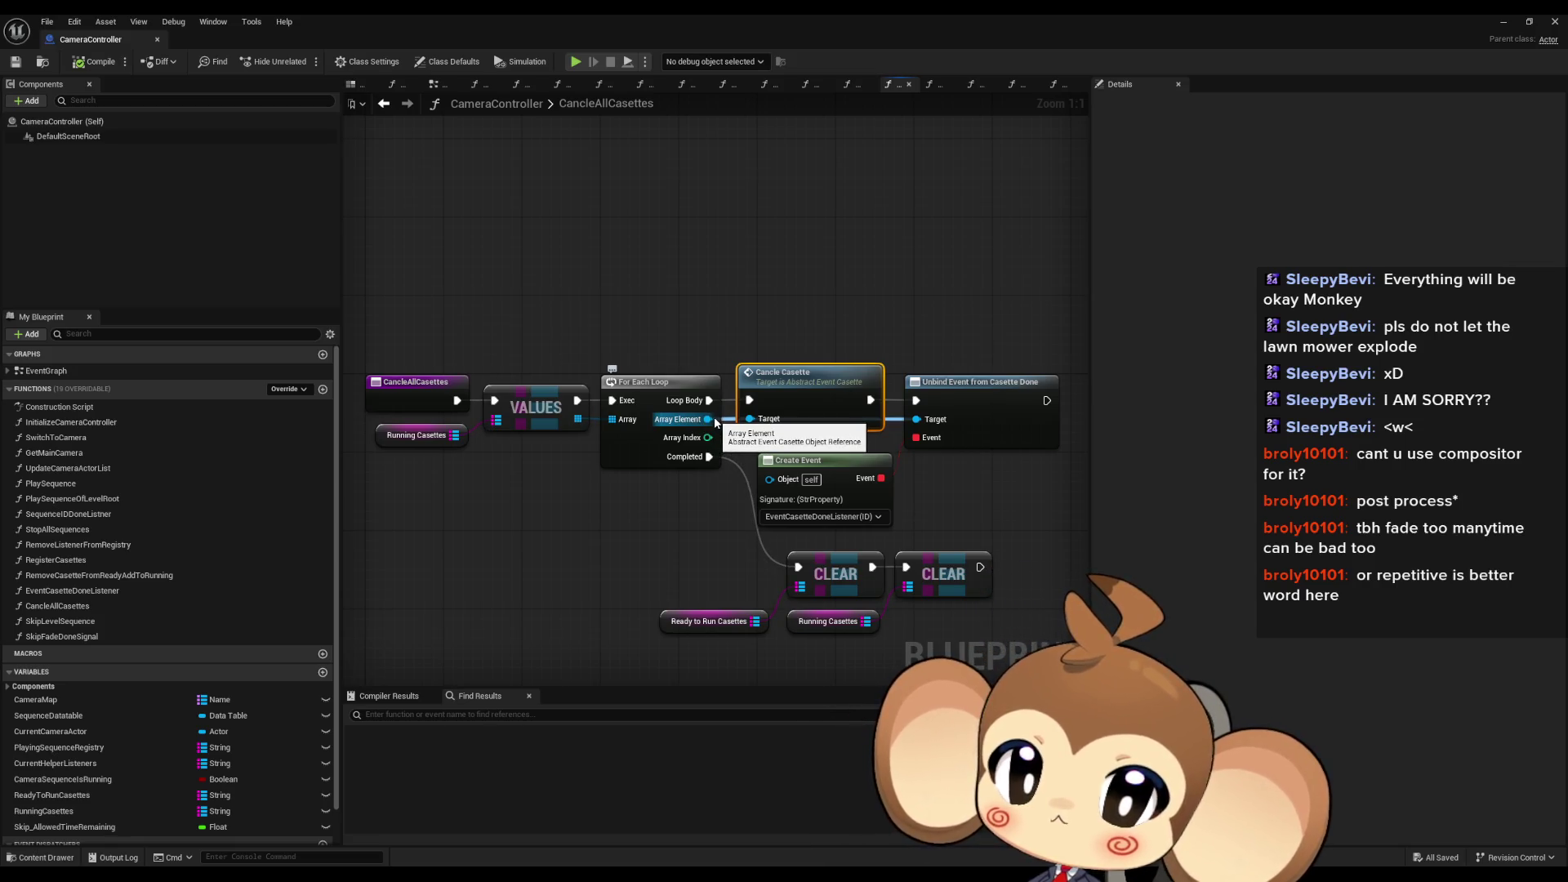
double_click(799, 381)
Step: View the LevelSequenceReference and FireIfSkip variable settings, then restore the blueprint window
click(159, 550)
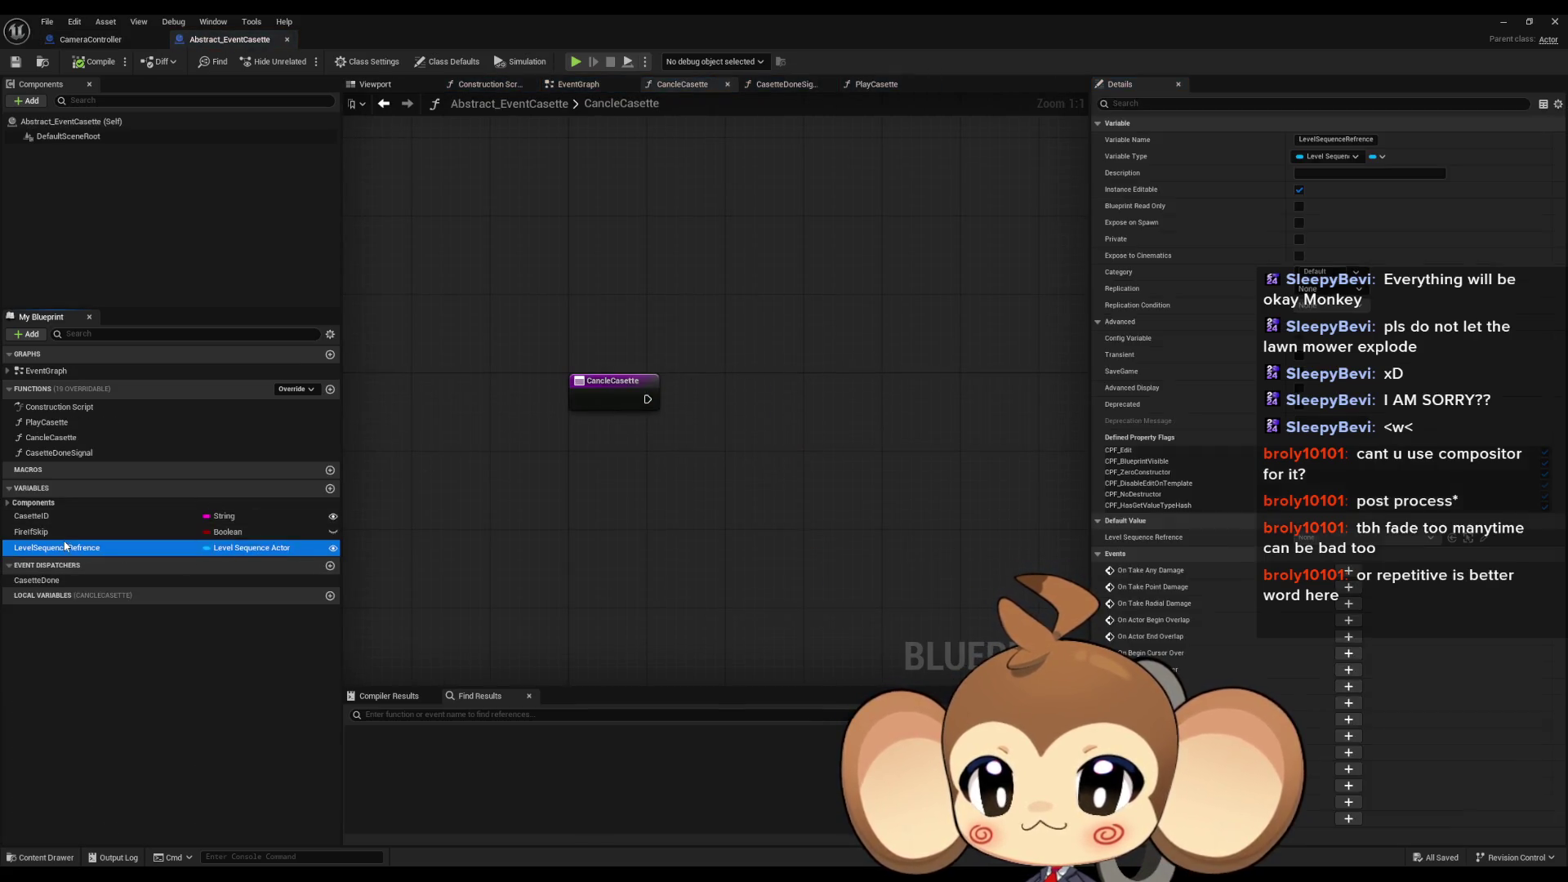
click(65, 532)
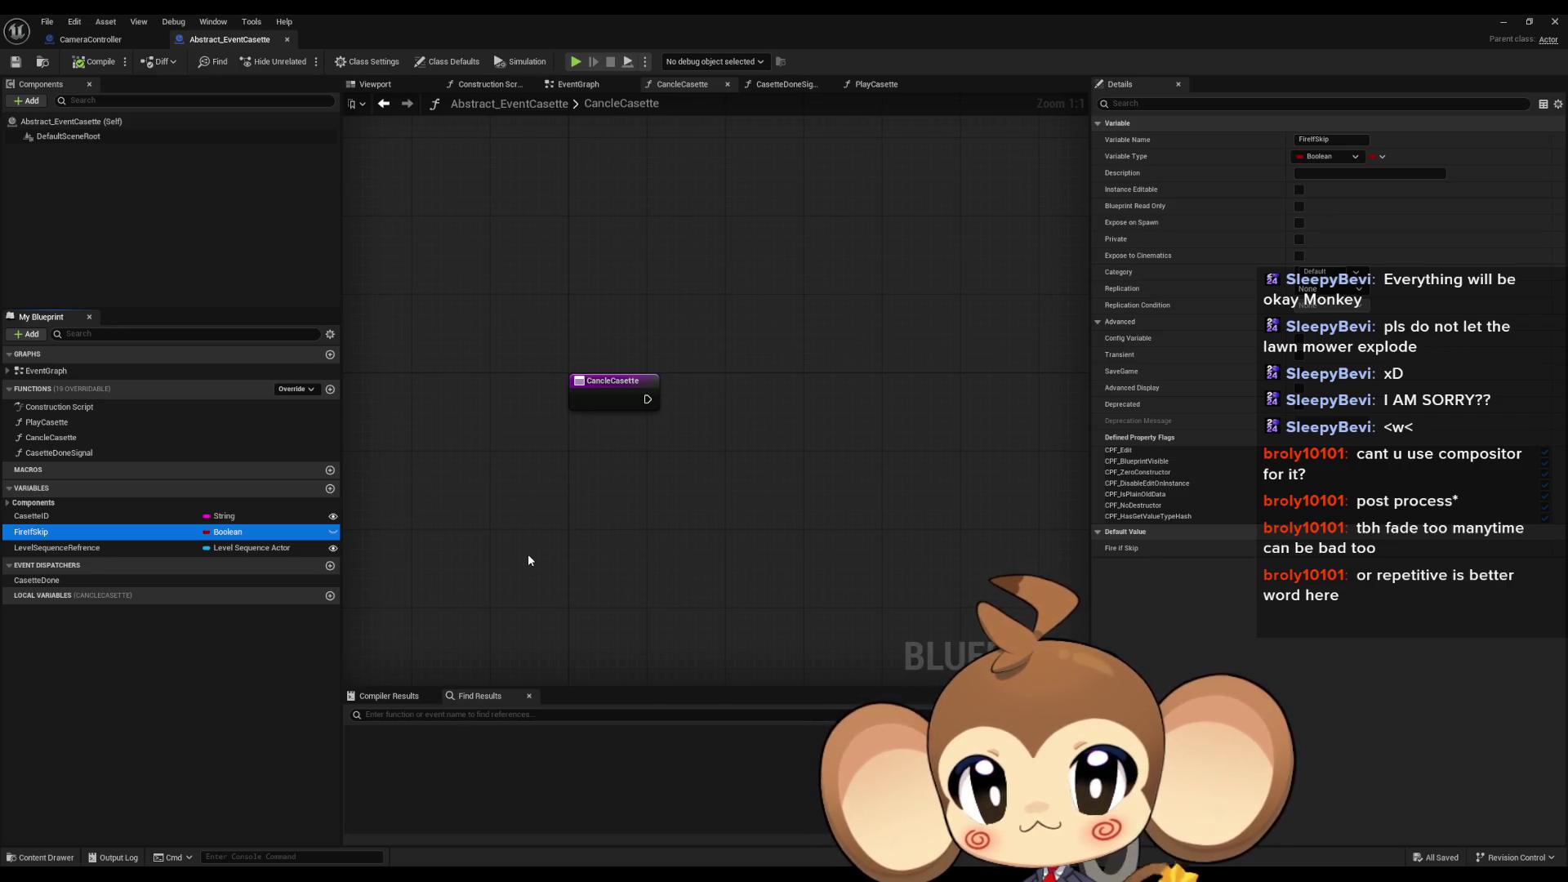
double_click(513, 23)
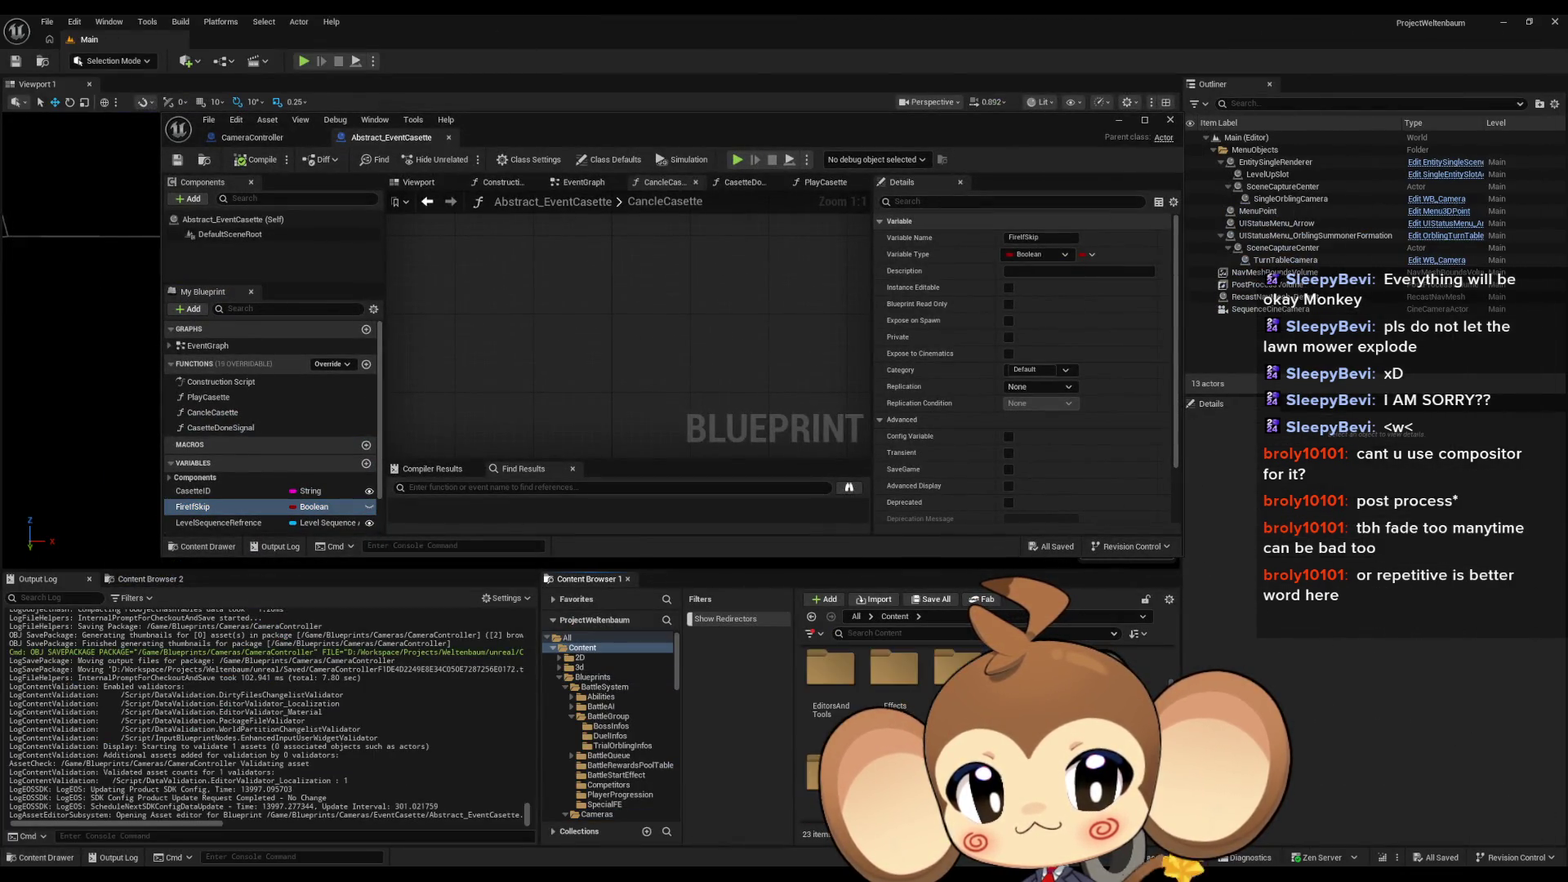
Step: Open LS_AfterIntroBattle1_SubSequence from Sequences > Void and jump to its event's Director Blueprint logic
click(594, 736)
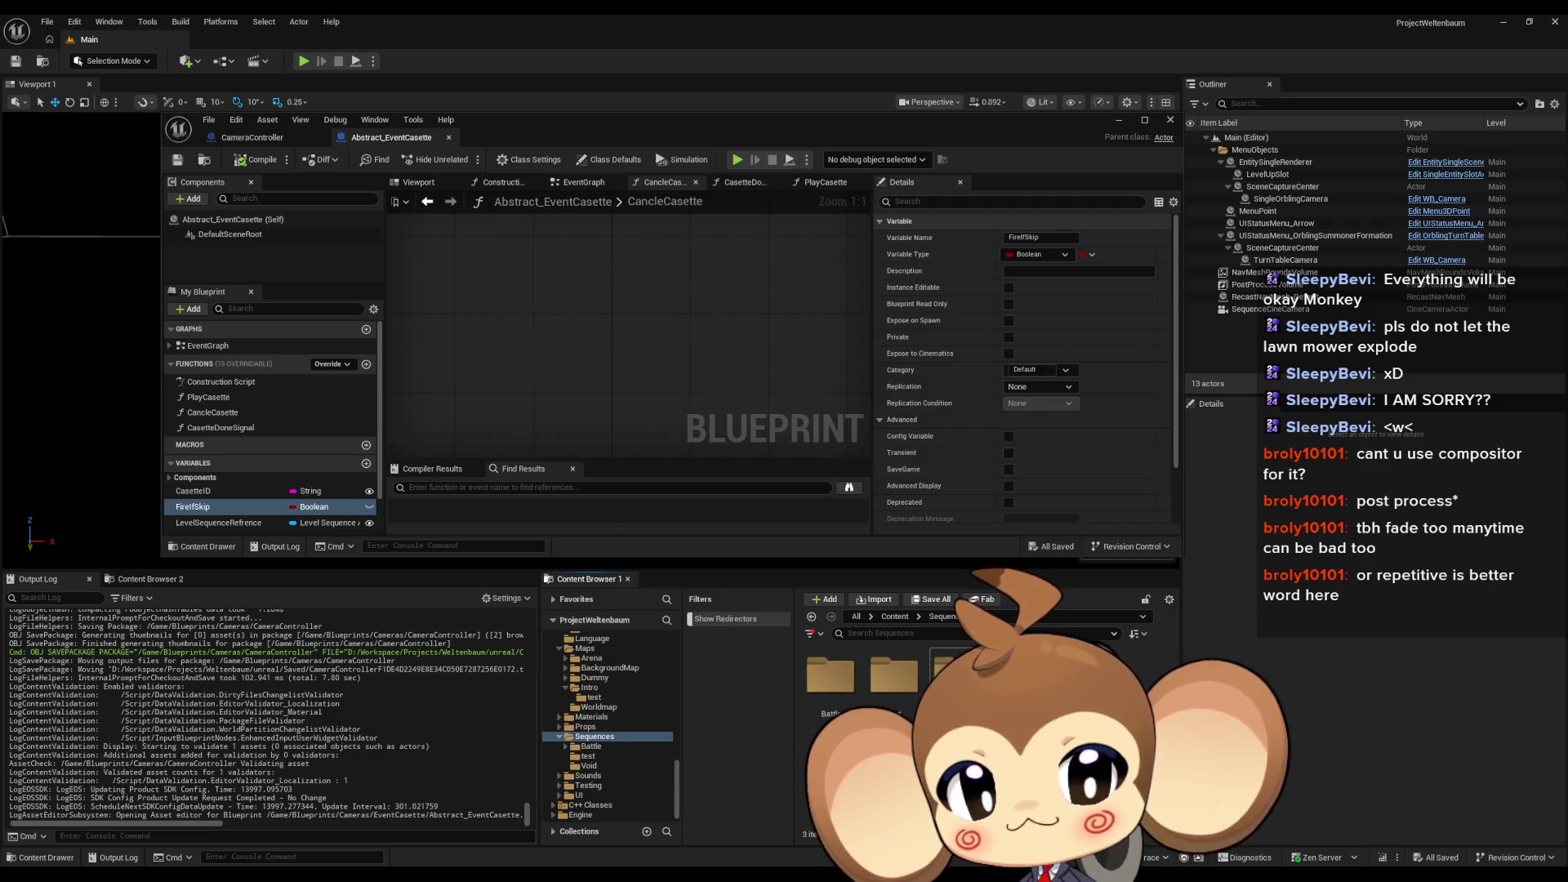
click(589, 766)
double_click(834, 674)
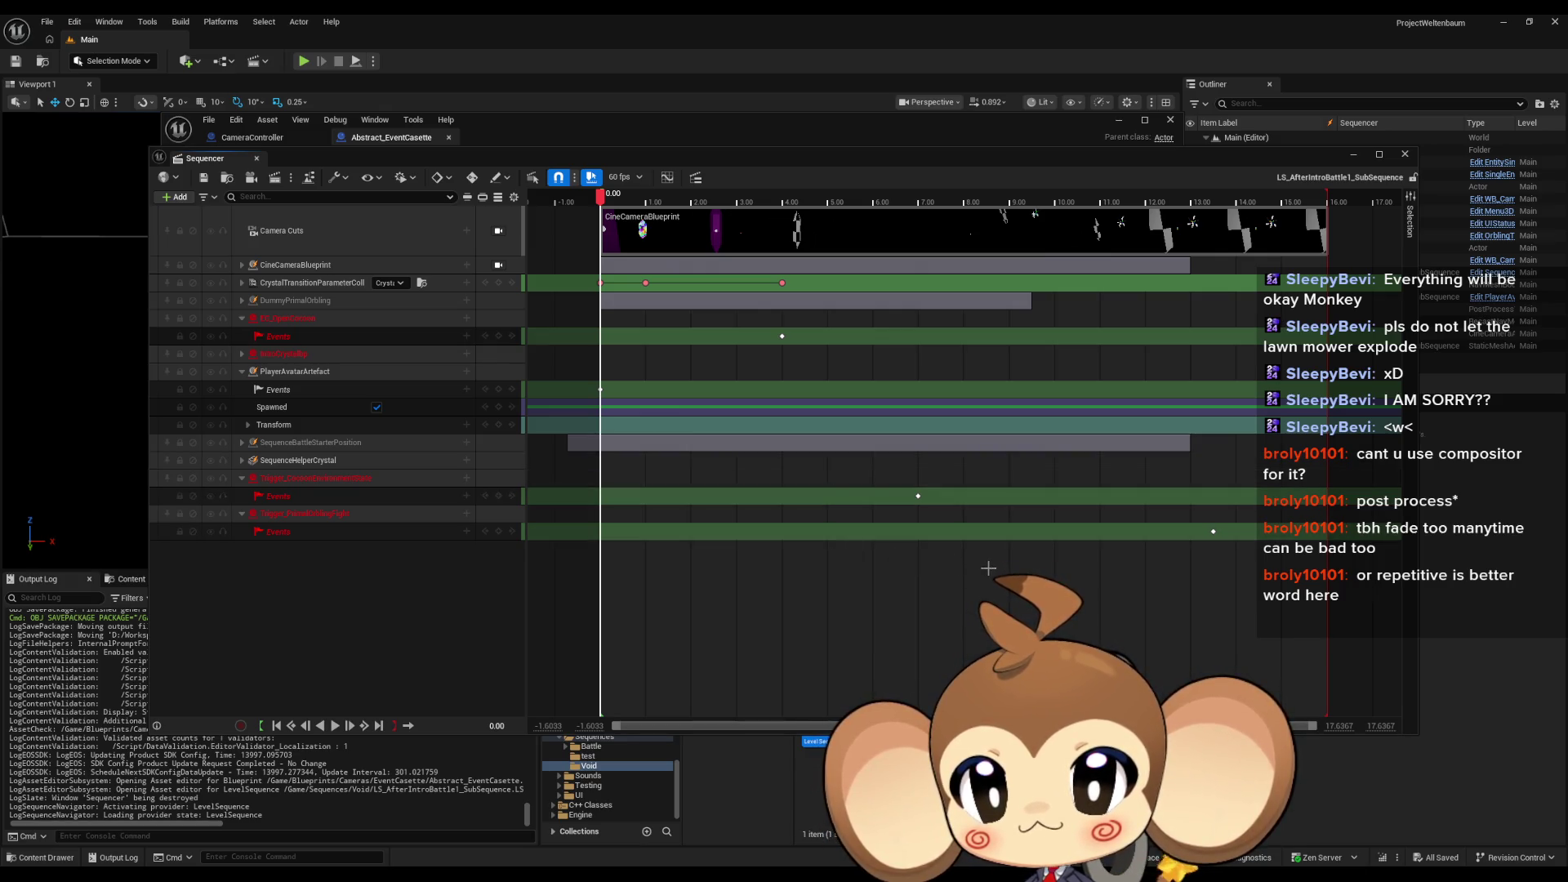
double_click(1215, 532)
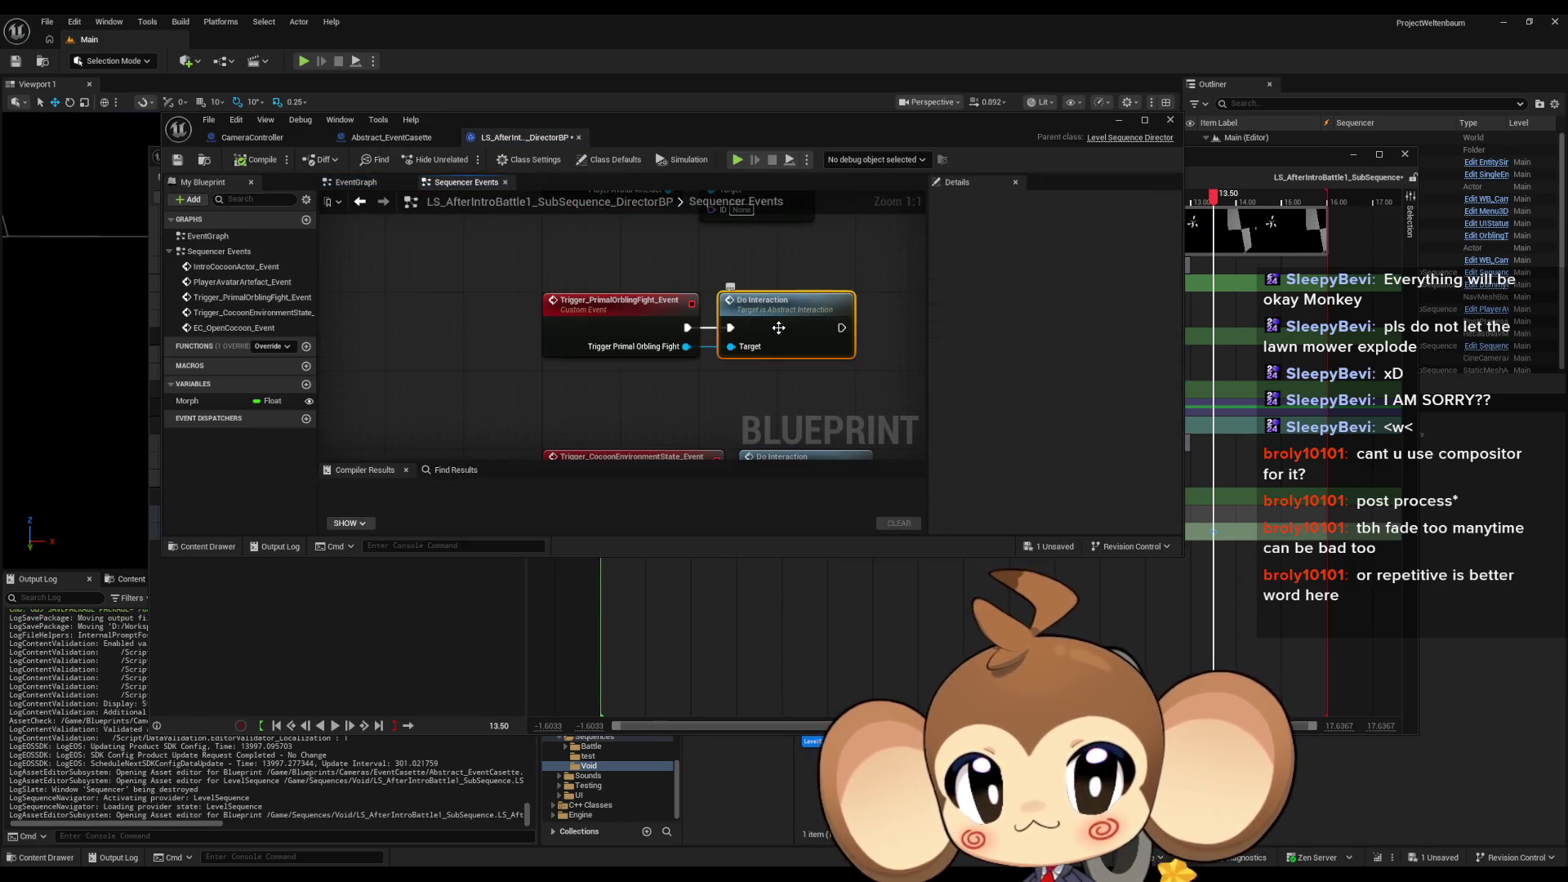
Step: Inspect the DoInteraction definition behind the Do Interaction node, then close Abstract_Interaction
right_click(781, 331)
drag(752, 266, 867, 399)
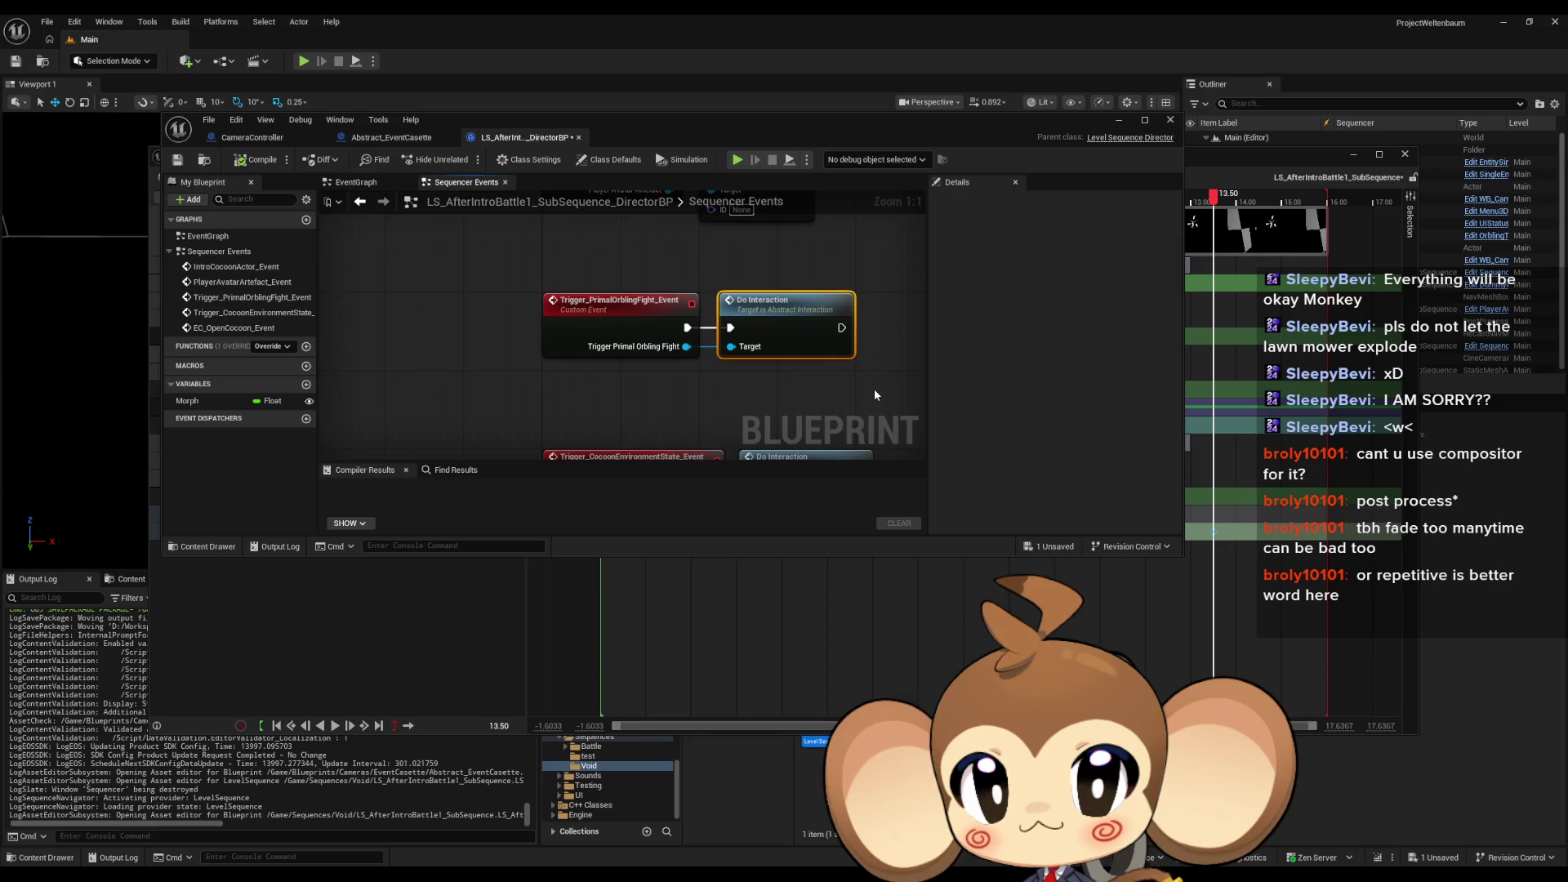
double_click(790, 314)
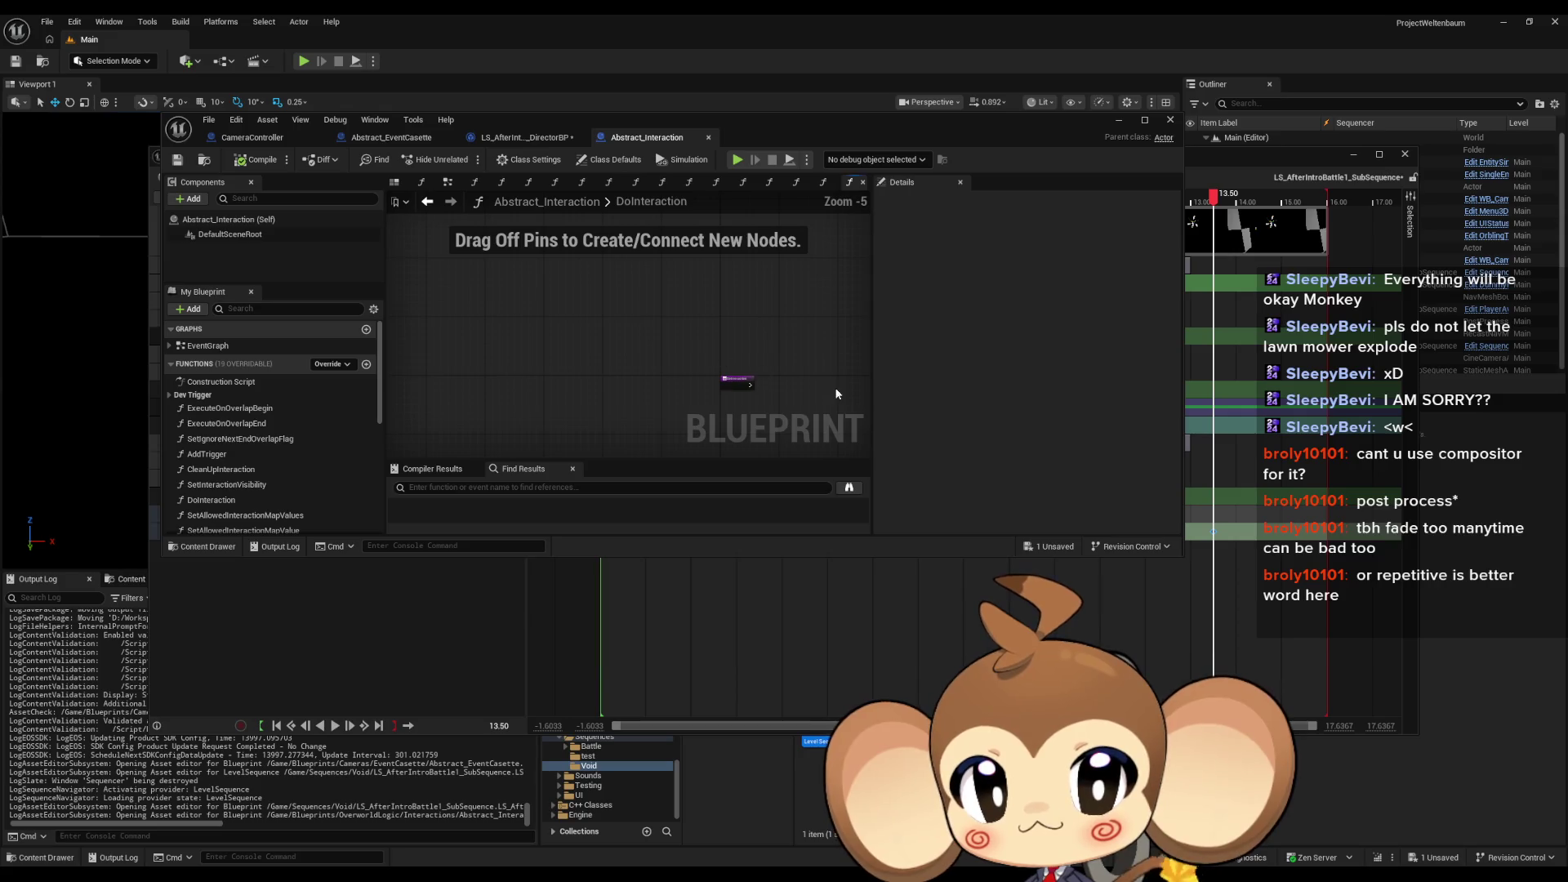
middle_click(635, 139)
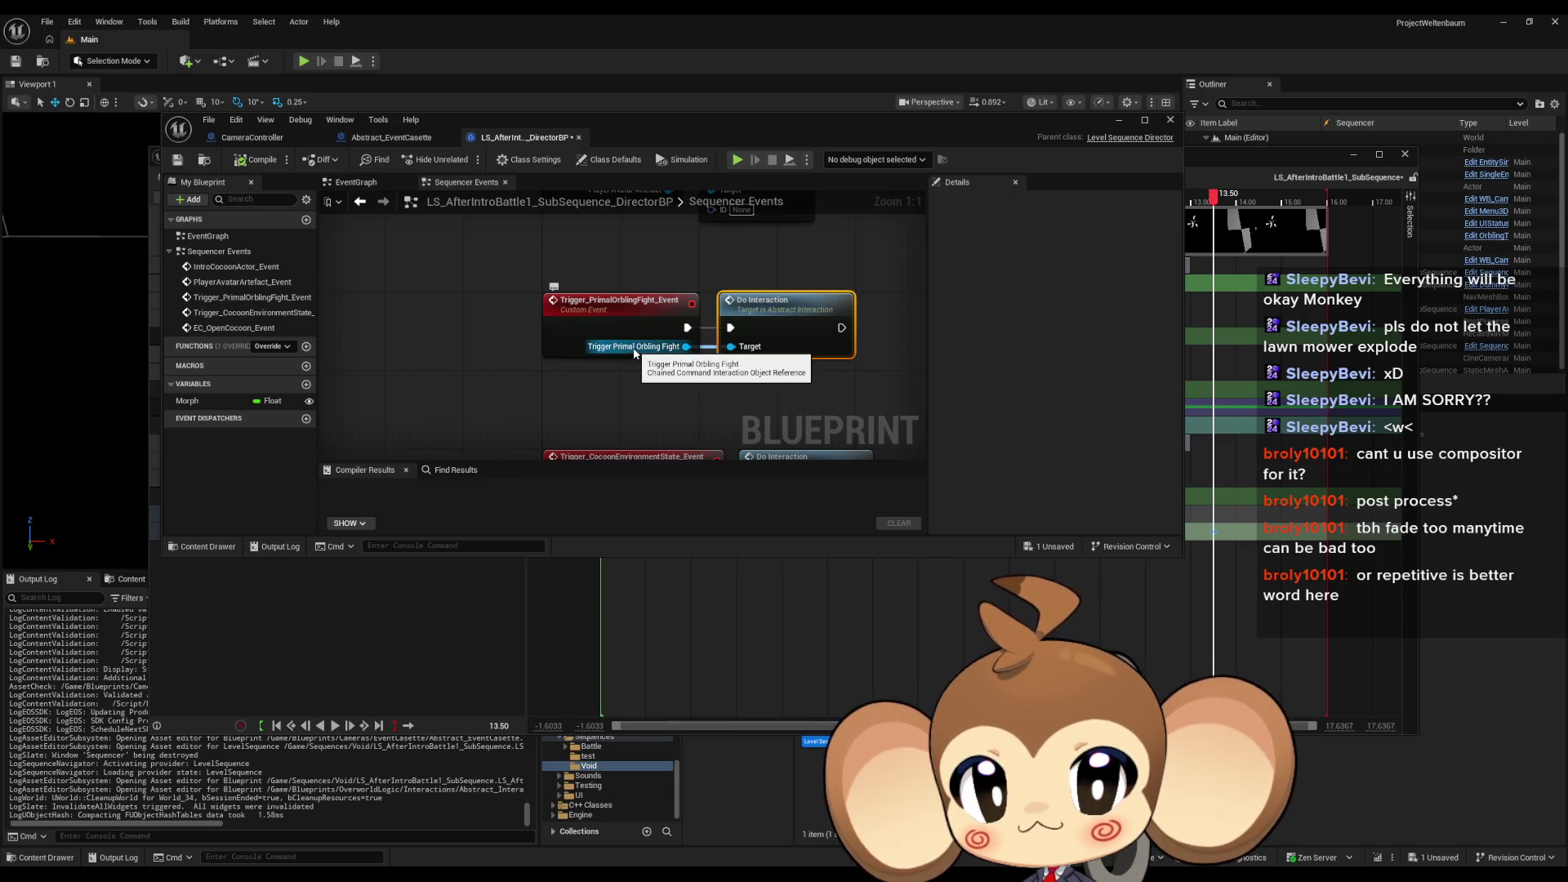
Step: Move the Blueprint editor window down and left to uncover the Sequencer tracks
drag(668, 130, 698, 130)
mouse_move(859, 129)
mouse_down()
mouse_move(495, 129)
mouse_move(333, 205)
mouse_move(295, 392)
mouse_move(321, 472)
mouse_move(402, 529)
mouse_move(767, 573)
mouse_move(1312, 603)
mouse_move(731, 673)
mouse_move(655, 672)
mouse_move(451, 582)
mouse_move(420, 612)
mouse_up()
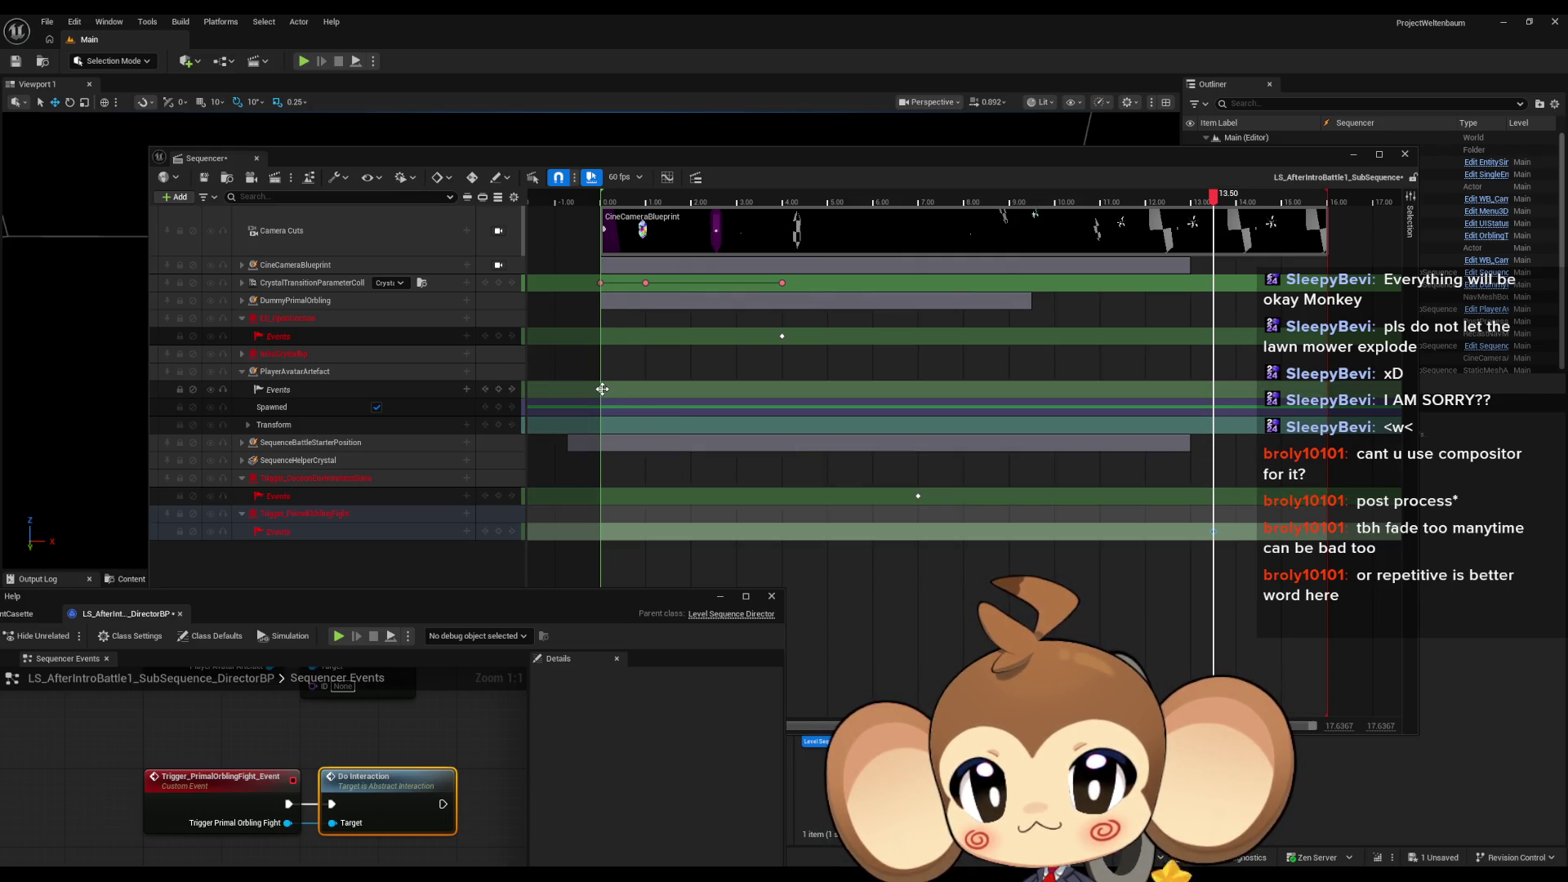
Step: Check the PlayerAvatarArtefact event logic, then jump to the Trigger_CocoonEnvironmentState_Event key at 7.00
double_click(602, 389)
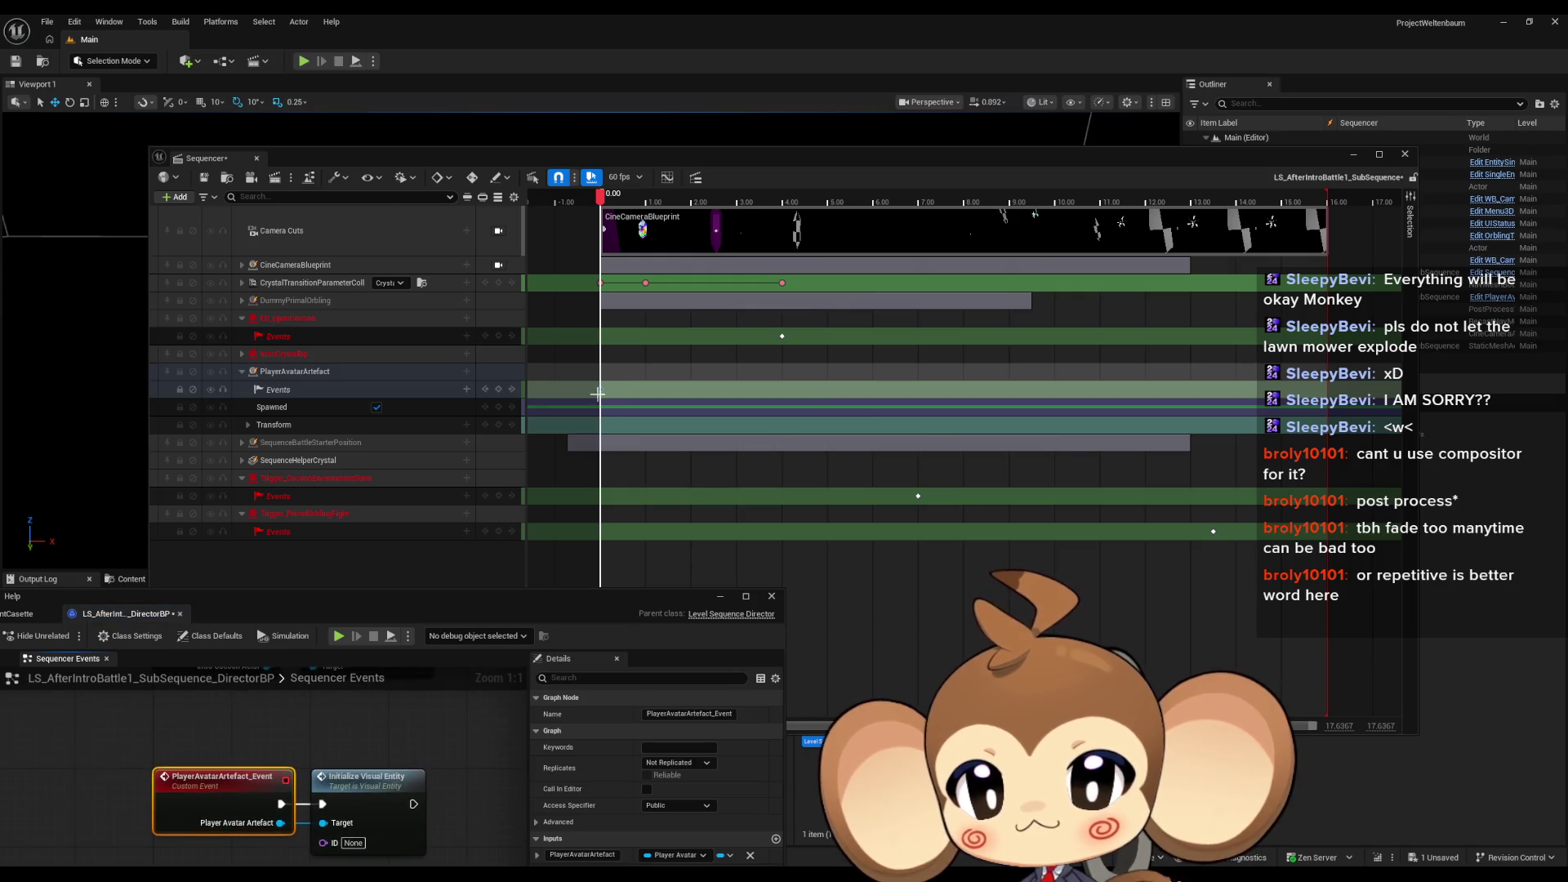
drag(372, 719, 448, 820)
click(214, 777)
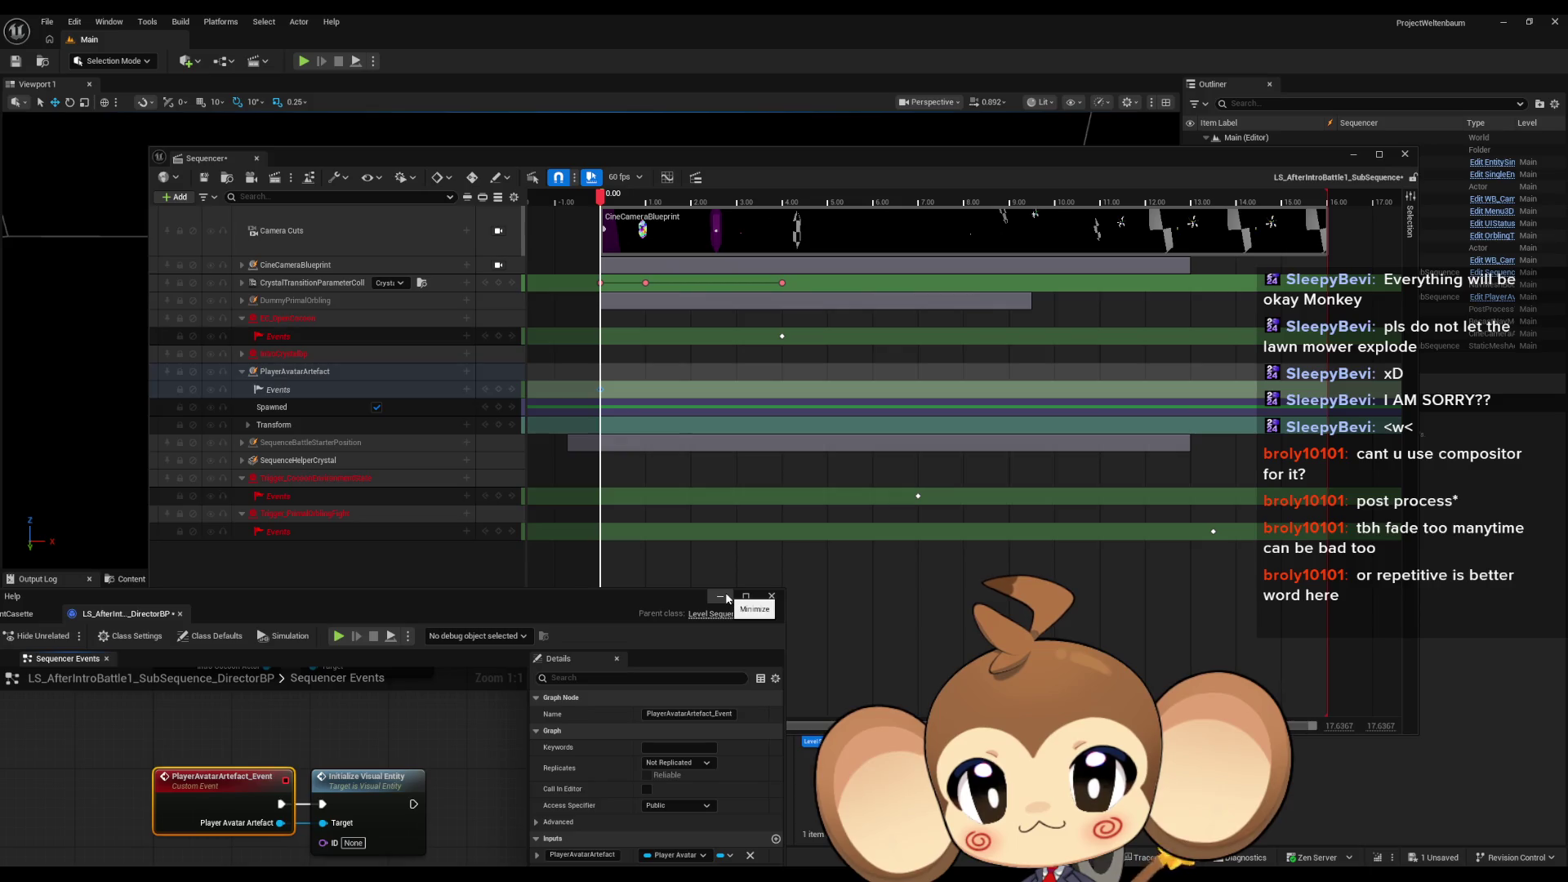
double_click(917, 499)
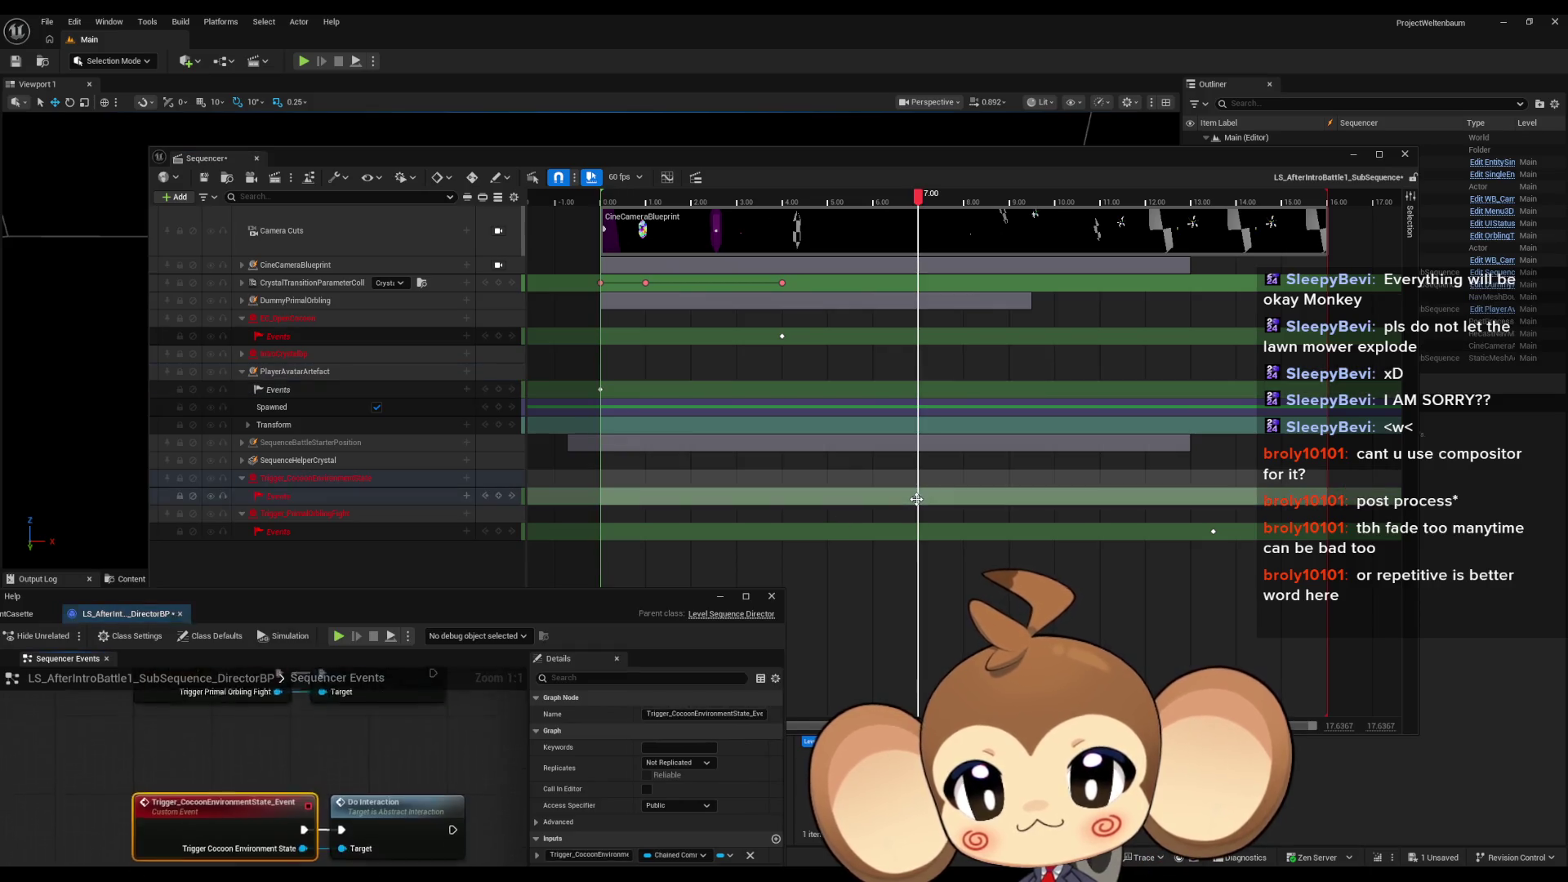
double_click(747, 400)
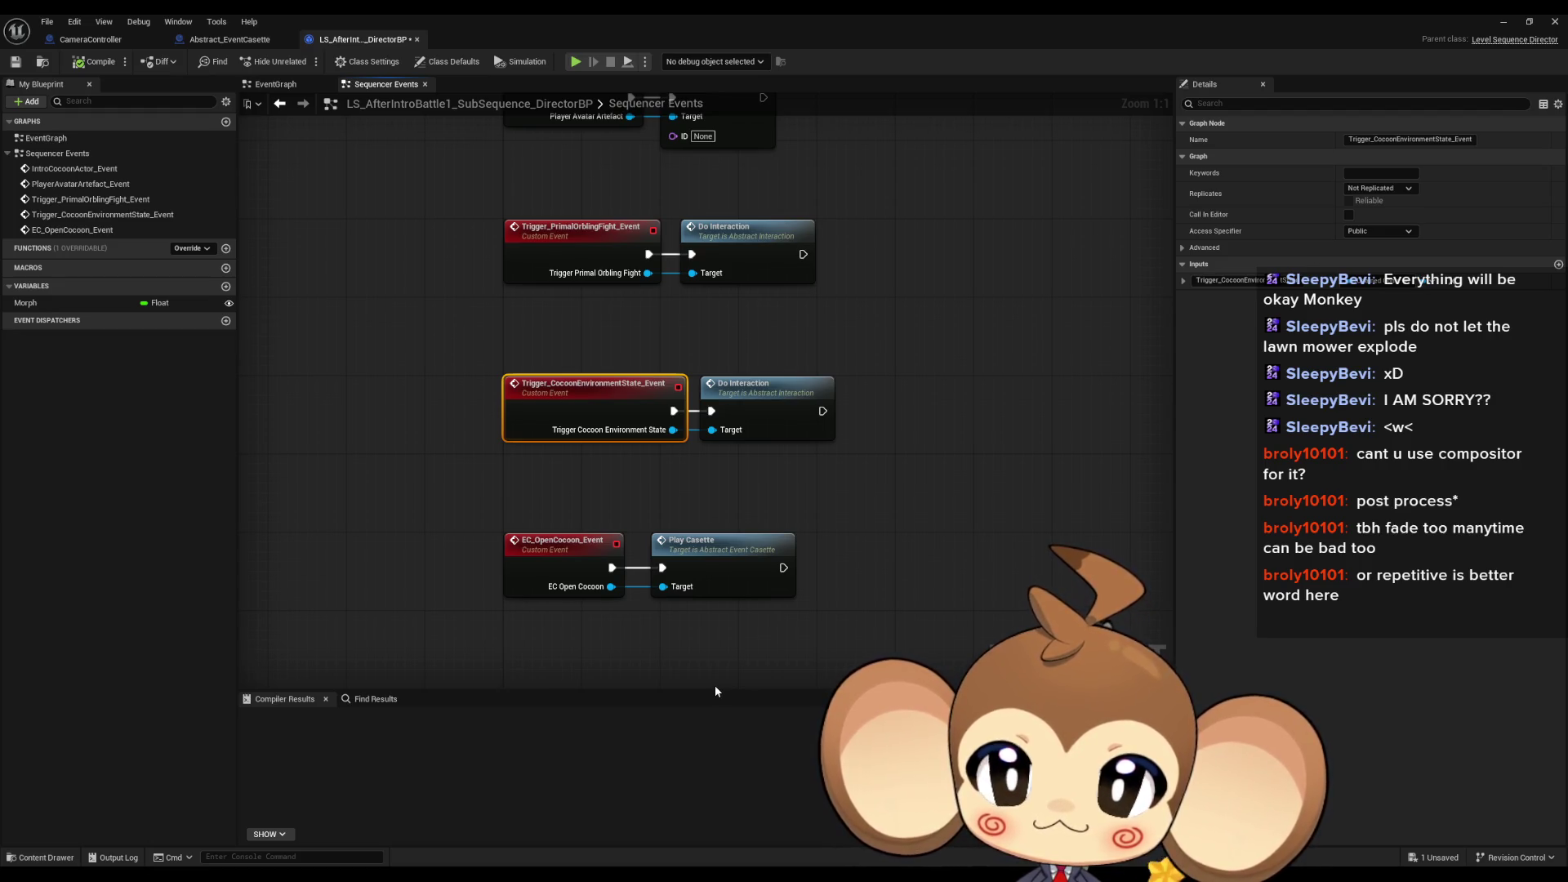
Step: Pan to EC_OpenCocoon_Event and open its Play Casette call's PlayCasette function
drag(907, 445, 928, 535)
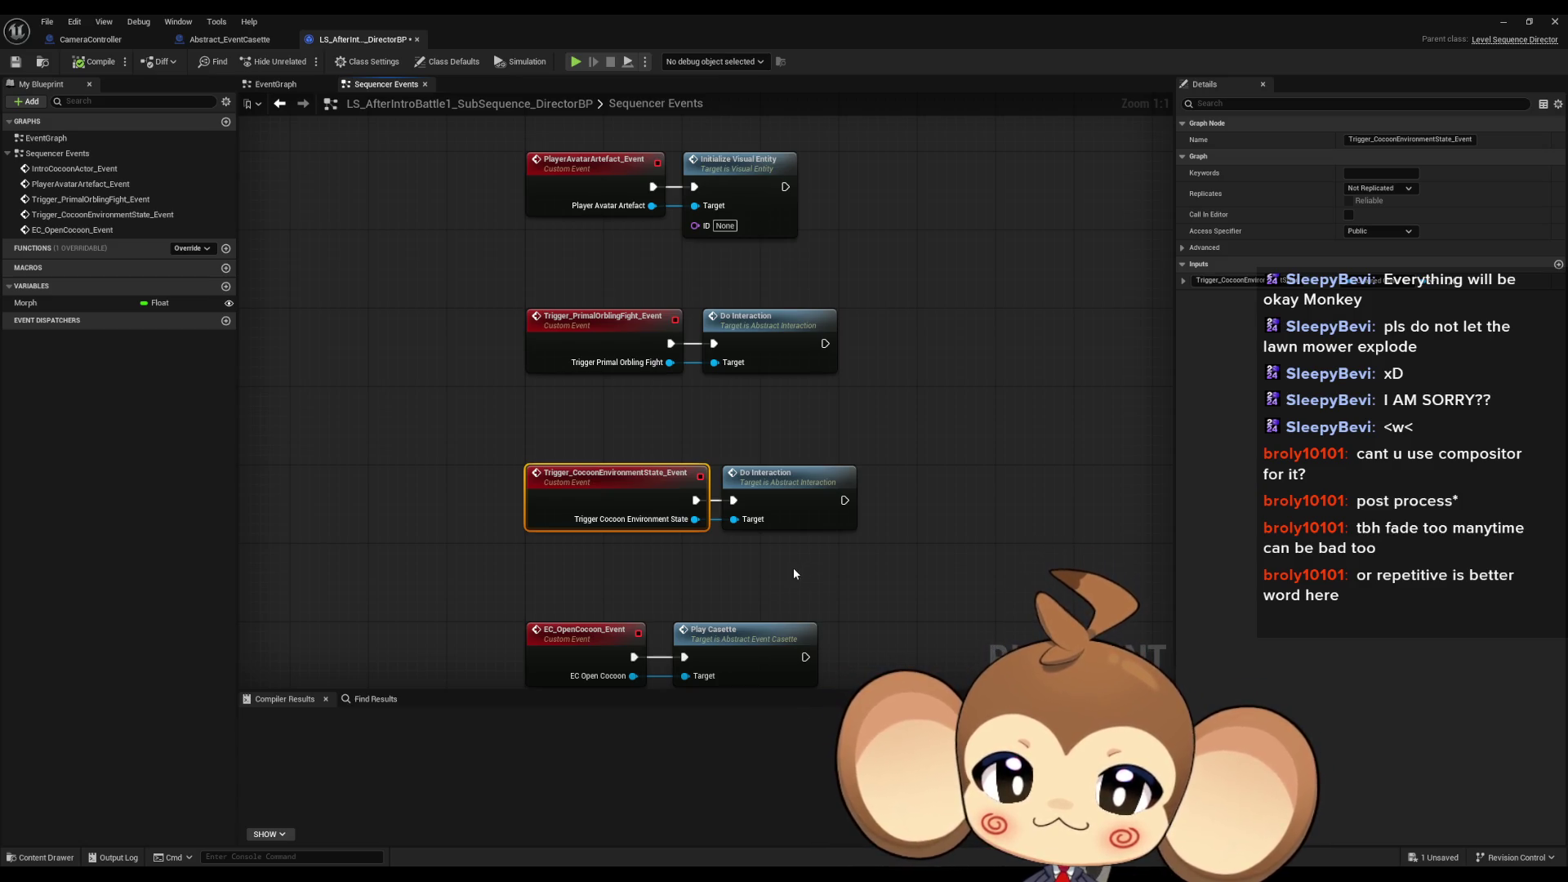
double_click(744, 637)
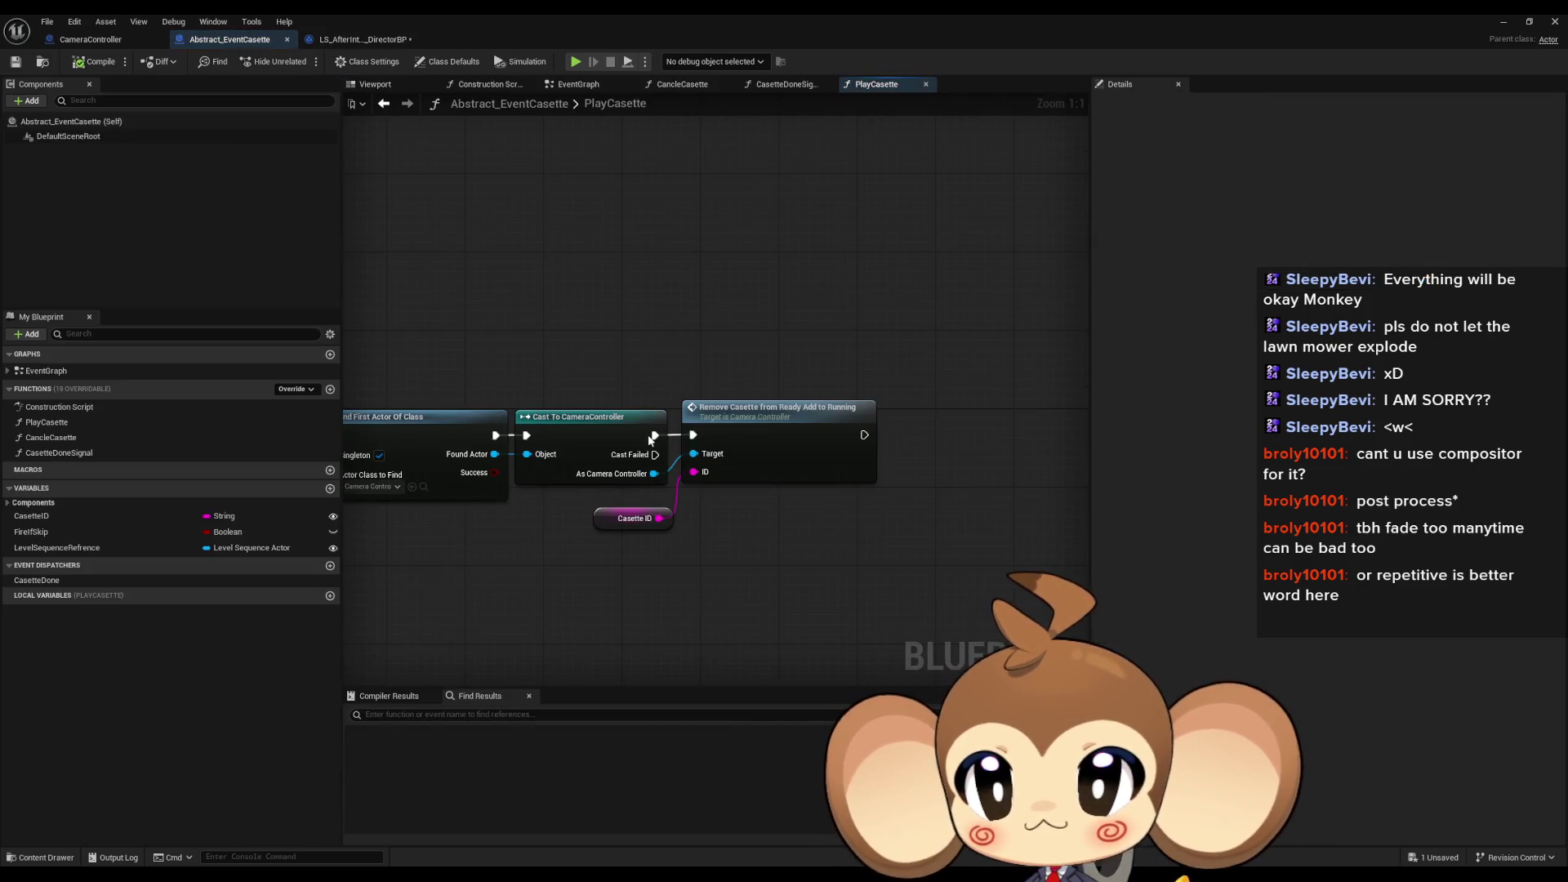
Step: Float the Blueprint editor, close the Sequencer and uncover the Content Browser
double_click(451, 13)
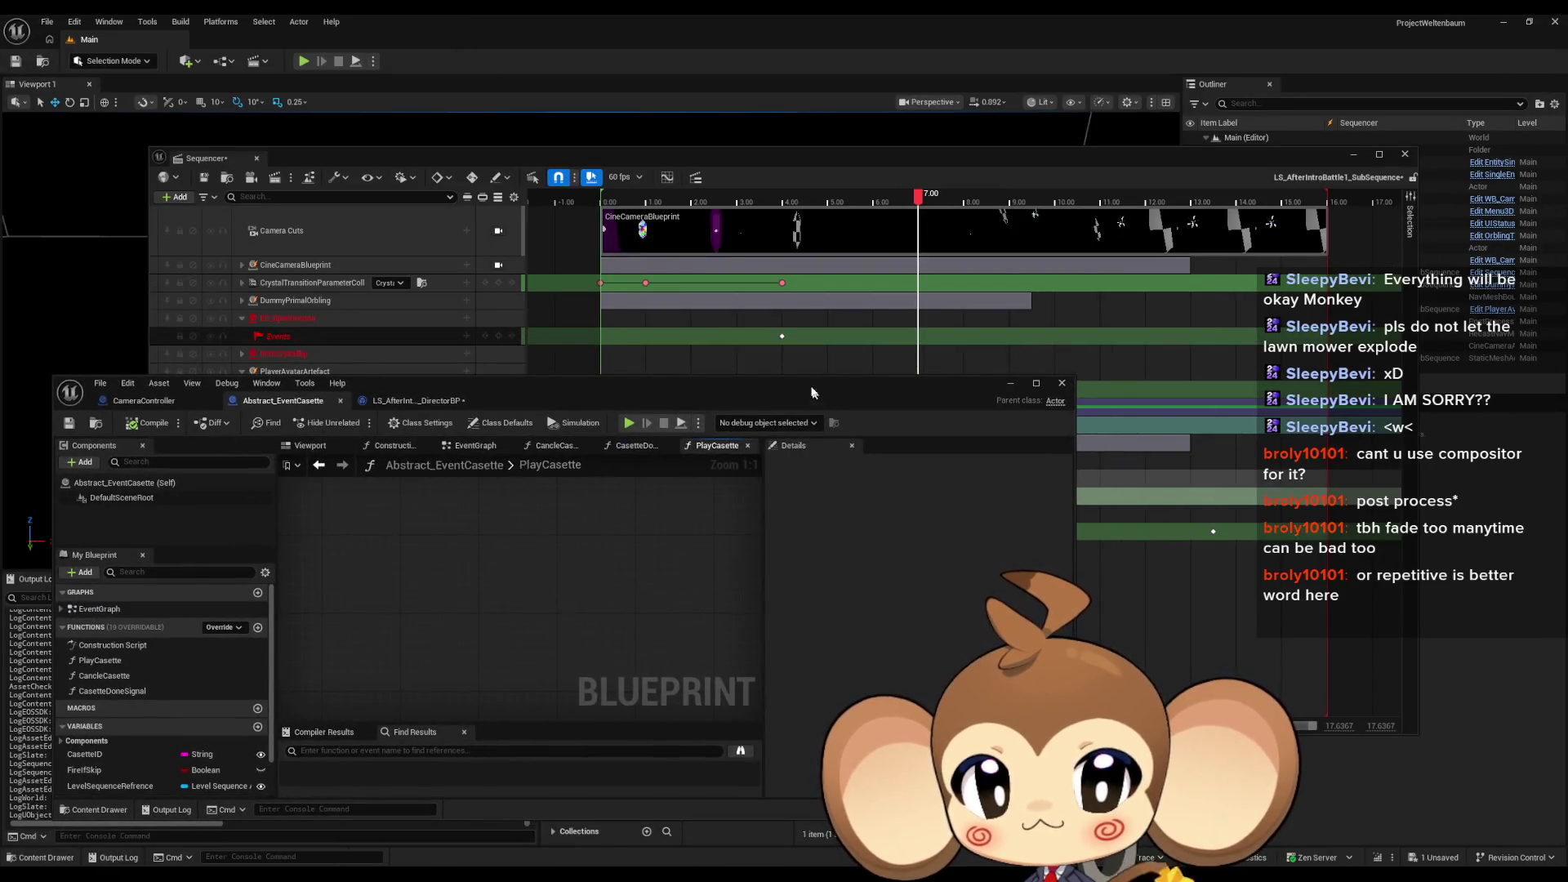
drag(811, 393, 738, 363)
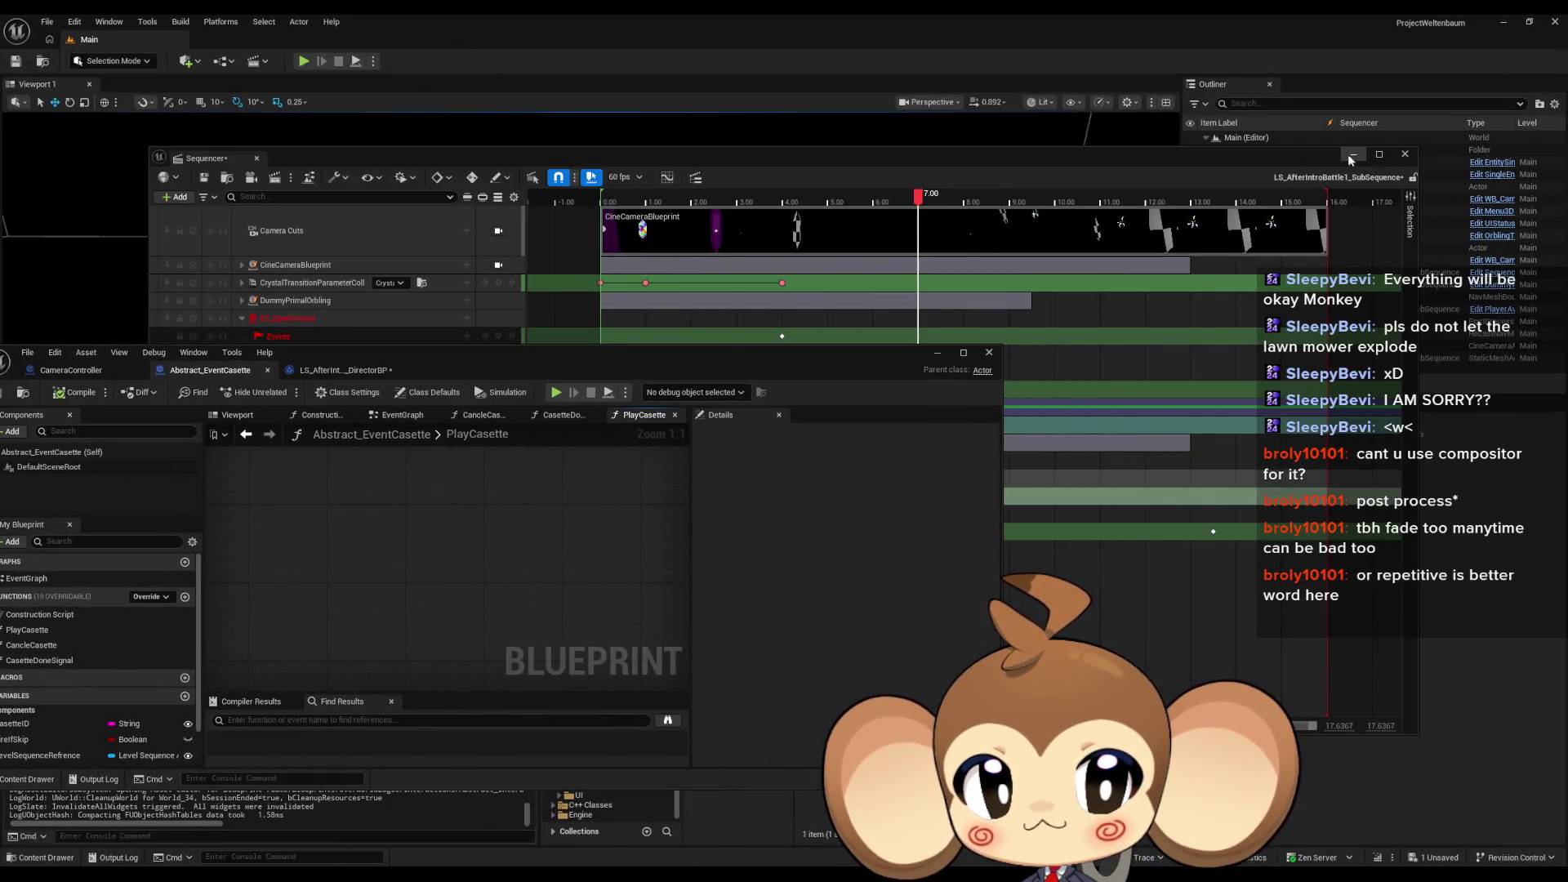
click(1405, 154)
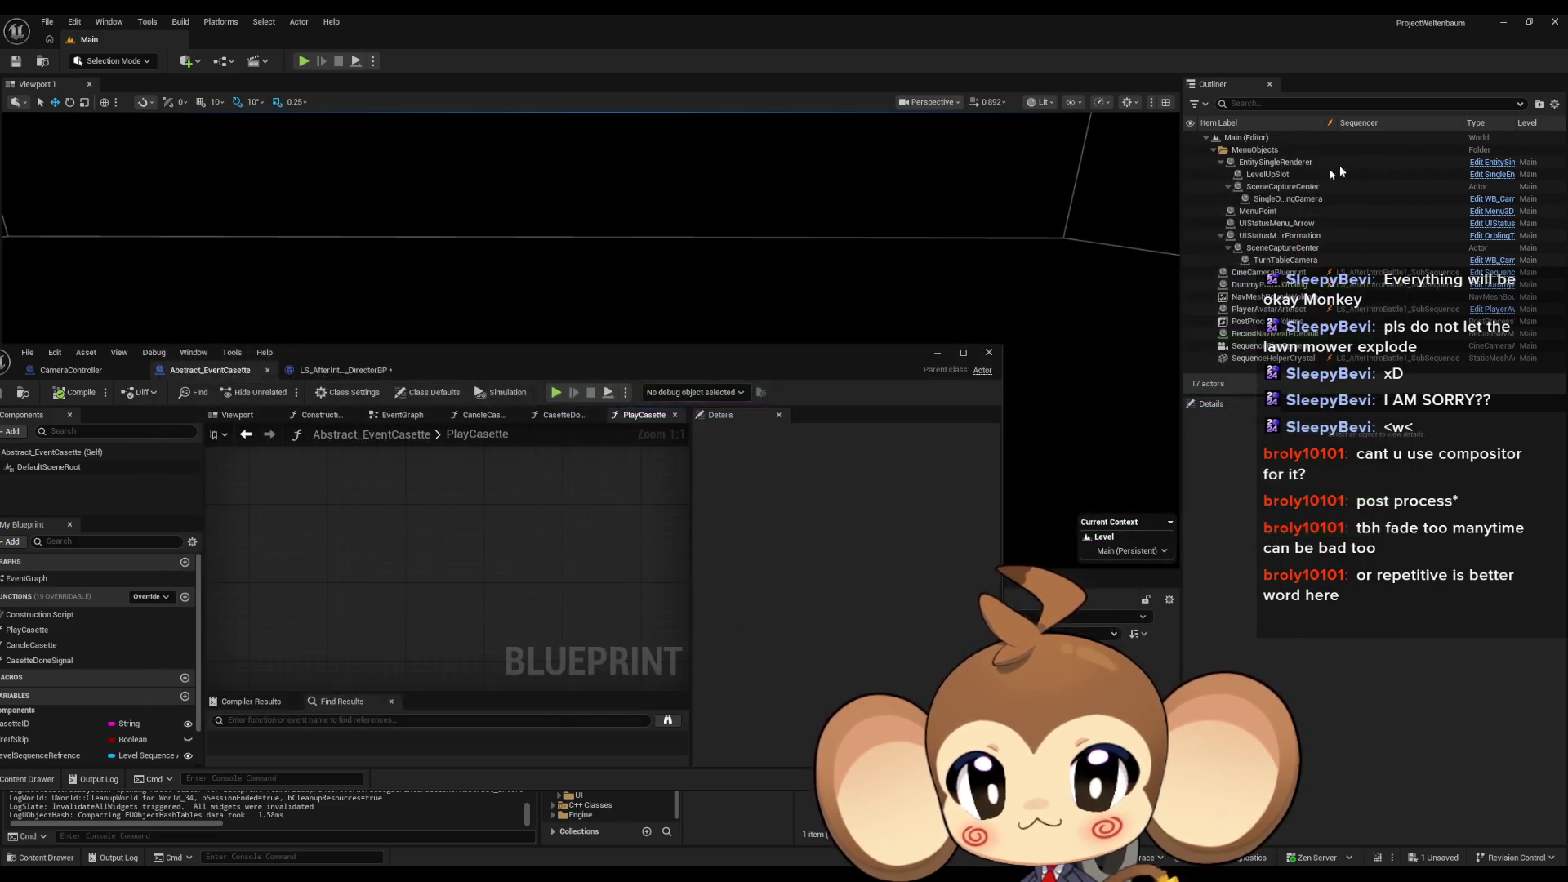
drag(468, 358, 594, 114)
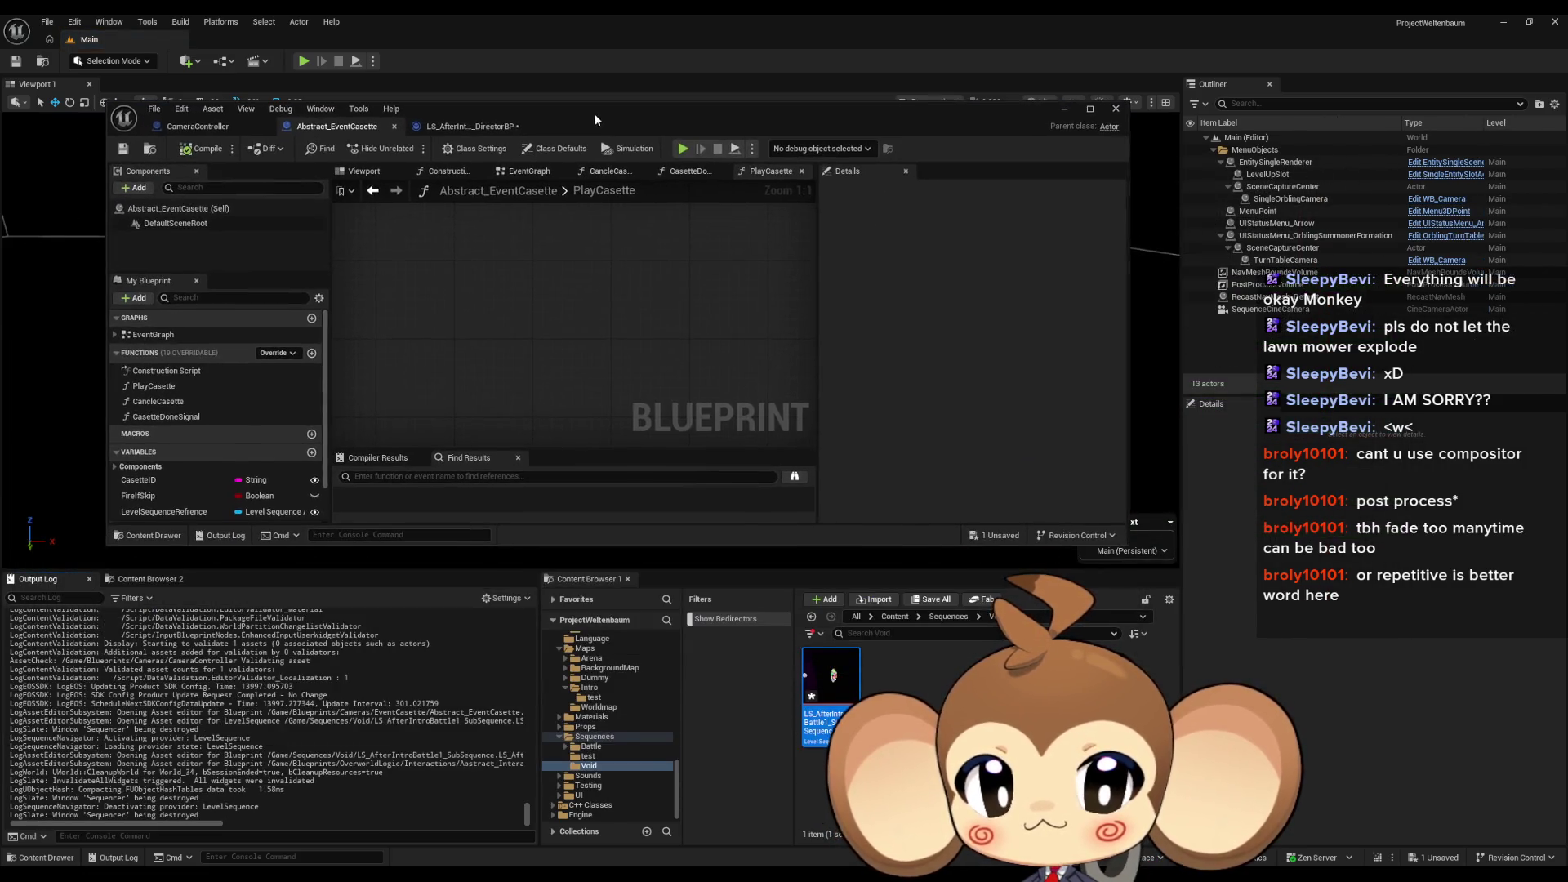
Step: Browse Content > Blueprints > Cameras > EventCasette and open EC_OpenCocoon
click(939, 776)
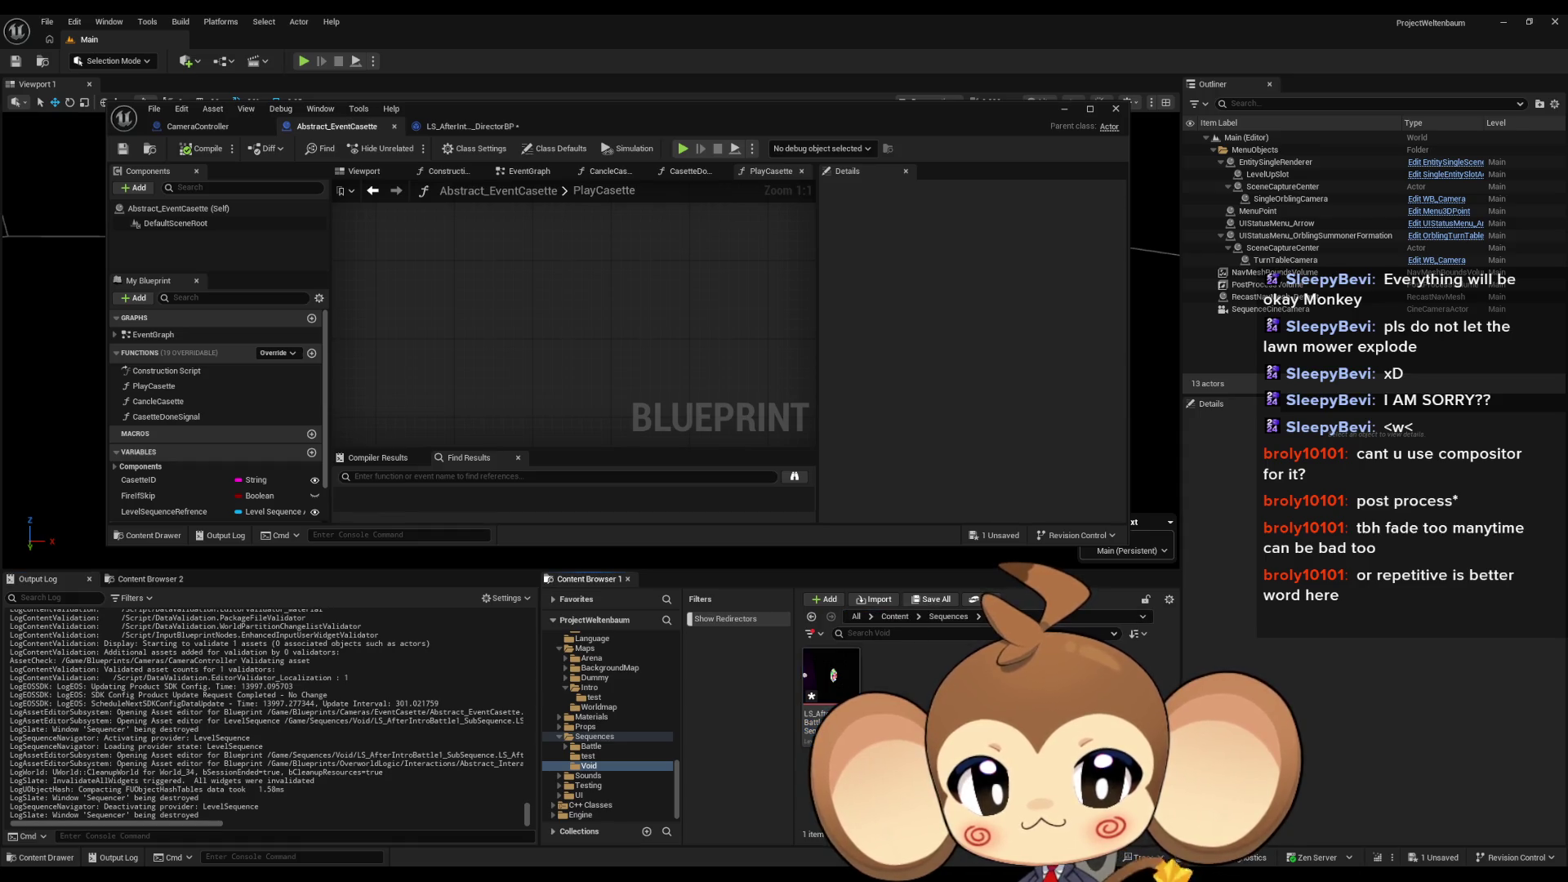
click(895, 617)
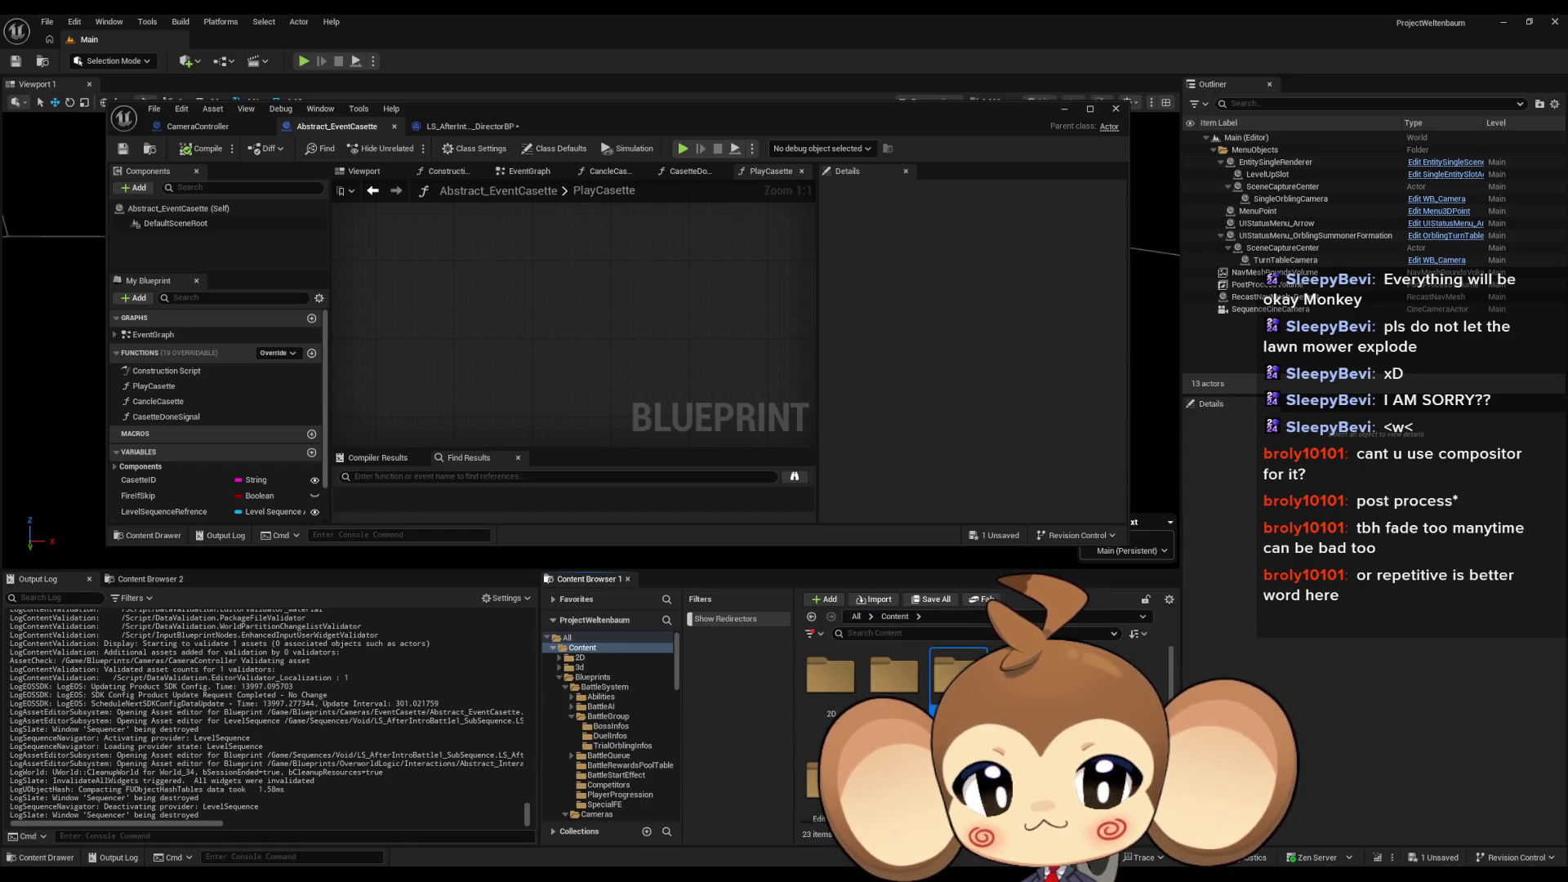
double_click(957, 674)
double_click(891, 688)
double_click(891, 688)
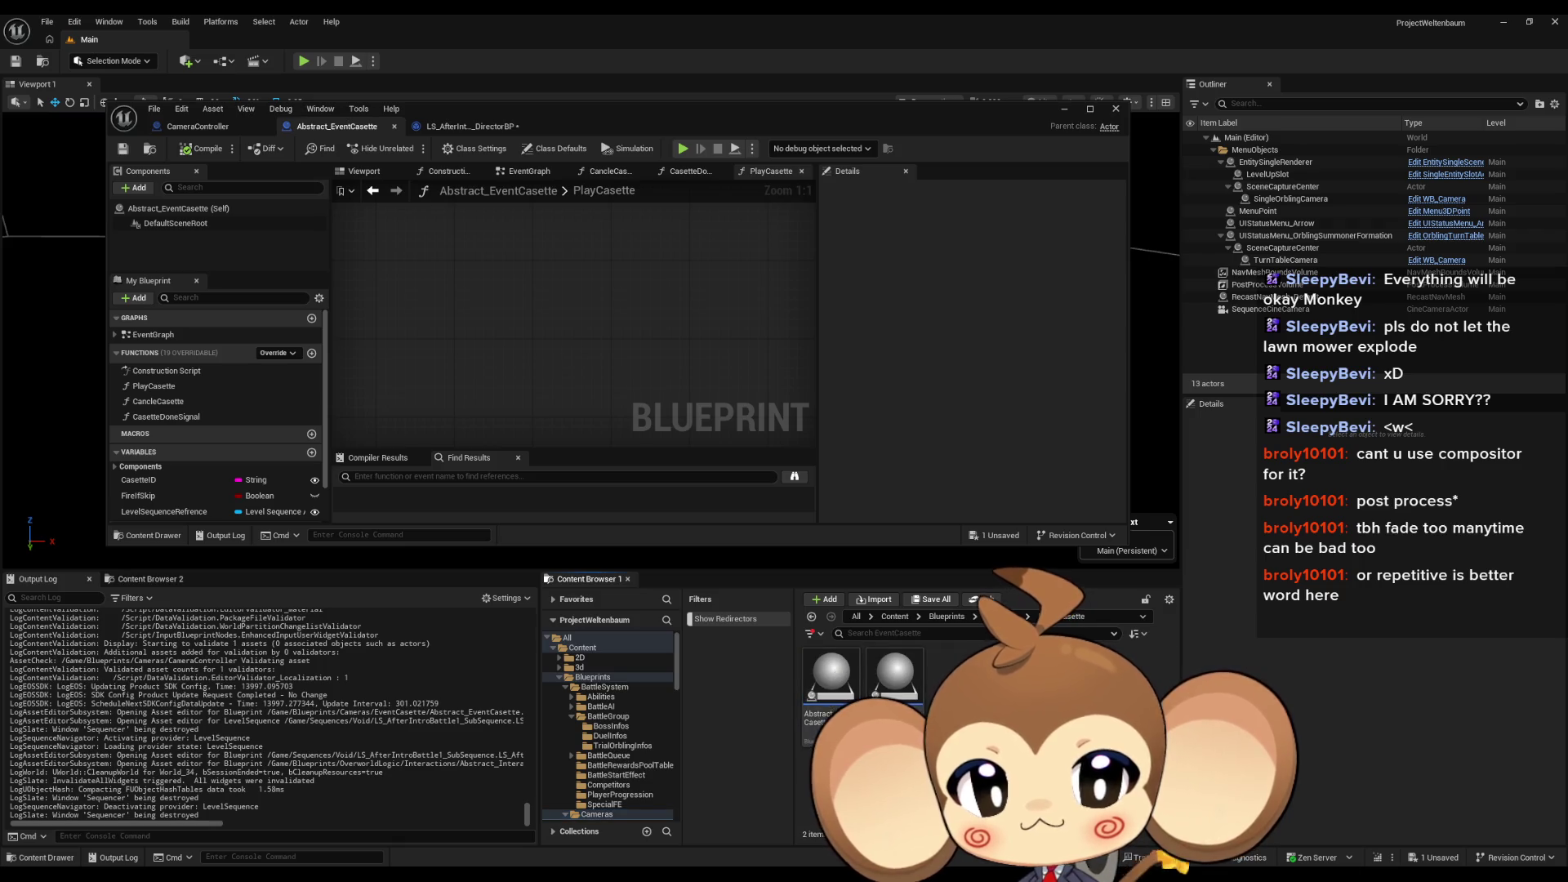
double_click(900, 683)
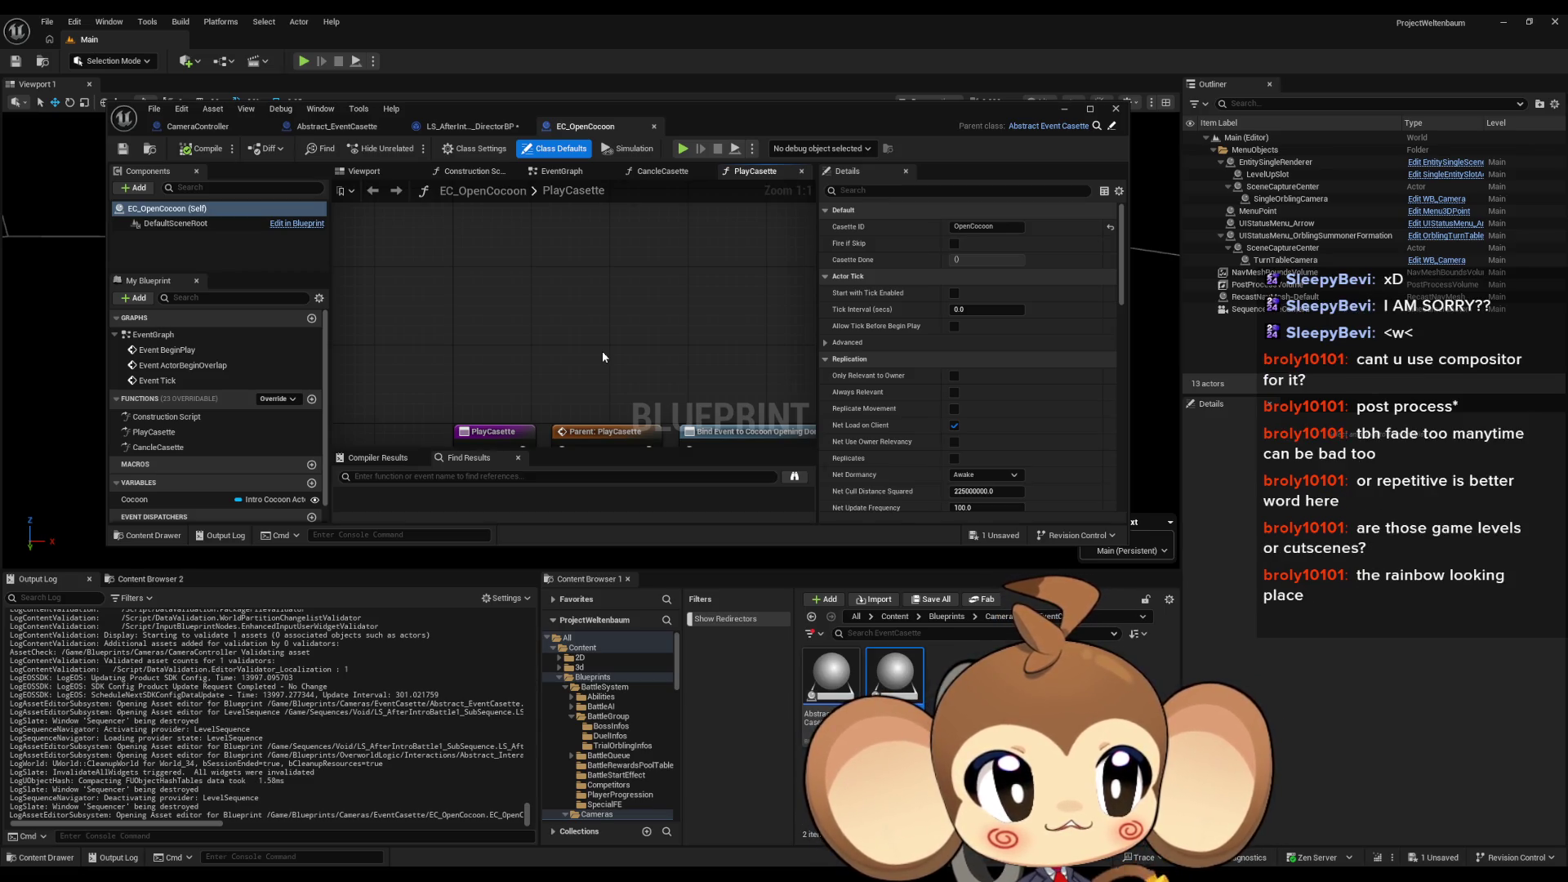
Step: Browse Maps > Intro and Sequences > Void to select the AfterIntroBattle1 sub-sequence asset
click(895, 617)
double_click(802, 674)
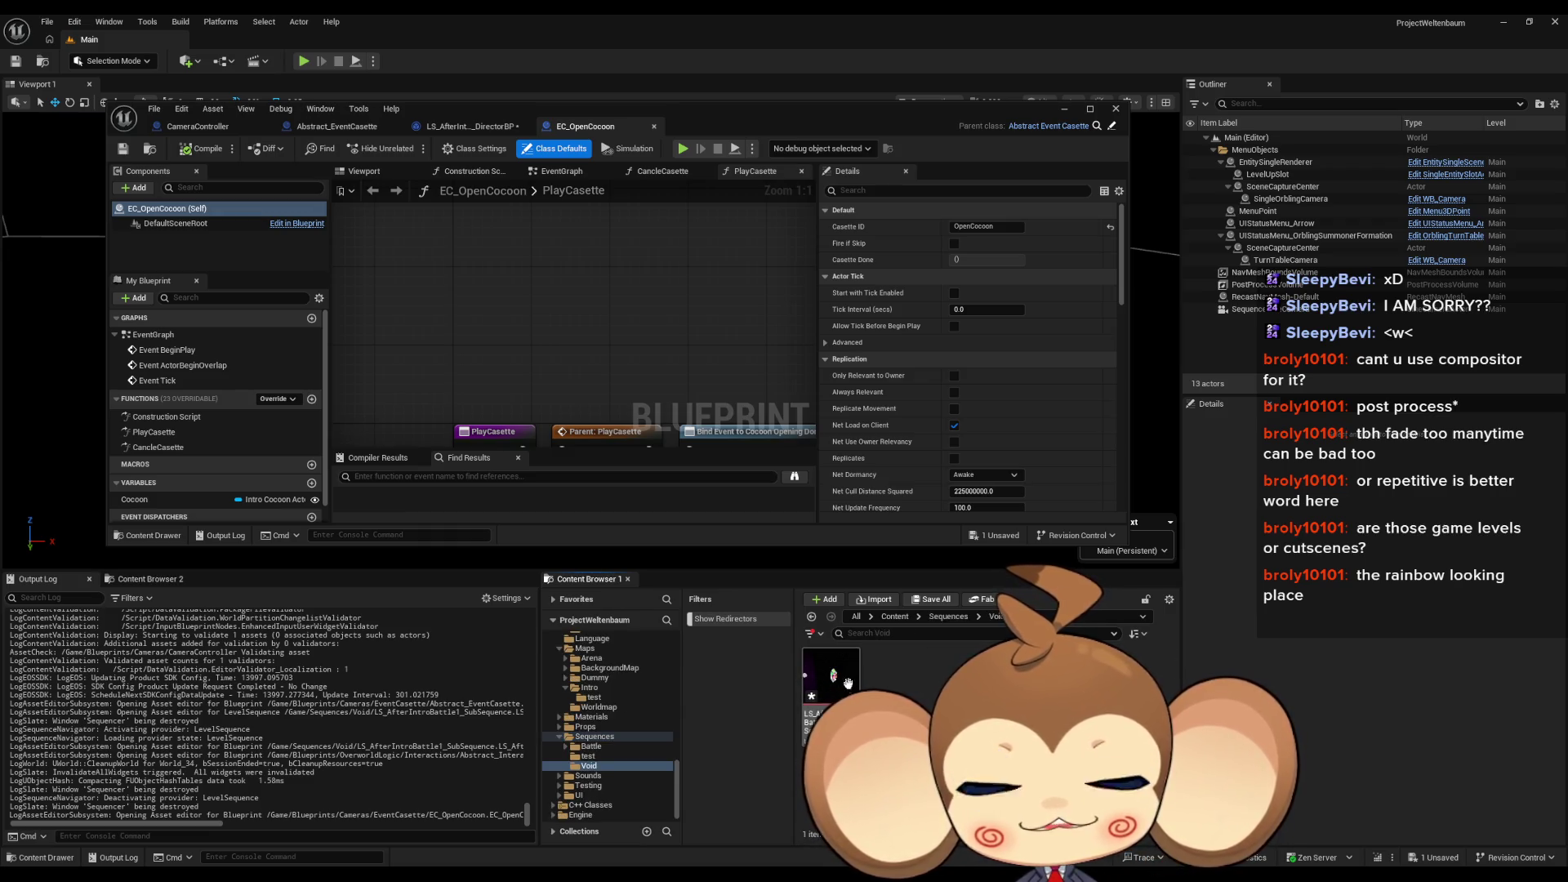
click(895, 617)
double_click(899, 768)
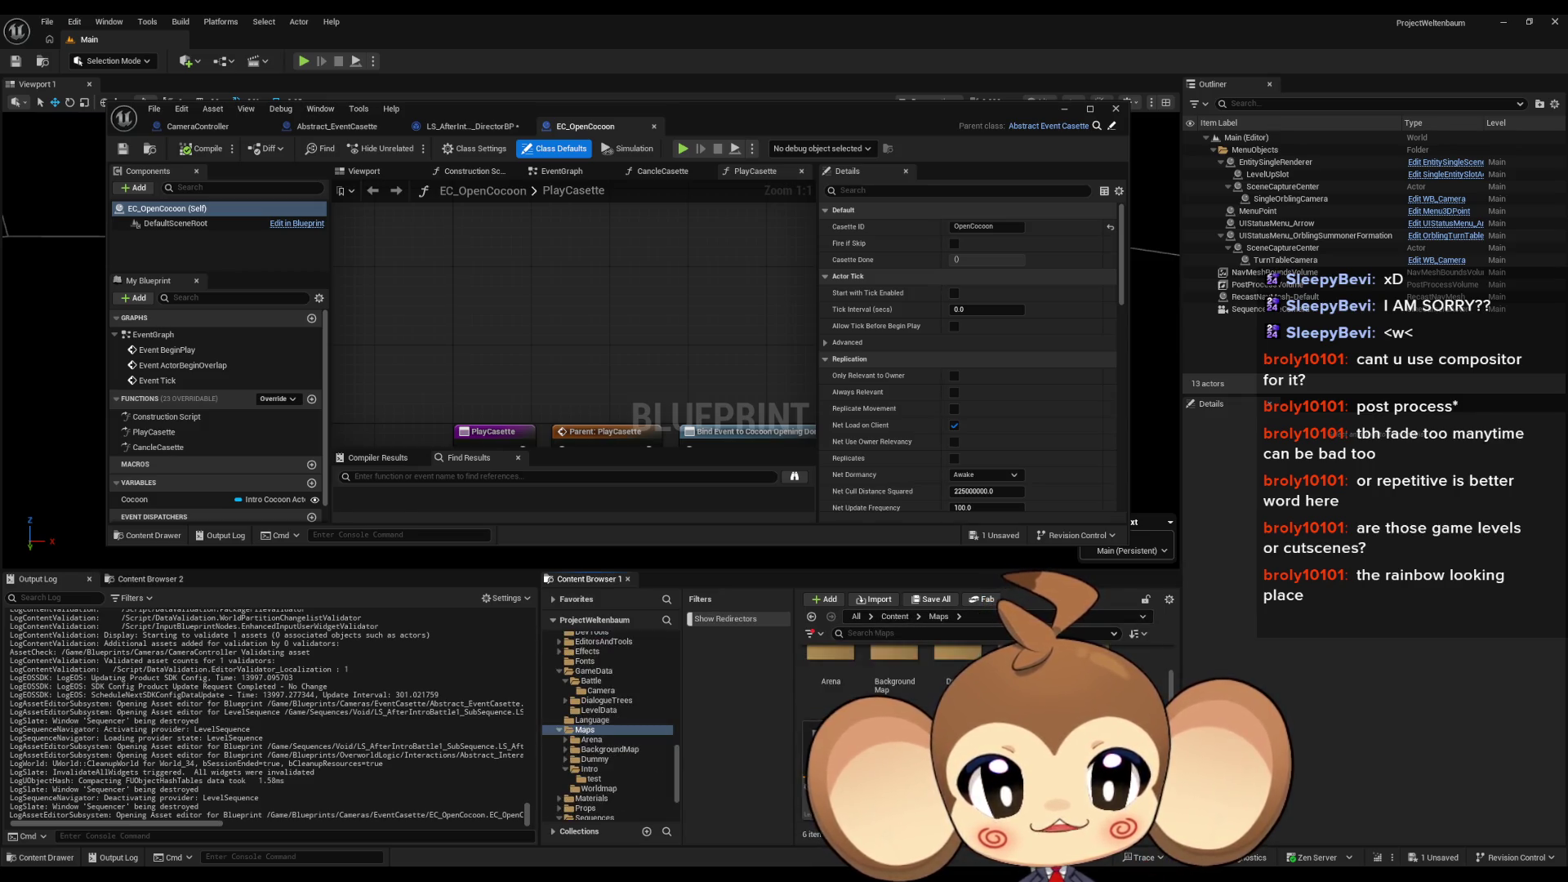
double_click(1013, 675)
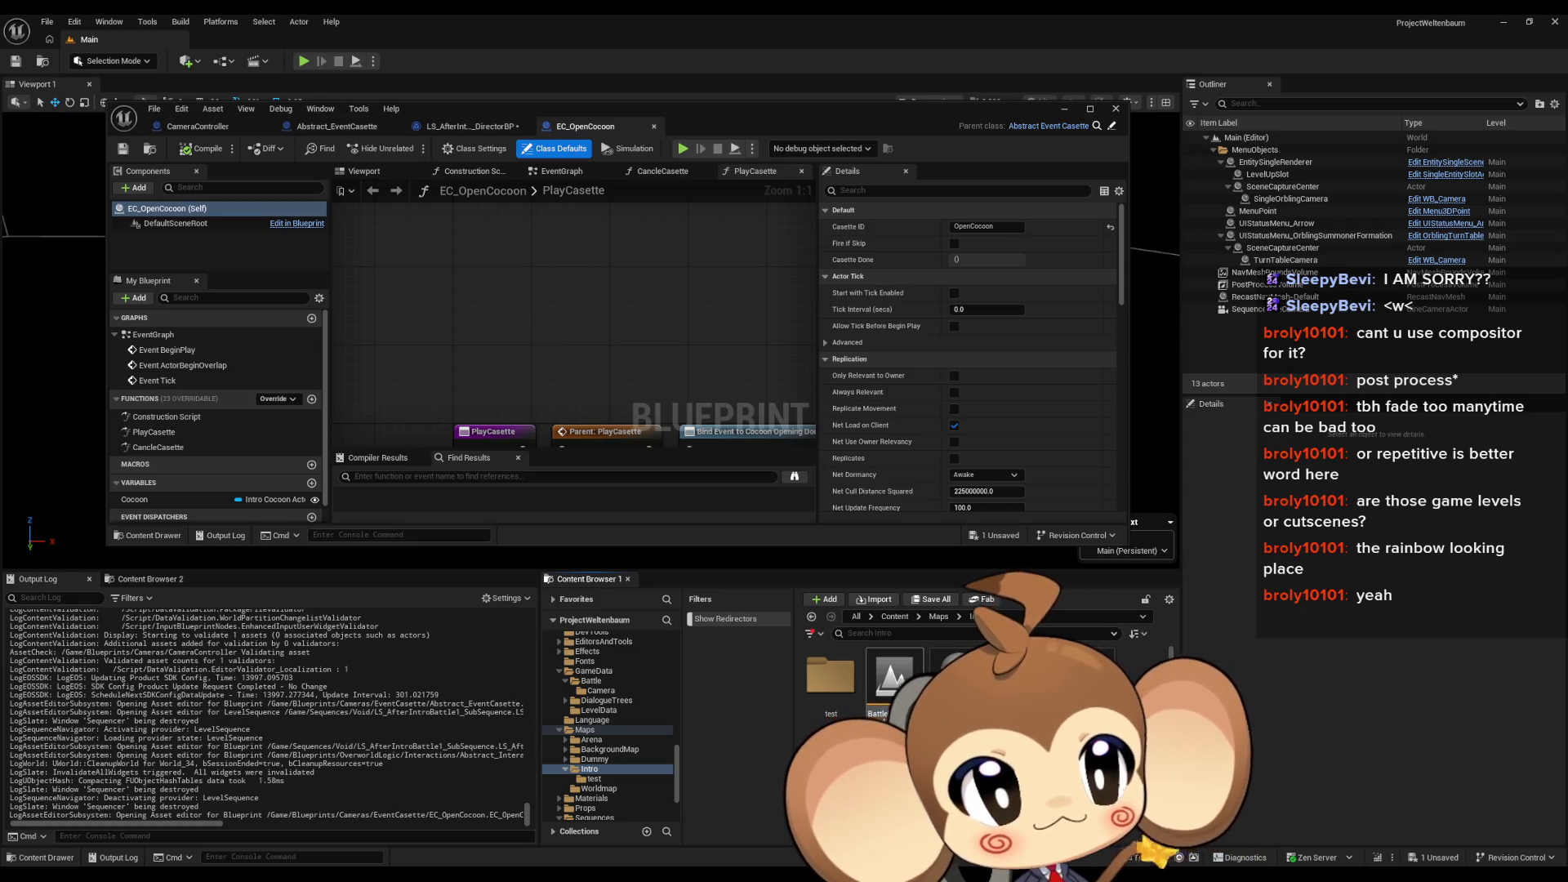
click(895, 617)
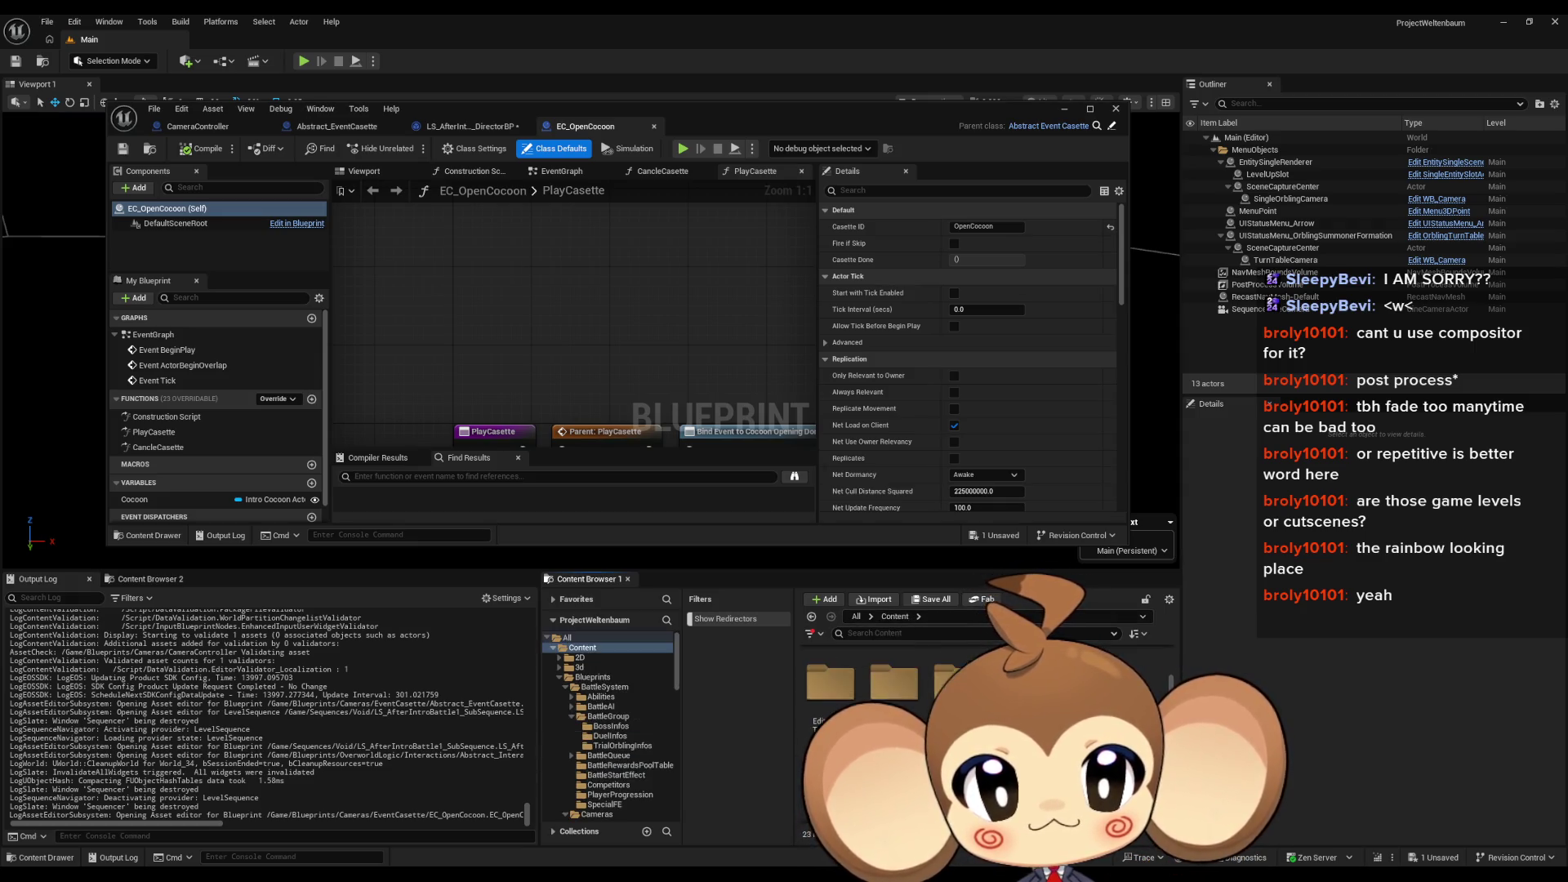
double_click(964, 678)
double_click(957, 676)
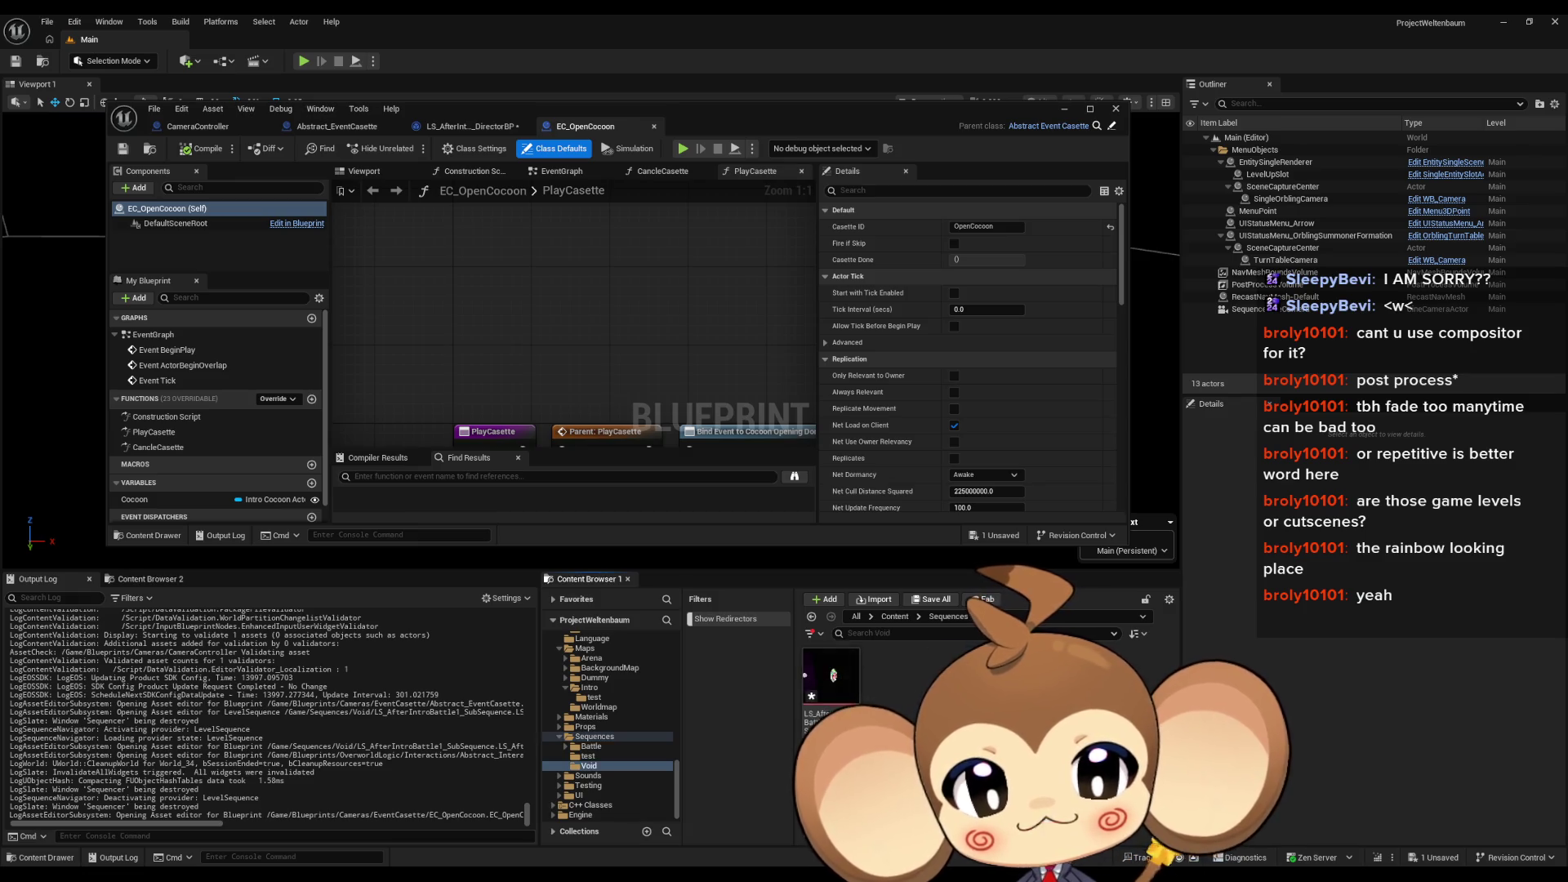
click(841, 692)
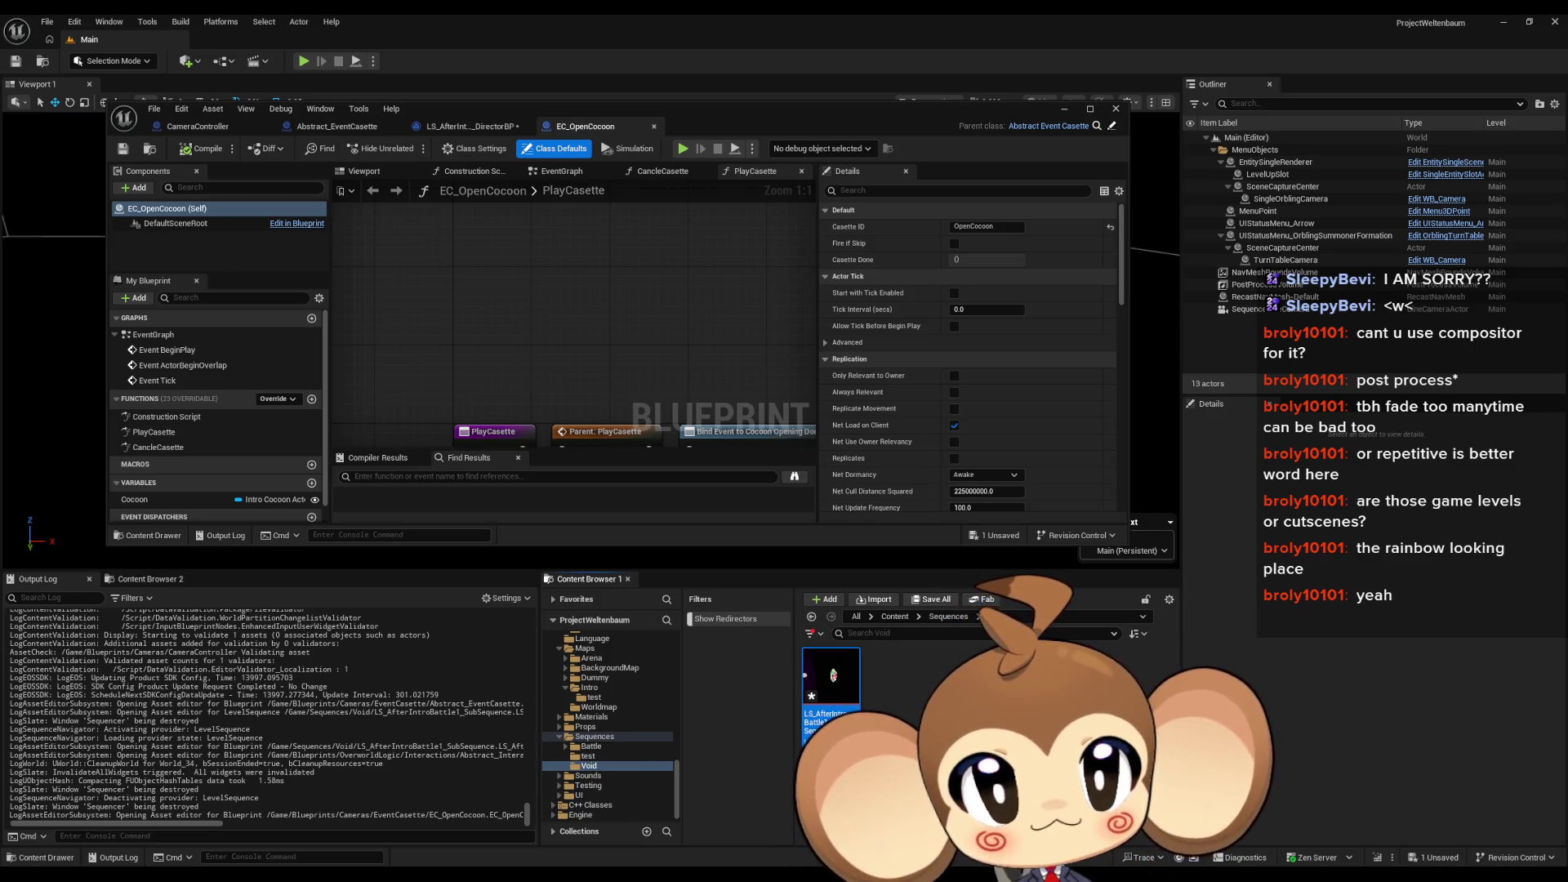
Step: Maximize the EC_OpenCocoon editor and frame its PlayCasette graph nodes
drag(716, 363, 625, 281)
scroll(651, 341, down, 2)
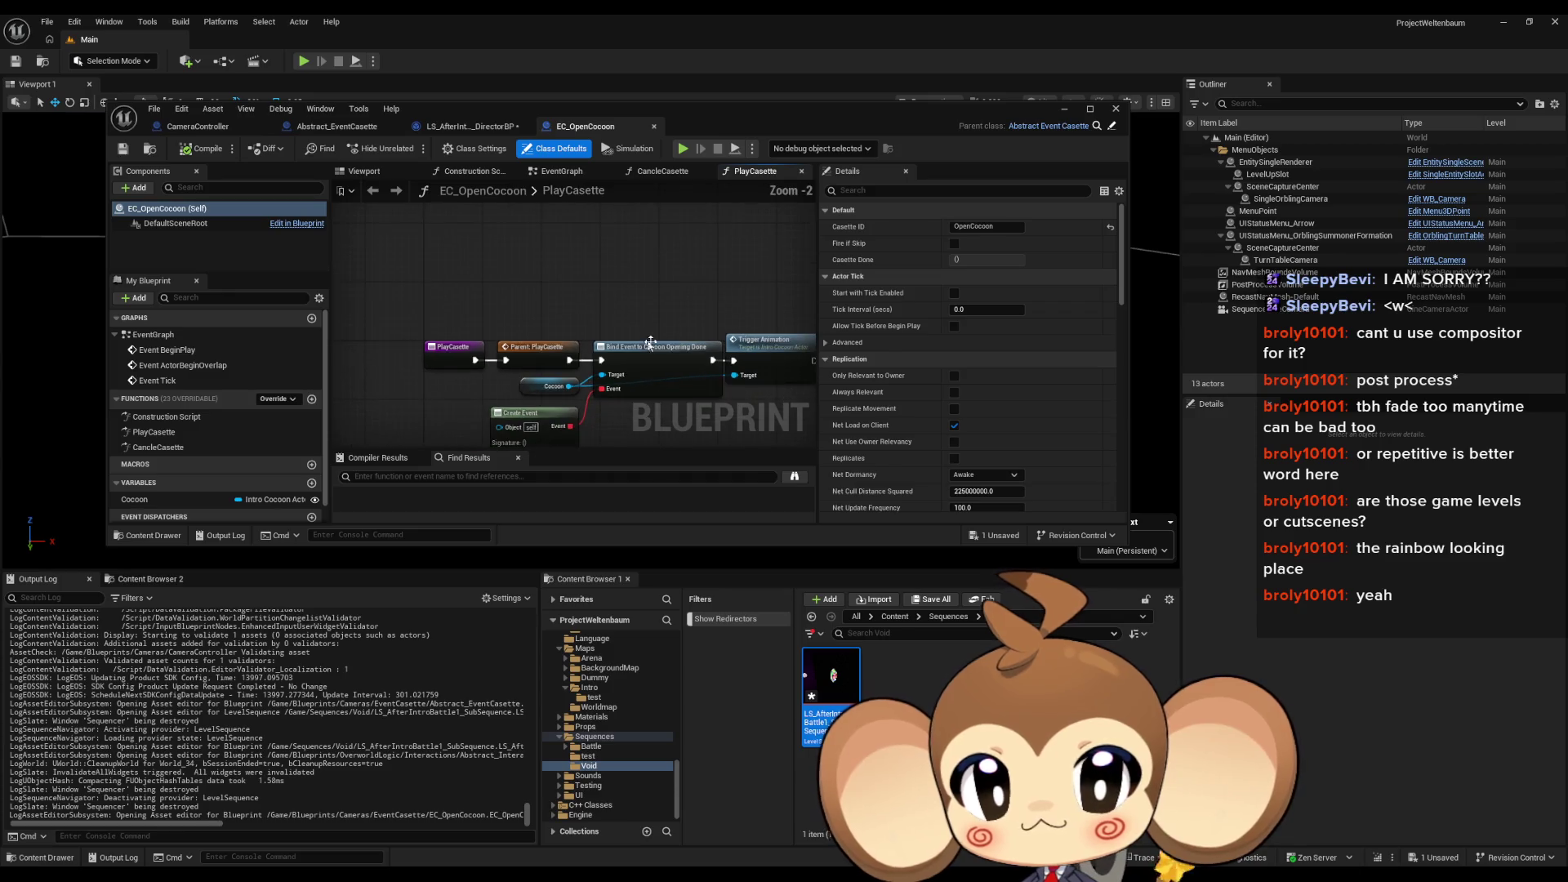
drag(621, 384, 519, 341)
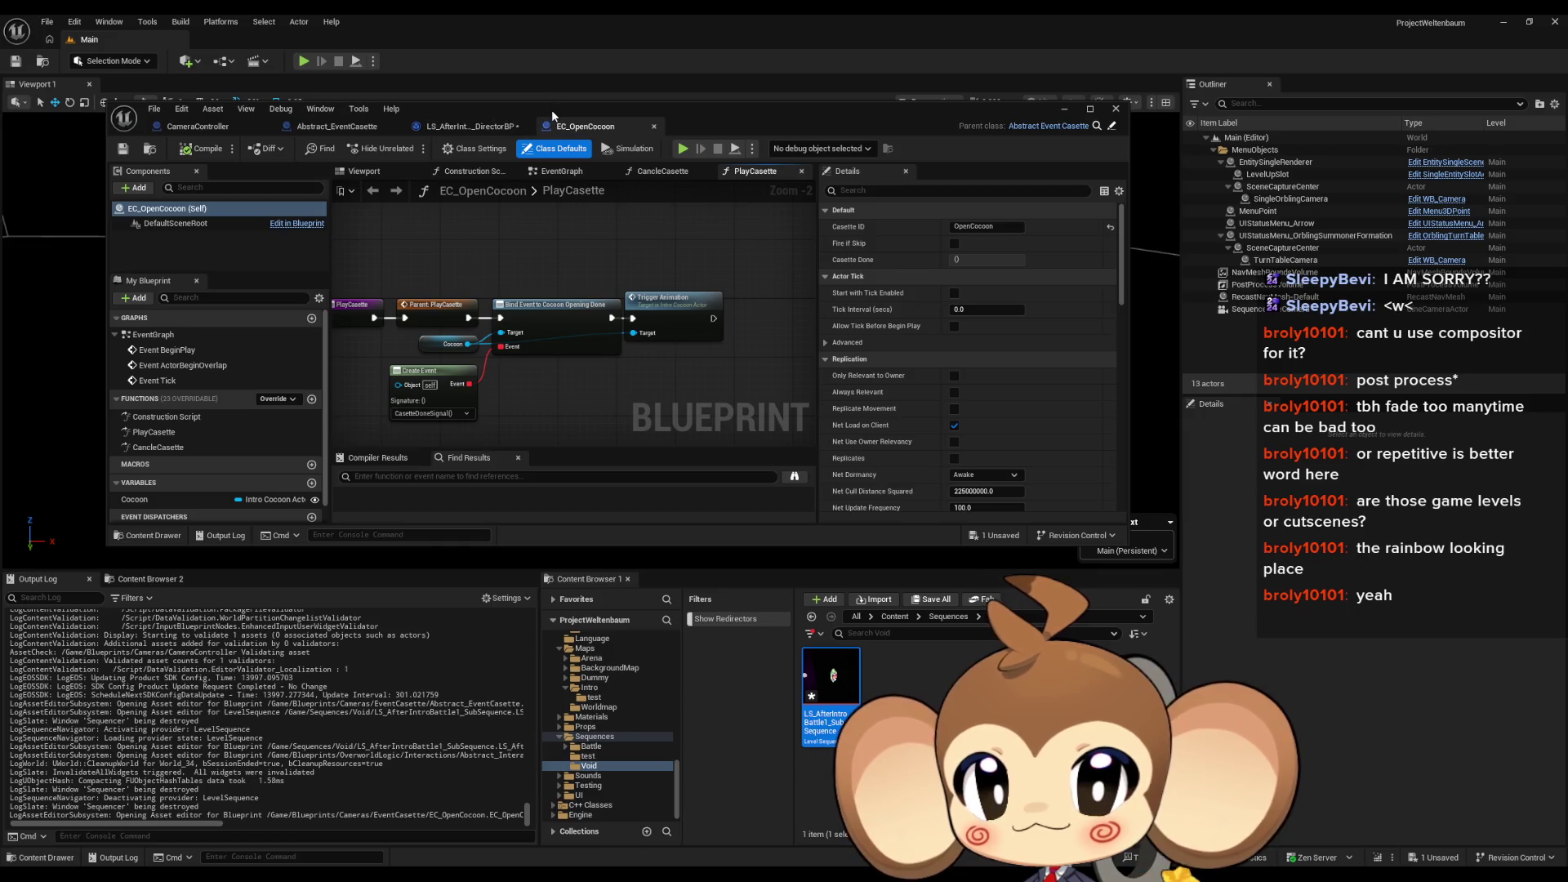
drag(551, 110, 628, 144)
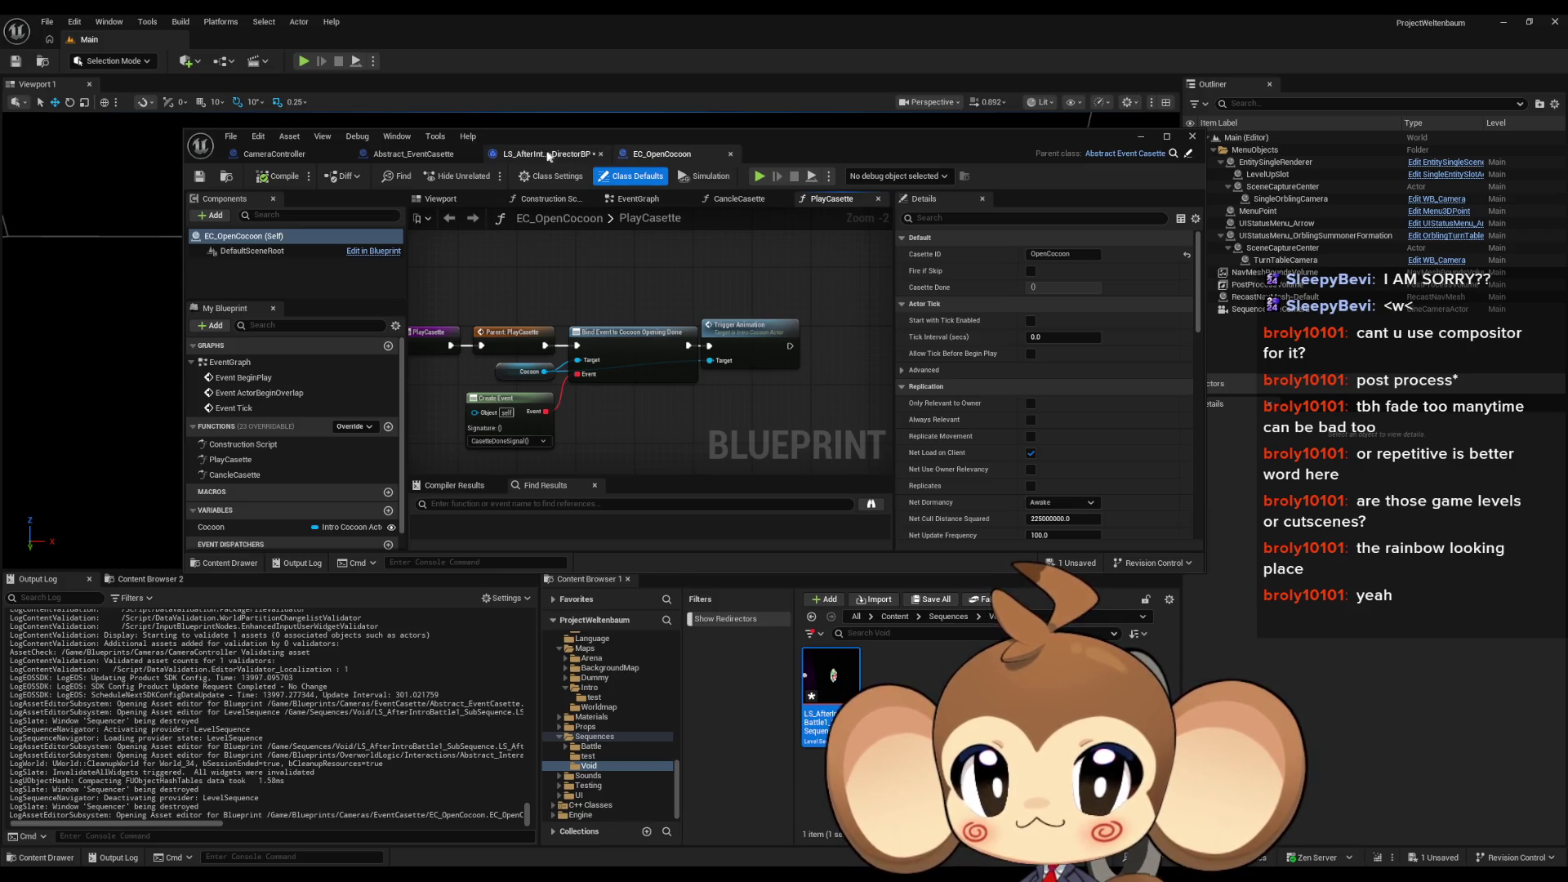
double_click(615, 142)
key(Home)
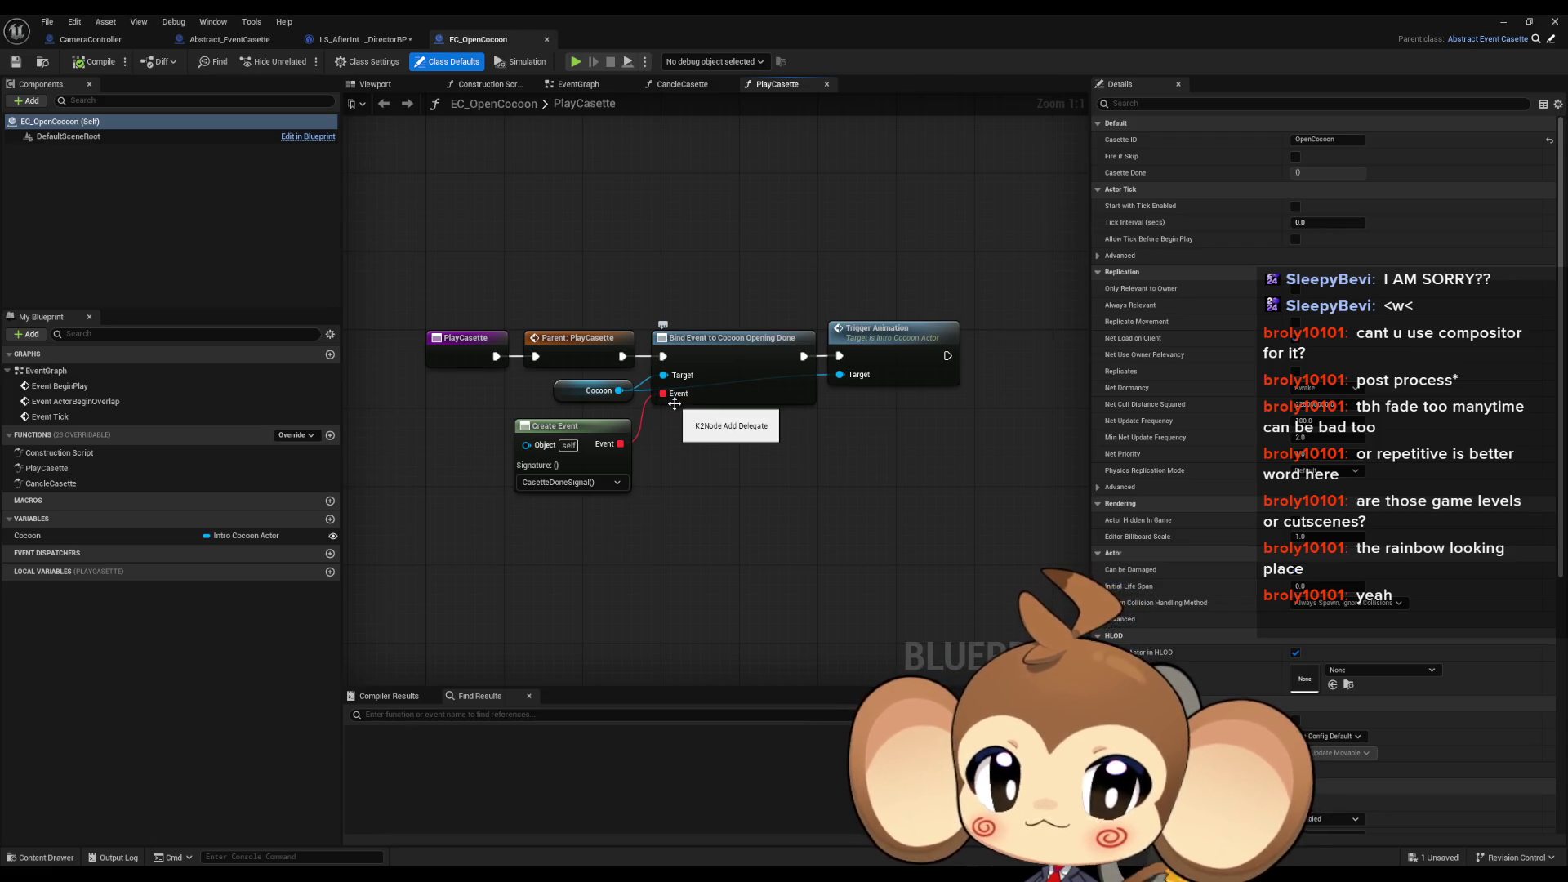
Step: Compare EC_OpenCocoon's PlayCasette and CancleCasette function graphs
click(593, 351)
click(72, 468)
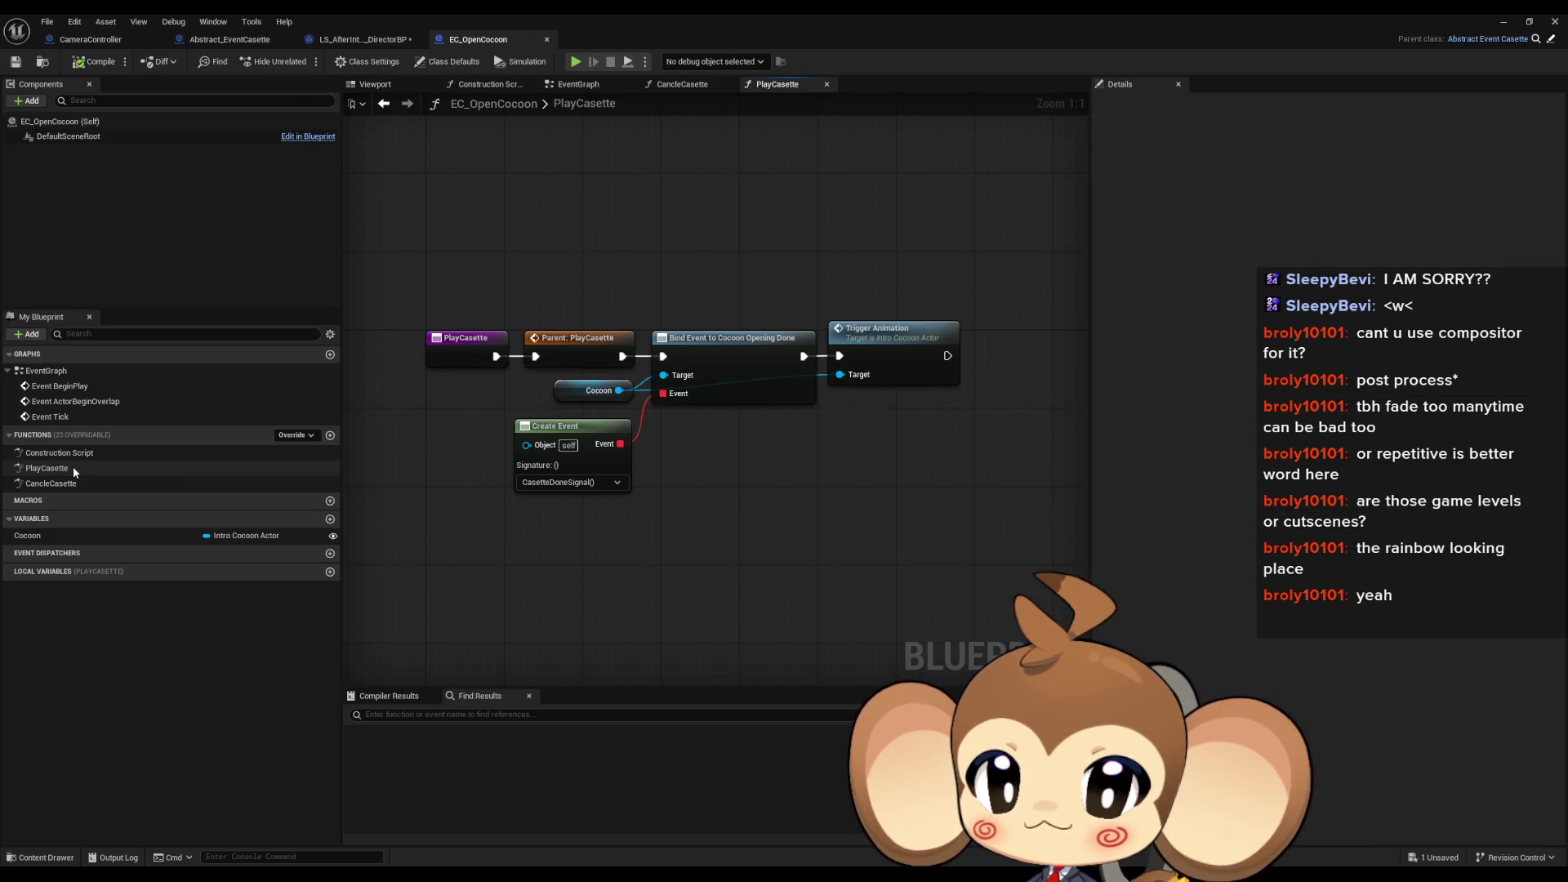
double_click(72, 485)
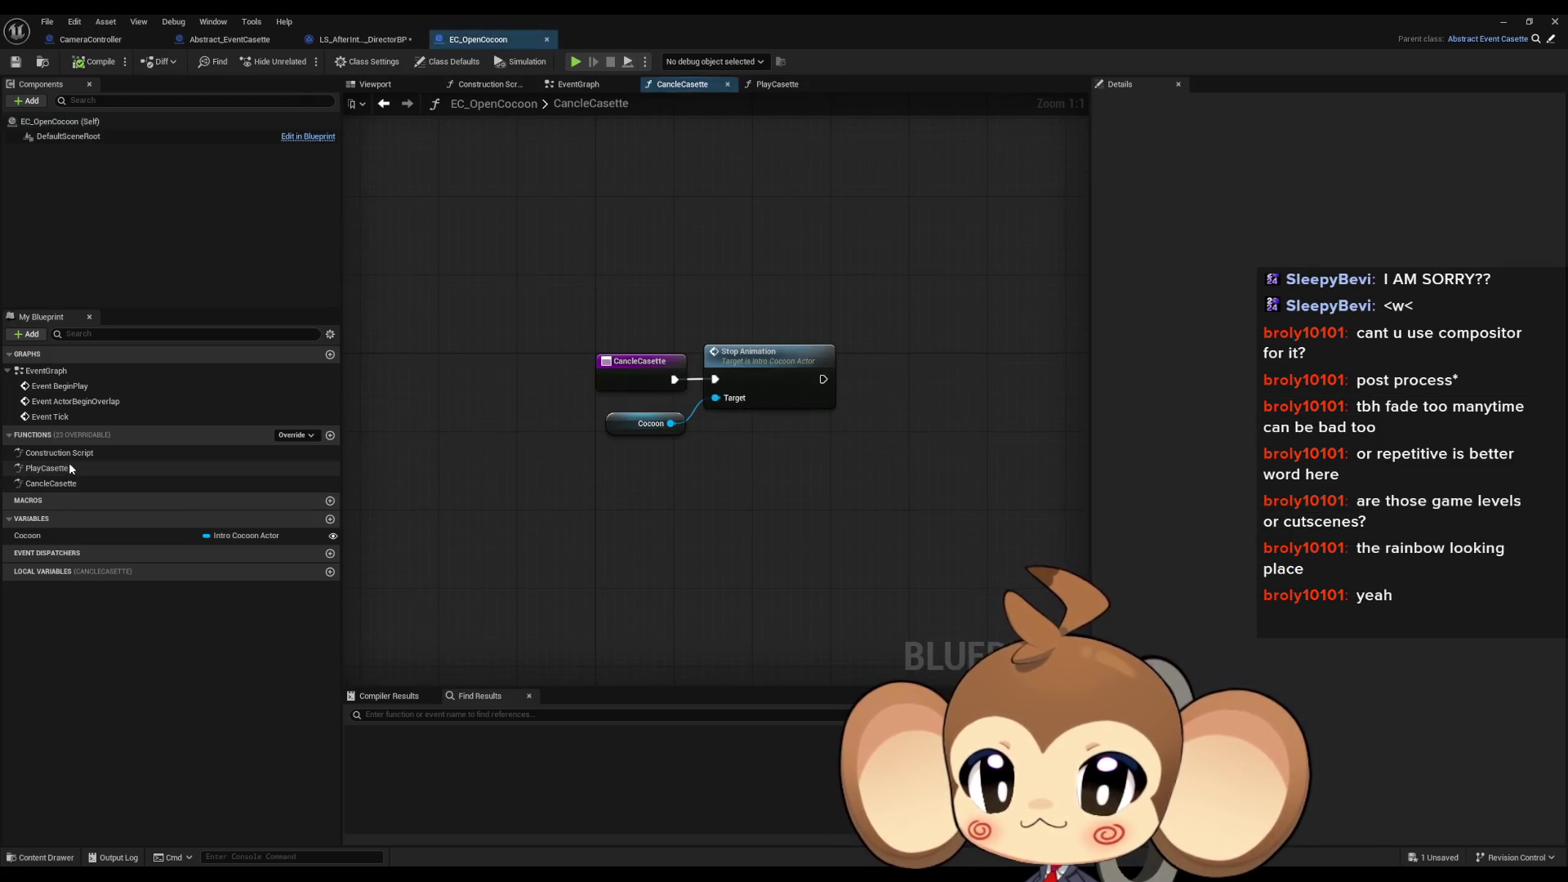
double_click(69, 467)
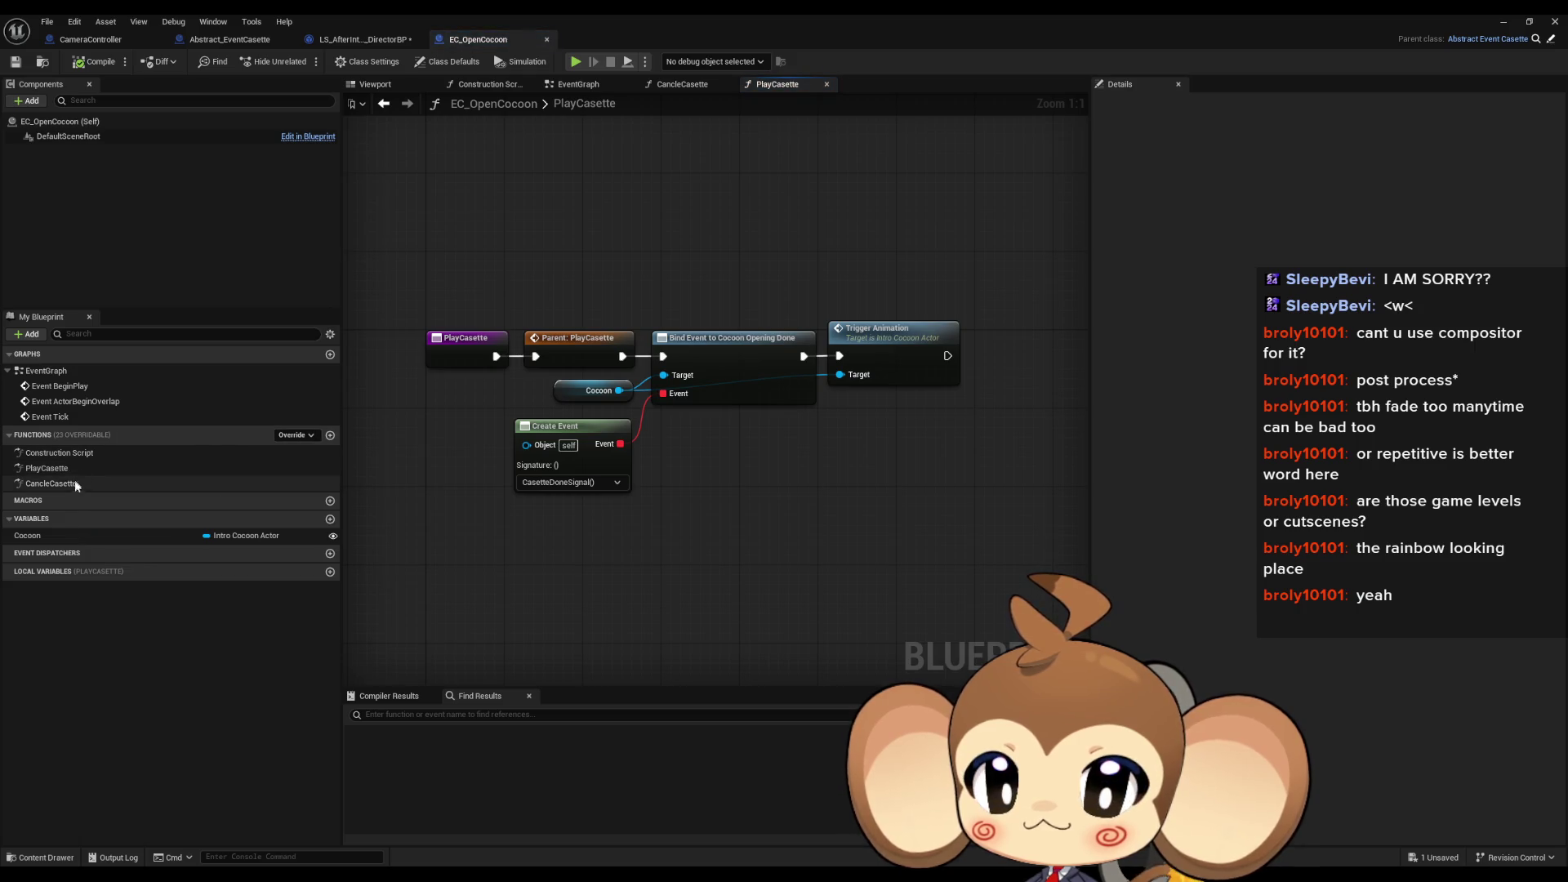
double_click(75, 482)
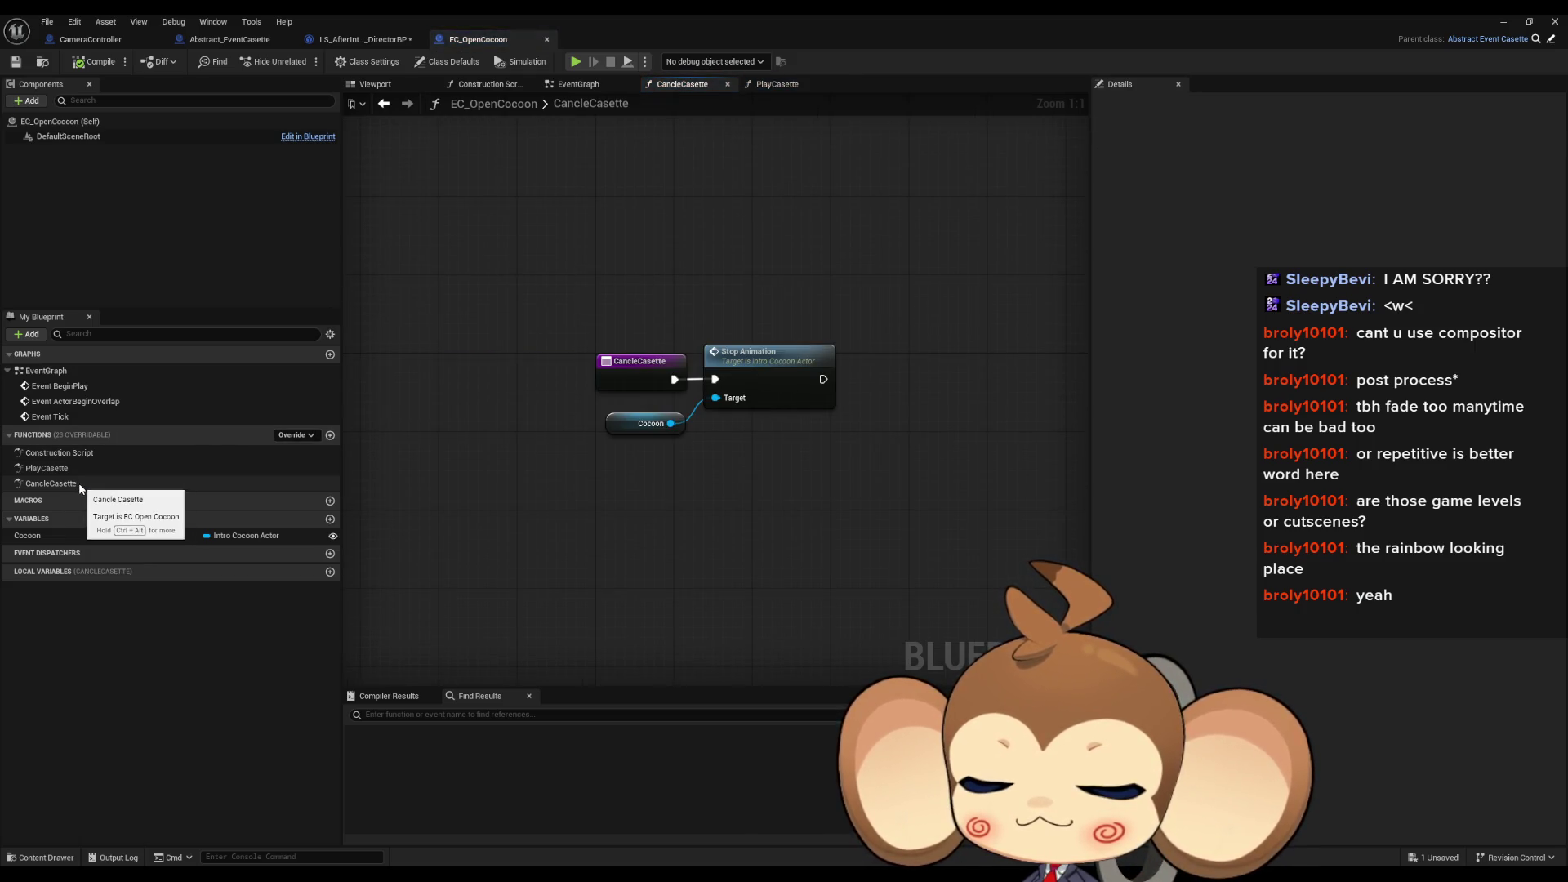
double_click(85, 469)
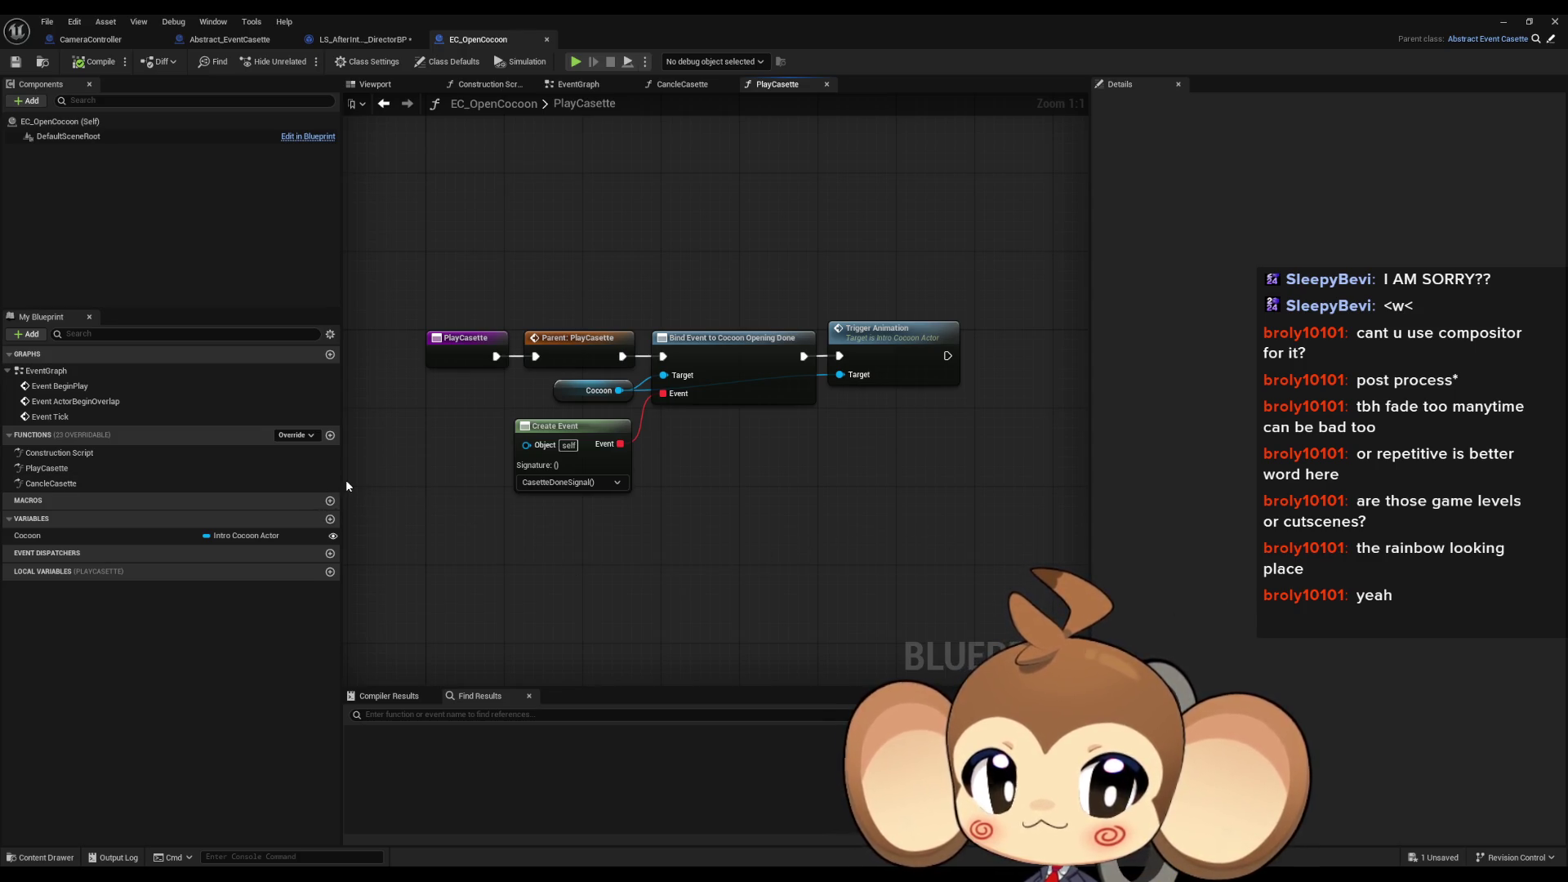
double_click(84, 483)
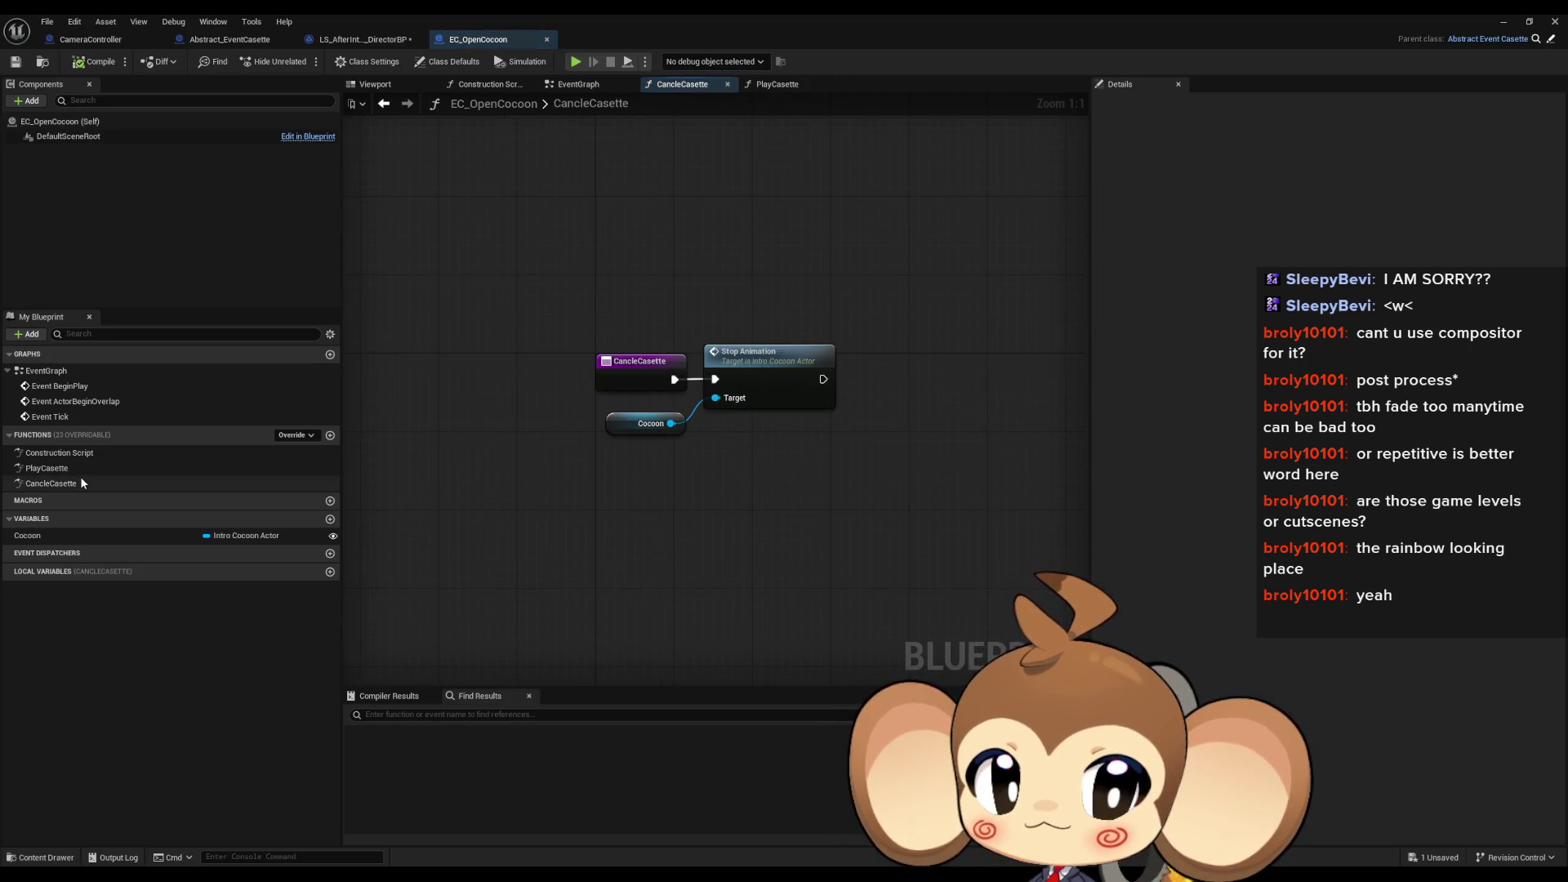
Step: Check Class Settings and Class Defaults, then view the director's IntroCocoonActor_Event
click(369, 62)
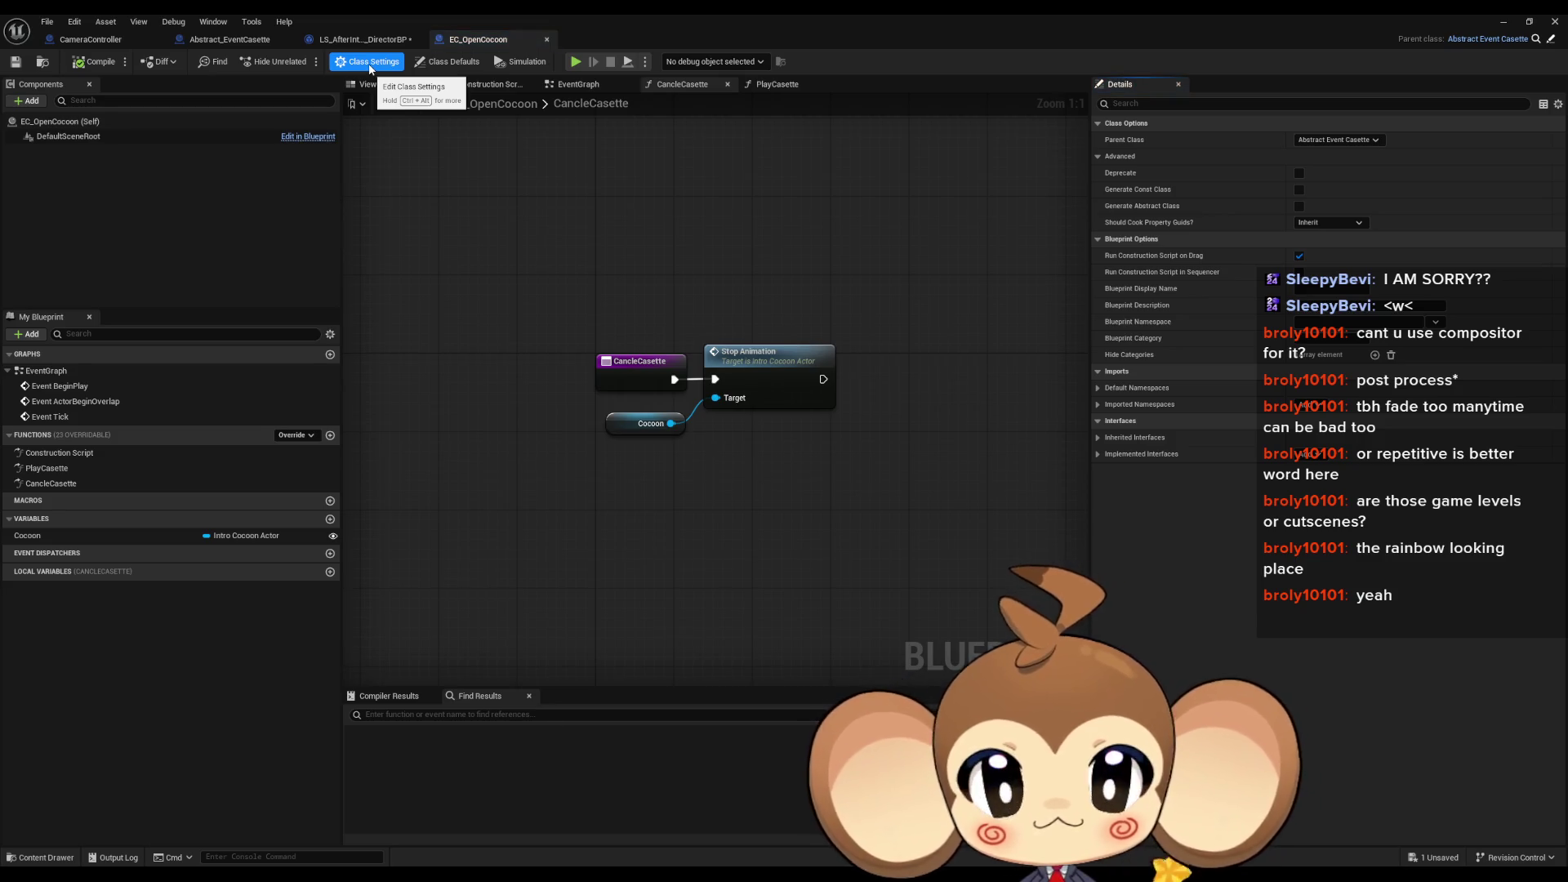
click(431, 64)
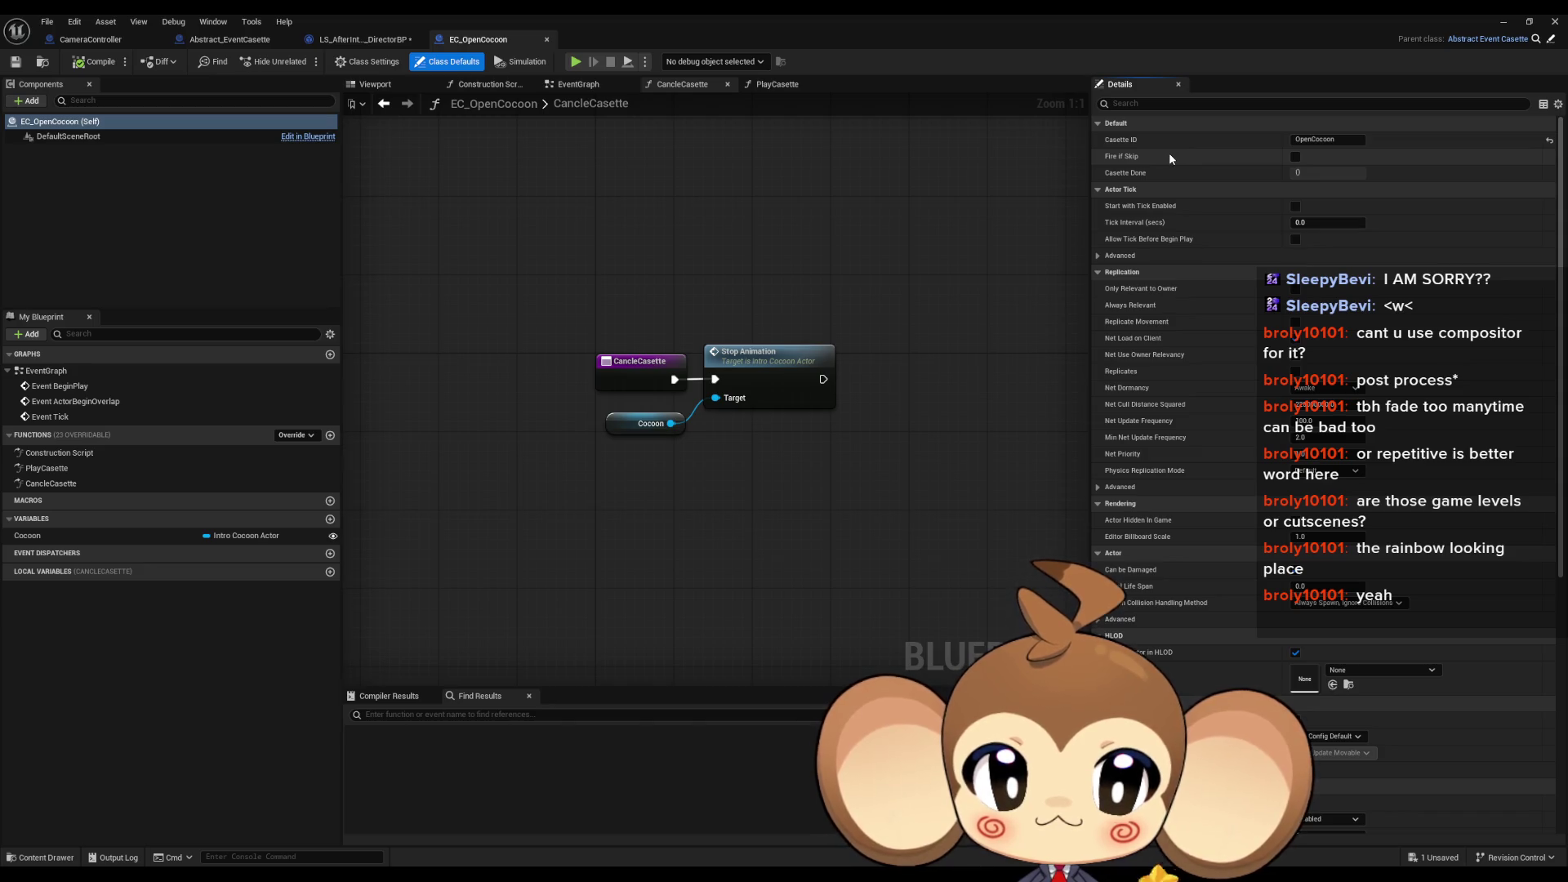
click(344, 42)
drag(859, 346, 857, 453)
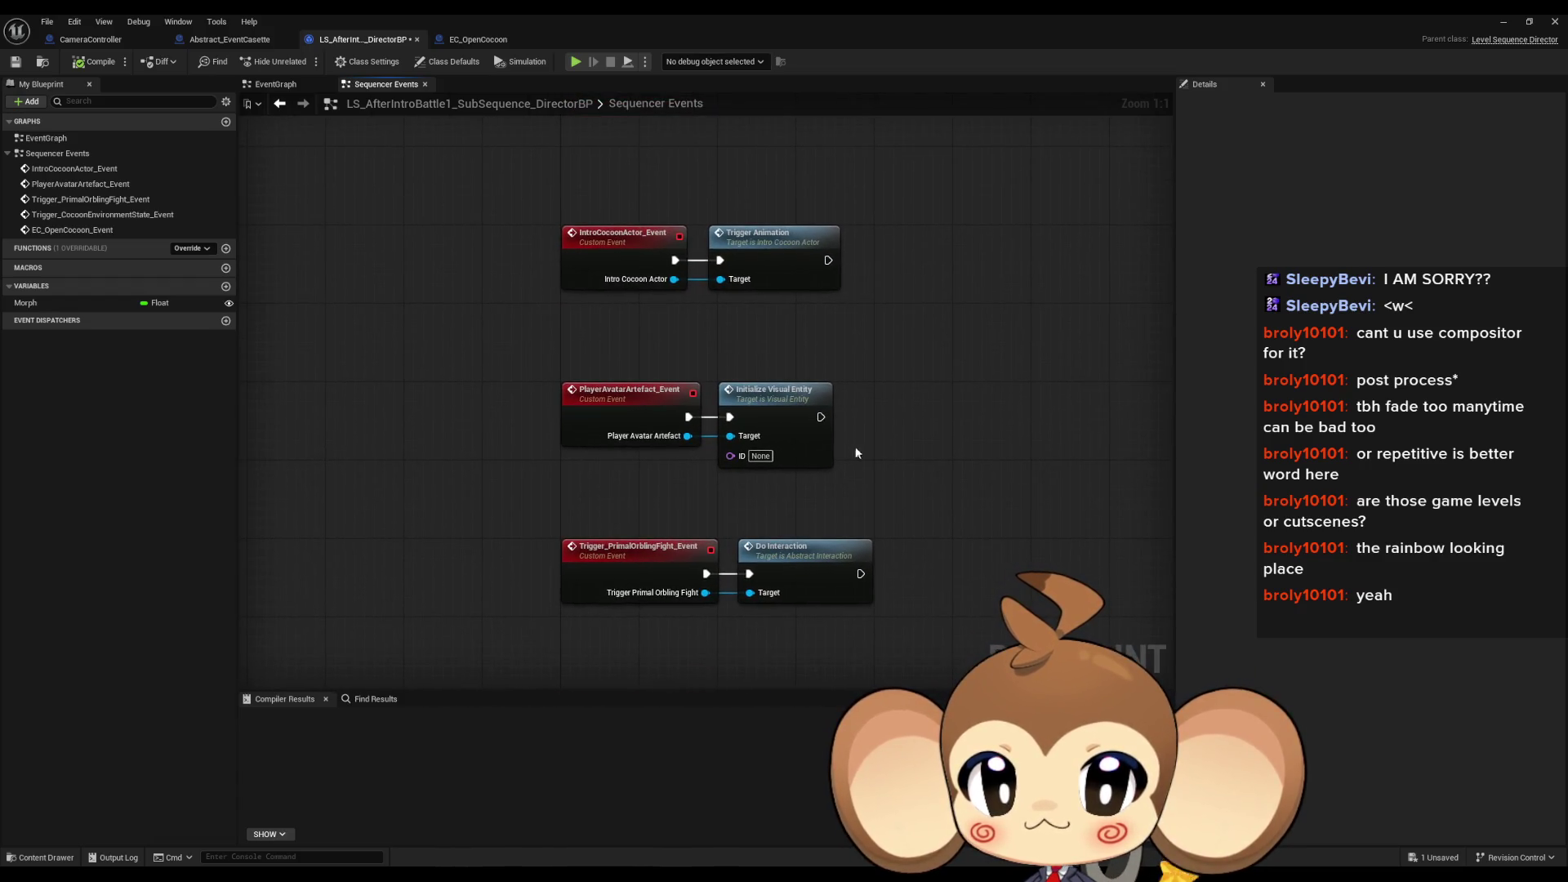
Step: Delete IntroCocoonActor_Event and its Trigger Animation node from Sequencer Events
click(612, 238)
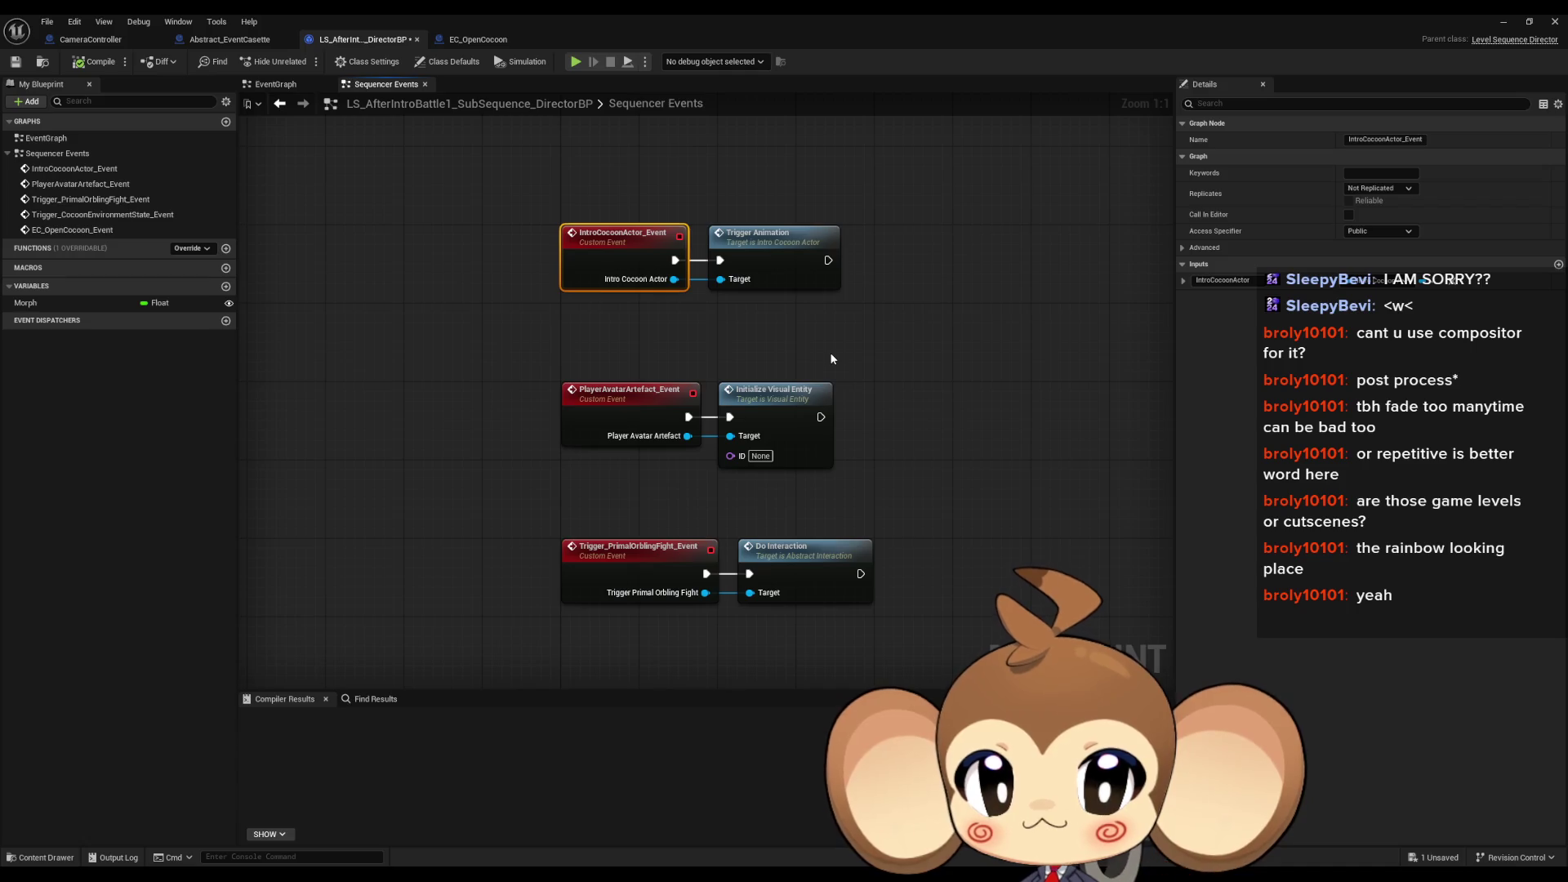
drag(830, 351, 846, 320)
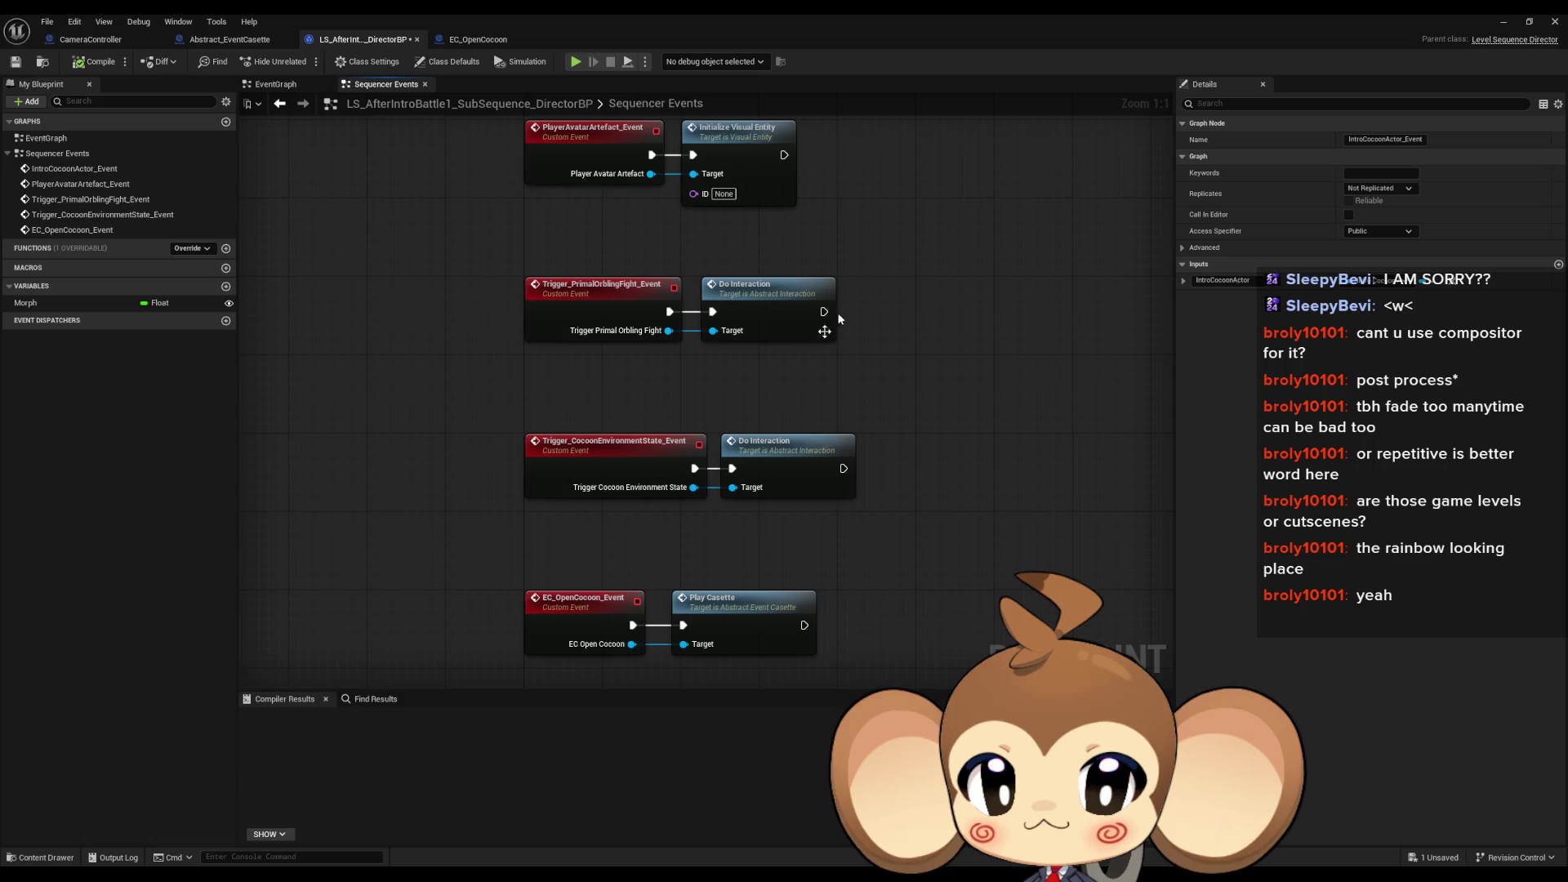
drag(648, 348, 652, 538)
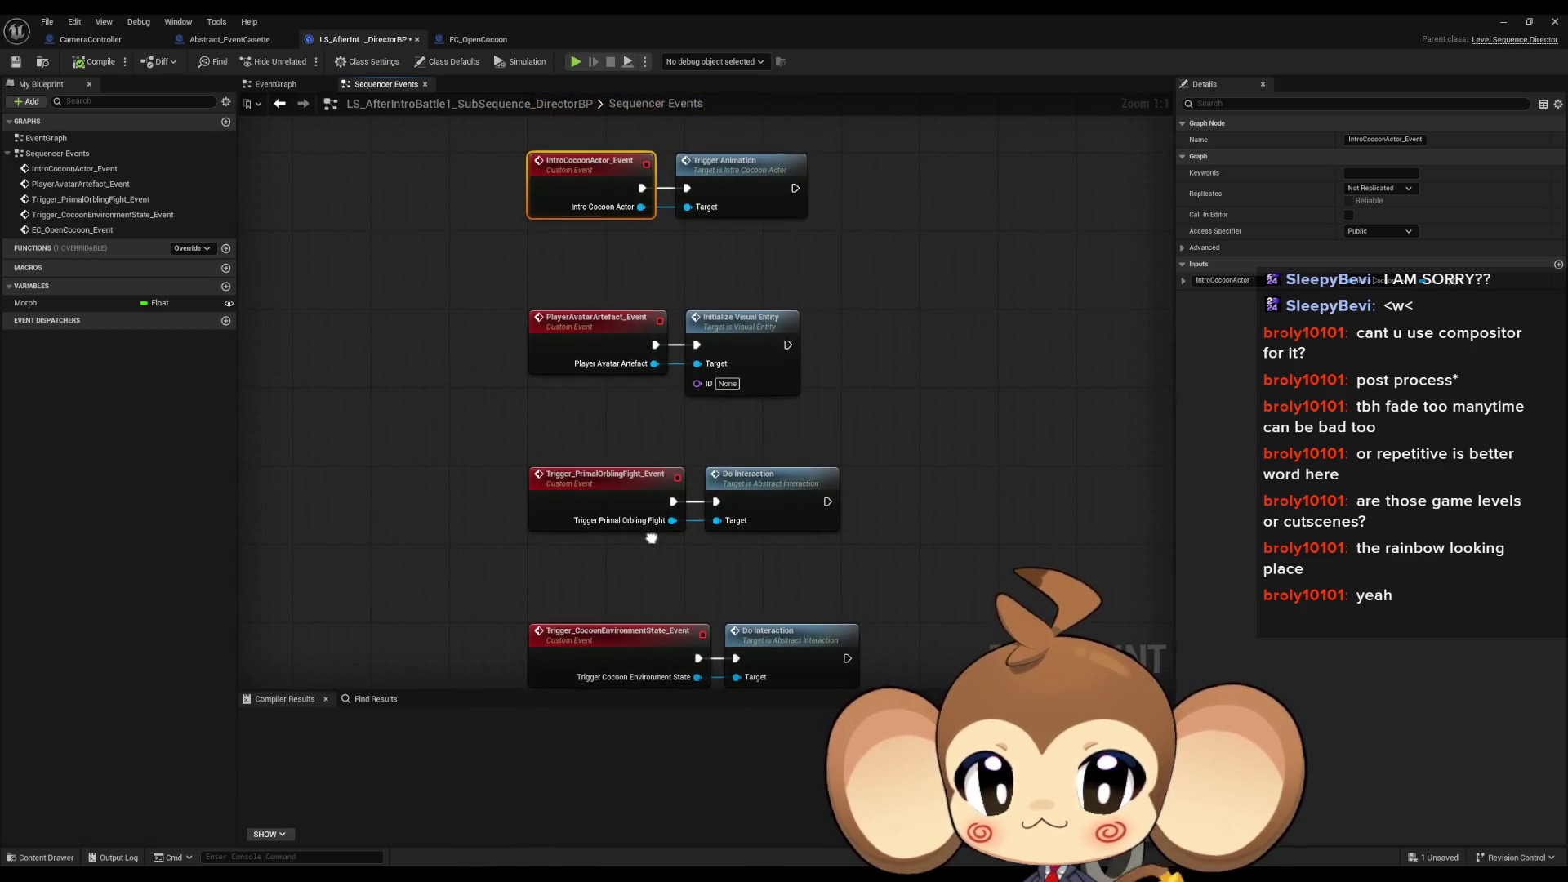
drag(428, 119, 957, 223)
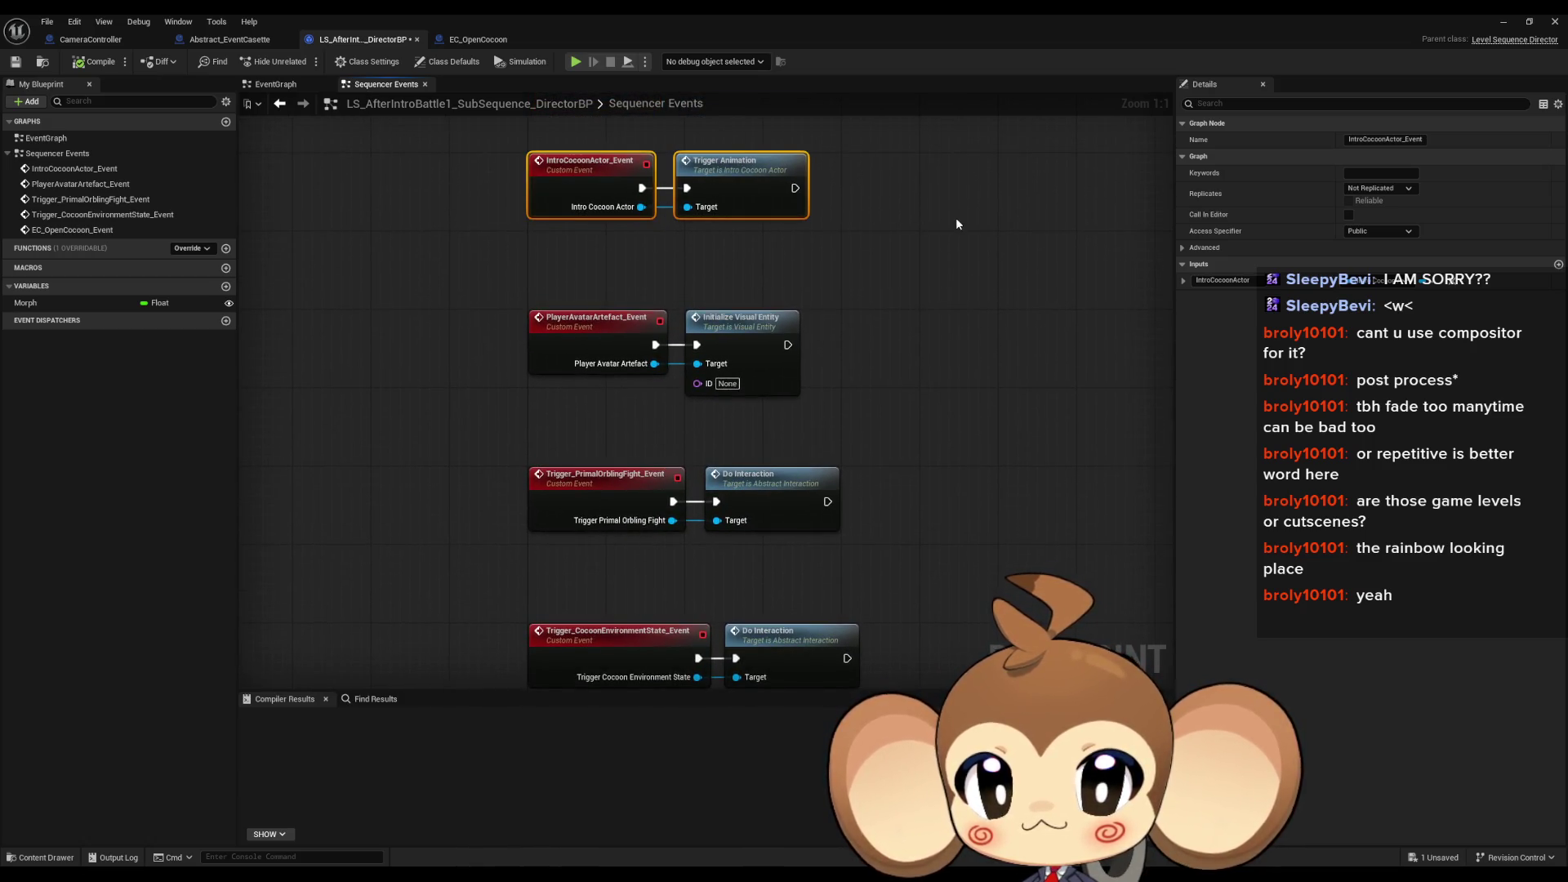
key(Delete)
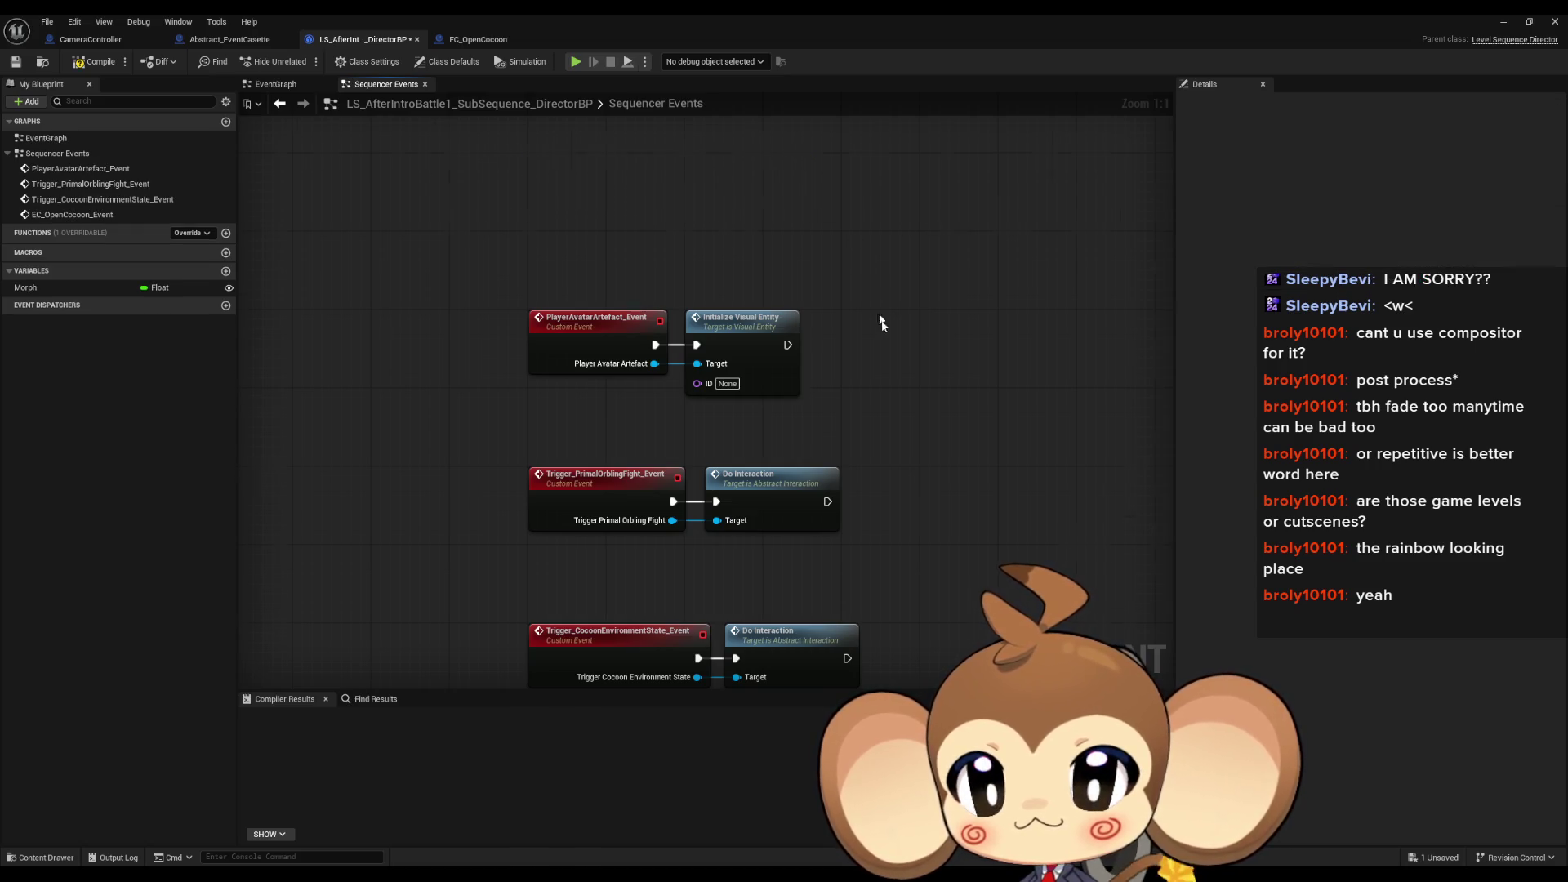
Step: Review the remaining event rows, including PlayerAvatarArtefact, and return to EC_OpenCocoon
scroll(878, 322, down, 3)
drag(878, 353, 871, 233)
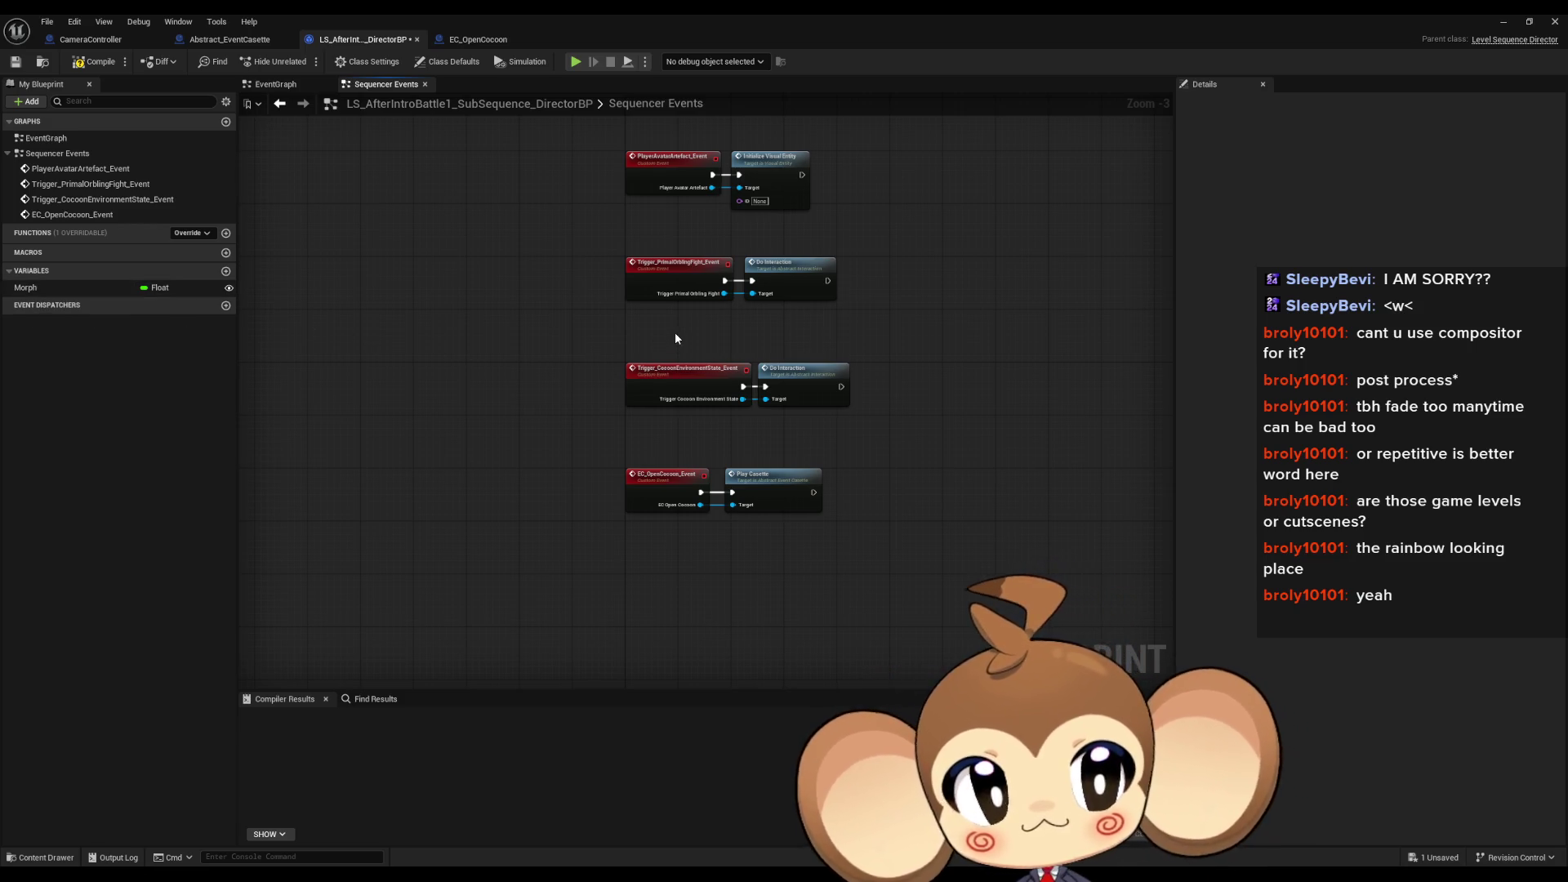
scroll(676, 338, up, 3)
click(858, 413)
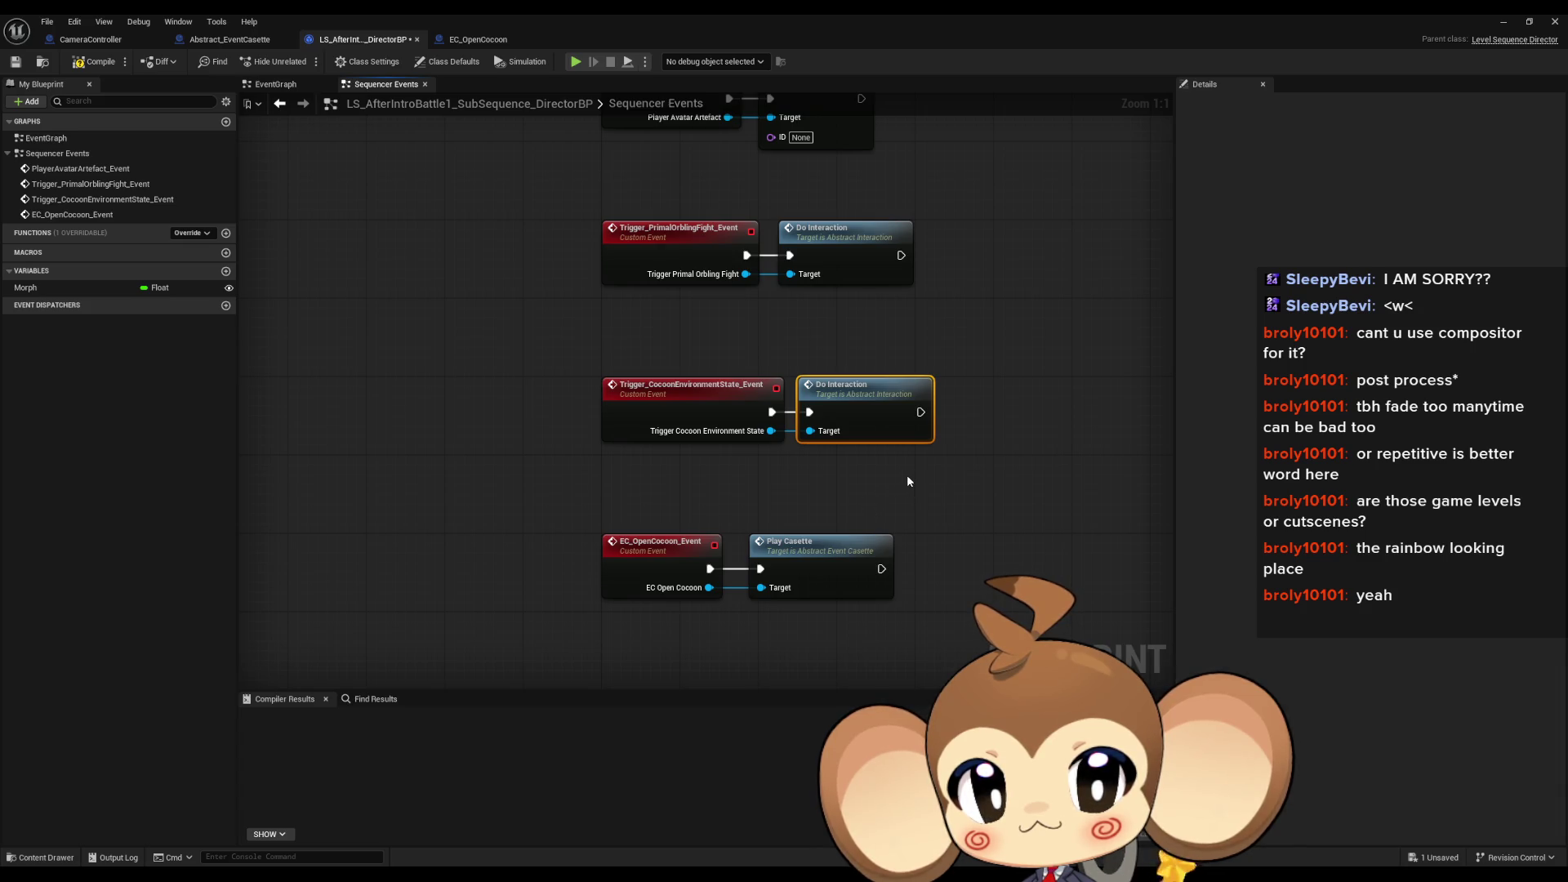
mouse_move(957, 394)
mouse_down()
mouse_move(952, 514)
mouse_move(917, 525)
mouse_move(1003, 503)
mouse_move(980, 501)
mouse_up()
drag(854, 294, 834, 366)
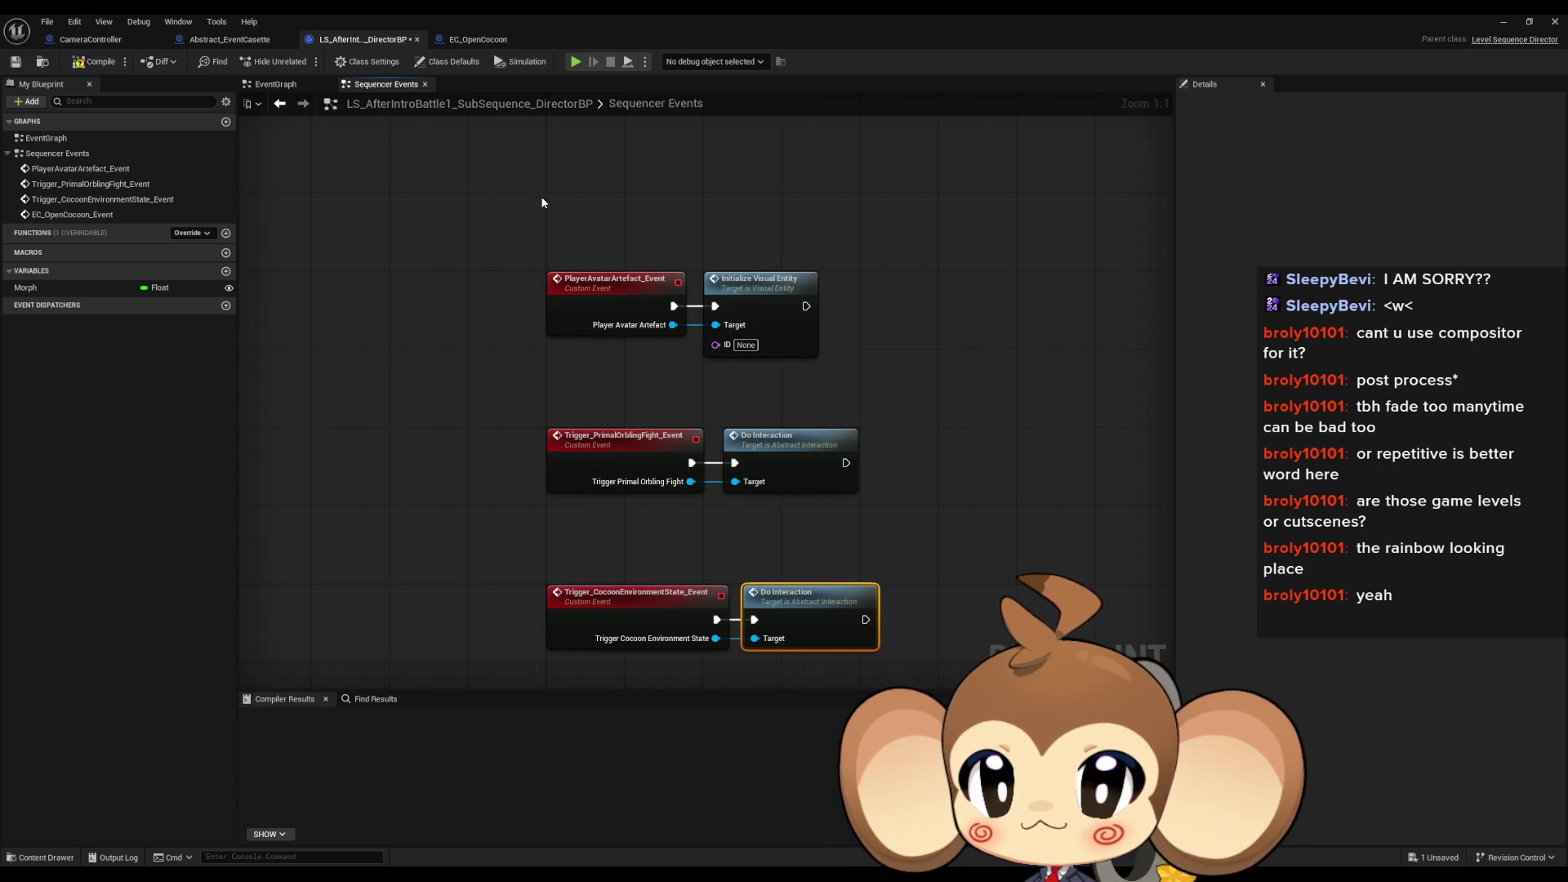
click(464, 39)
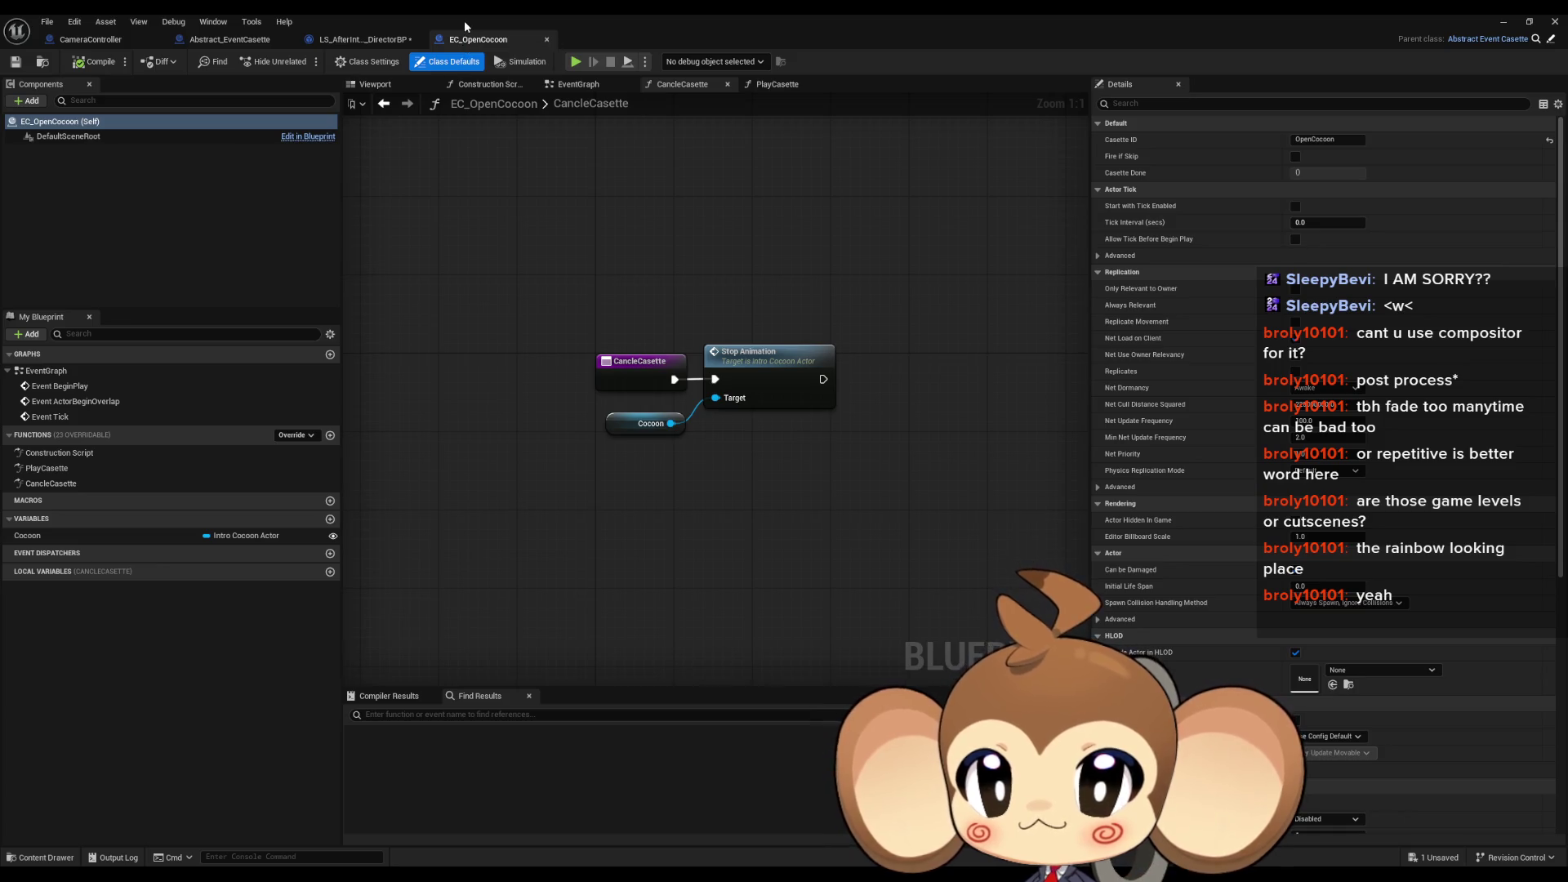
Step: Restore the editor window and browse to Content > Blueprints > Cameras > EventCasette
double_click(464, 21)
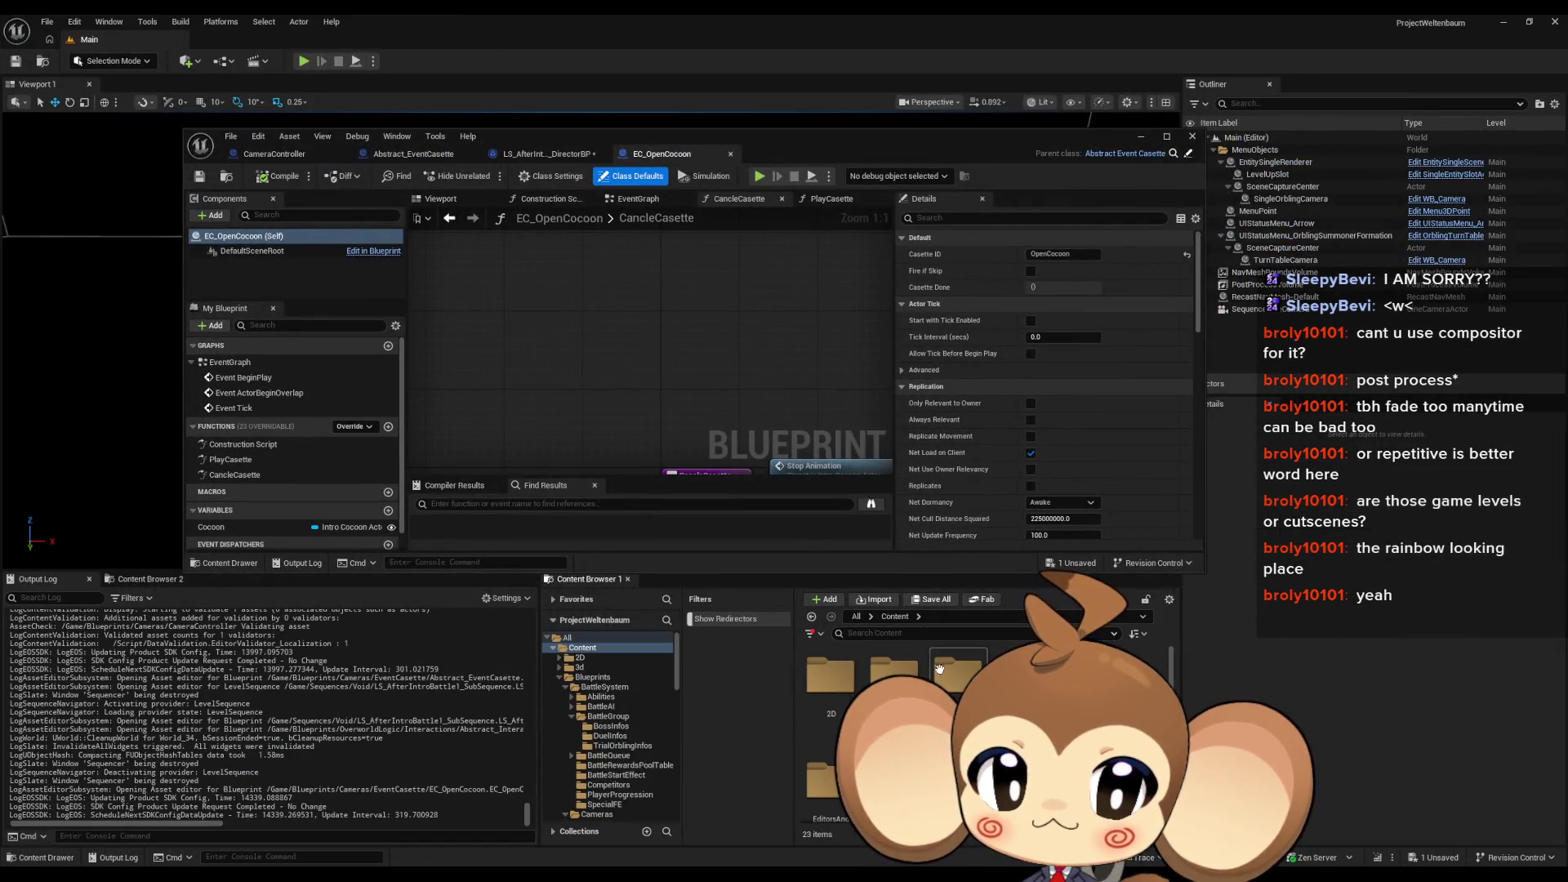
double_click(943, 675)
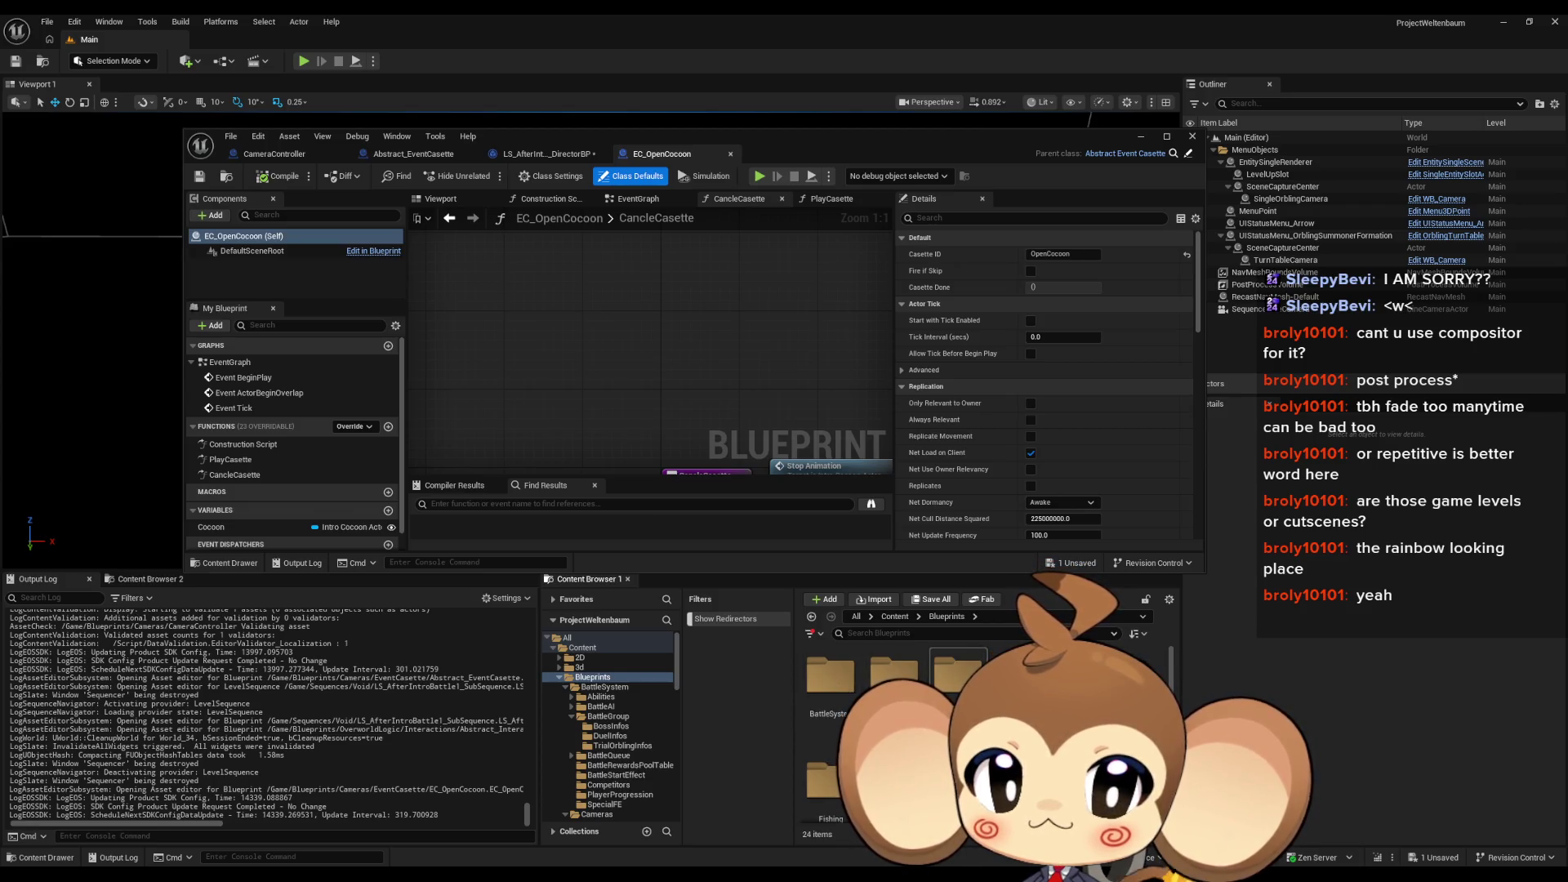
double_click(957, 674)
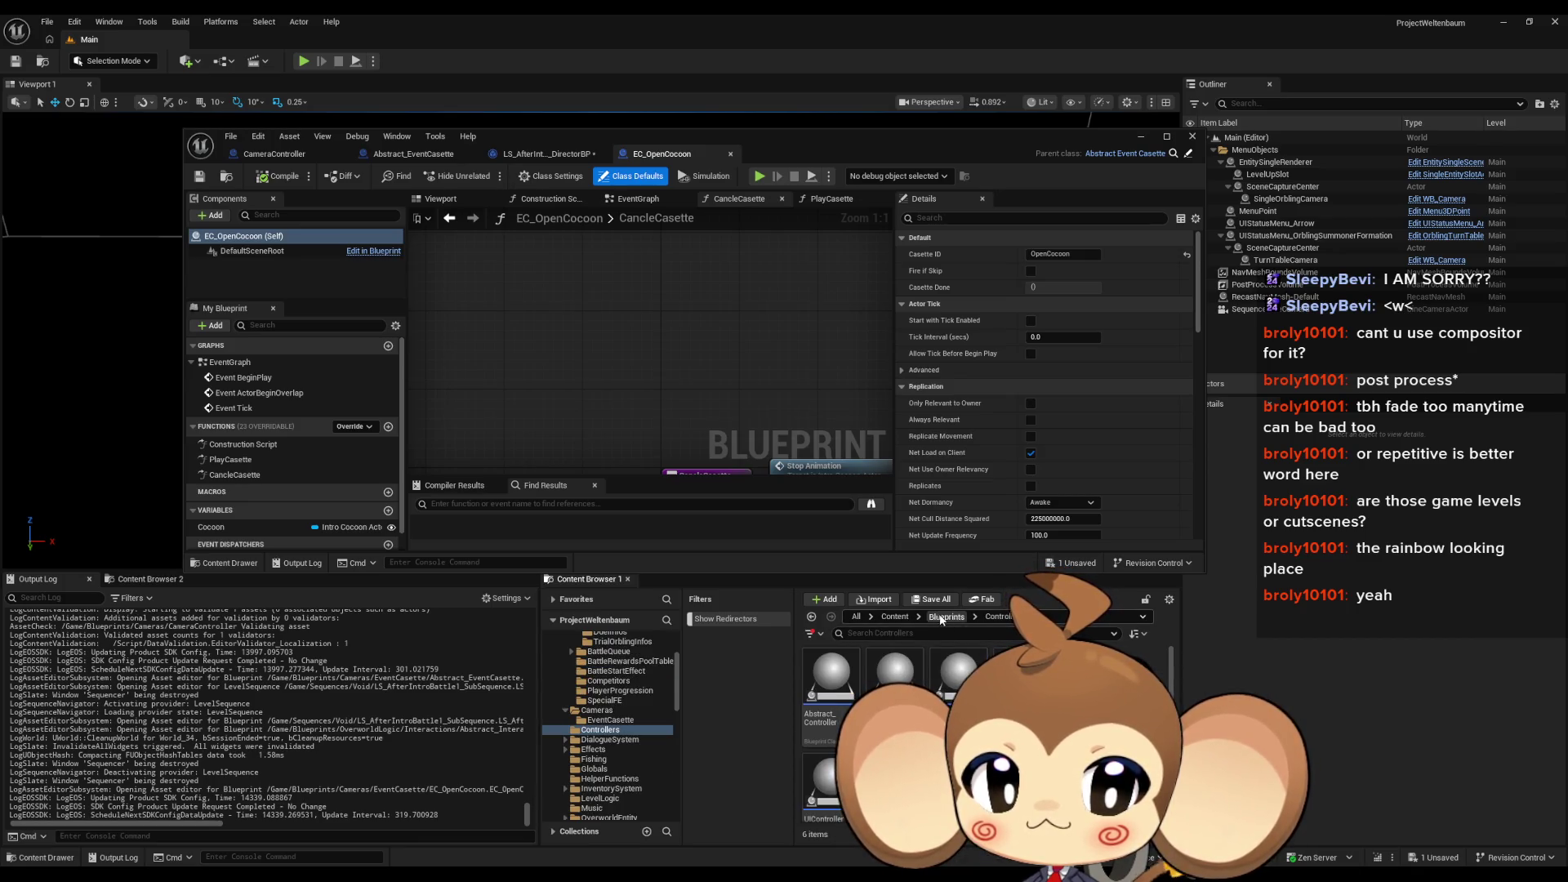
key(alt+Left)
double_click(834, 679)
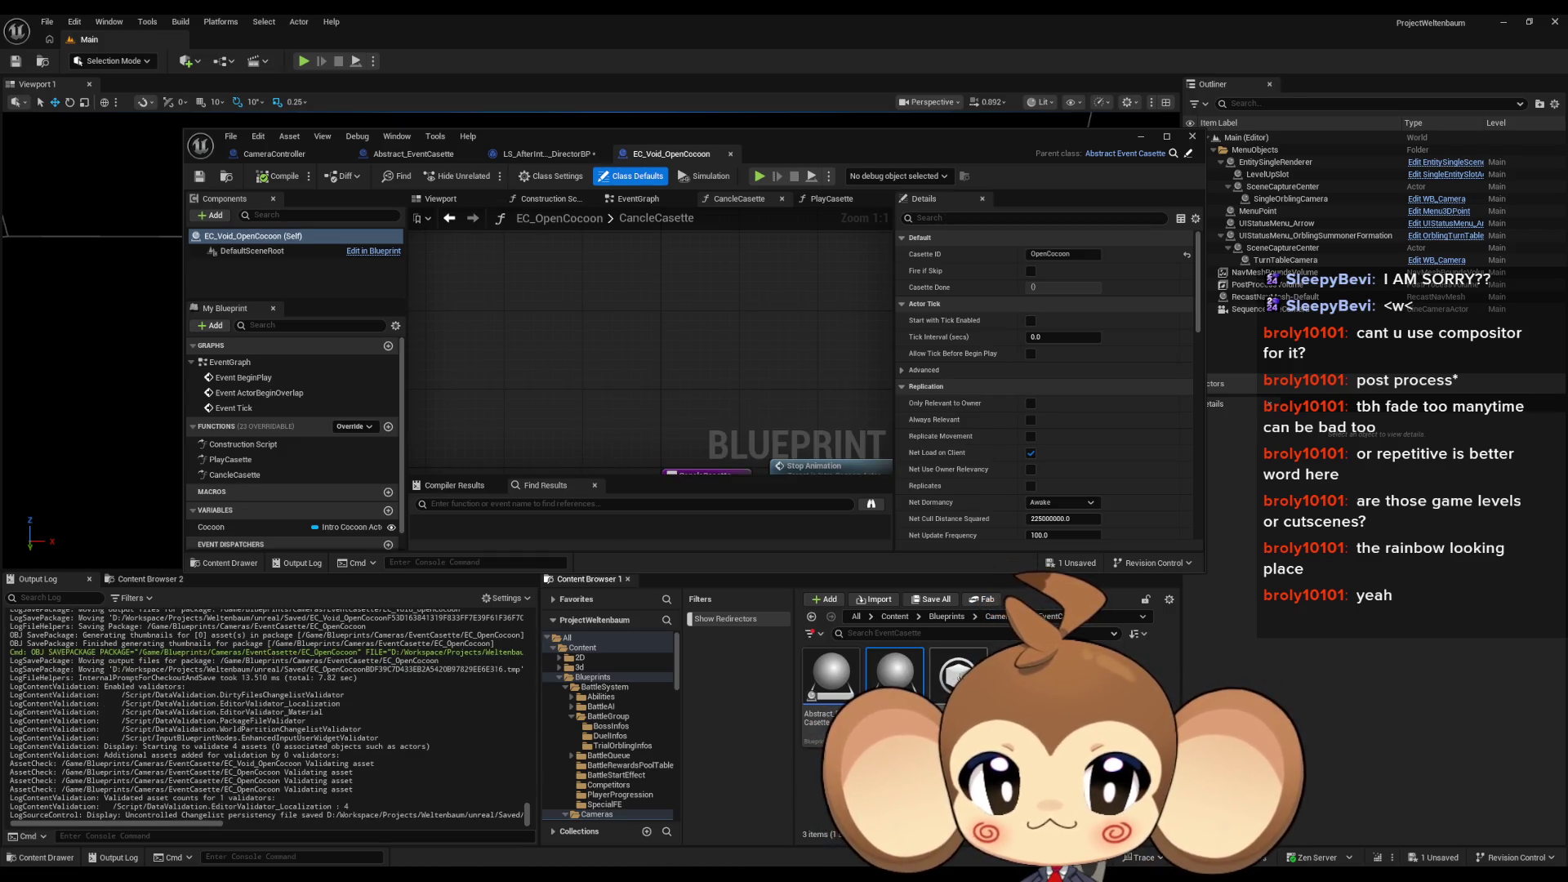
Step: Update the leftover redirector's references and return to the director's event rows
right_click(958, 675)
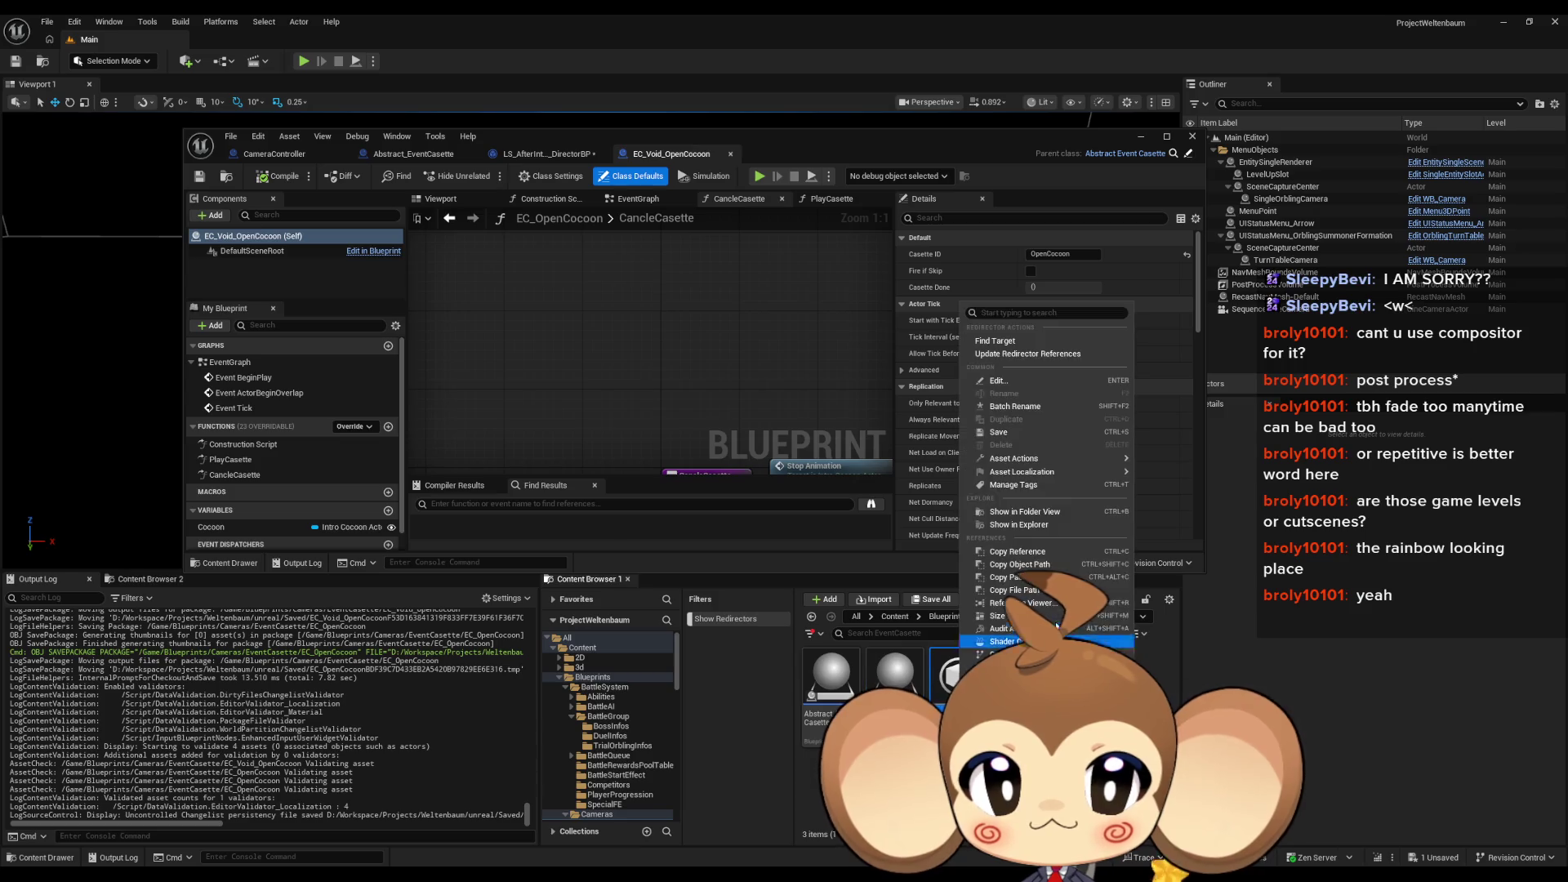
click(1009, 354)
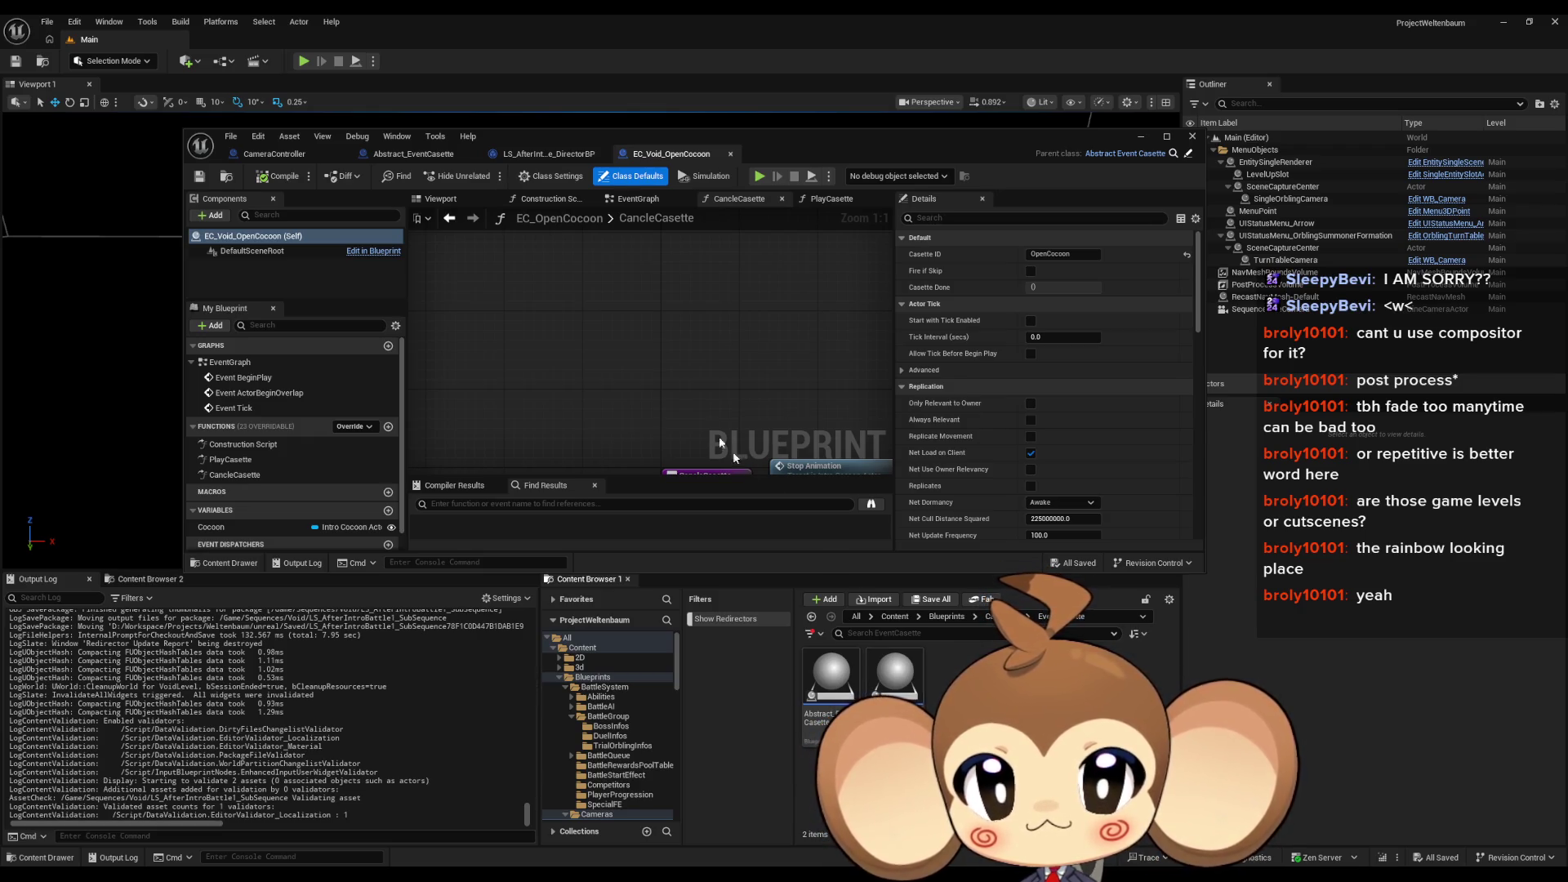
click(545, 154)
drag(672, 346, 525, 267)
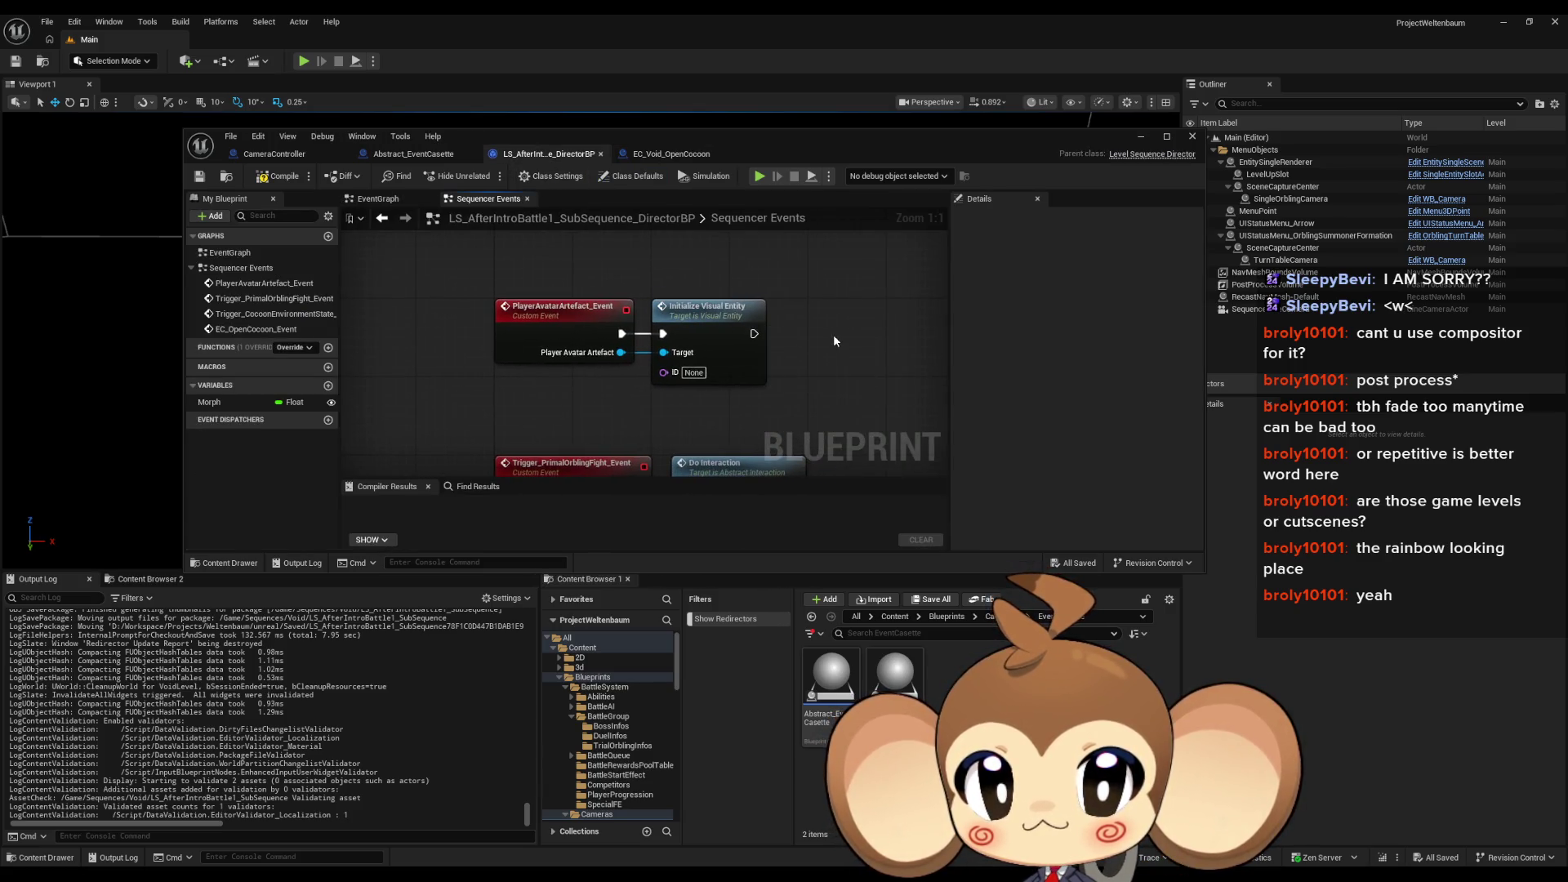
Step: Create a child Blueprint of Abstract_EventCasette named EC_Void_InitializePlayer
mouse_move(694, 263)
mouse_down()
mouse_move(802, 365)
mouse_move(809, 351)
mouse_up()
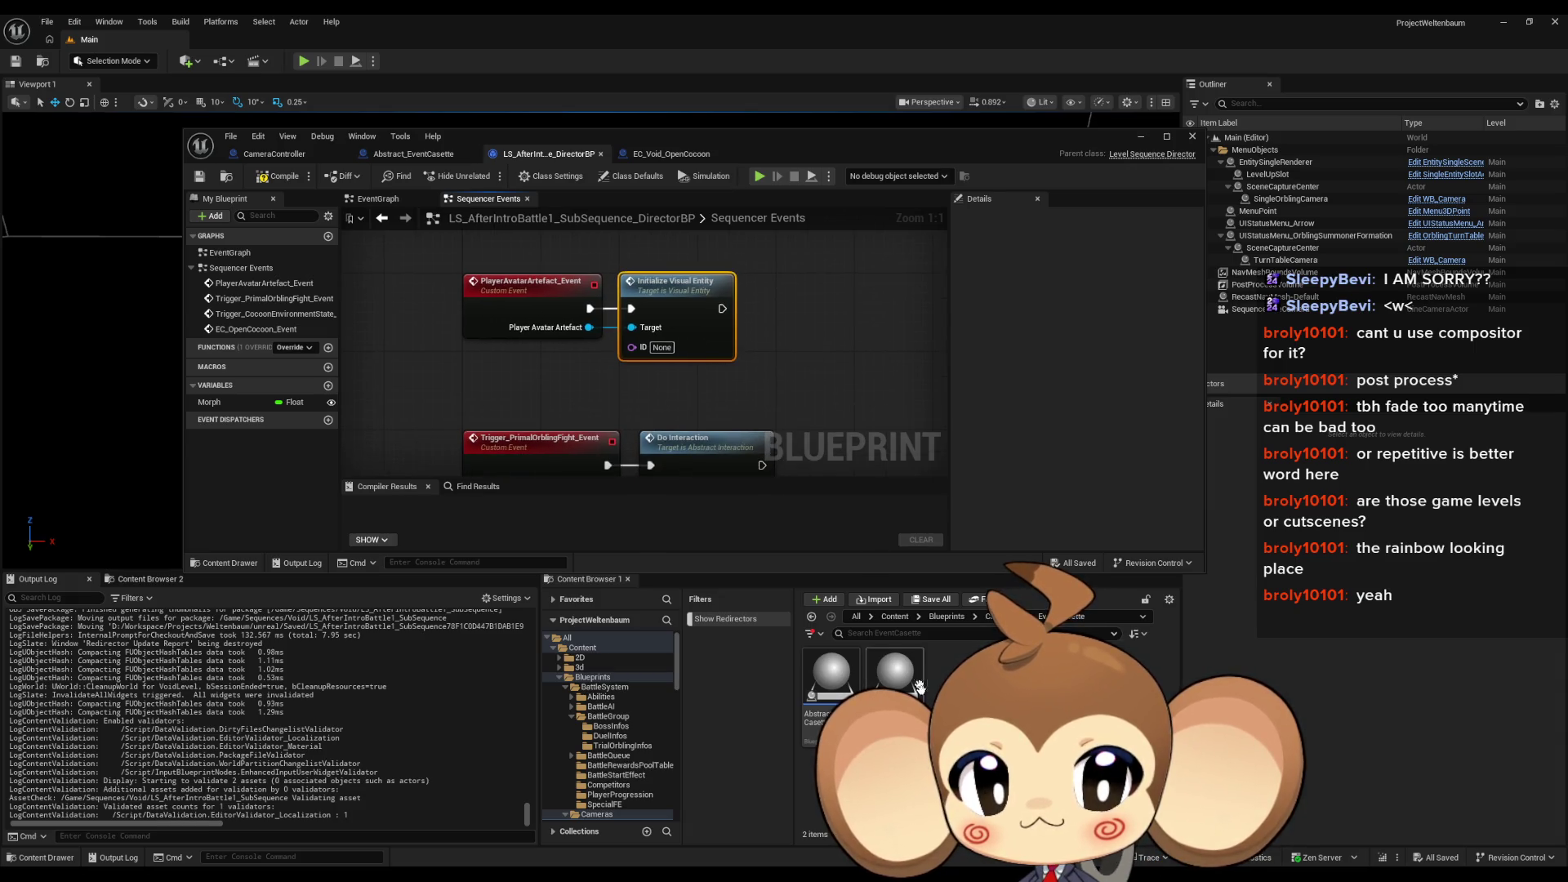
right_click(833, 685)
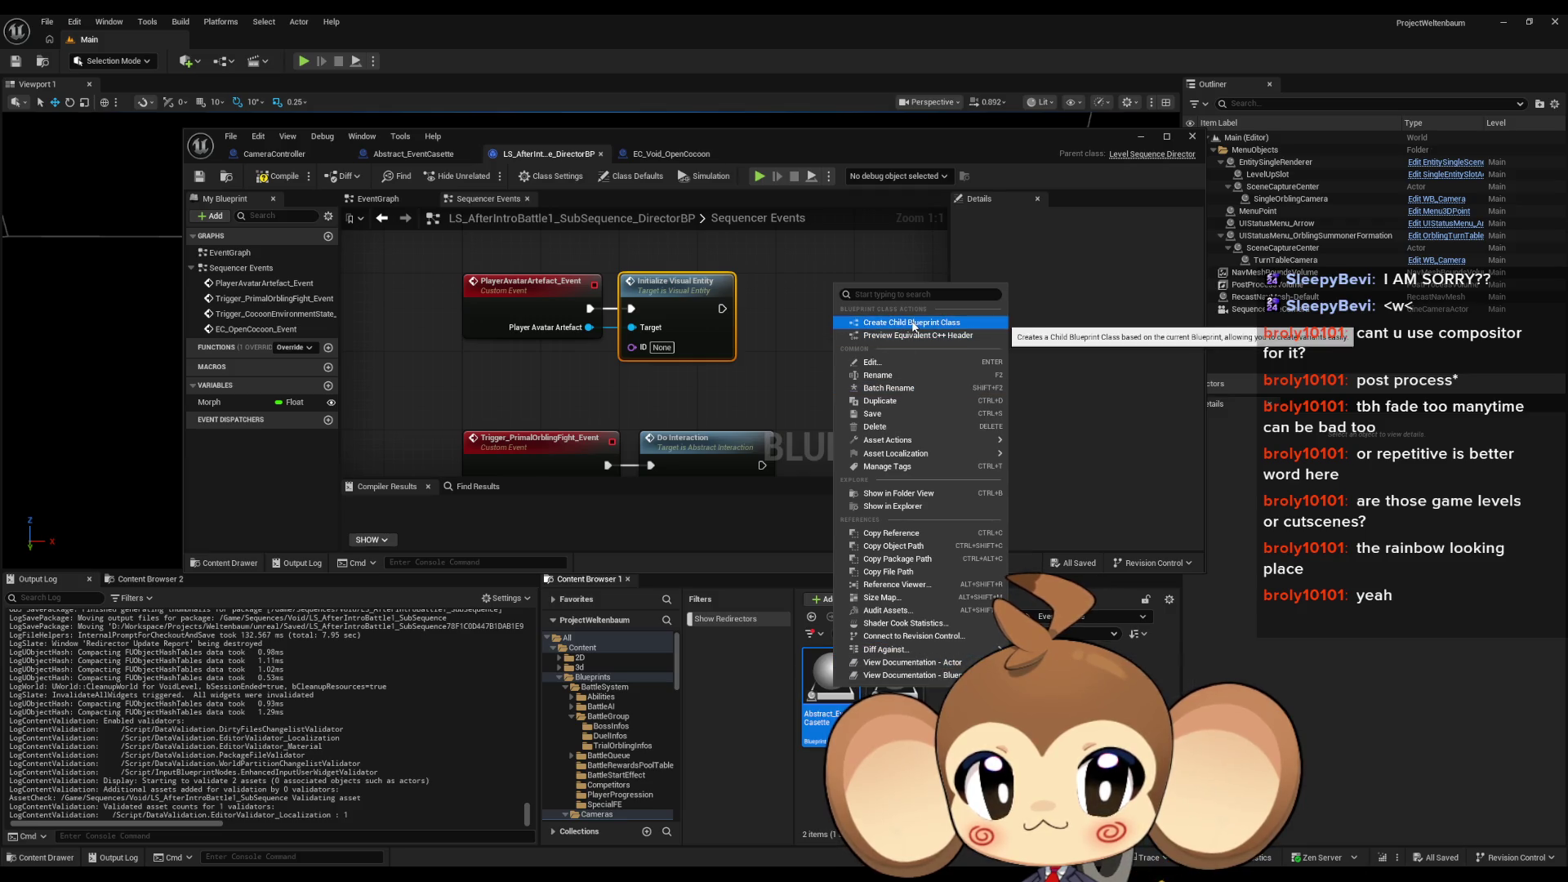
click(912, 323)
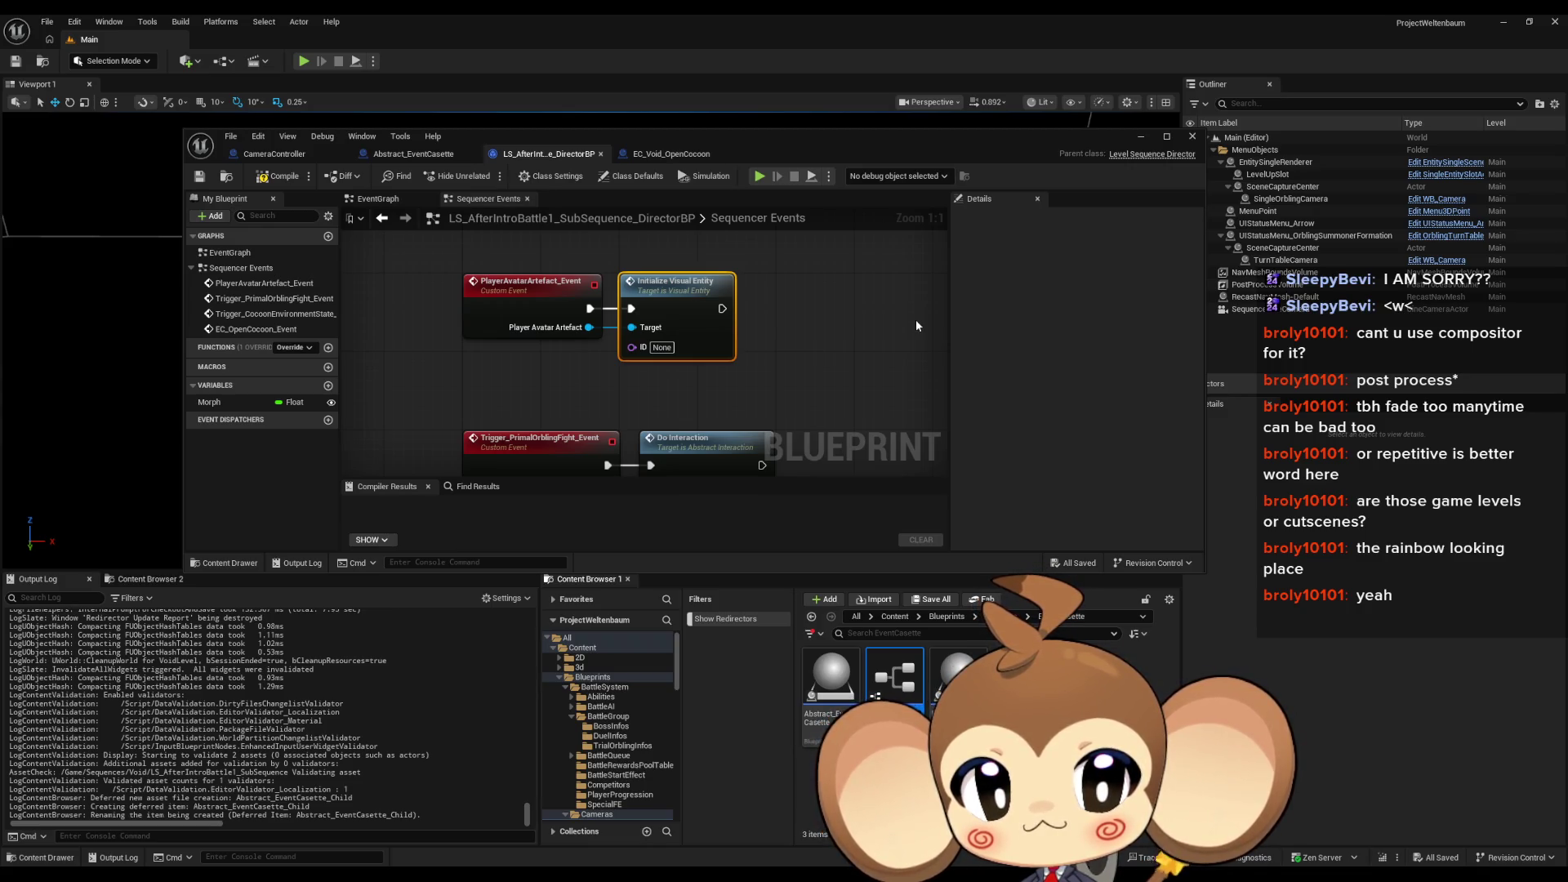
key(Return)
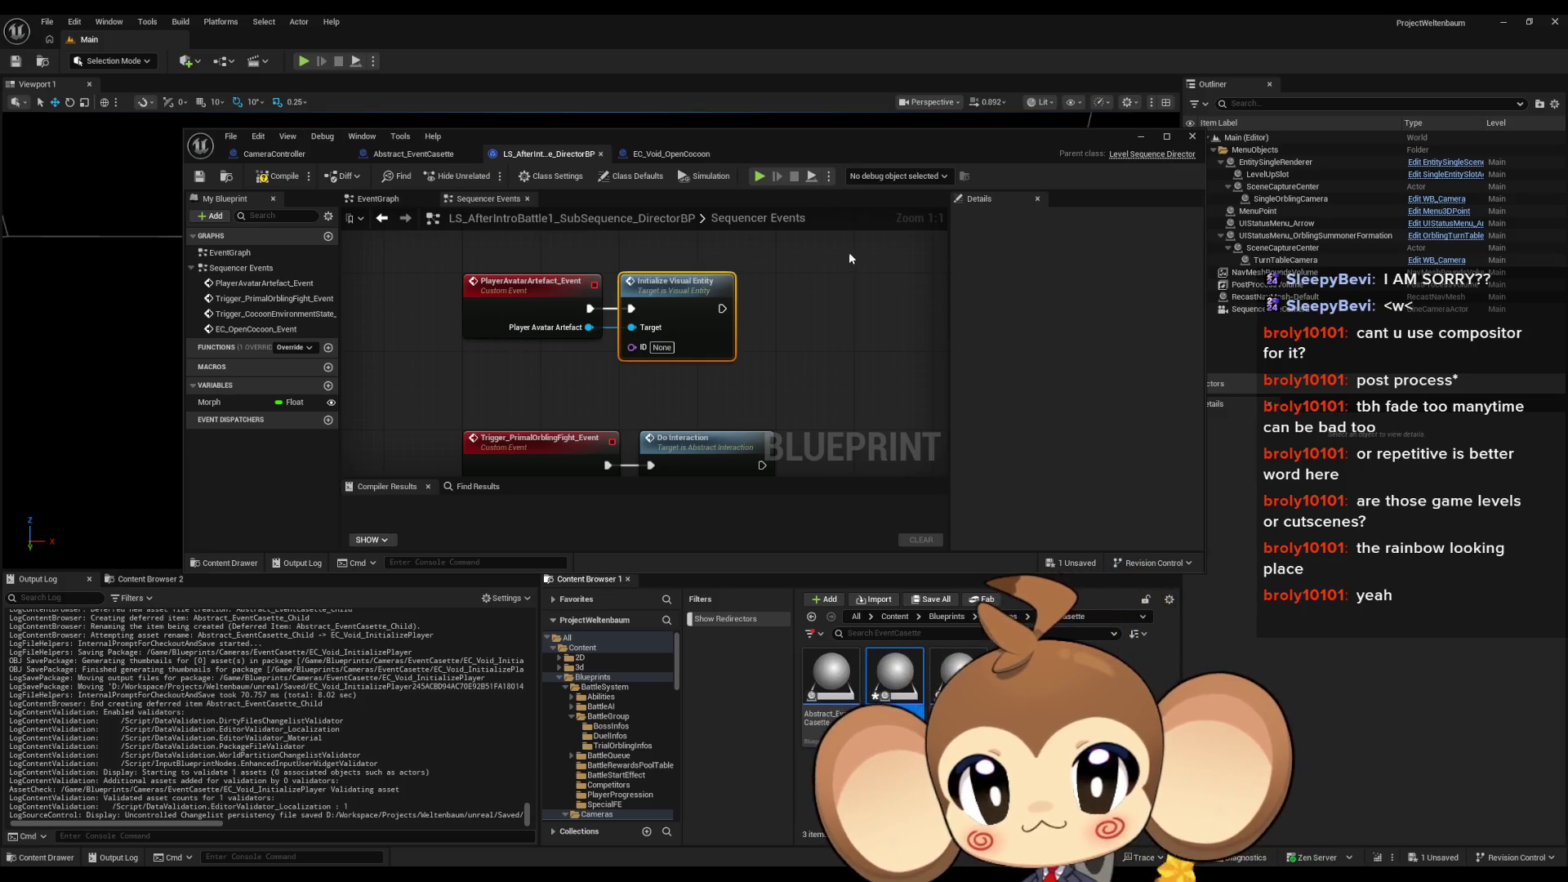
Step: Inspect the Initialize Visual Entity function, then open EC_Void_InitializePlayer from the Content Browser
double_click(256, 329)
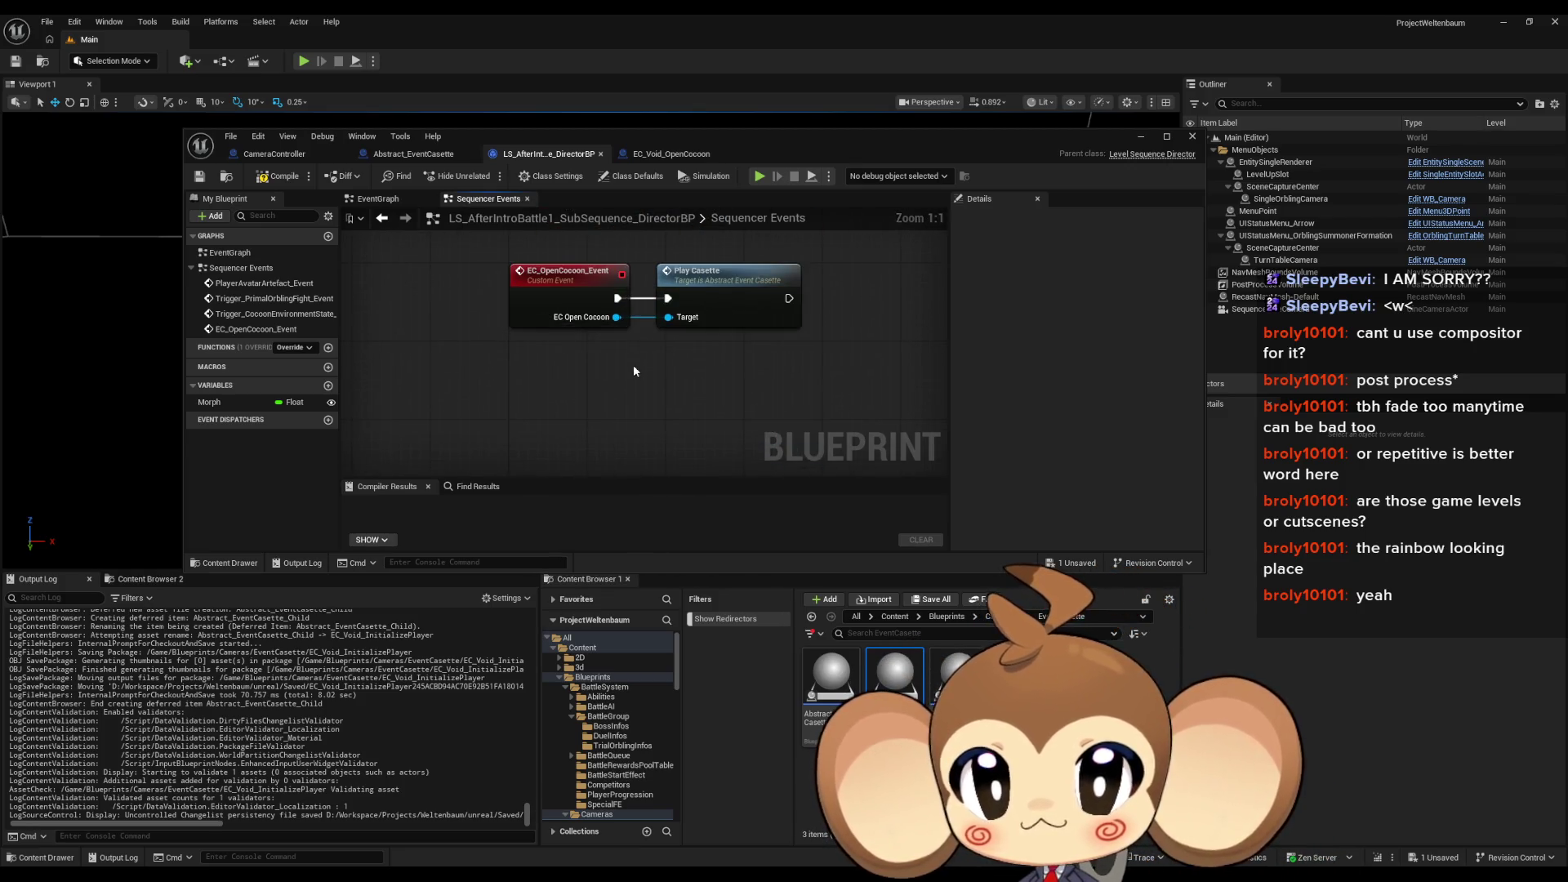
drag(634, 365, 634, 407)
scroll(626, 410, down, 4)
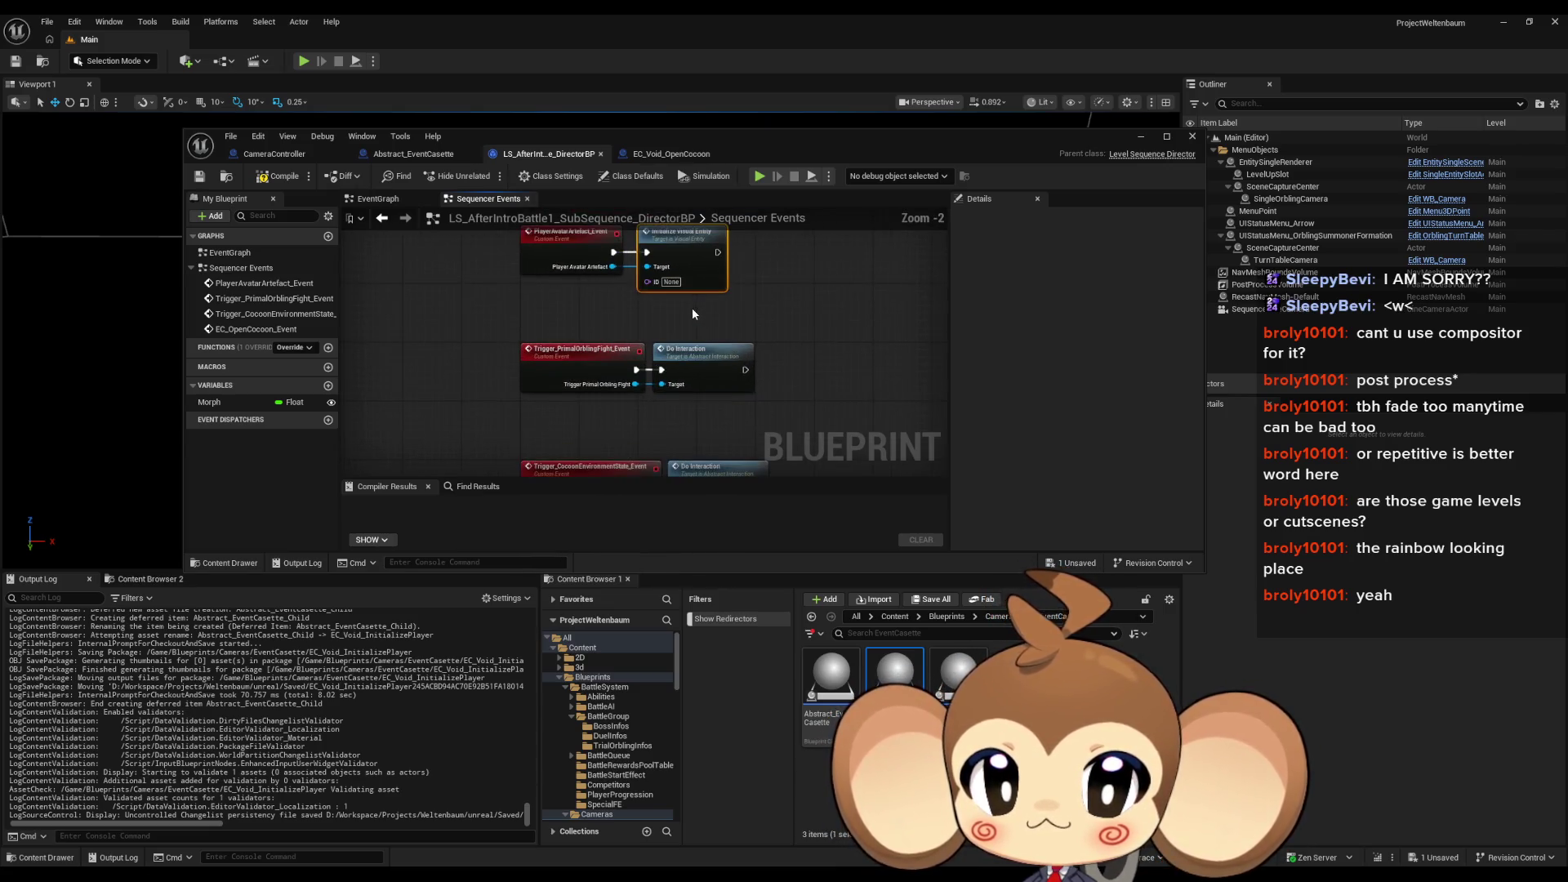
scroll(690, 312, up, 2)
drag(690, 312, 693, 382)
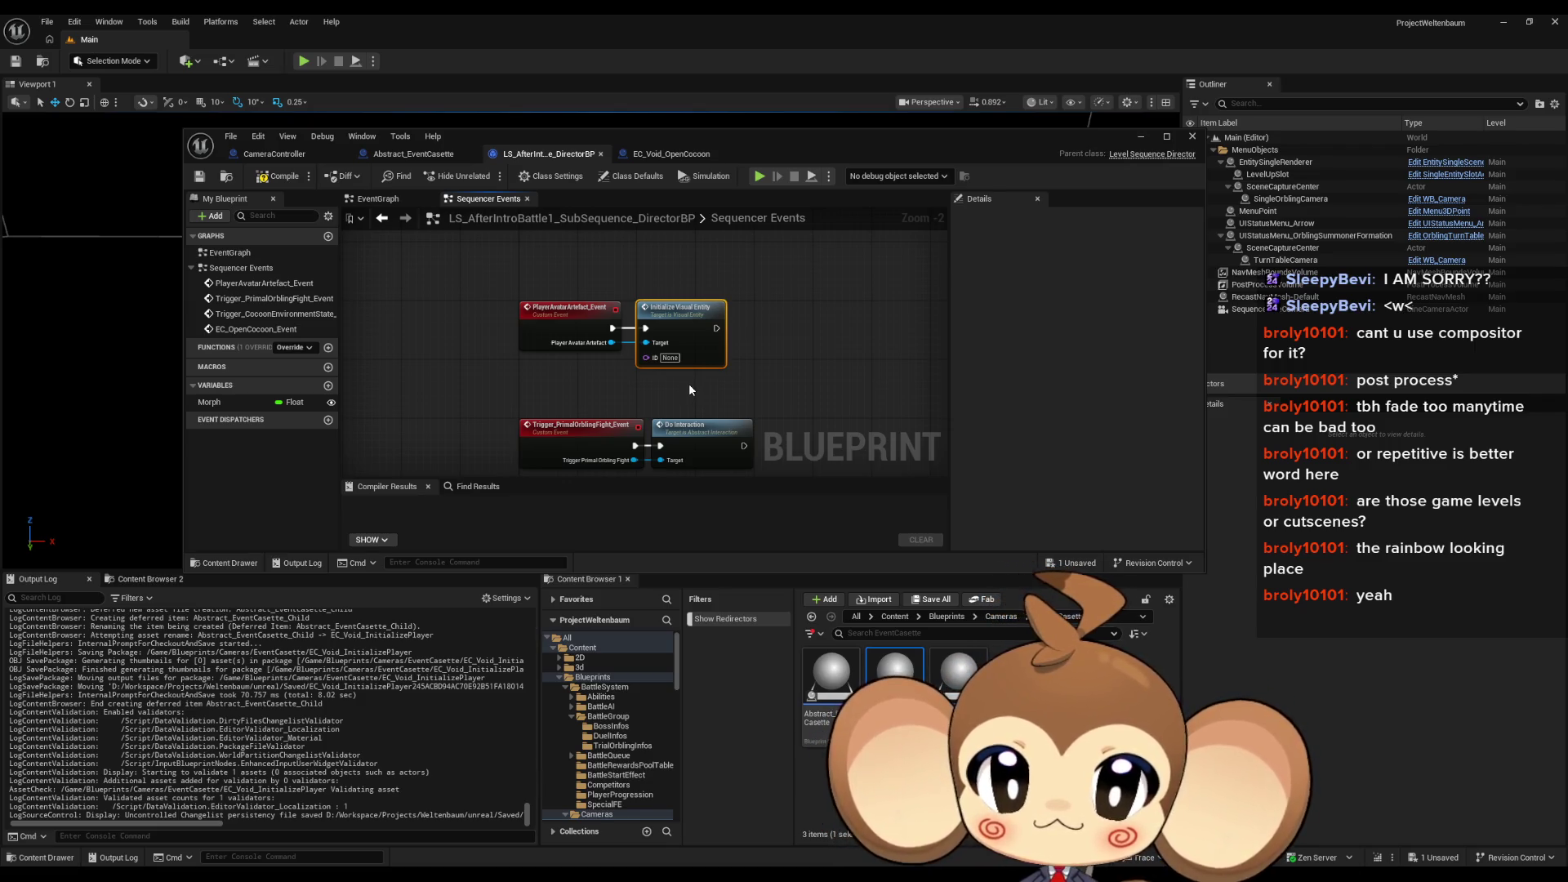
double_click(675, 322)
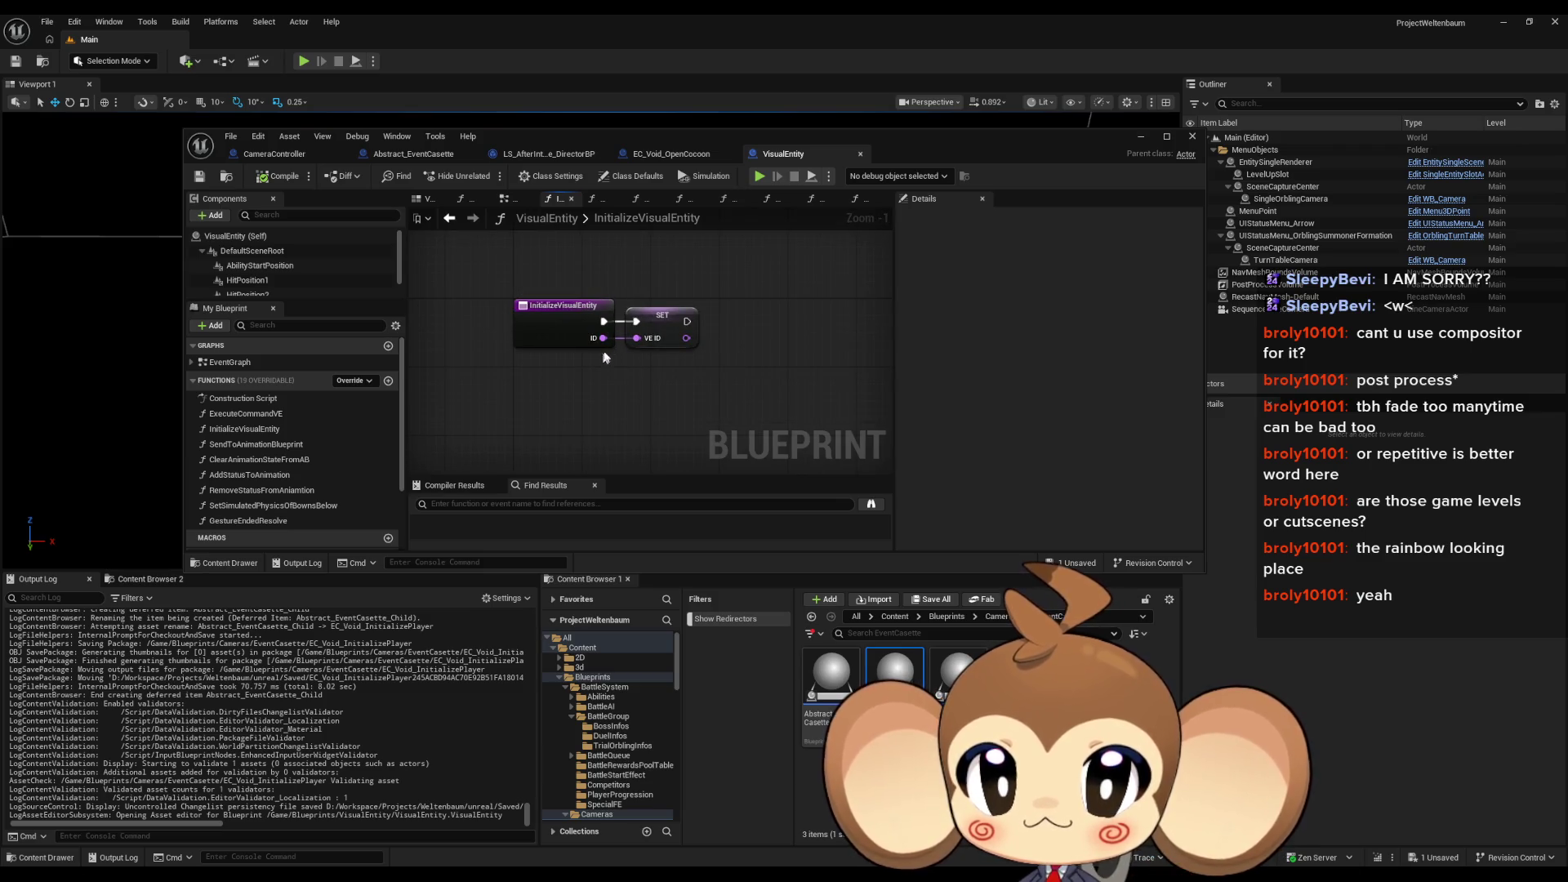
click(663, 178)
click(547, 154)
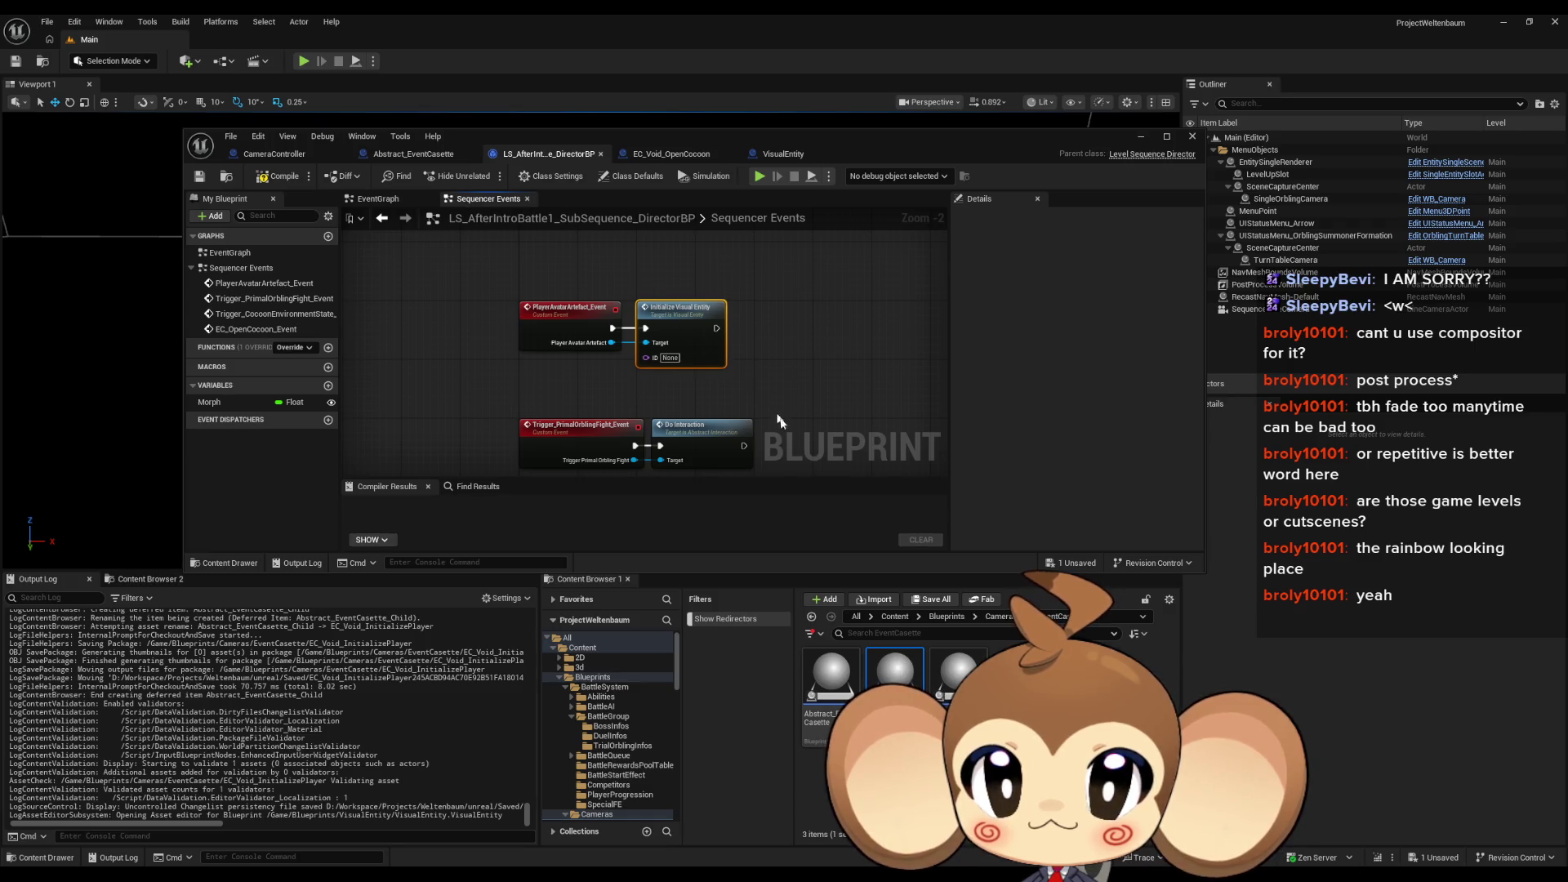
click(894, 671)
double_click(894, 671)
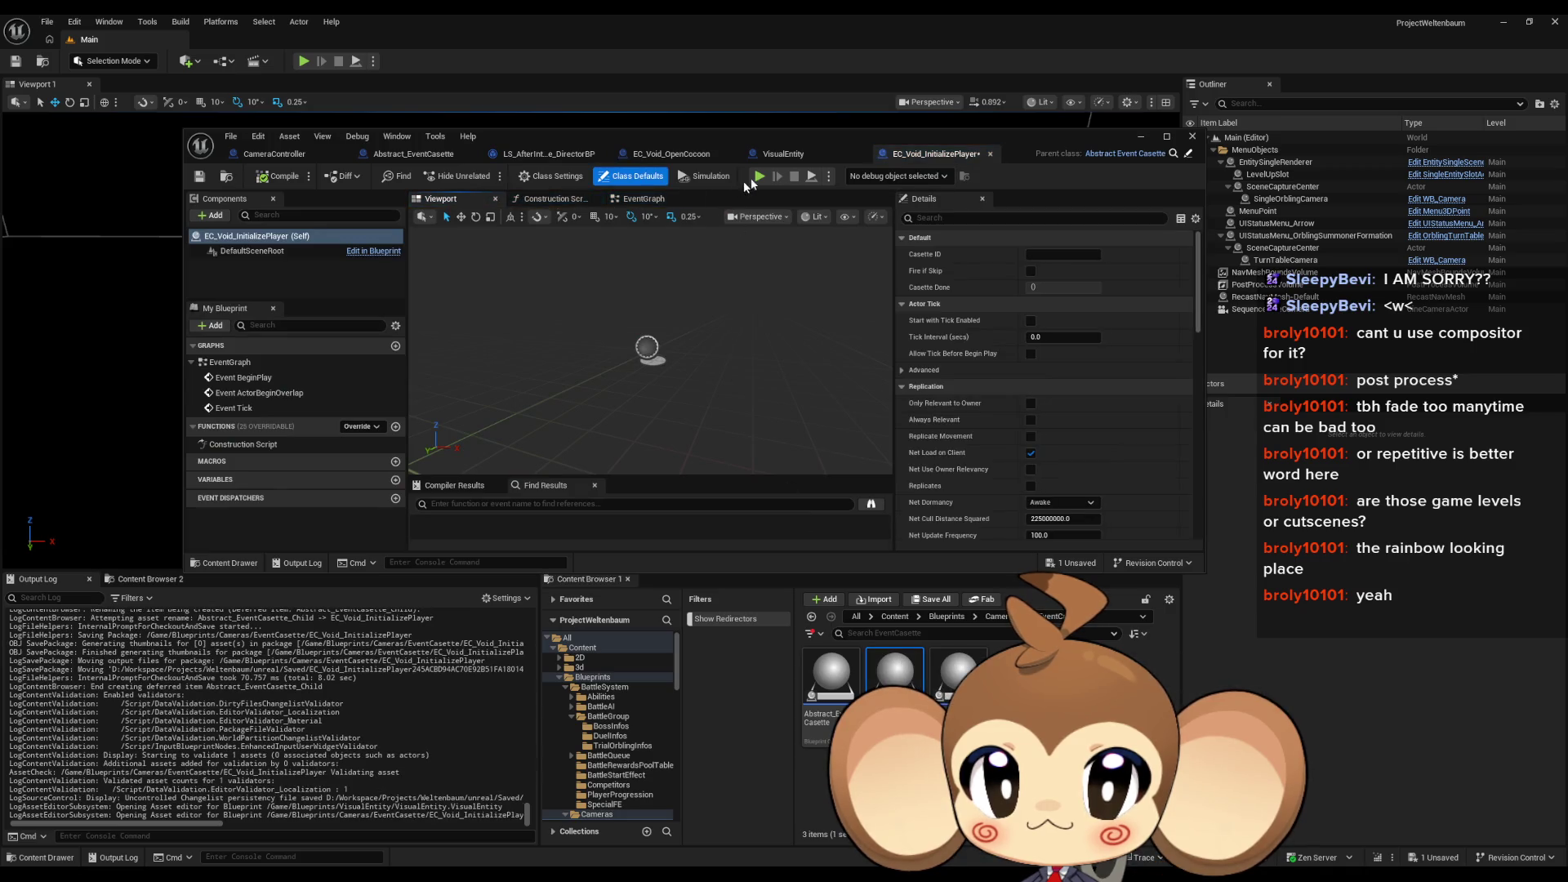
Step: Override the PlayCasette function in EC_Void_InitializePlayer
click(707, 154)
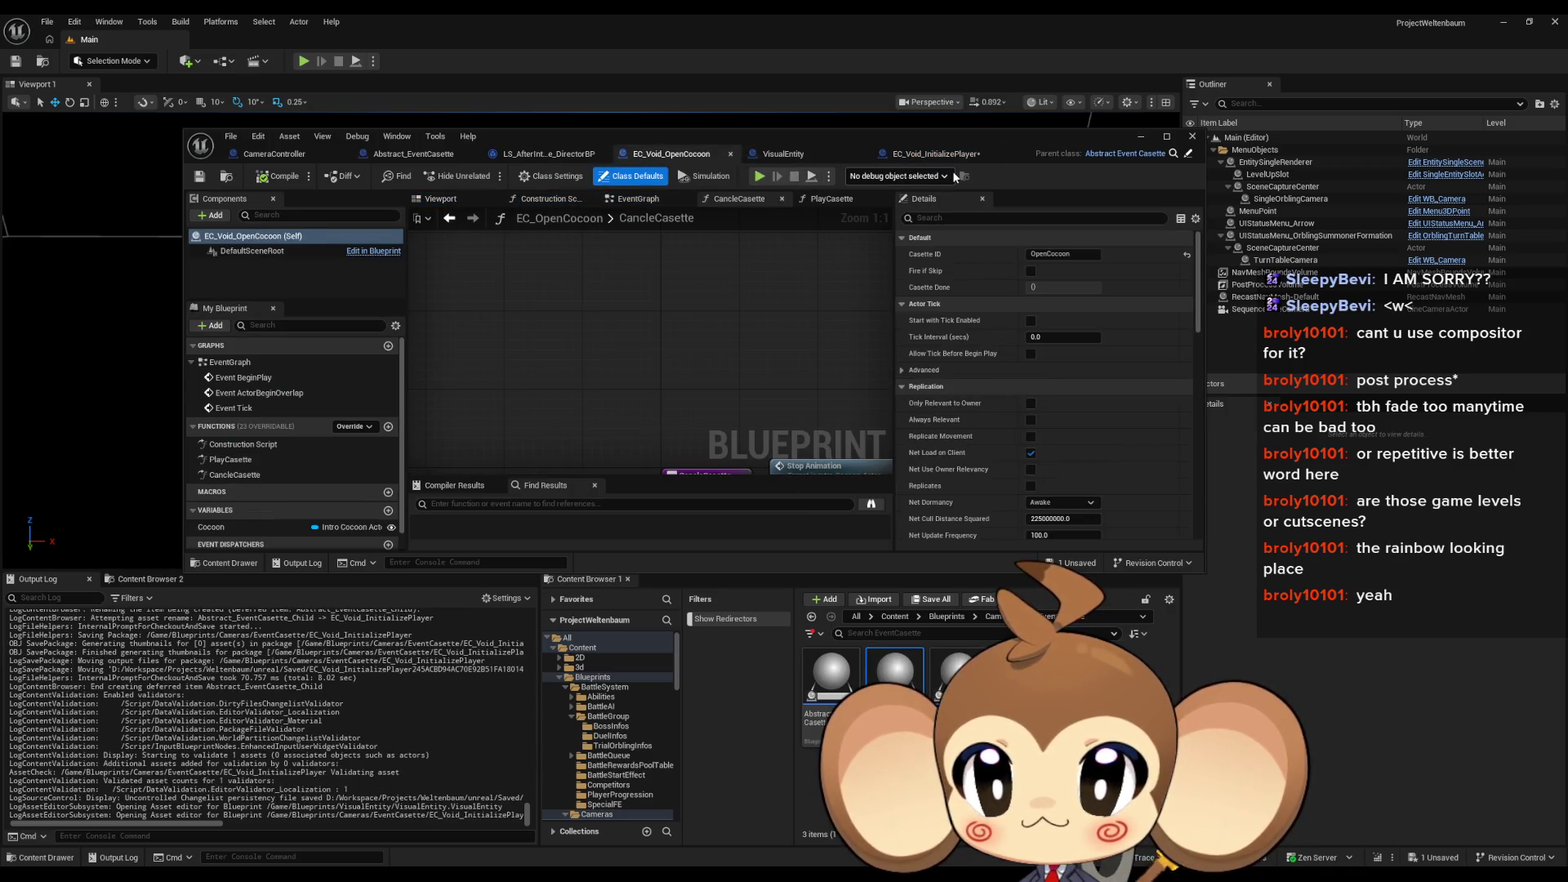
click(931, 153)
click(357, 427)
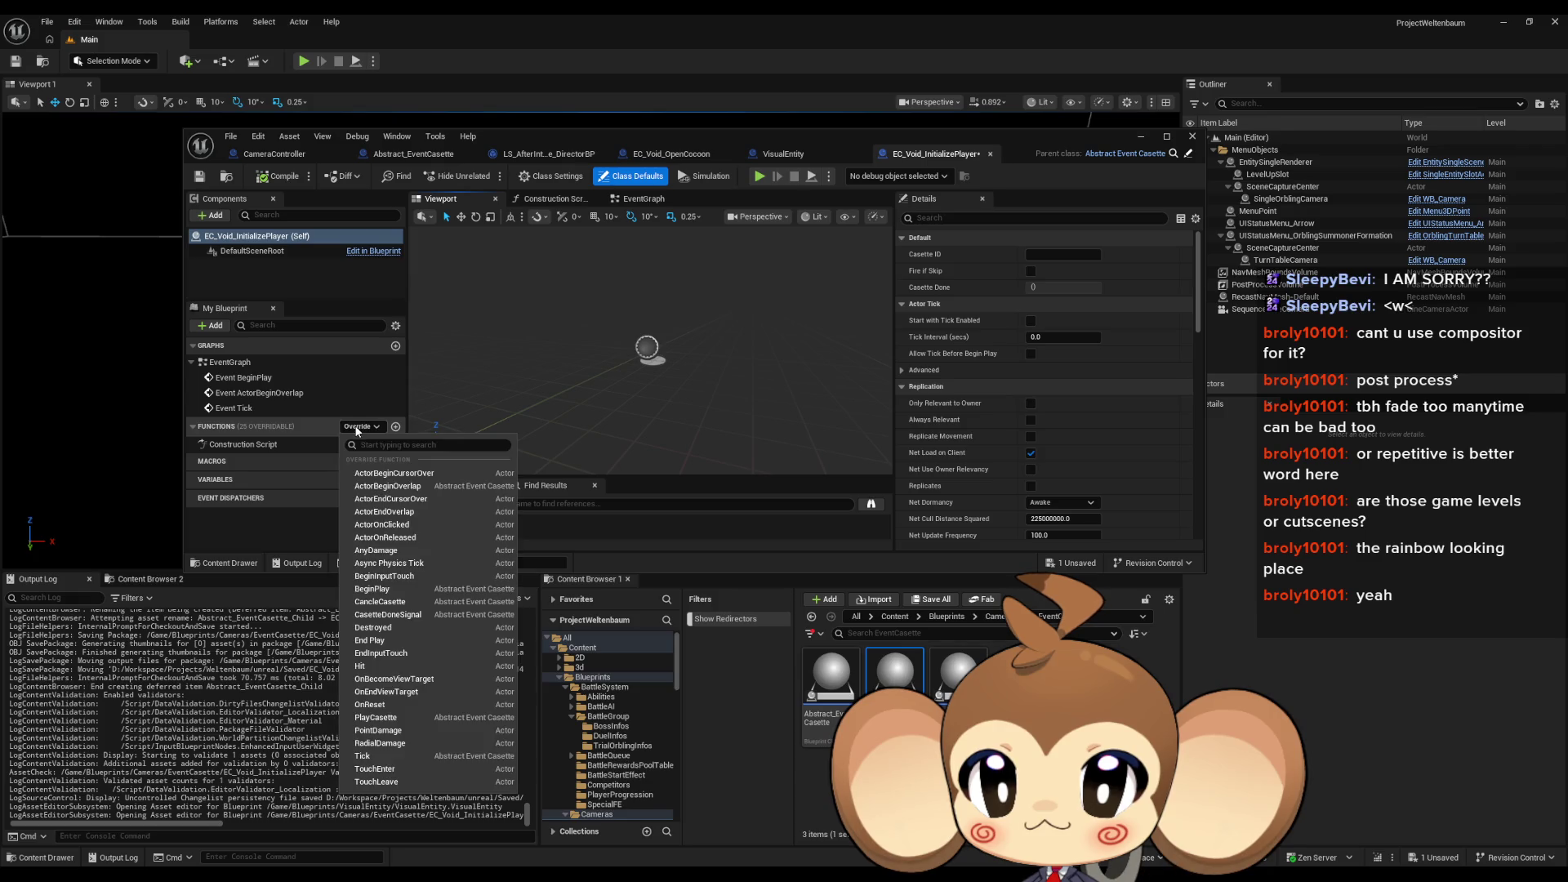
click(398, 717)
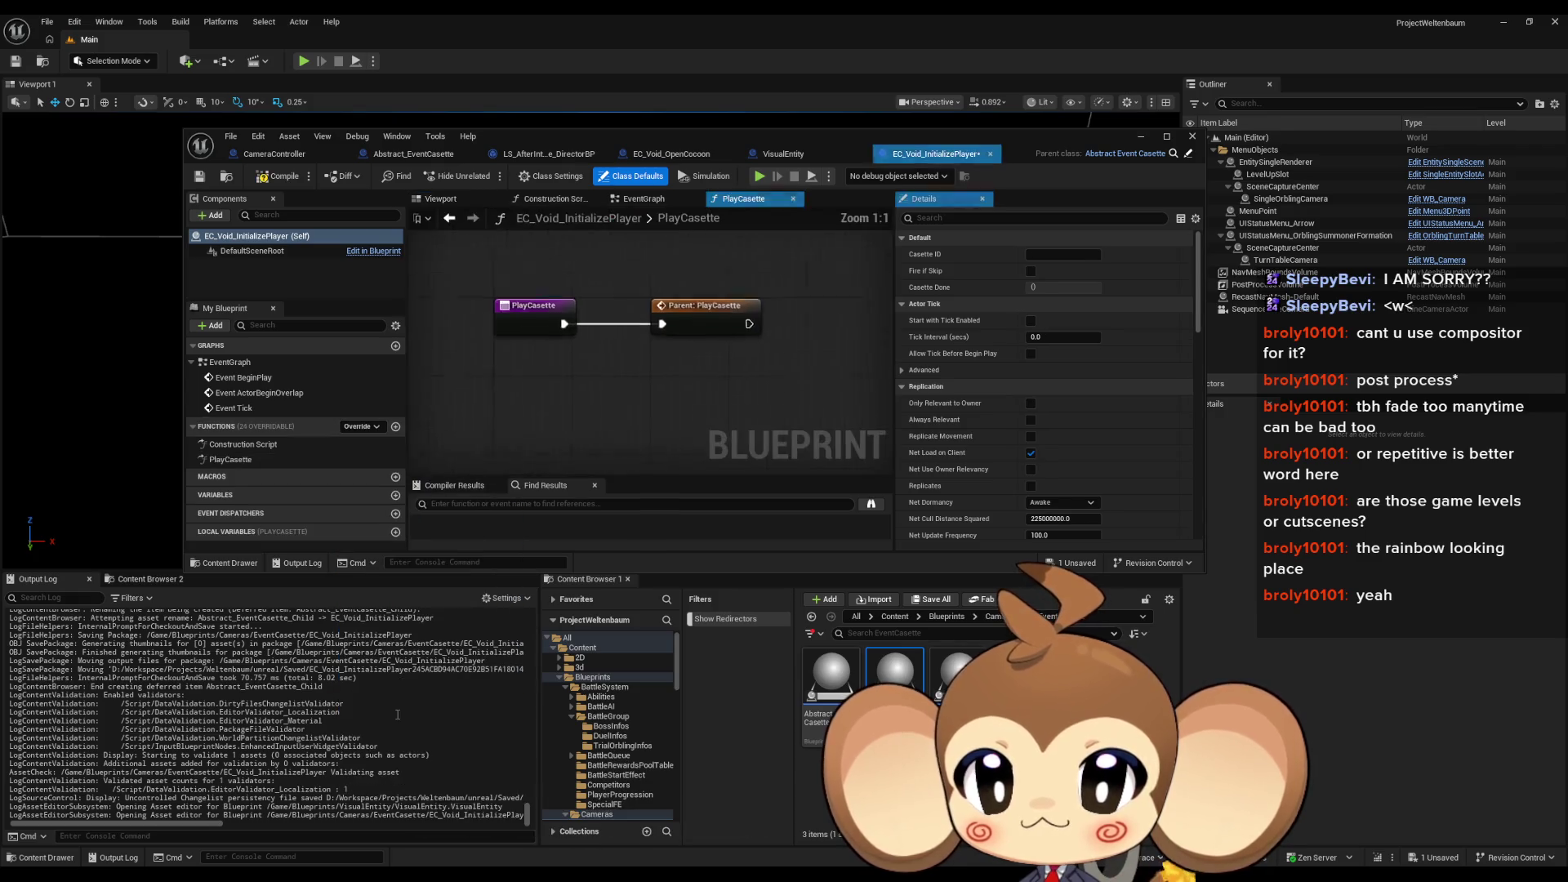
Step: Paste Initialize Visual Entity and add a Find First Actor Of Class node beside it
drag(793, 419, 699, 368)
key(ctrl+v)
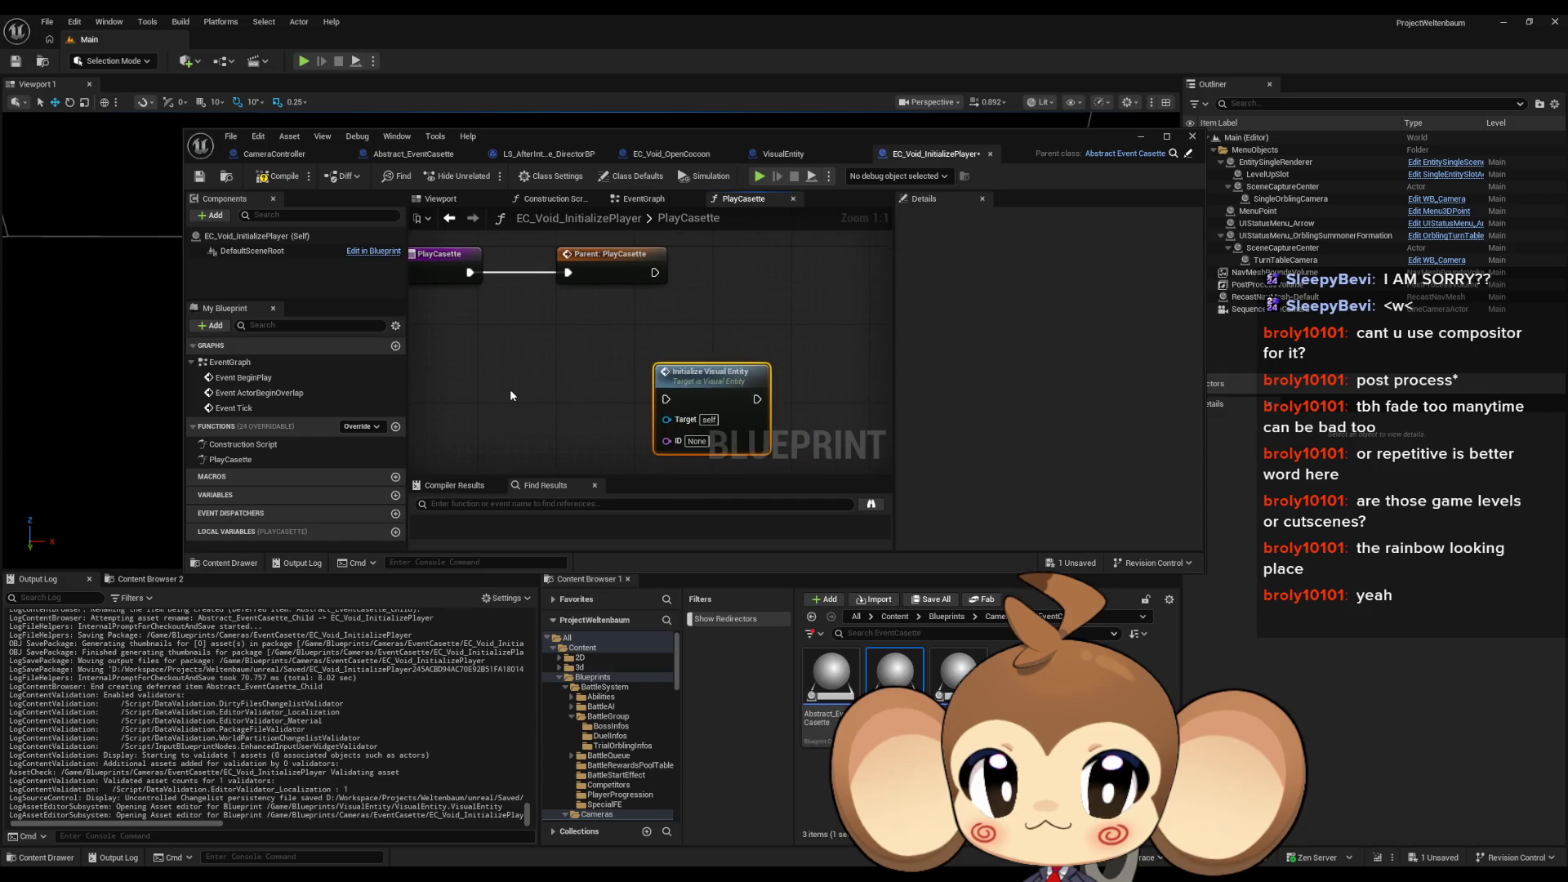
right_click(484, 391)
text(fin fi)
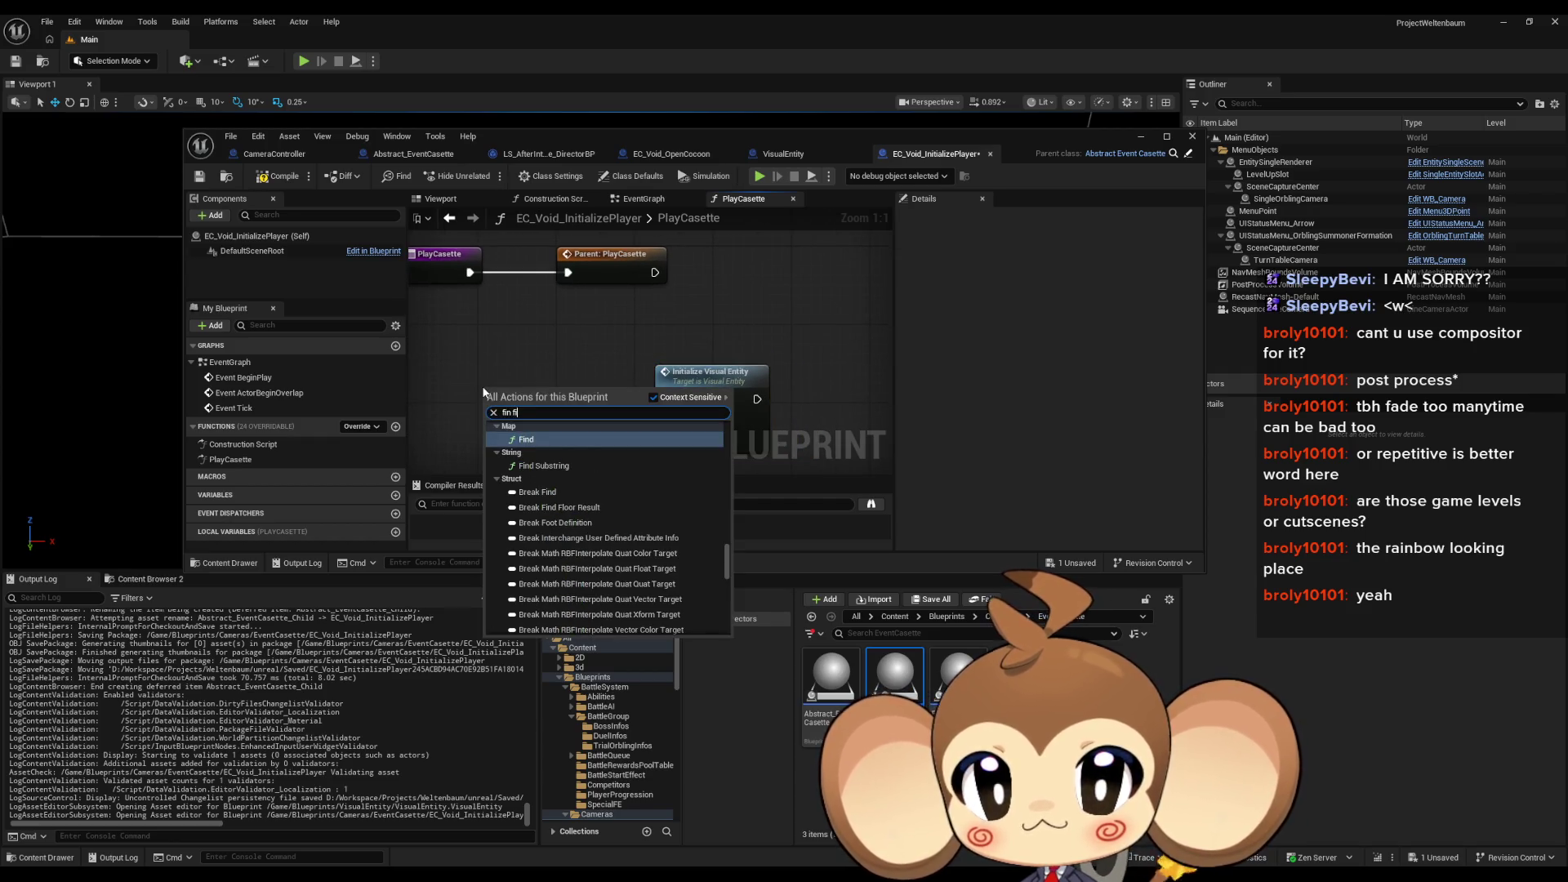
text(rst)
key(Return)
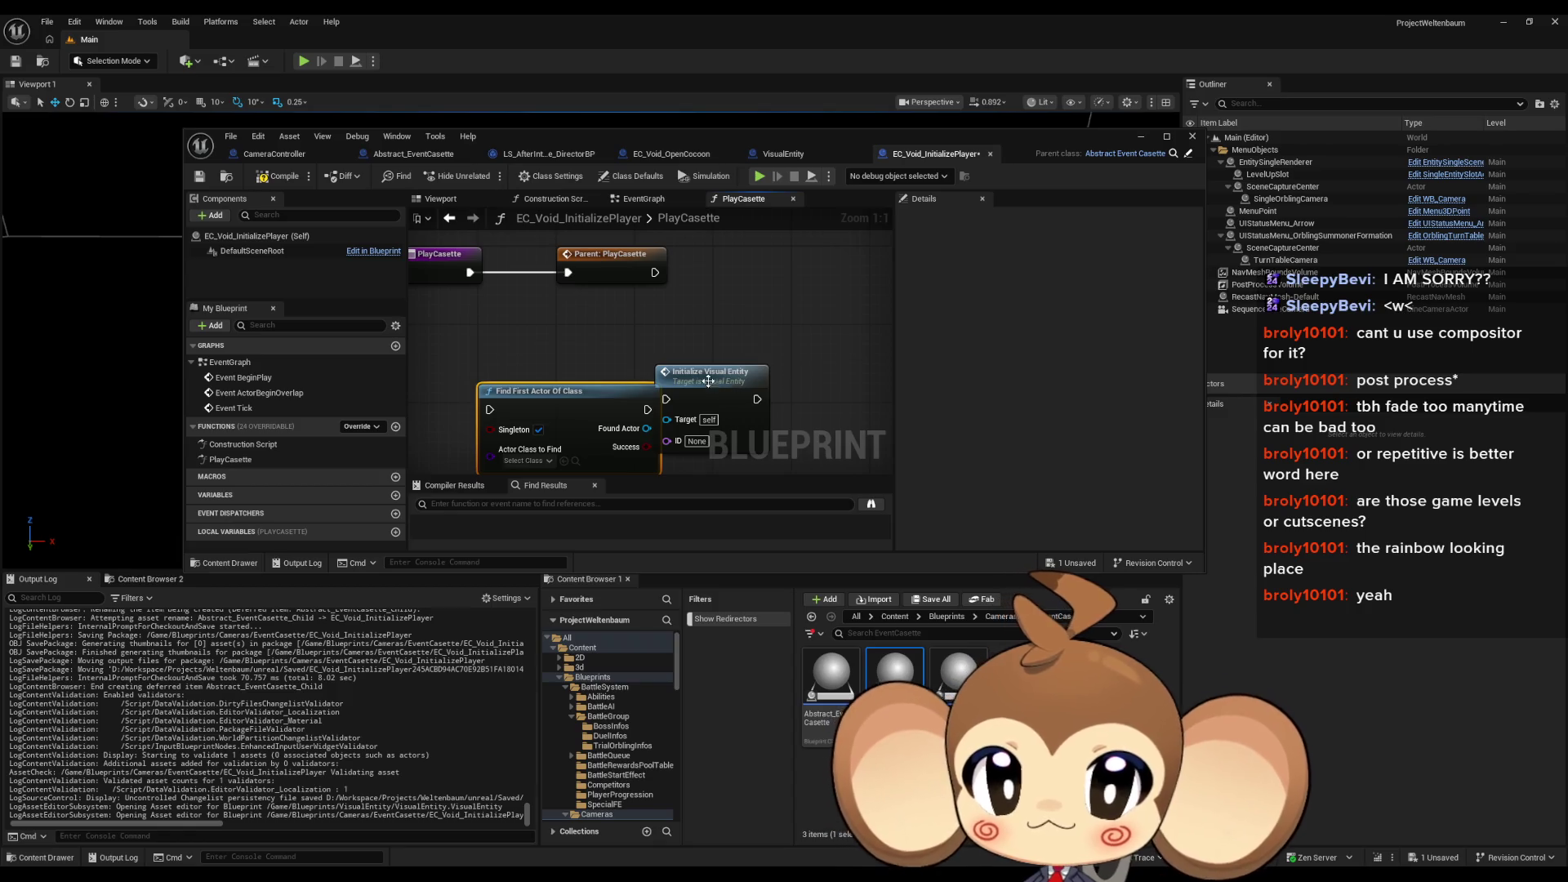
drag(708, 381, 802, 395)
mouse_move(576, 359)
mouse_down()
mouse_move(599, 359)
mouse_move(602, 383)
mouse_move(601, 367)
mouse_up()
click(677, 320)
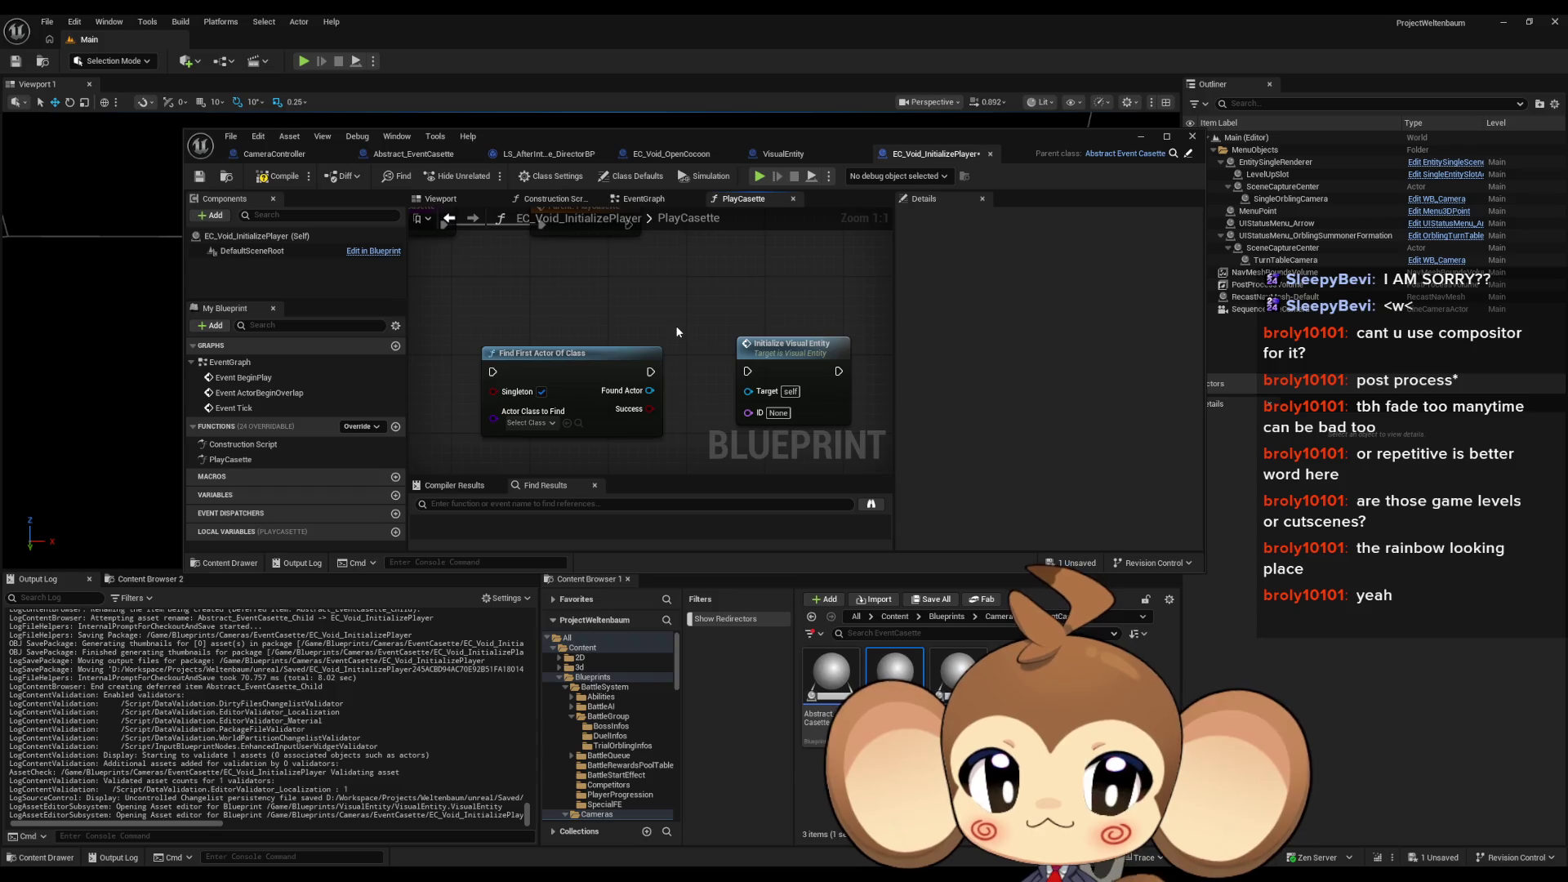
scroll(675, 325, down, 3)
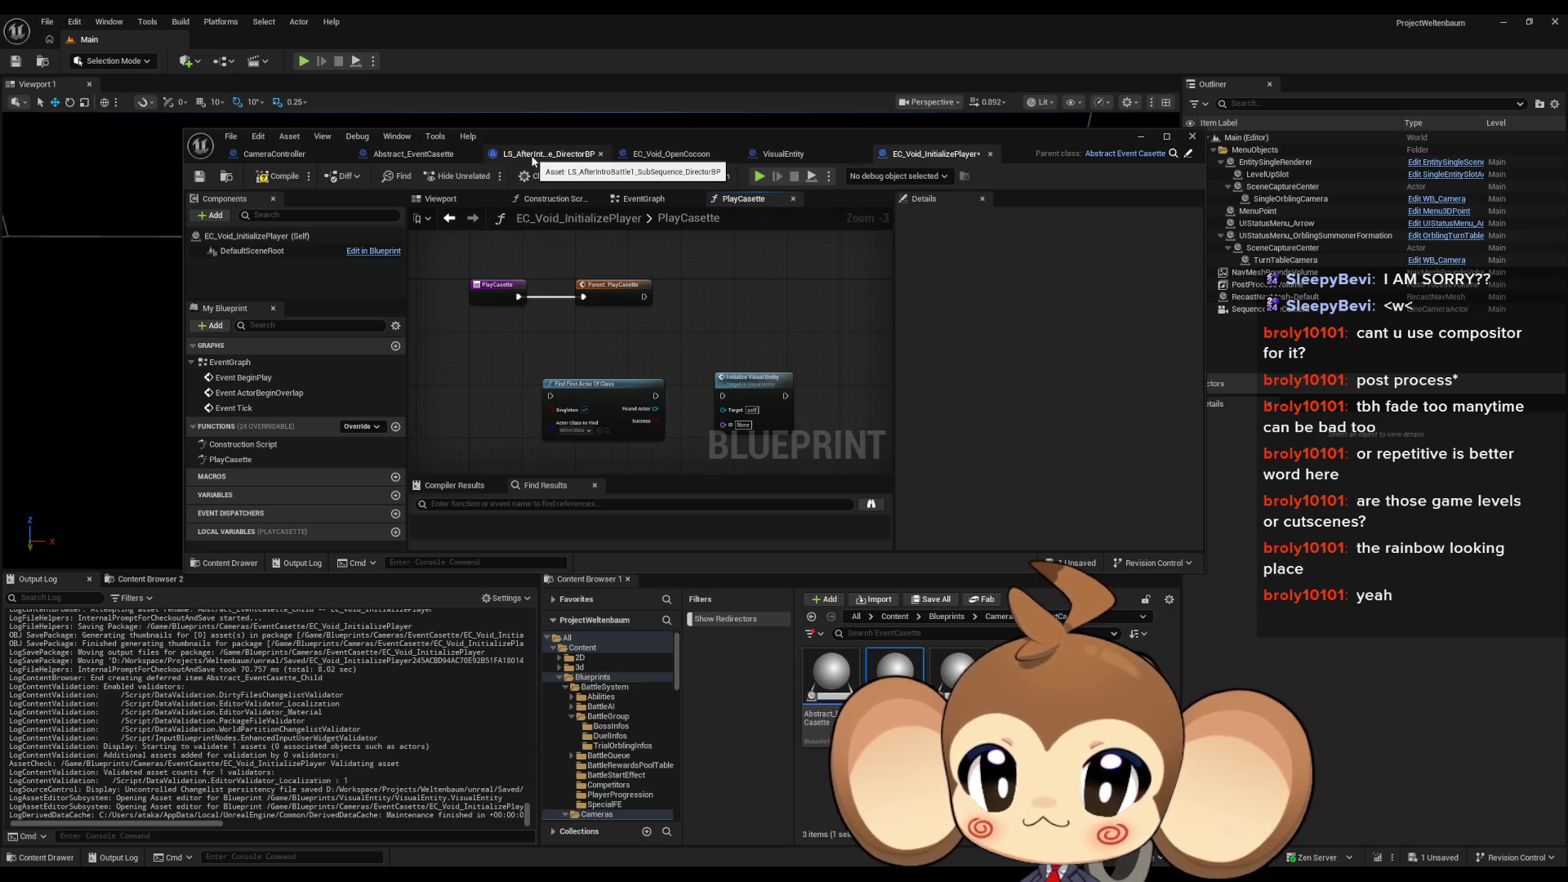
Step: Add a PlayCasetteWithActor function to Abstract_EventCasette with an Actor reference input
click(1188, 153)
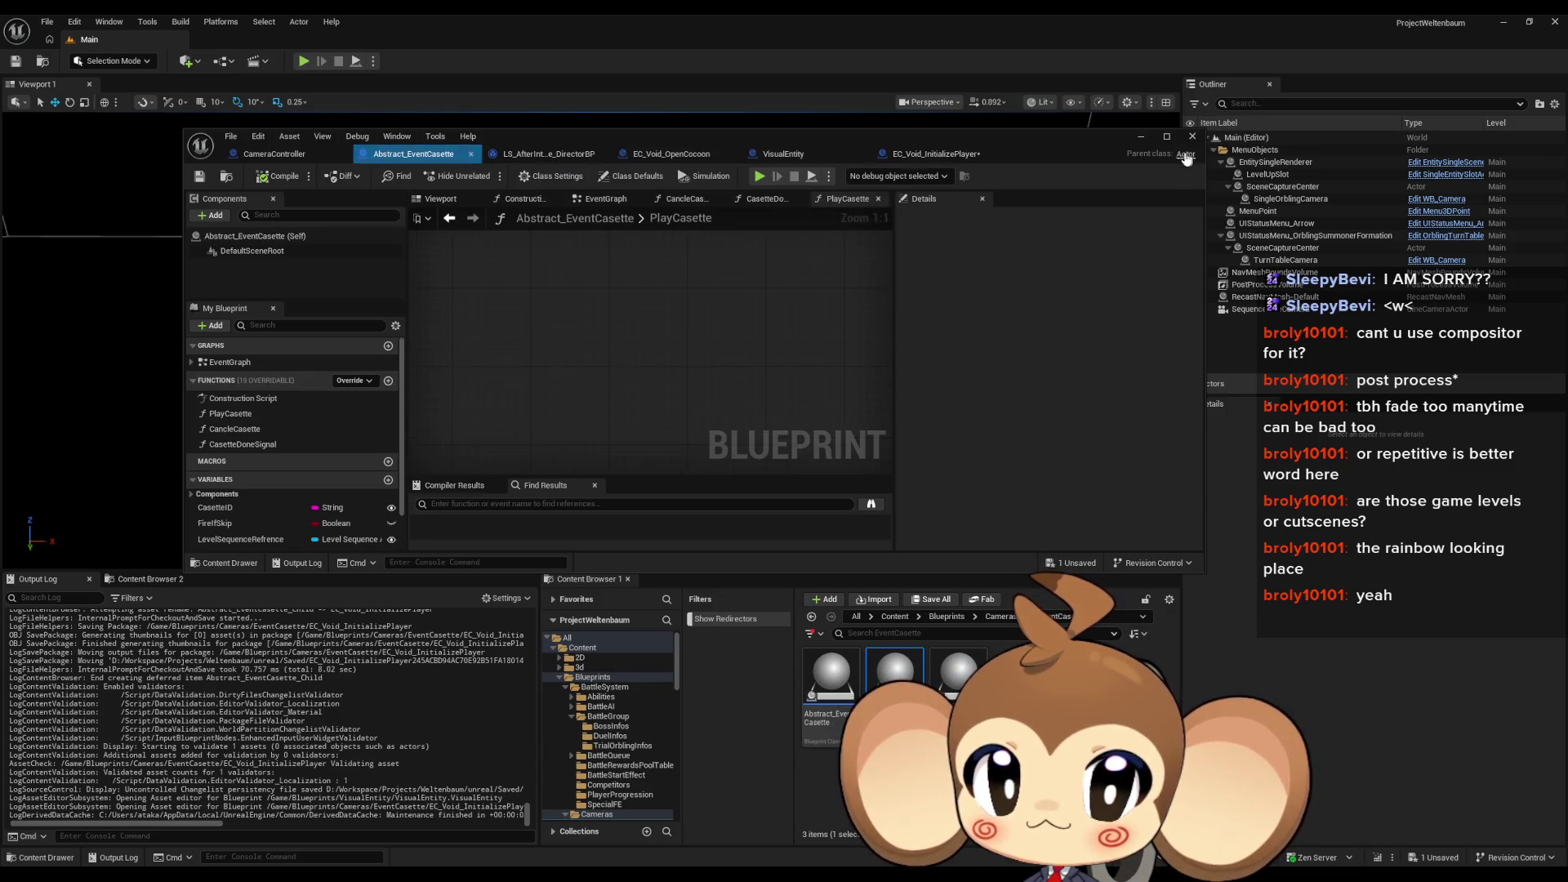
click(388, 381)
text(PlayC)
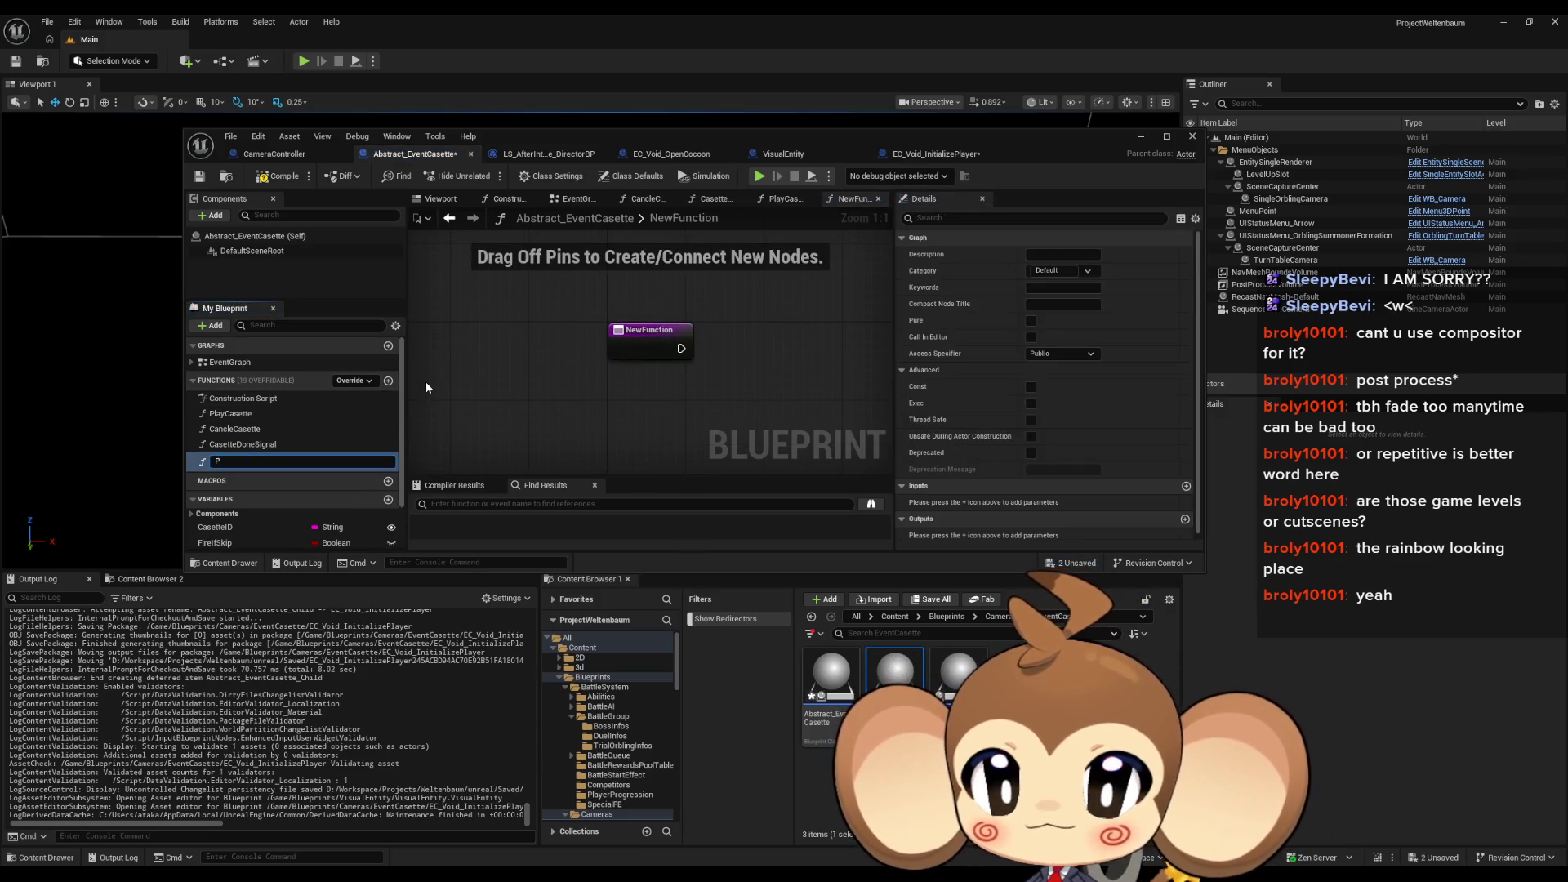
text(as)
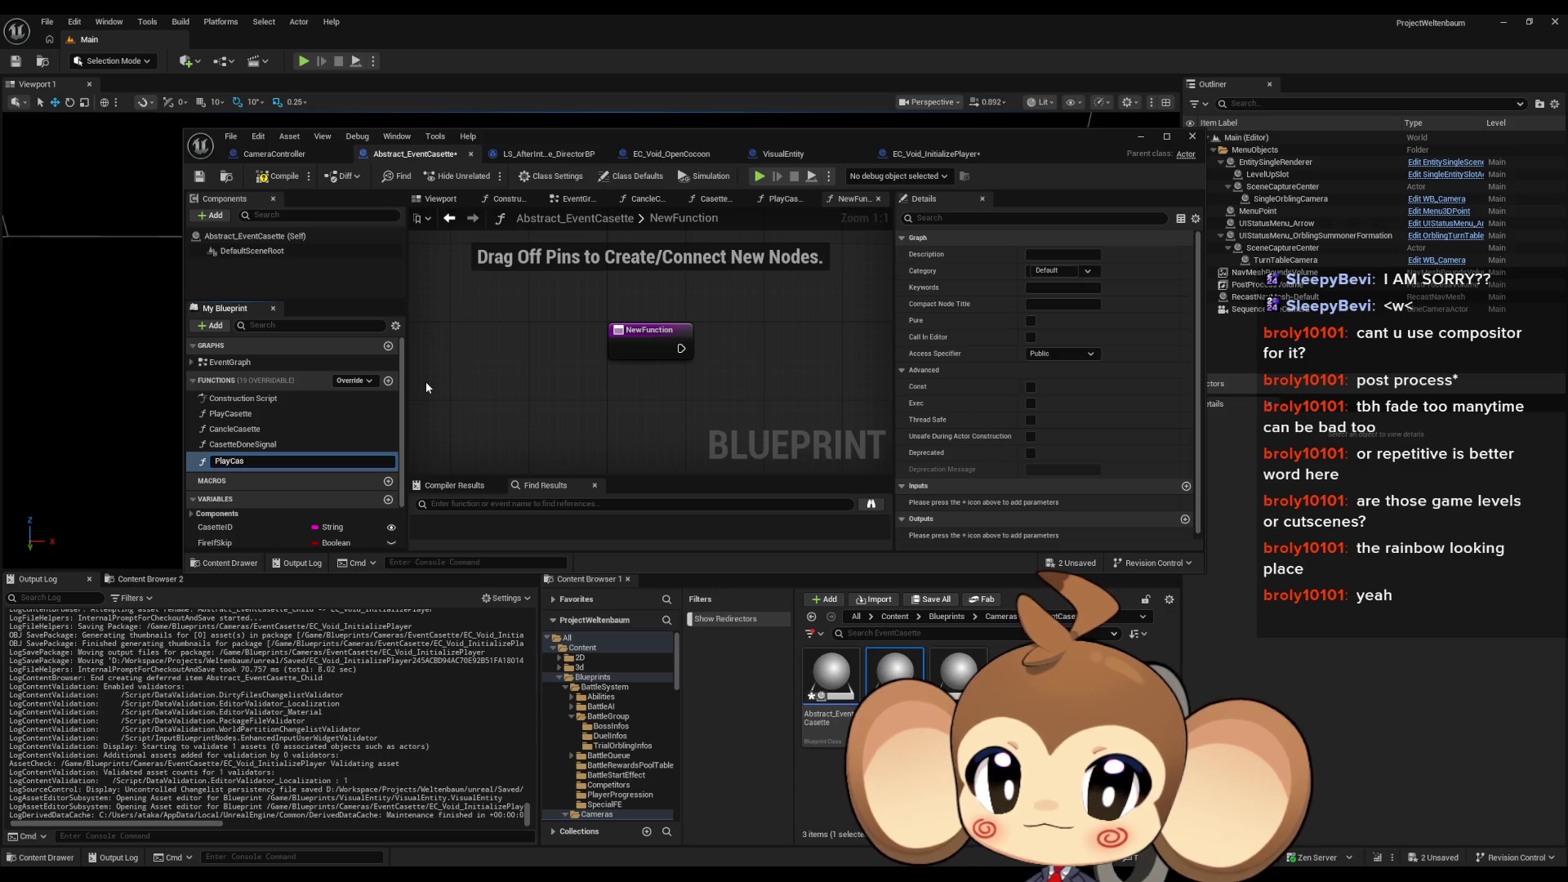
text(etteWithActor)
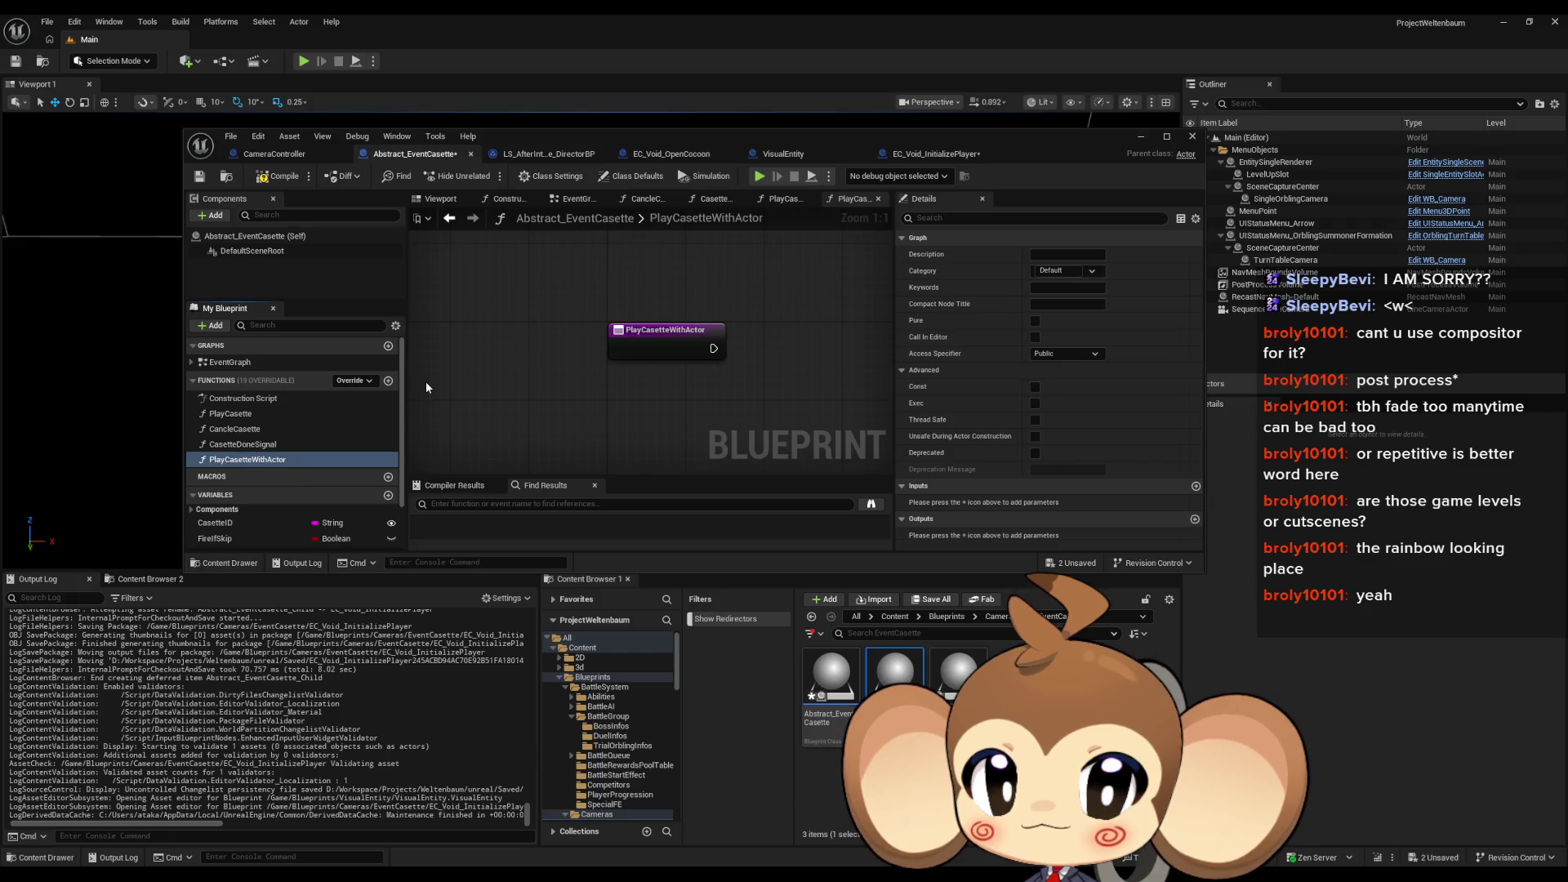
key(Return)
scroll(1121, 355, down, 1)
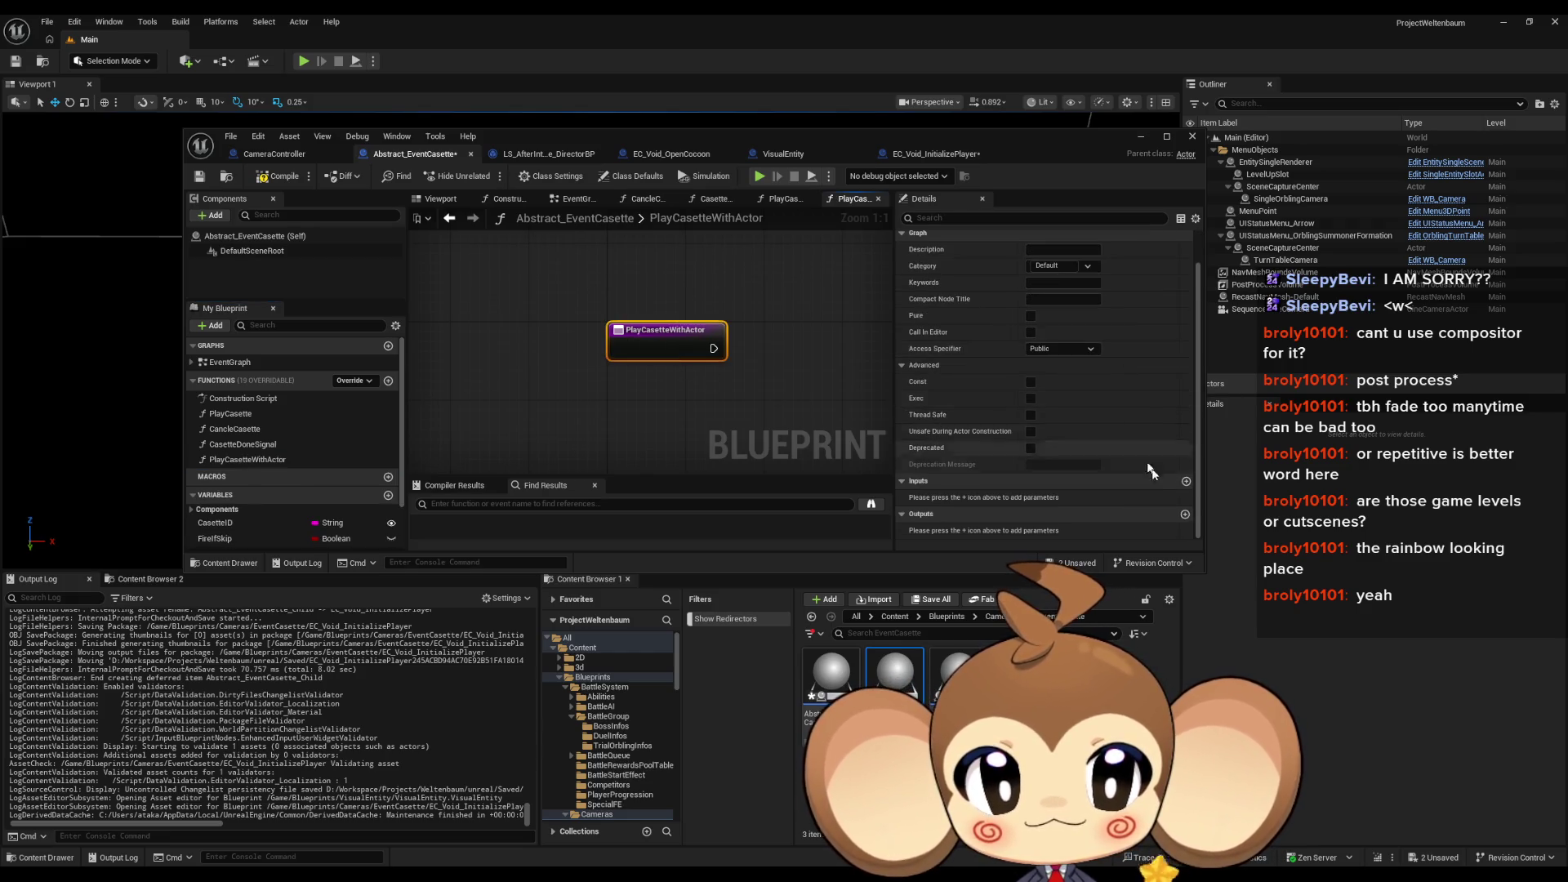
click(1185, 481)
text(act)
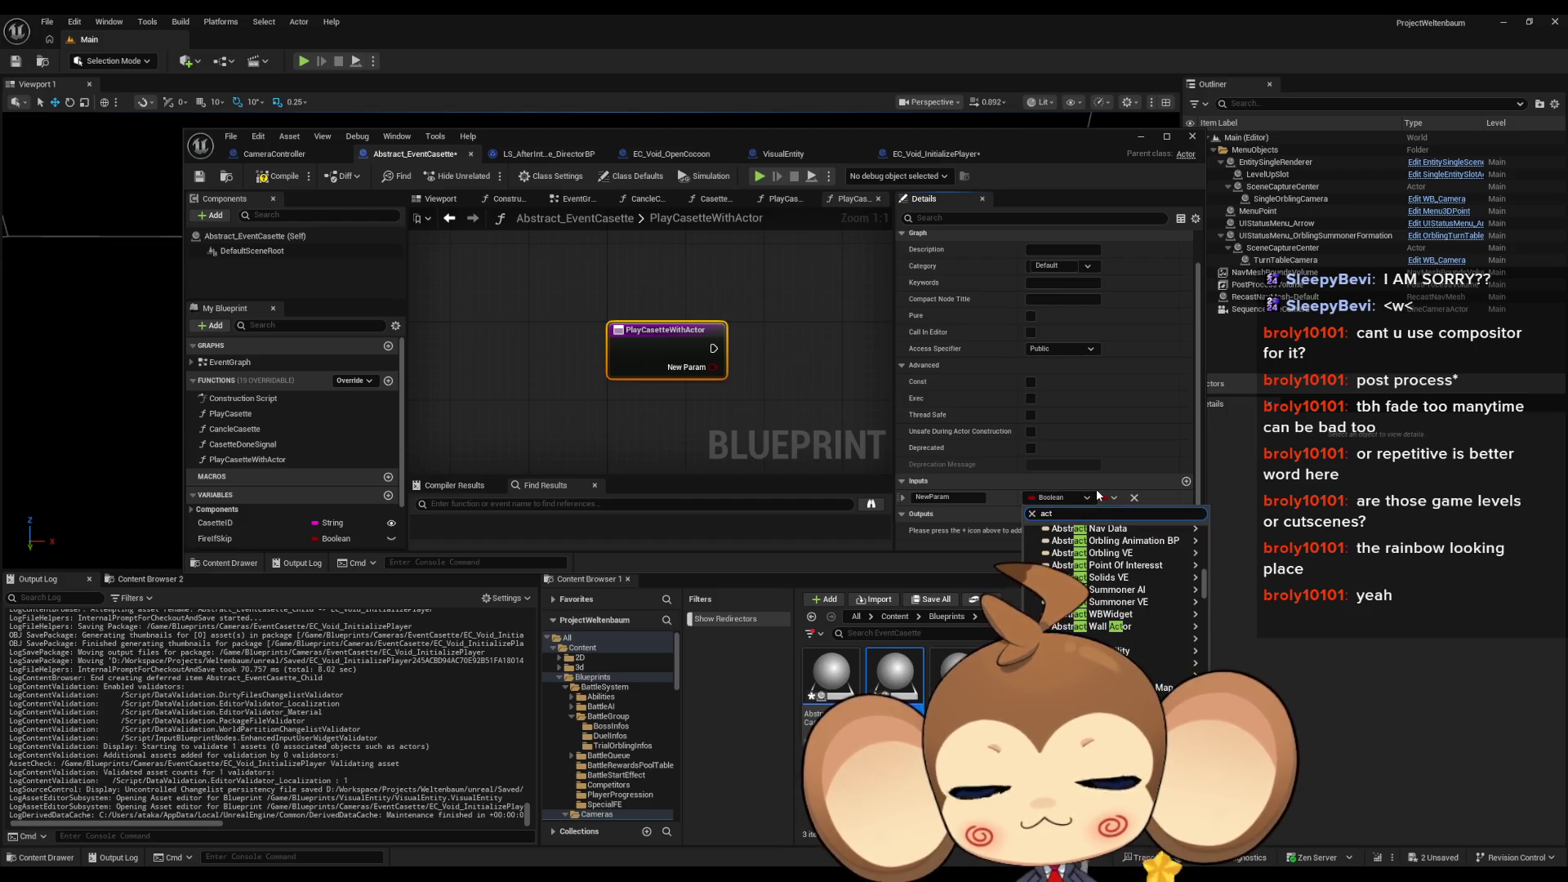
click(1234, 639)
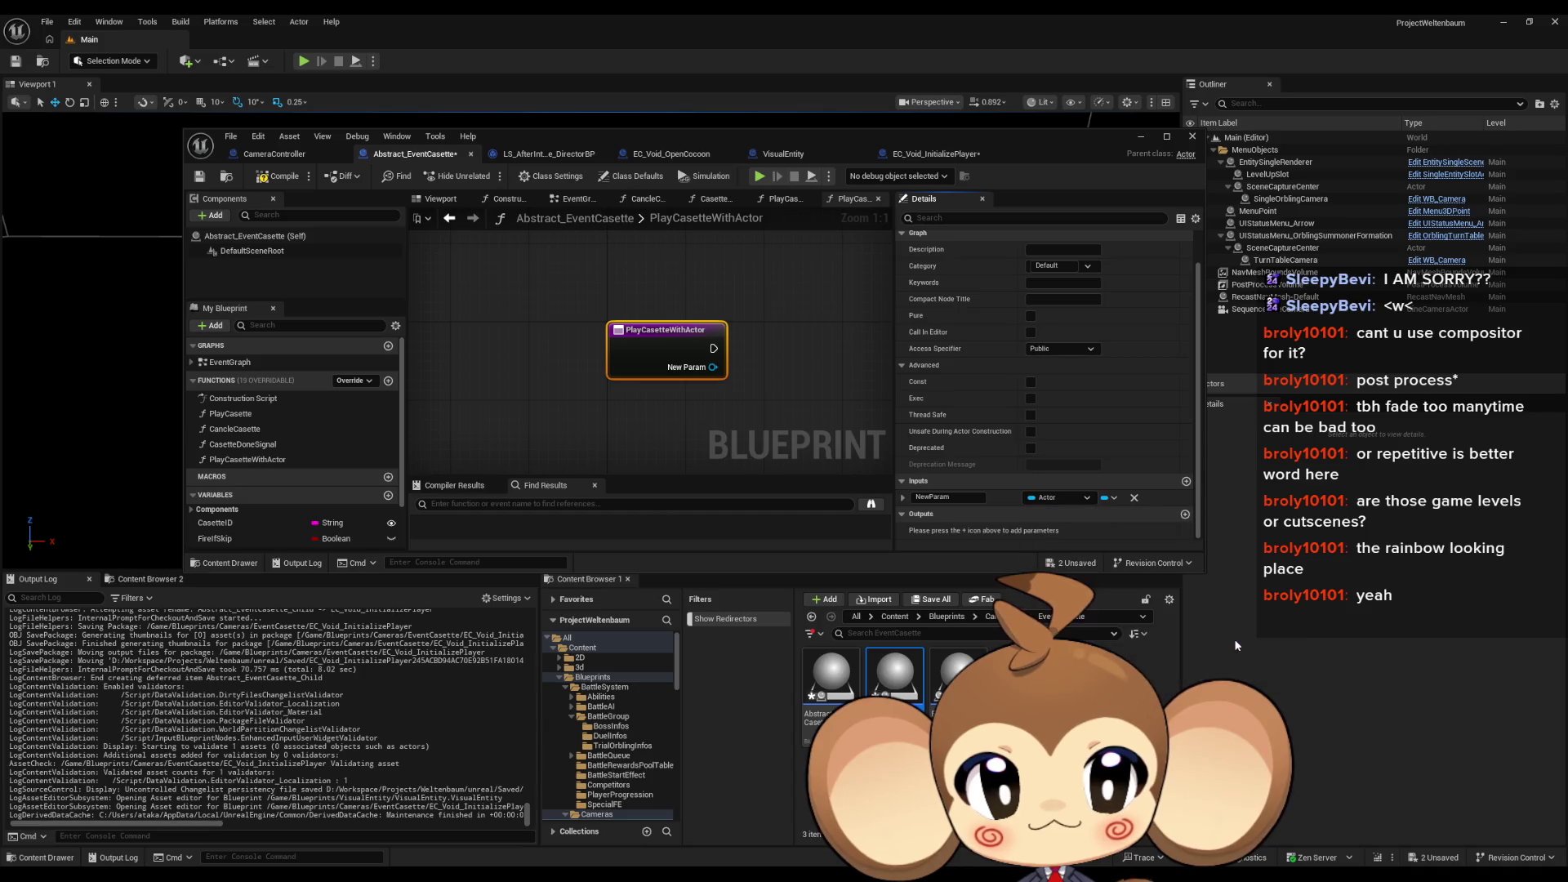
Step: Place a Play Casette call inside the PlayCasetteWithActor graph
click(801, 438)
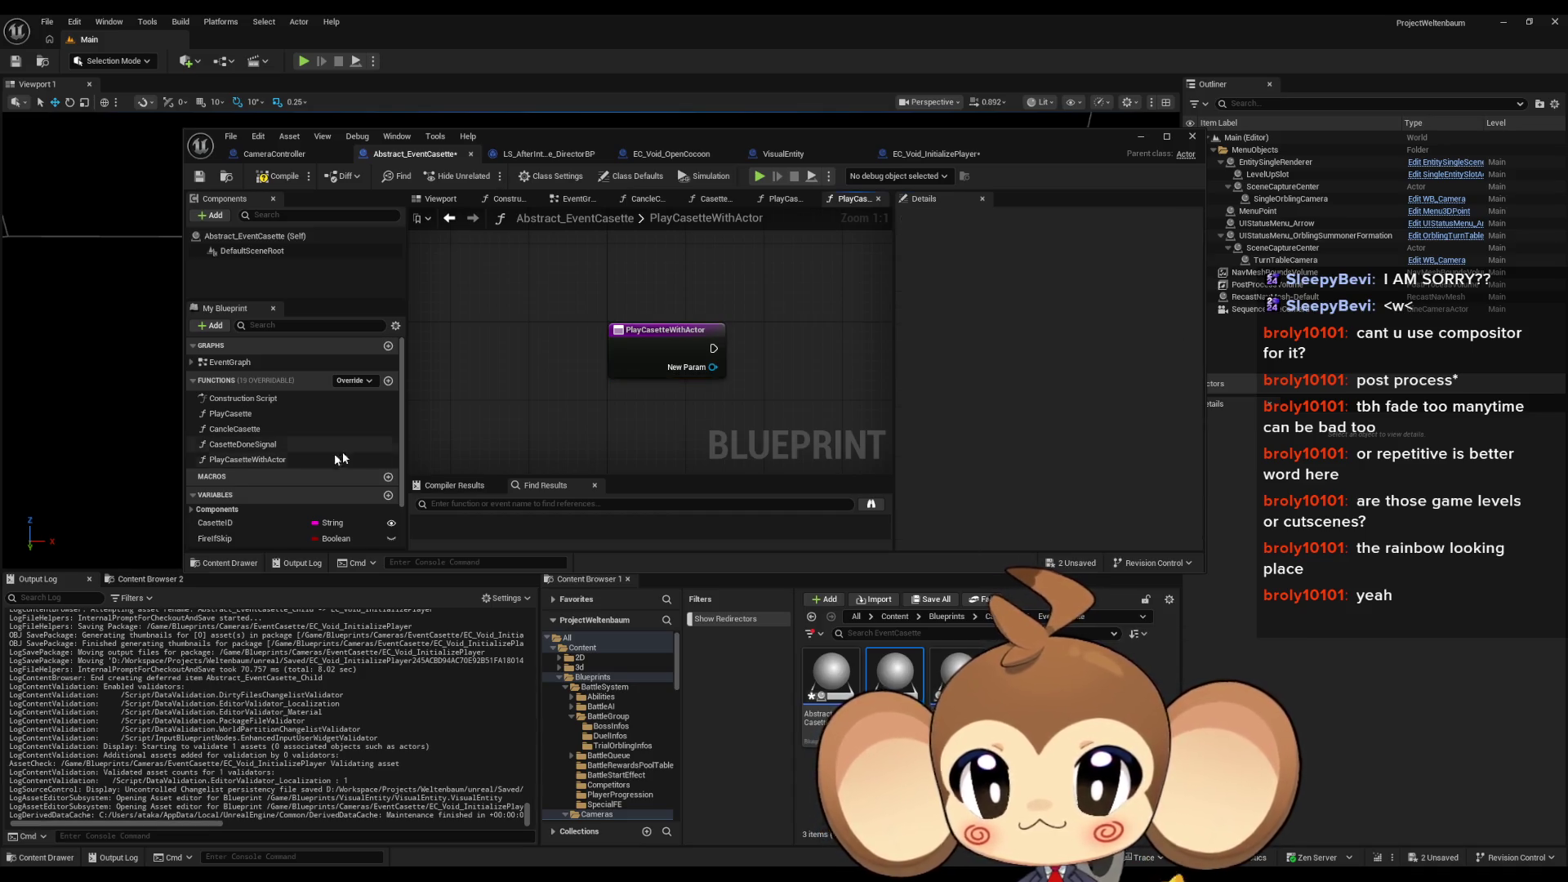
double_click(230, 413)
scroll(651, 389, up, 4)
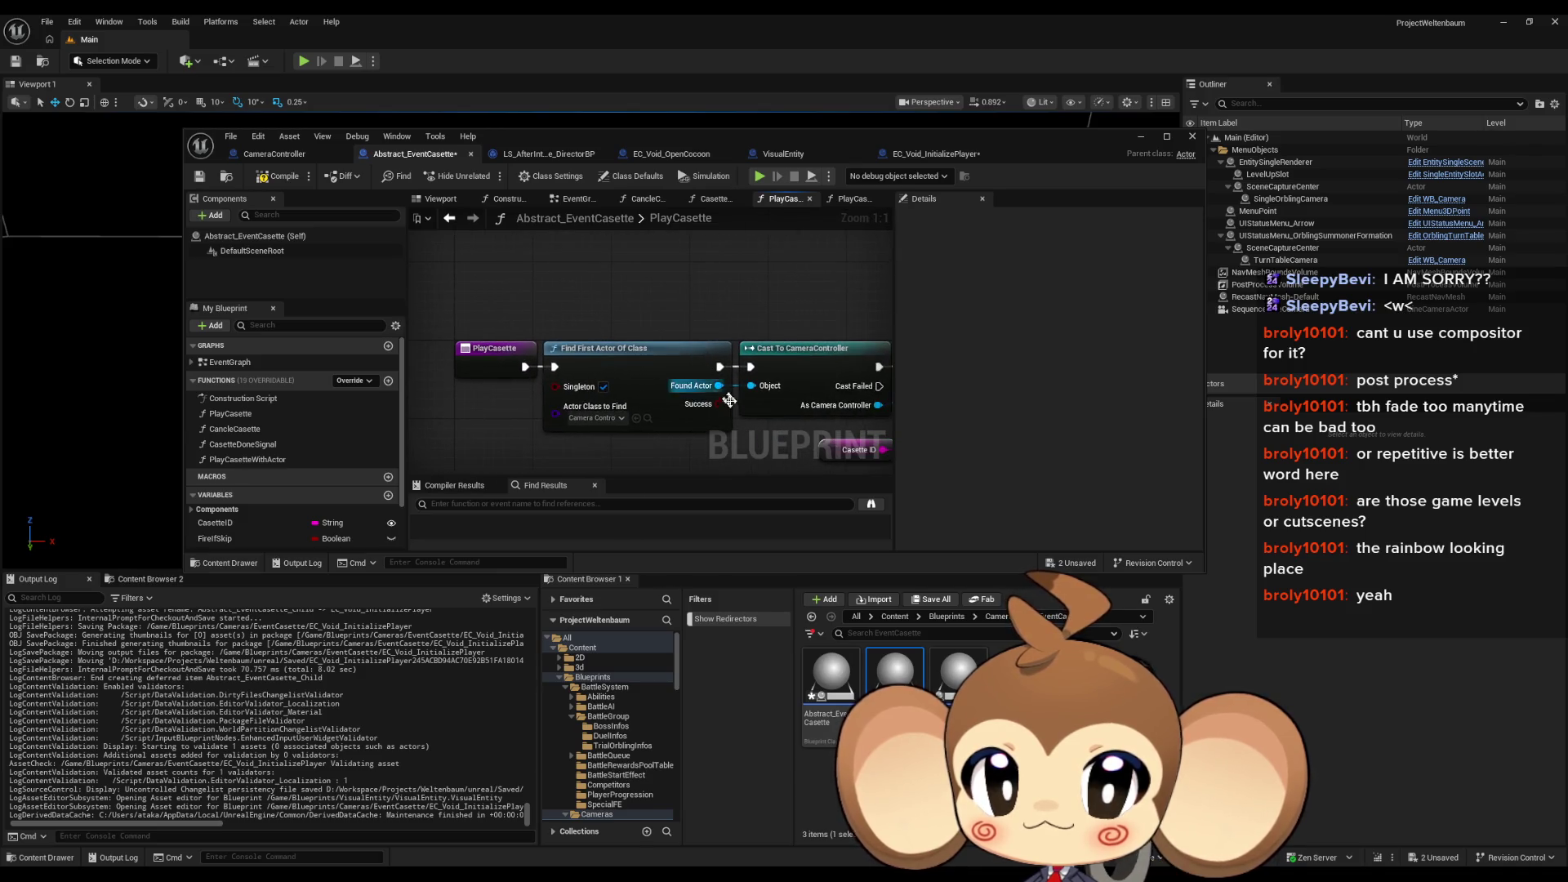
mouse_move(729, 399)
mouse_down()
mouse_move(482, 396)
mouse_move(840, 386)
mouse_move(704, 387)
mouse_up()
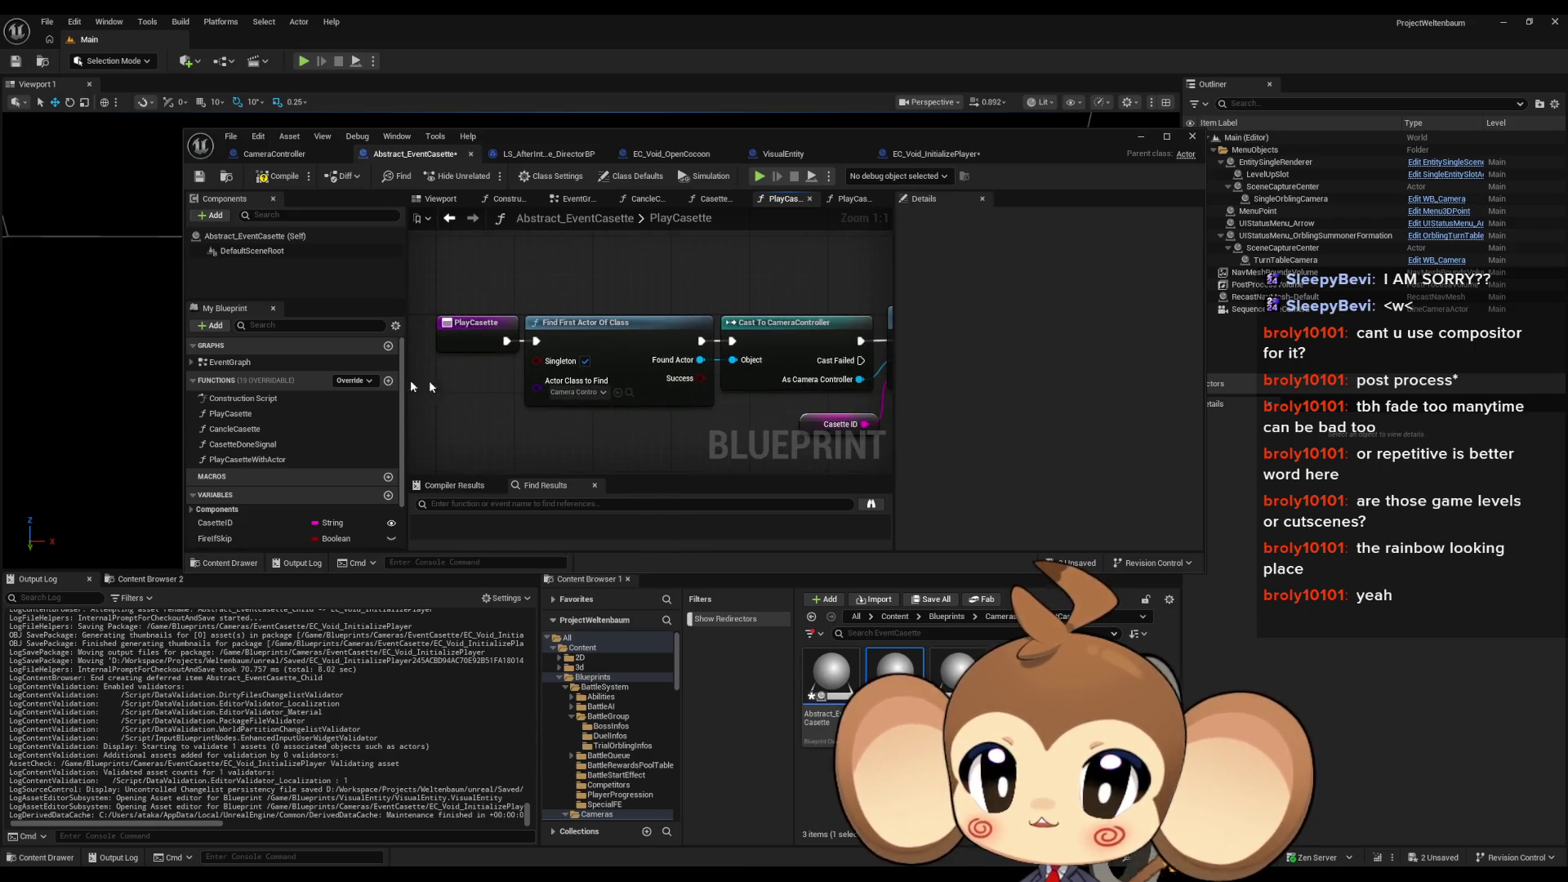
double_click(260, 460)
drag(227, 412, 829, 344)
drag(655, 405, 473, 389)
scroll(374, 491, down, 2)
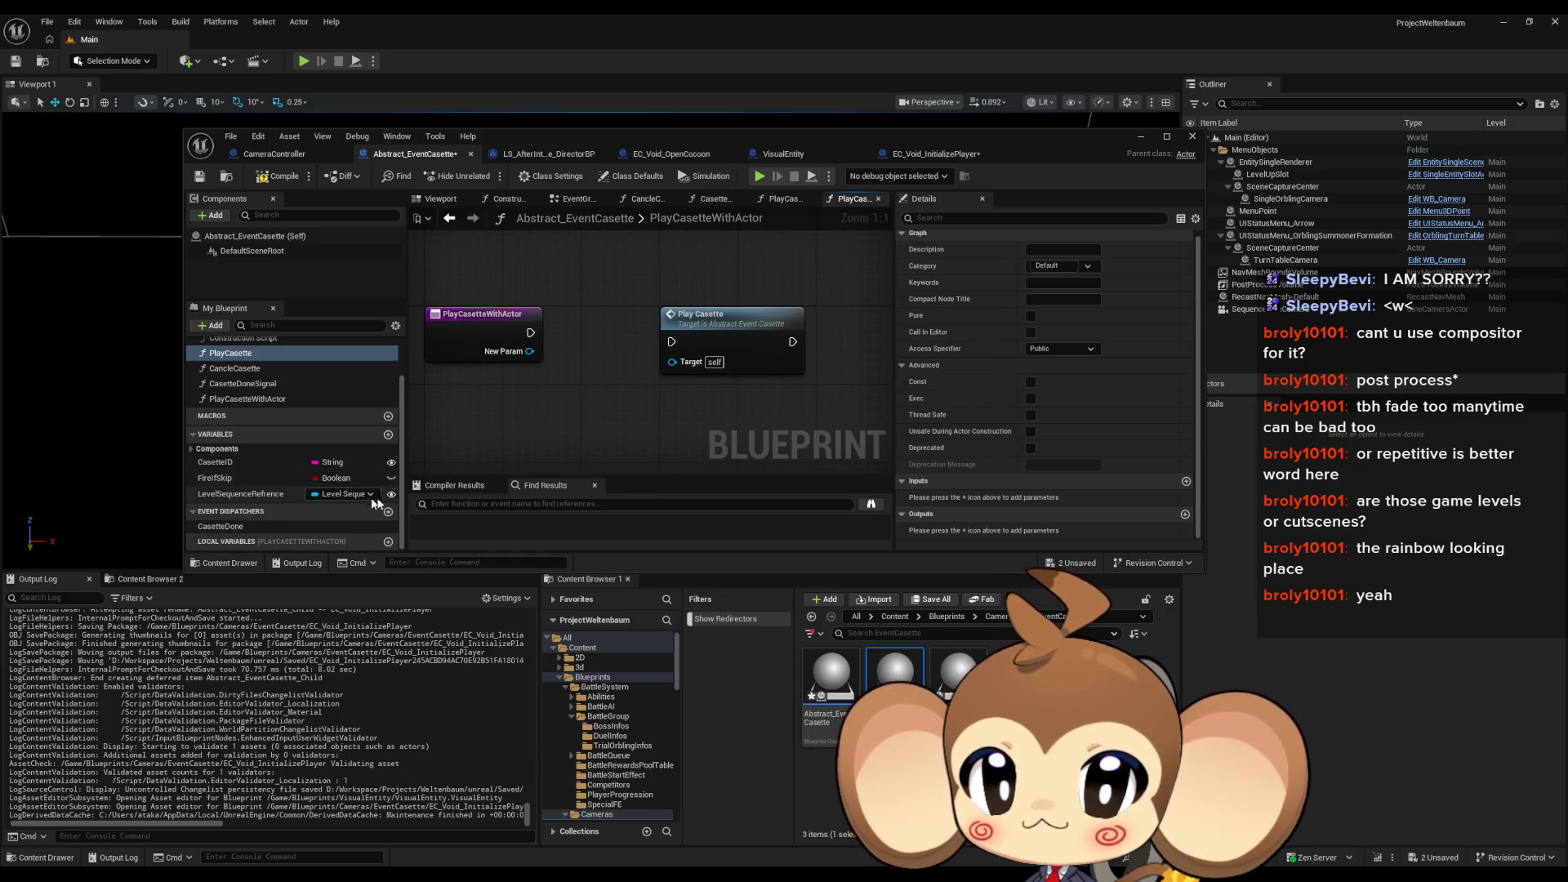
scroll(374, 467, up, 1)
Step: Add a TargetActor variable of type Actor reference
click(388, 455)
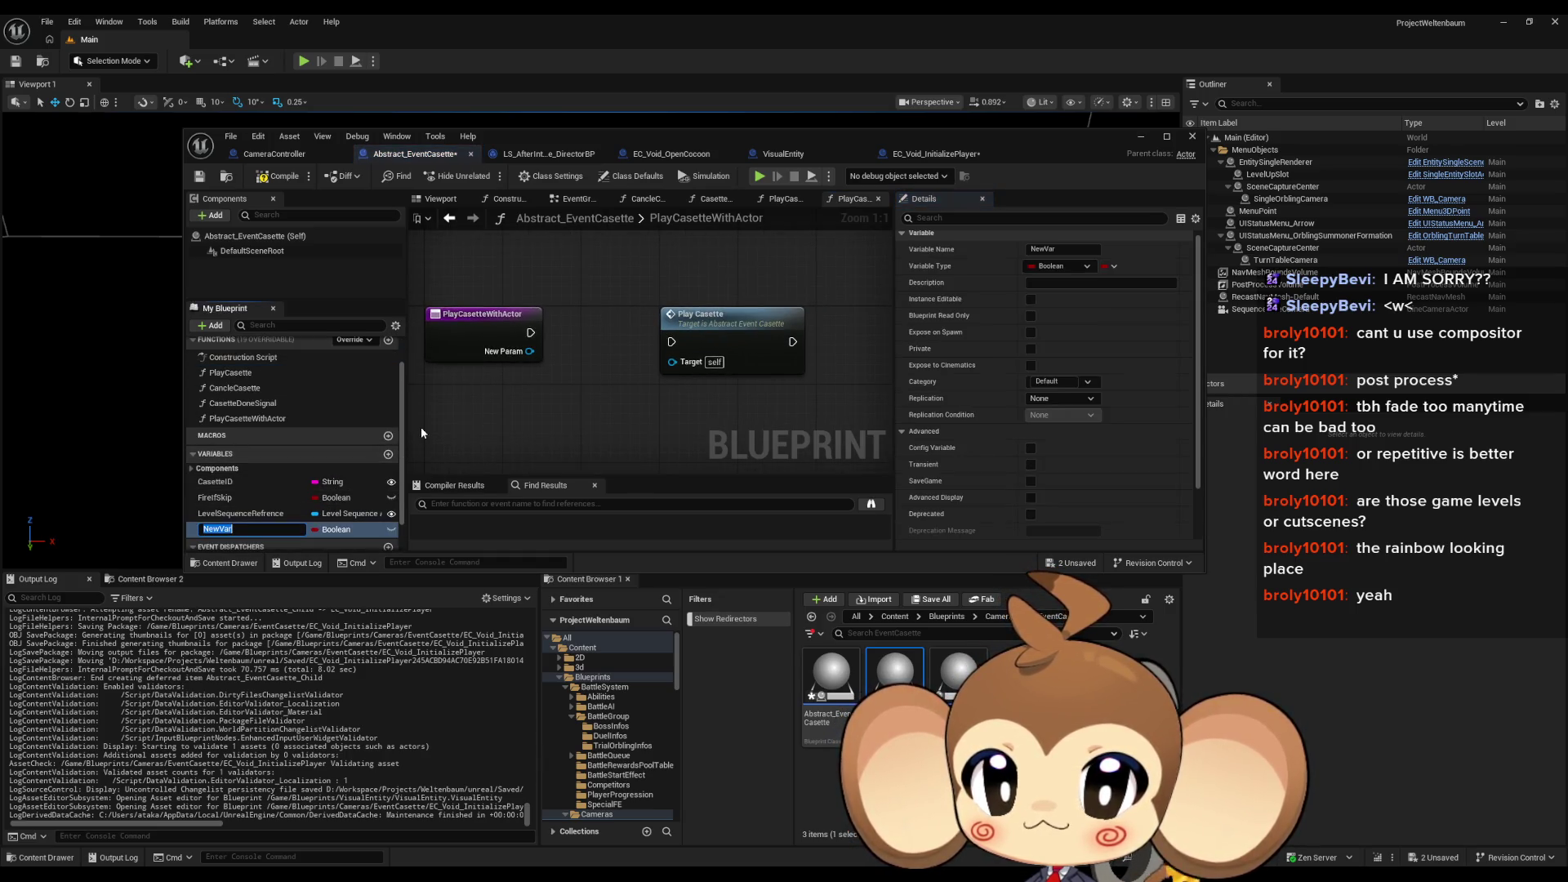
text(Targe)
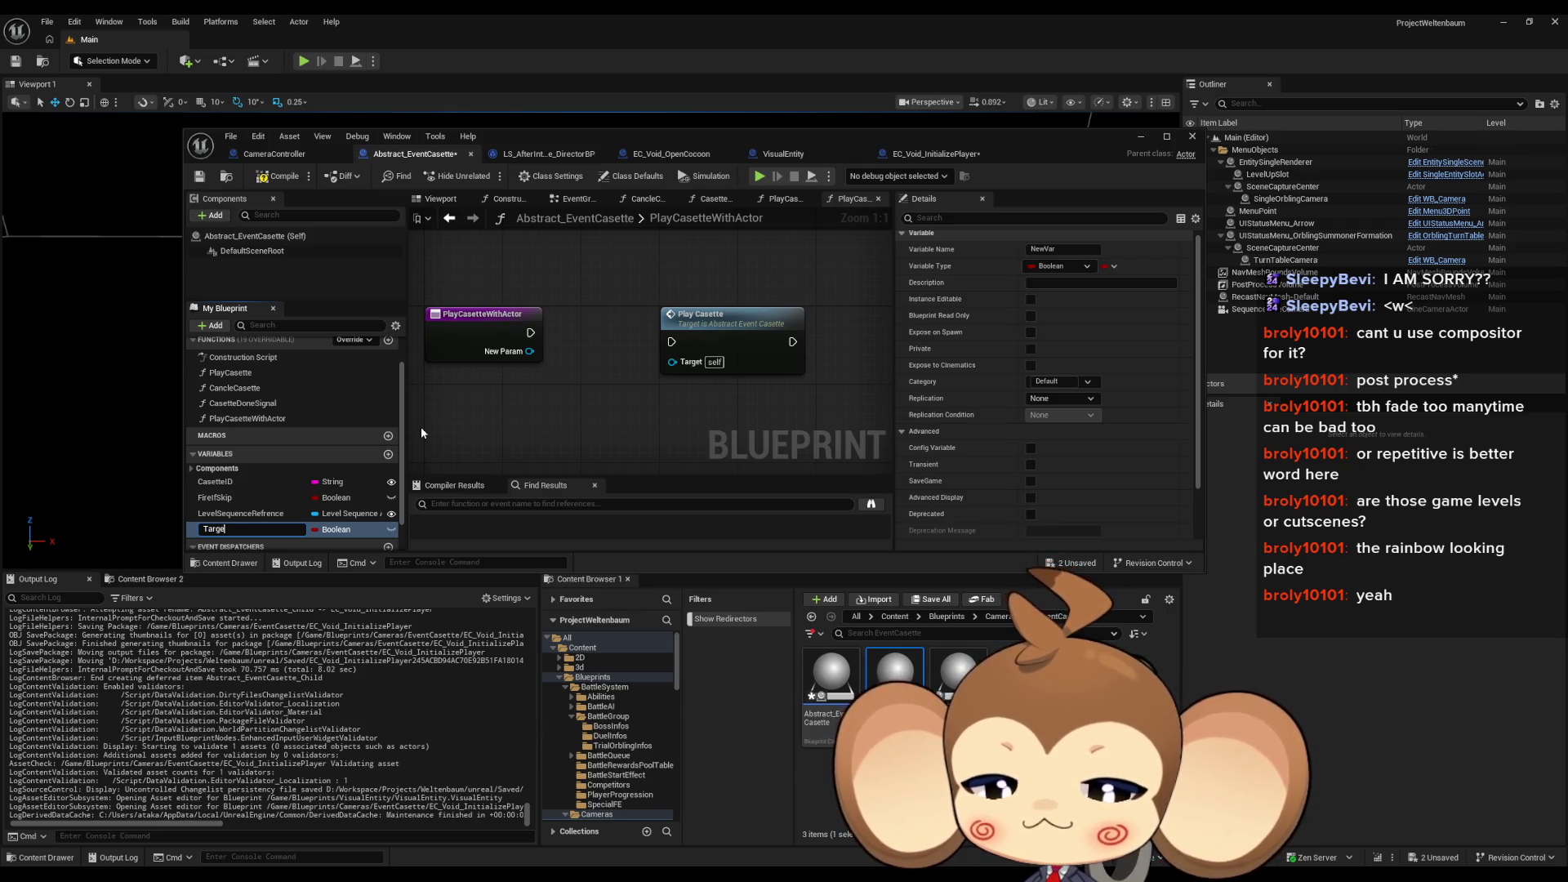
text(tActor)
key(Return)
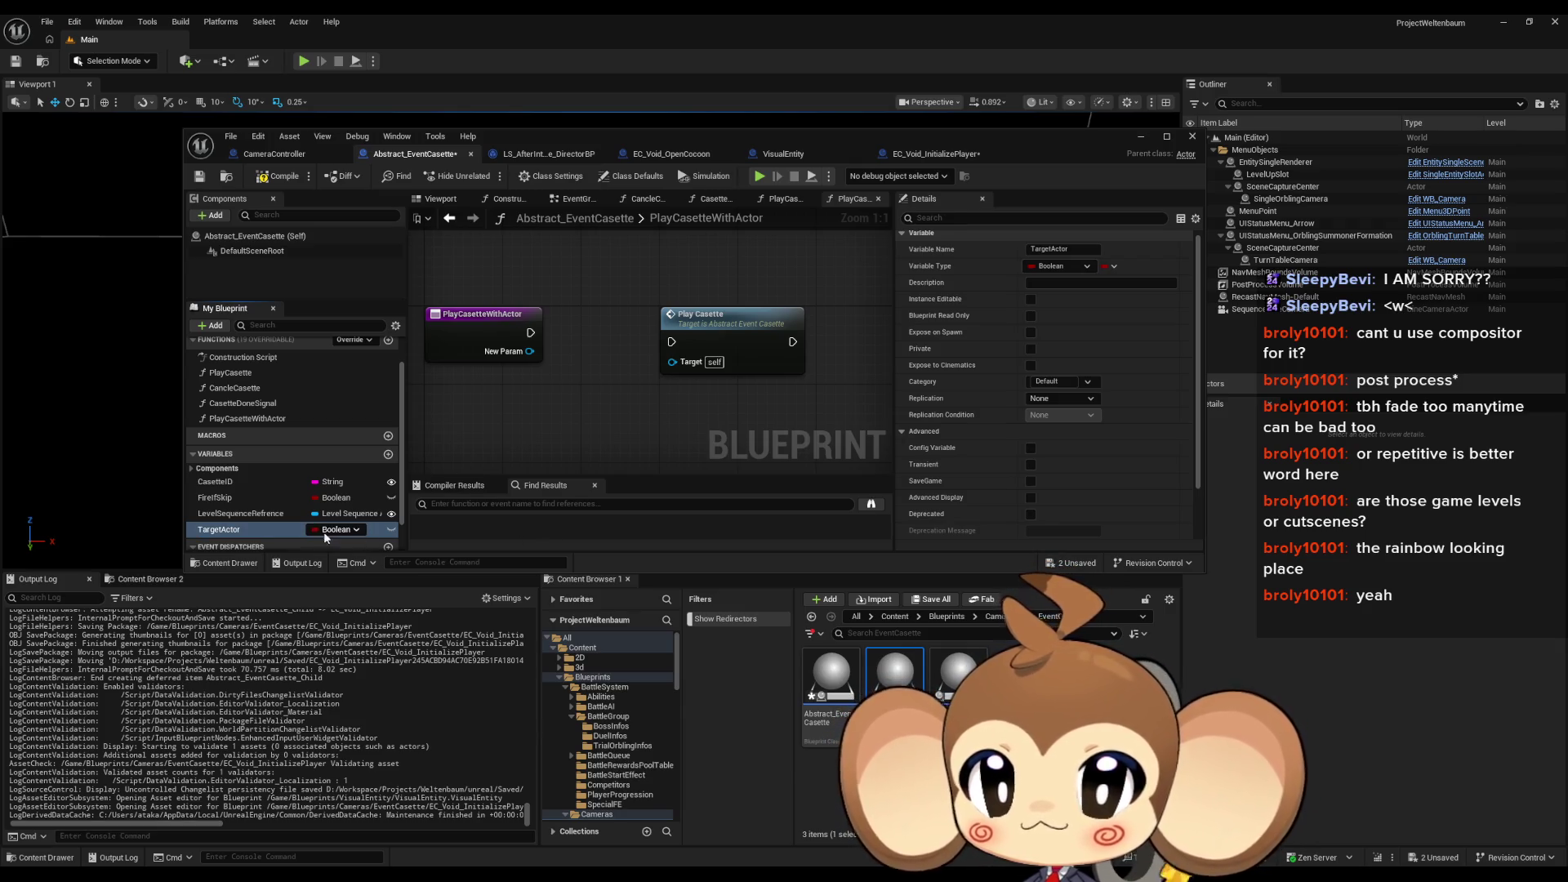
click(334, 531)
text(actor)
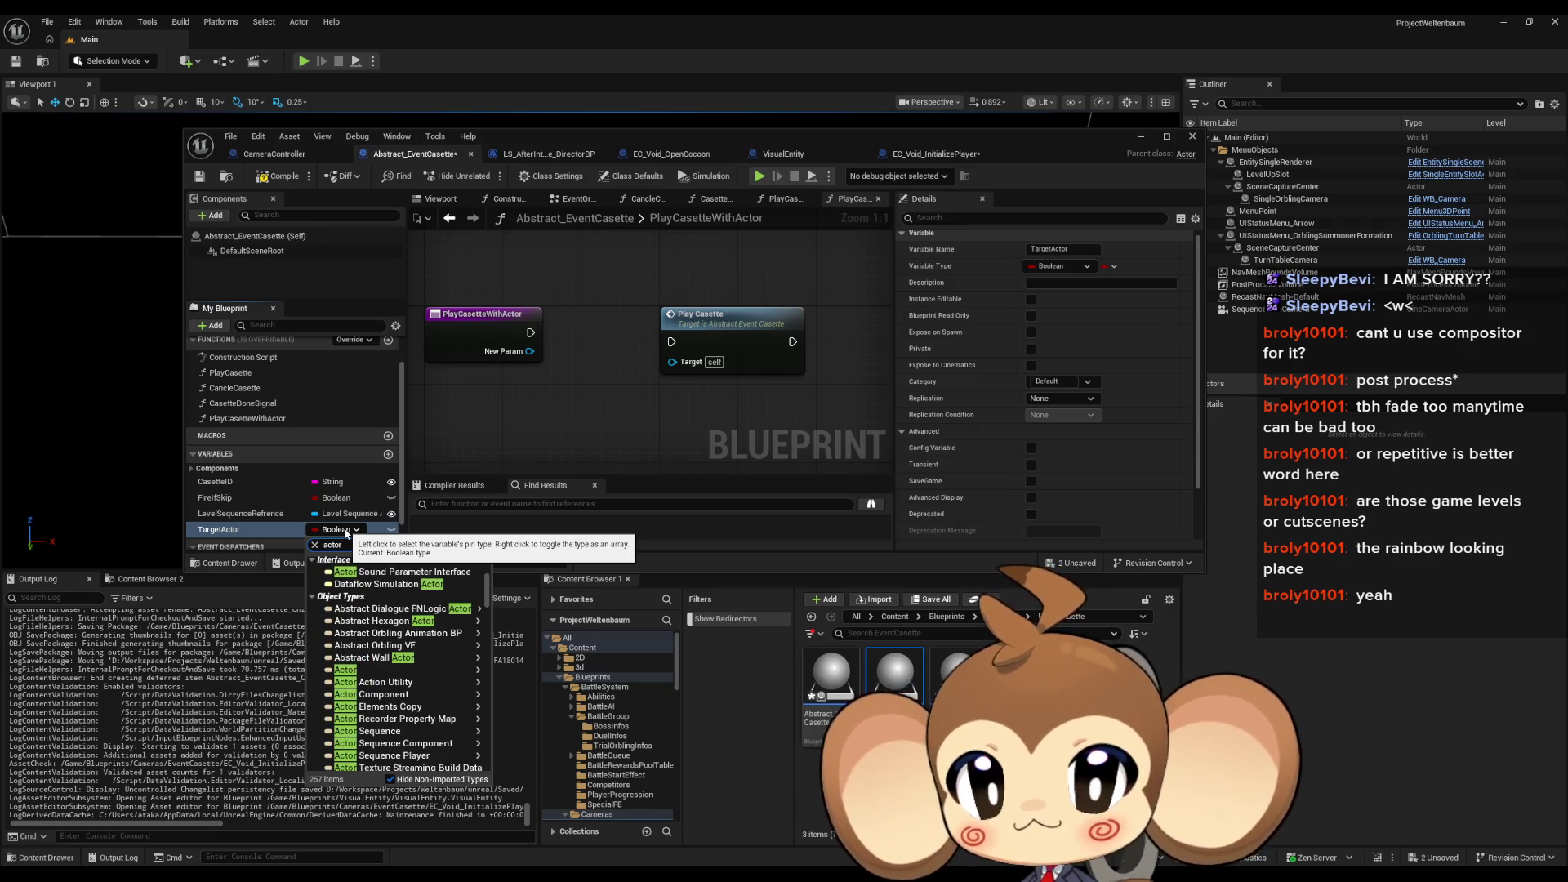
click(375, 670)
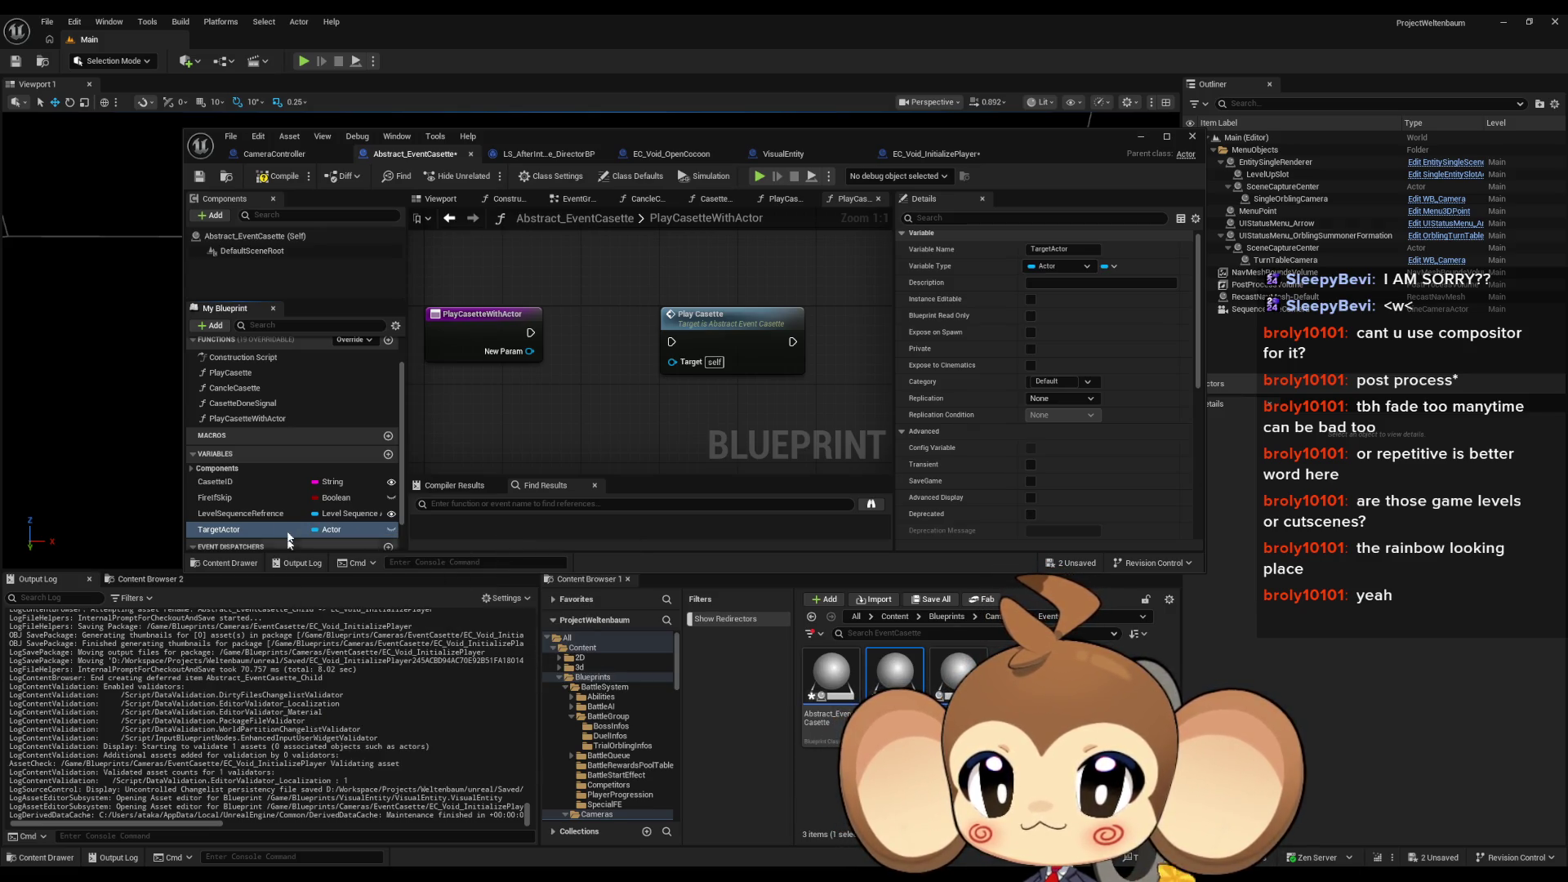
Step: Wire a TargetActor setter before Play Casette, fed by the input renamed Actor; compile and save
drag(572, 315, 573, 327)
click(605, 363)
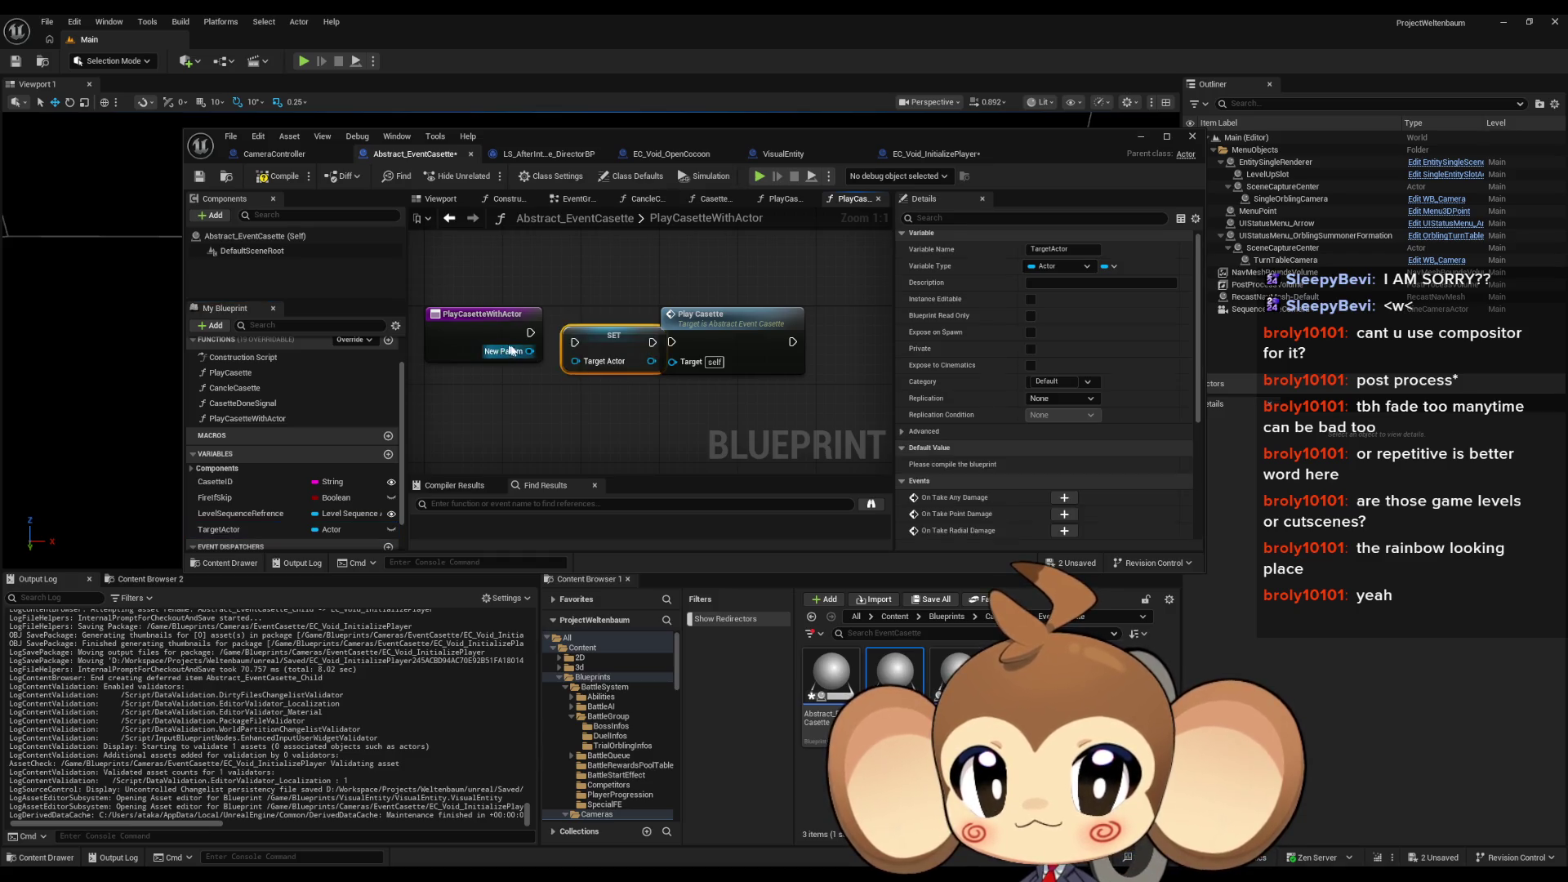
click(498, 343)
text(Actor)
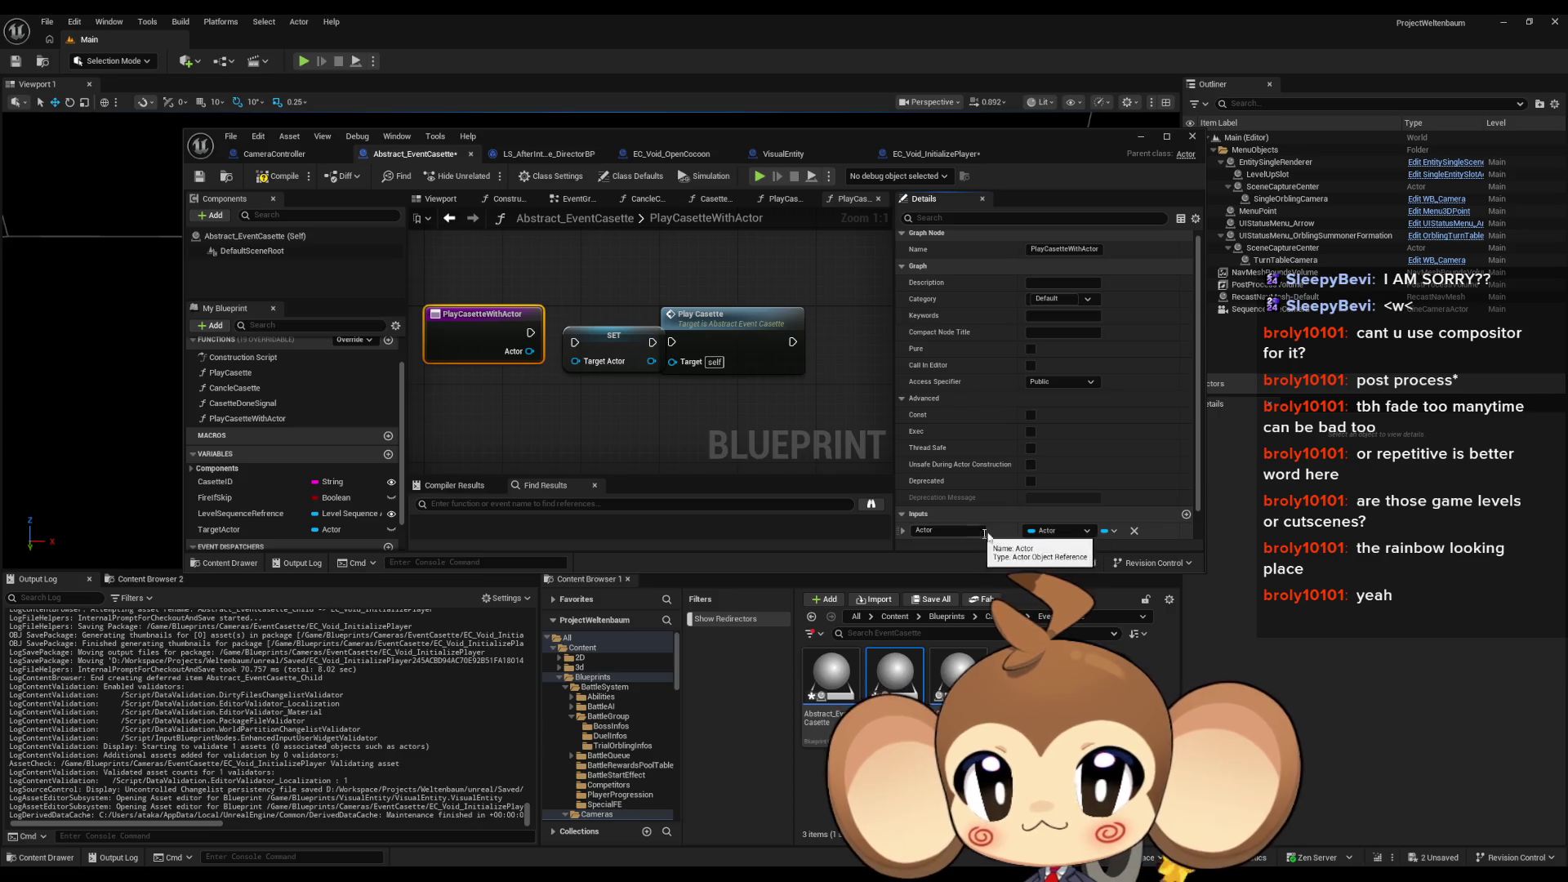
key(Return)
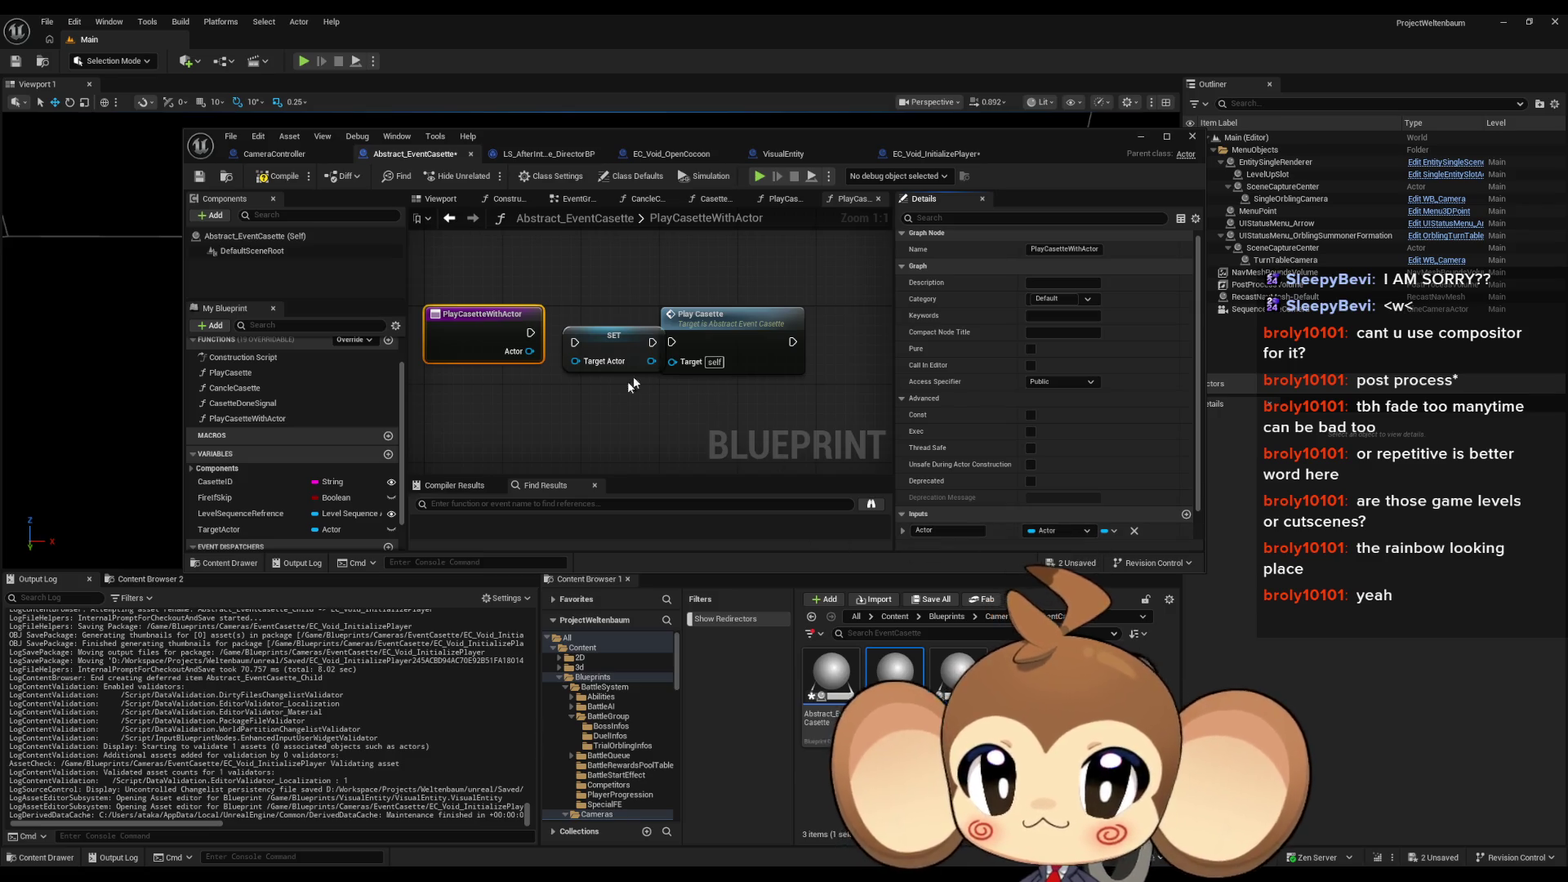
mouse_move(529, 351)
mouse_down()
mouse_move(555, 361)
mouse_move(613, 334)
mouse_up()
click(749, 331)
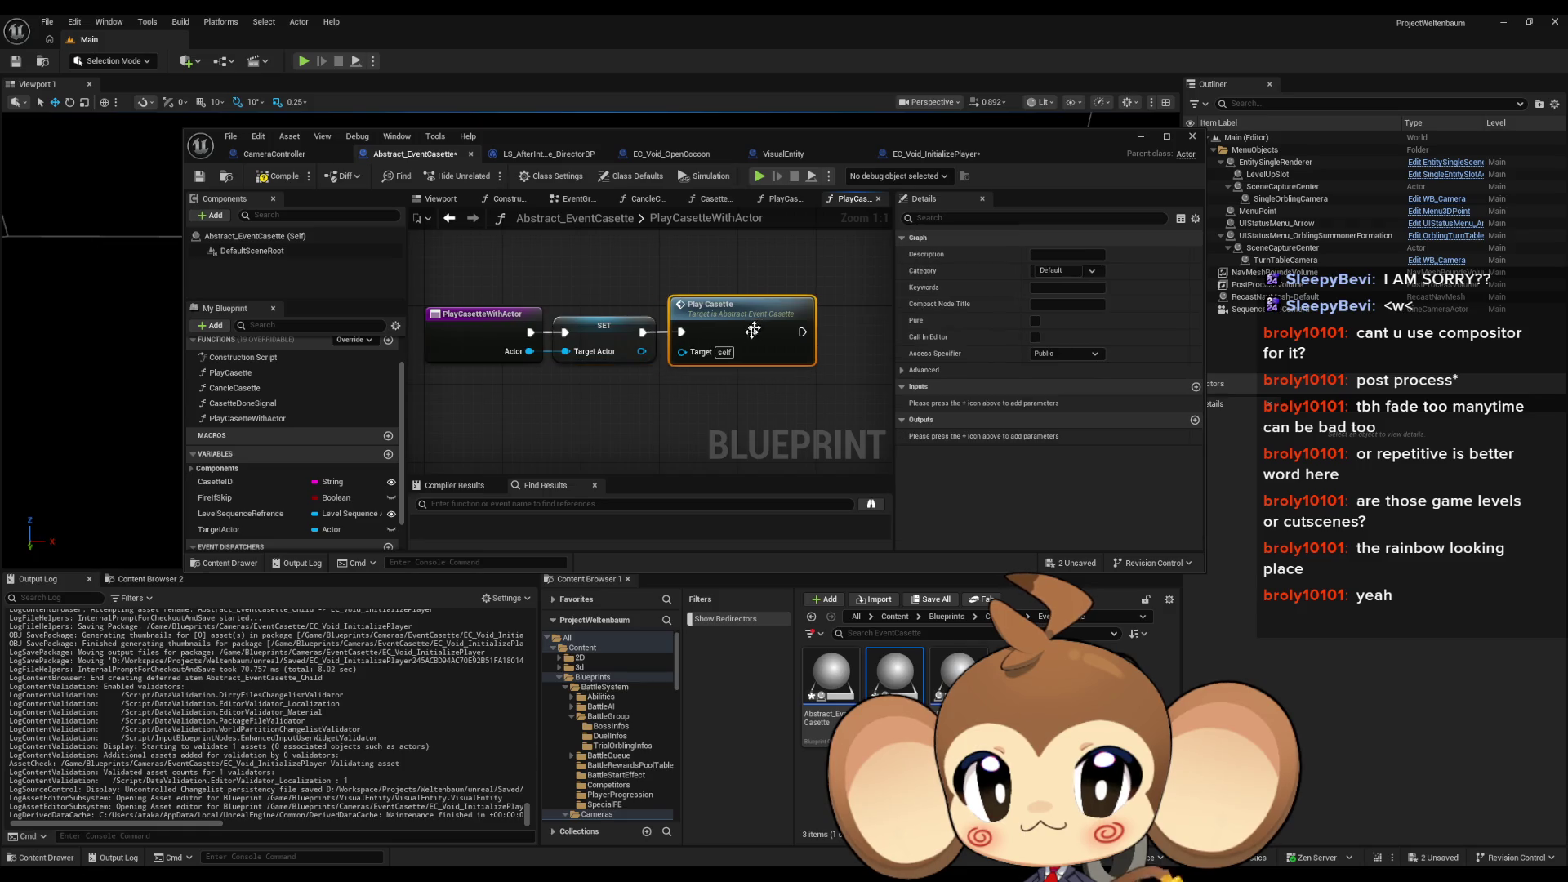
click(702, 270)
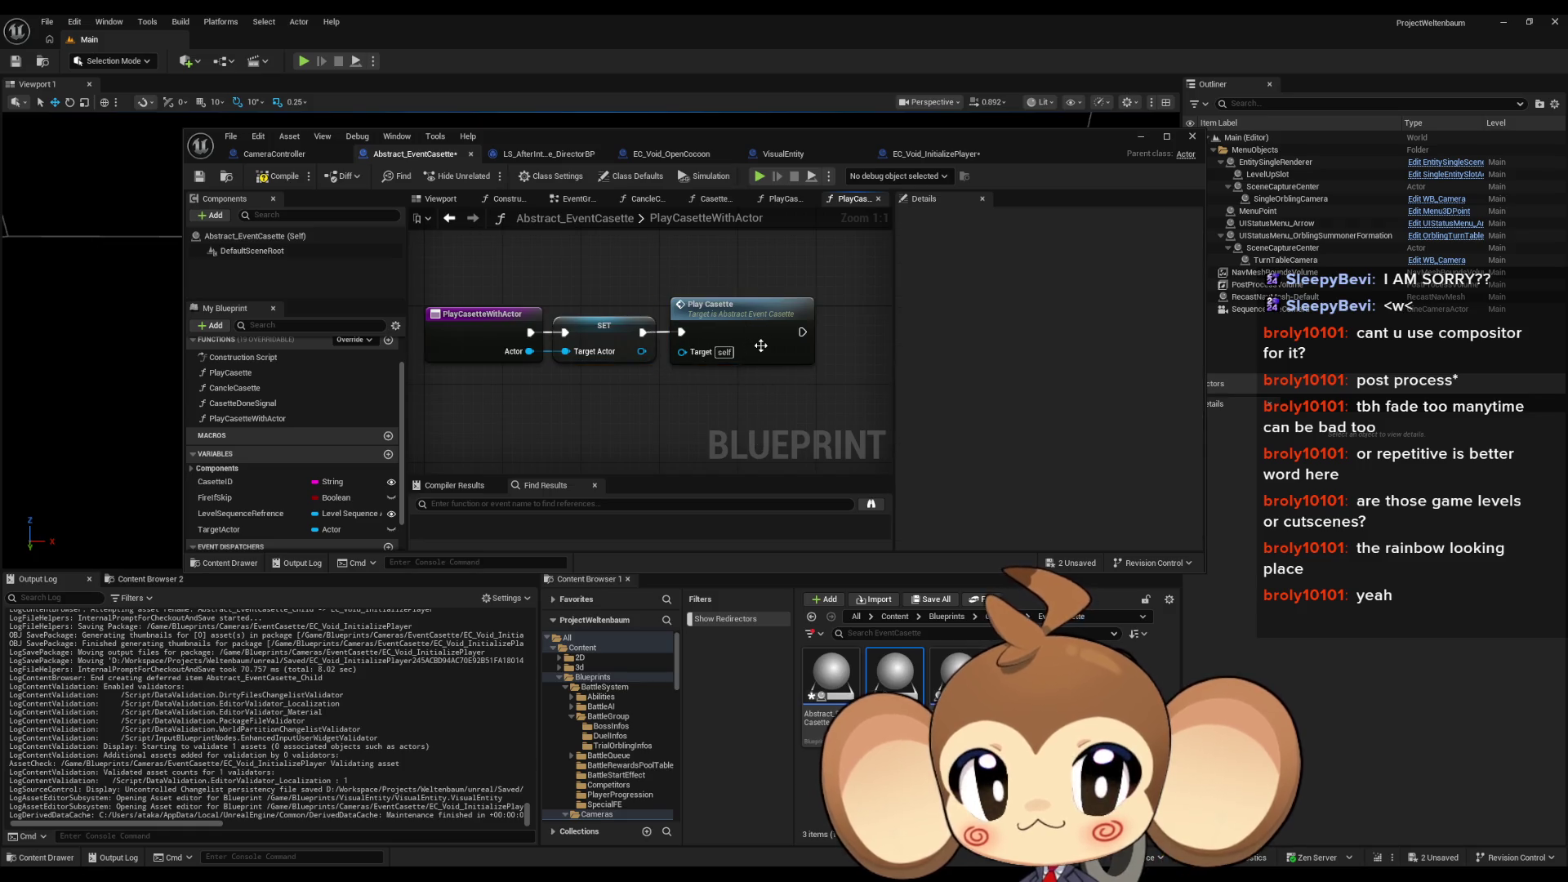
click(273, 177)
key(ctrl+shift+s)
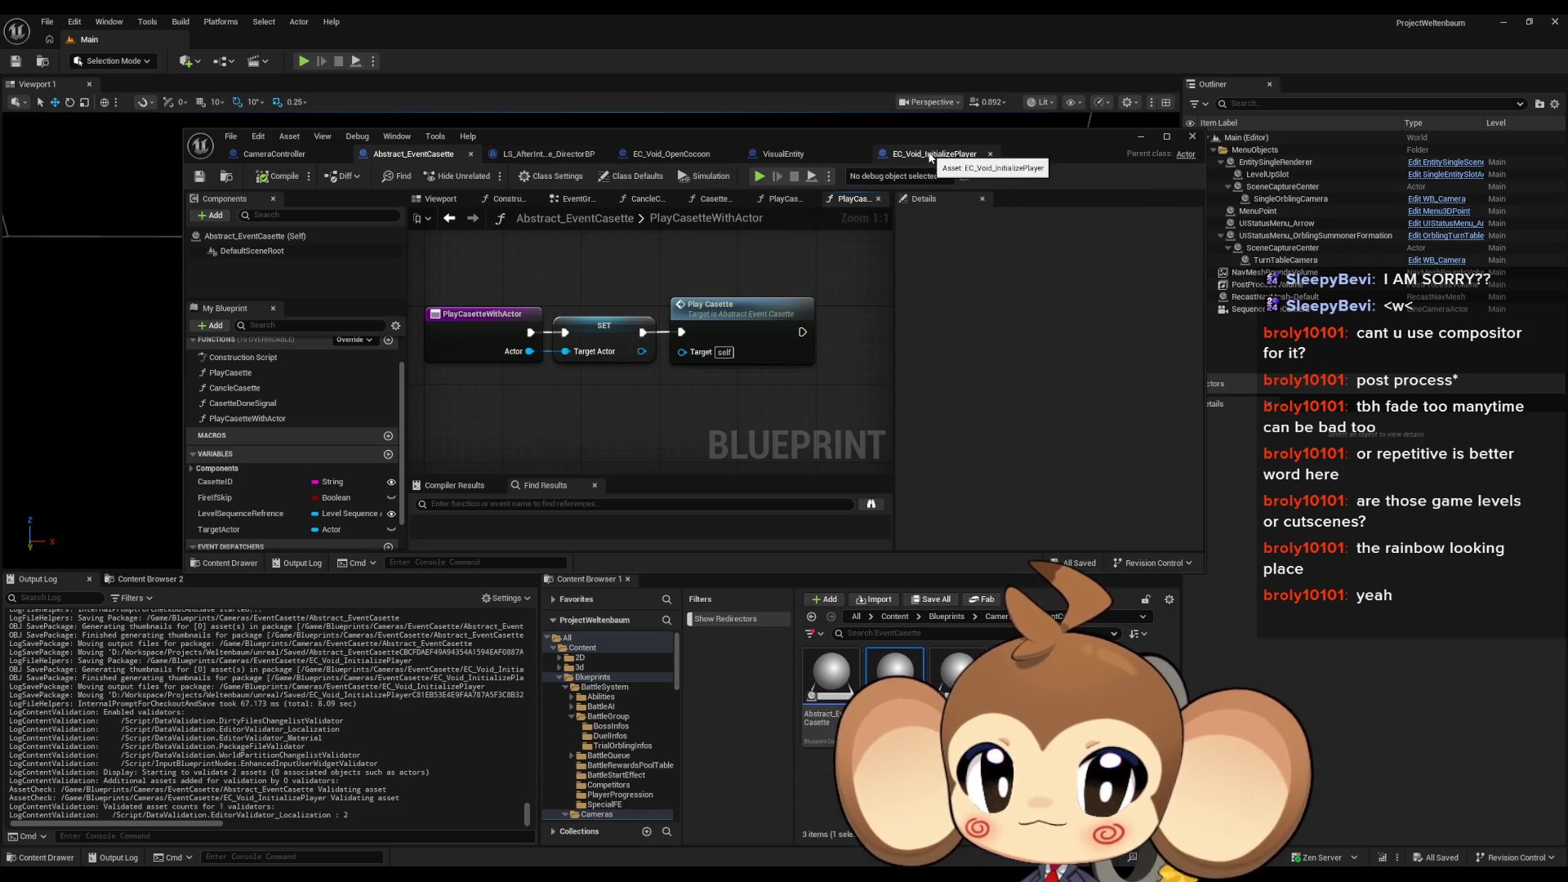
Step: Browse to Maps > Intro and the Void sequences folder
drag(929, 136, 896, 50)
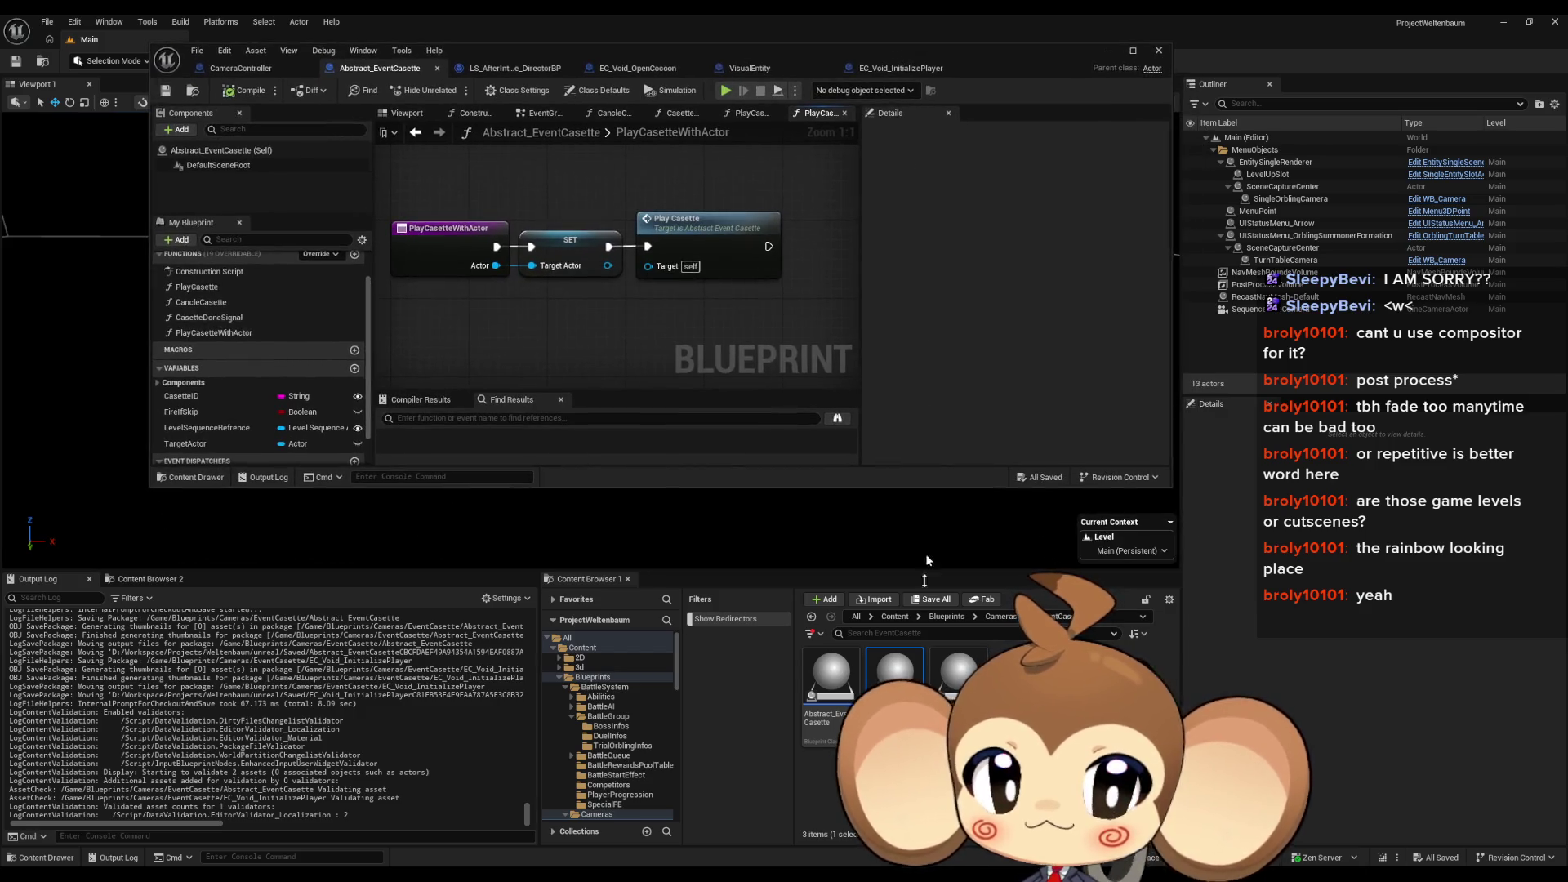
click(895, 618)
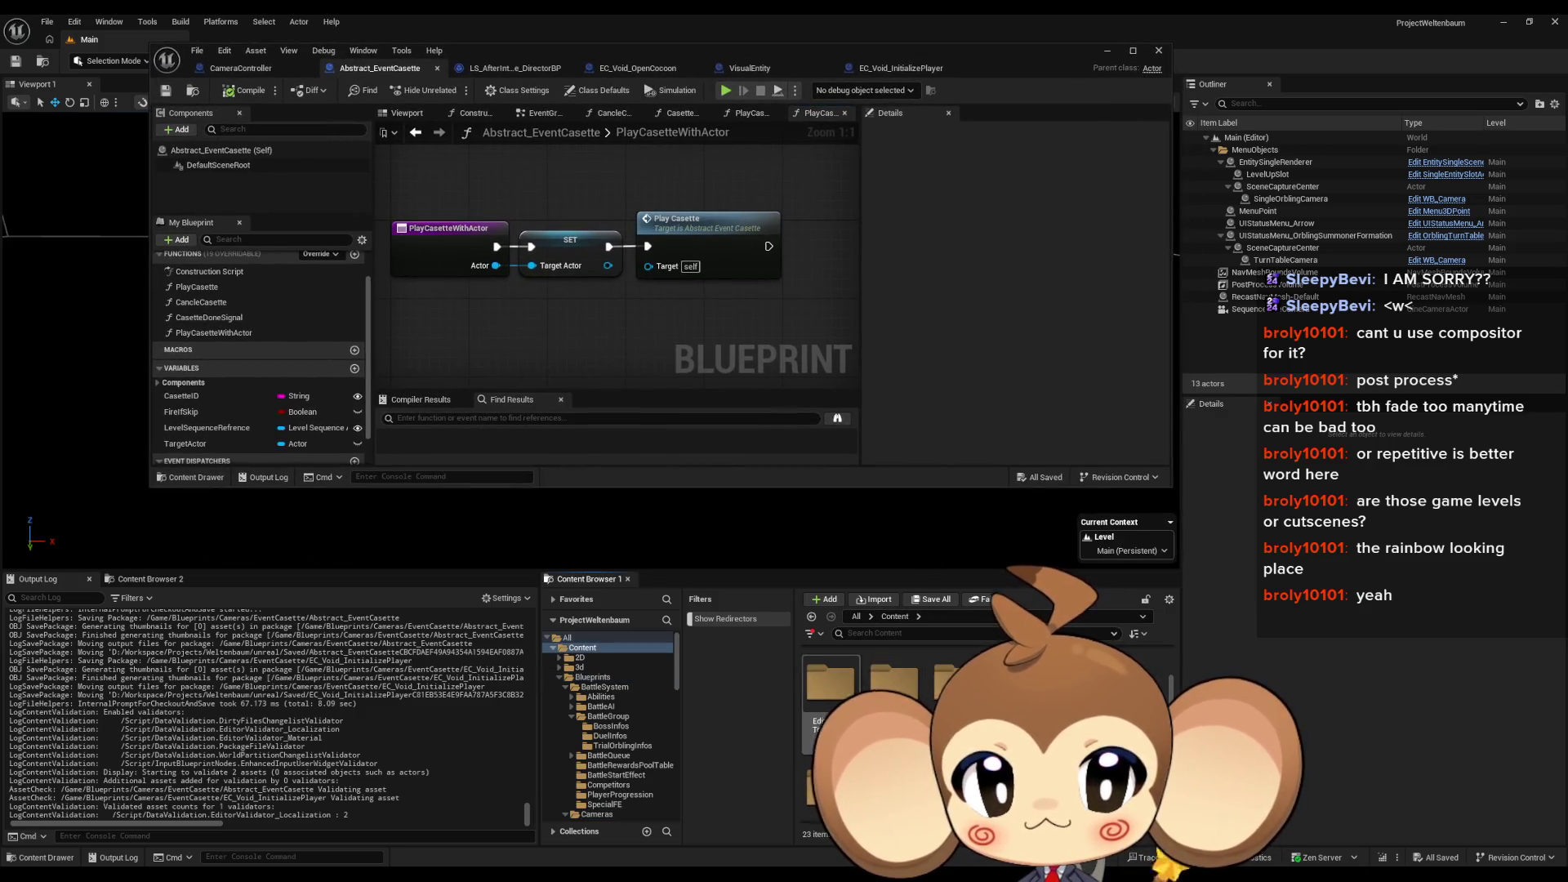
double_click(829, 706)
double_click(1022, 657)
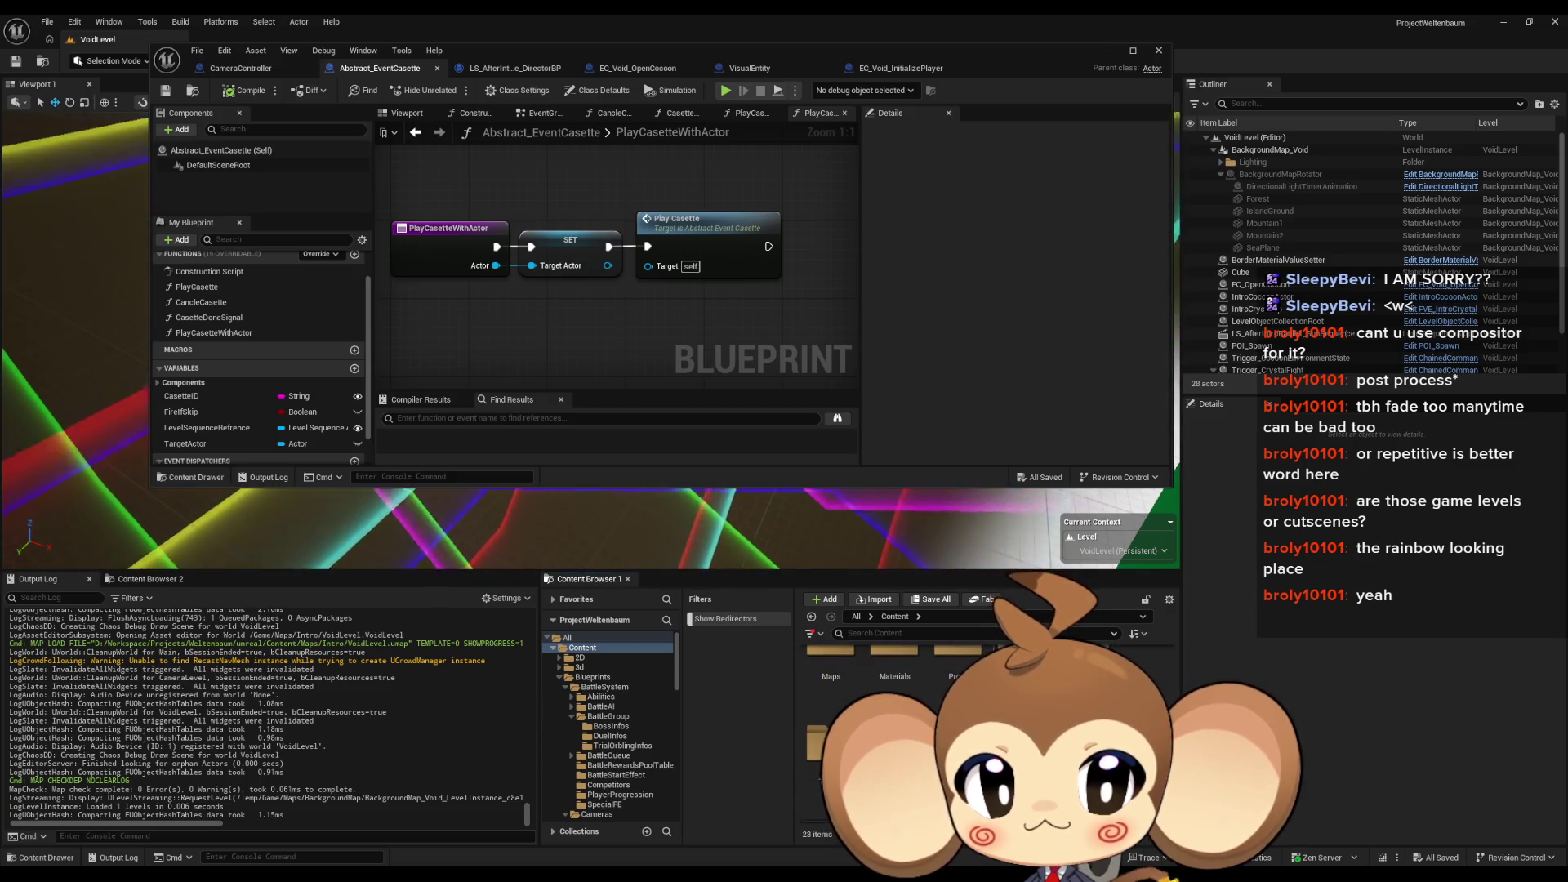
click(594, 735)
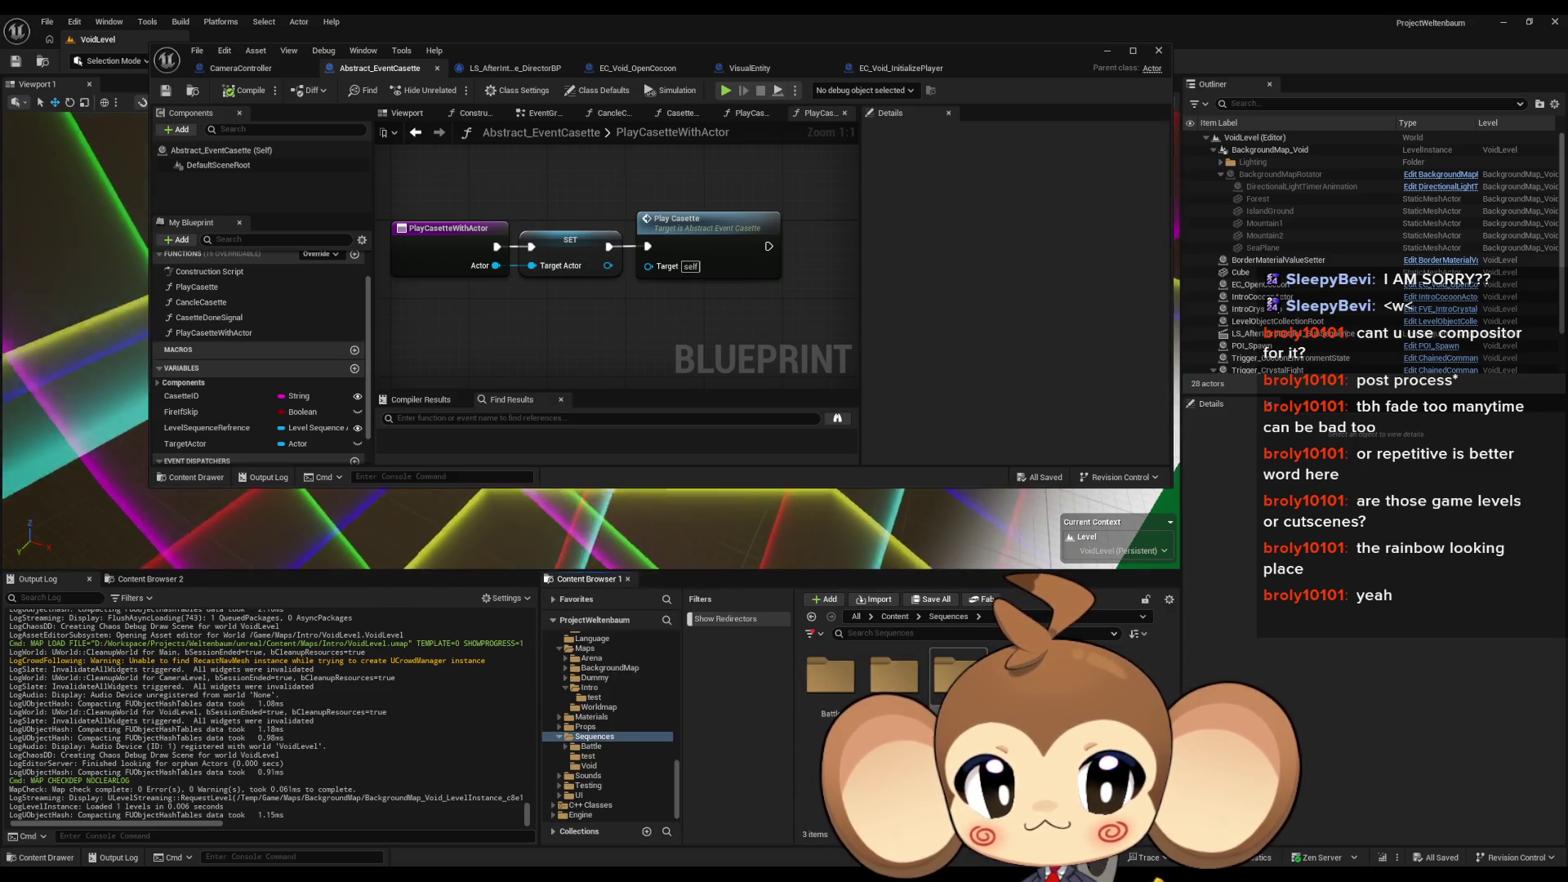
double_click(958, 676)
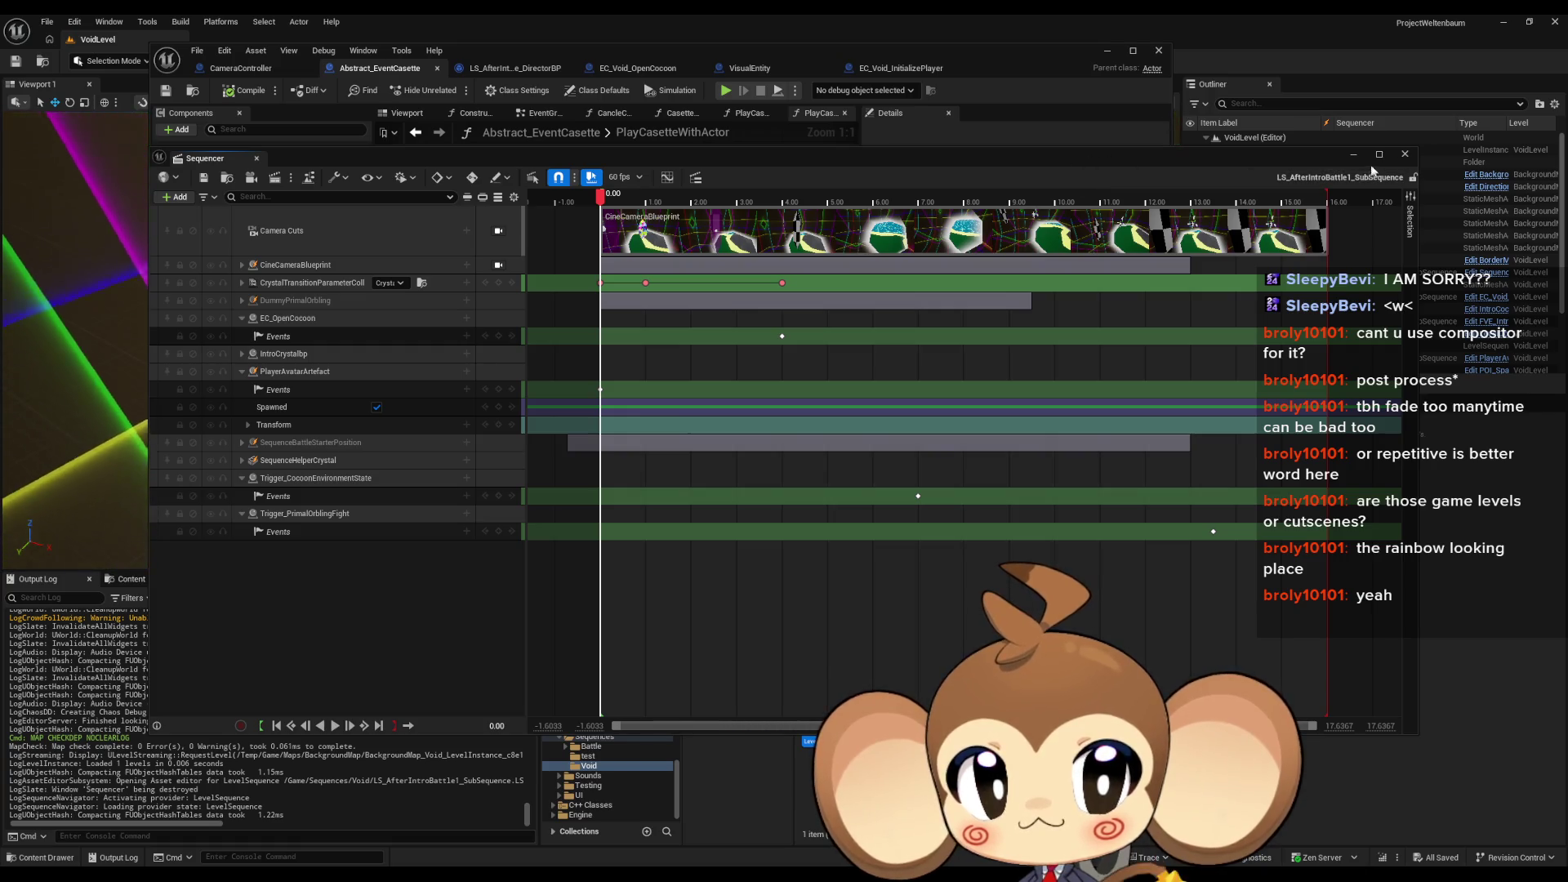
Step: Close the Sequencer and browse to the Blueprints > EventCassette folder
click(1405, 153)
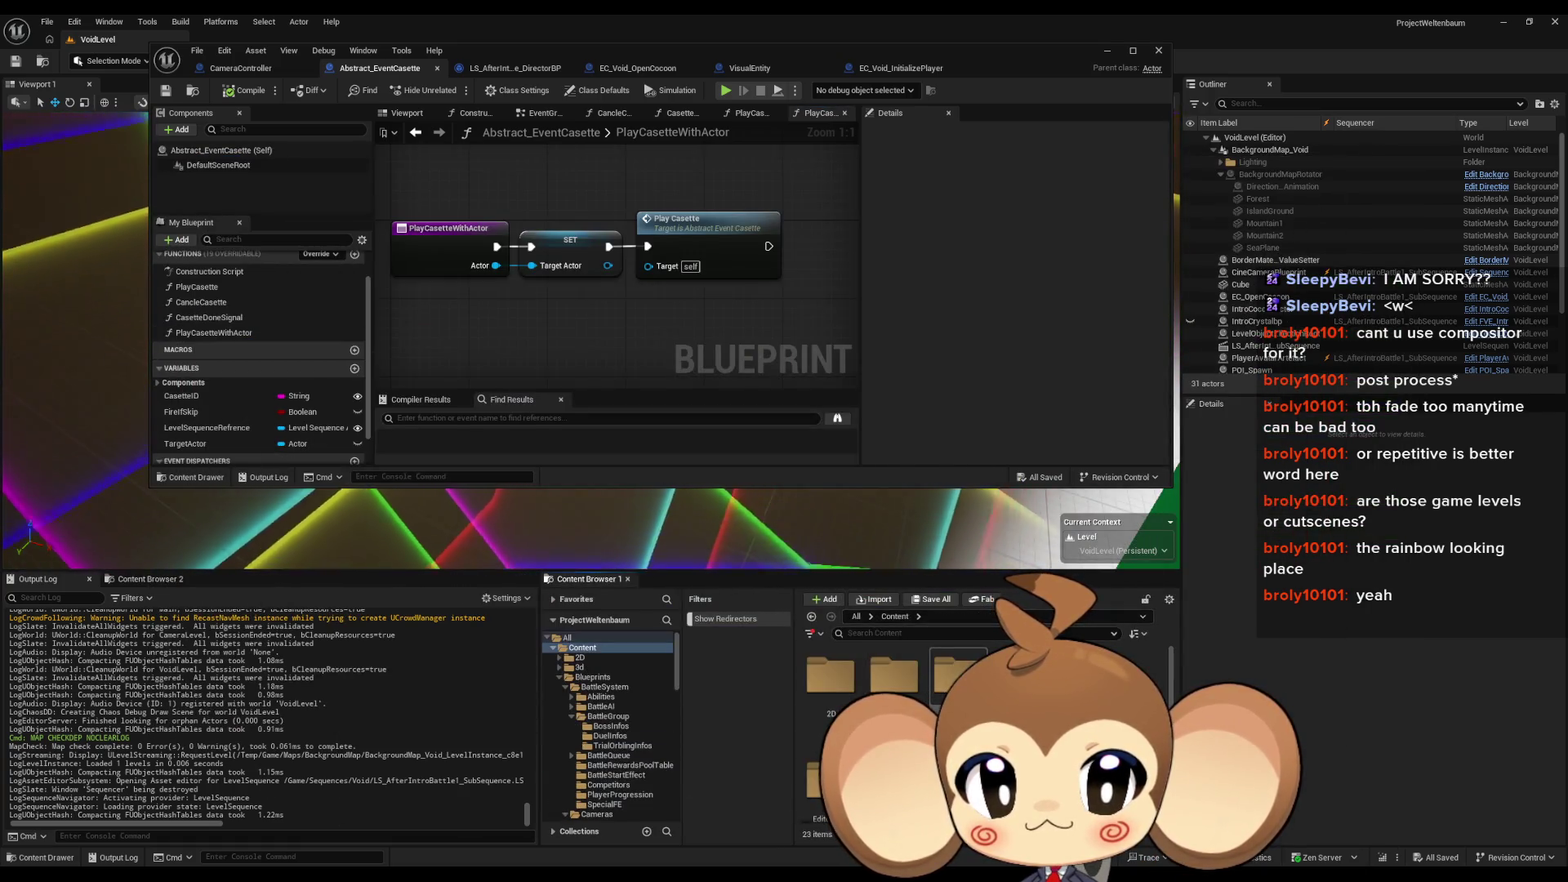
double_click(957, 676)
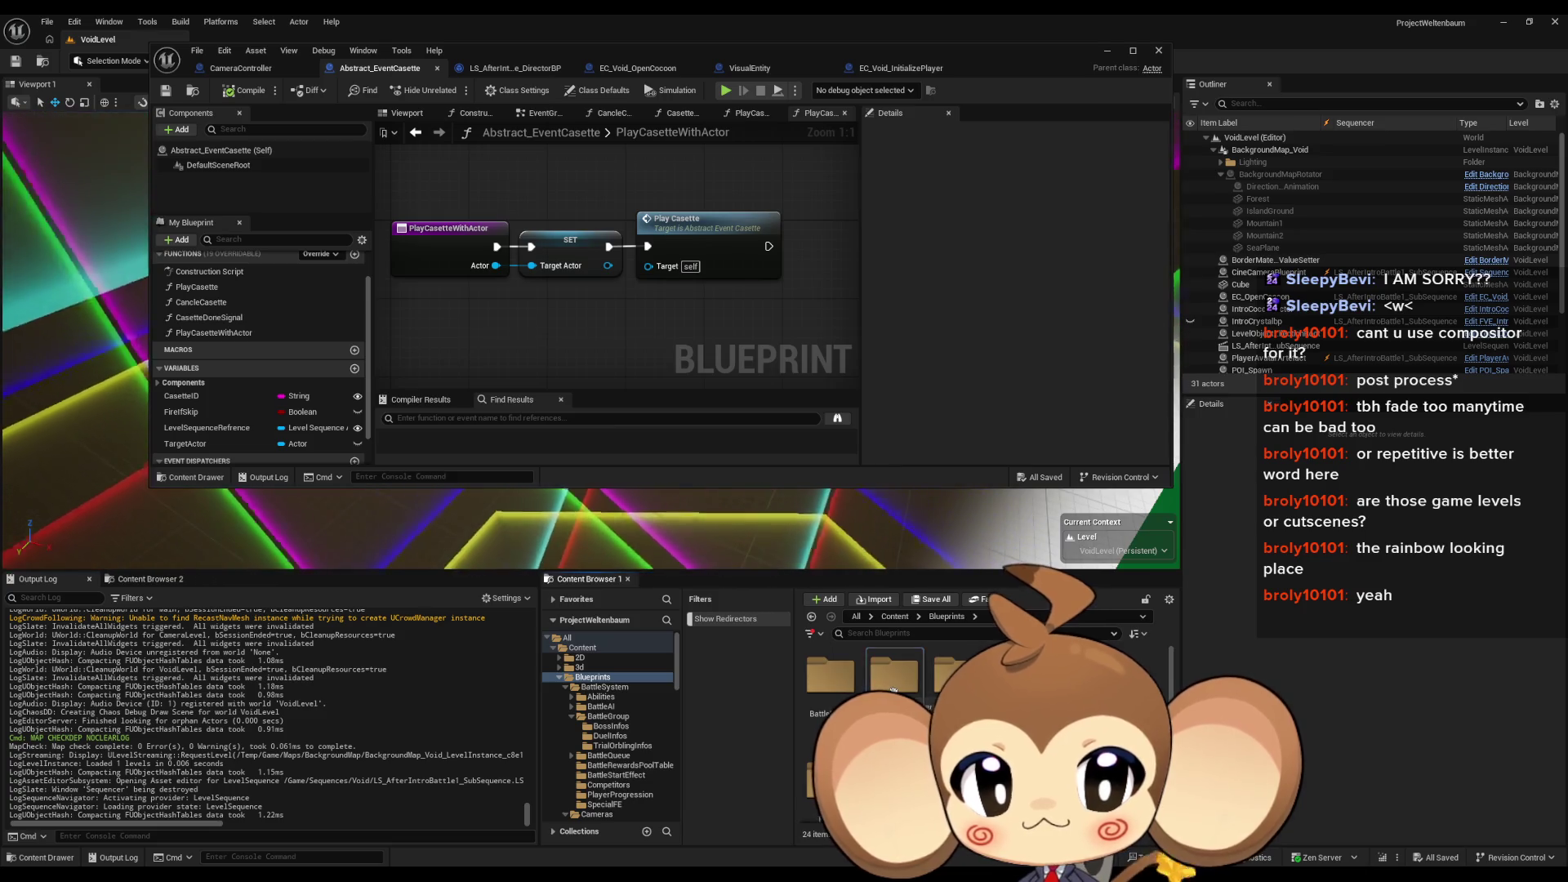
double_click(892, 677)
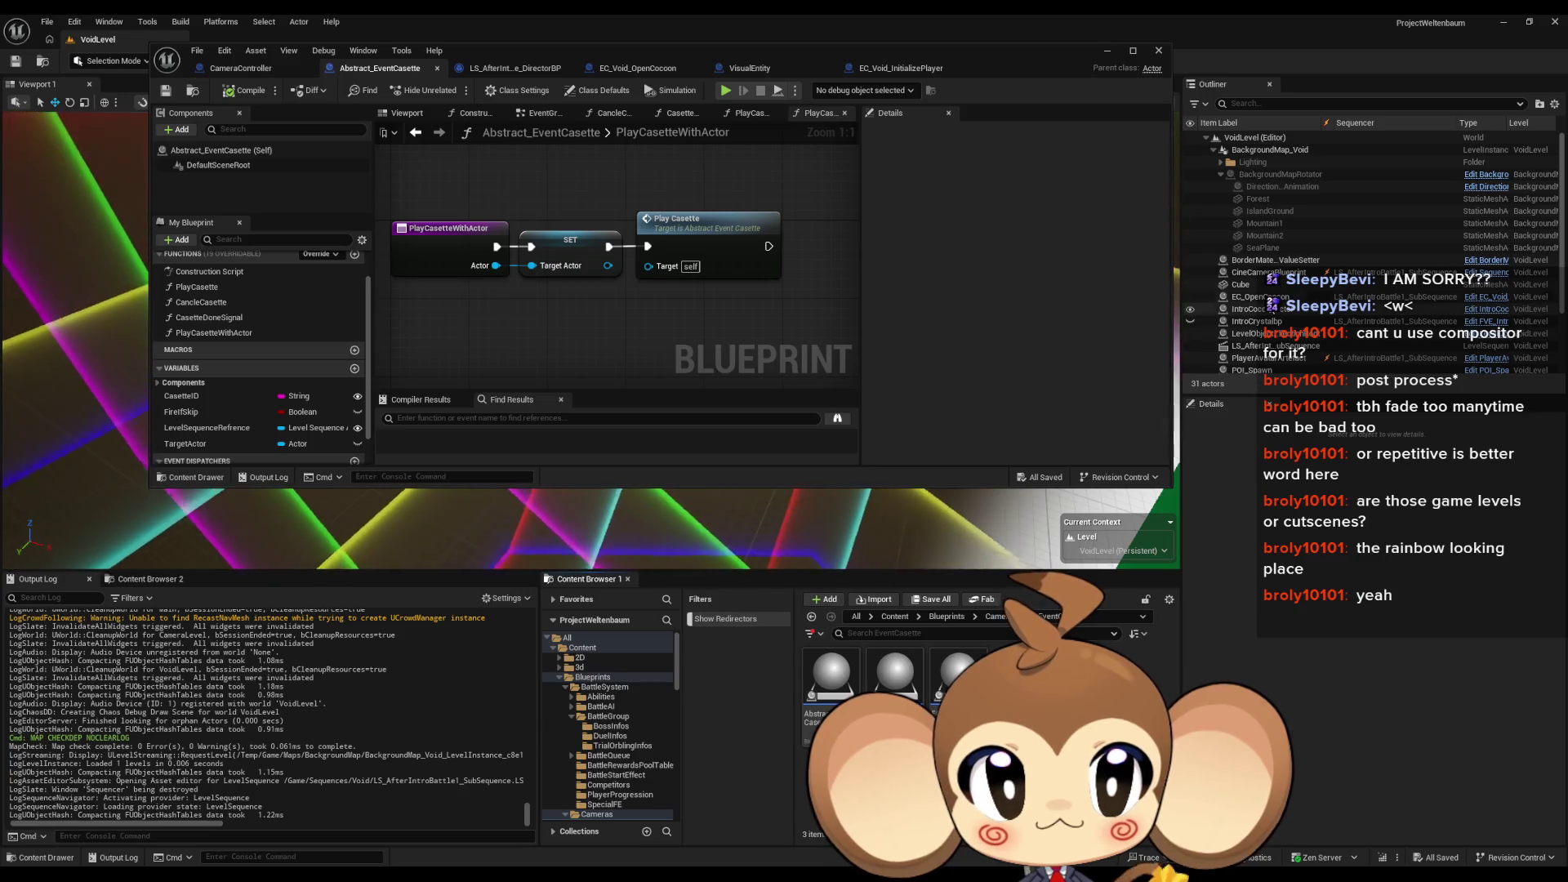
Step: Drag EC_Void_InitializePlayer from the Content Browser into the VoidLevel viewport
click(1271, 319)
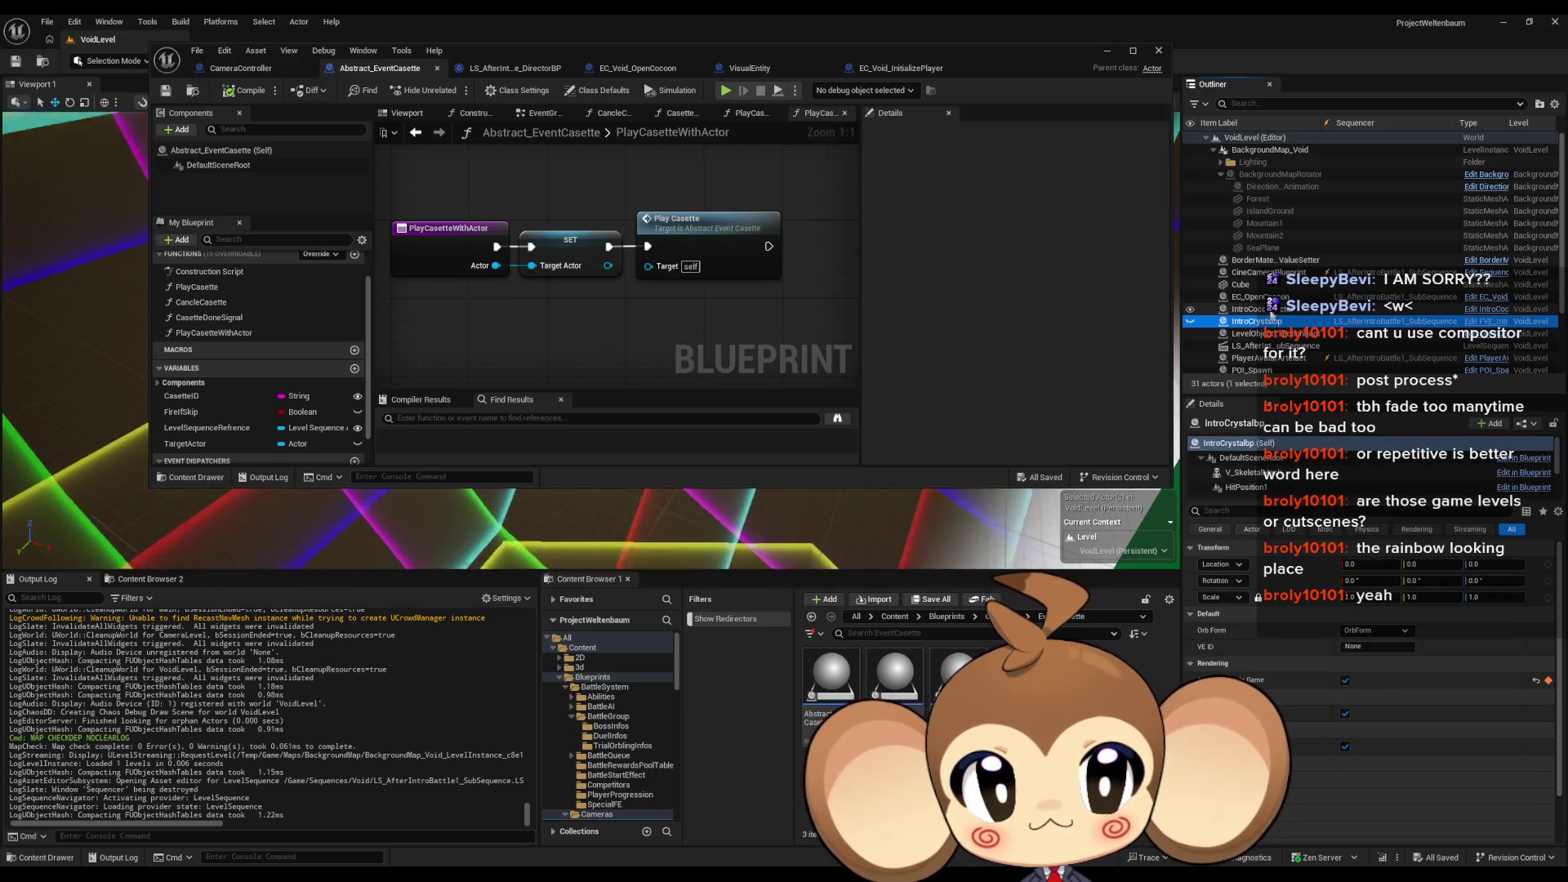
click(1262, 296)
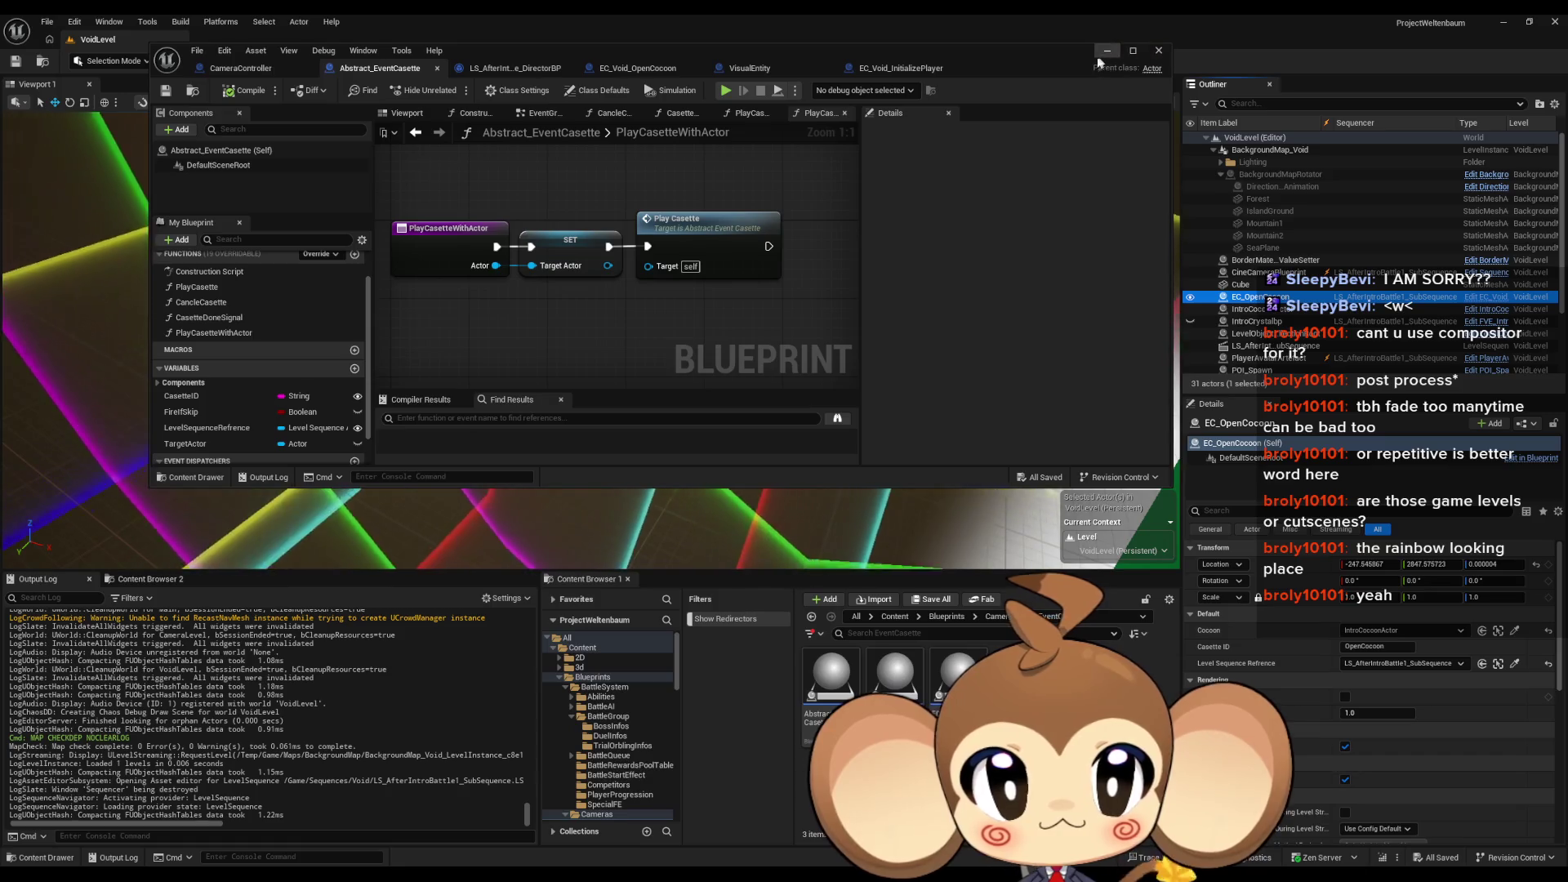
mouse_move(1100, 61)
mouse_down()
mouse_move(1090, 437)
mouse_move(1089, 139)
mouse_move(757, 52)
mouse_move(636, 183)
mouse_up()
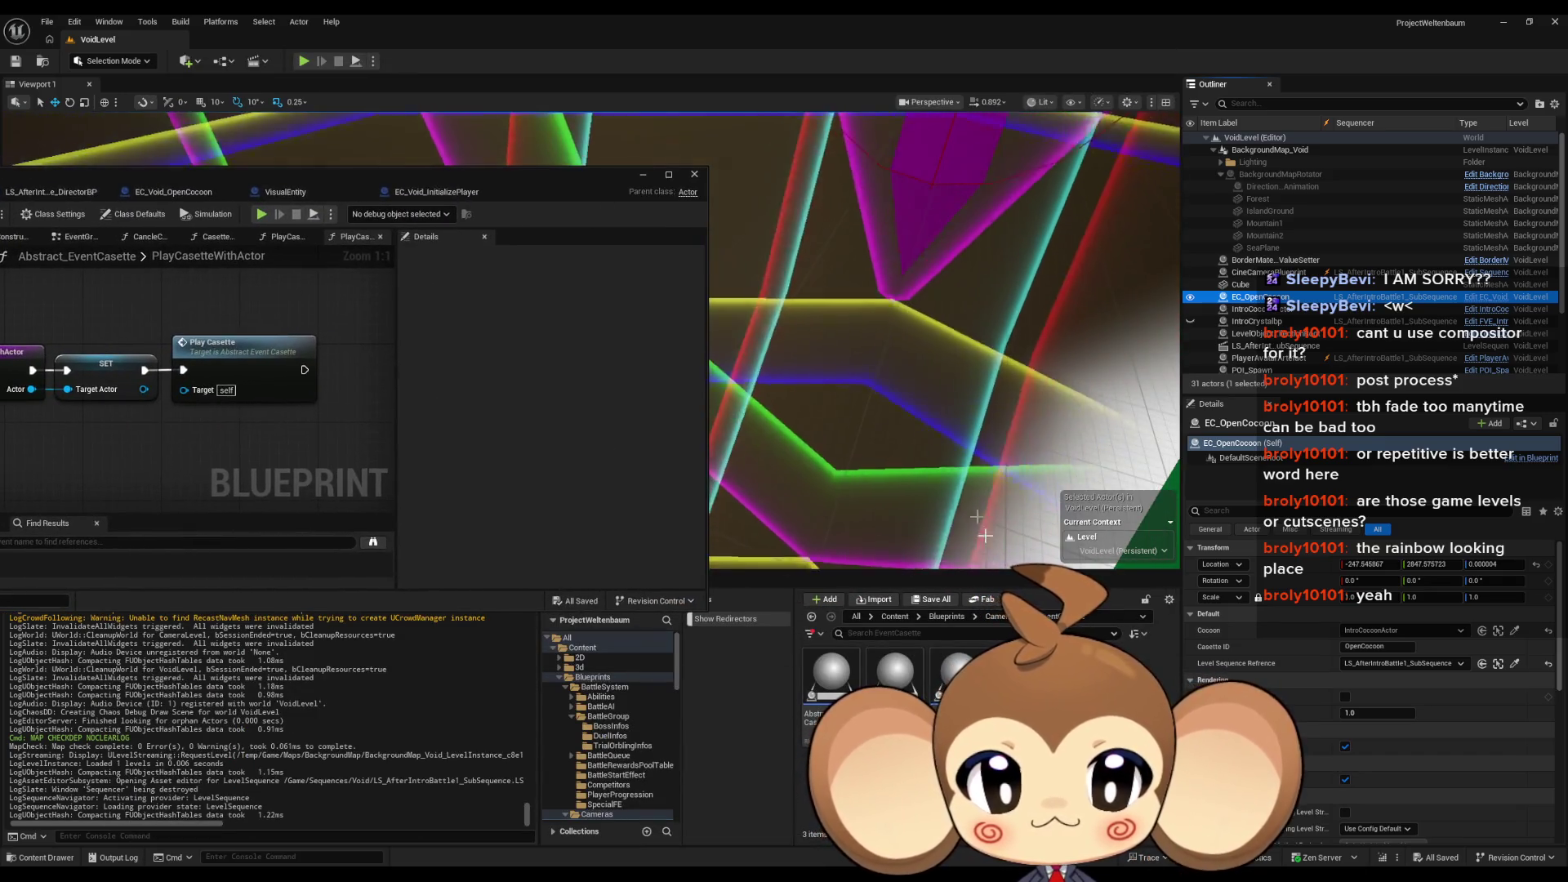
mouse_move(894, 673)
mouse_down()
mouse_move(735, 333)
mouse_move(769, 350)
mouse_move(778, 330)
mouse_up()
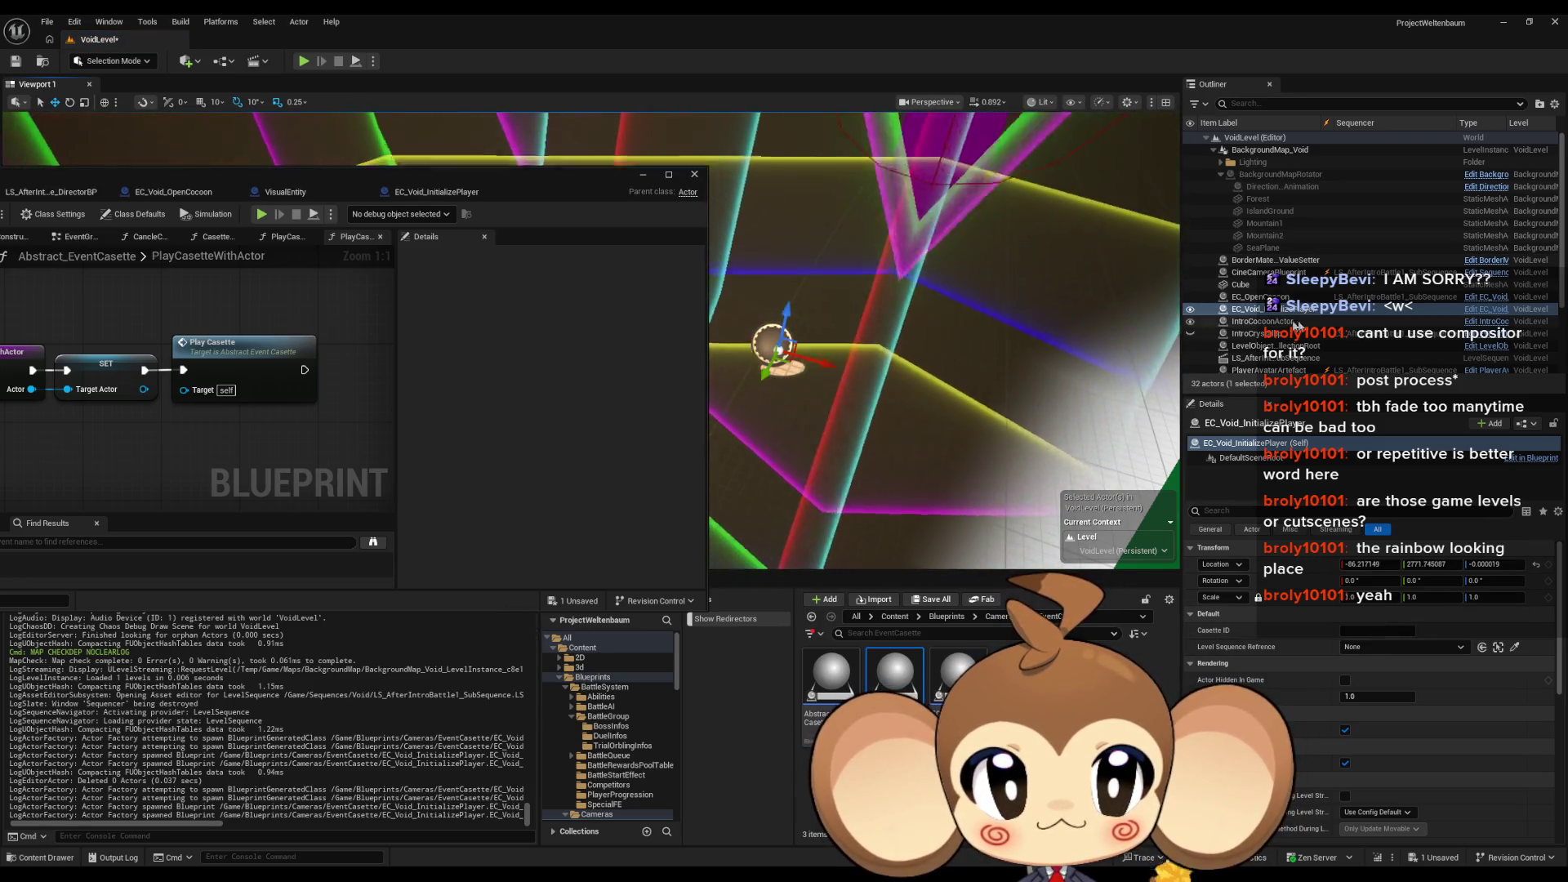
Step: Set the new actor's Level Sequence Refrence to LS_AfterIntroBattle1_SubSequence, matching EC_OpenCocoon
click(1274, 298)
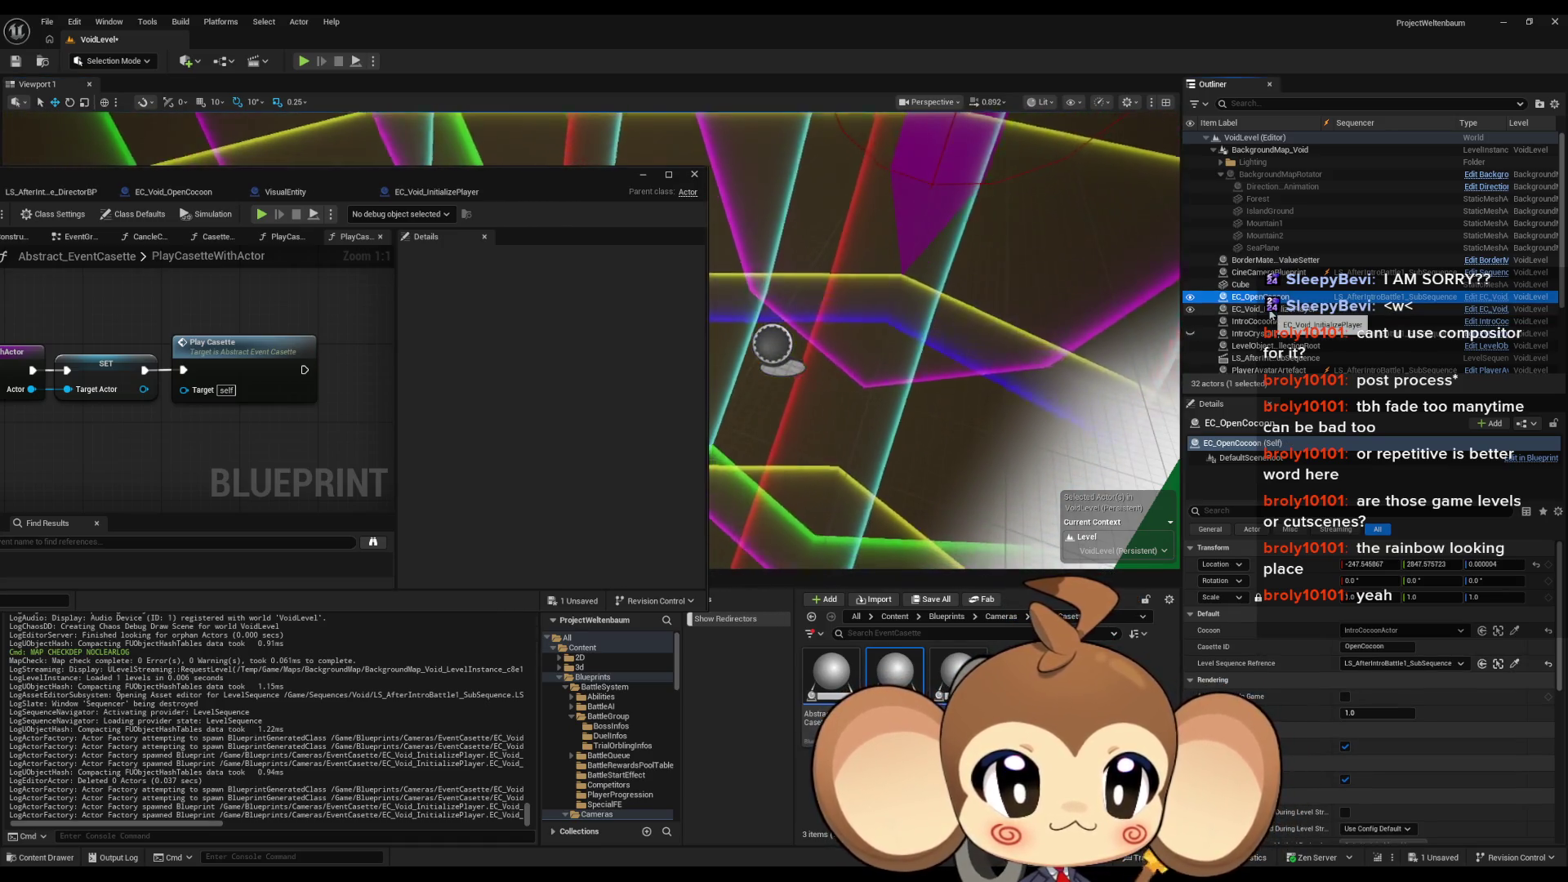
click(1271, 311)
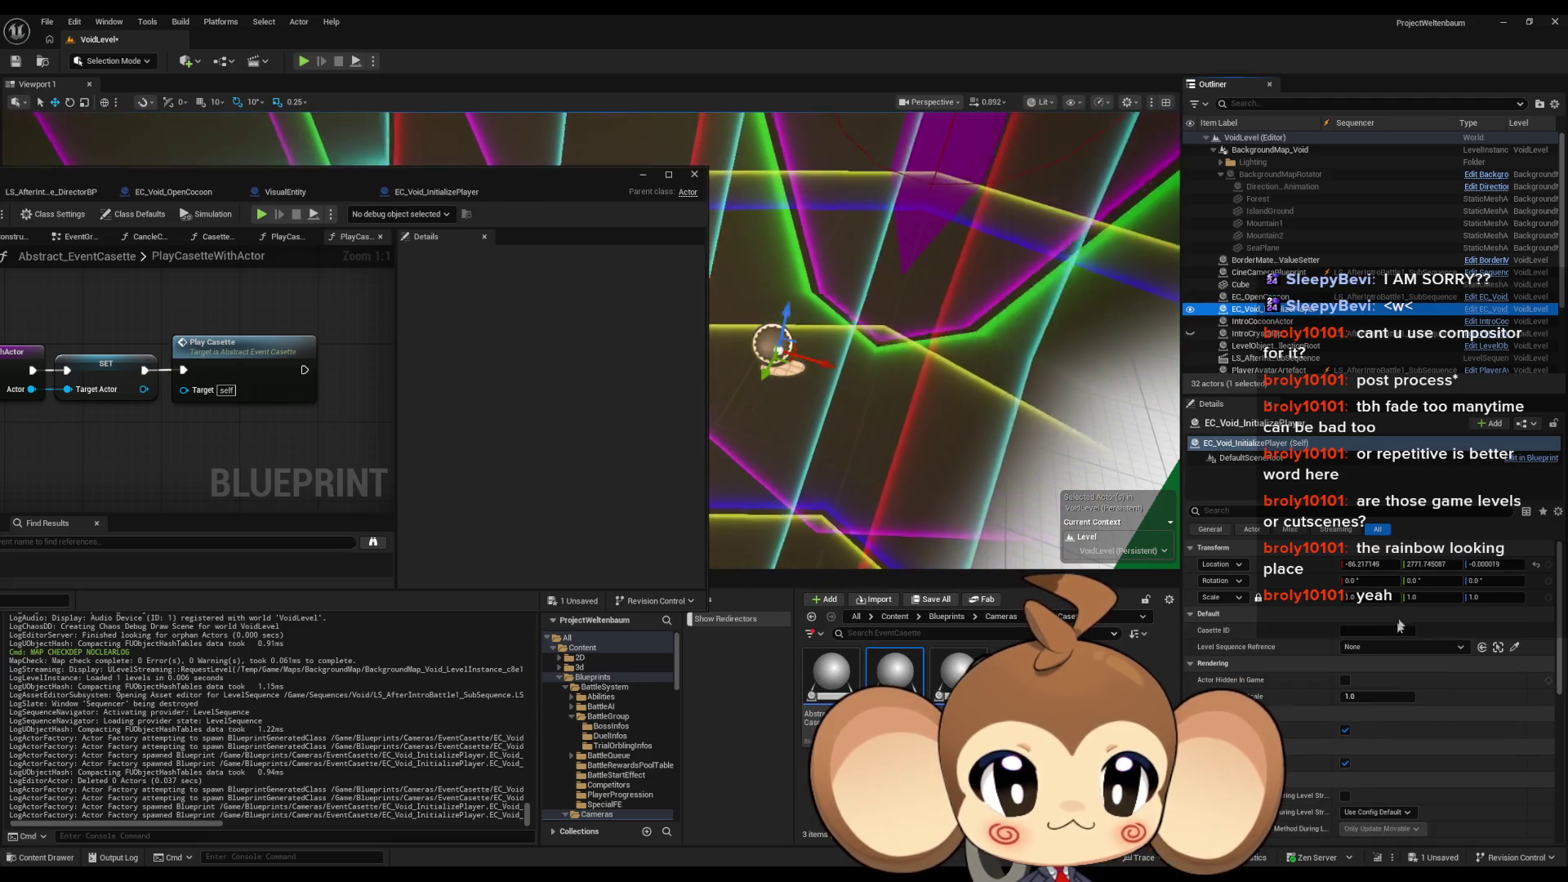
click(1390, 631)
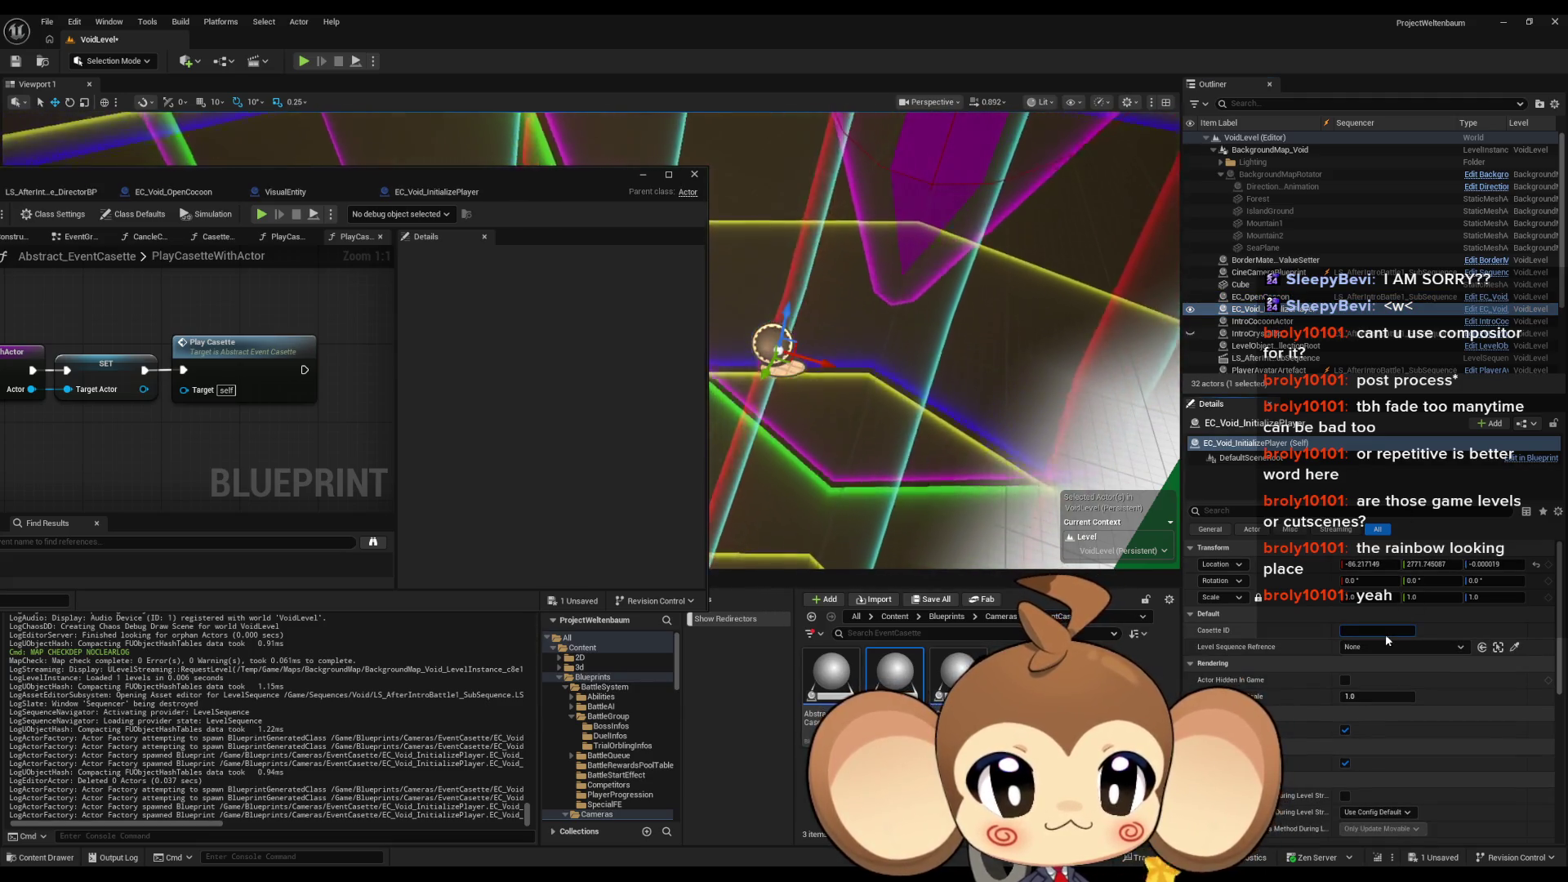
click(1386, 648)
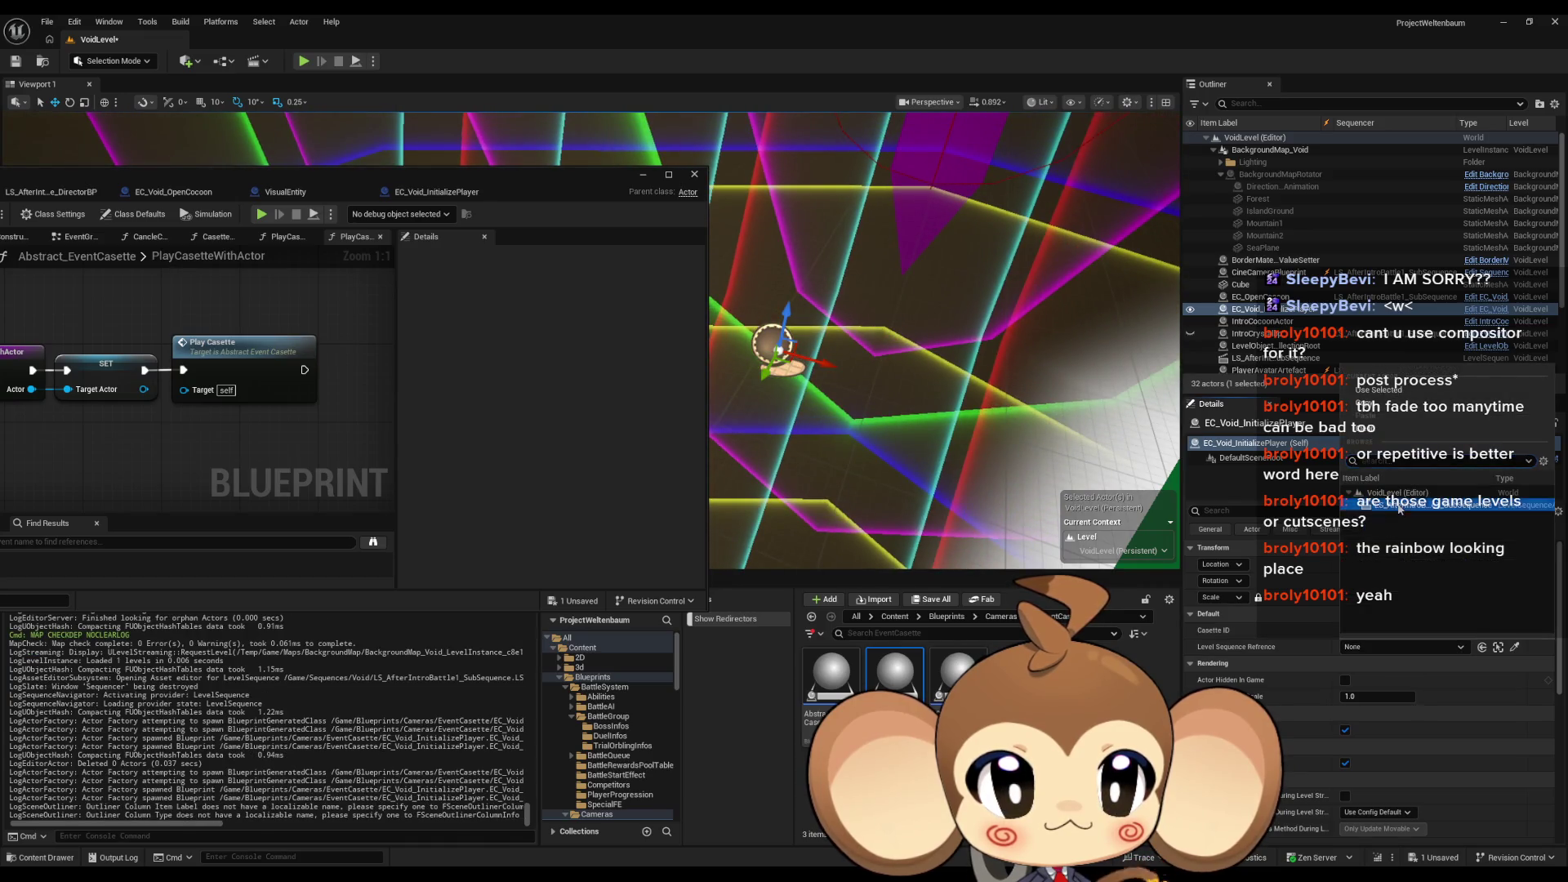
click(1399, 507)
Step: Enter InitializePlayer as the actor's Casette ID, checking EC_OpenCocoon's value for reference
click(1280, 299)
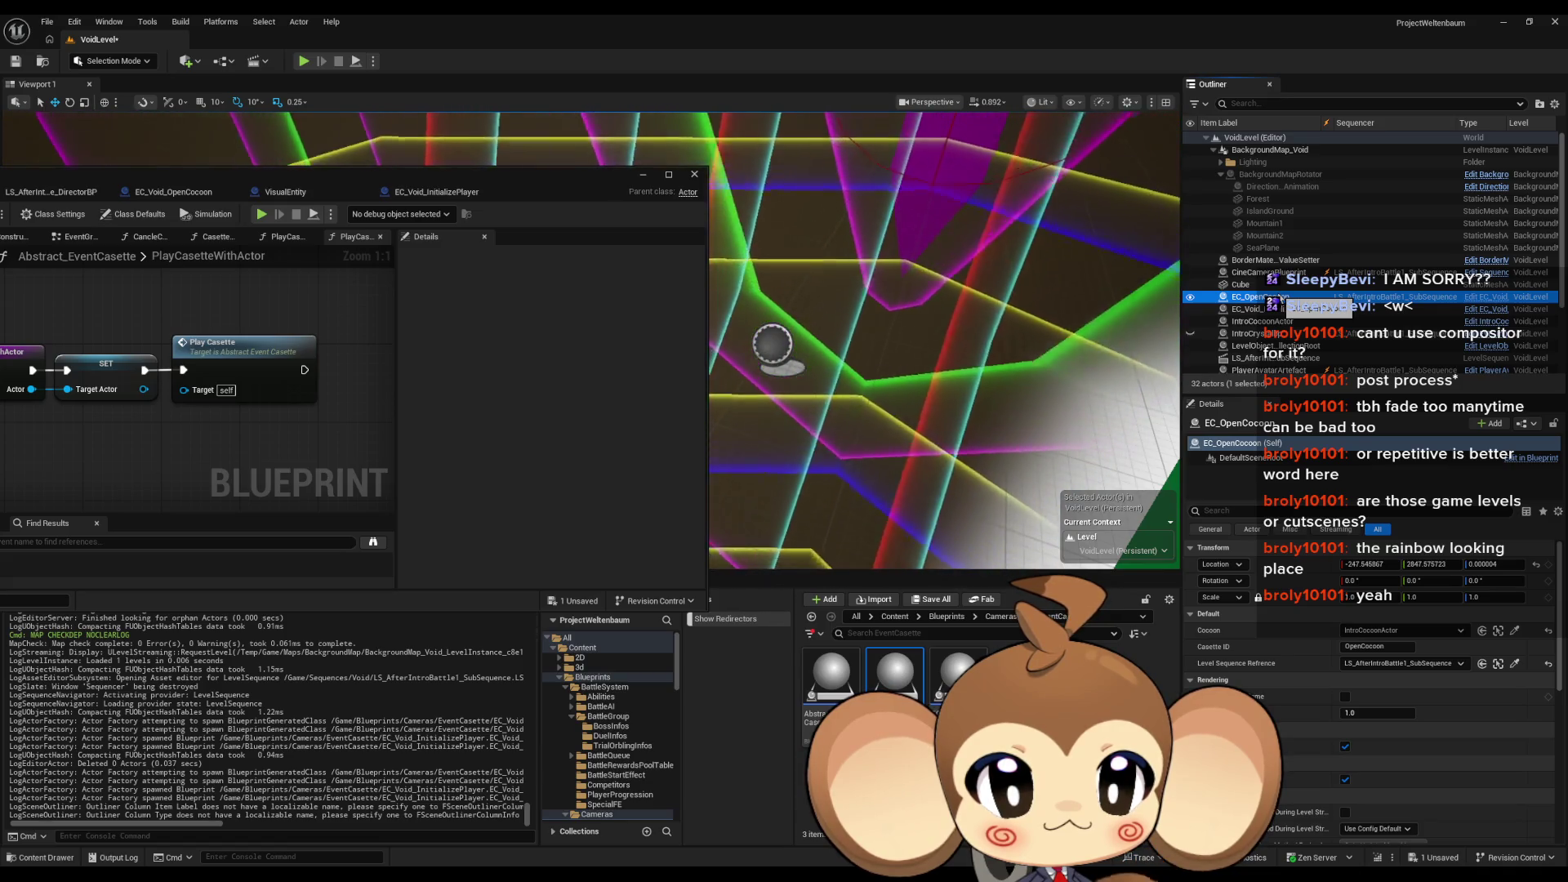
click(1272, 309)
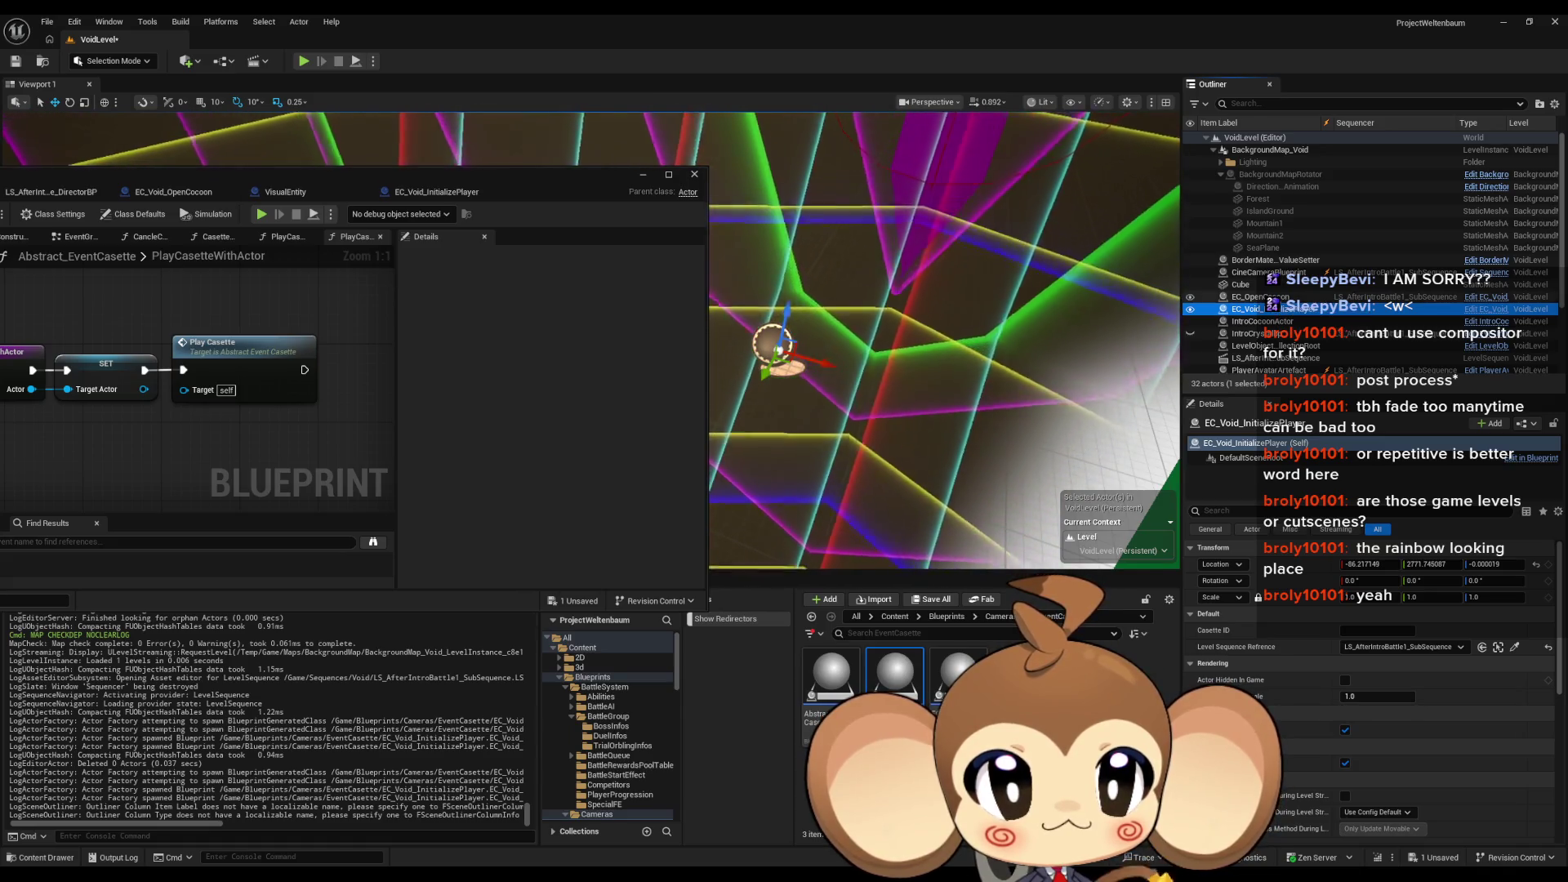
click(1272, 299)
click(1271, 309)
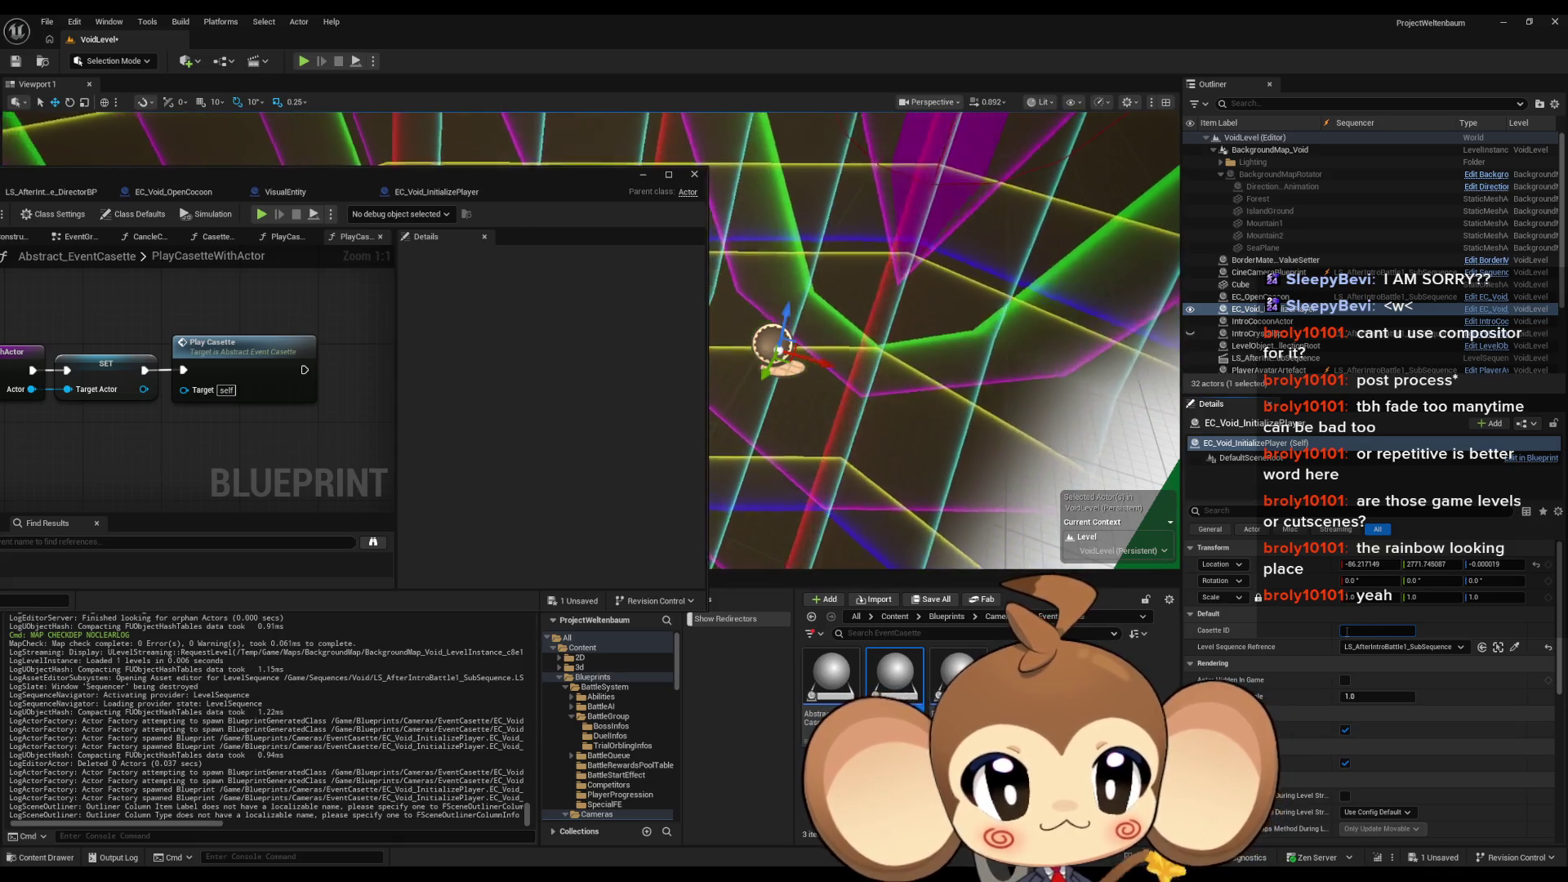
text(Ini)
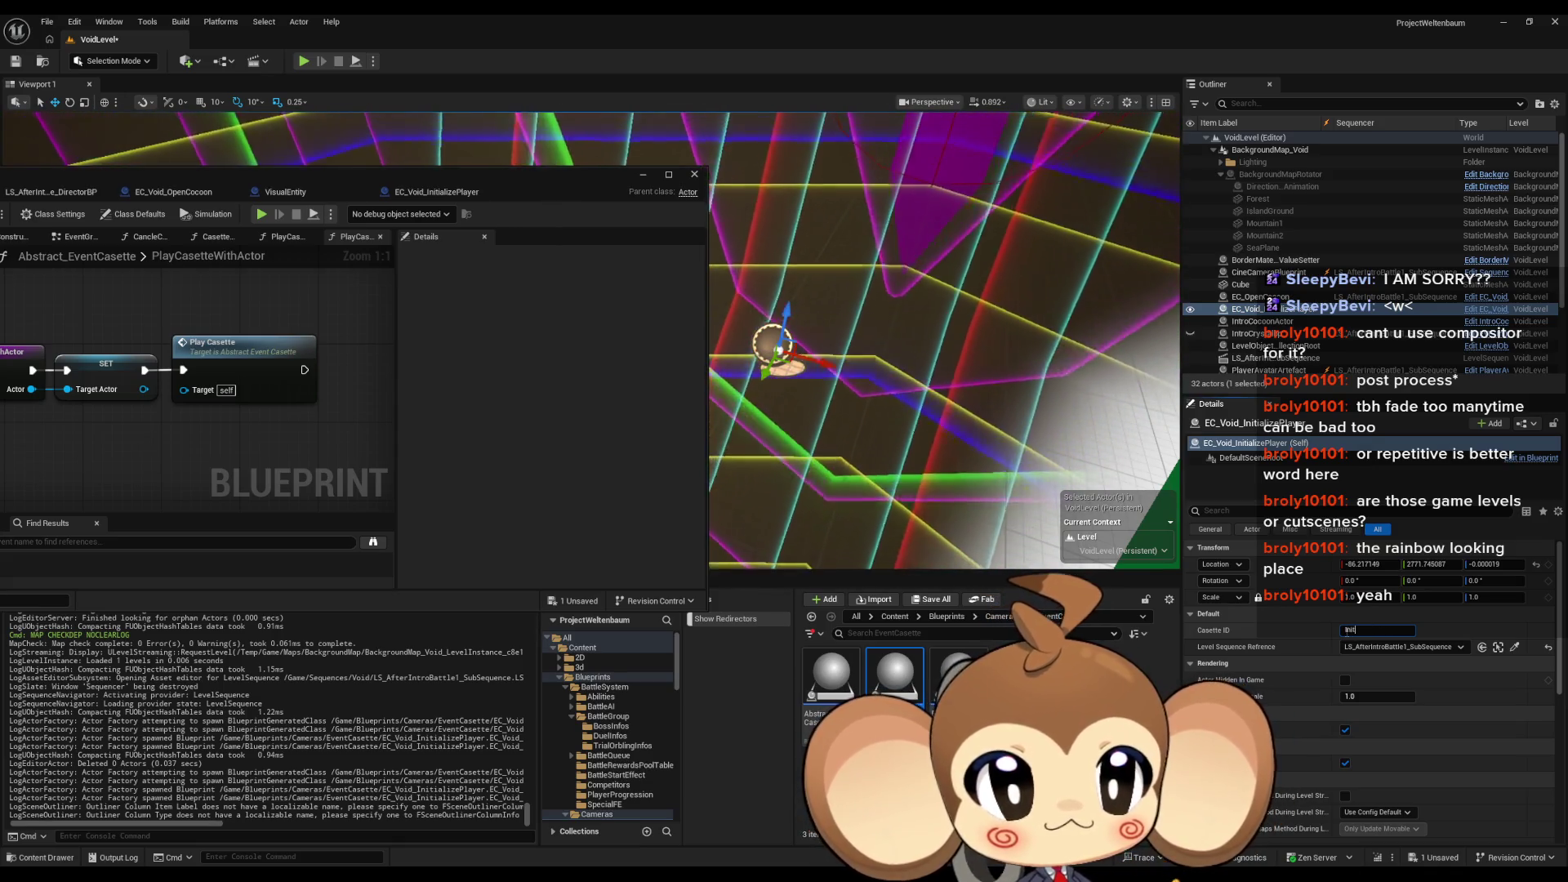
text(tializePlayer)
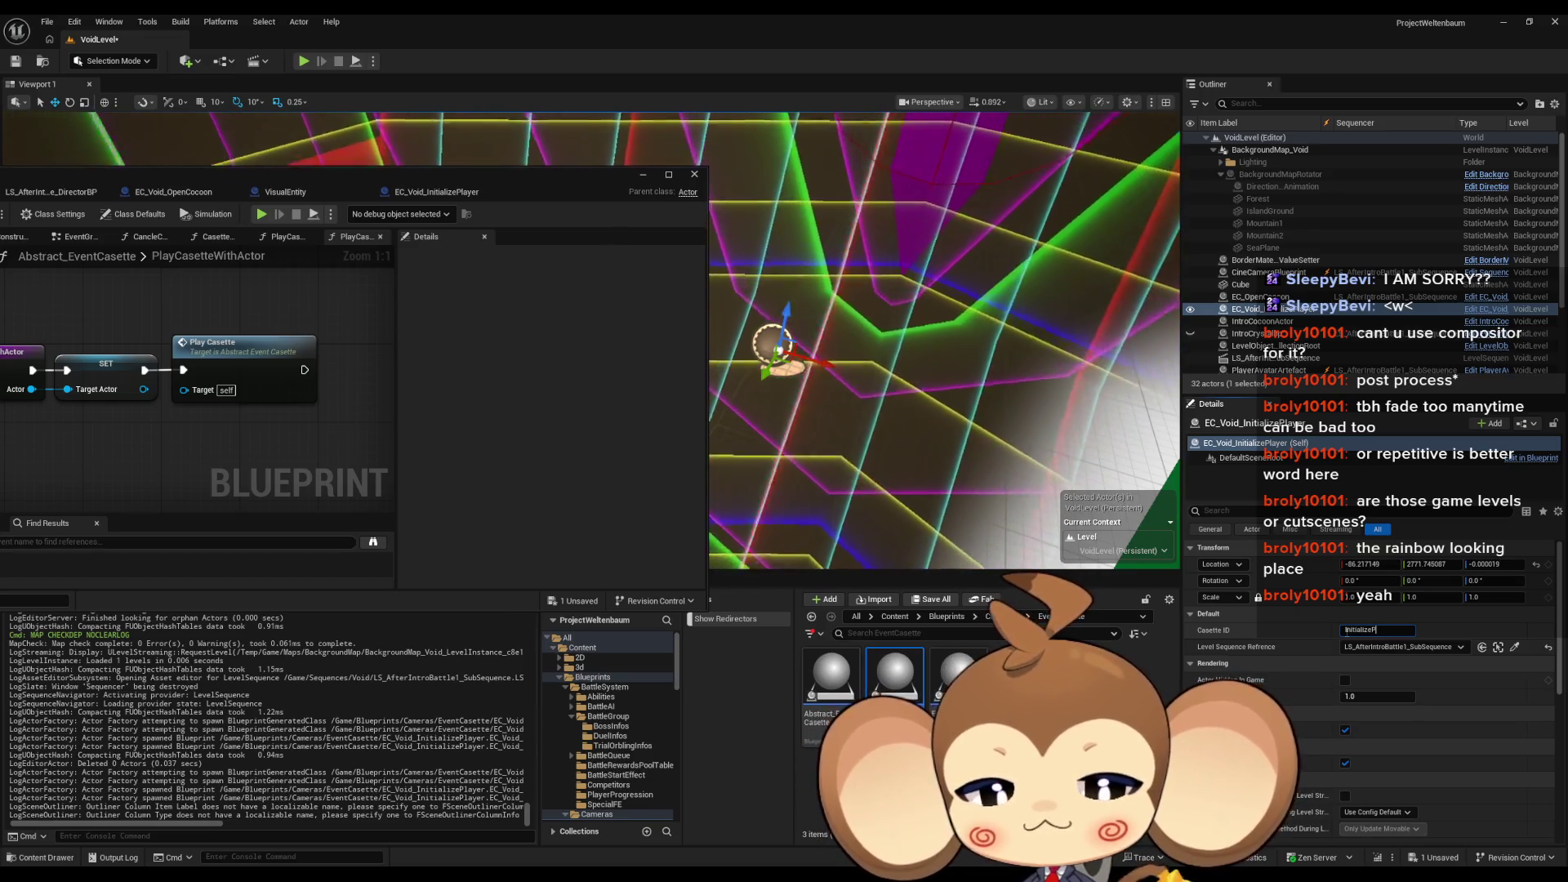
key(Return)
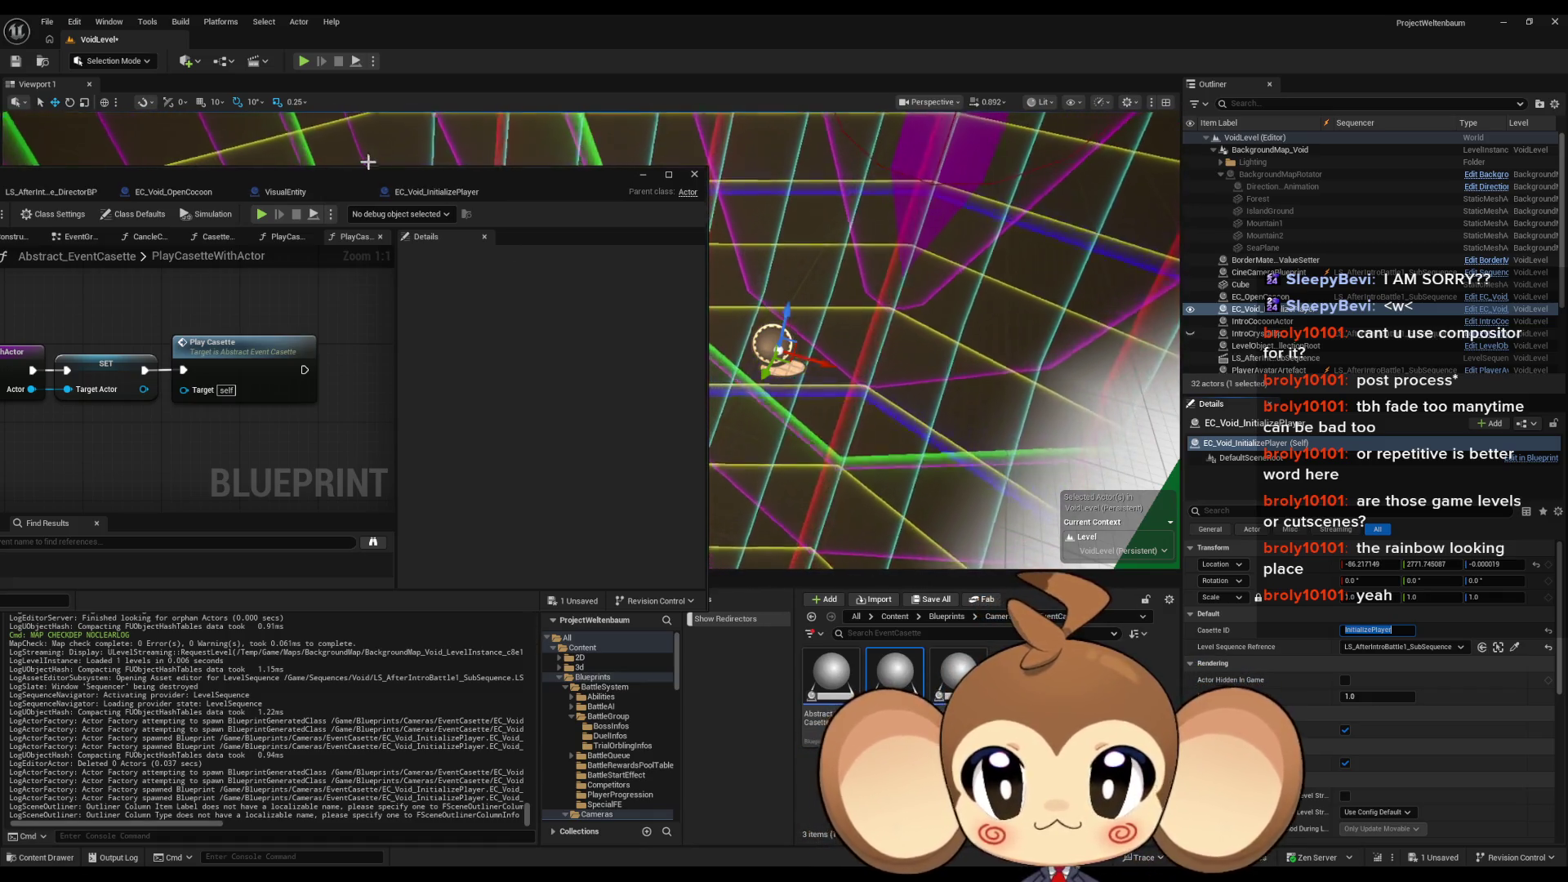
mouse_move(254, 174)
mouse_down()
mouse_move(443, 159)
mouse_move(442, 126)
mouse_up()
mouse_move(643, 874)
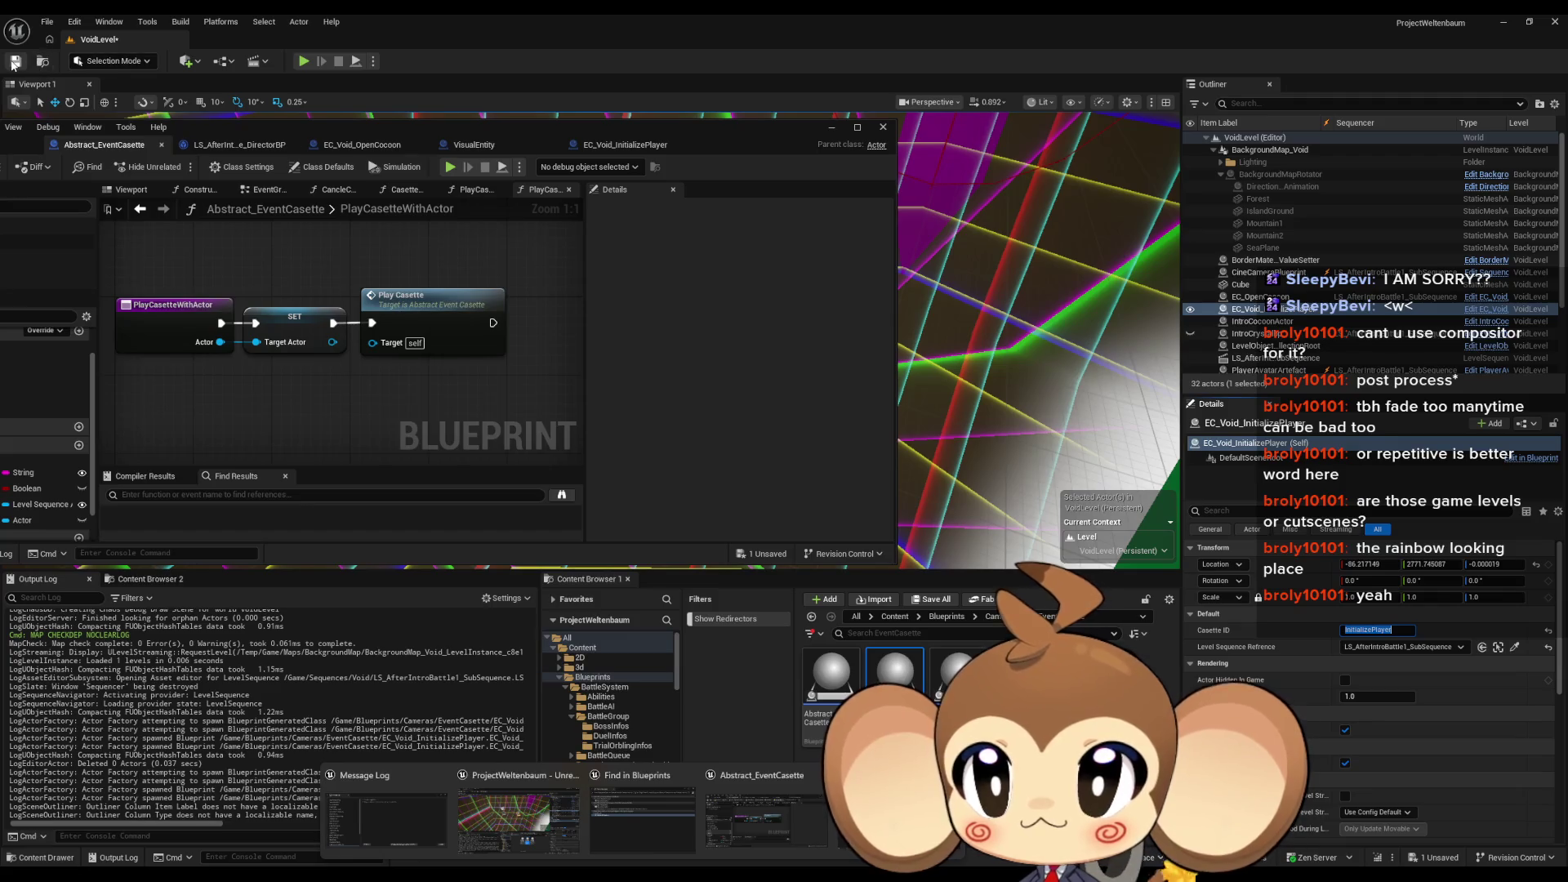
Step: Save VoidLevel and add EC_Void_InitializePlayer as an actor track in the AfterIntroBattle1 sequence
click(15, 61)
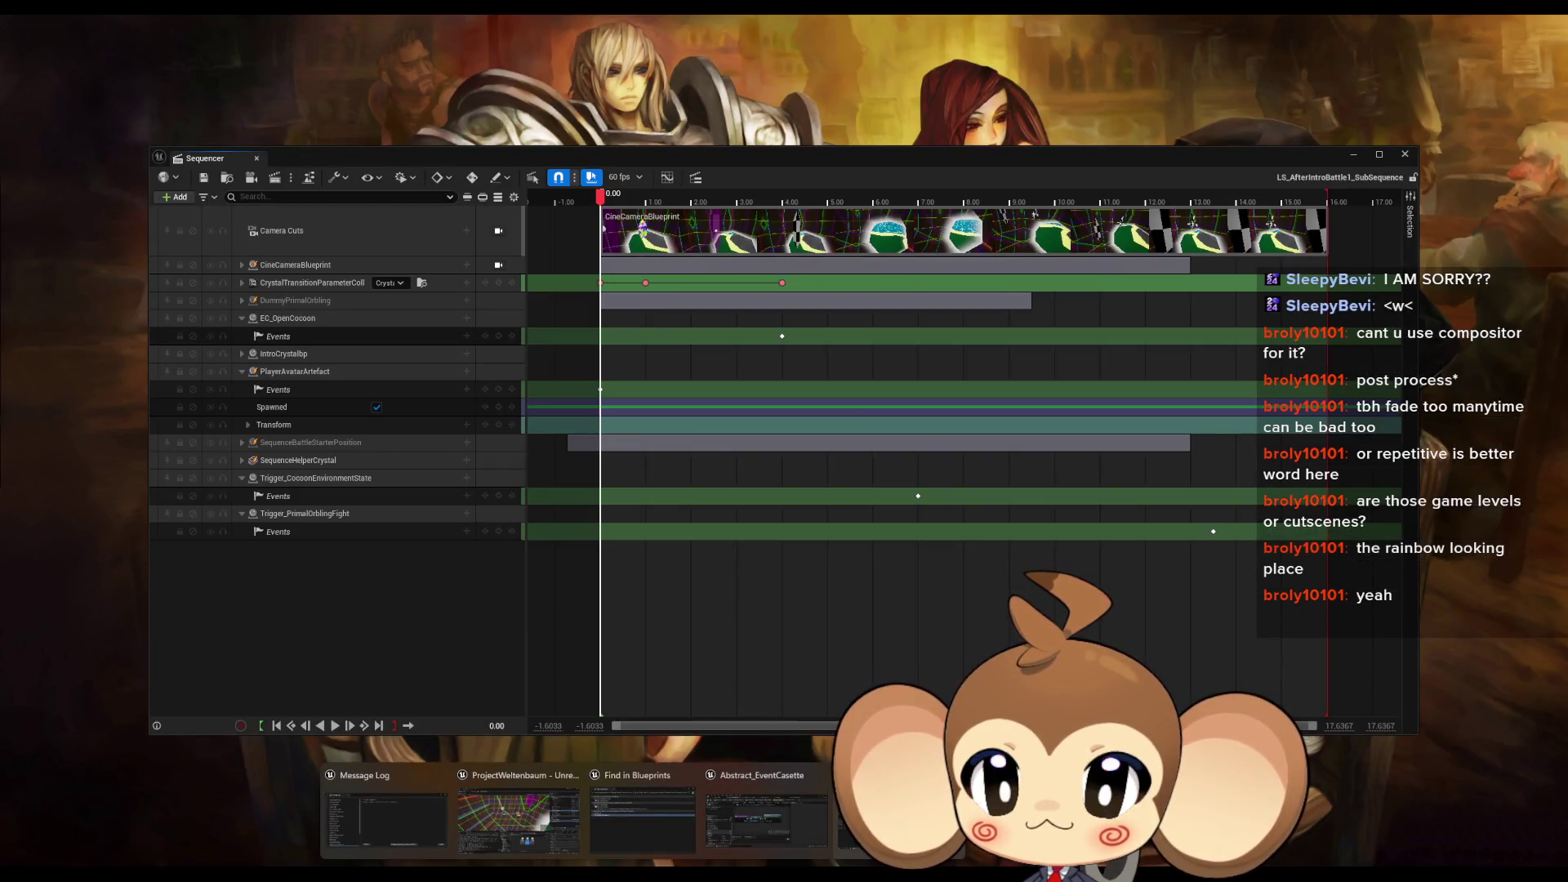
click(841, 825)
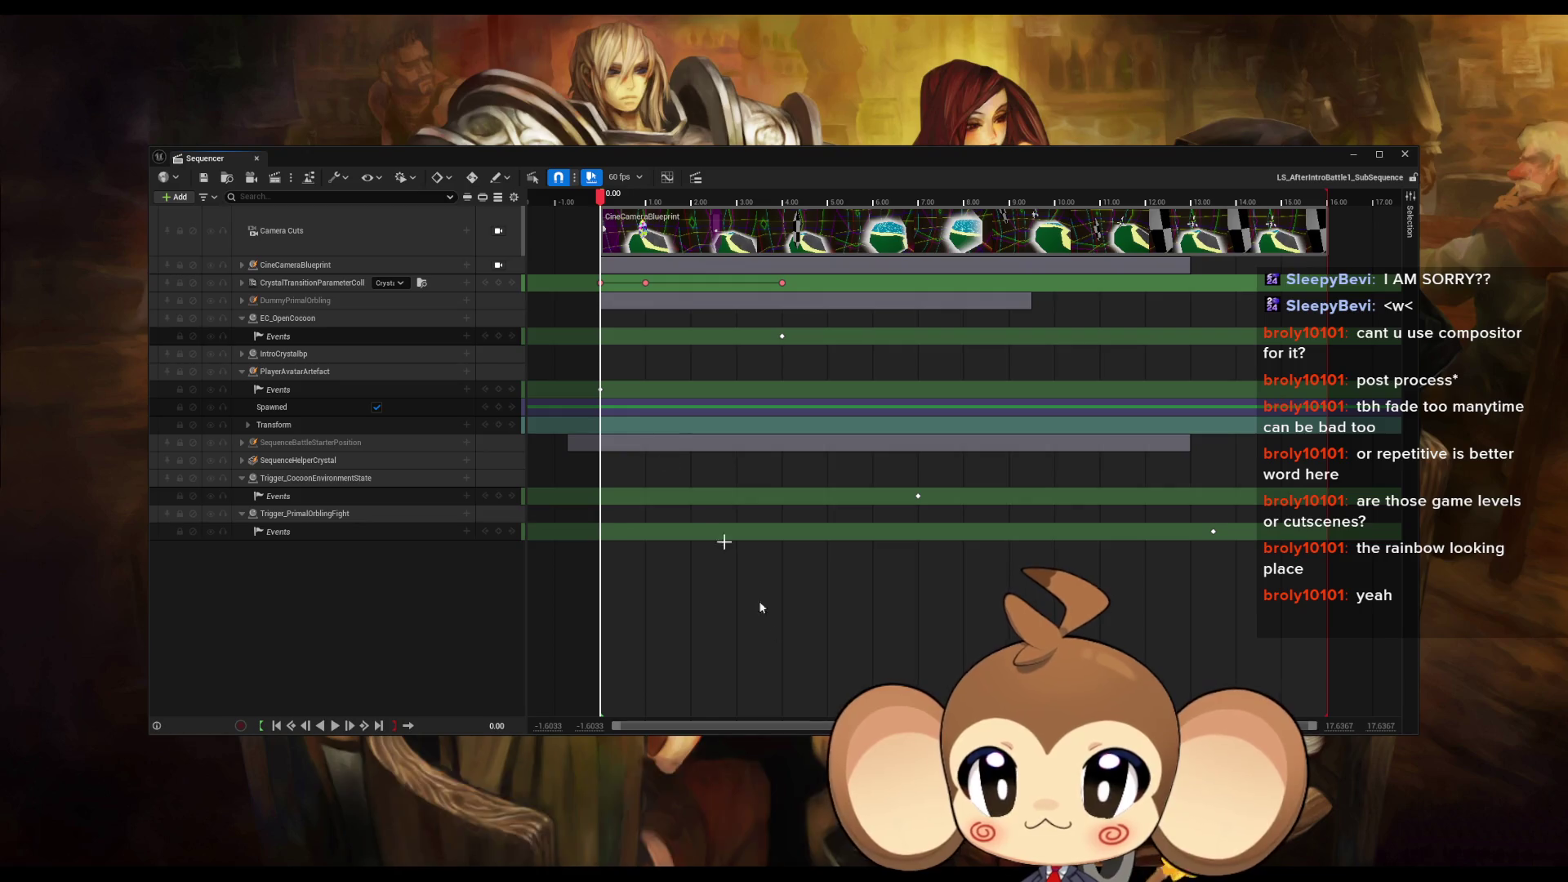
click(177, 197)
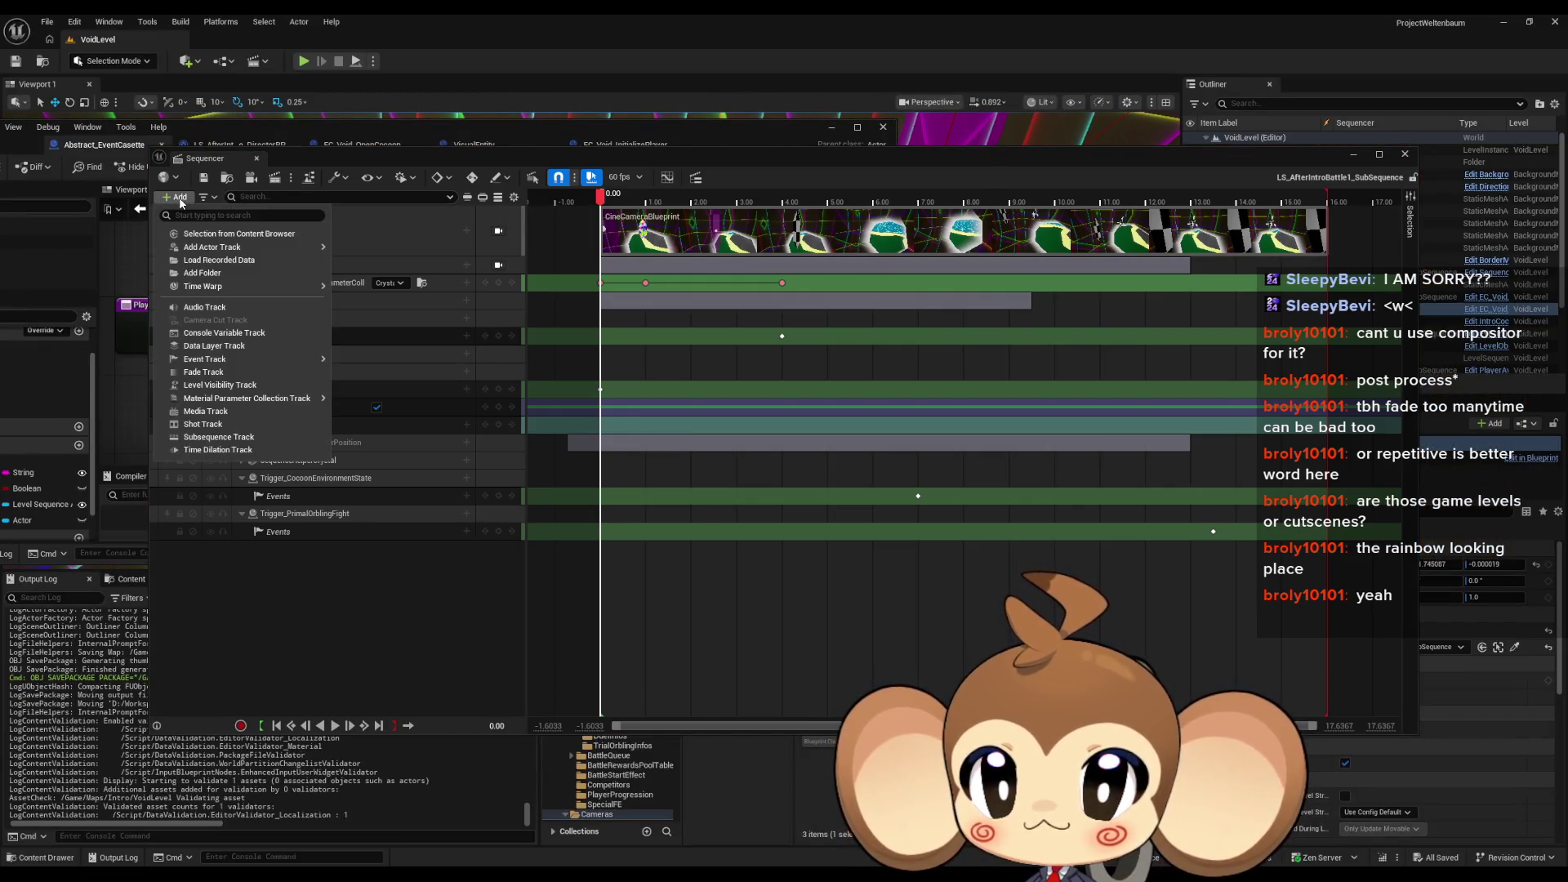
mouse_move(231, 249)
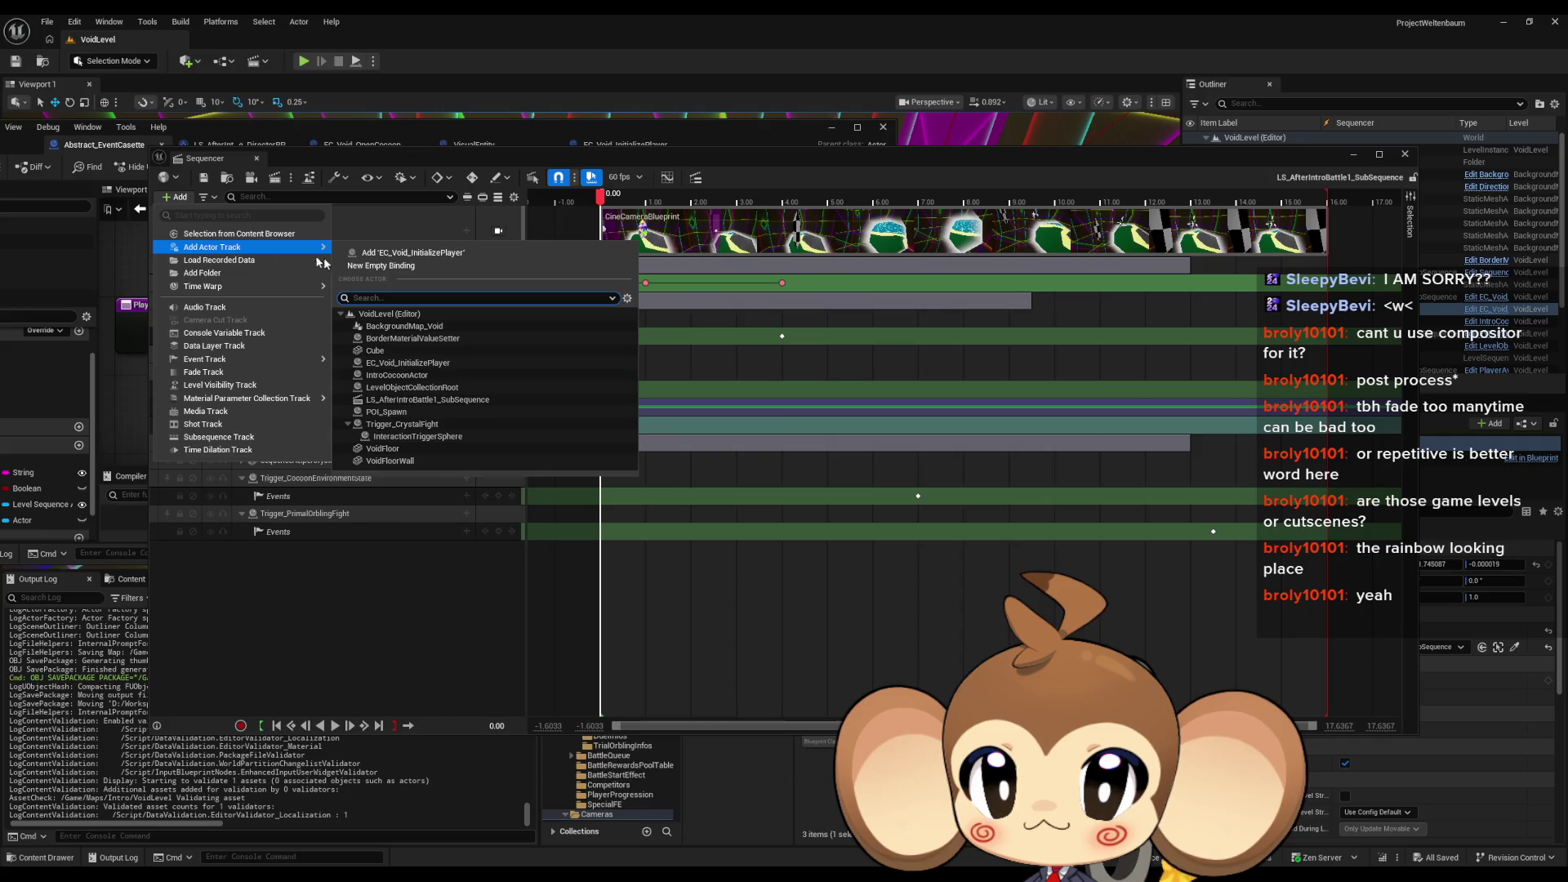
click(413, 363)
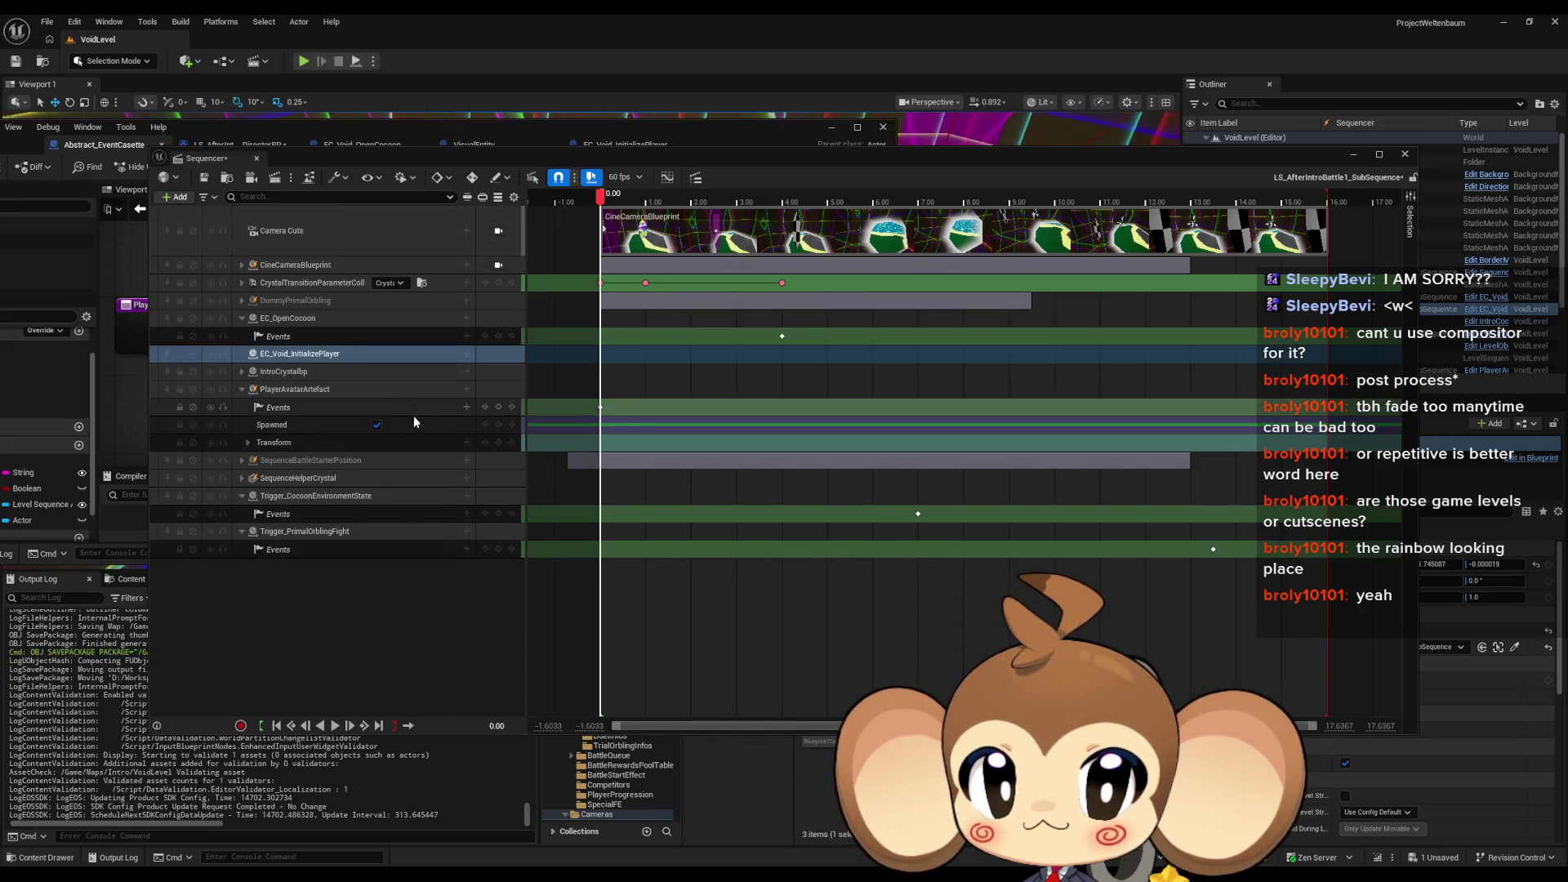
Step: Add an Events trigger track under EC_Void_InitializePlayer, key it, and create its director event
click(467, 354)
mouse_move(500, 412)
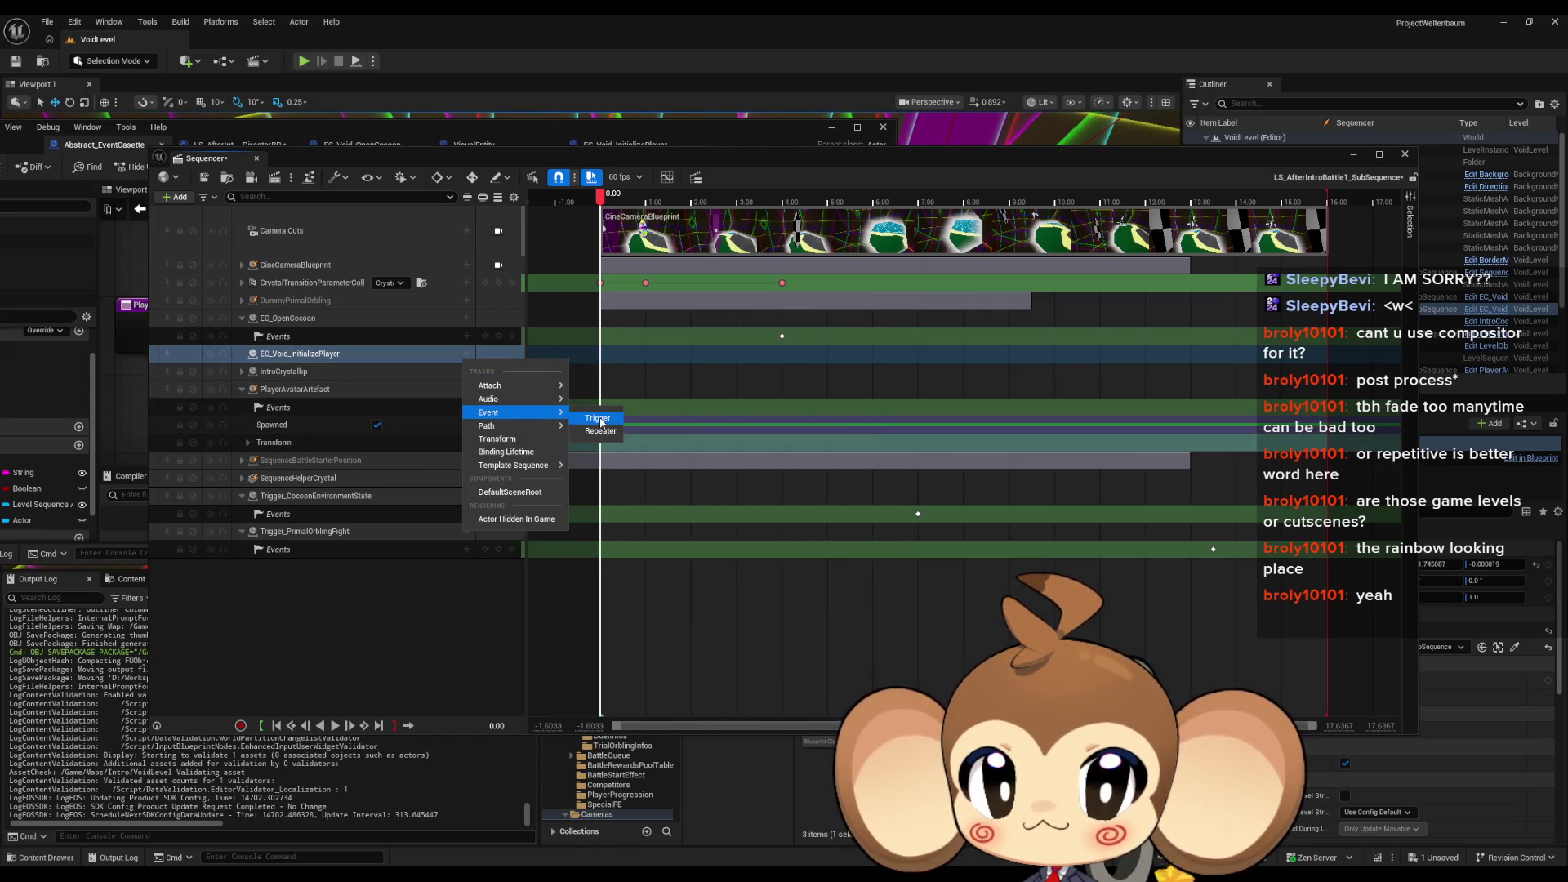
click(596, 418)
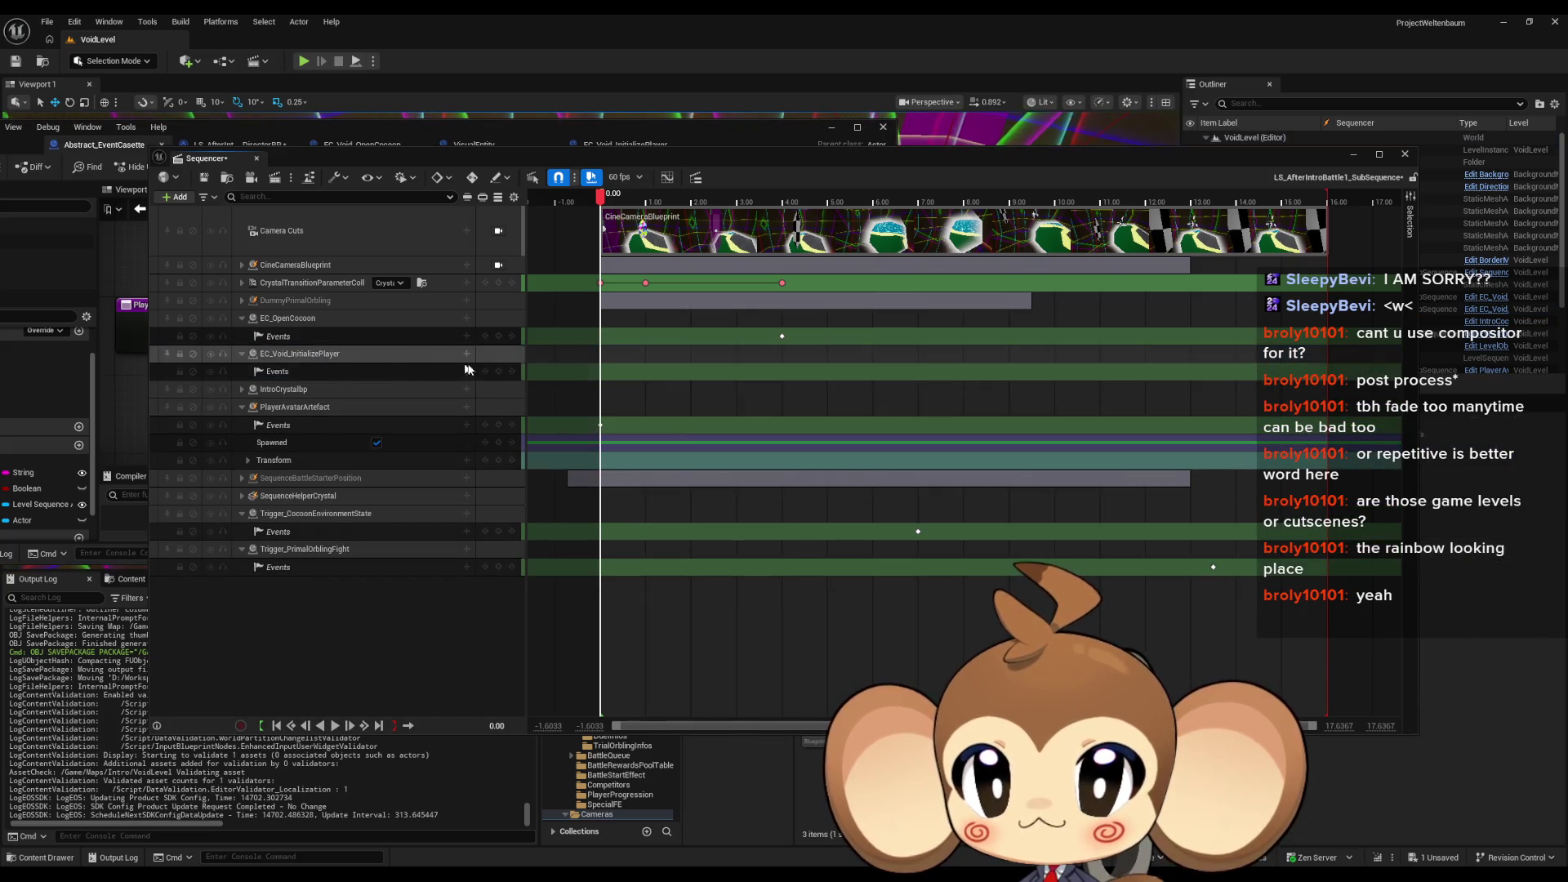
click(498, 371)
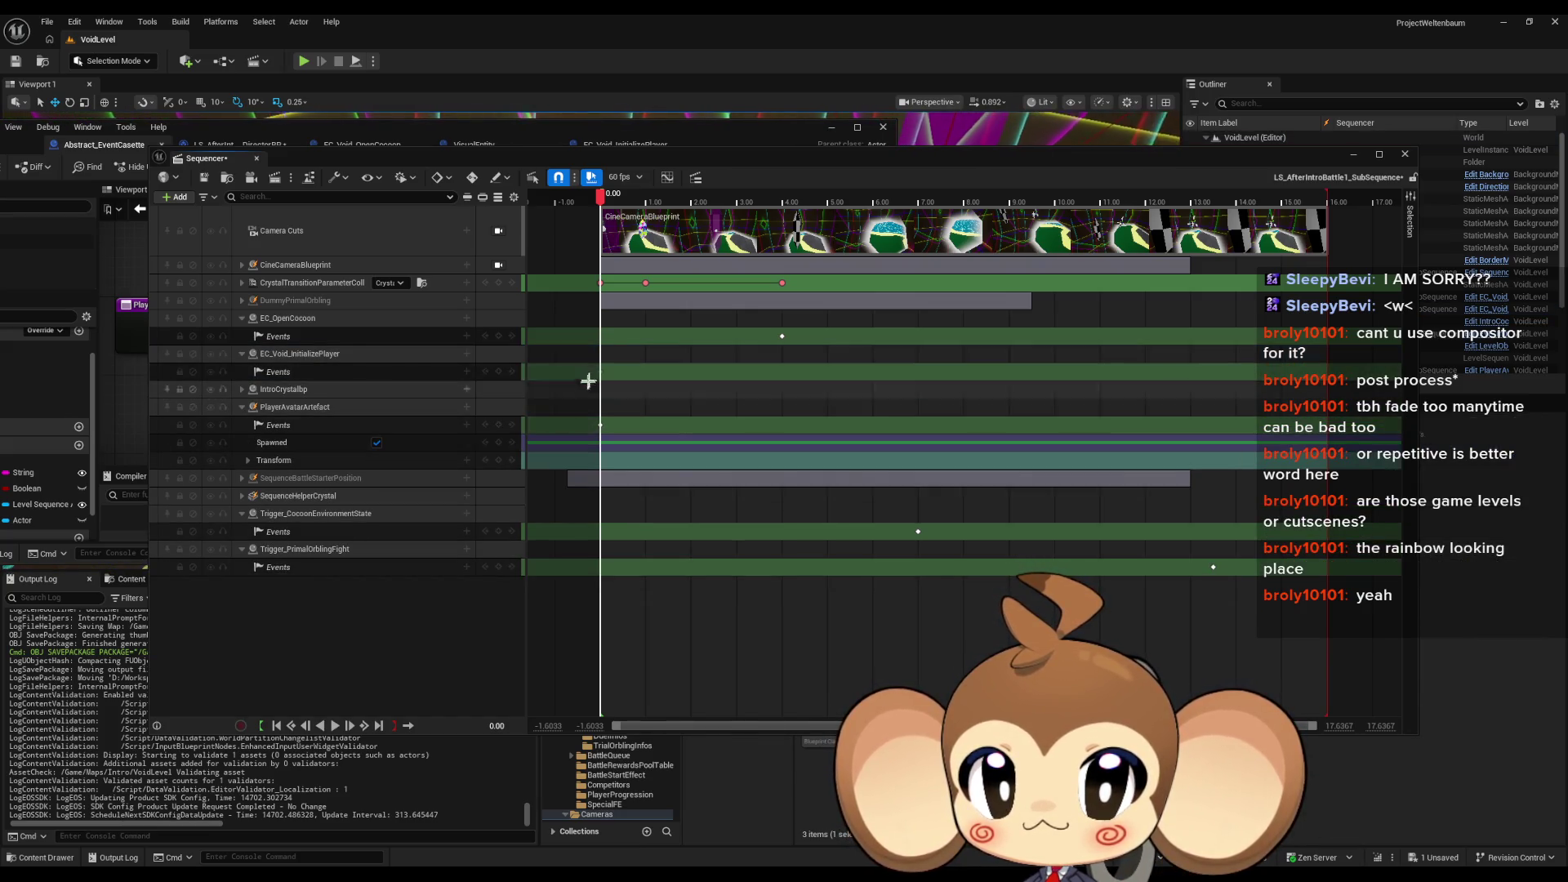
double_click(600, 372)
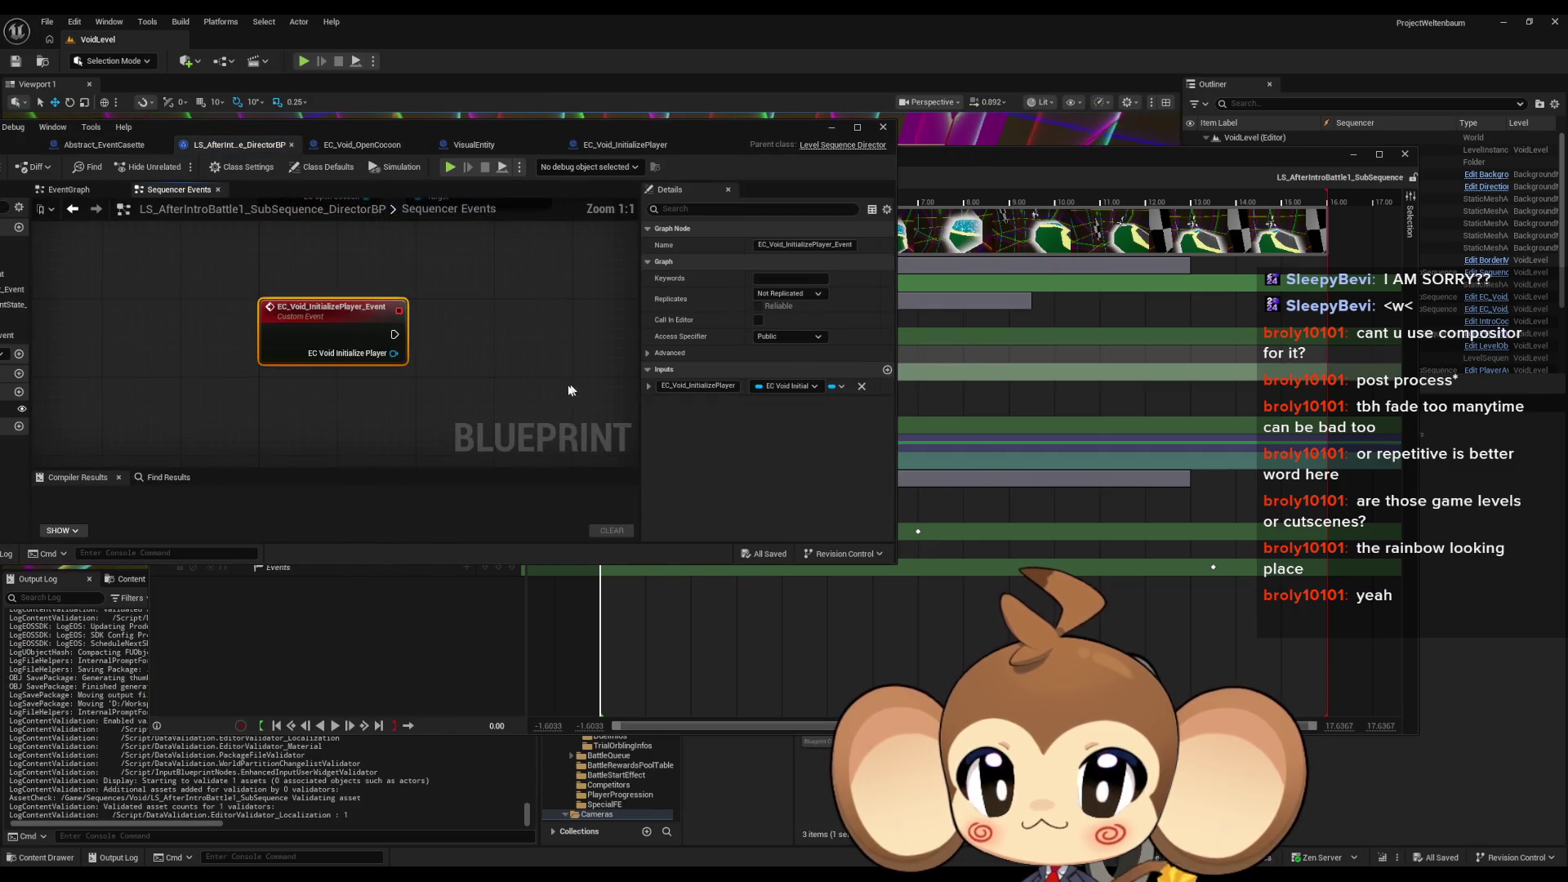
Step: Check the new EC_Void_InitializePlayer_Event node, then move the Blueprint window below the Sequencer
scroll(482, 327, down, 5)
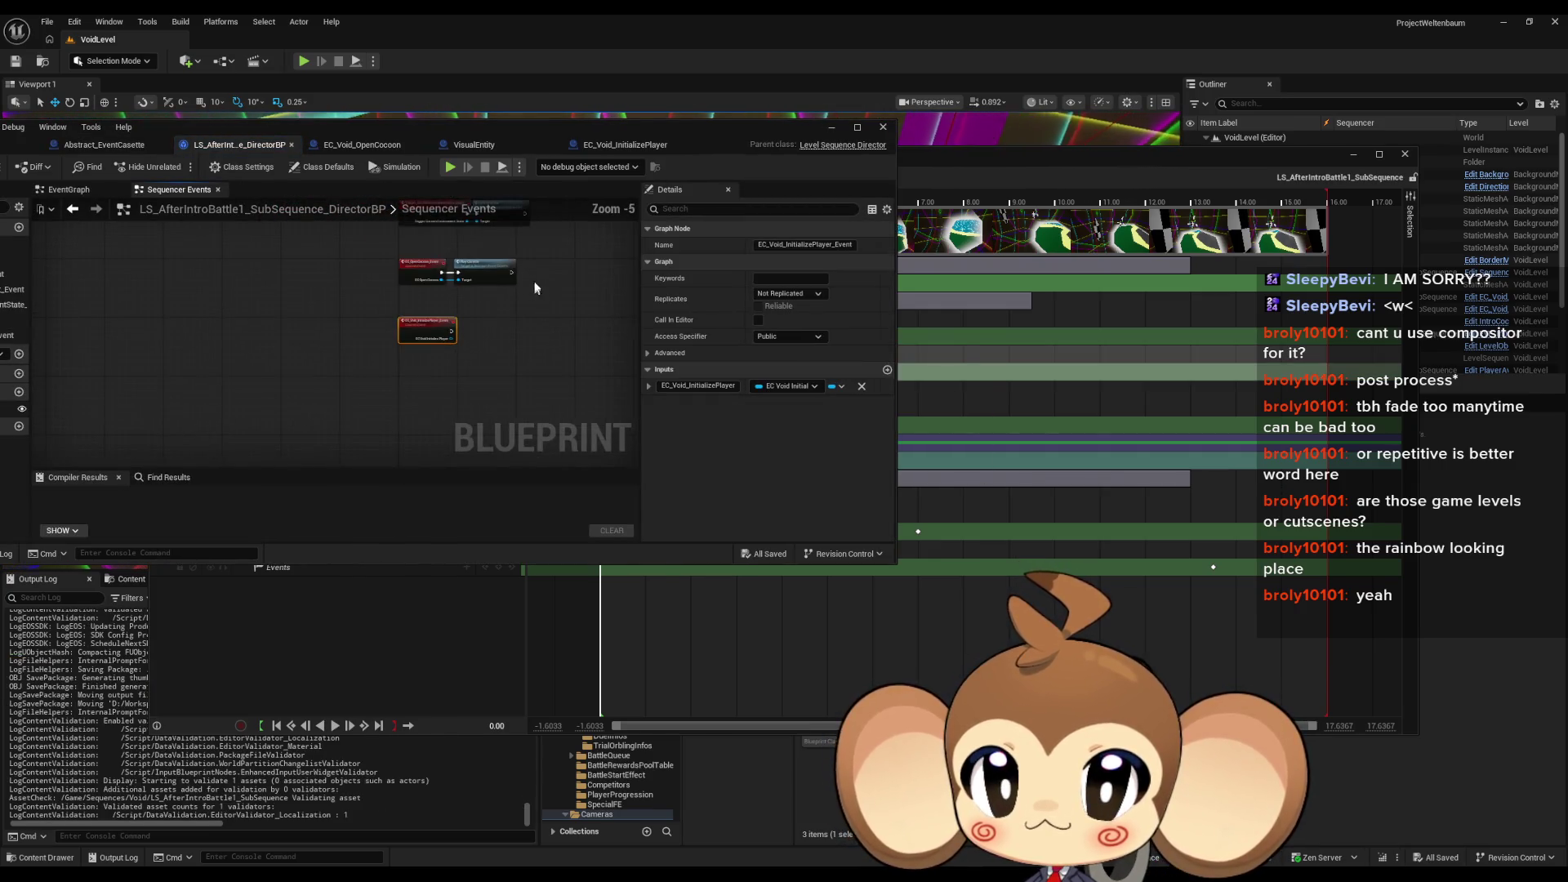
scroll(377, 428, up, 2)
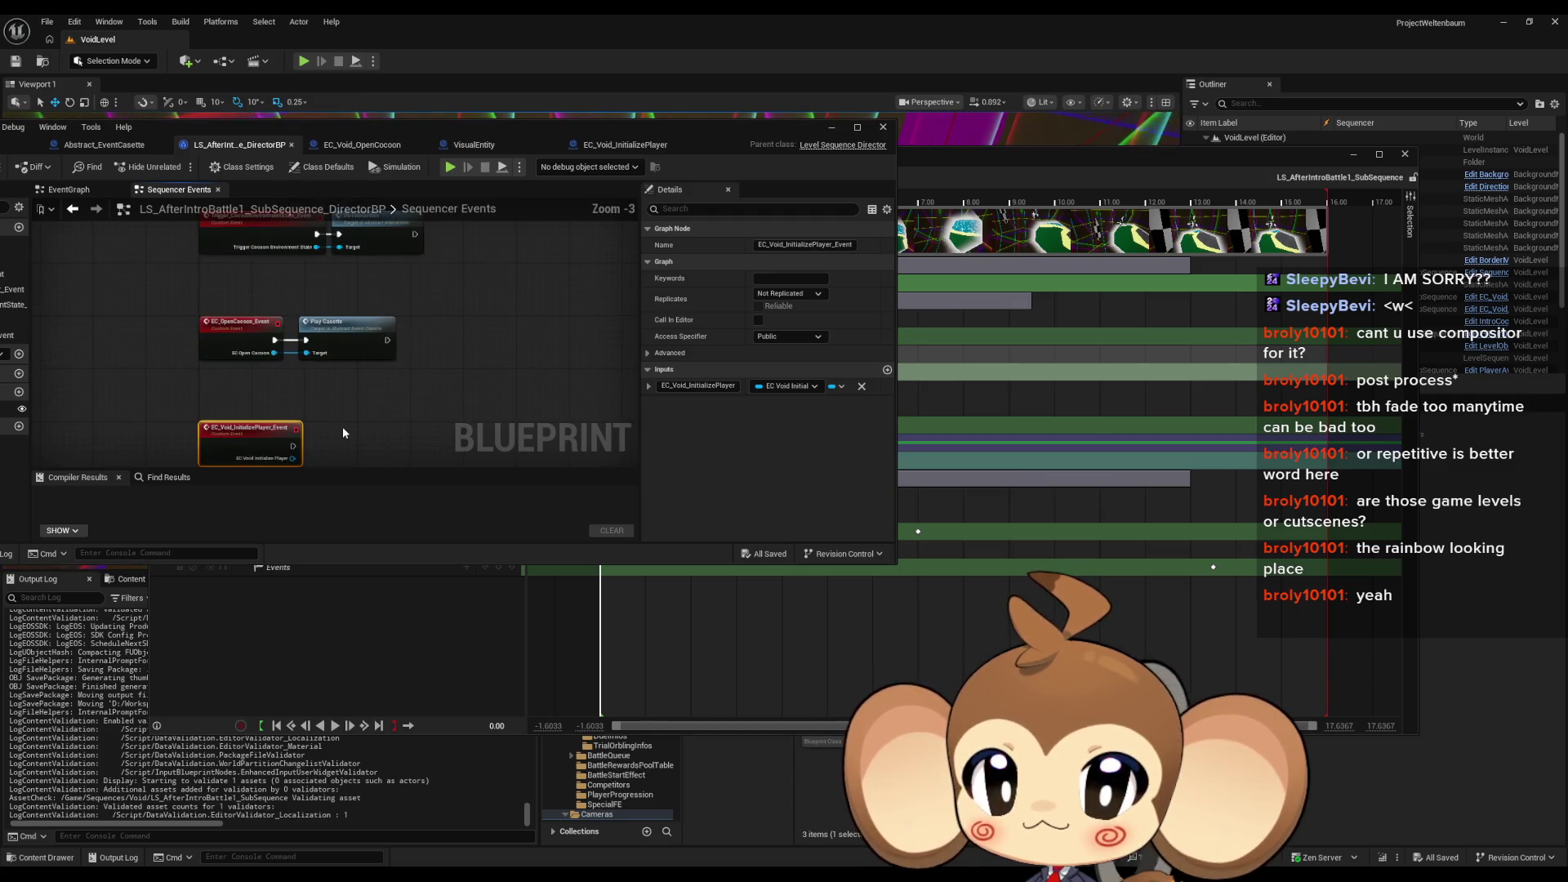
scroll(392, 343, up, 2)
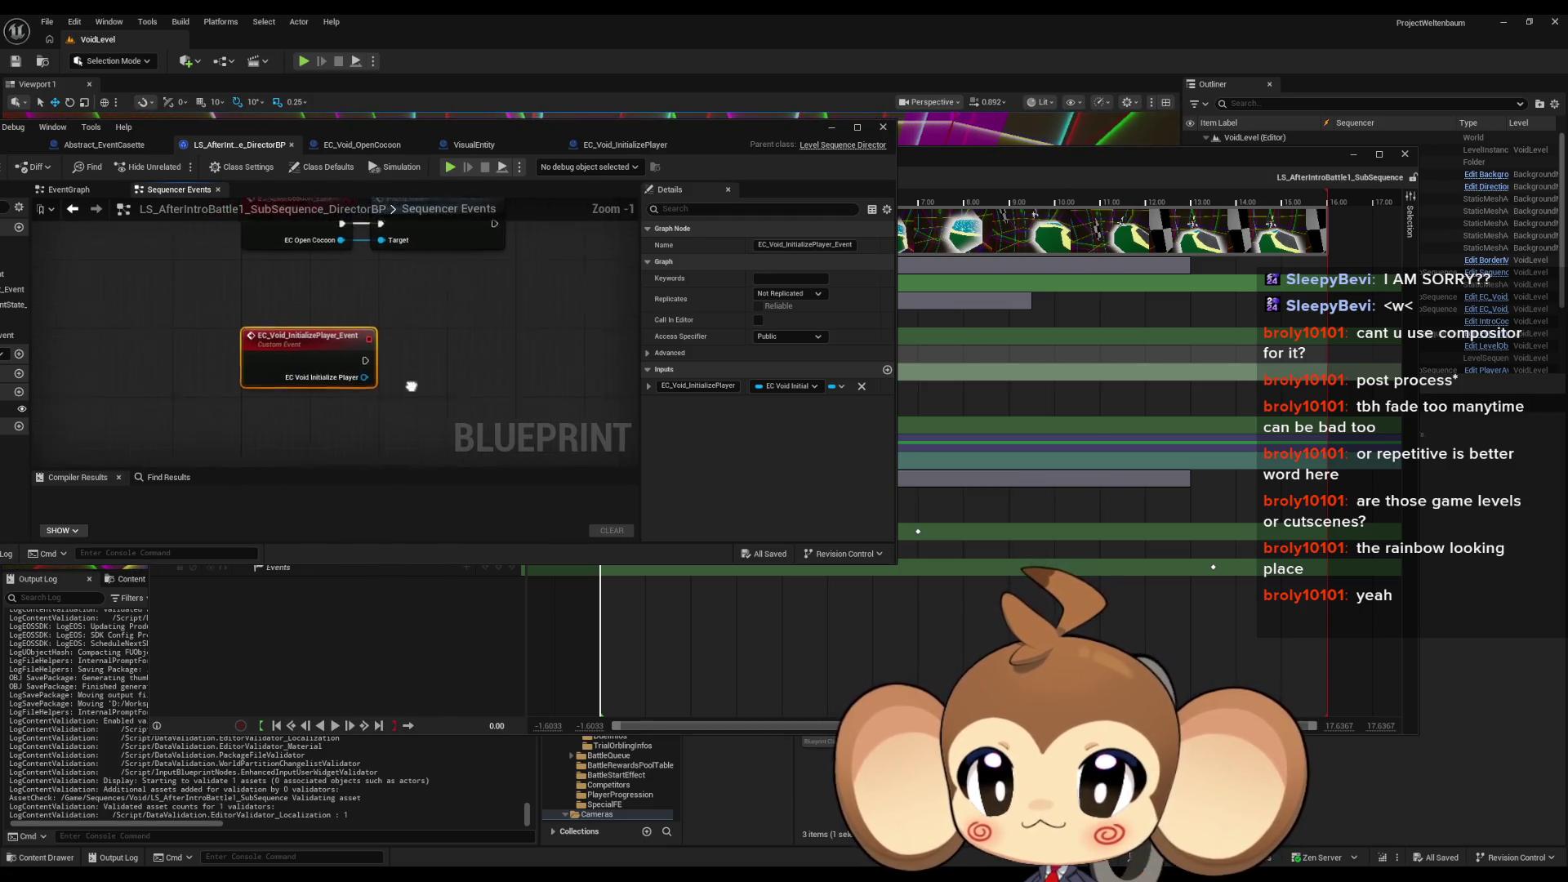
mouse_move(376, 134)
mouse_down()
mouse_move(702, 146)
mouse_move(439, 545)
mouse_move(507, 532)
mouse_move(508, 626)
mouse_up()
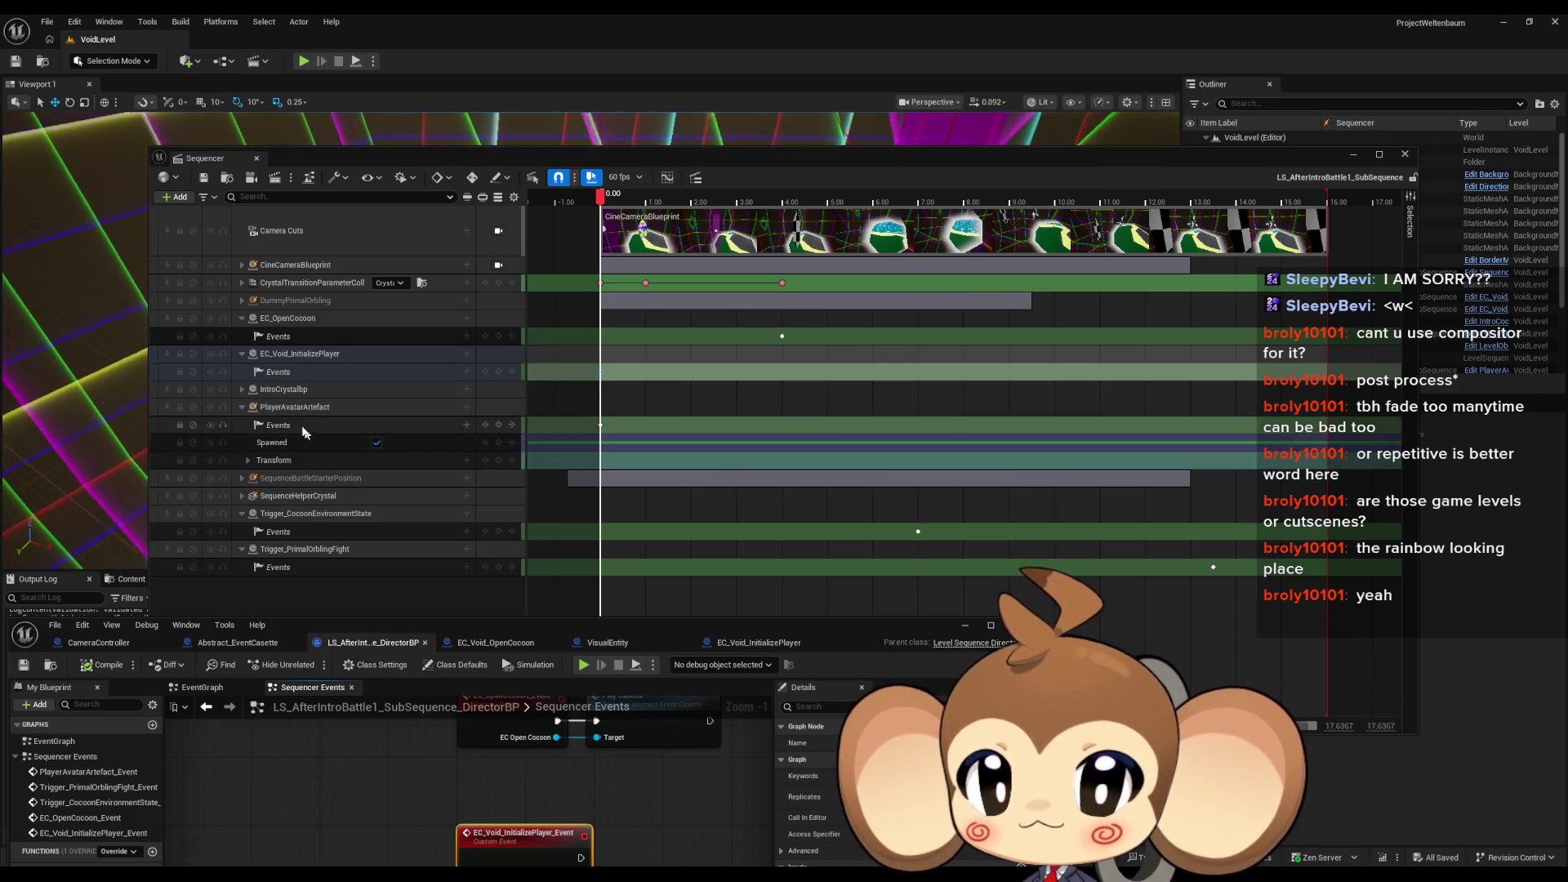
Step: Save PlayerAvatarArtefact's current state as its default state, then reposition the Director Blueprint window
right_click(309, 414)
mouse_move(360, 417)
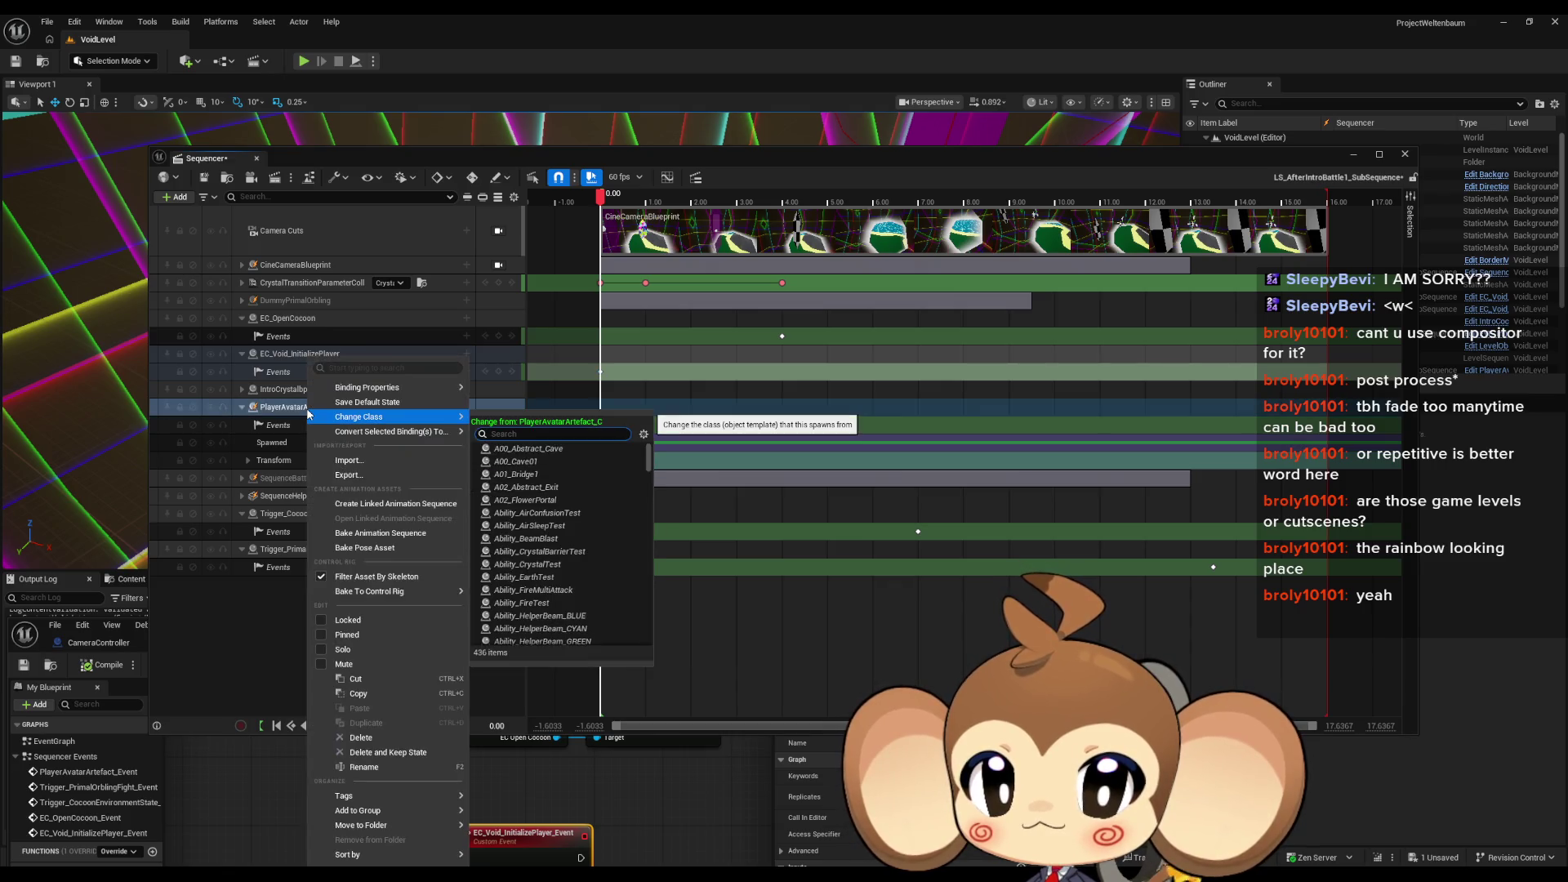
mouse_move(392, 392)
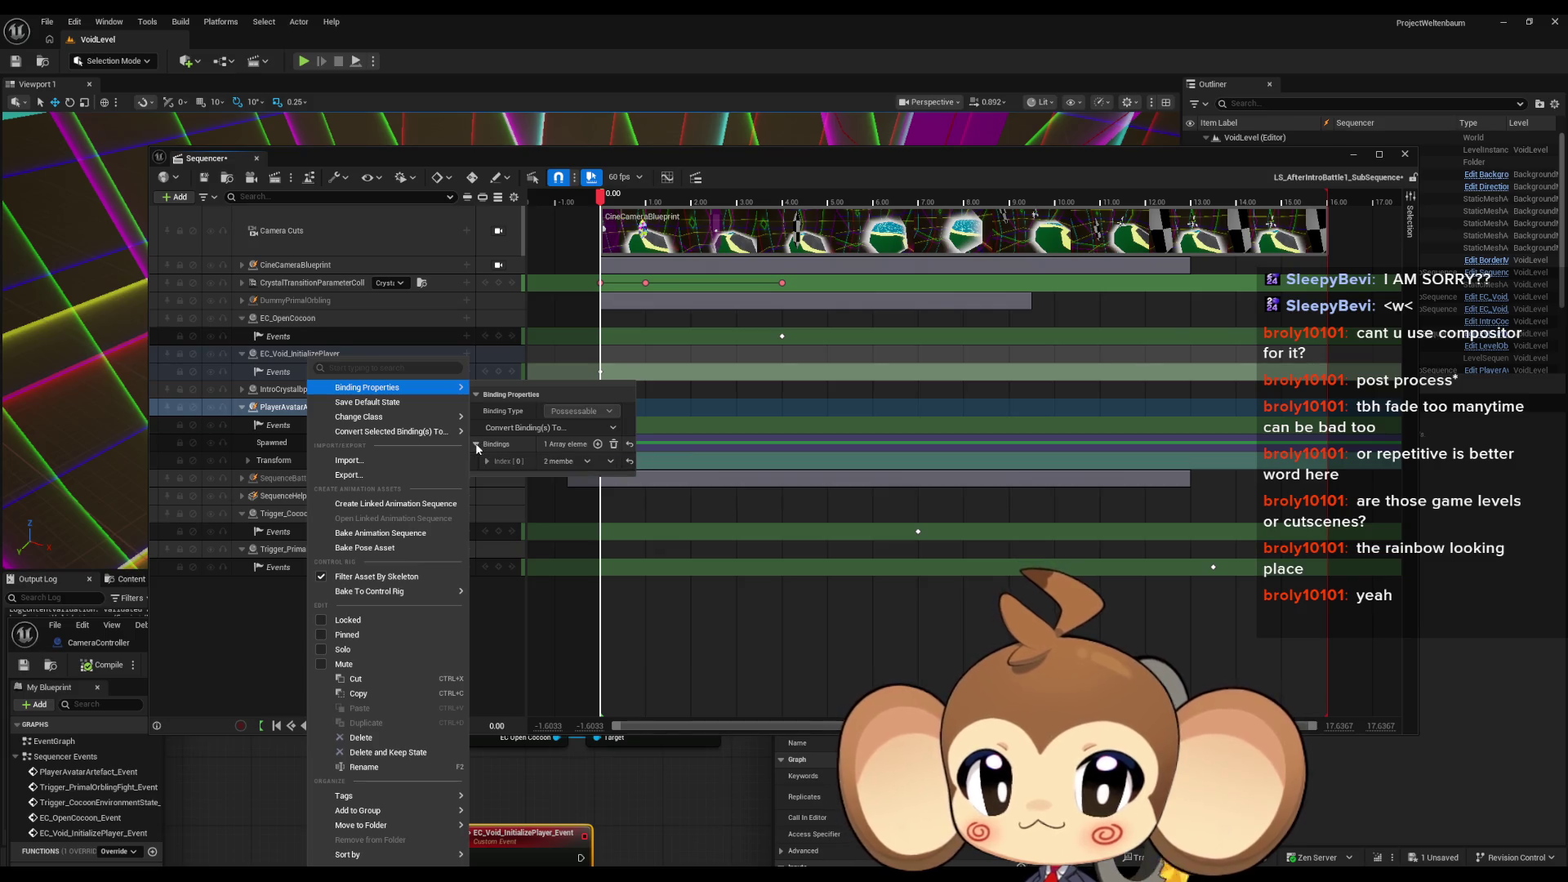
click(488, 461)
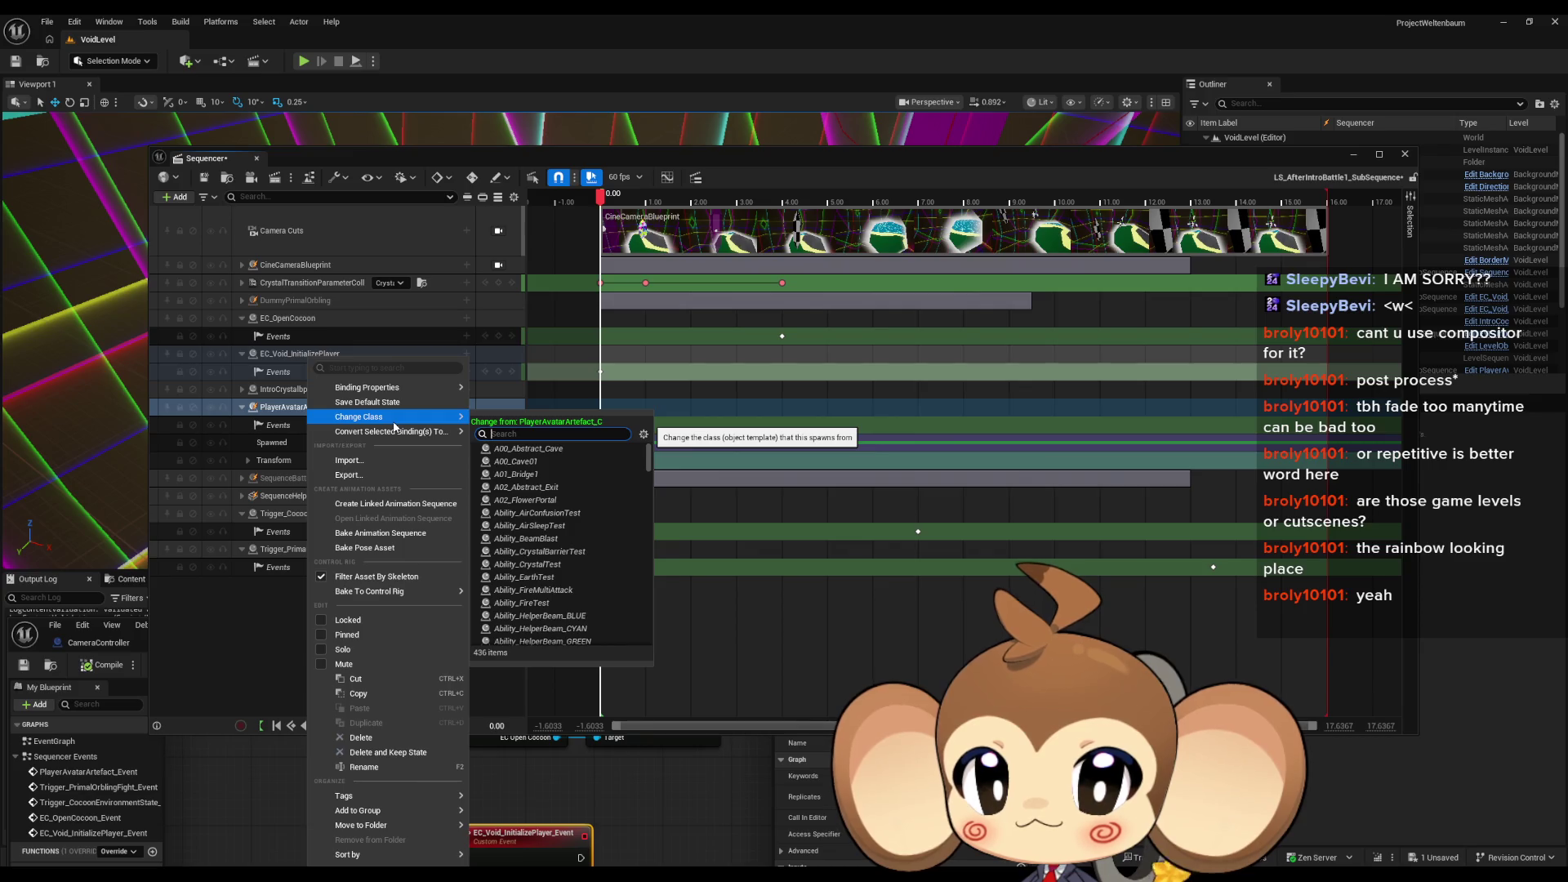
mouse_move(395, 430)
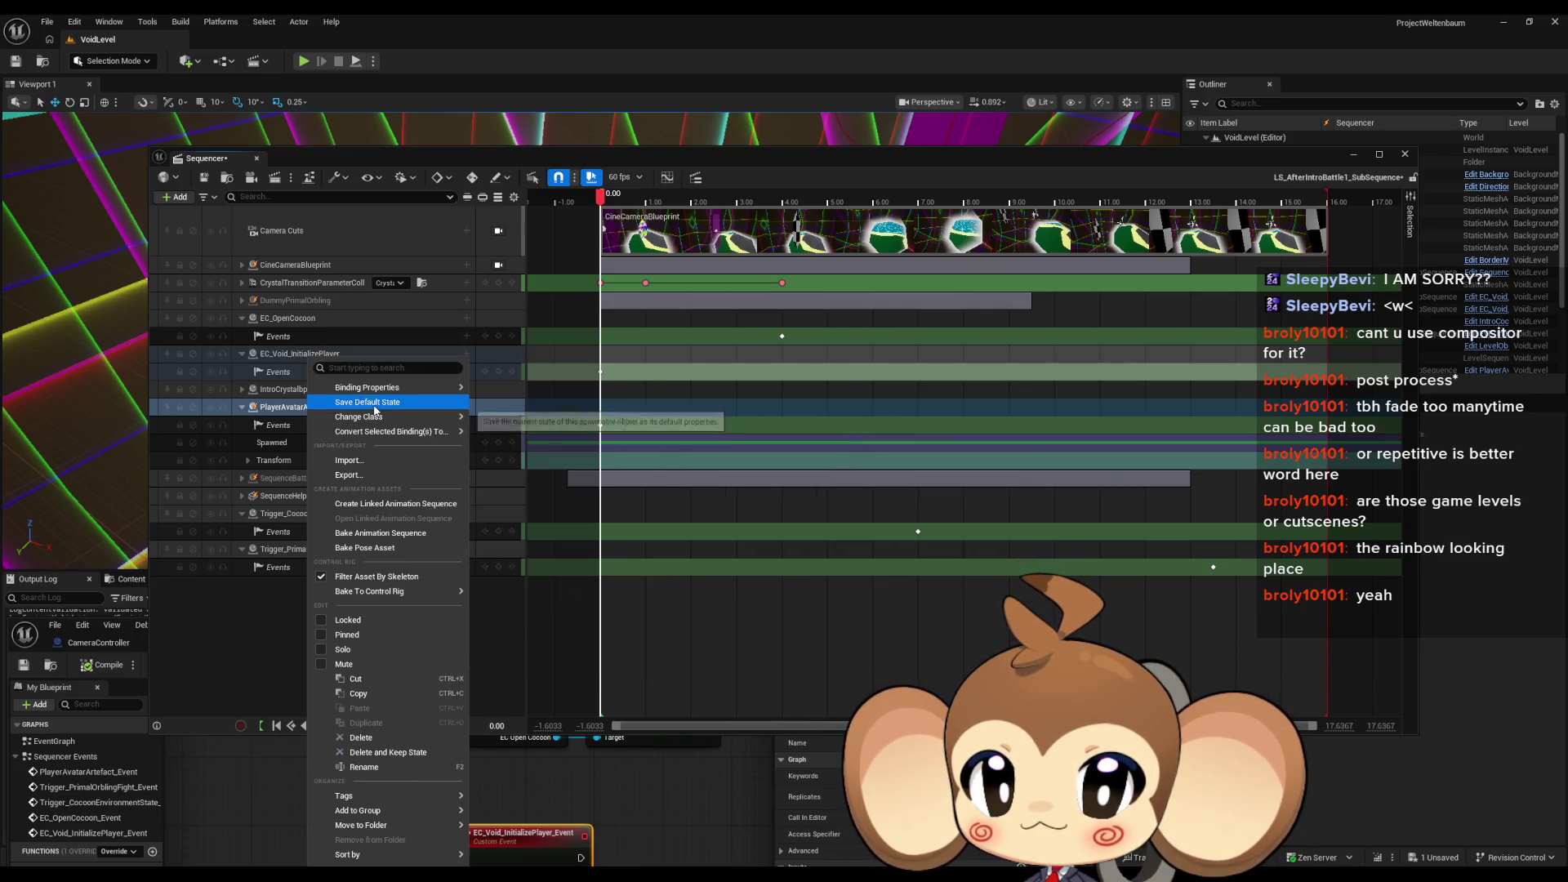
mouse_move(562, 476)
click(569, 642)
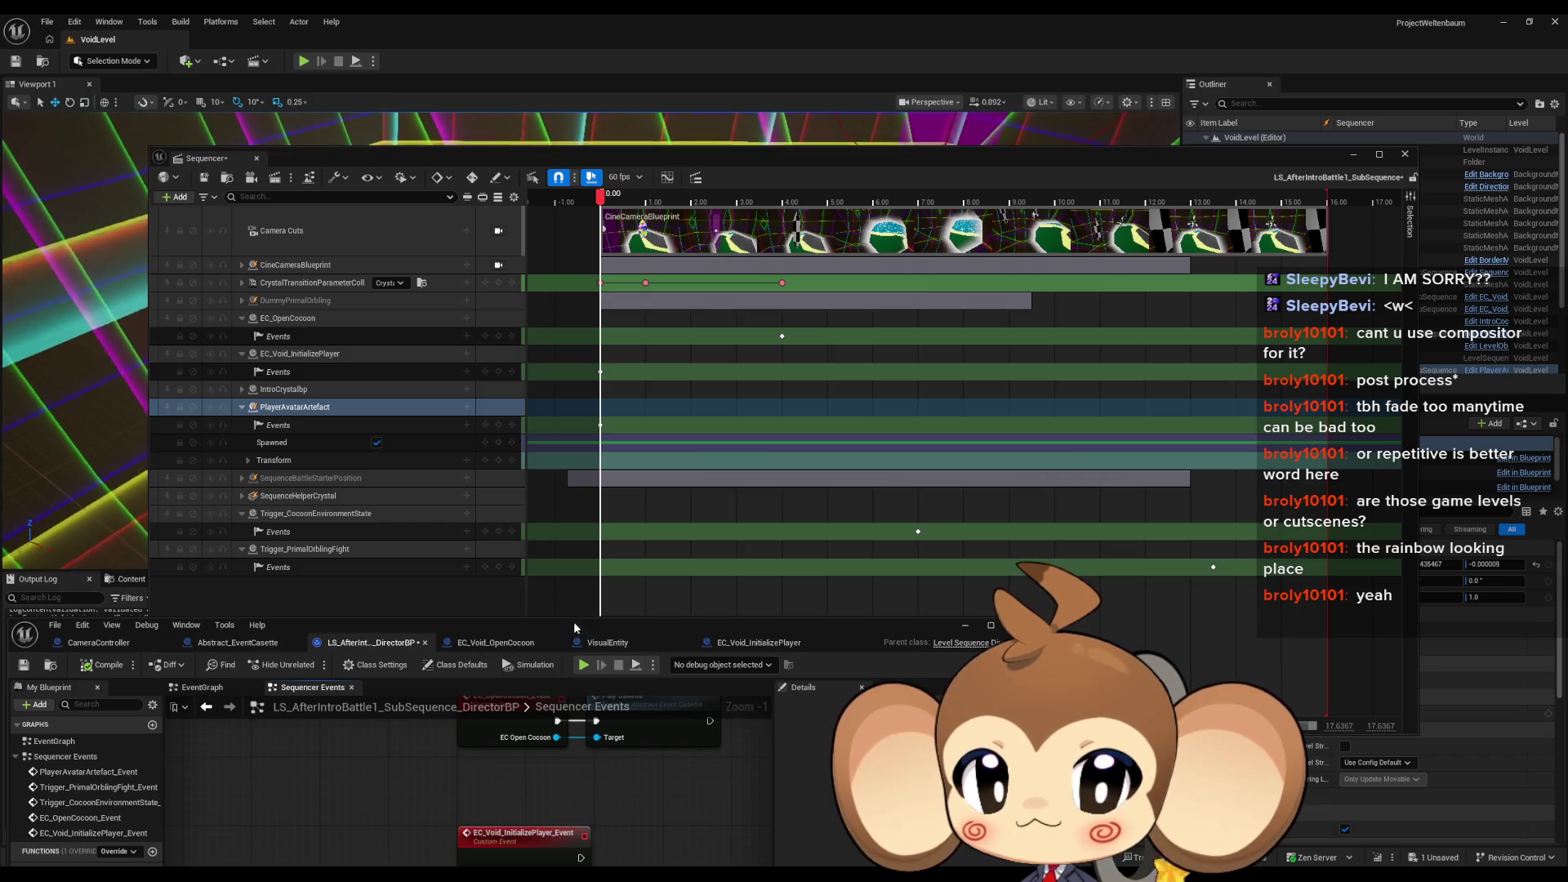
drag(573, 621, 792, 279)
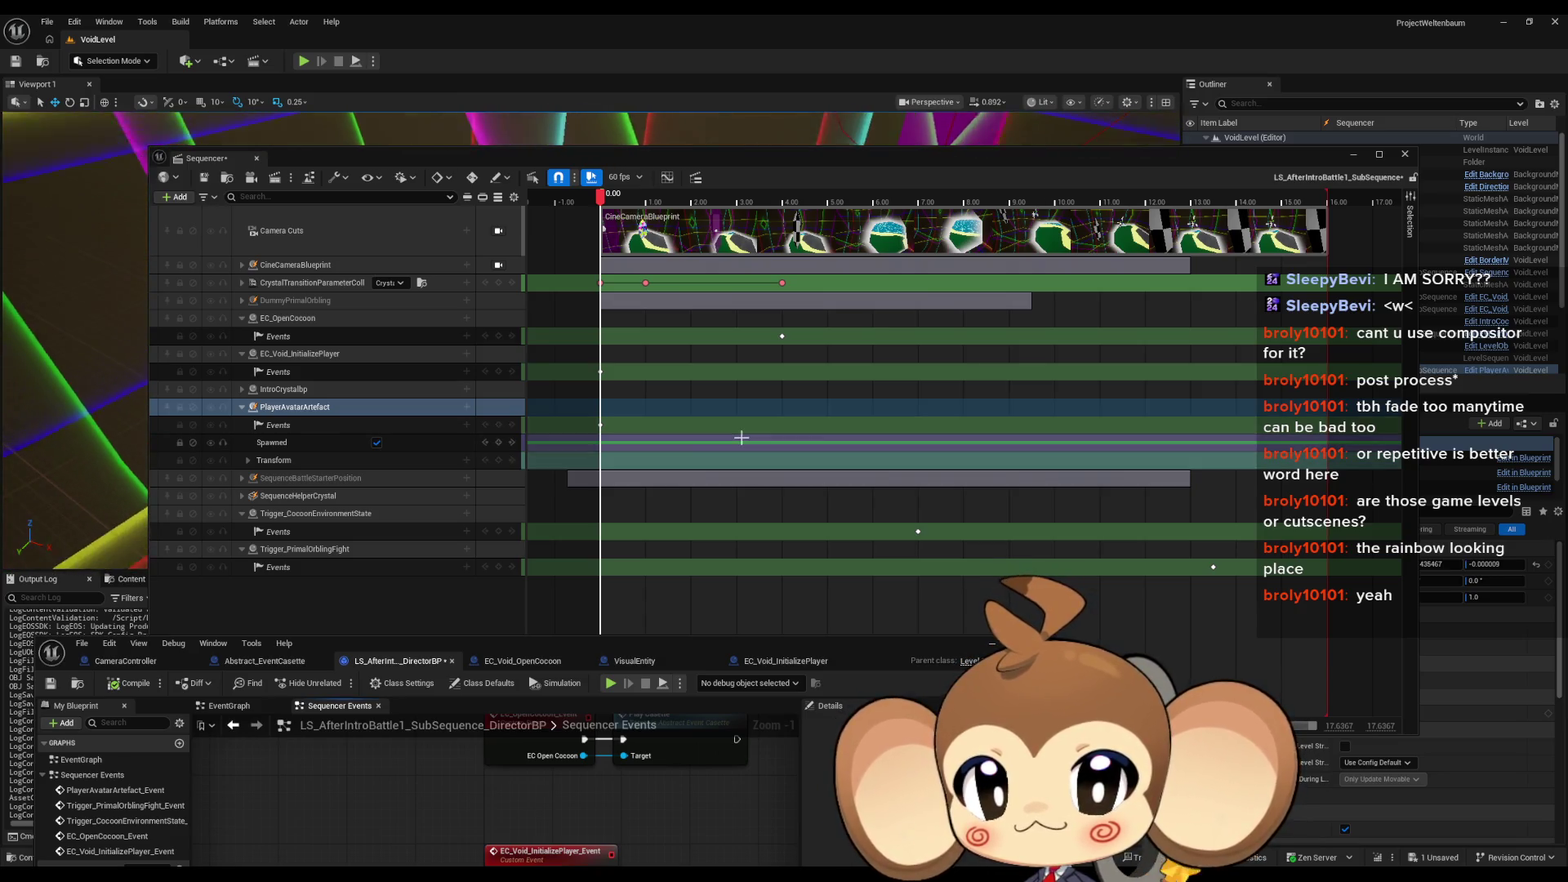
right_click(400, 406)
Step: Review PlayerAvatarArtefact's binding properties, keeping Persistent Level and This Sequence spawn ownership
mouse_move(482, 416)
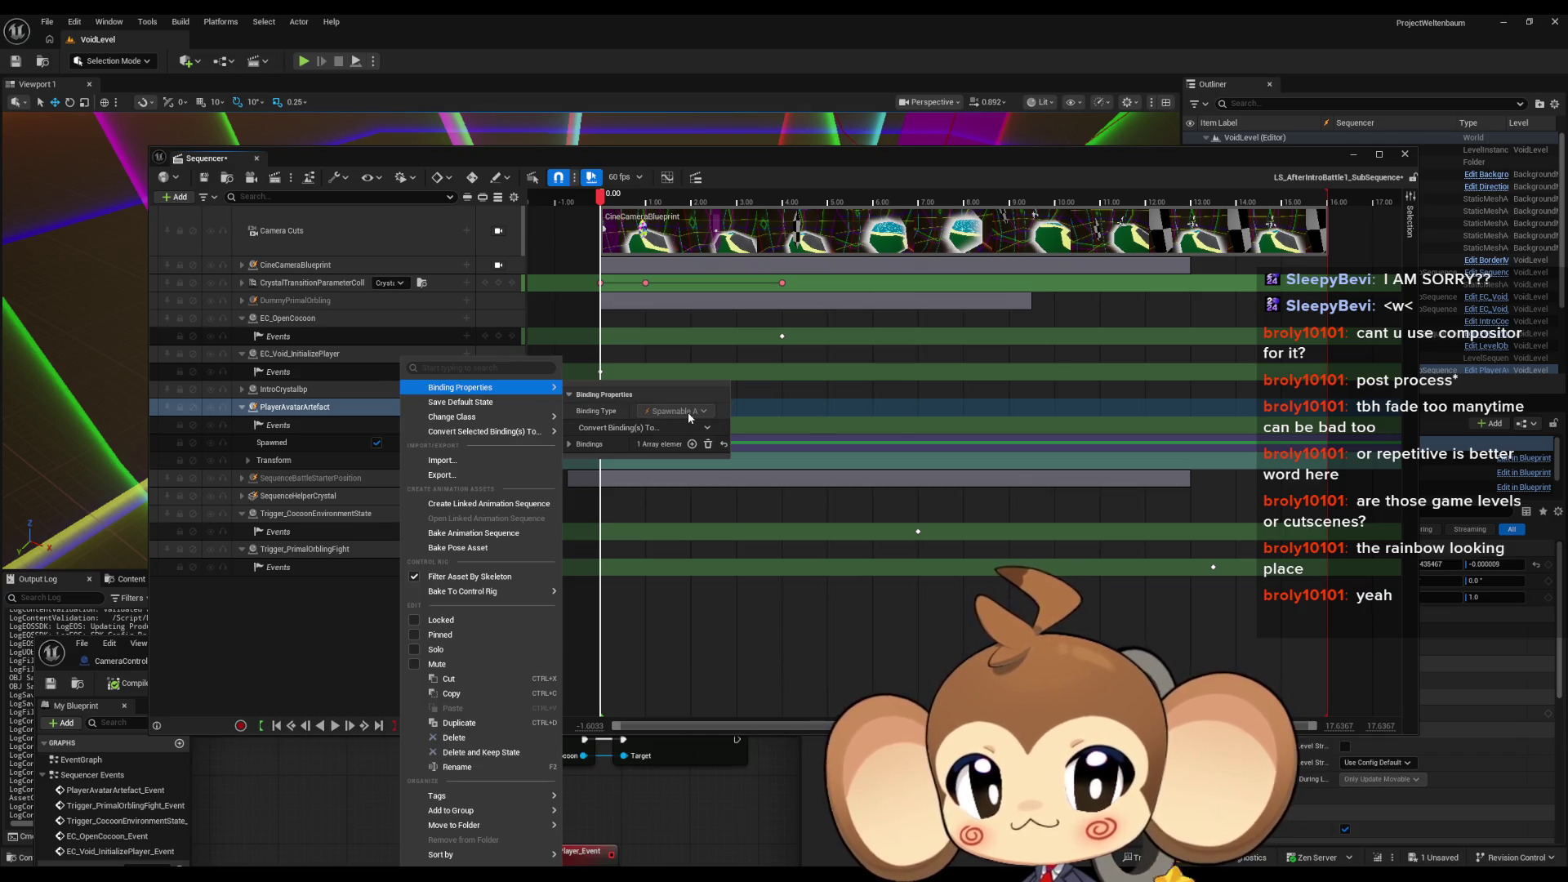
click(705, 430)
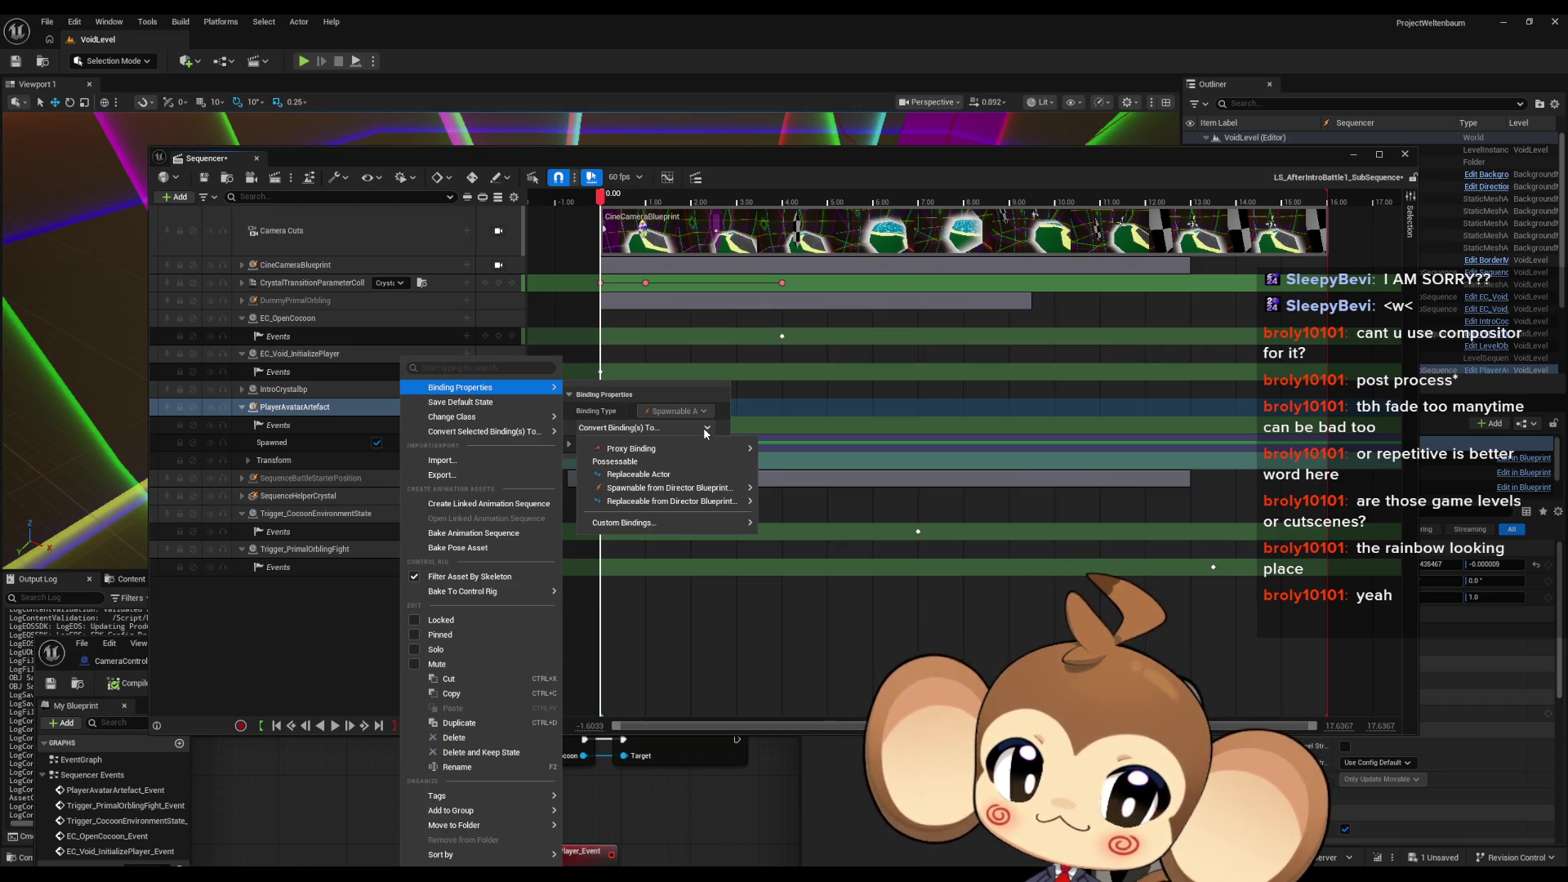
click(703, 428)
click(571, 443)
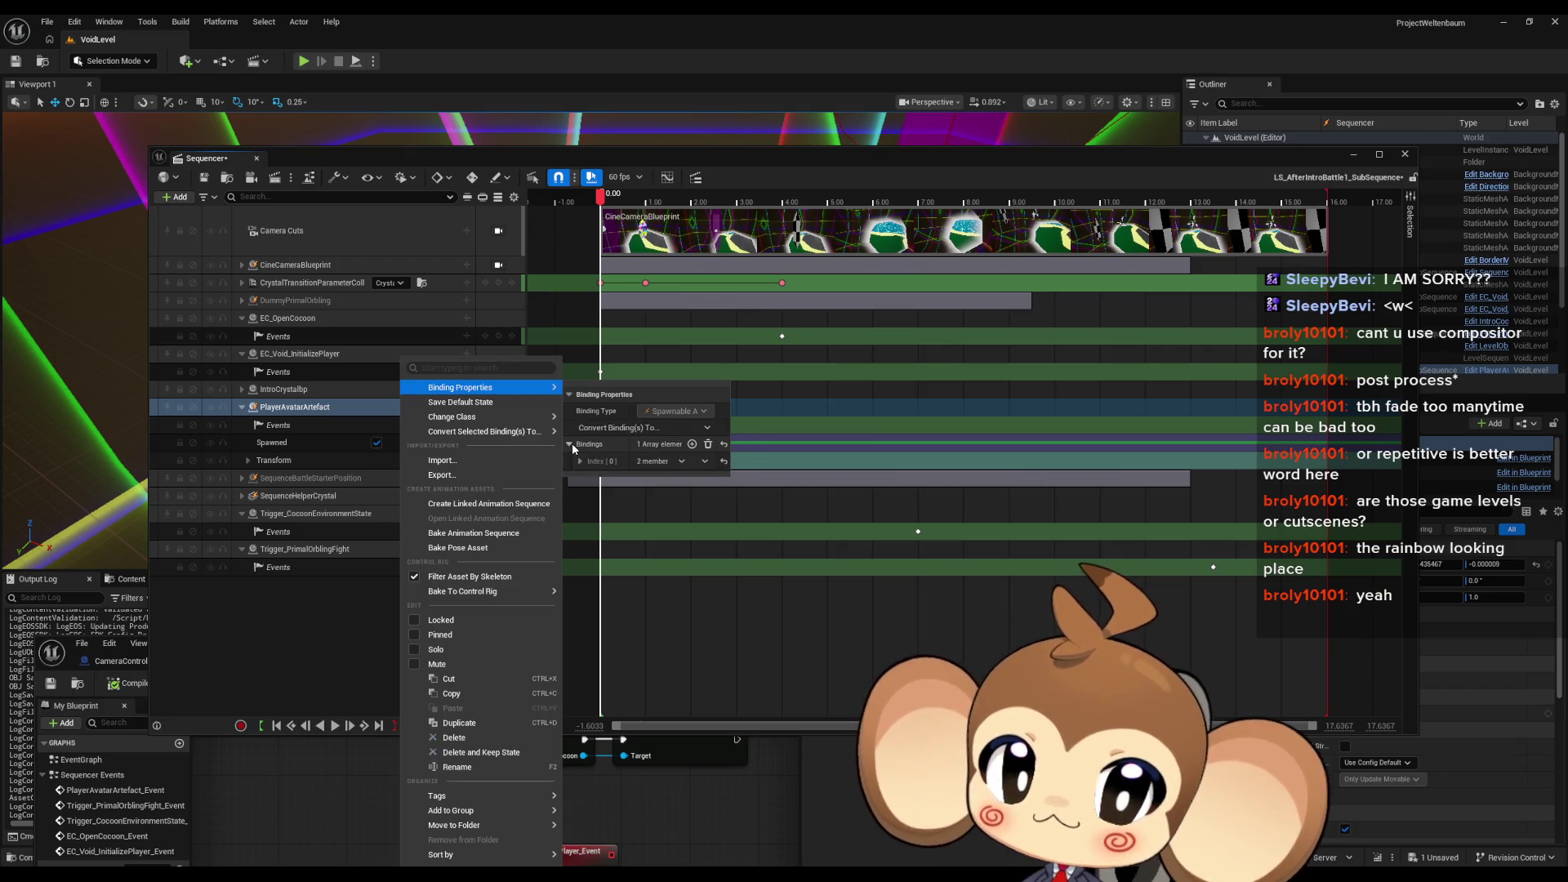
click(579, 461)
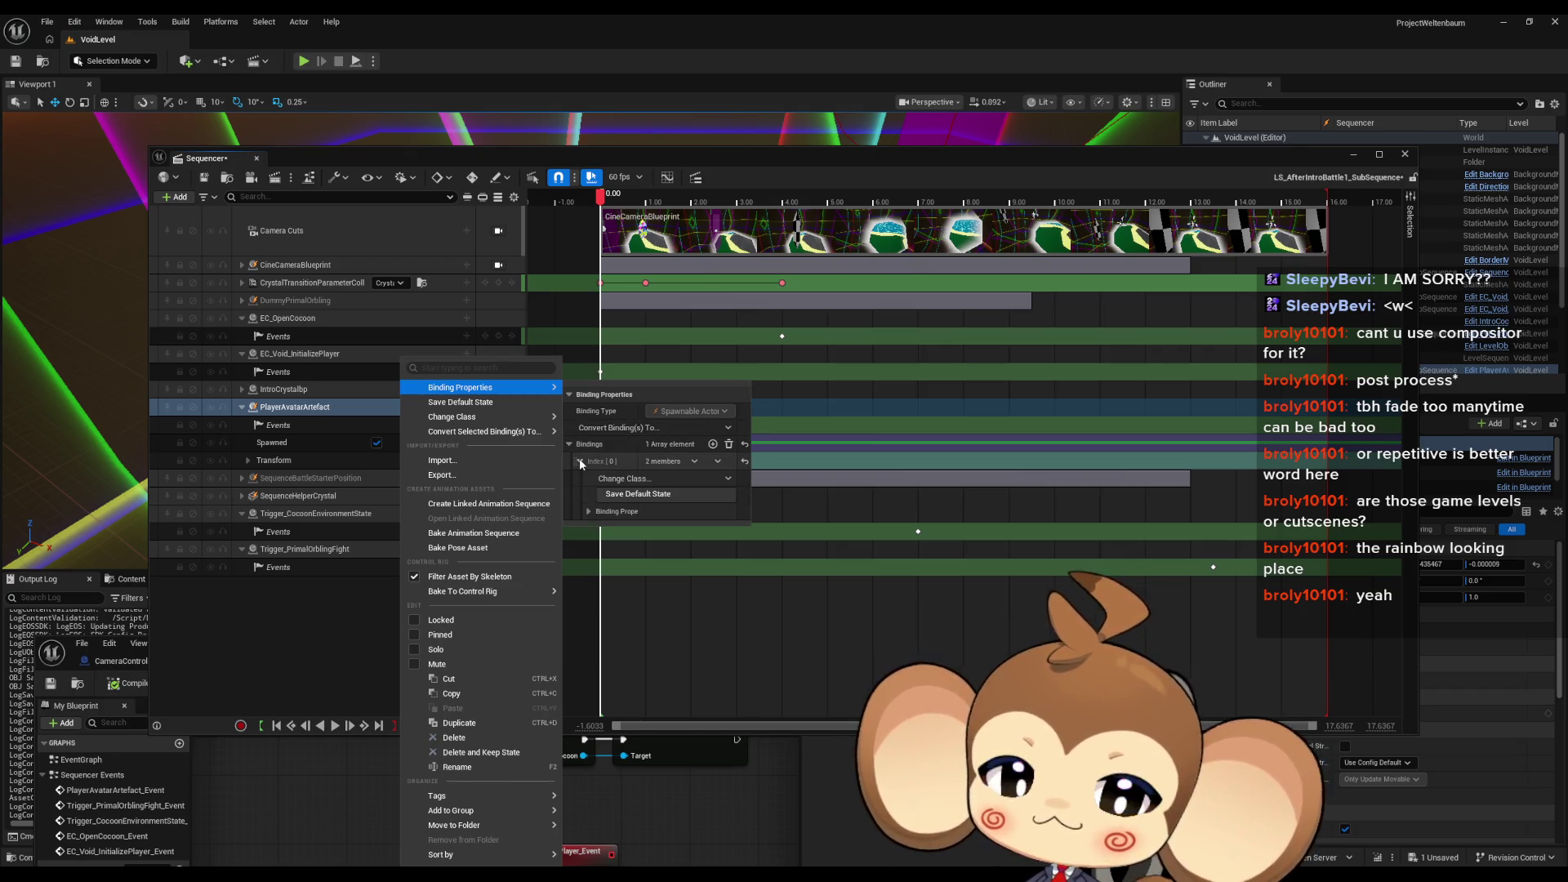
click(589, 512)
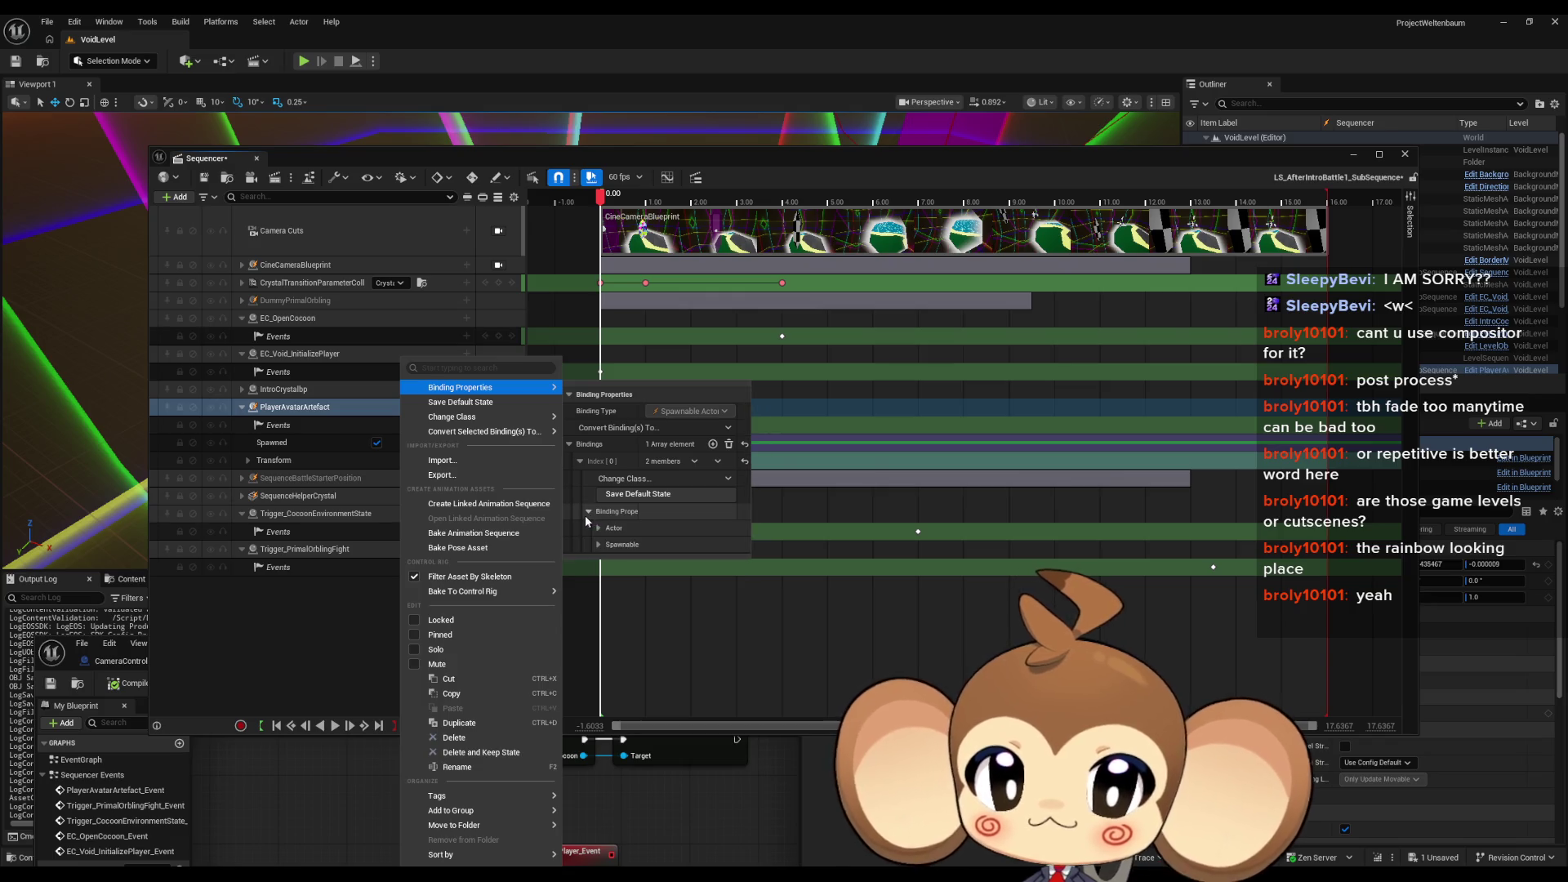
click(598, 528)
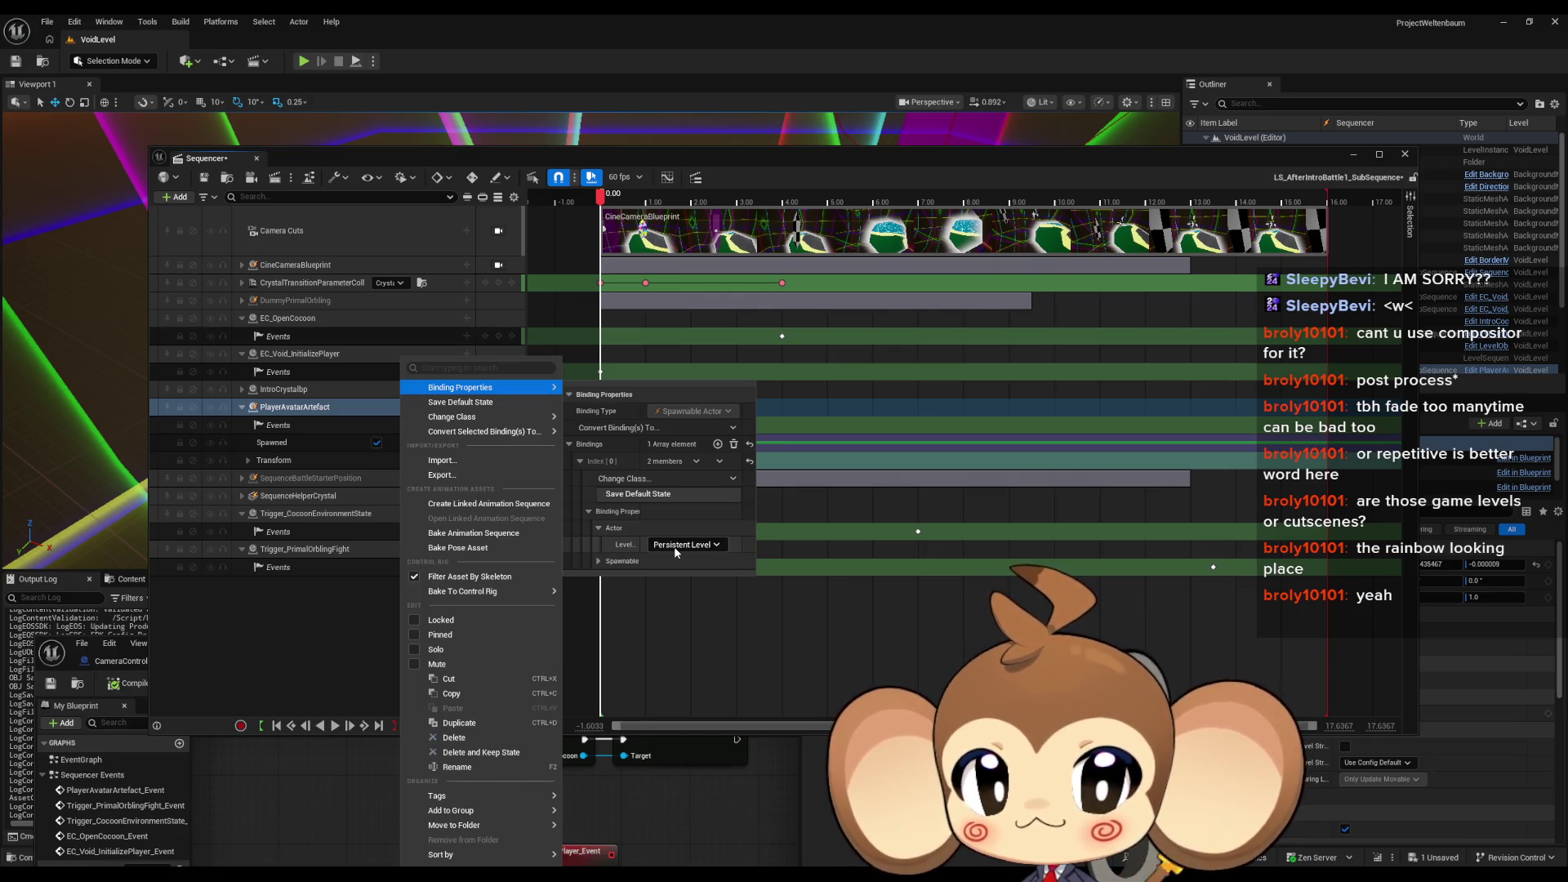
click(699, 547)
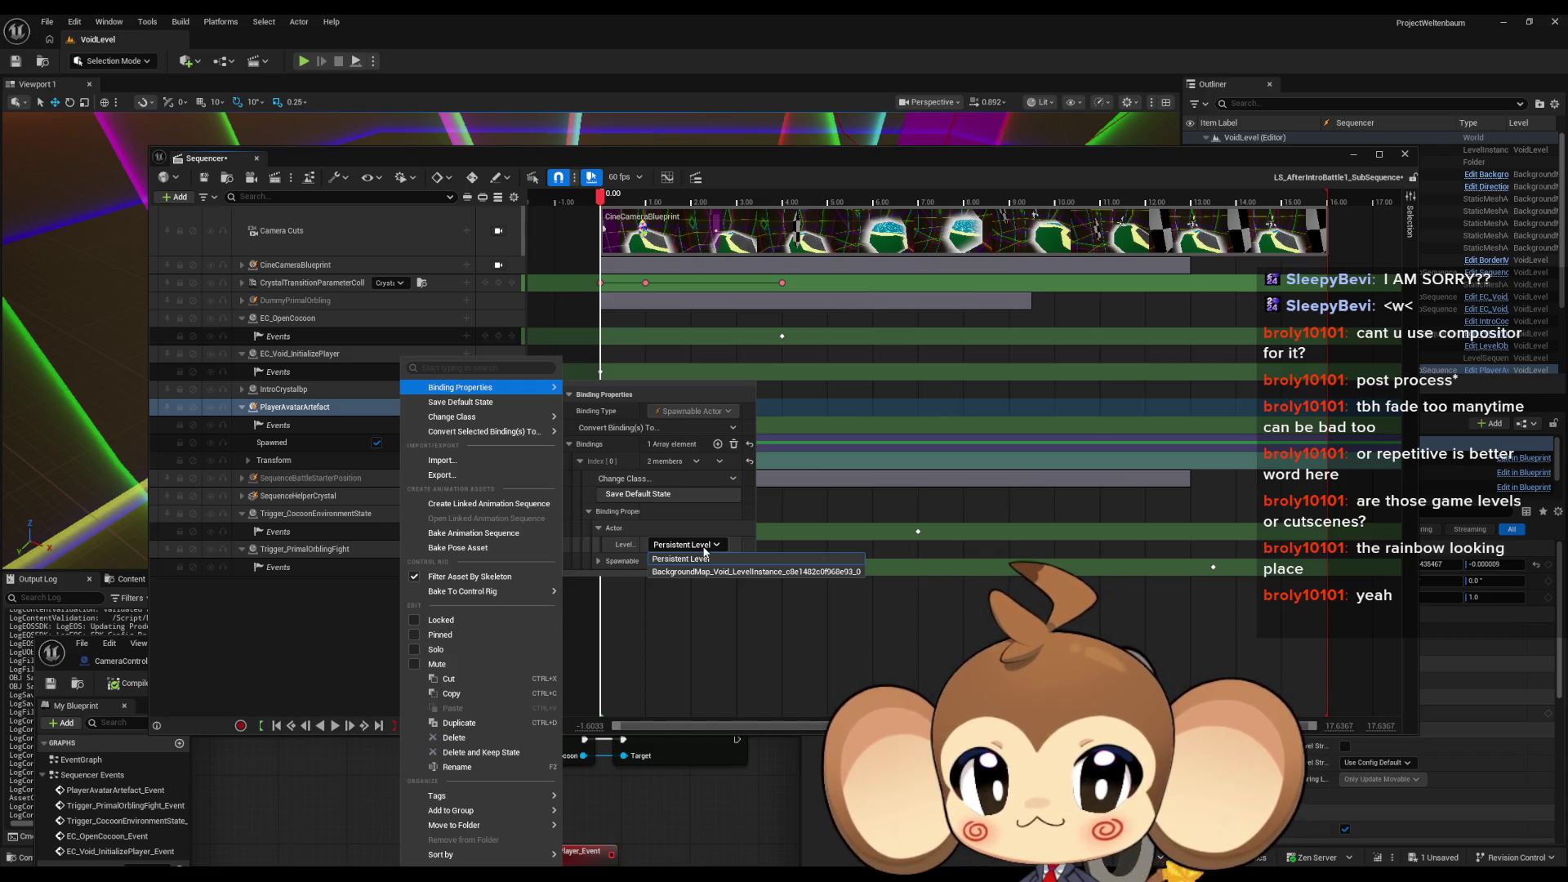
click(704, 553)
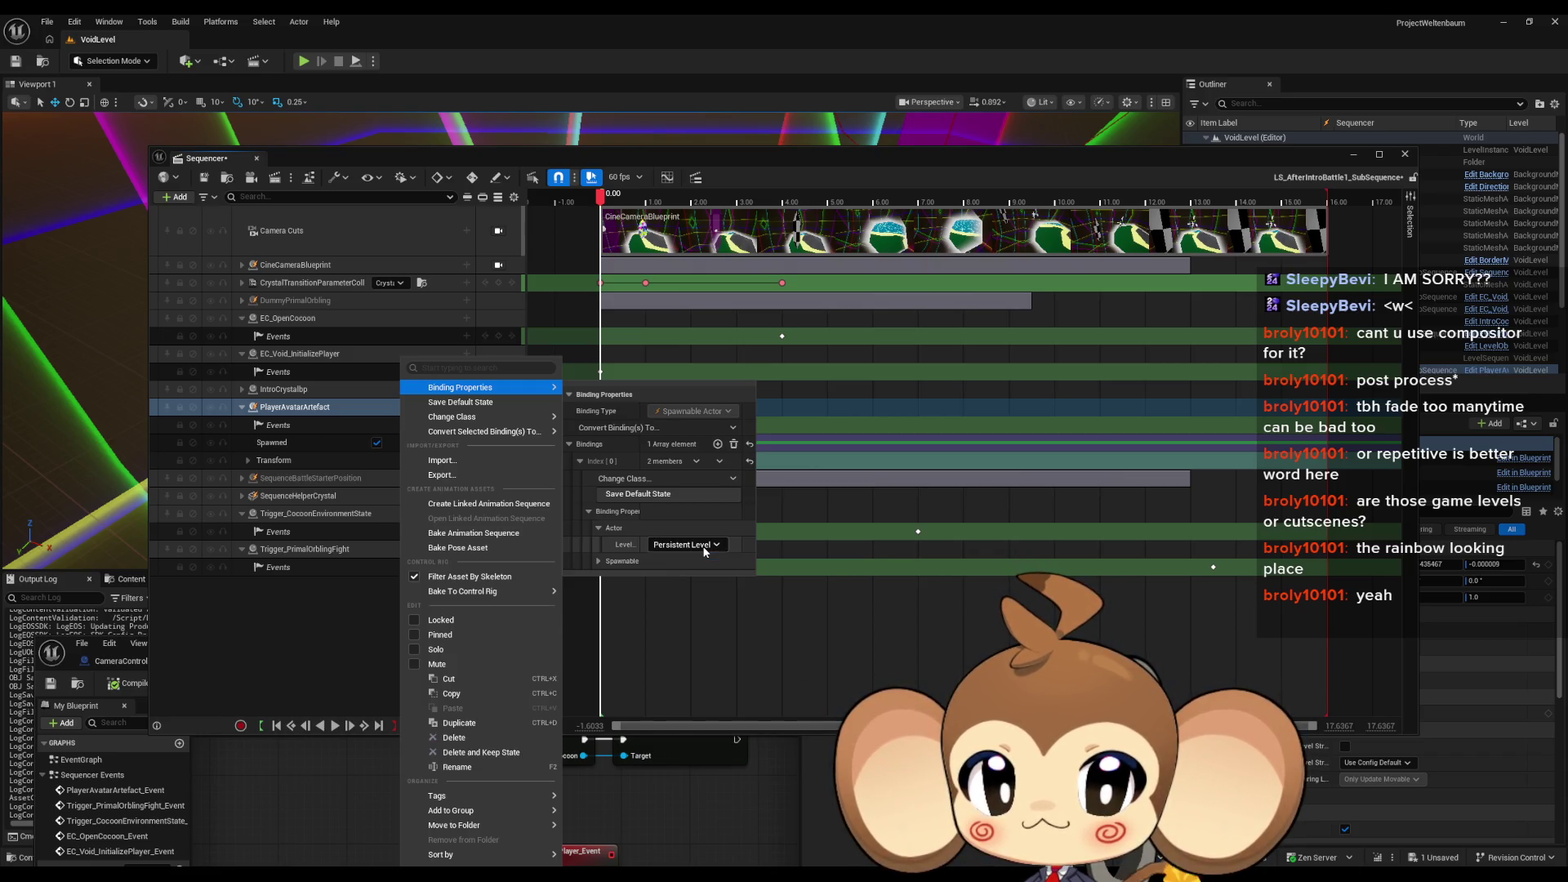
click(599, 561)
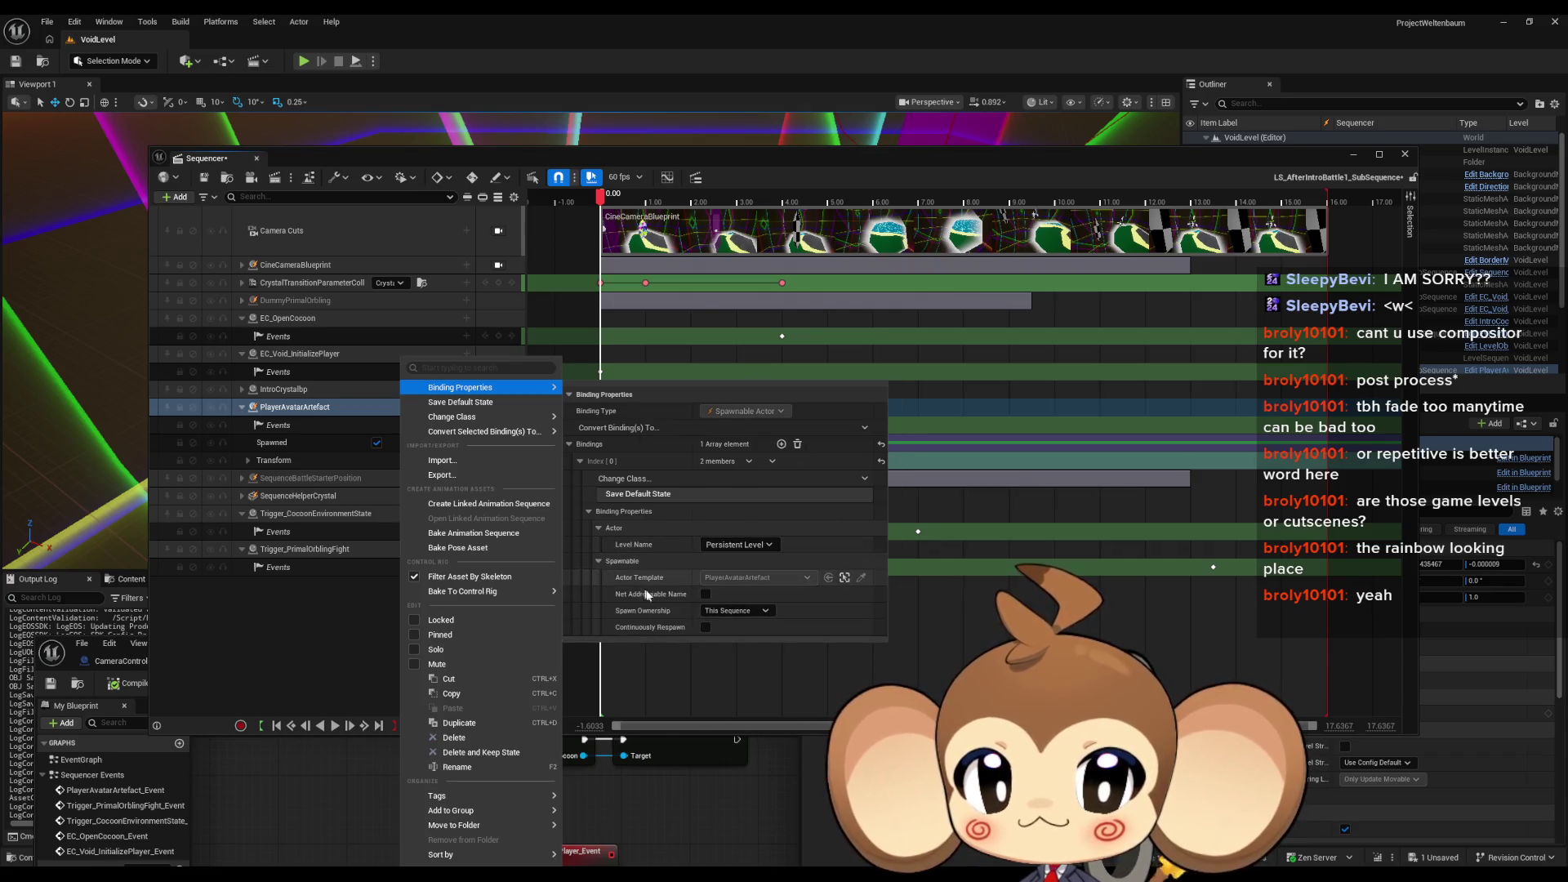
click(751, 612)
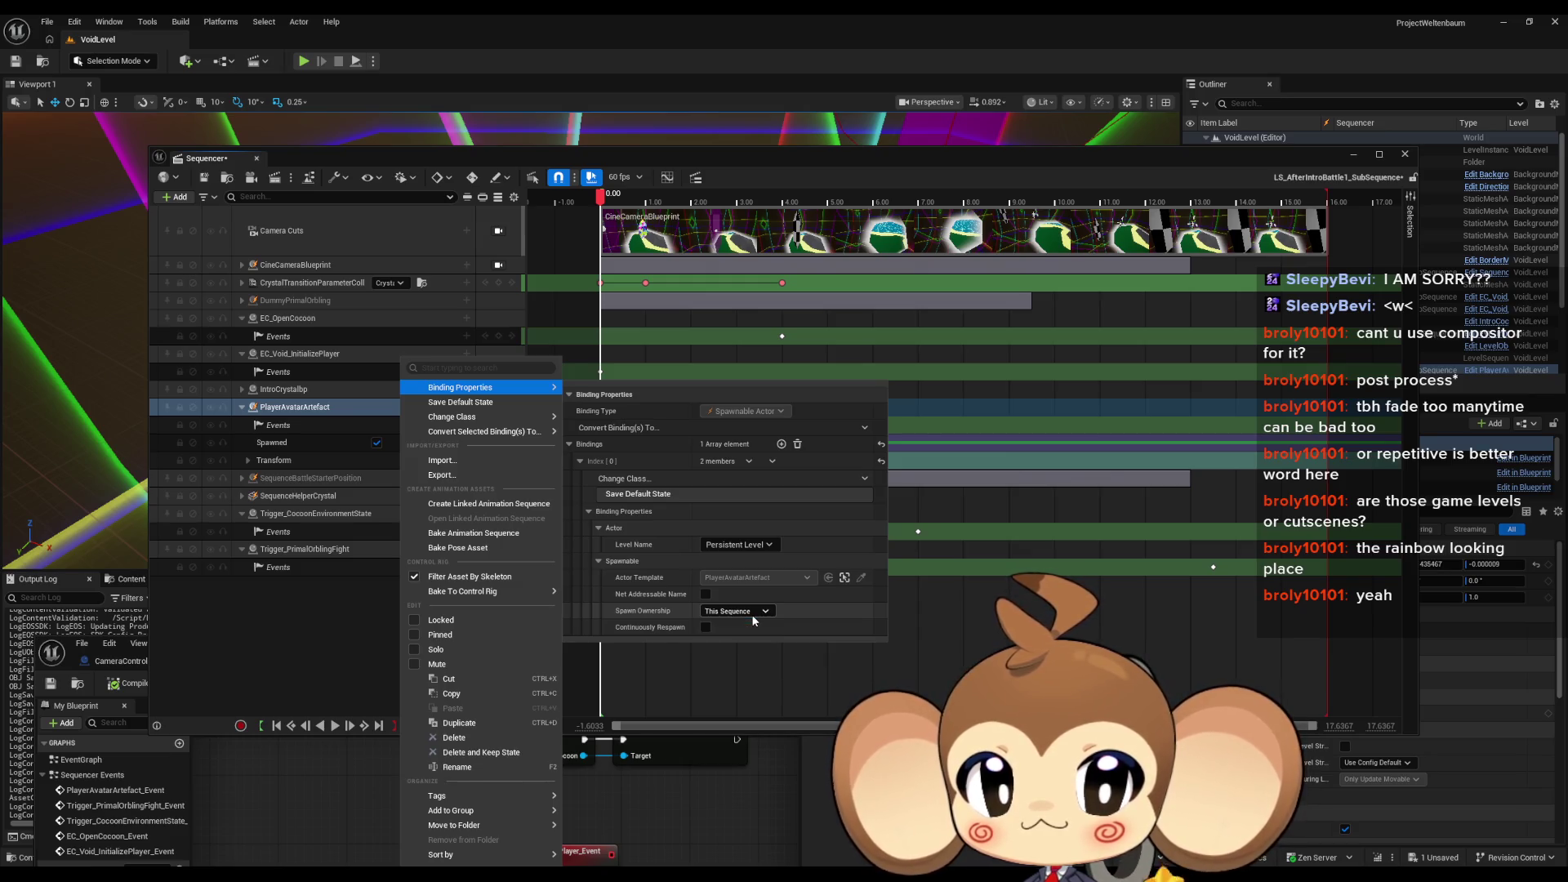
click(752, 619)
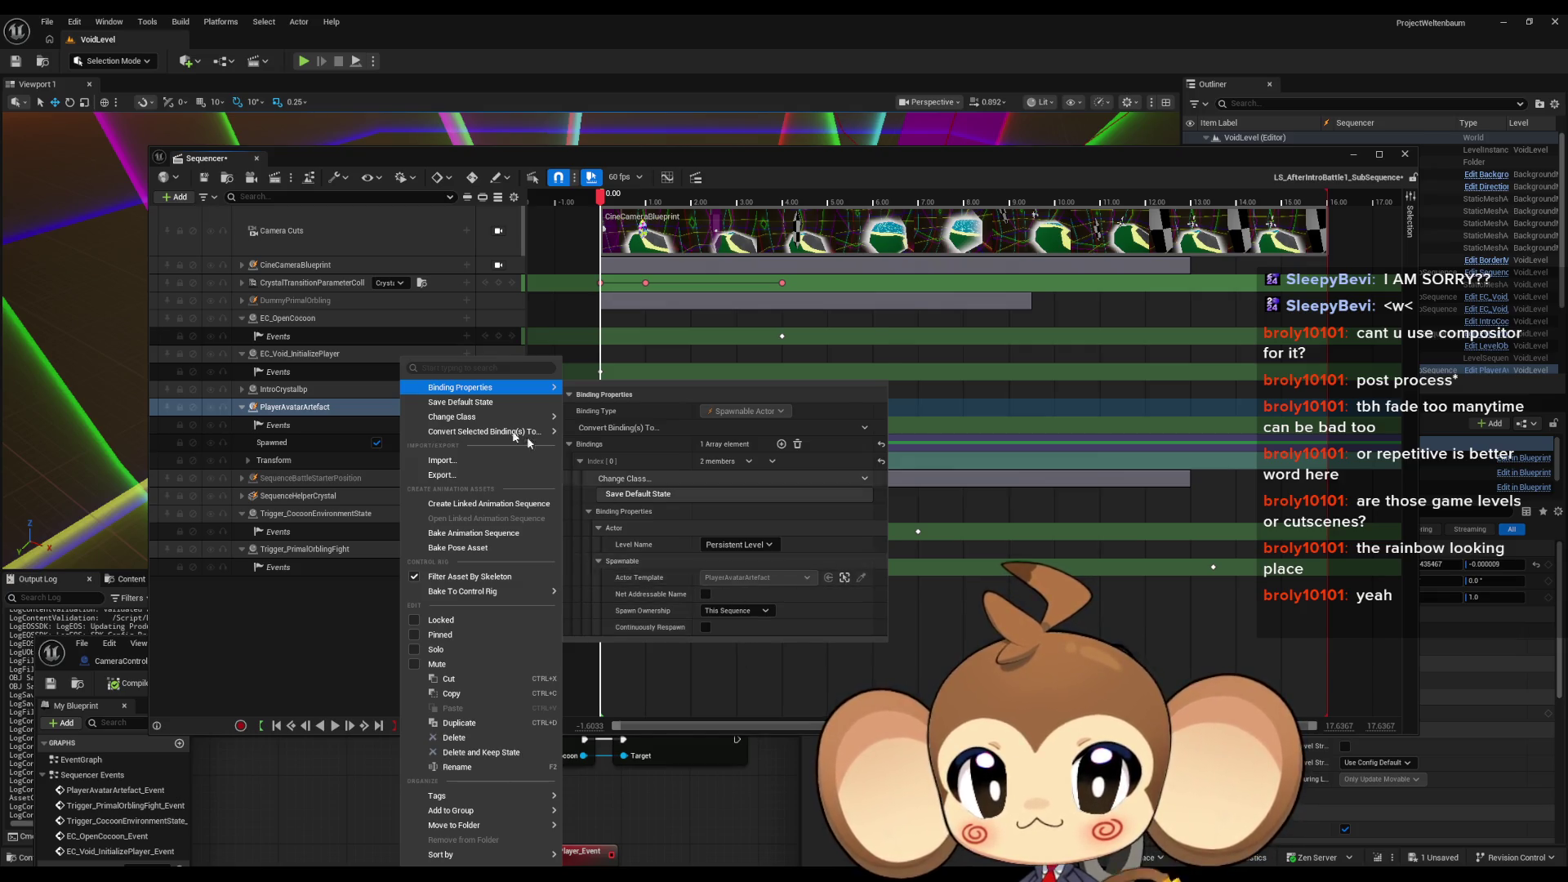
Step: Dismiss the Change Class menu and bring the director Blueprint's Sequencer Events graph into full view
mouse_move(463, 421)
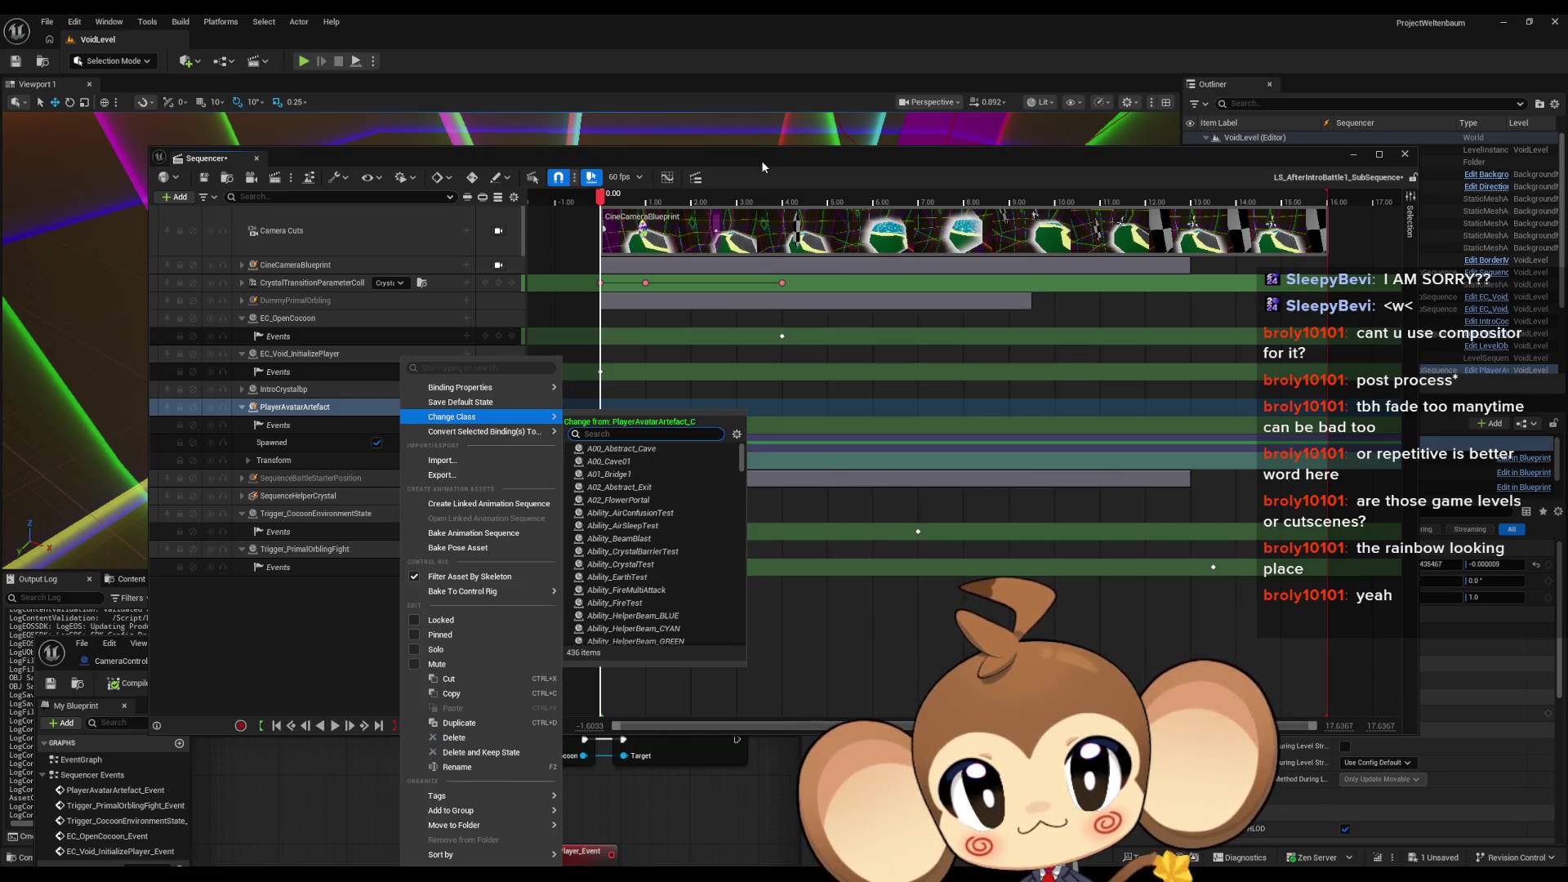
click(761, 160)
mouse_move(761, 162)
mouse_down()
mouse_move(827, 113)
mouse_move(766, 85)
mouse_up()
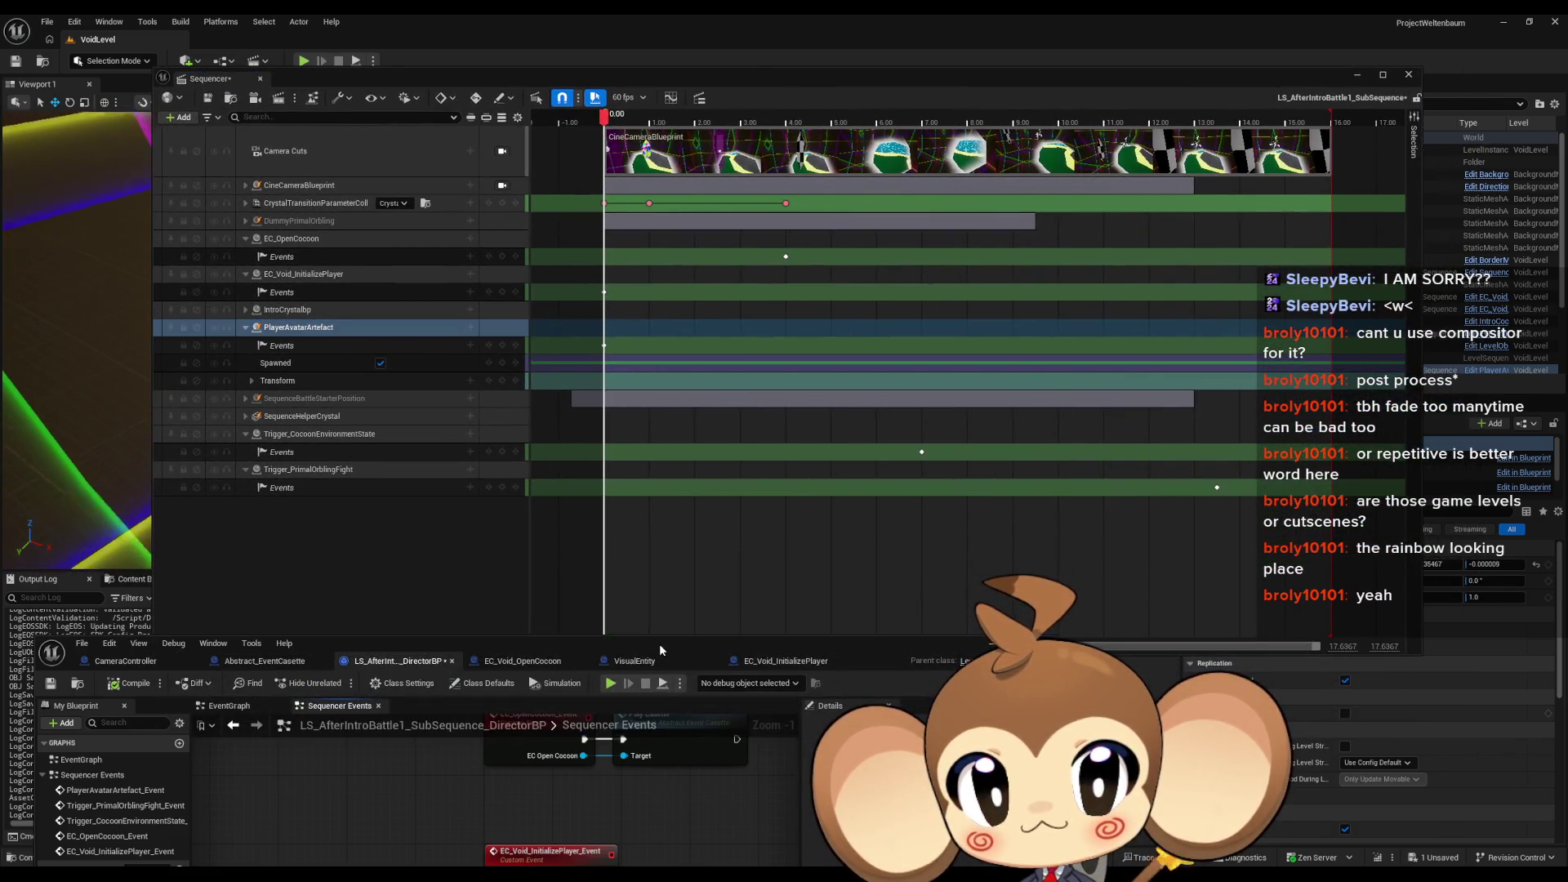
drag(661, 649, 765, 297)
double_click(765, 296)
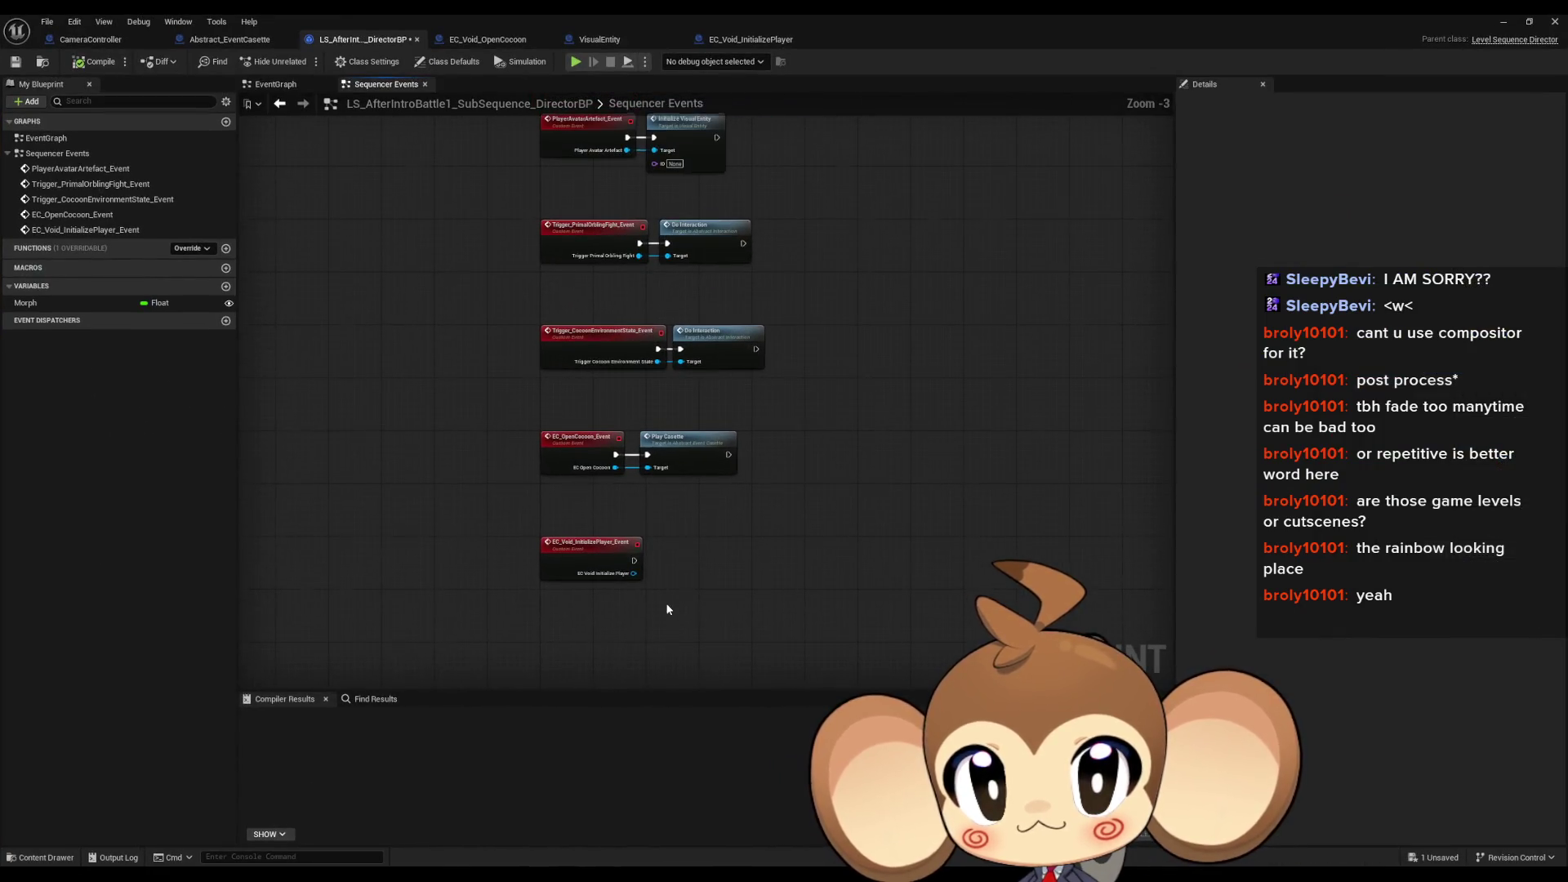
Step: Delete the PlayCasetteWithActor function from Abstract_EventCasette
scroll(668, 551, up, 3)
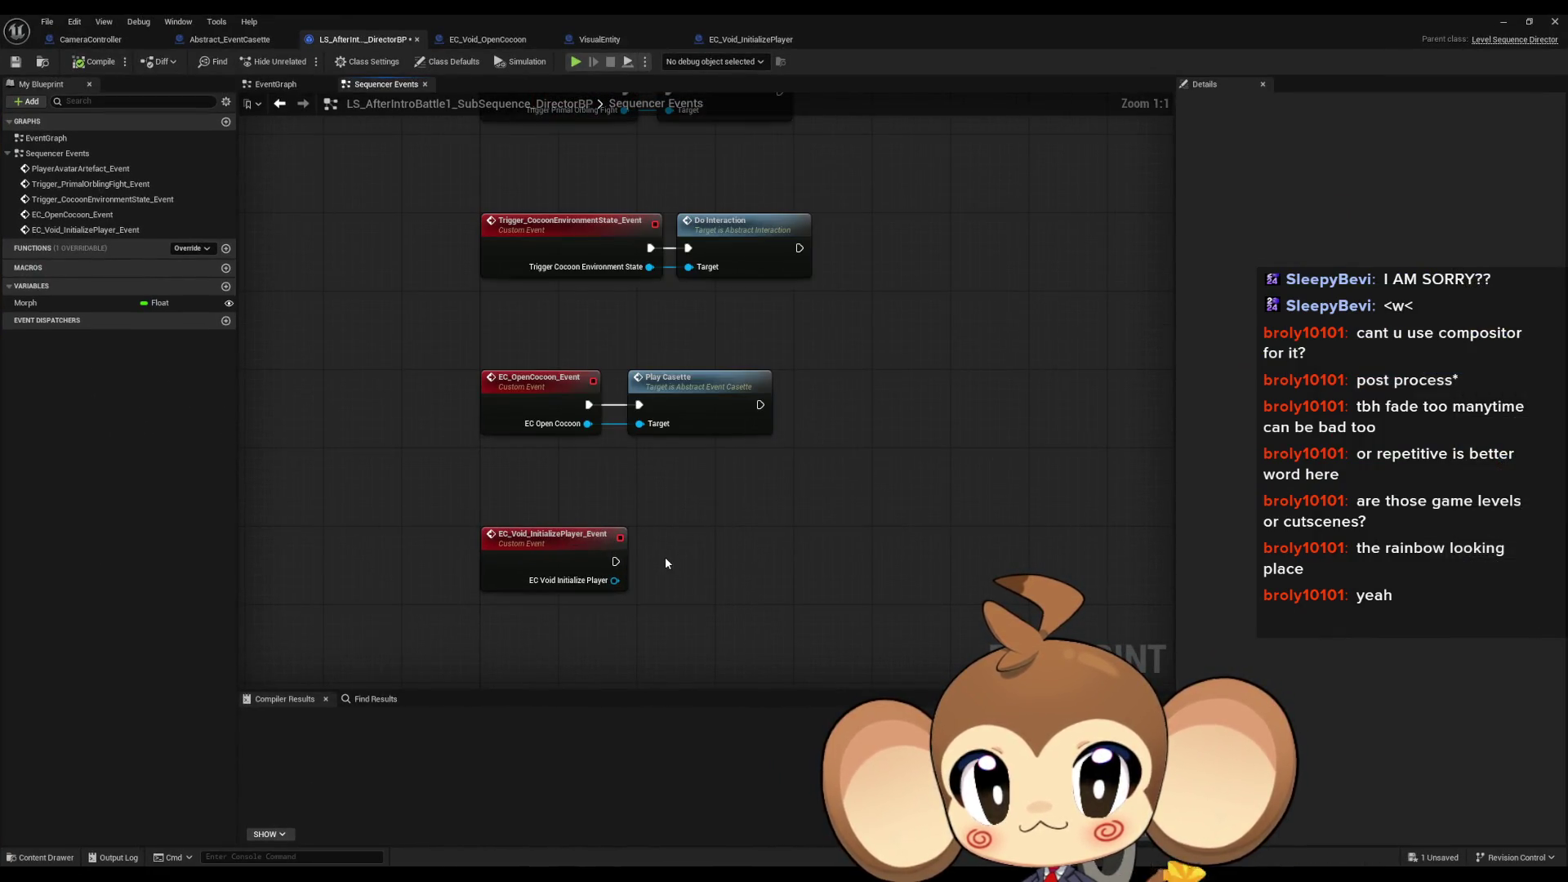
drag(615, 580, 701, 576)
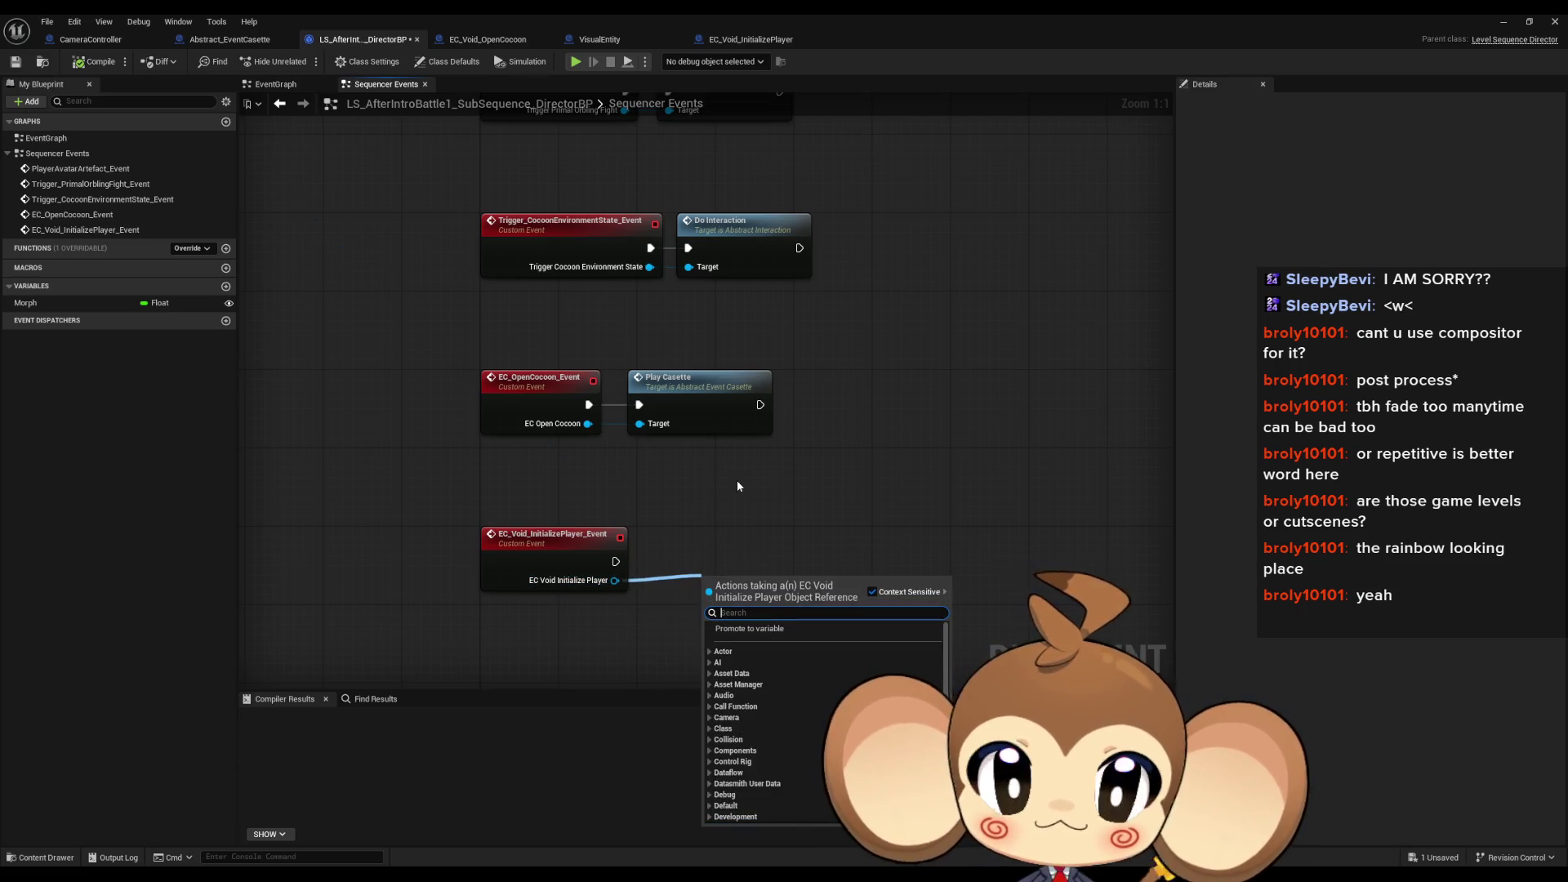
click(737, 482)
click(230, 40)
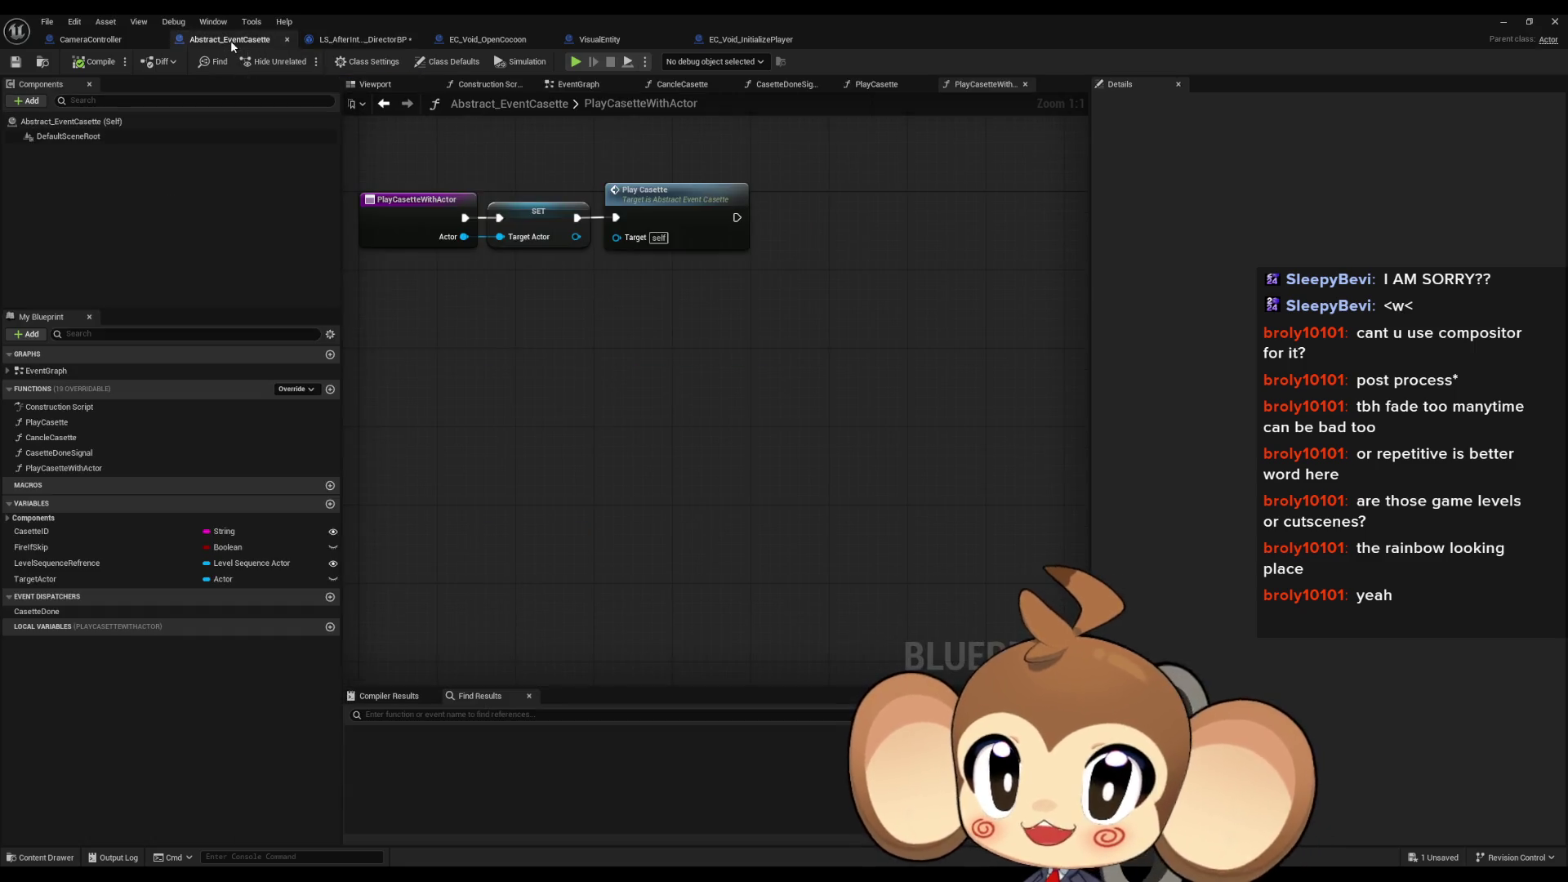
click(85, 469)
key(Delete)
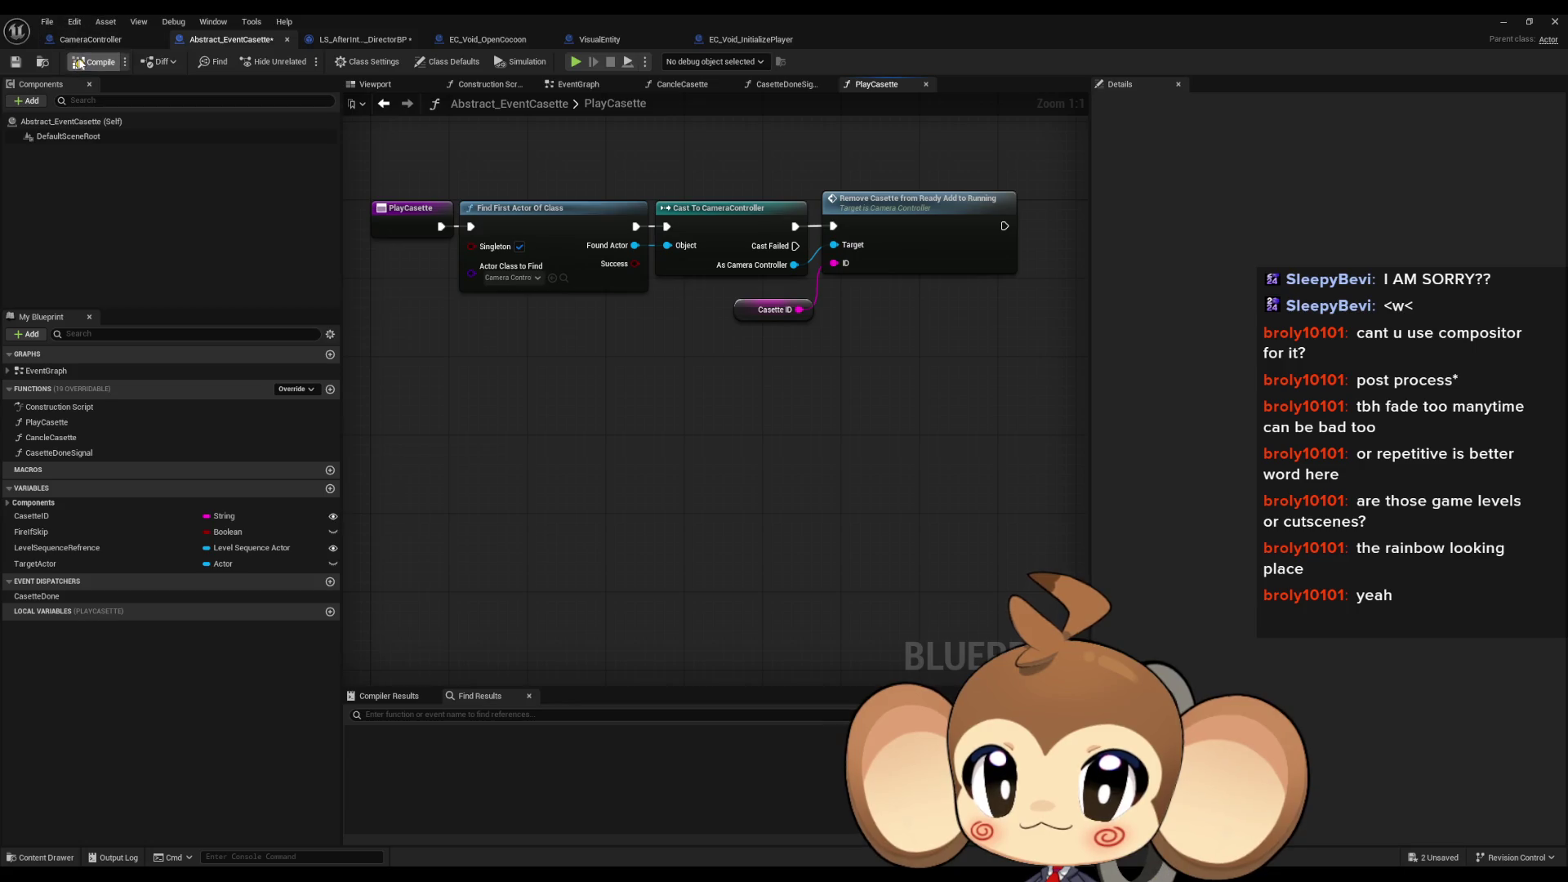
Step: Connect a Play Casette call to EC_Void_InitializePlayer_Event's EC Void Initialize Player output
click(752, 41)
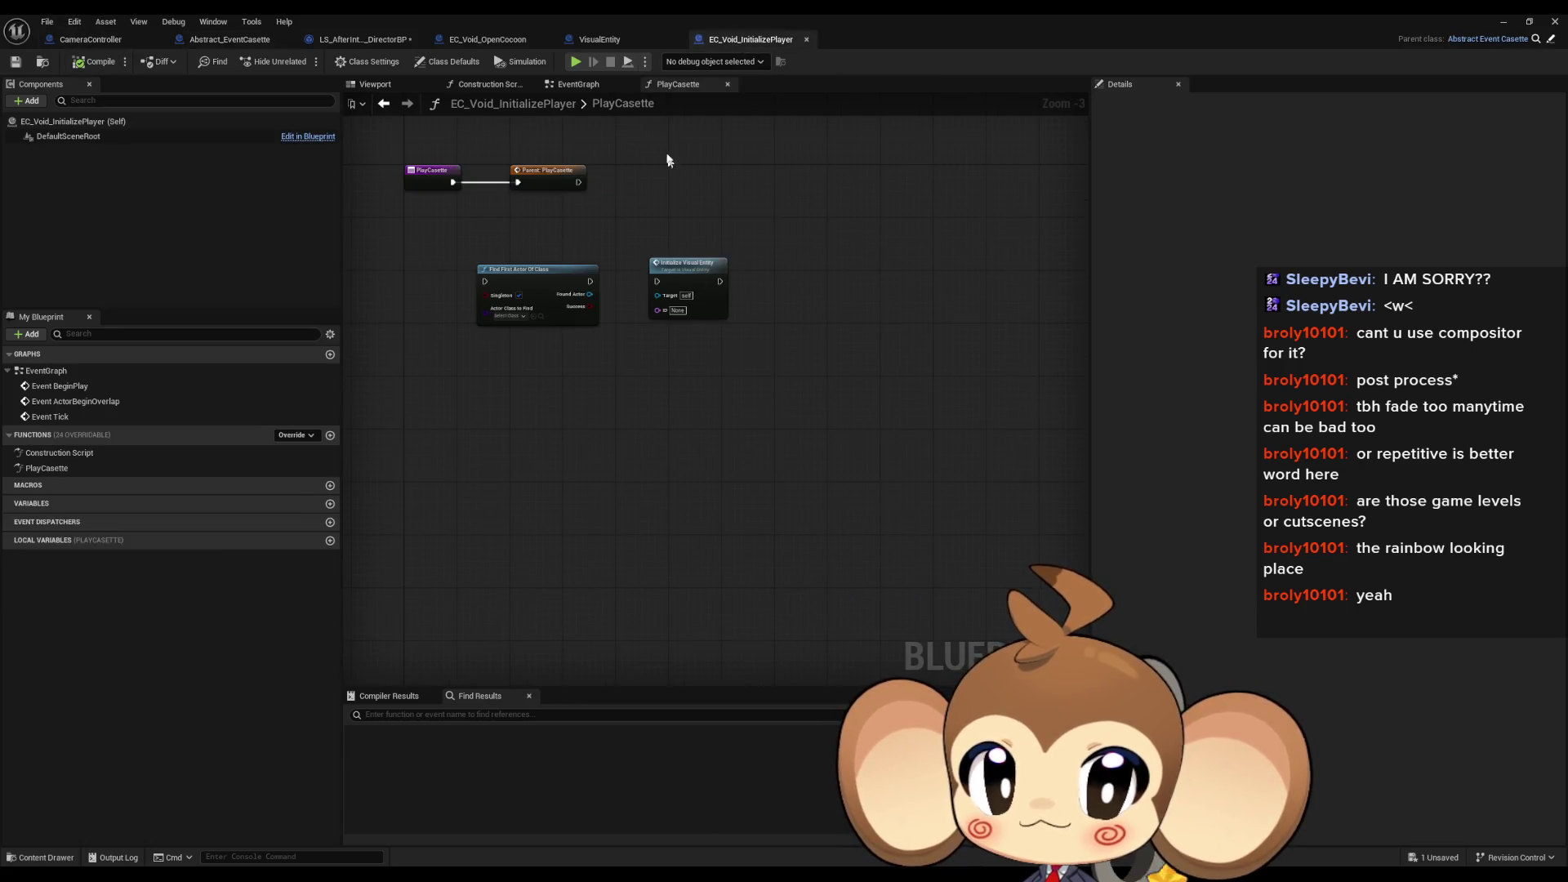
click(363, 39)
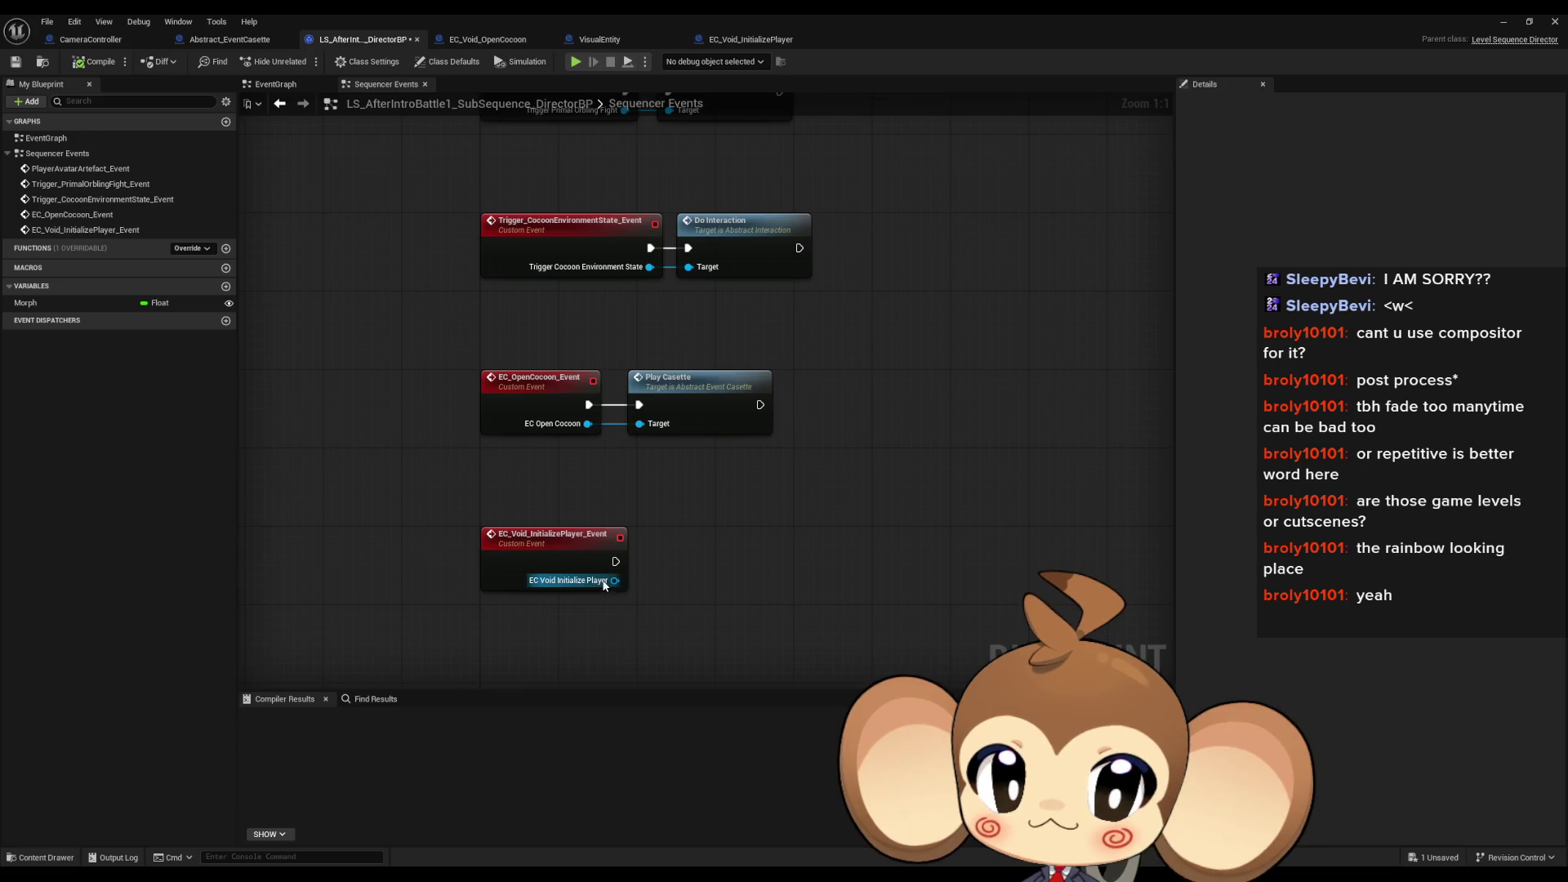
drag(615, 581, 686, 585)
text(play c)
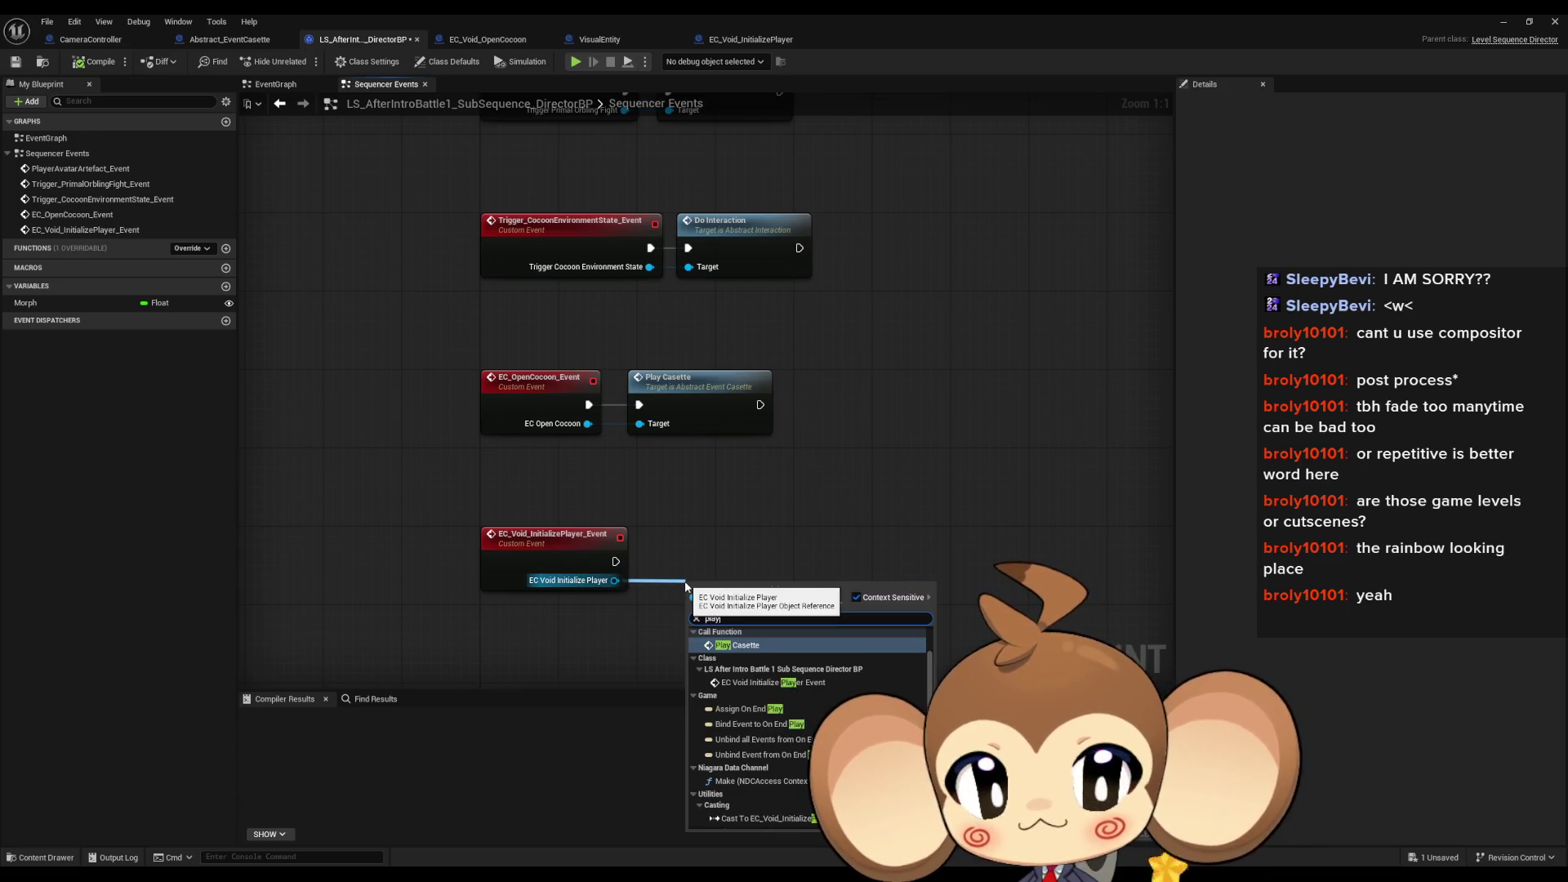
key(Return)
drag(713, 587, 681, 546)
double_click(681, 546)
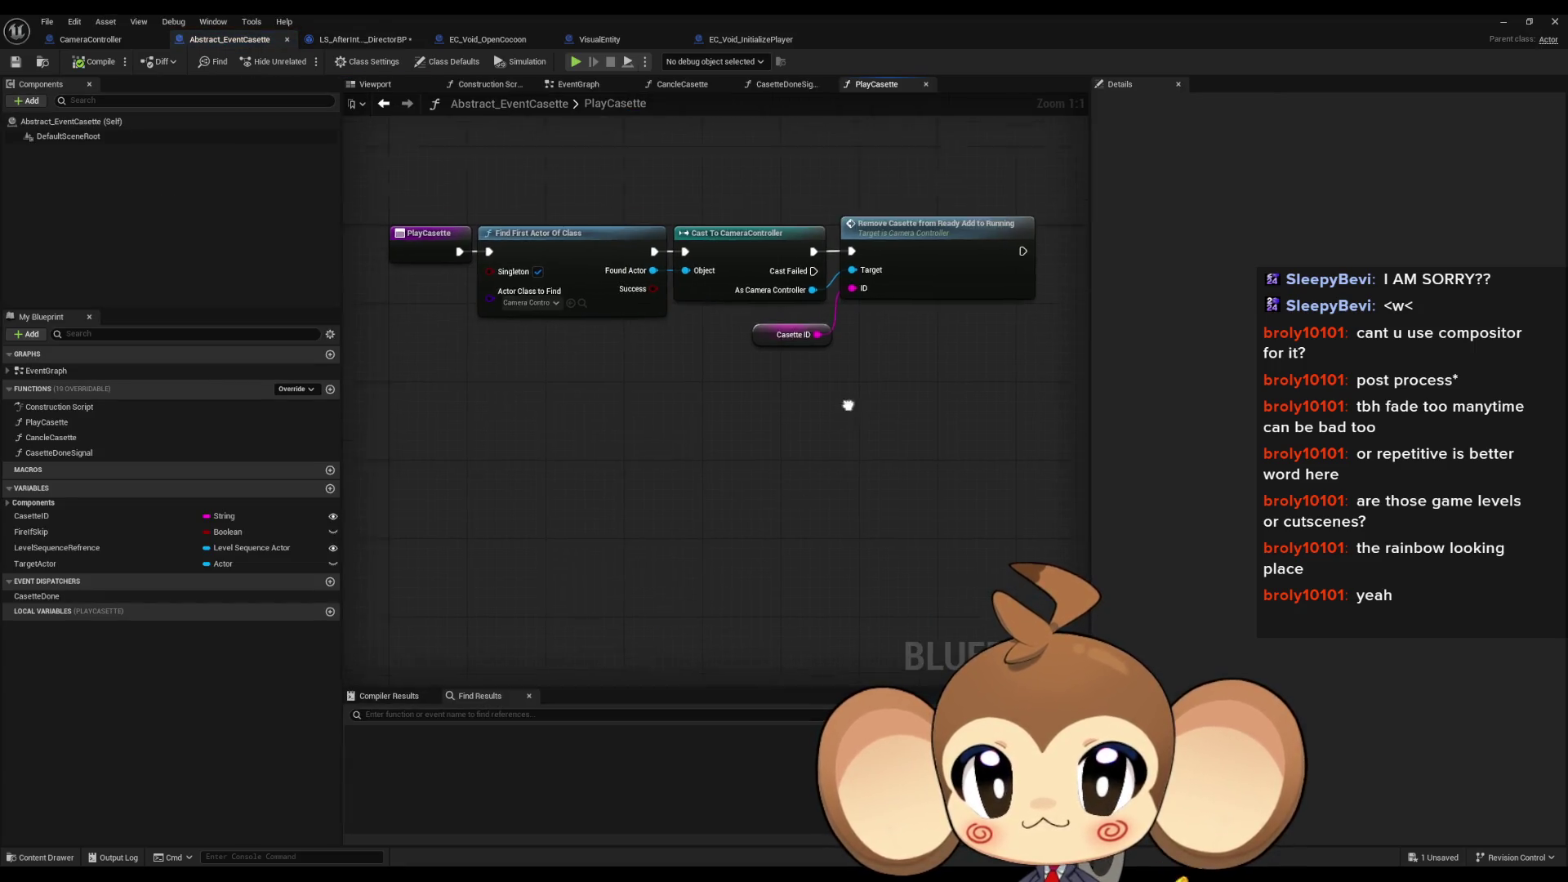
click(749, 40)
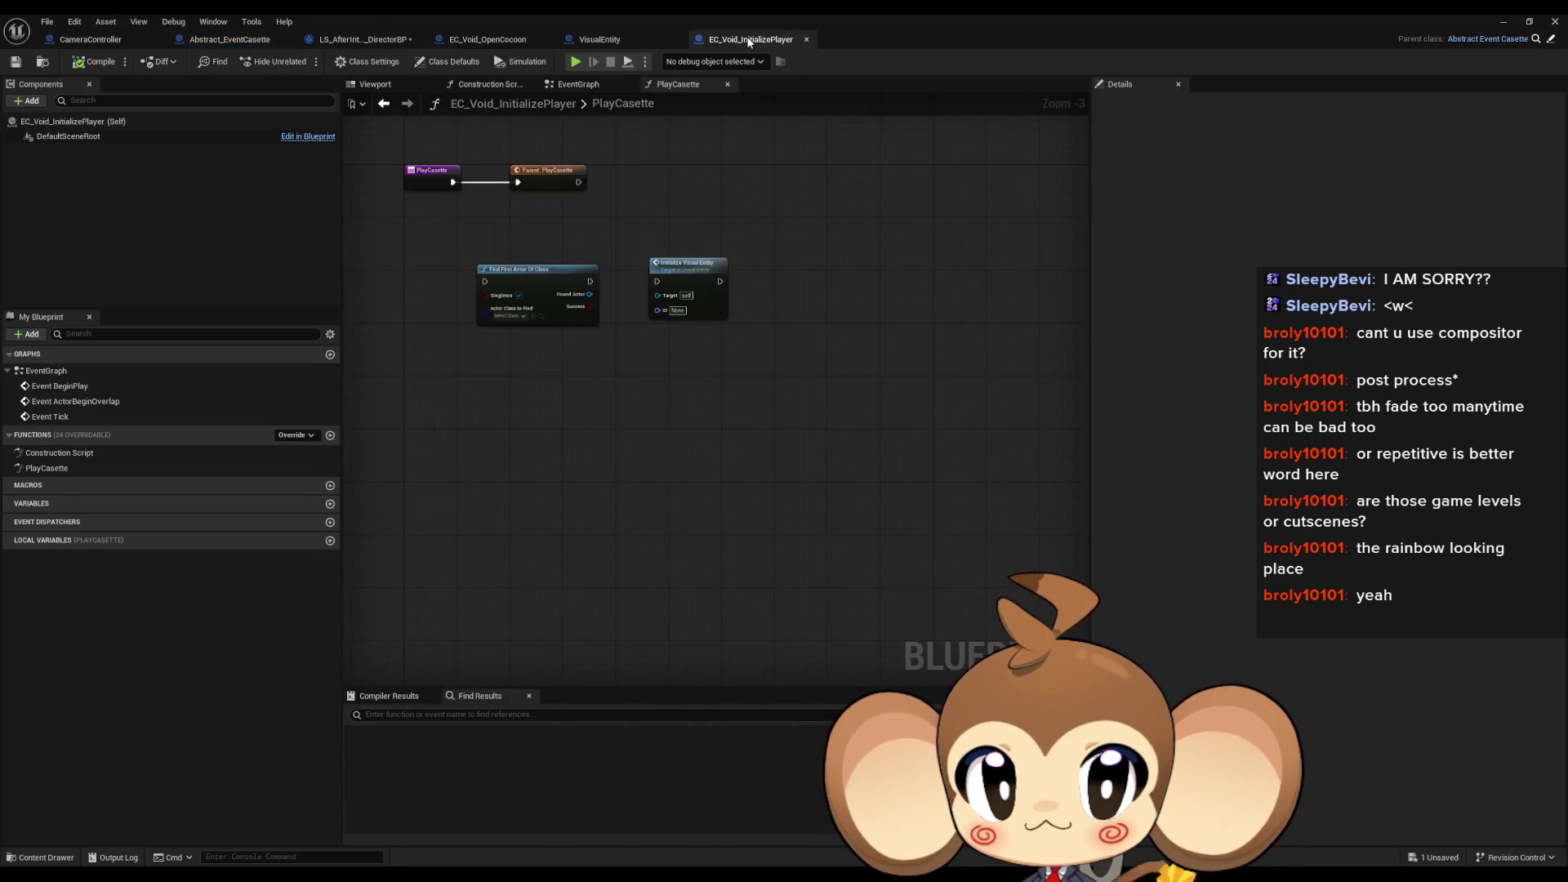
Step: Add a Get All Actors Of Class node with Actor Class PlayerAvatarArtefact to the PlayCasette graph
scroll(648, 510, up, 3)
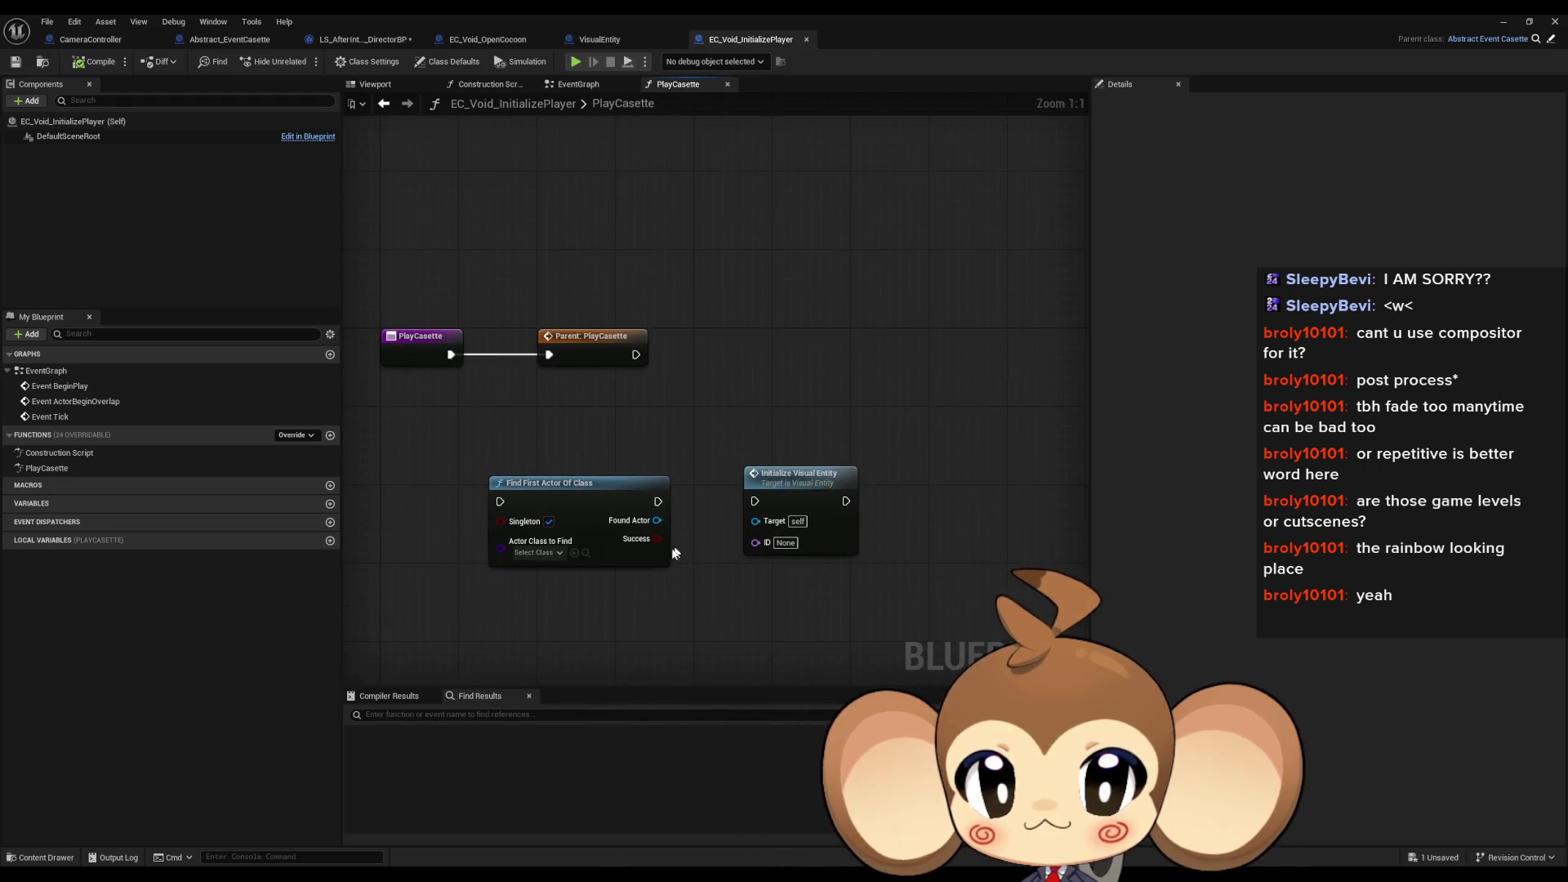
right_click(534, 626)
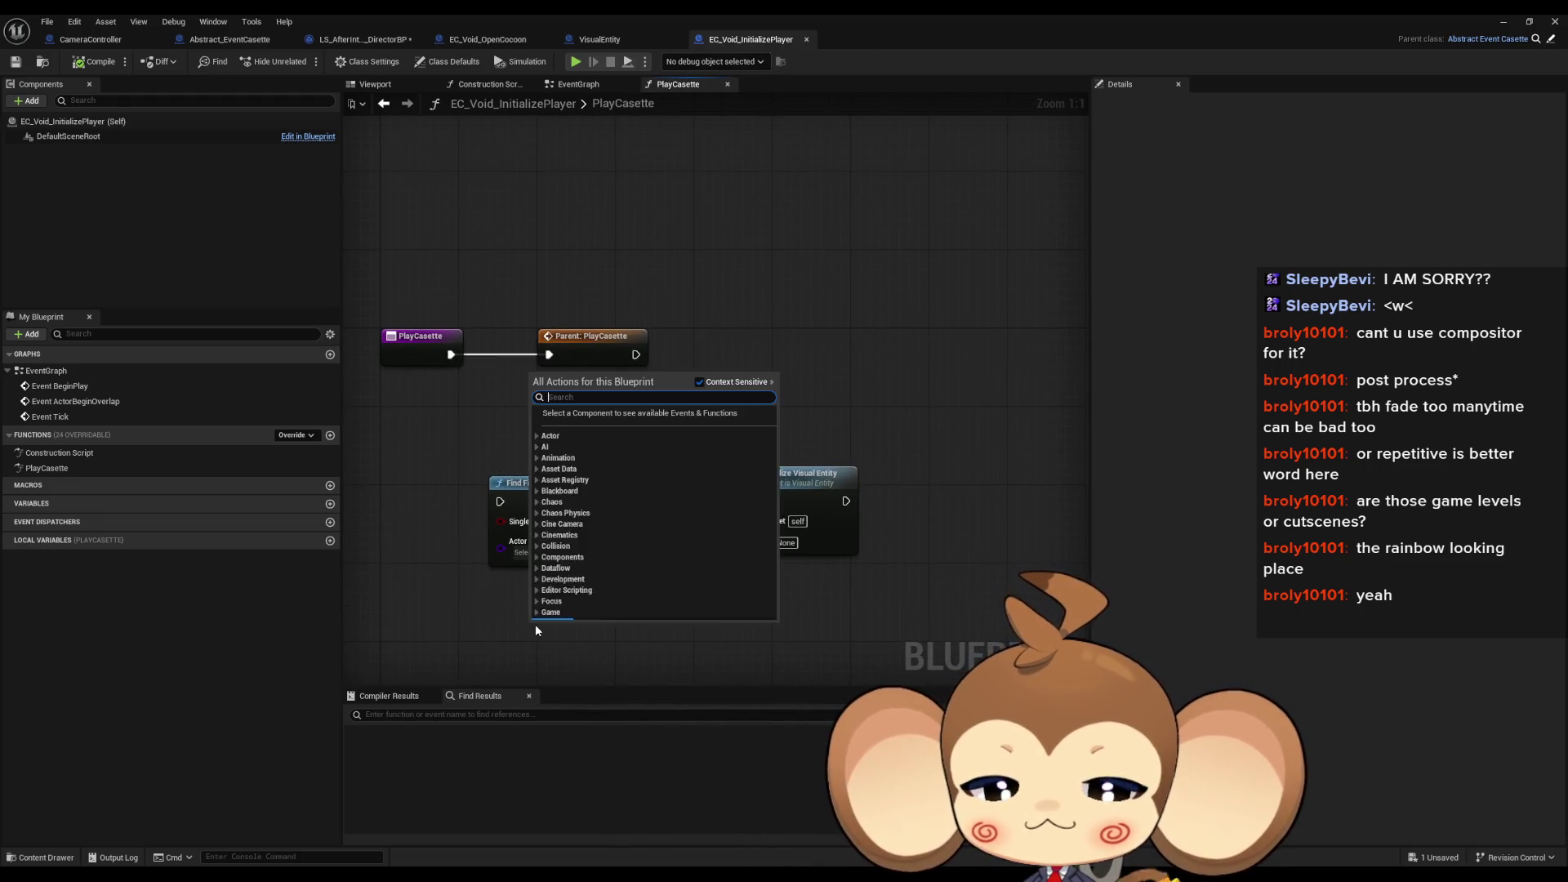
text(get all actor)
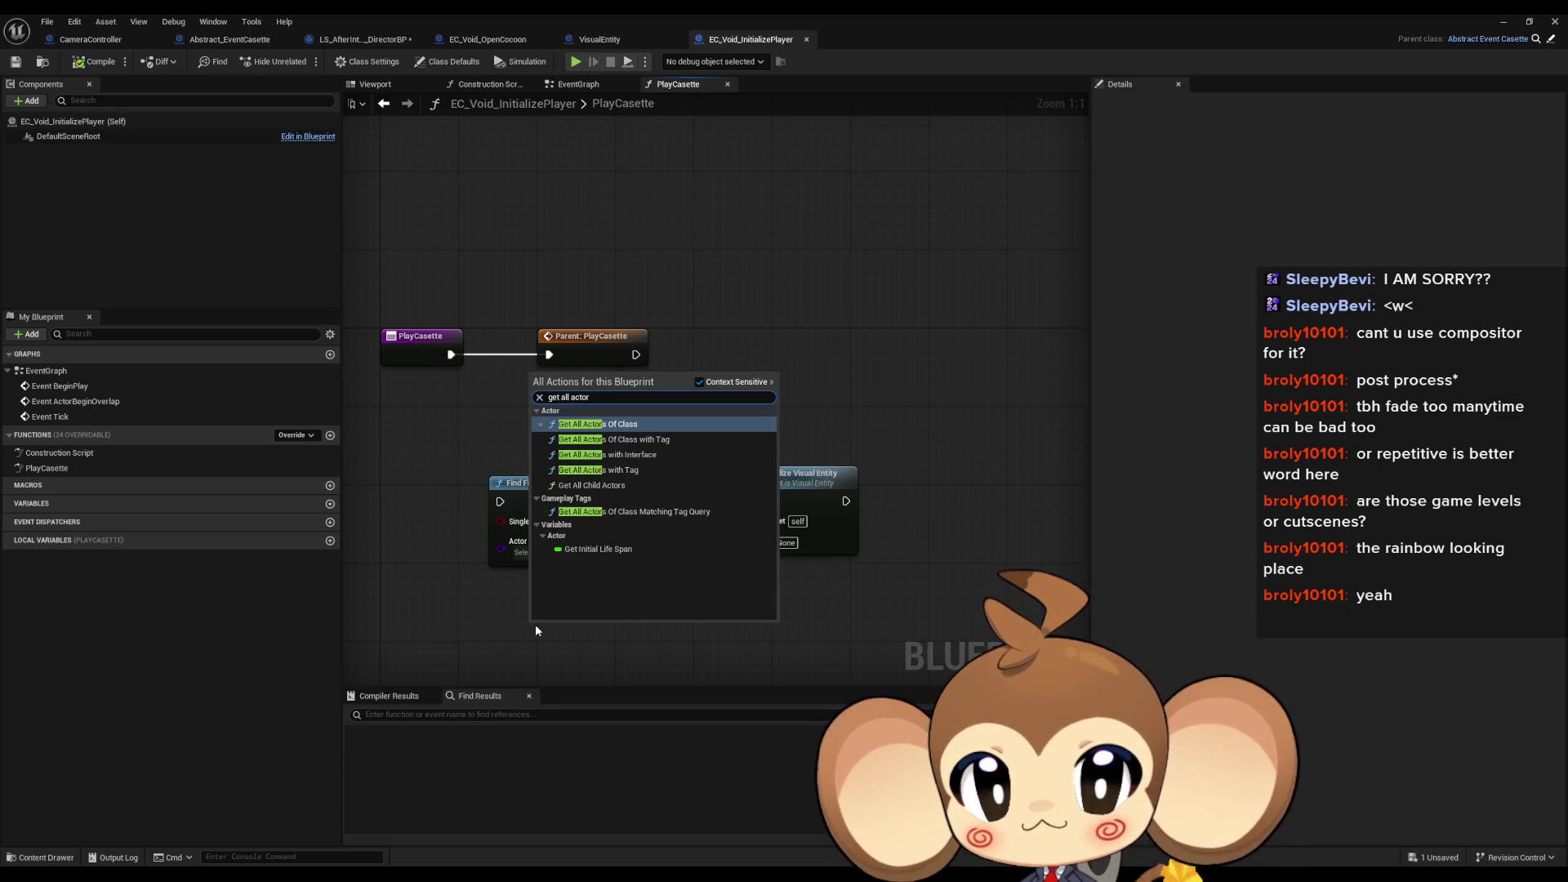
key(Return)
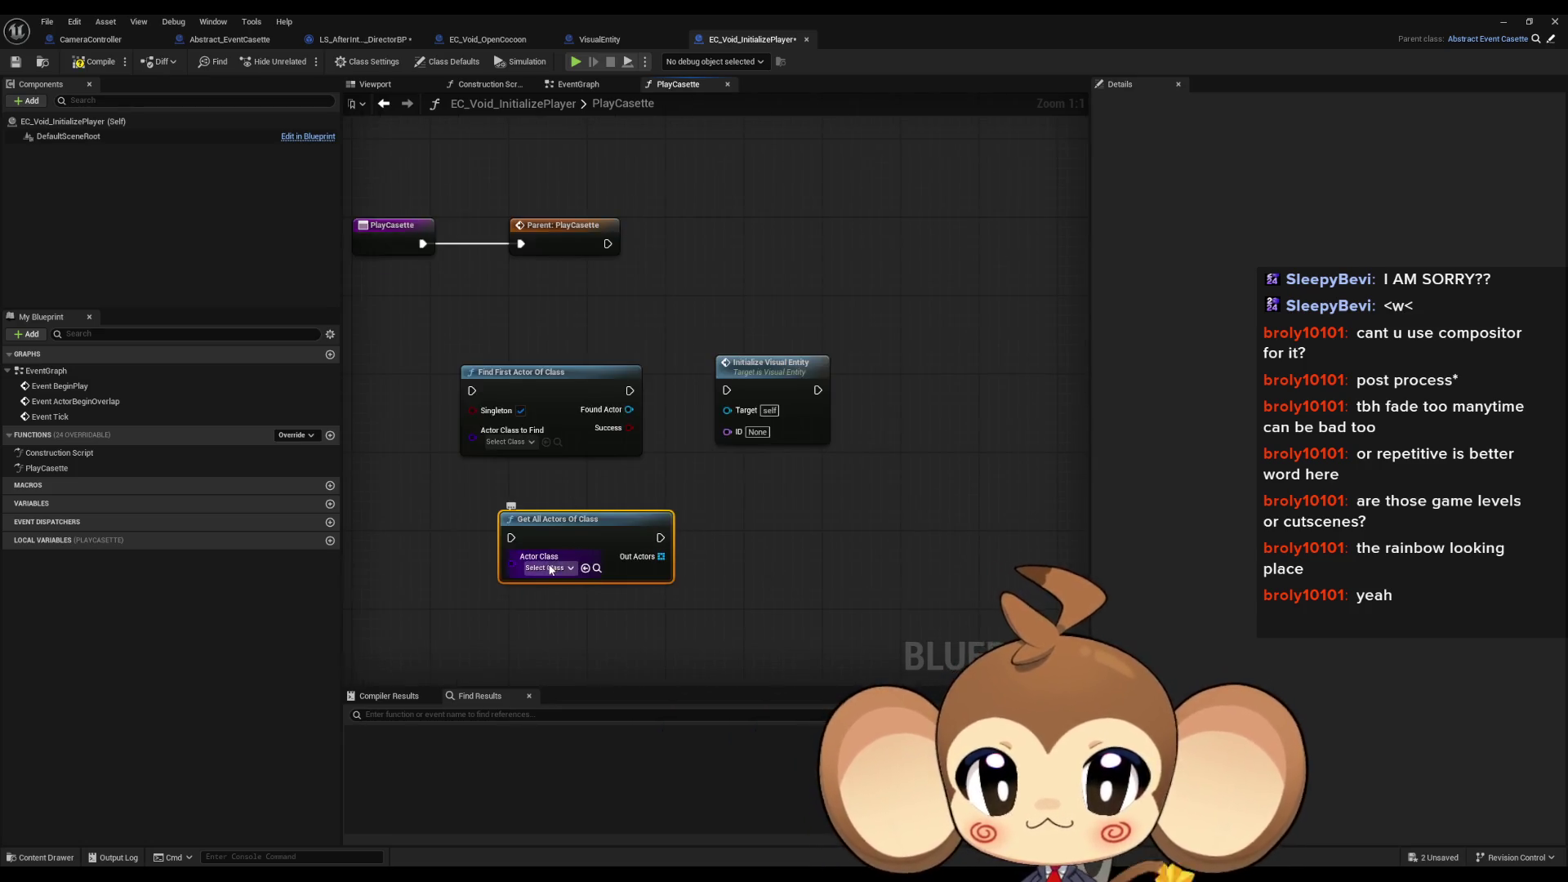
click(548, 567)
text(ar)
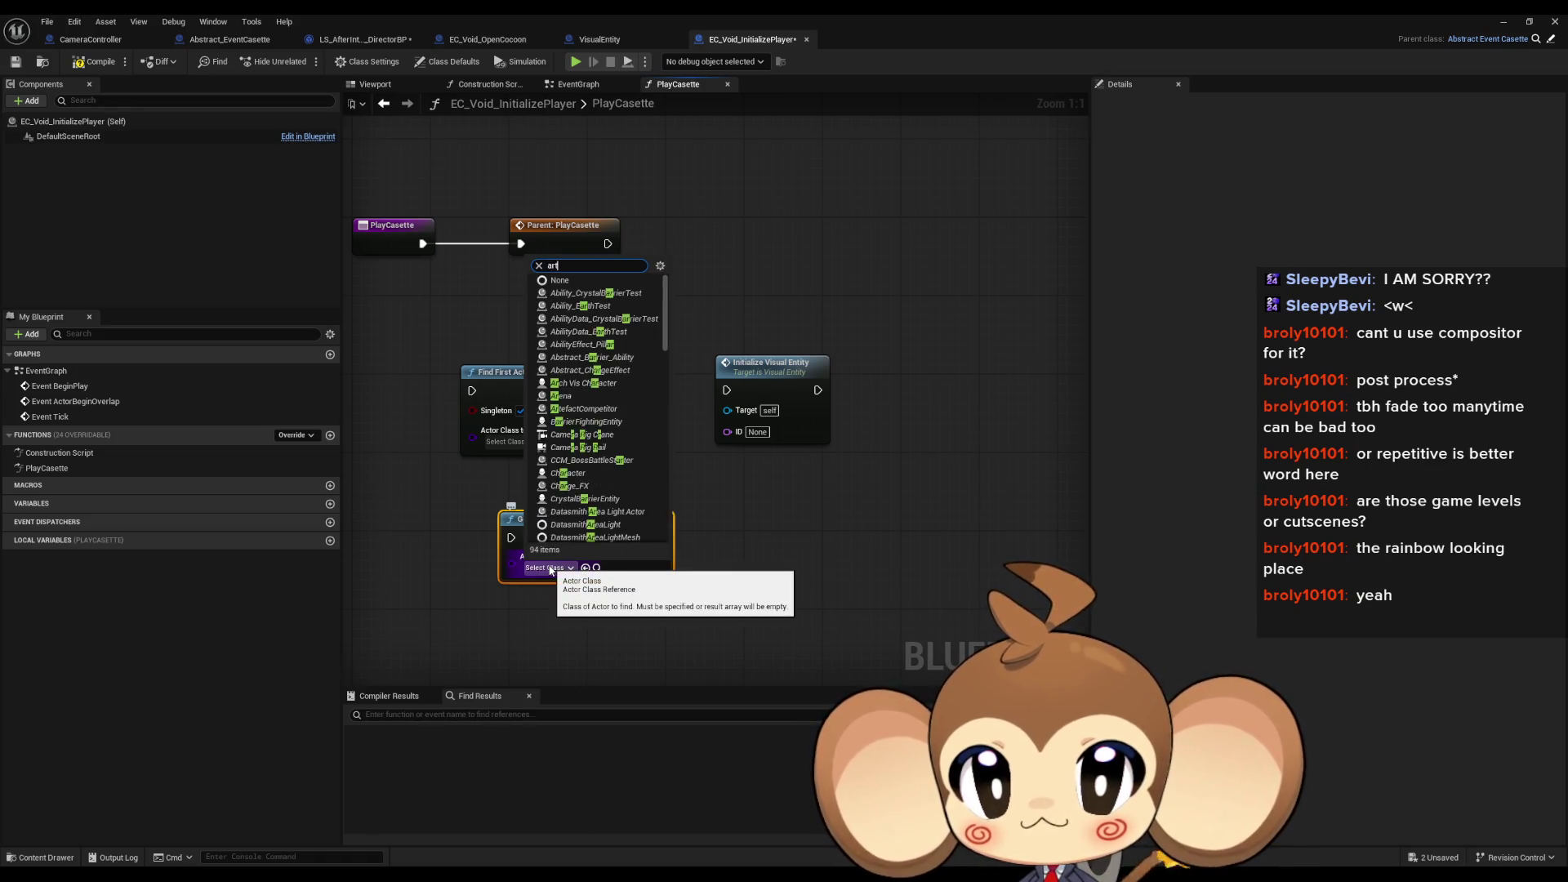
text(t)
text(er)
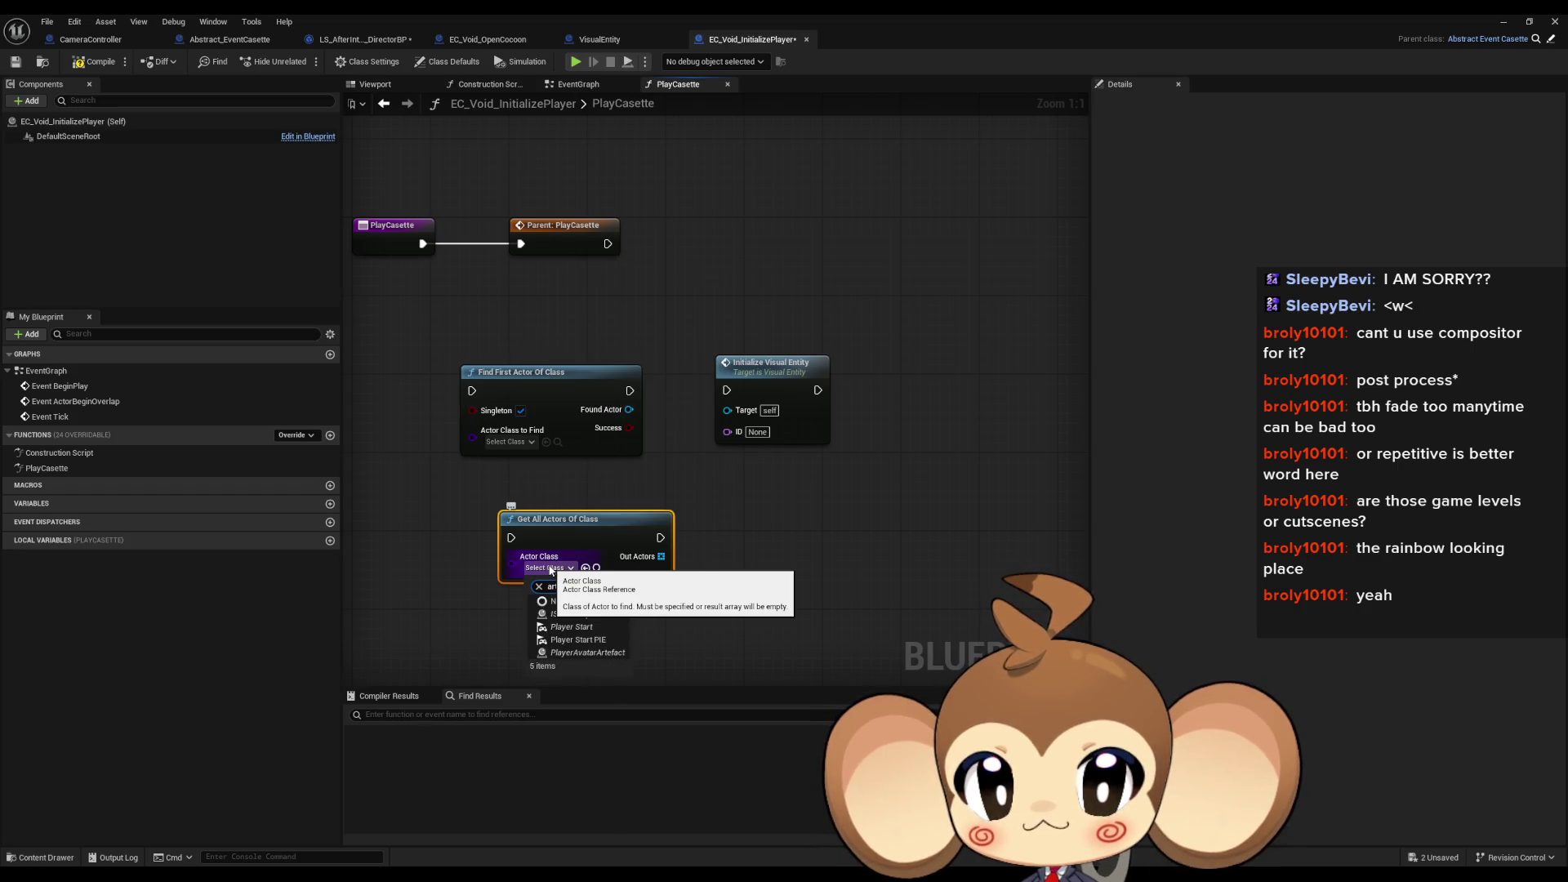
click(590, 653)
click(363, 40)
scroll(687, 448, down, 3)
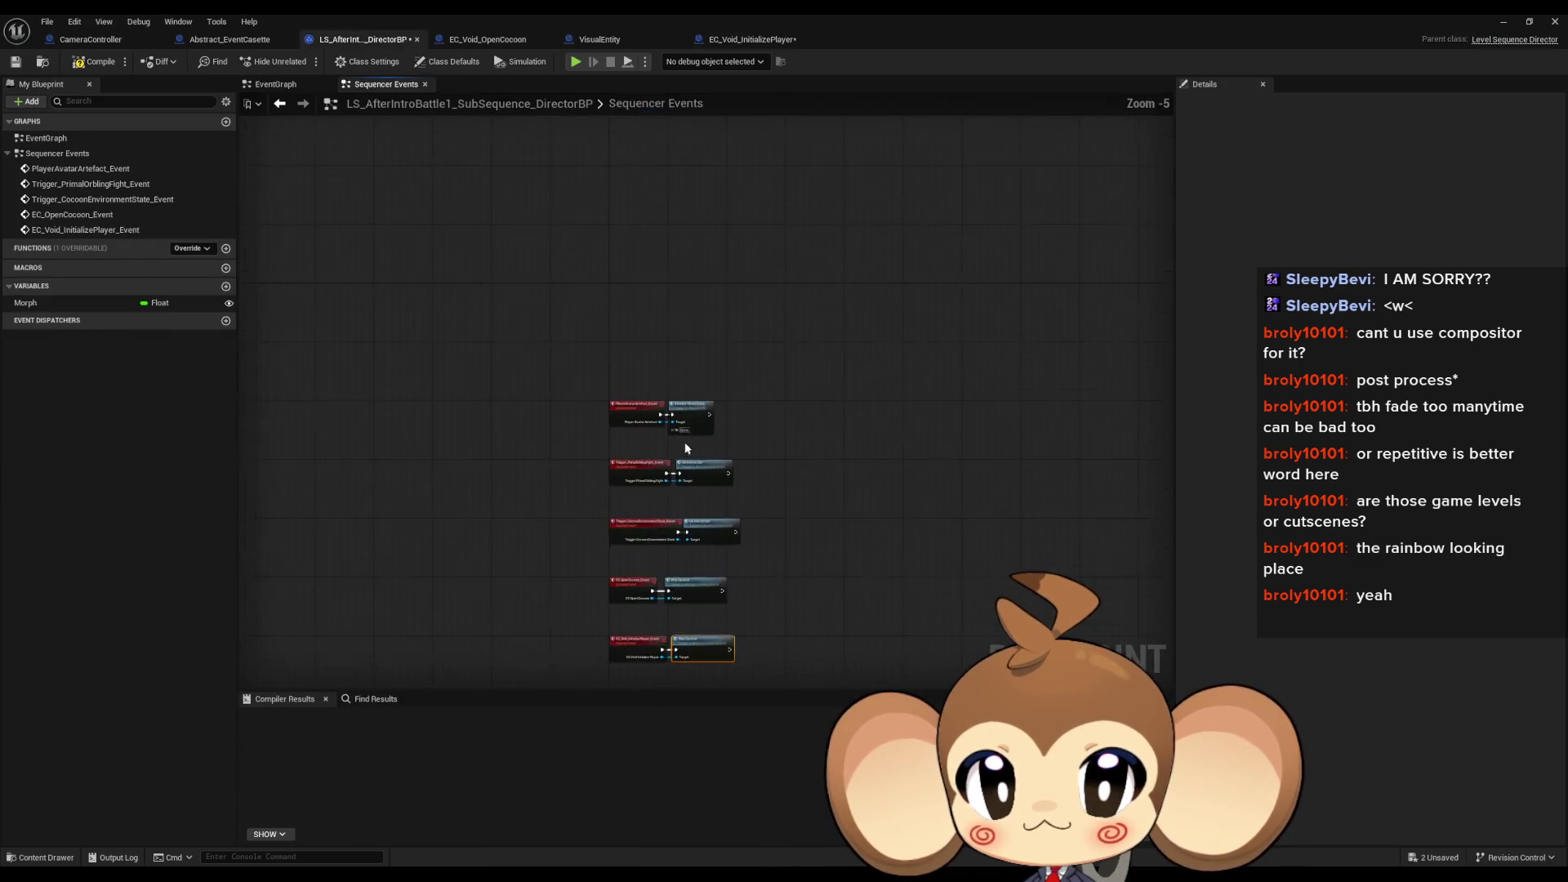
scroll(686, 448, up, 5)
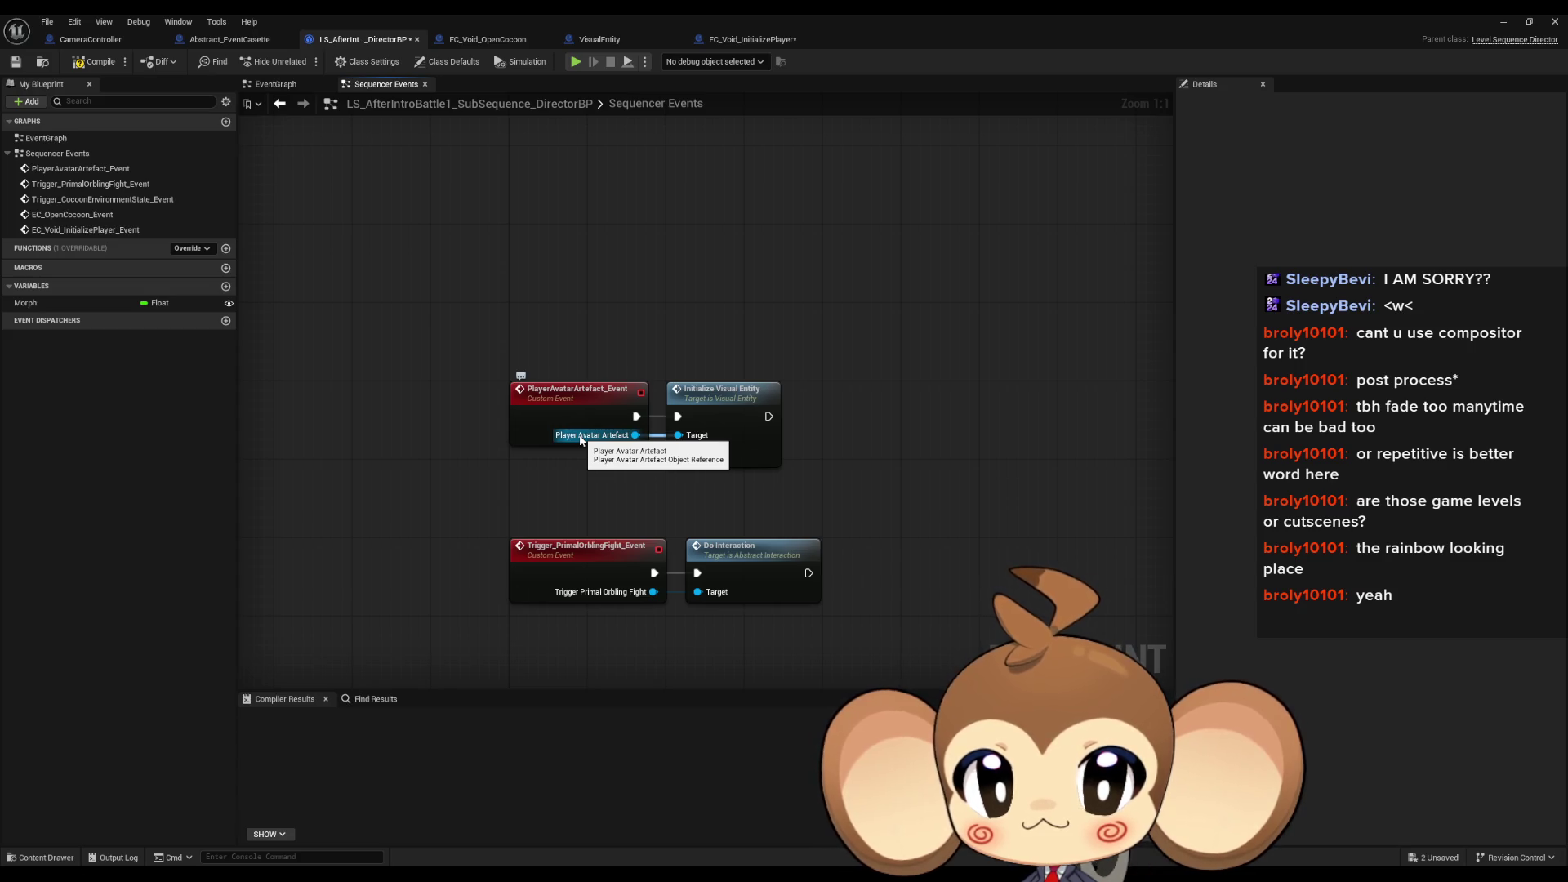
click(745, 39)
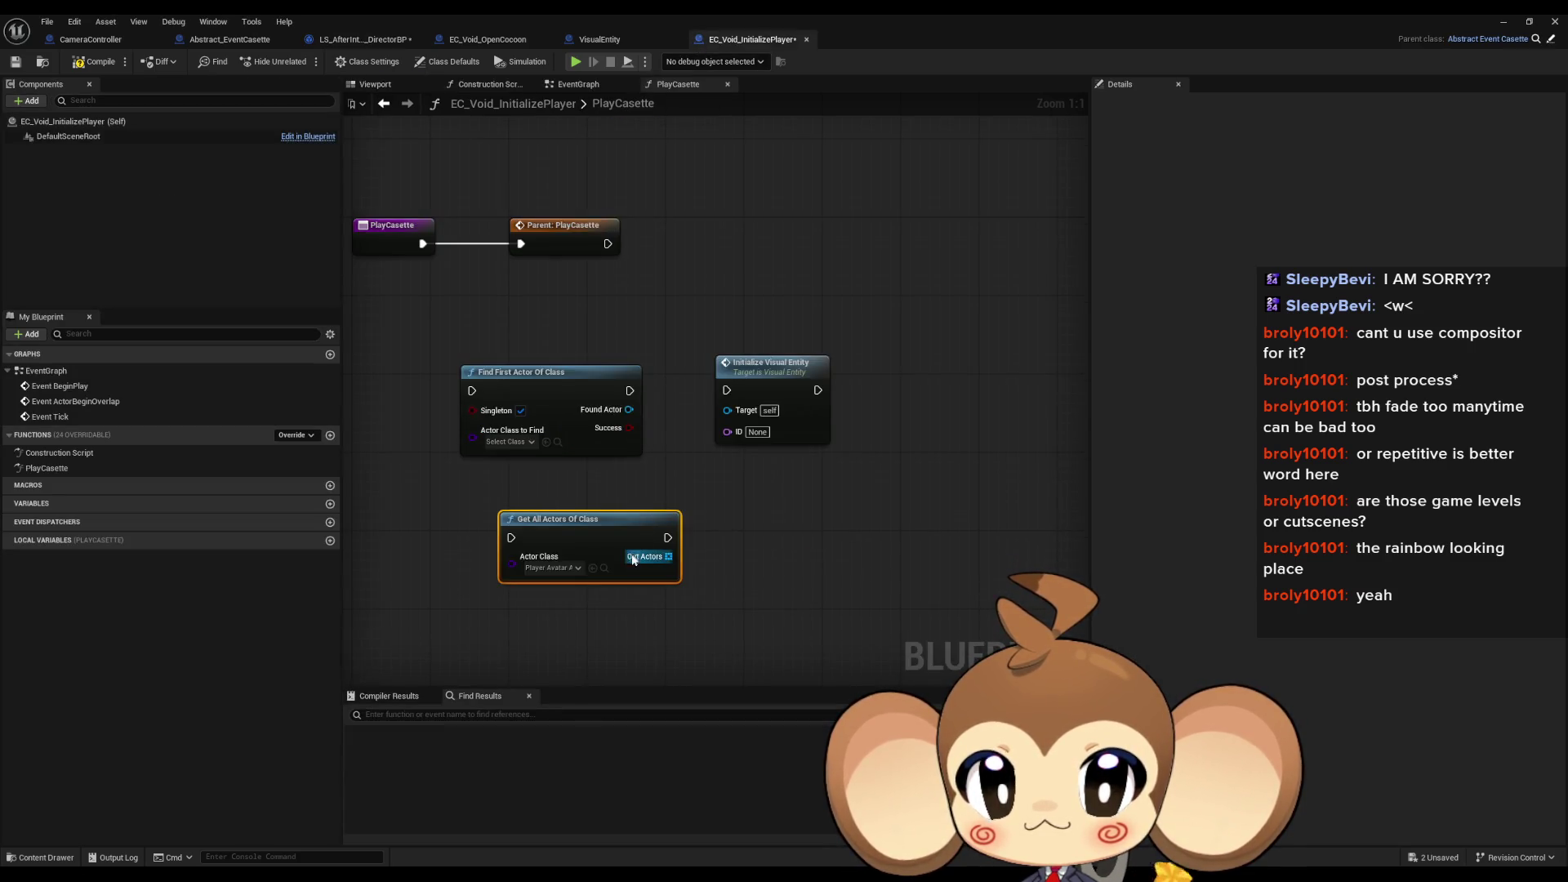
Step: Print the LENGTH of Out Actors and wire Parent: PlayCasette into Get All Actors Of Class
mouse_move(633, 559)
mouse_down()
mouse_move(867, 535)
mouse_move(944, 494)
mouse_move(826, 574)
mouse_move(892, 609)
mouse_up()
text(length)
key(Return)
text(print)
key(Return)
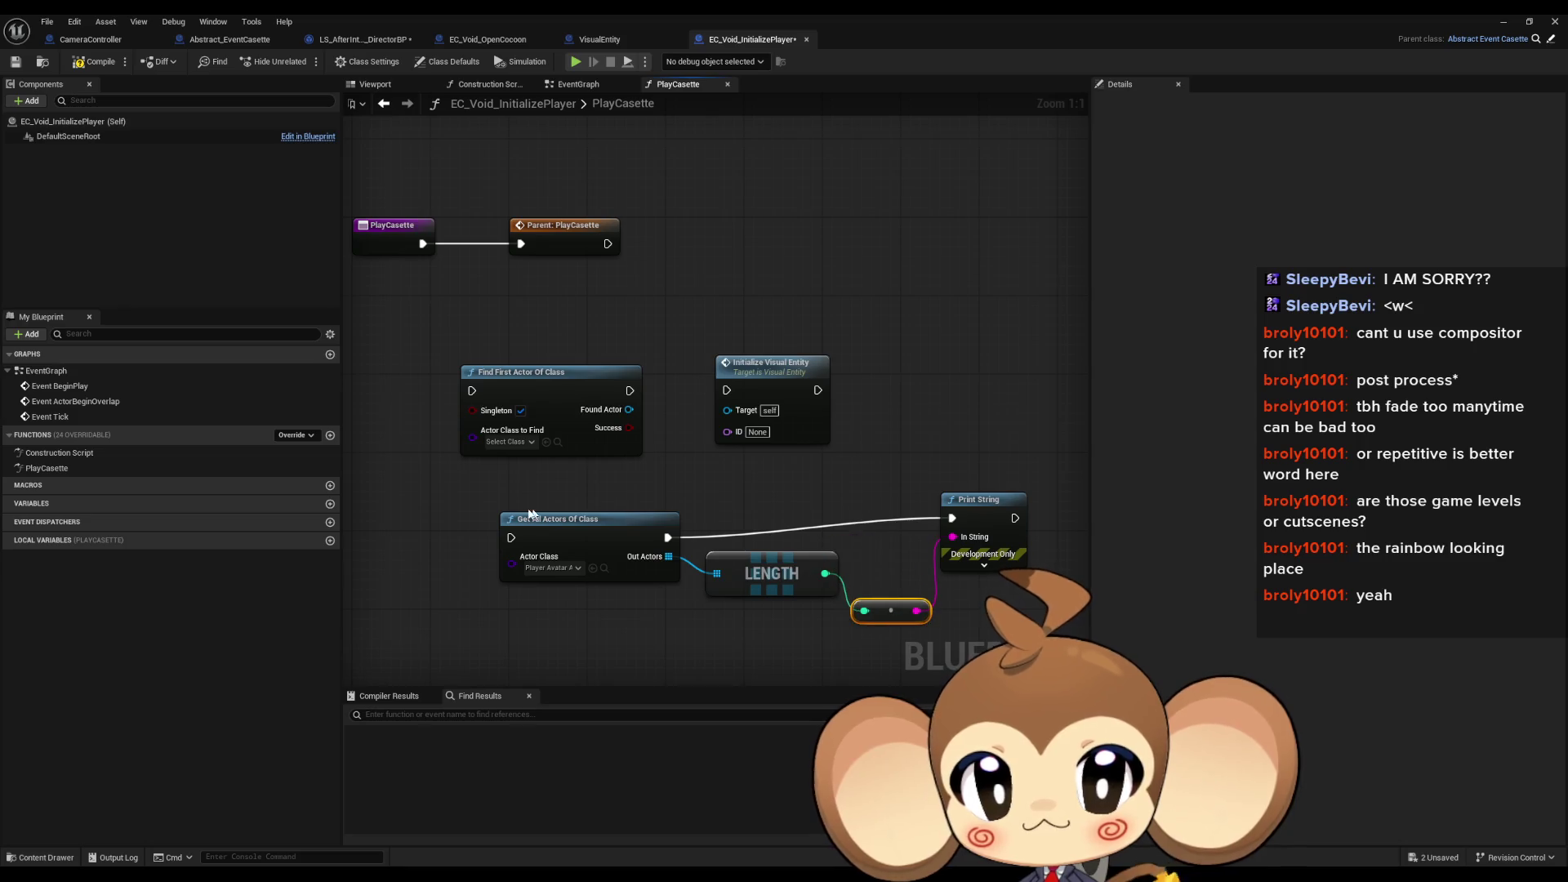
drag(511, 537, 608, 243)
click(816, 208)
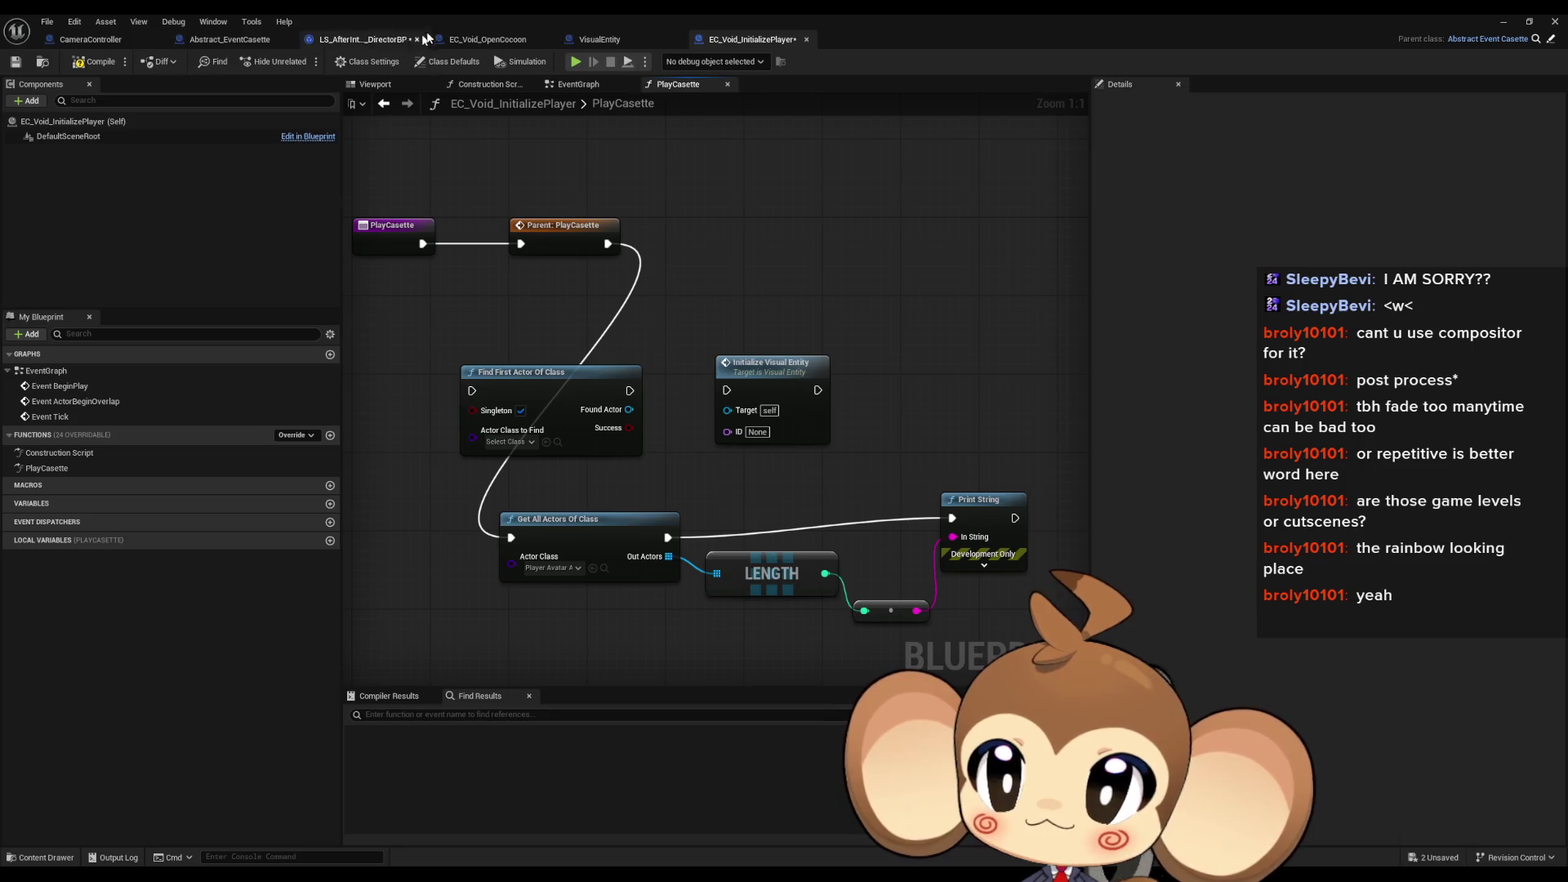
Step: Add a Casette Done Signal call after Print String, comparing with EC_Void_OpenCocoon's PlayCasette
click(463, 35)
double_click(131, 470)
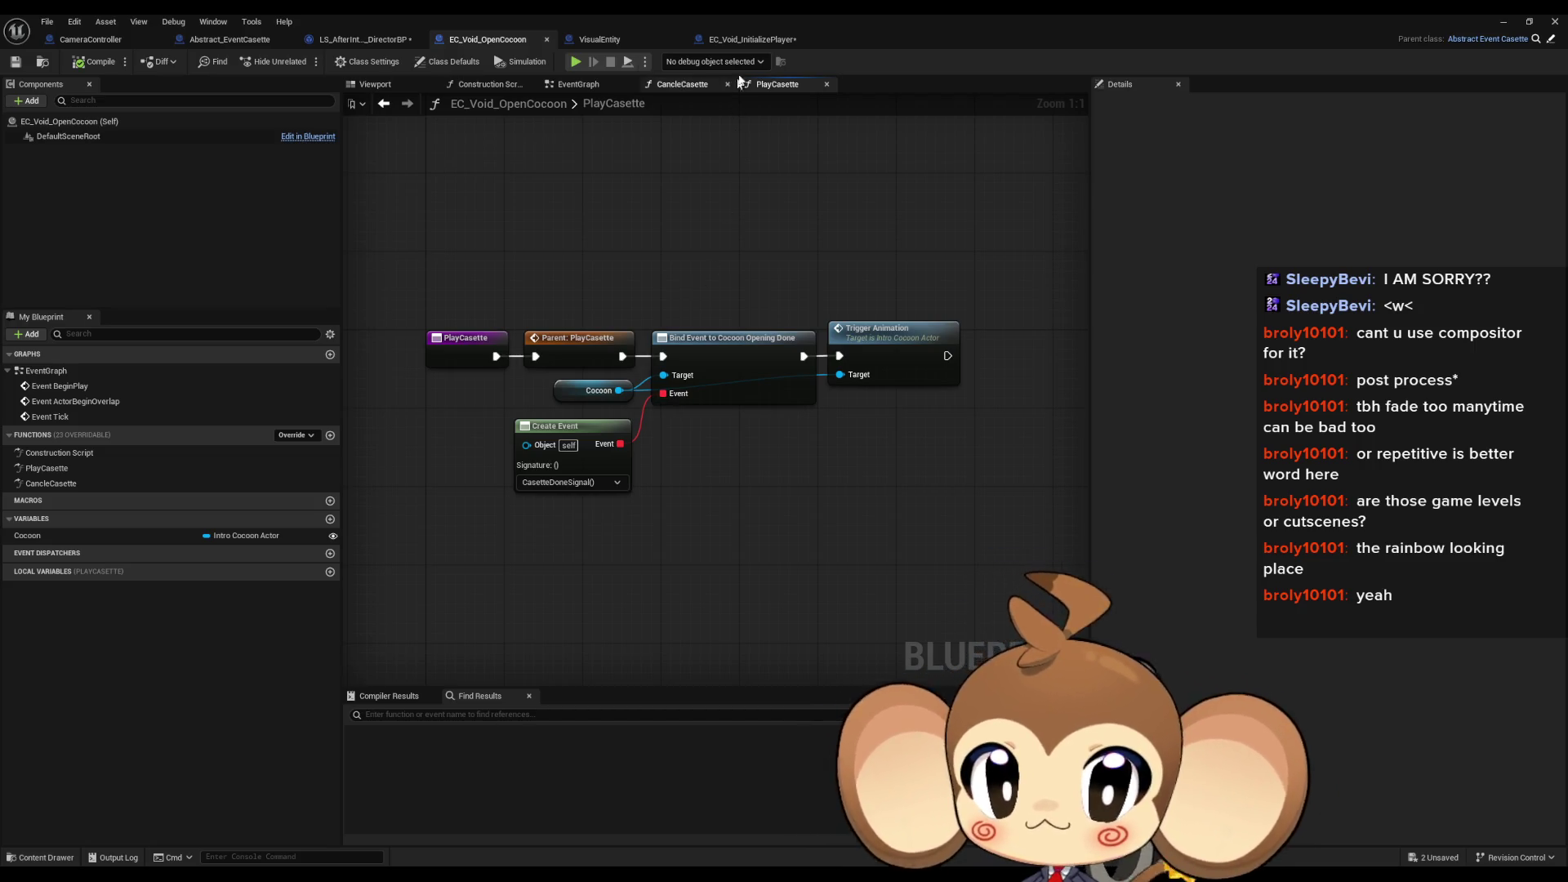
click(752, 40)
scroll(849, 546, down, 1)
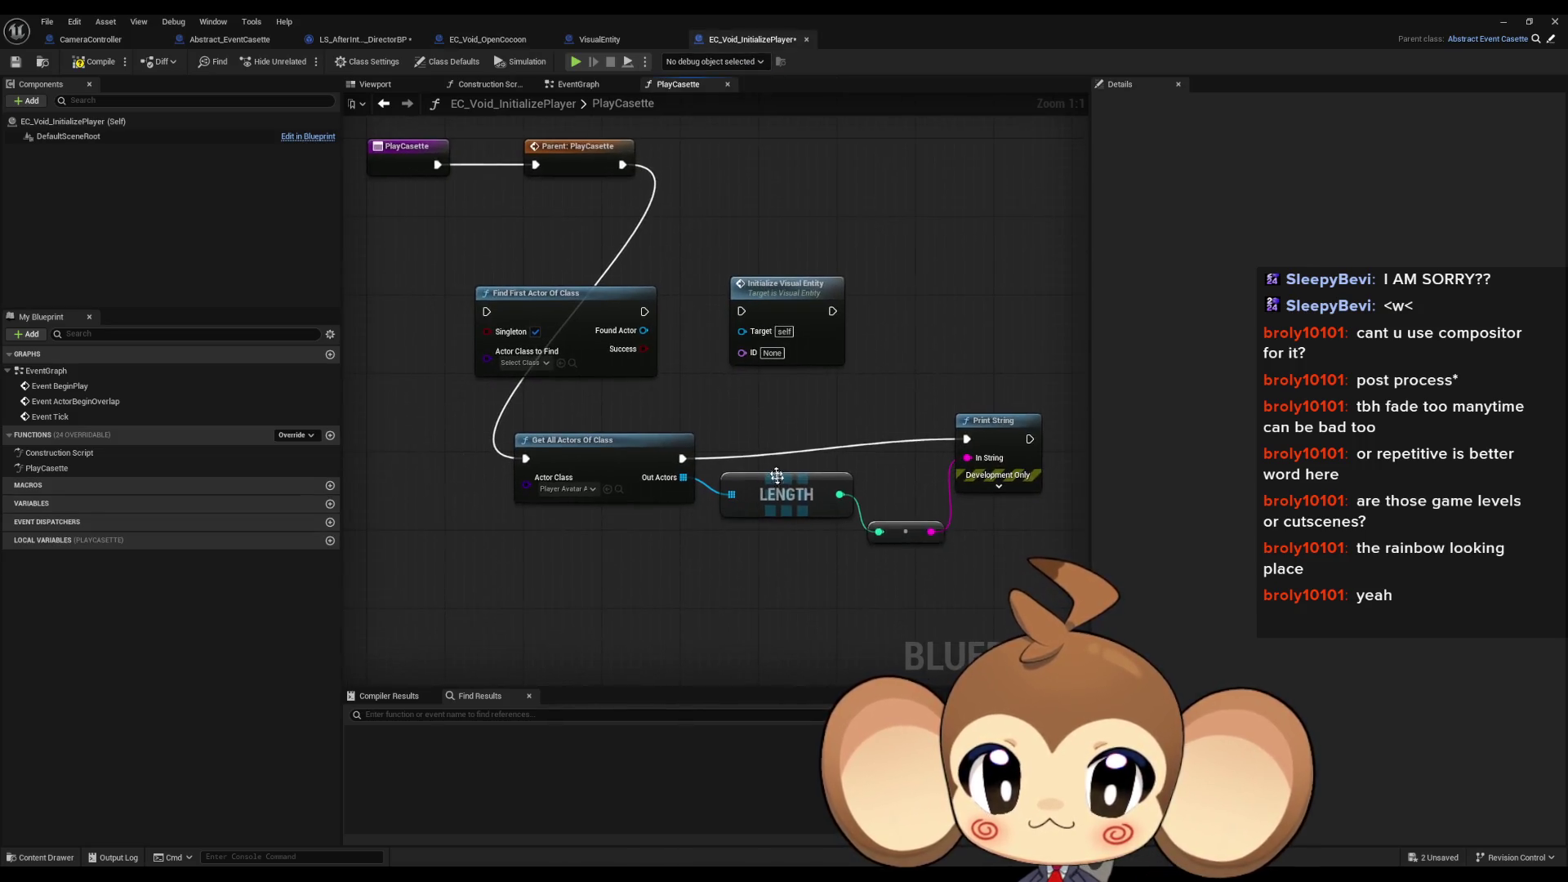
drag(889, 442, 963, 430)
text(done)
key(Return)
click(487, 40)
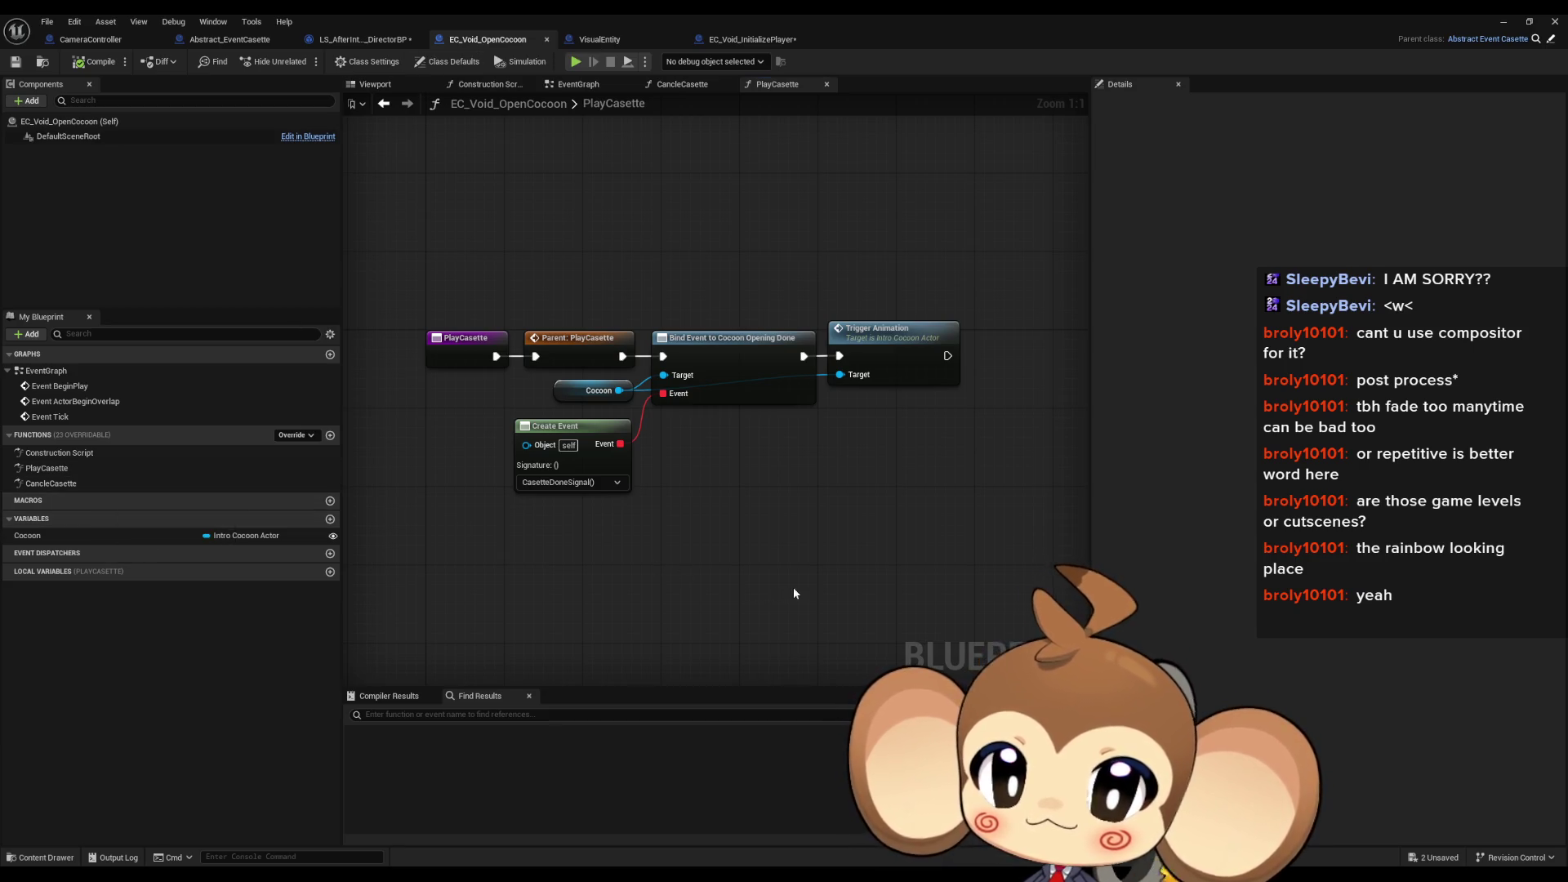
Step: Close the Blueprint editor and Sequencer, return to the Content folder, and cancel the save dialog
click(1503, 21)
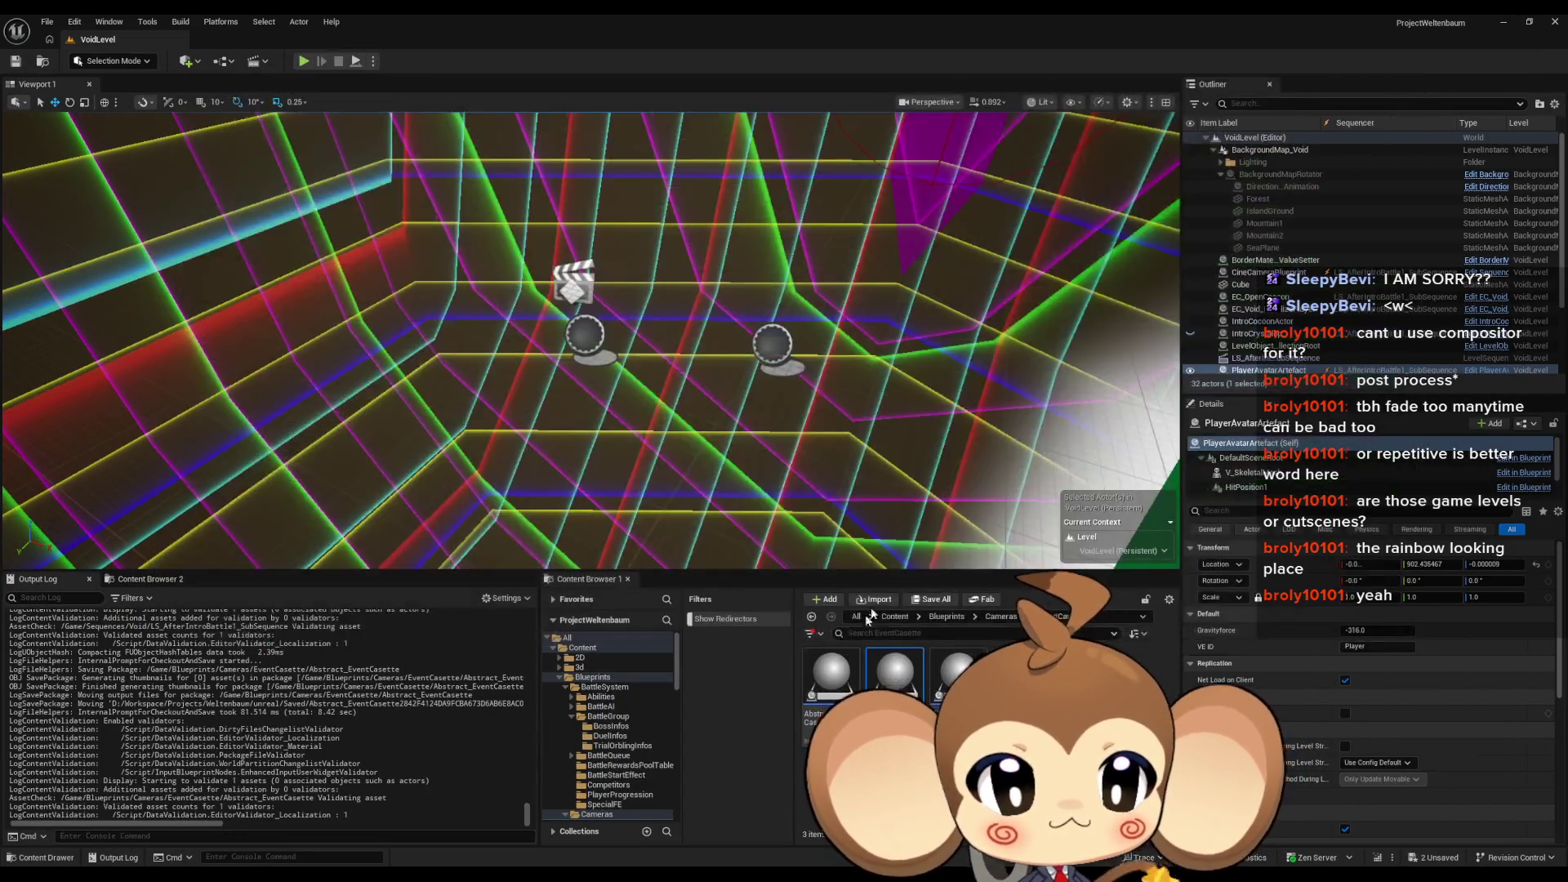
key(alt+F4)
click(895, 618)
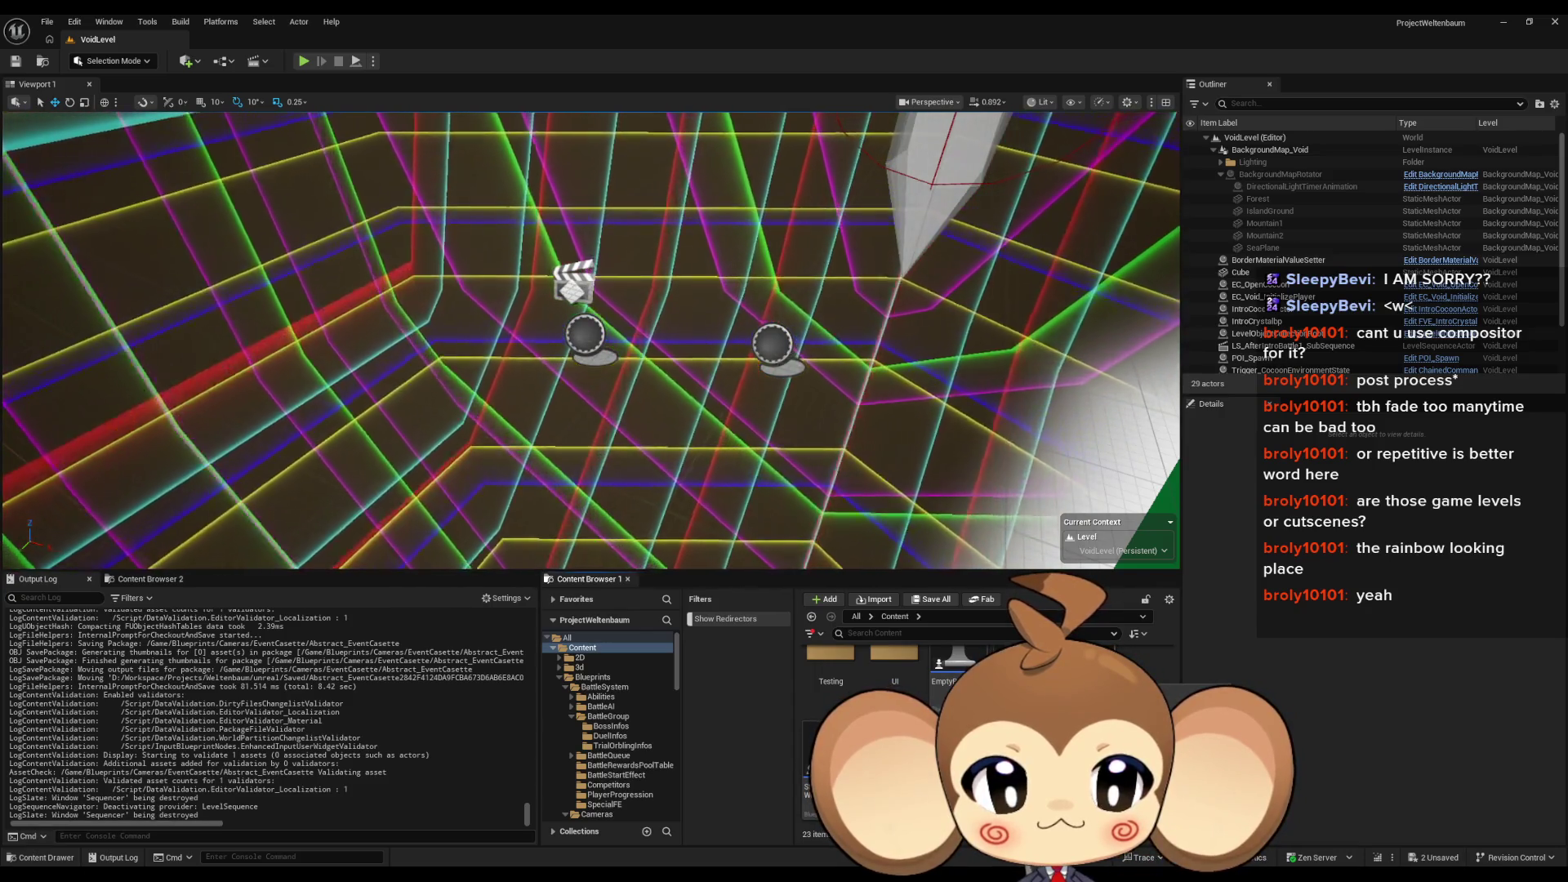
key(ctrl+shift+s)
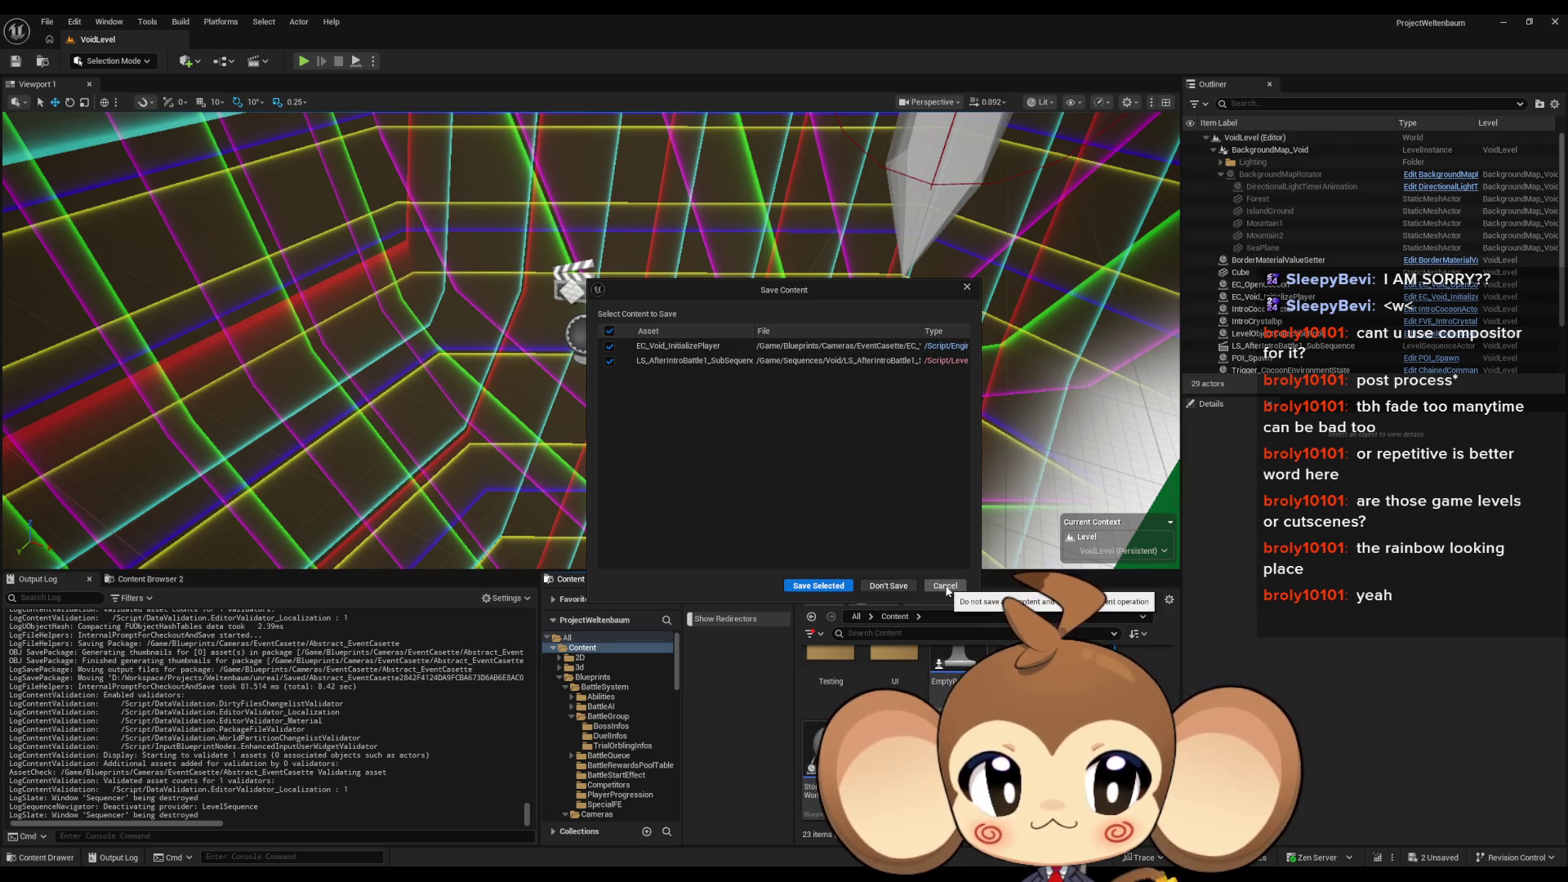
click(888, 586)
Step: Expand the Level Sequence References list to review its members
scroll(1288, 326, down, 1)
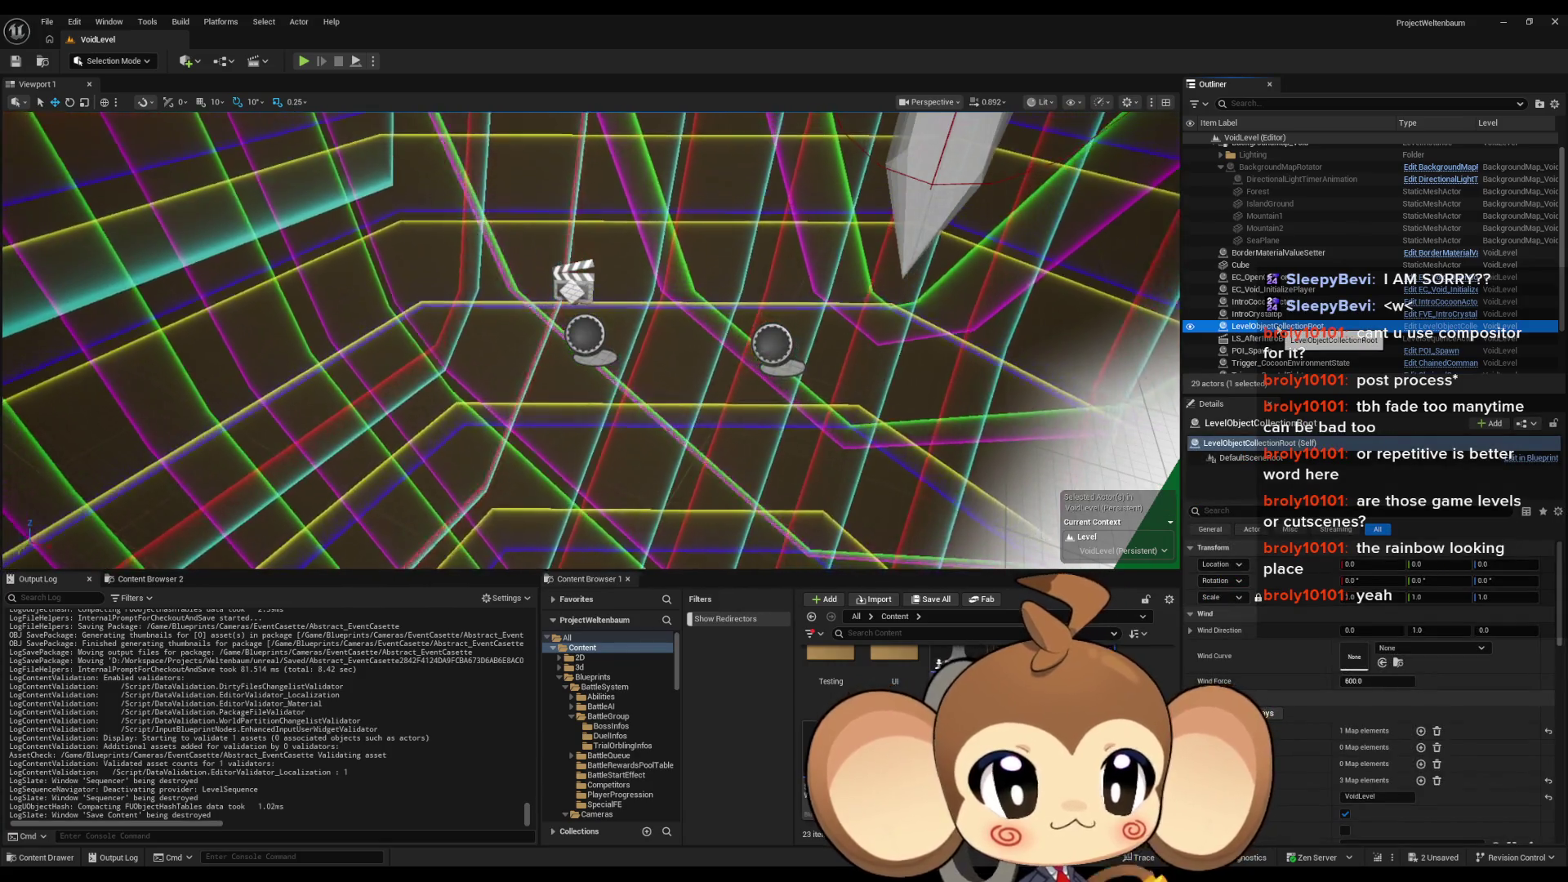
scroll(1331, 575, down, 5)
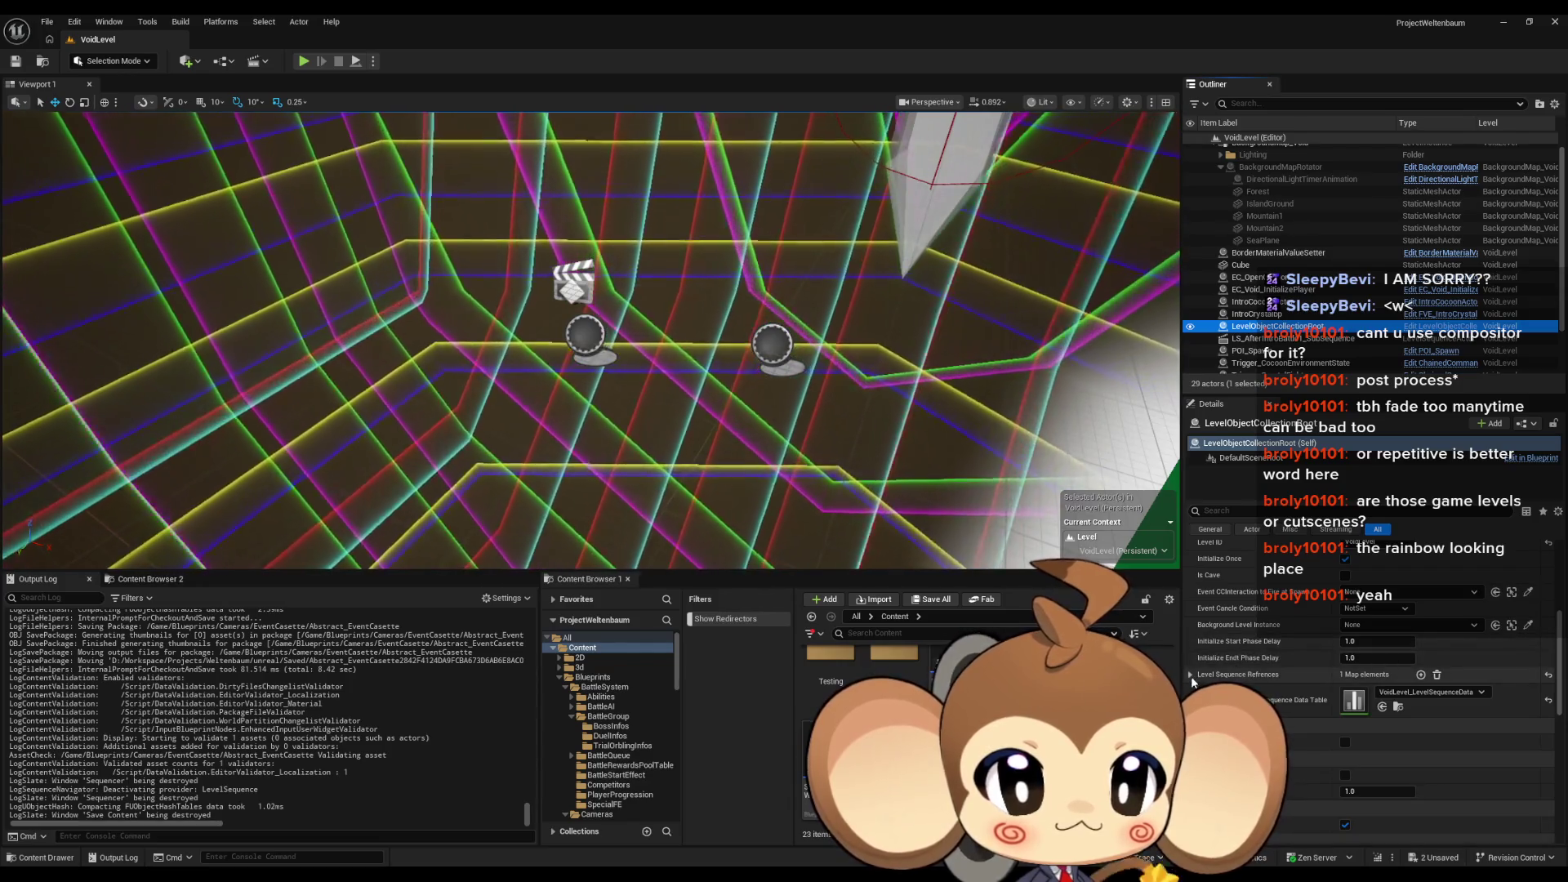
click(1249, 674)
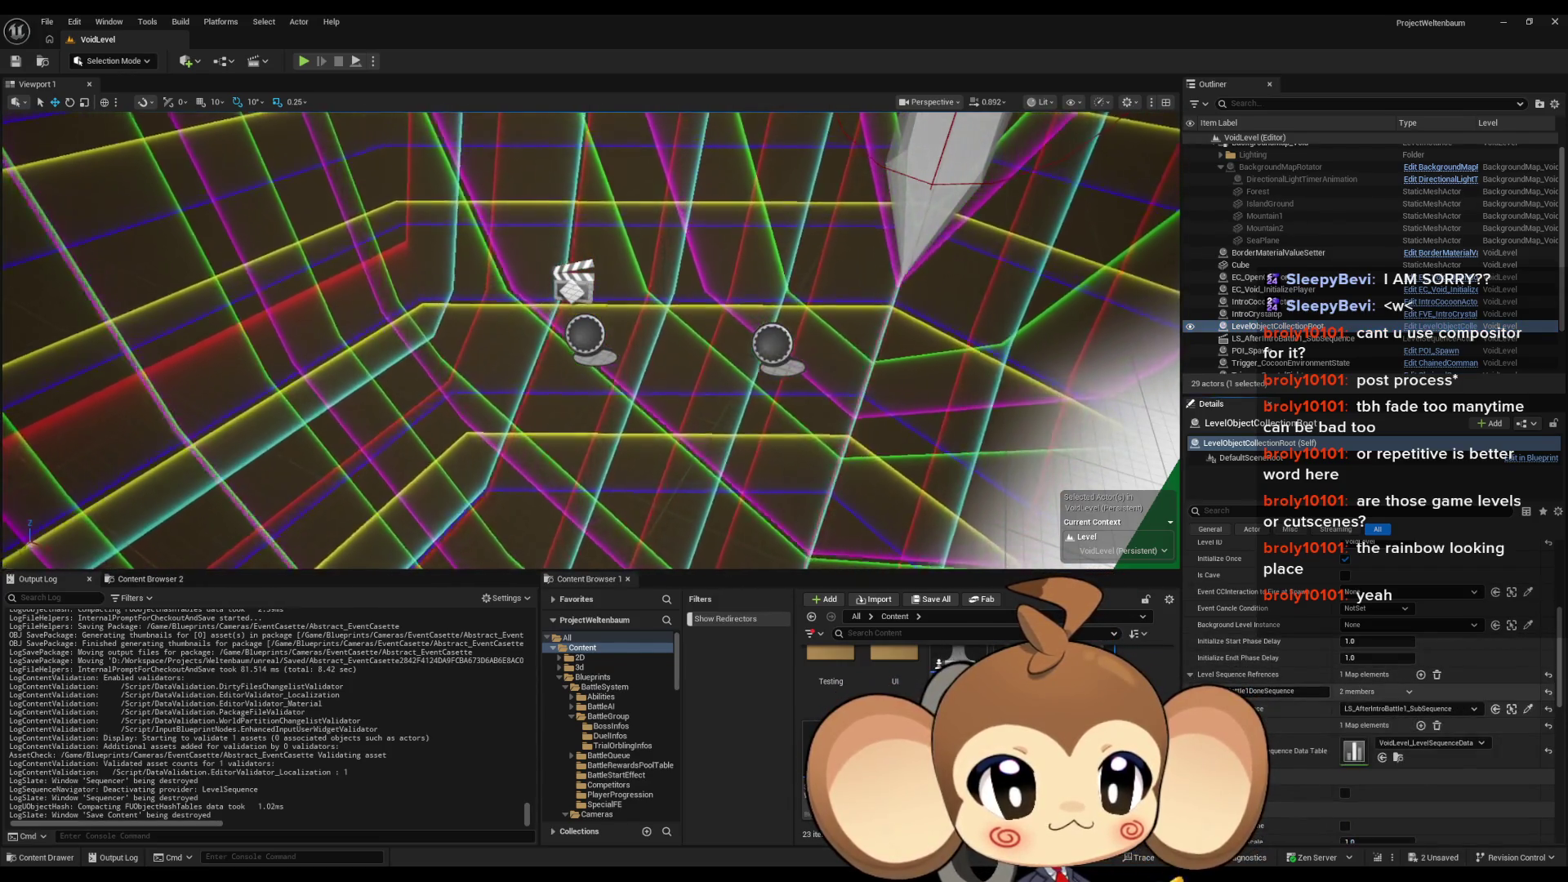
scroll(1349, 648, up, 2)
scroll(1351, 653, up, 1)
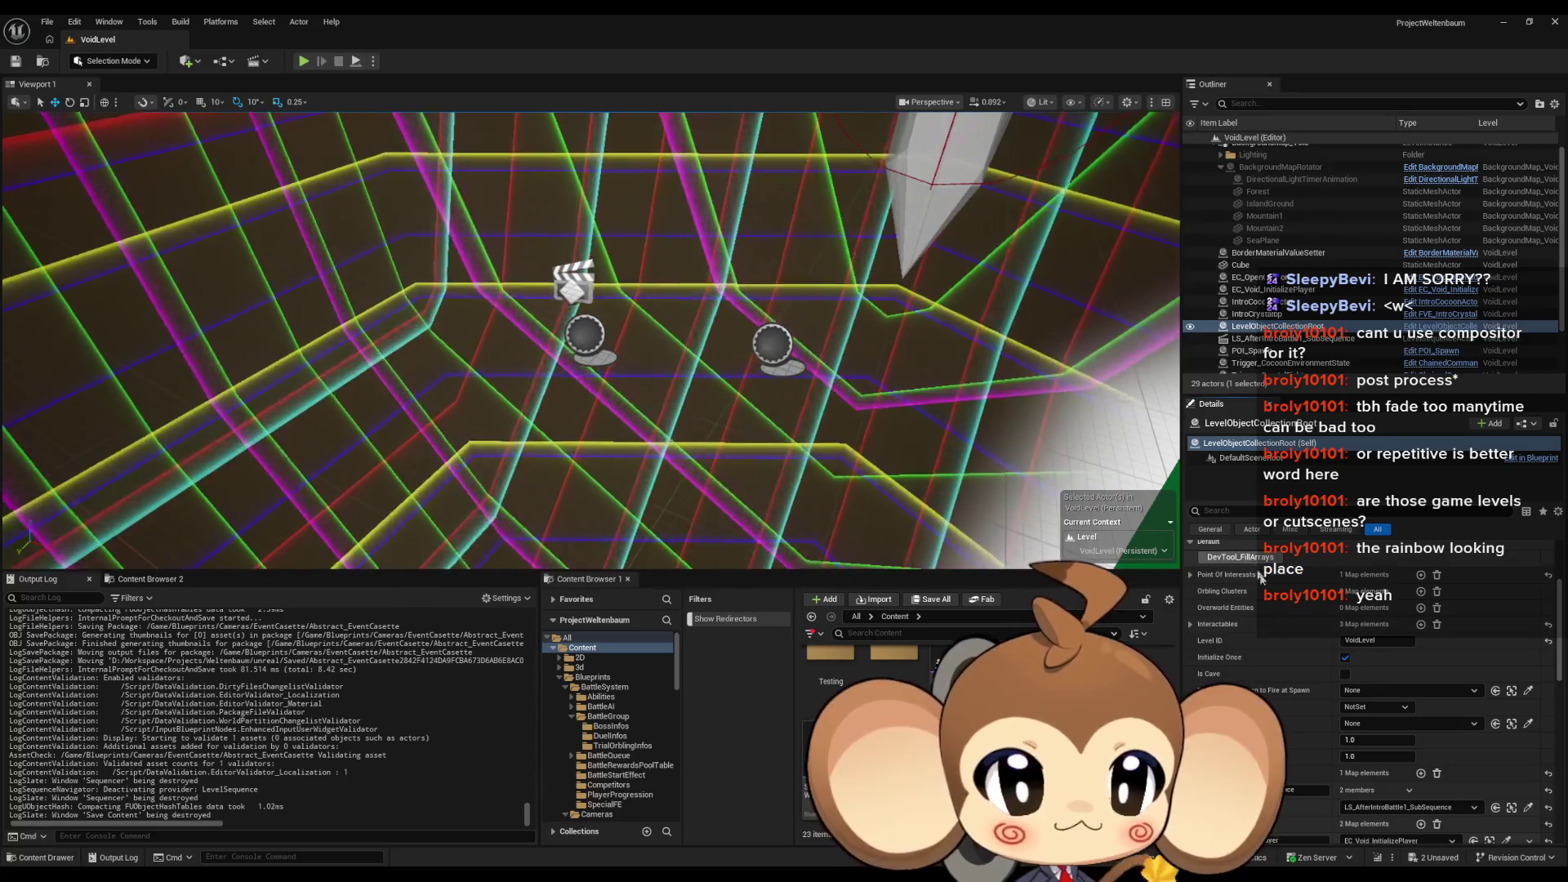
scroll(1313, 696, down, 3)
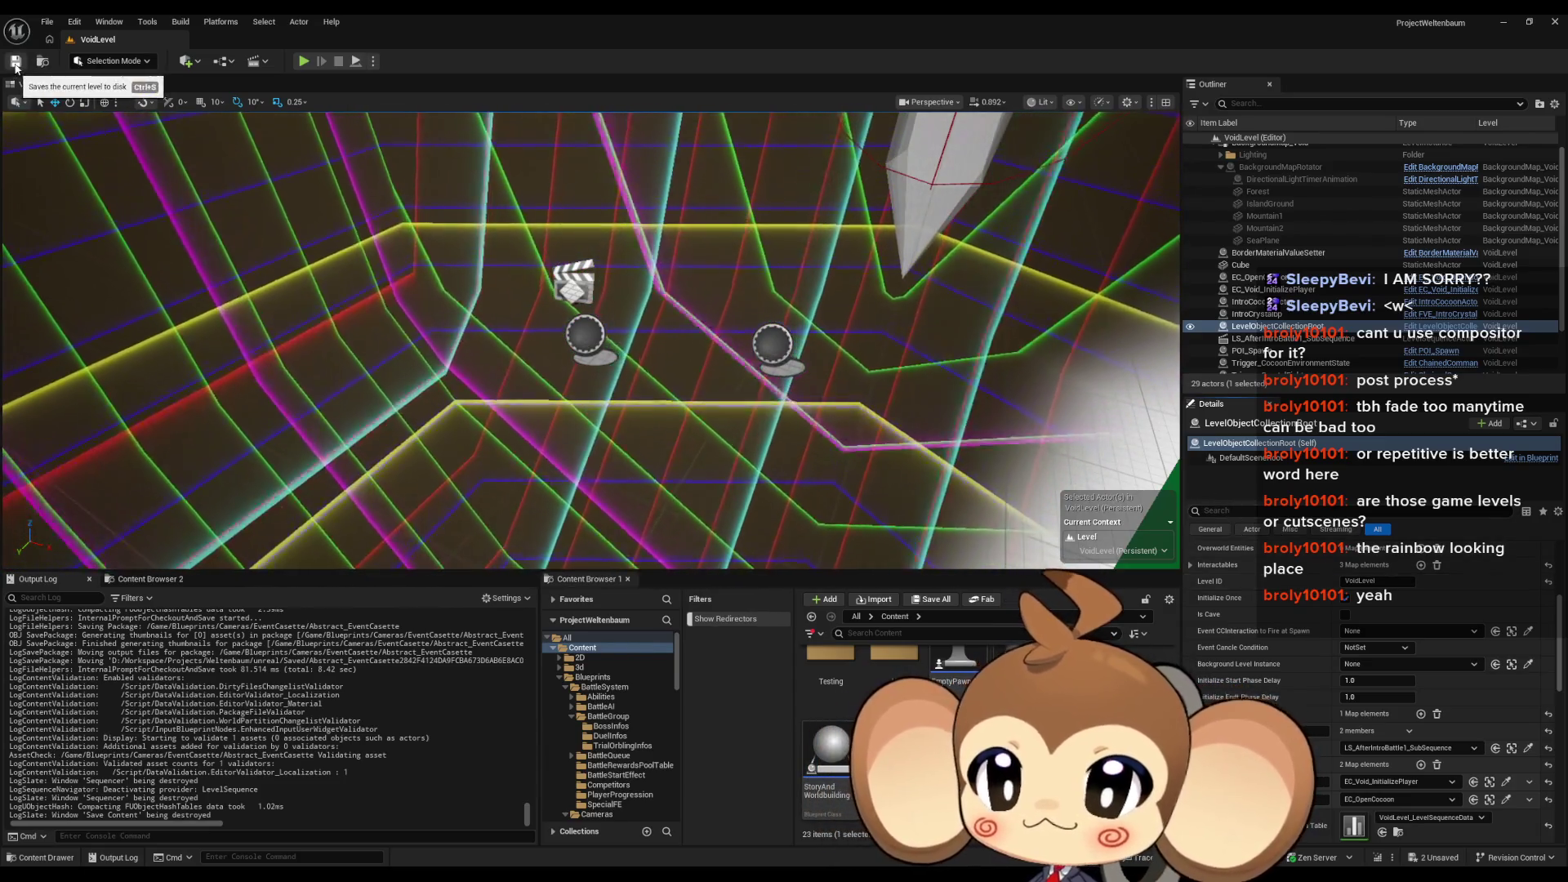
Step: Select EC_Void_InitializePlayer and save VoidLevel plus the two modified assets
click(766, 369)
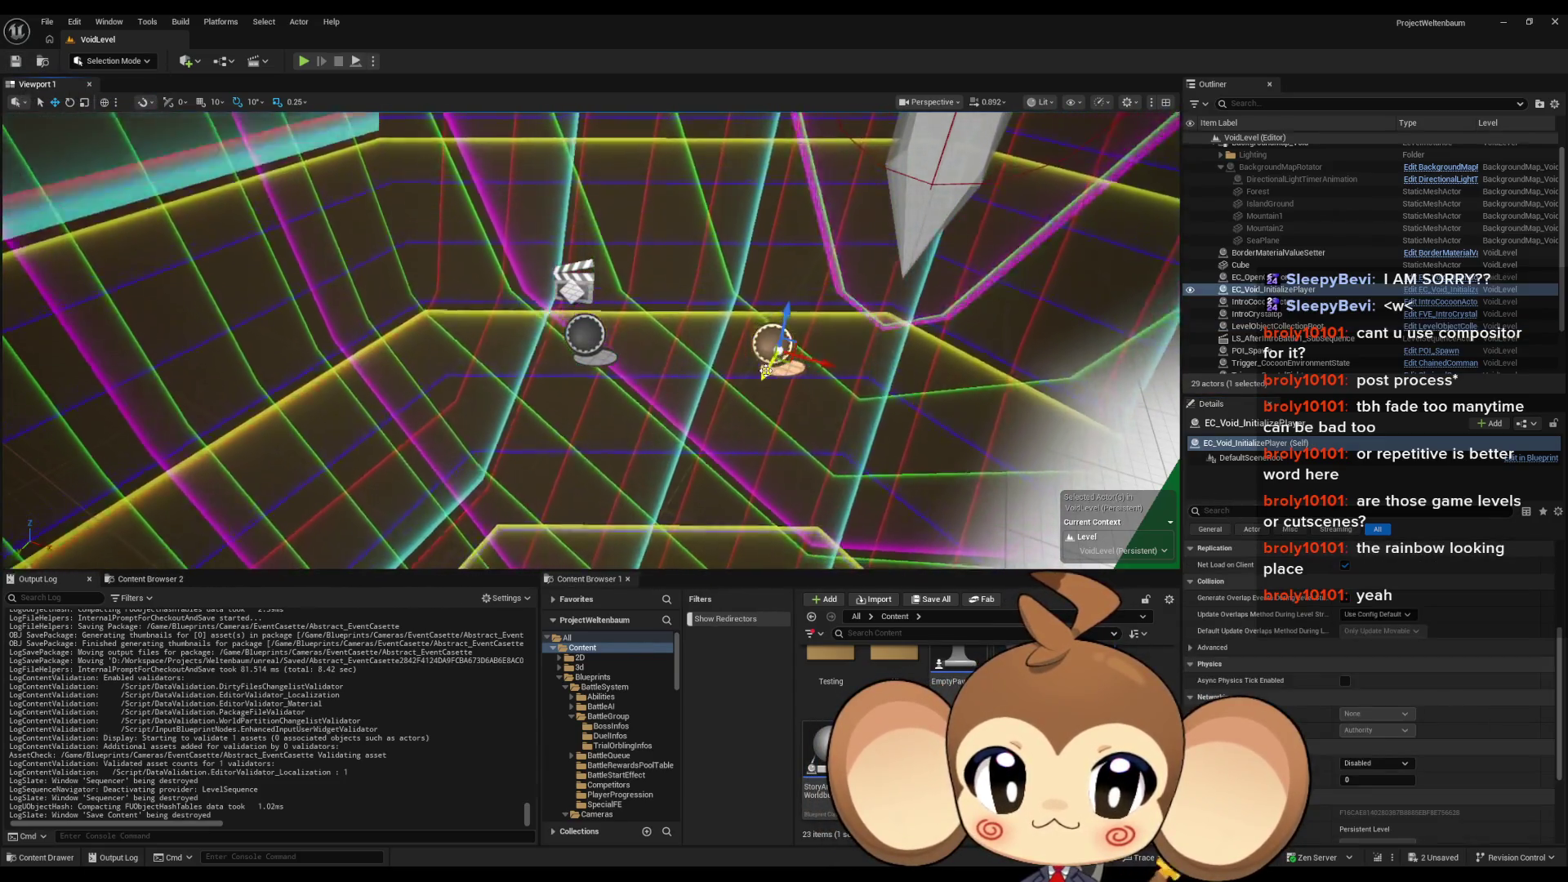
key(ctrl+s)
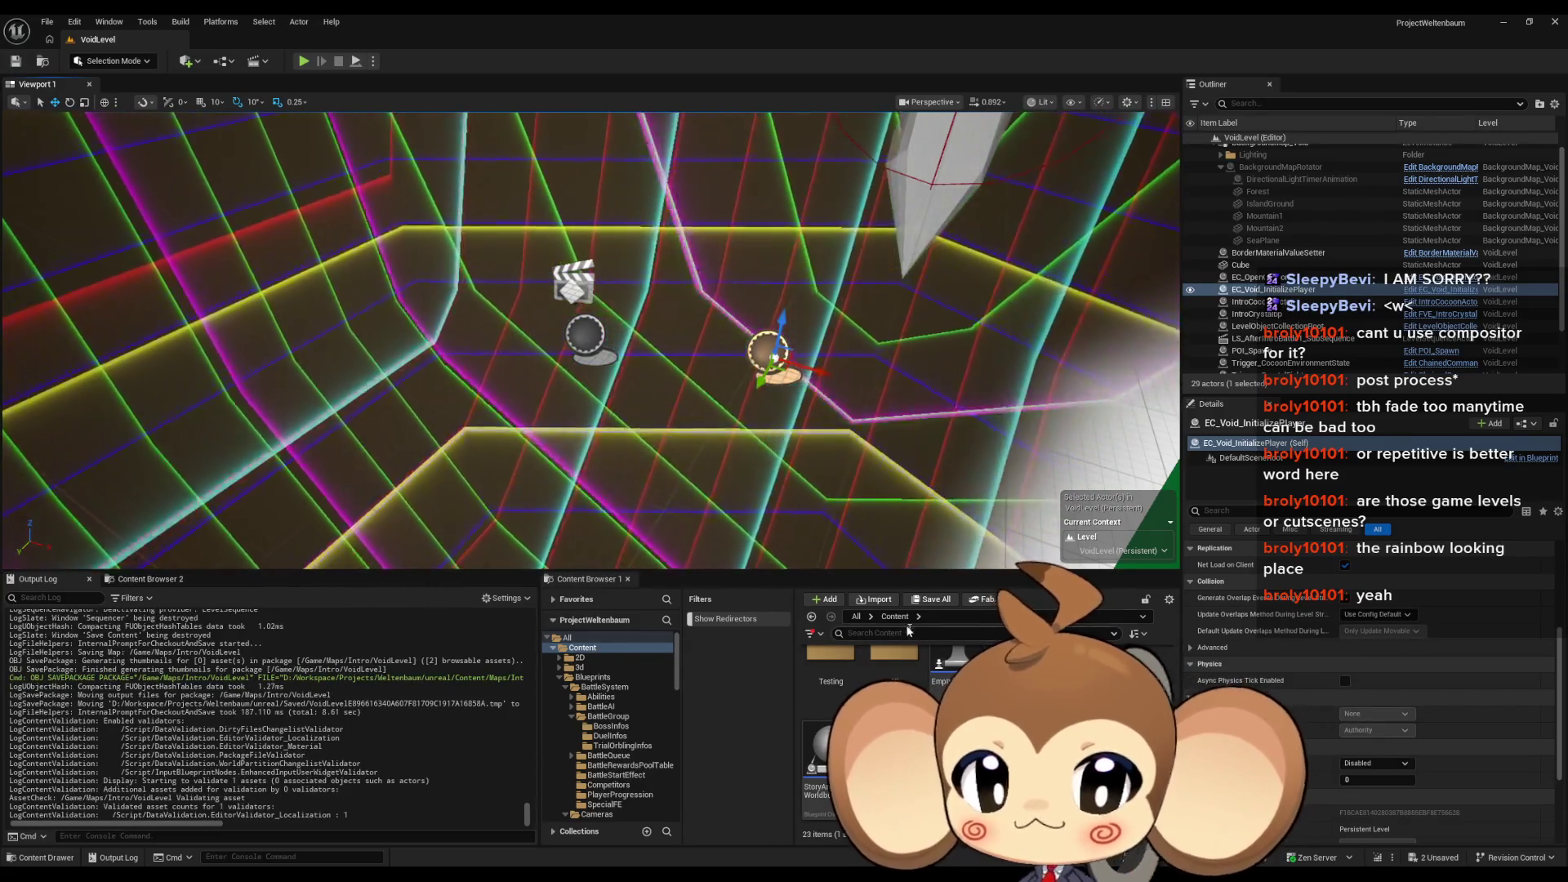
click(931, 599)
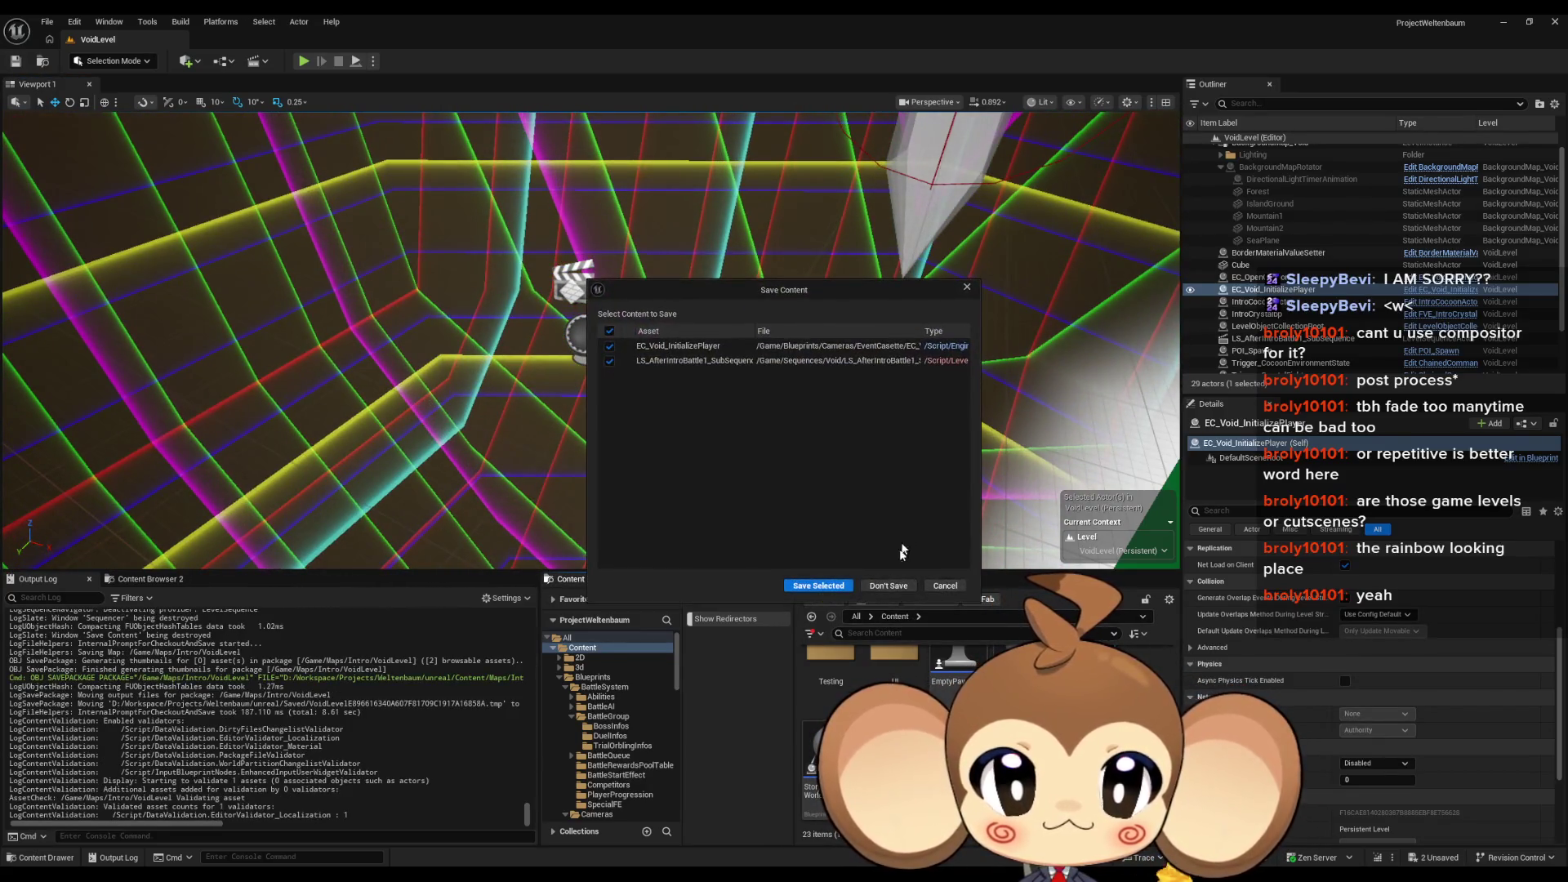
click(815, 586)
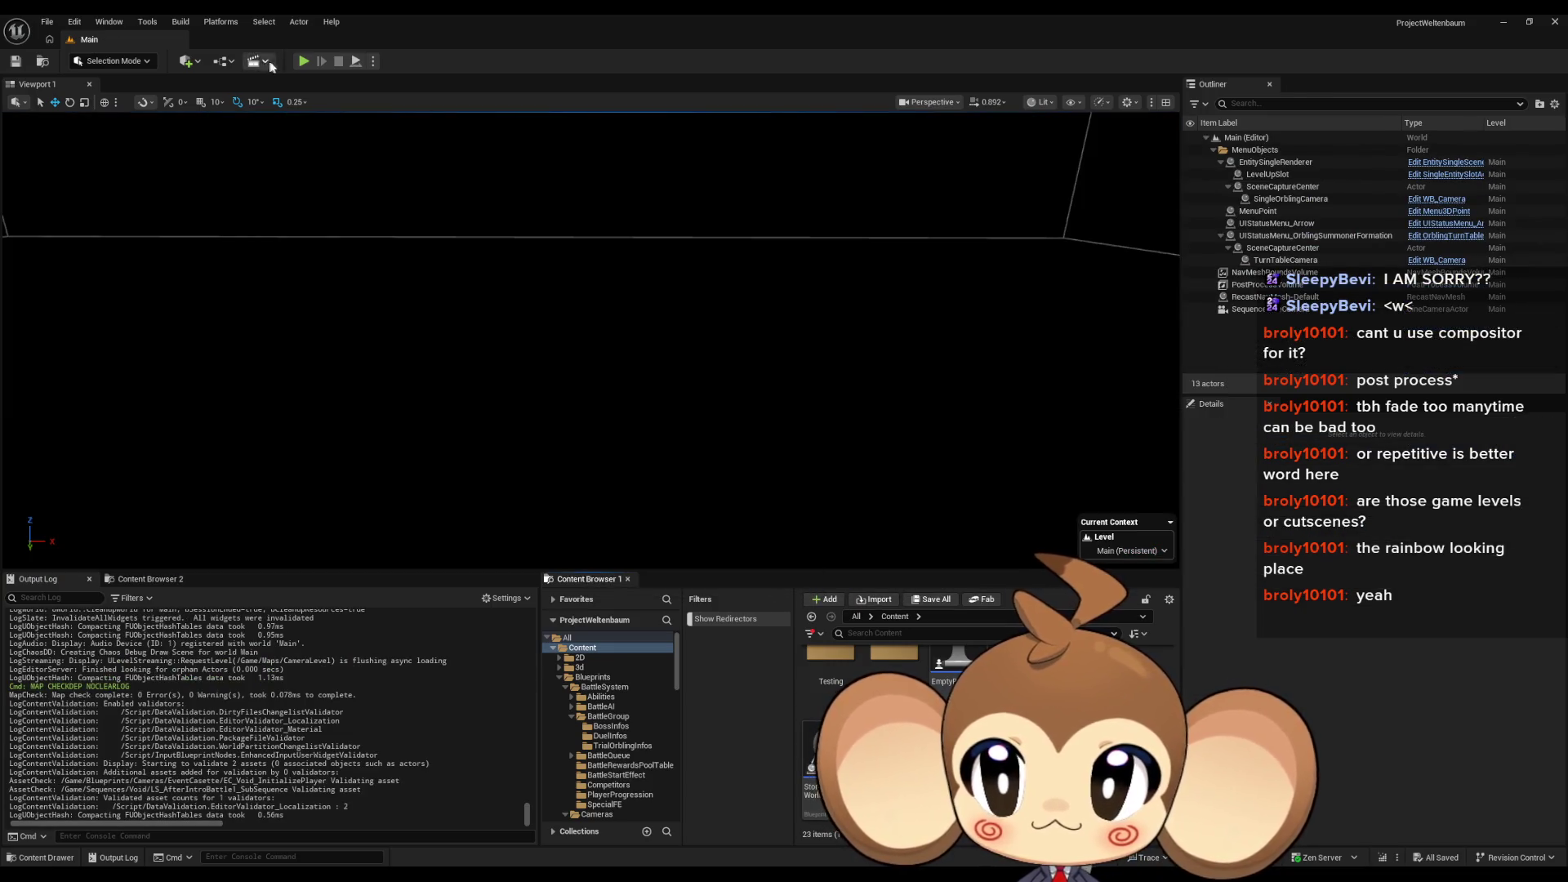
click(303, 60)
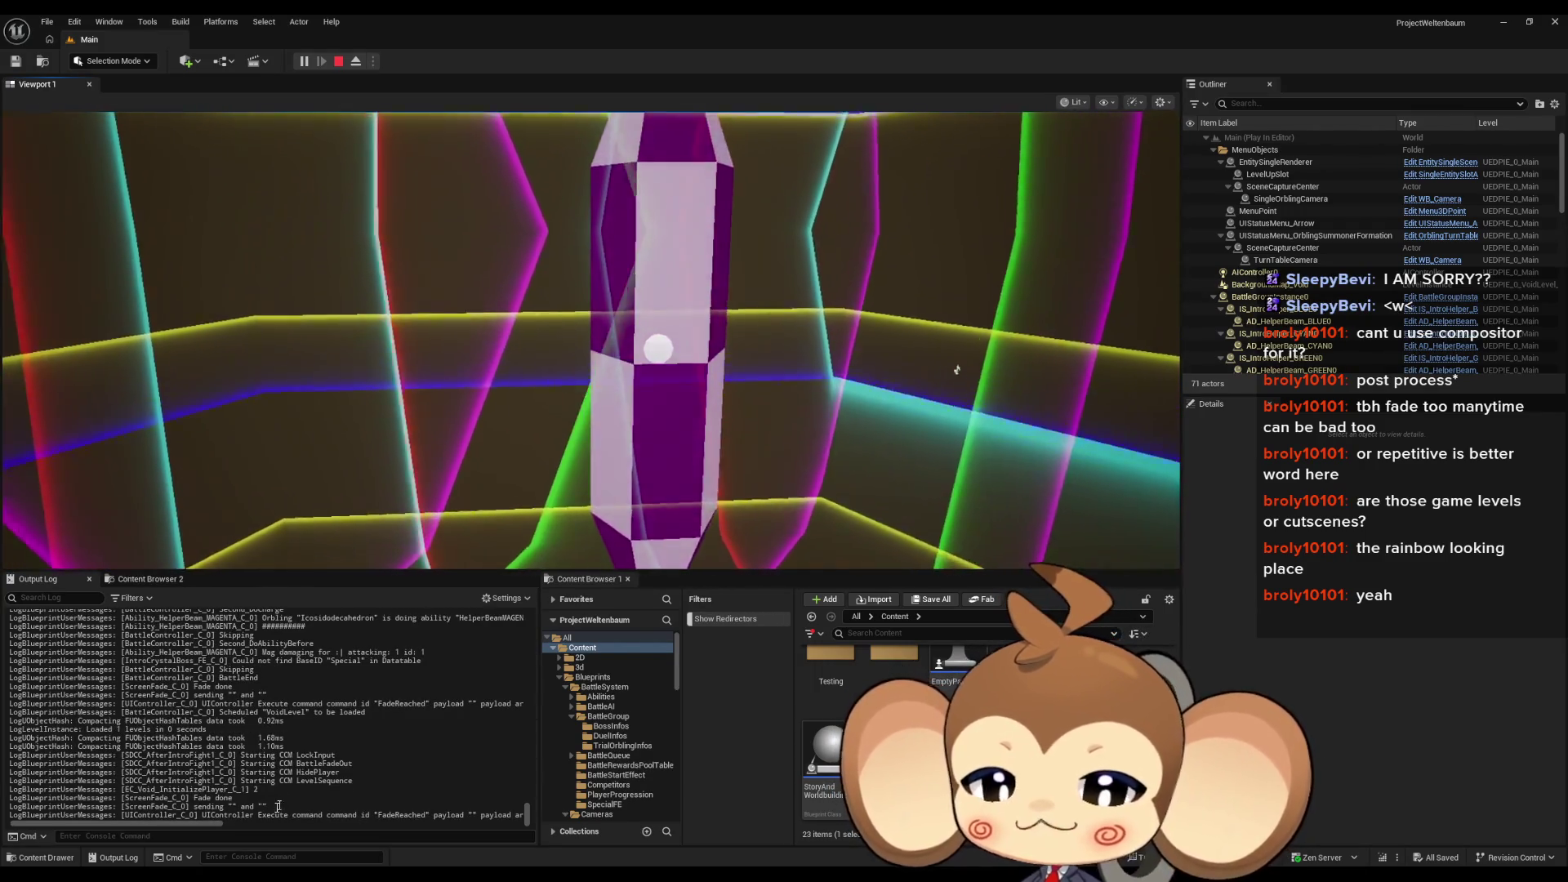
drag(203, 789, 258, 789)
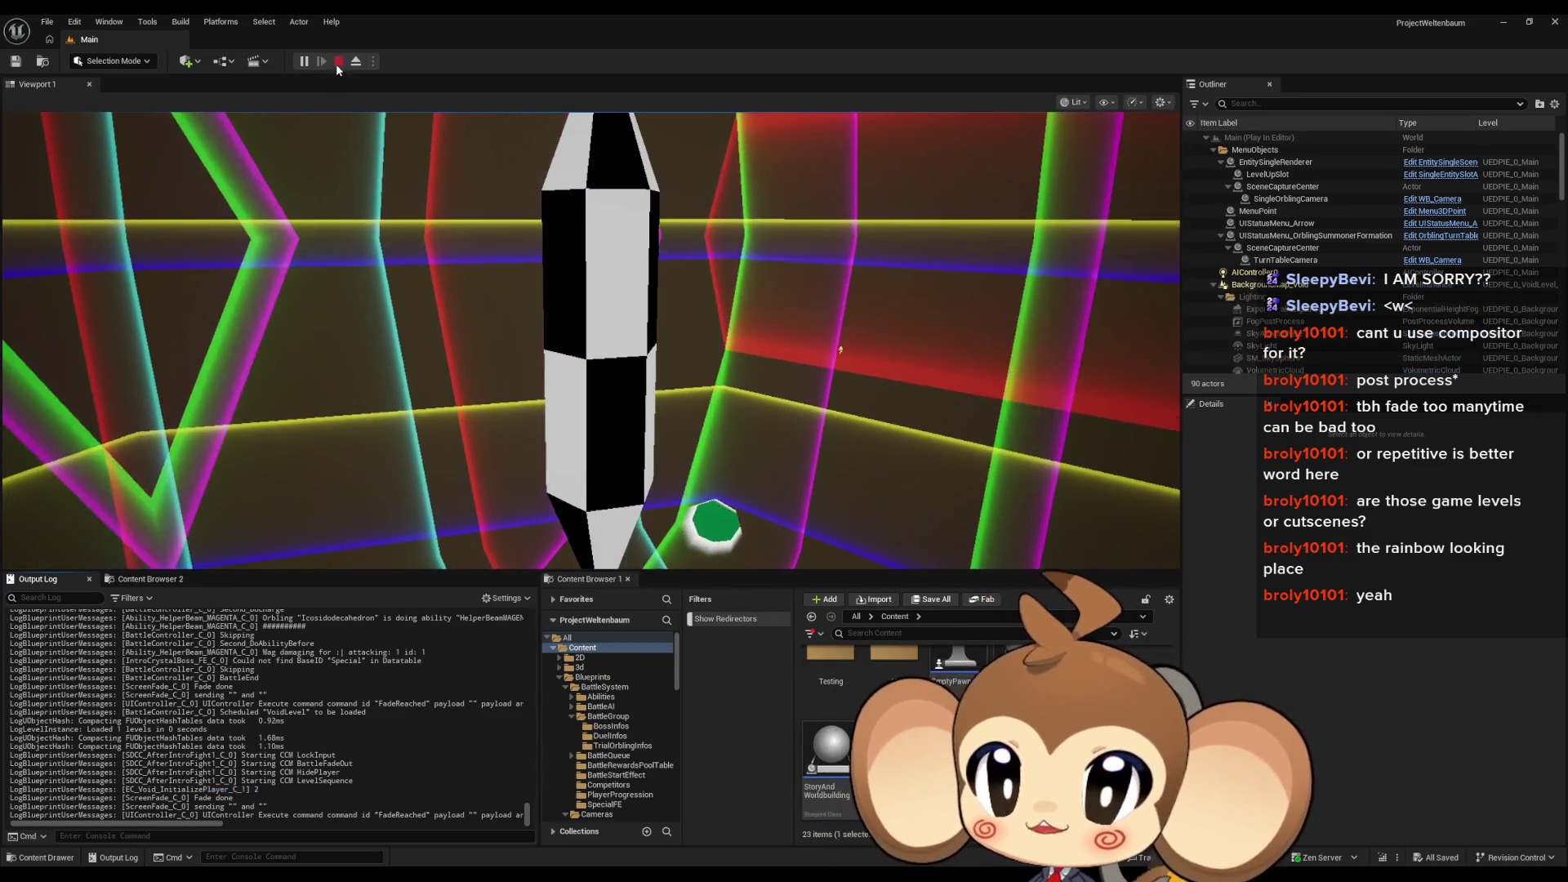
click(338, 61)
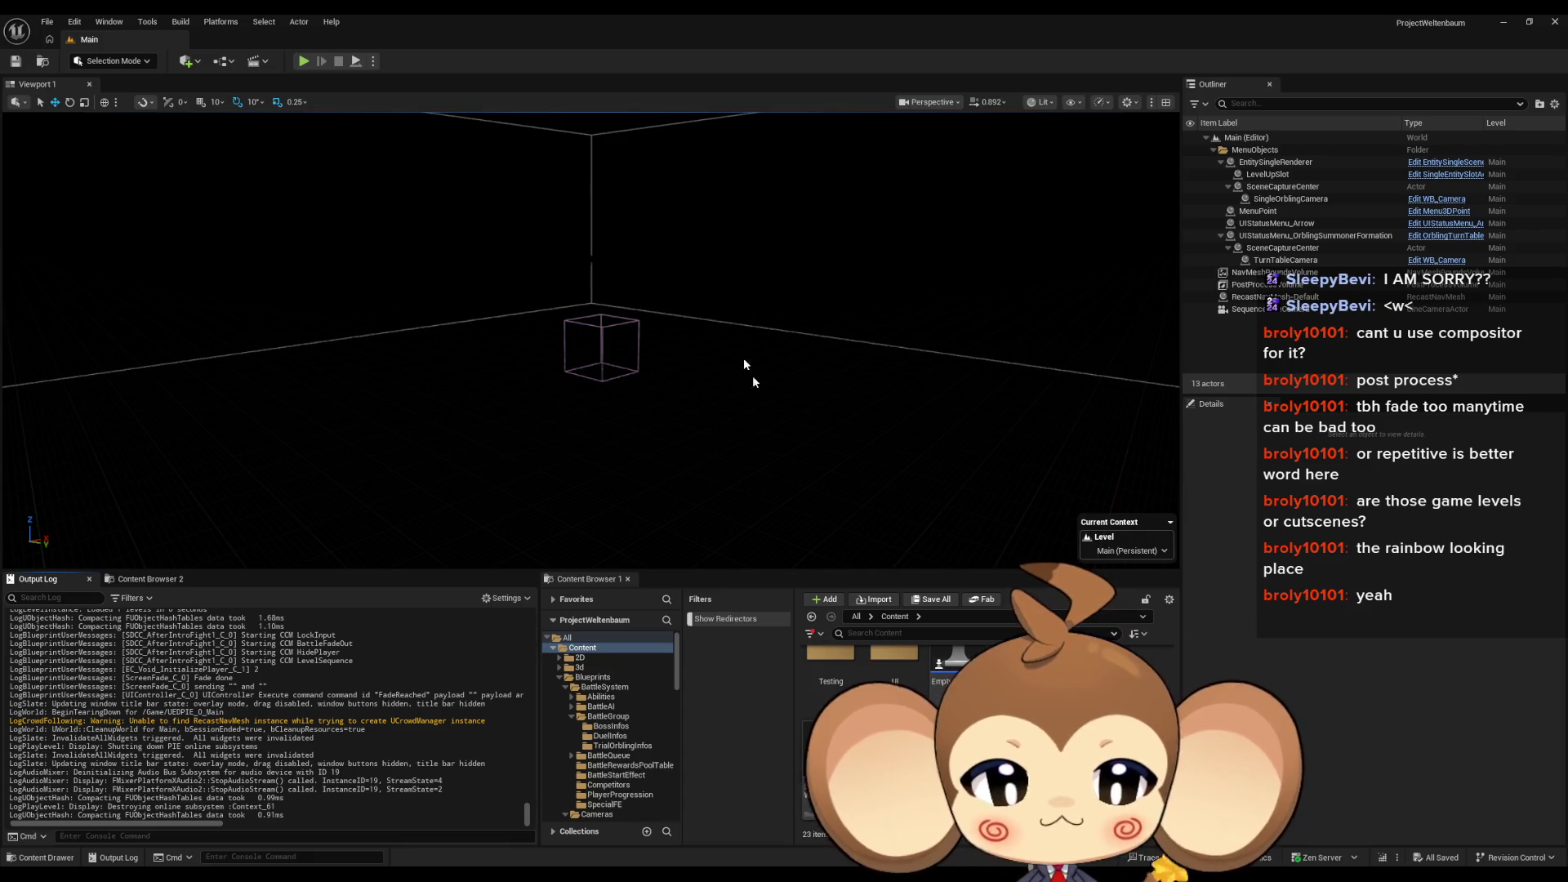
mouse_move(645, 872)
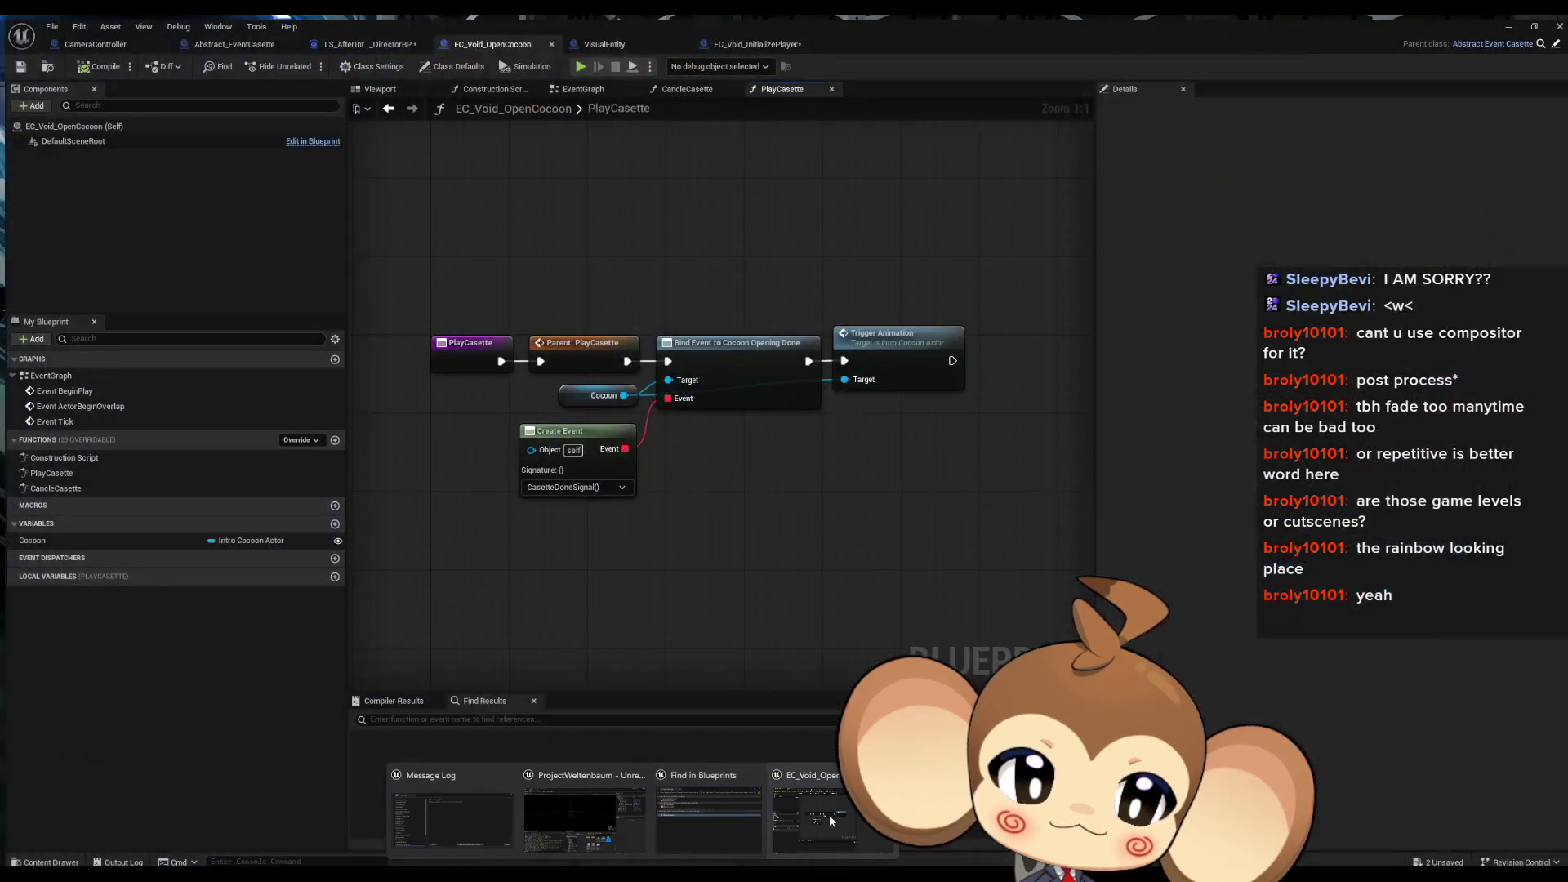
Step: Restore the EC_Void_OpenCocoon Blueprint editor to a smaller window and open the Cameras folder
click(830, 815)
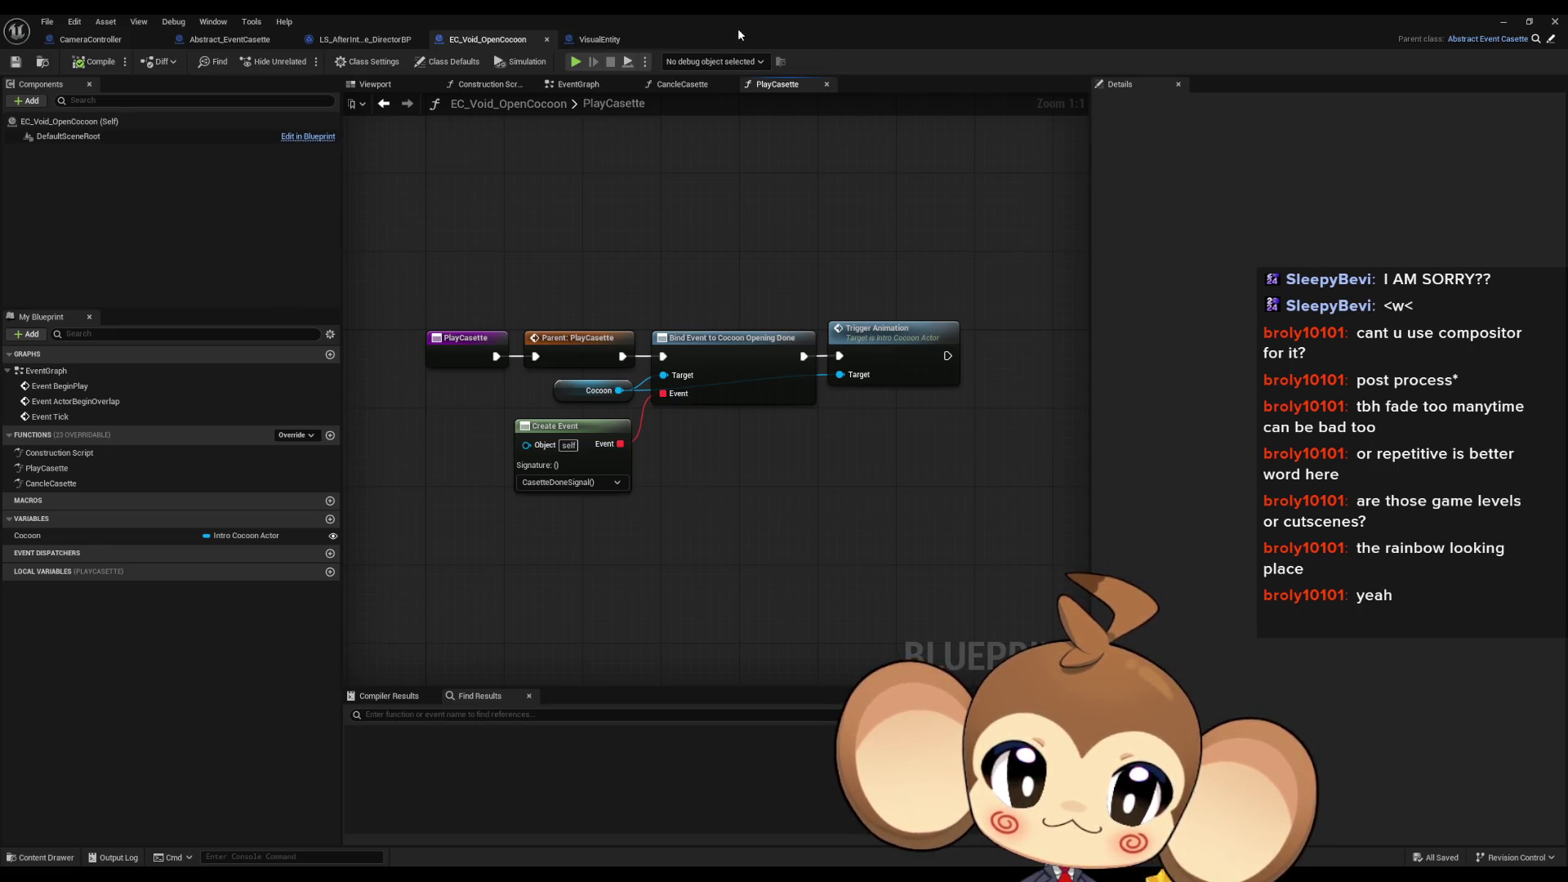
double_click(738, 27)
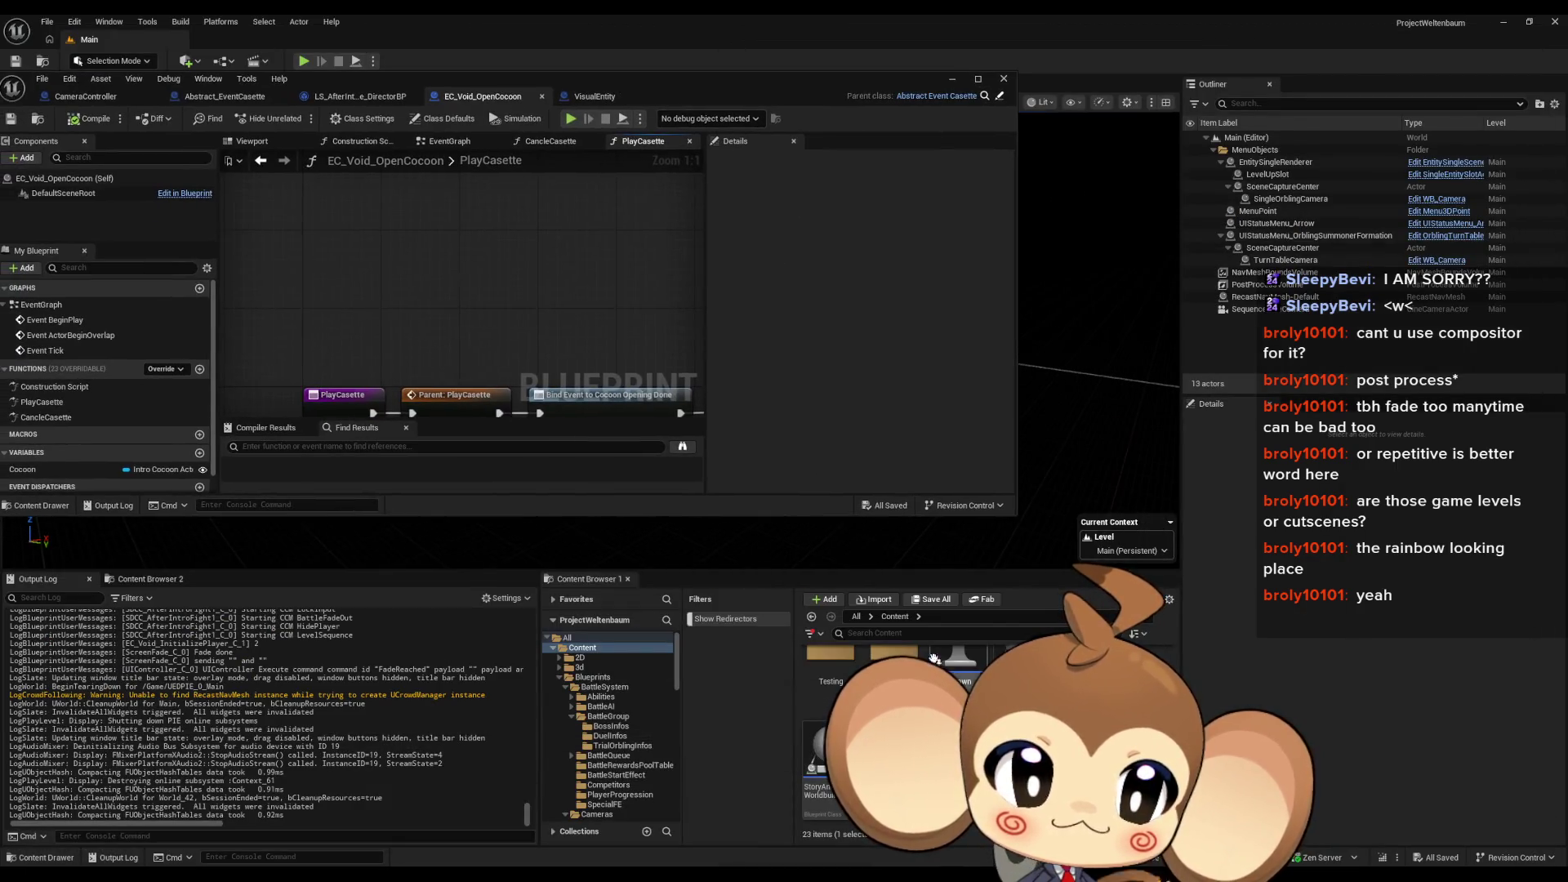
scroll(957, 678, up, 2)
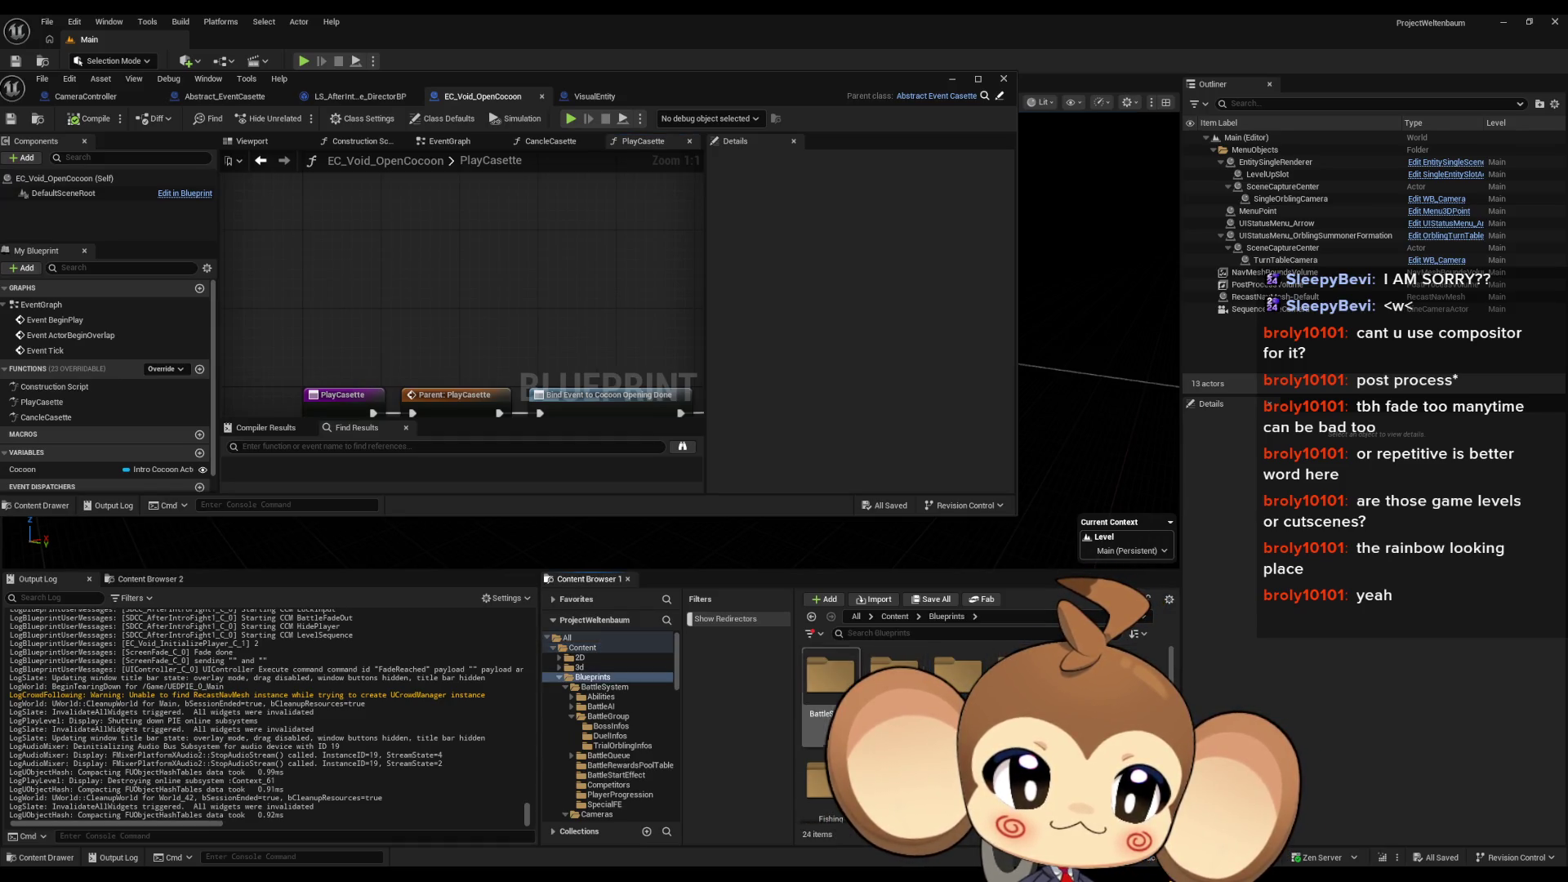
double_click(894, 674)
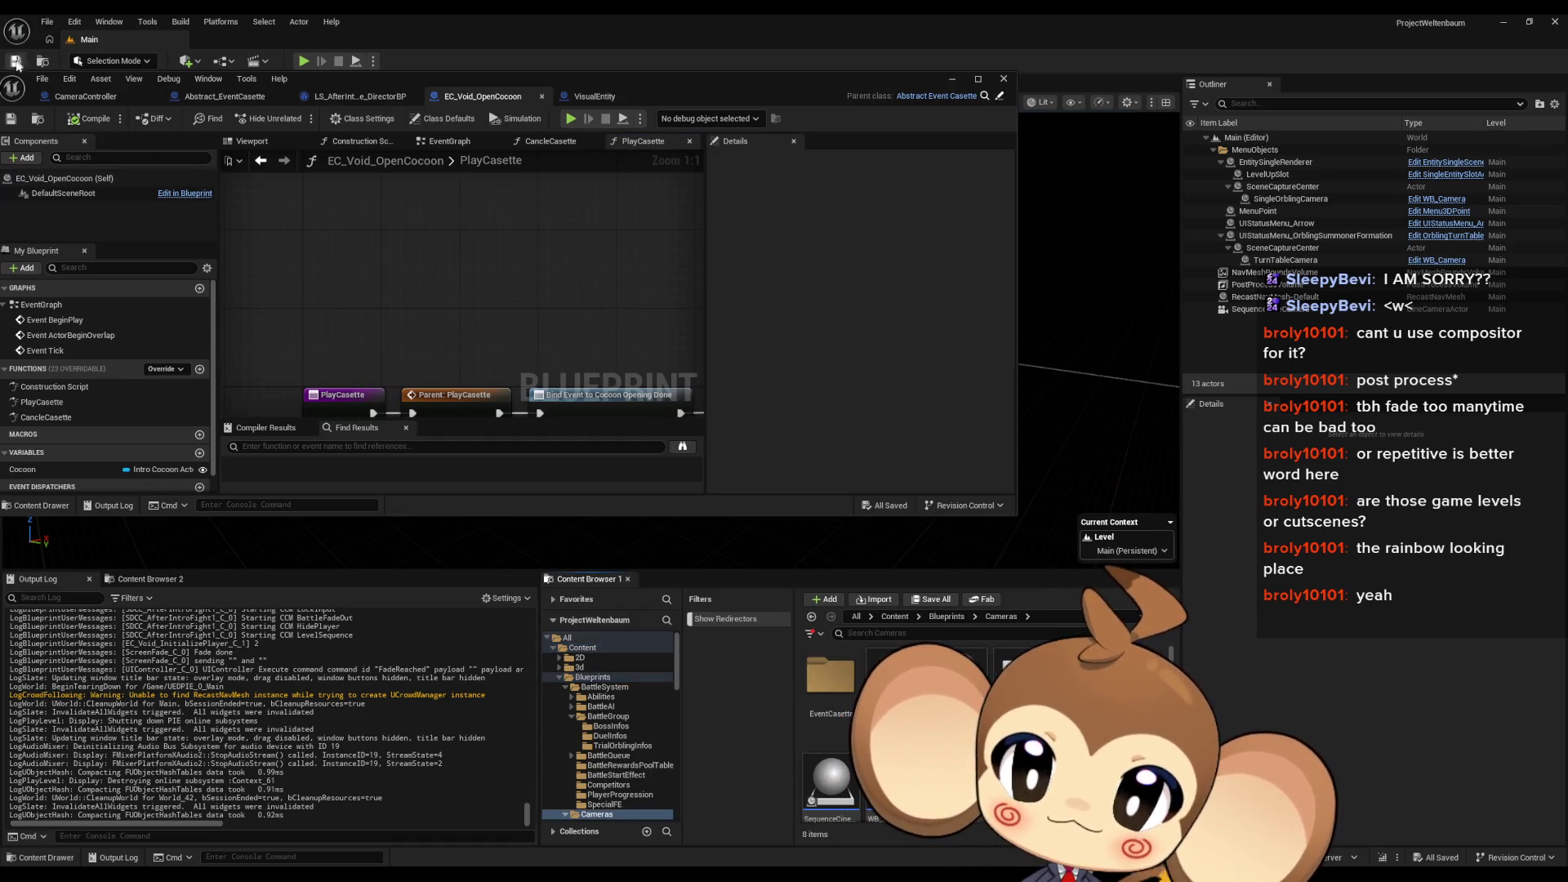
click(47, 22)
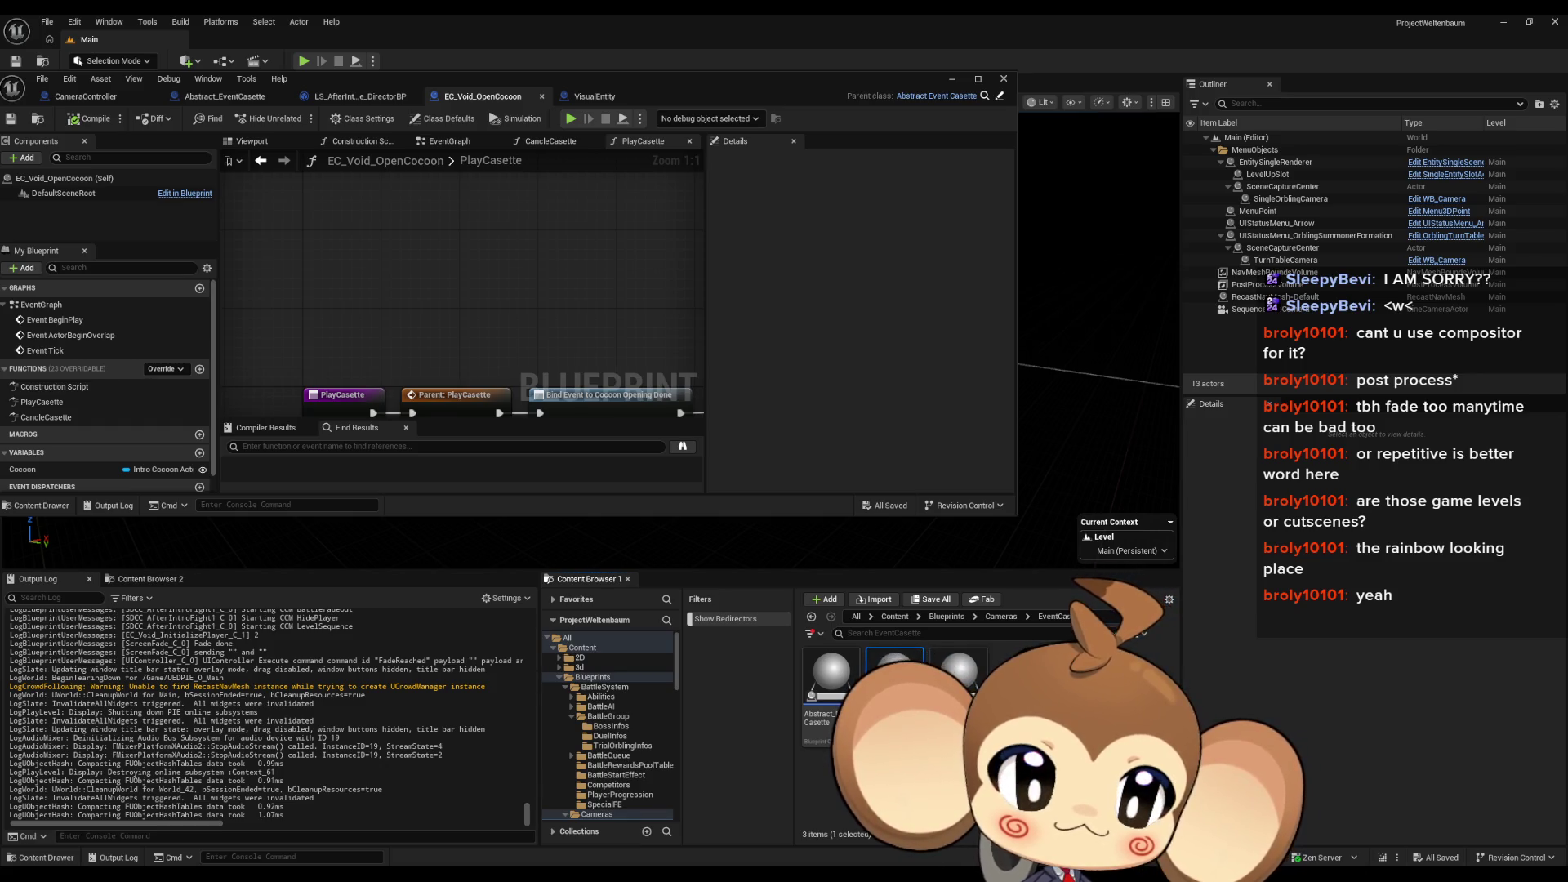
Step: Cancel the blocked deletion of EC_Void_InitializePlayer and load VoidLevel from Maps > Intro
key(Delete)
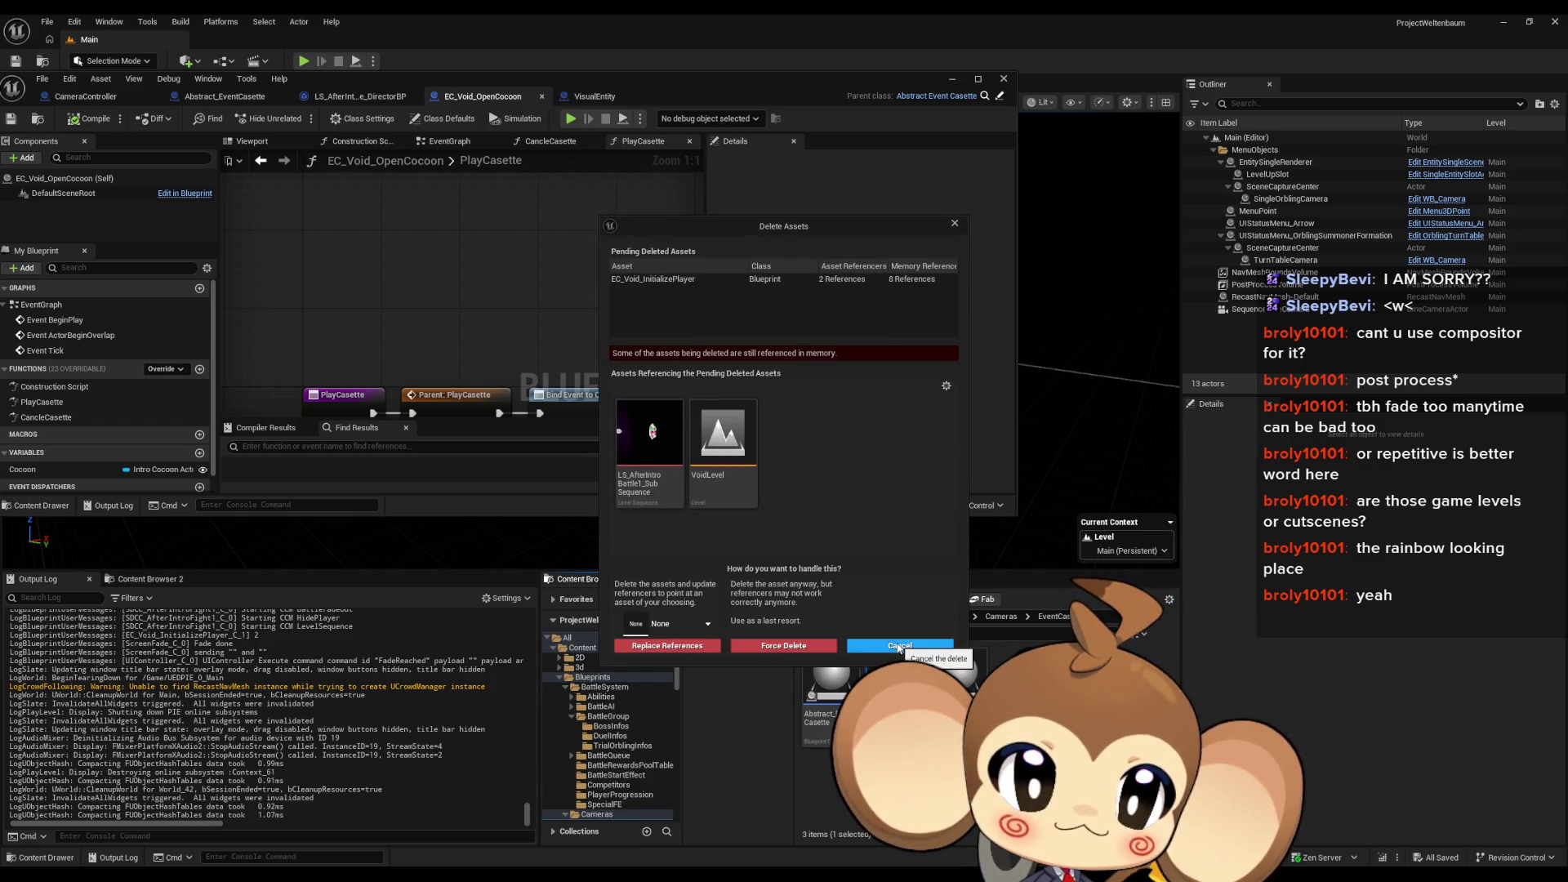
click(900, 646)
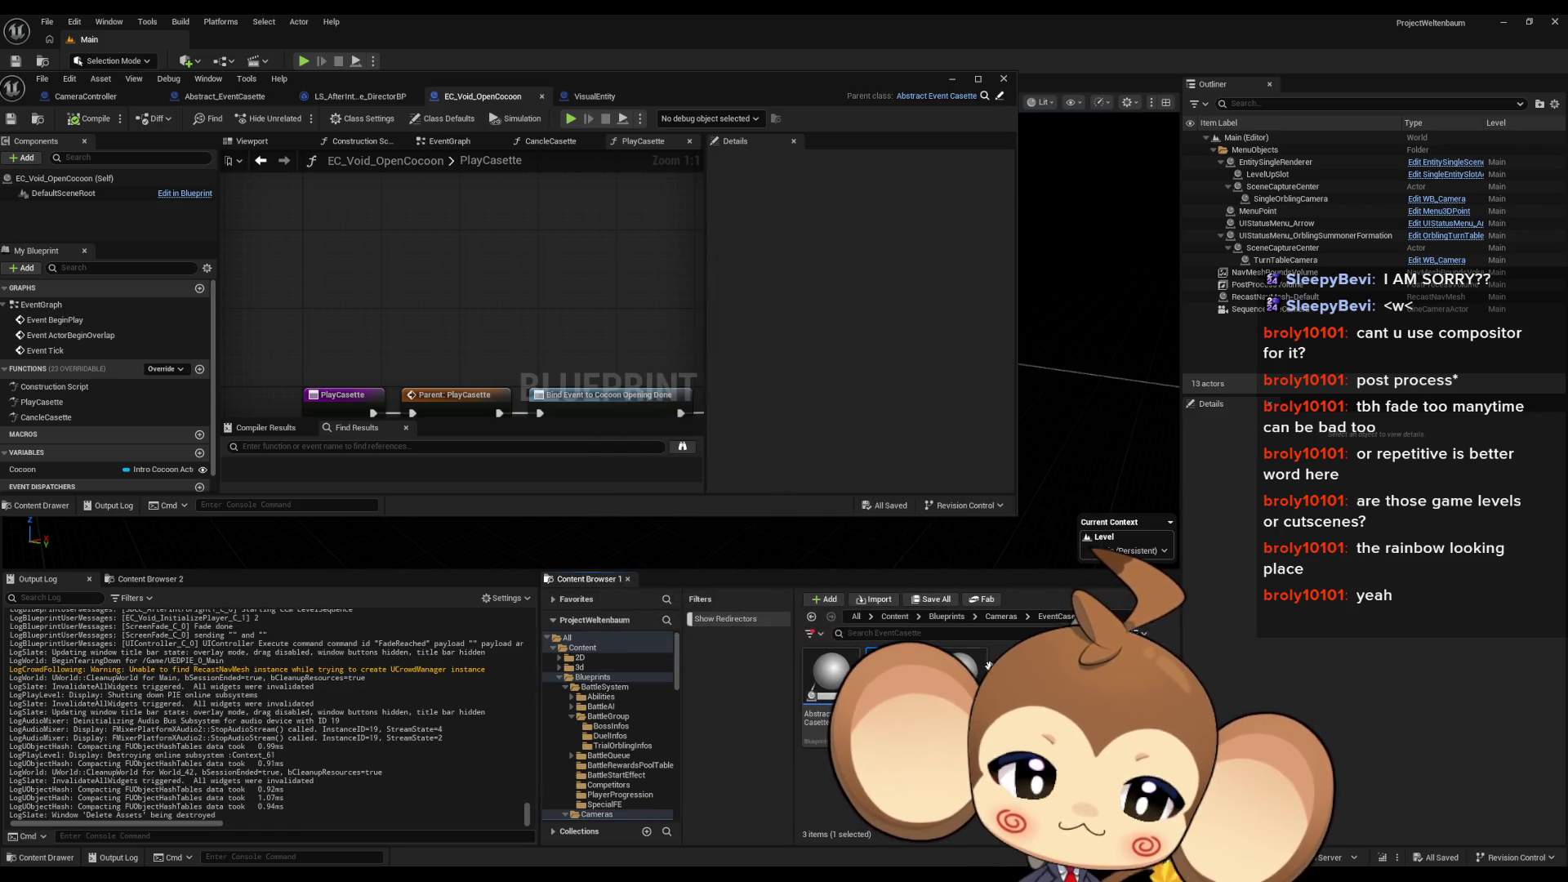
click(895, 617)
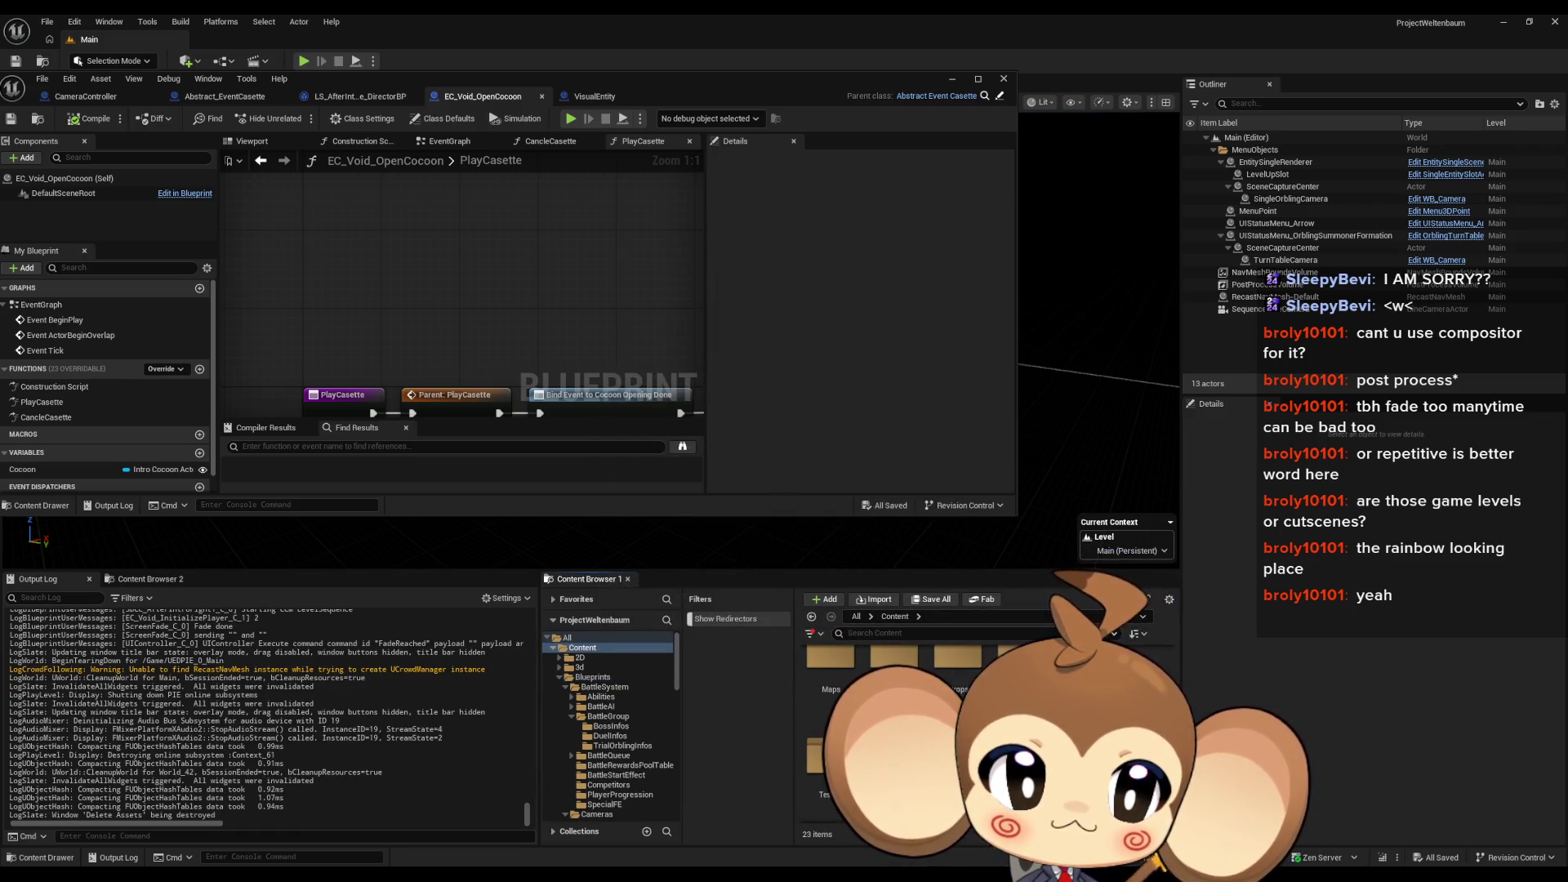
double_click(831, 688)
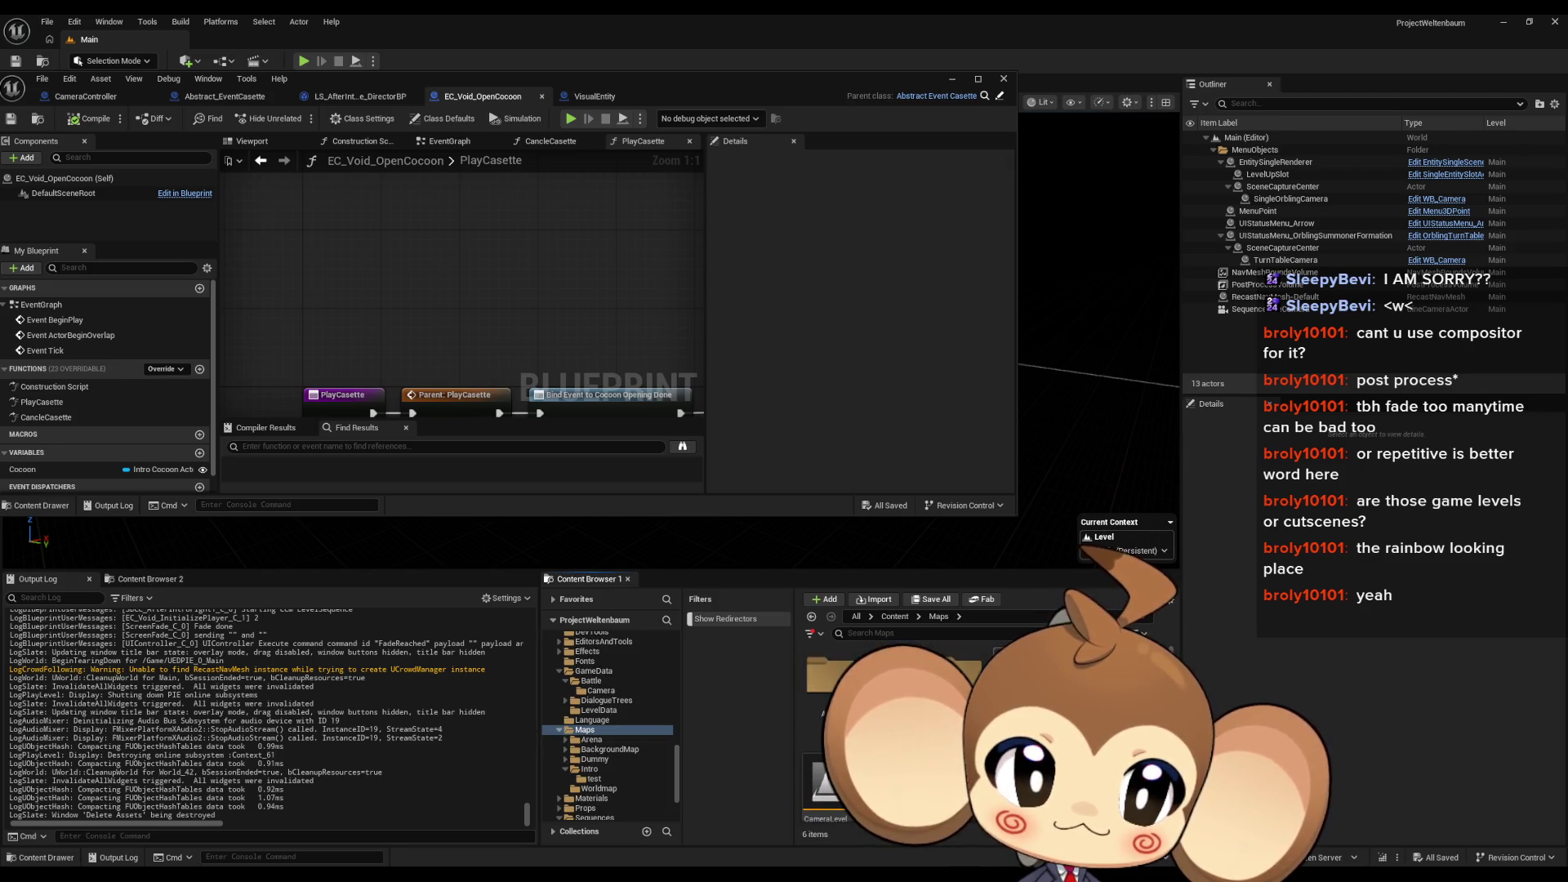
double_click(1021, 678)
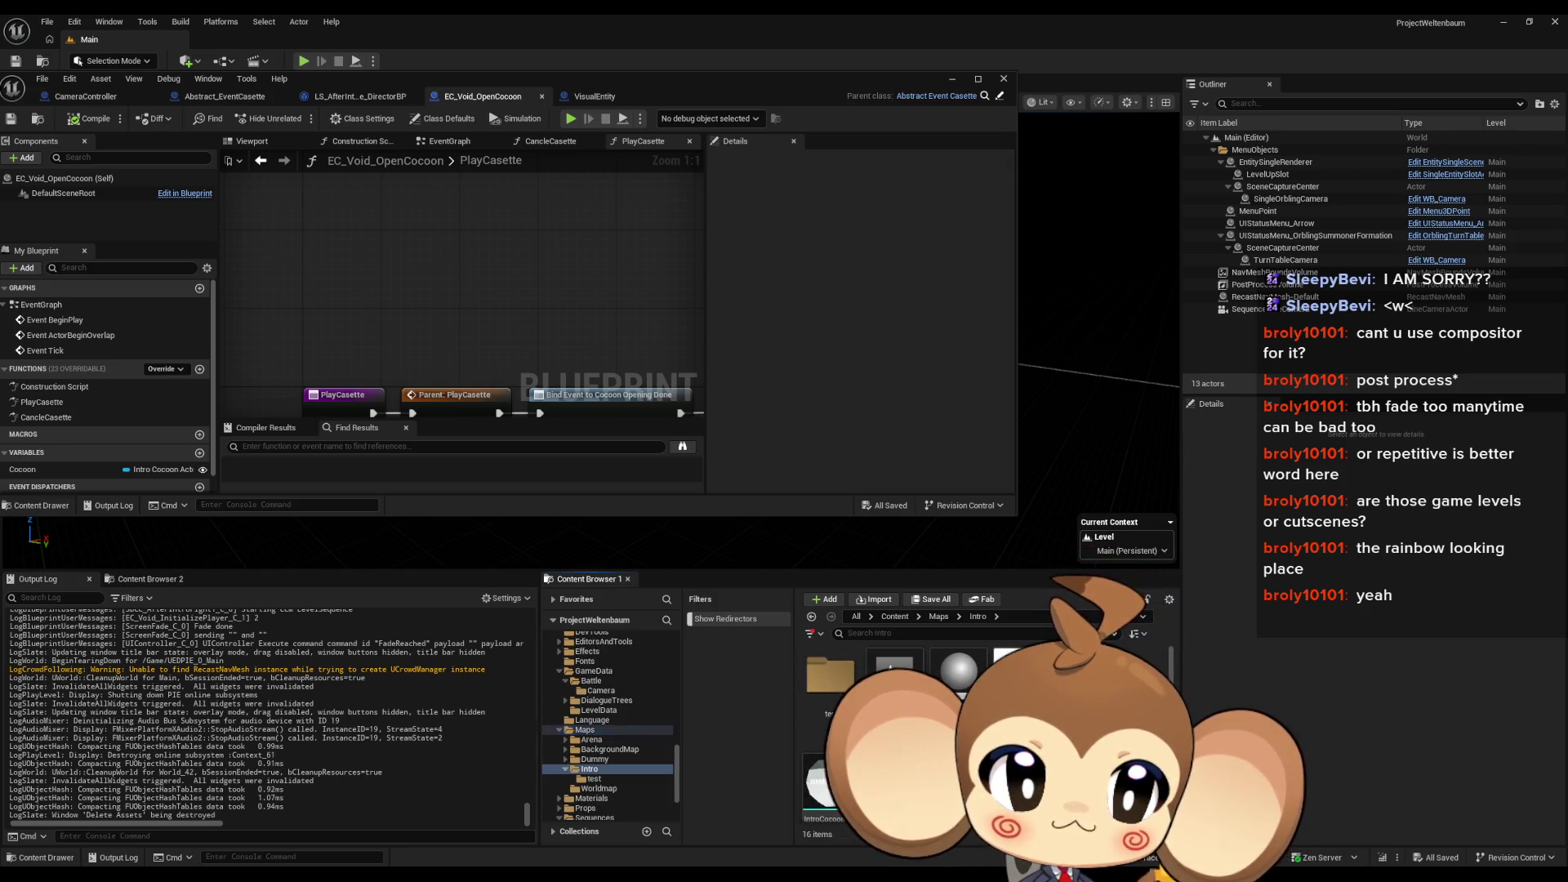
double_click(899, 694)
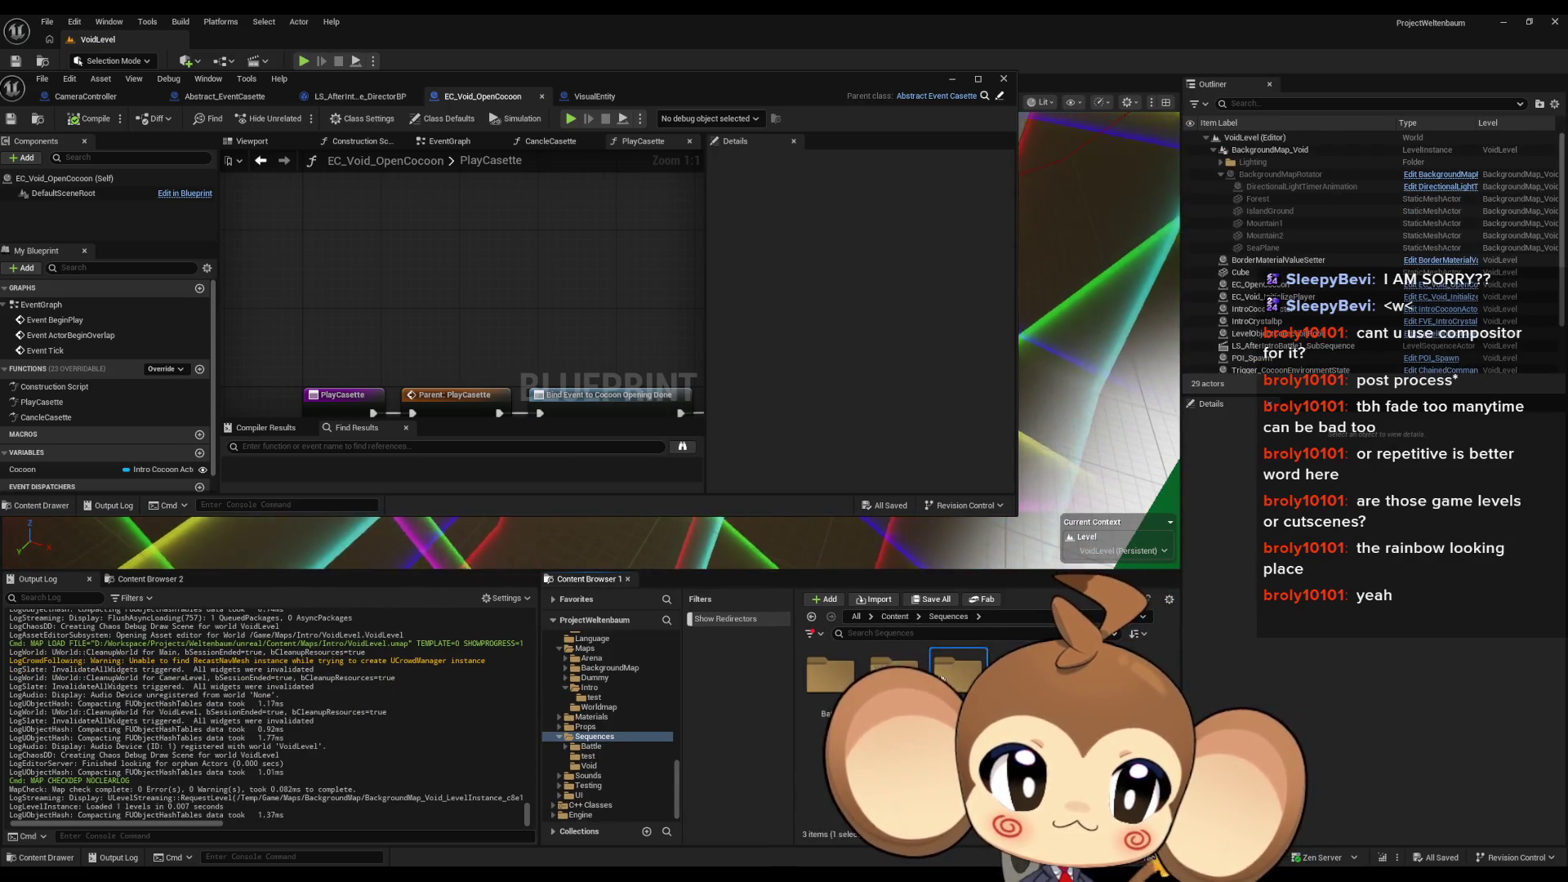
Step: Open LS_AfterIntroBattle1_SubSequence from Sequences > Void and select its EC_Void_InitializePlayer track
click(589, 765)
double_click(829, 695)
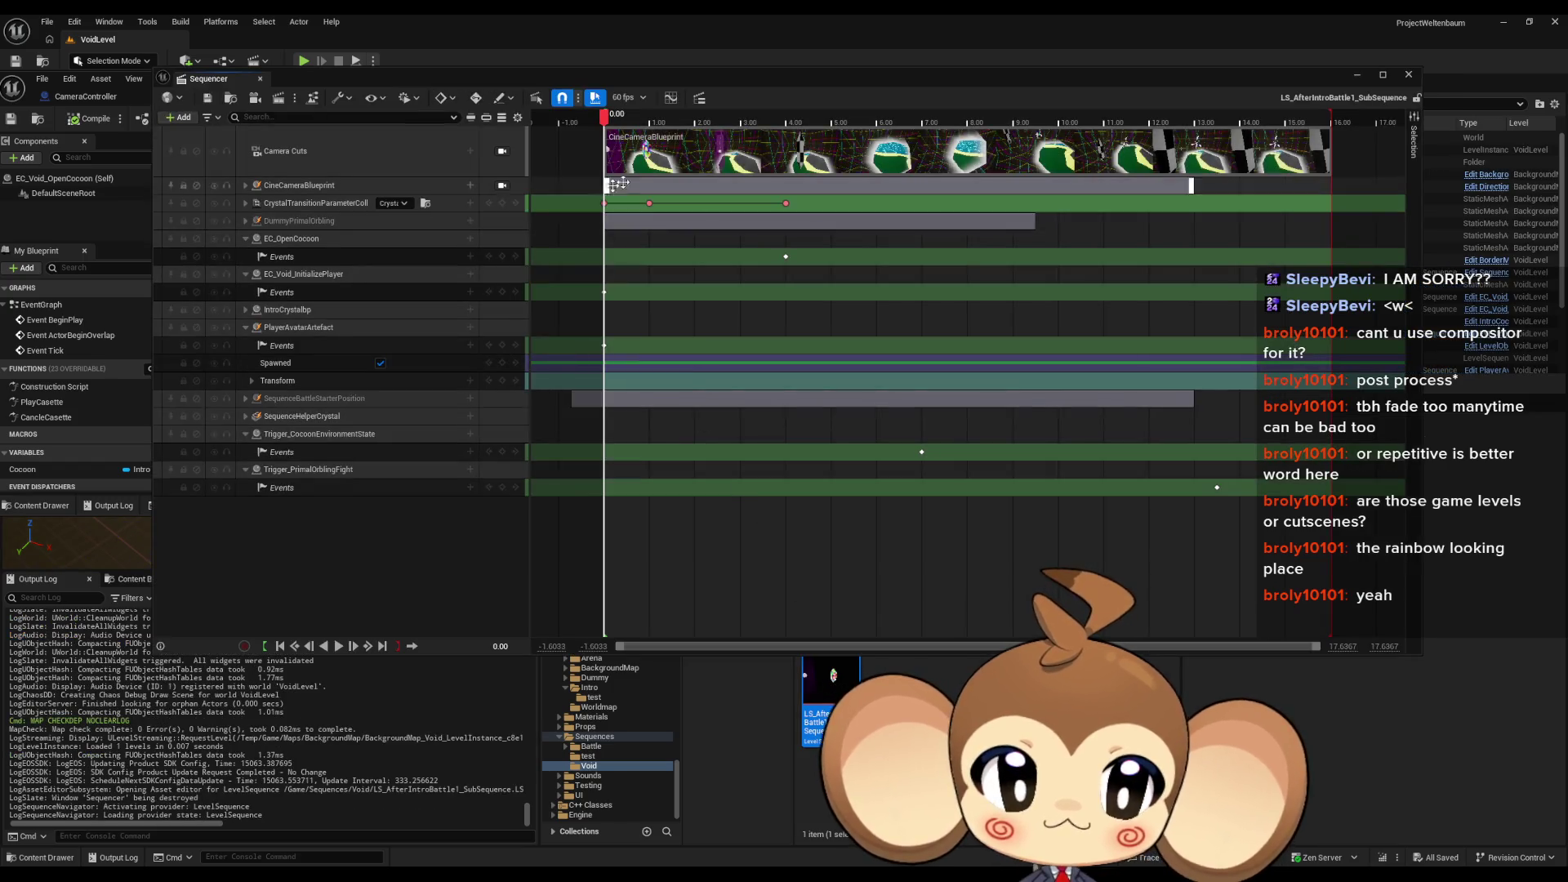
click(317, 276)
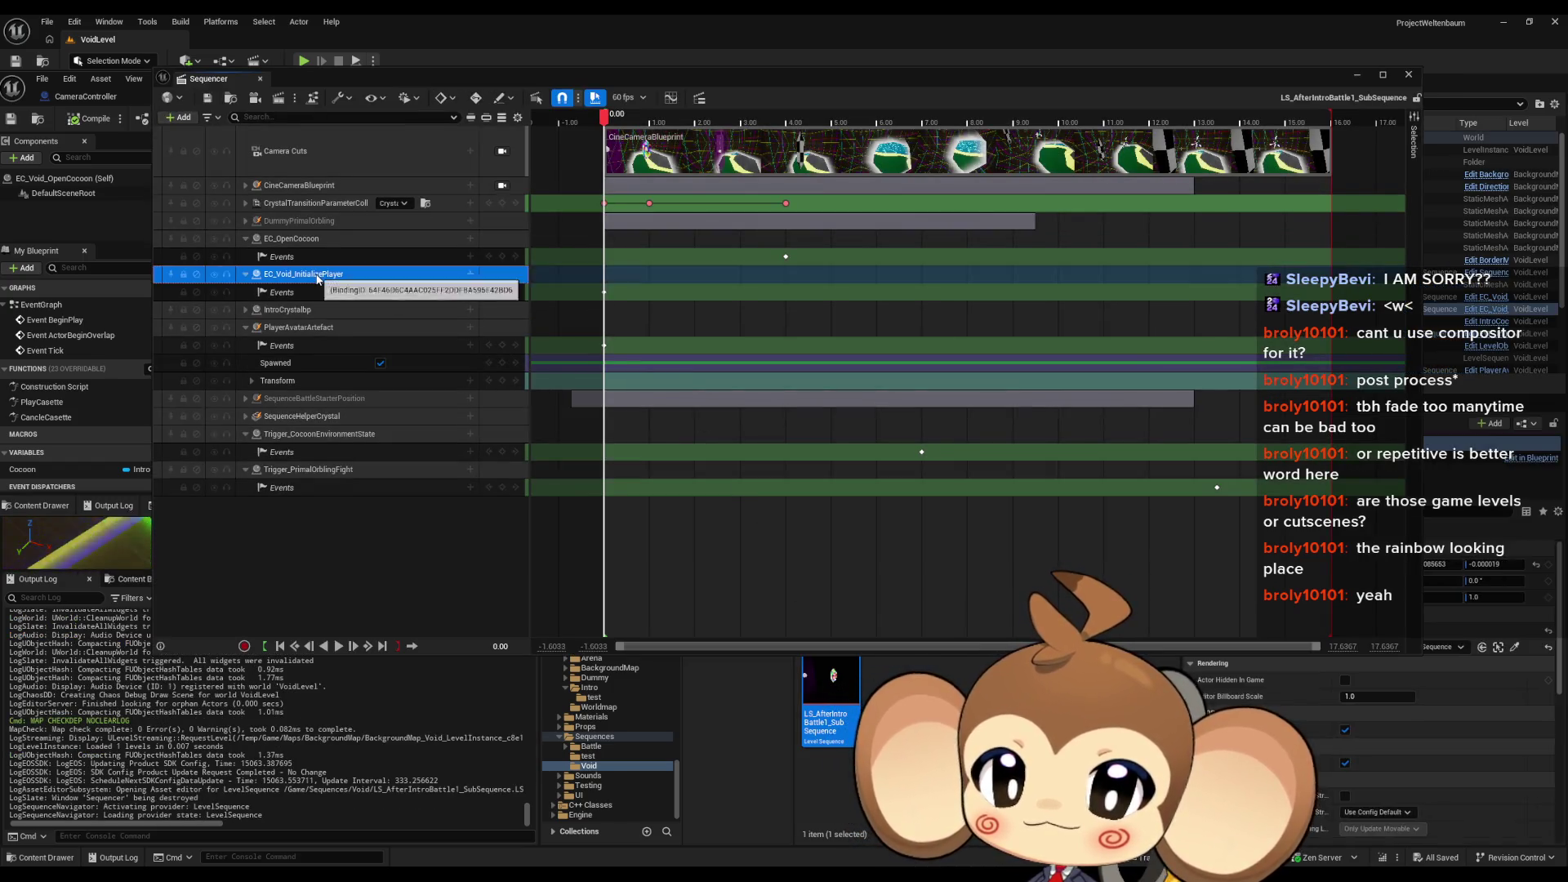
key(Delete)
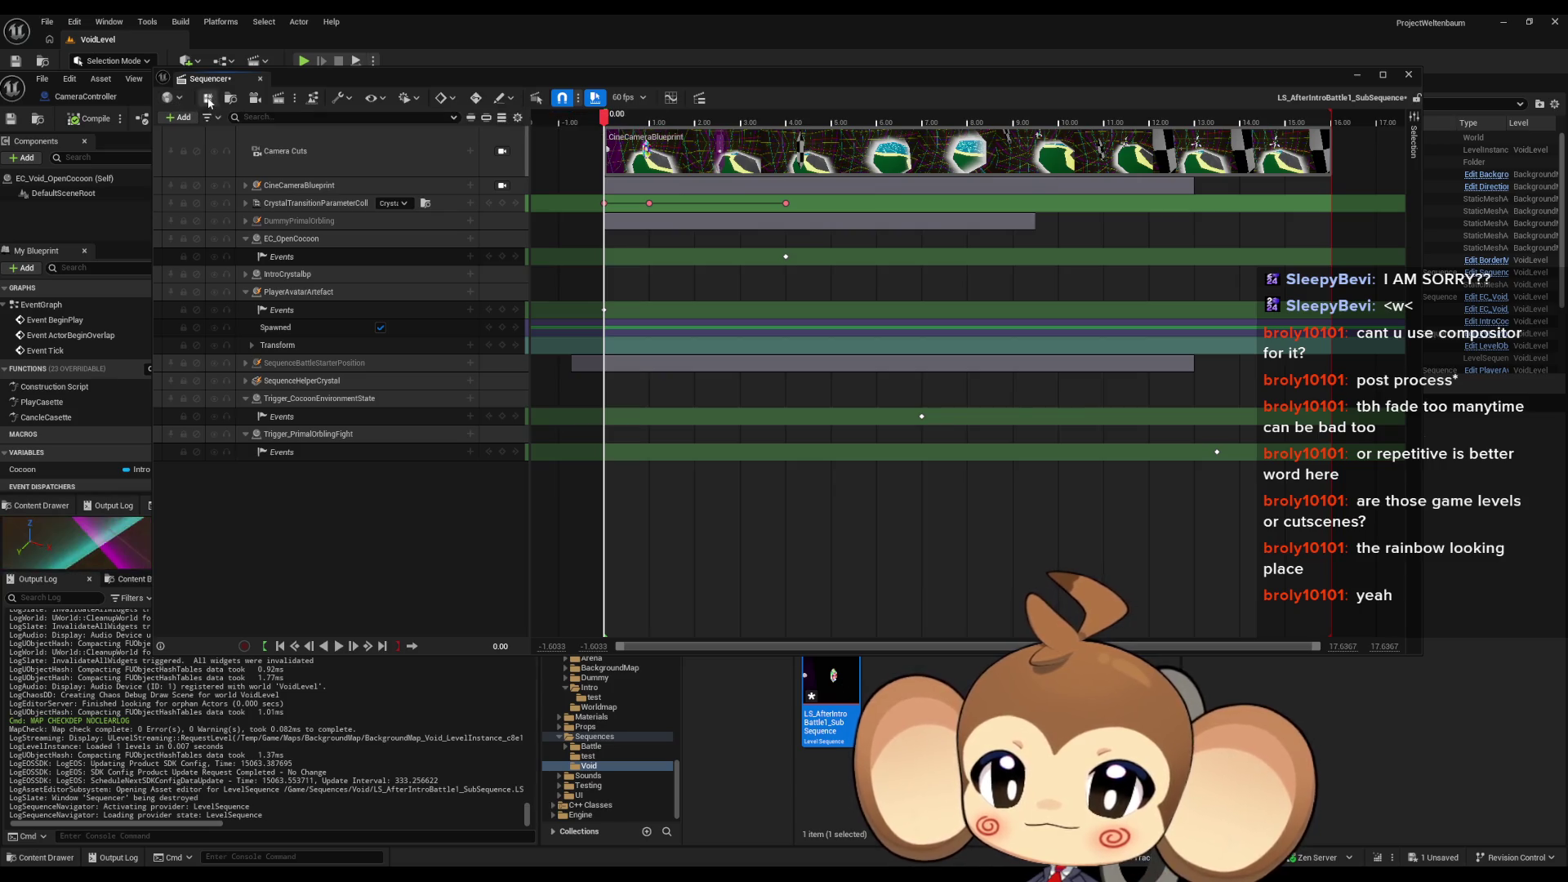
click(208, 101)
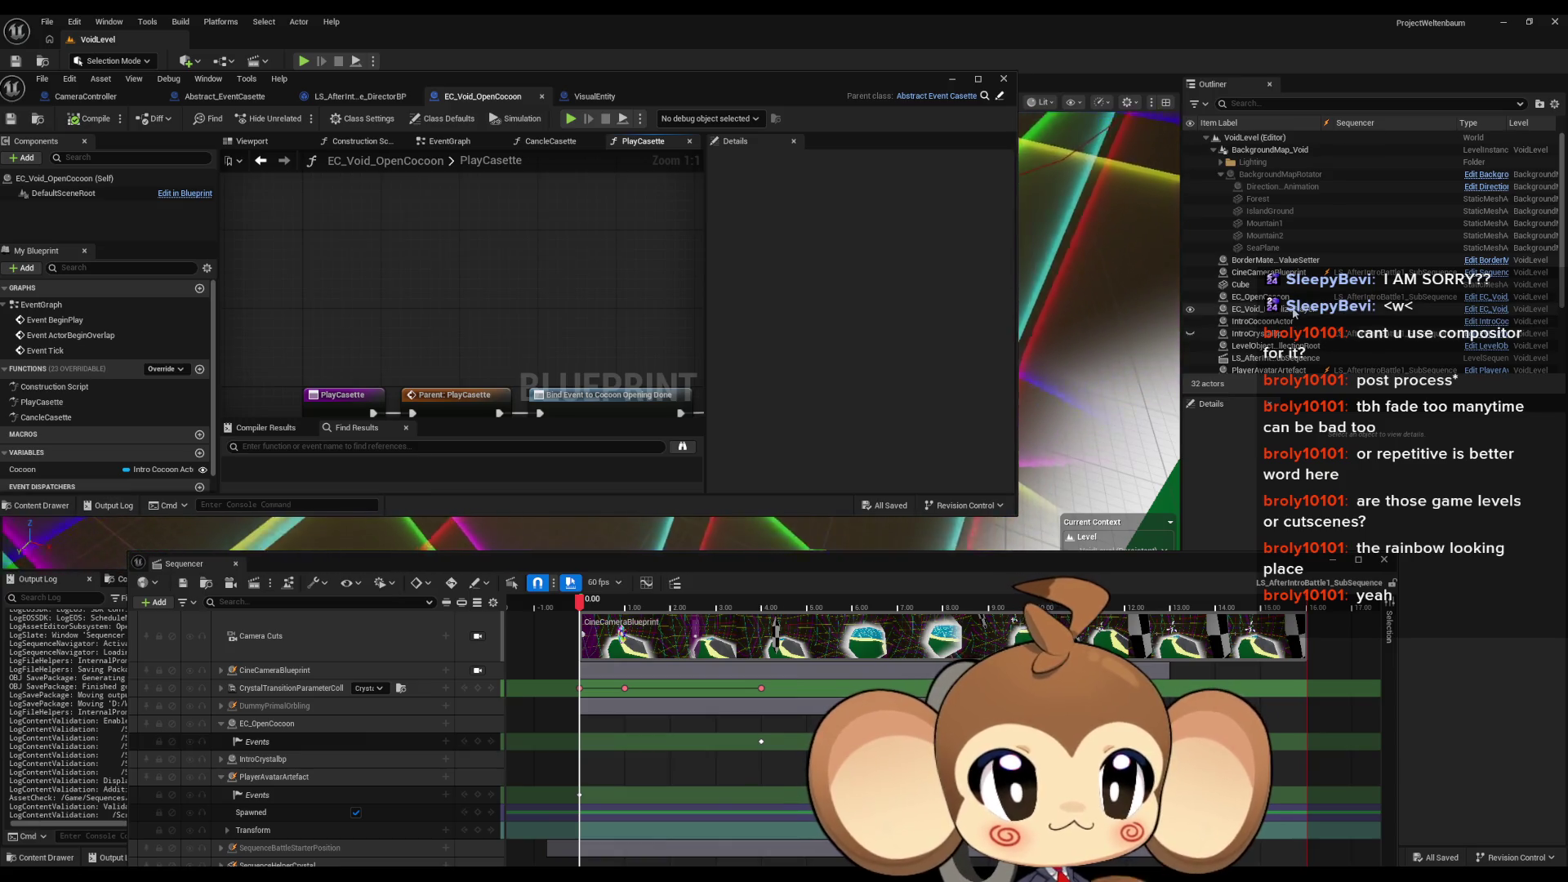
click(1274, 297)
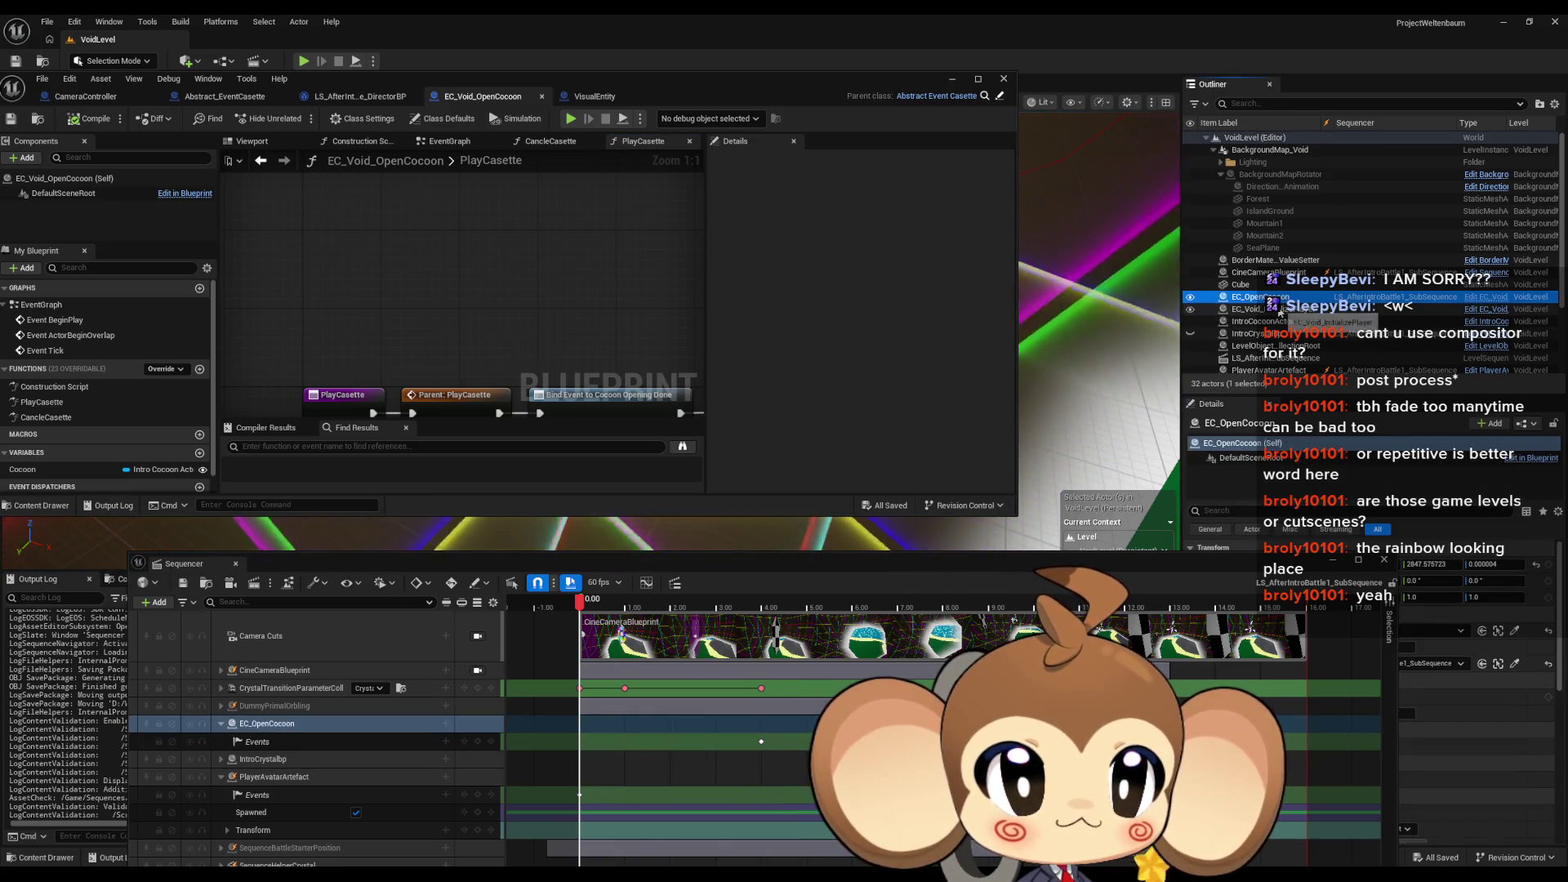
click(1279, 310)
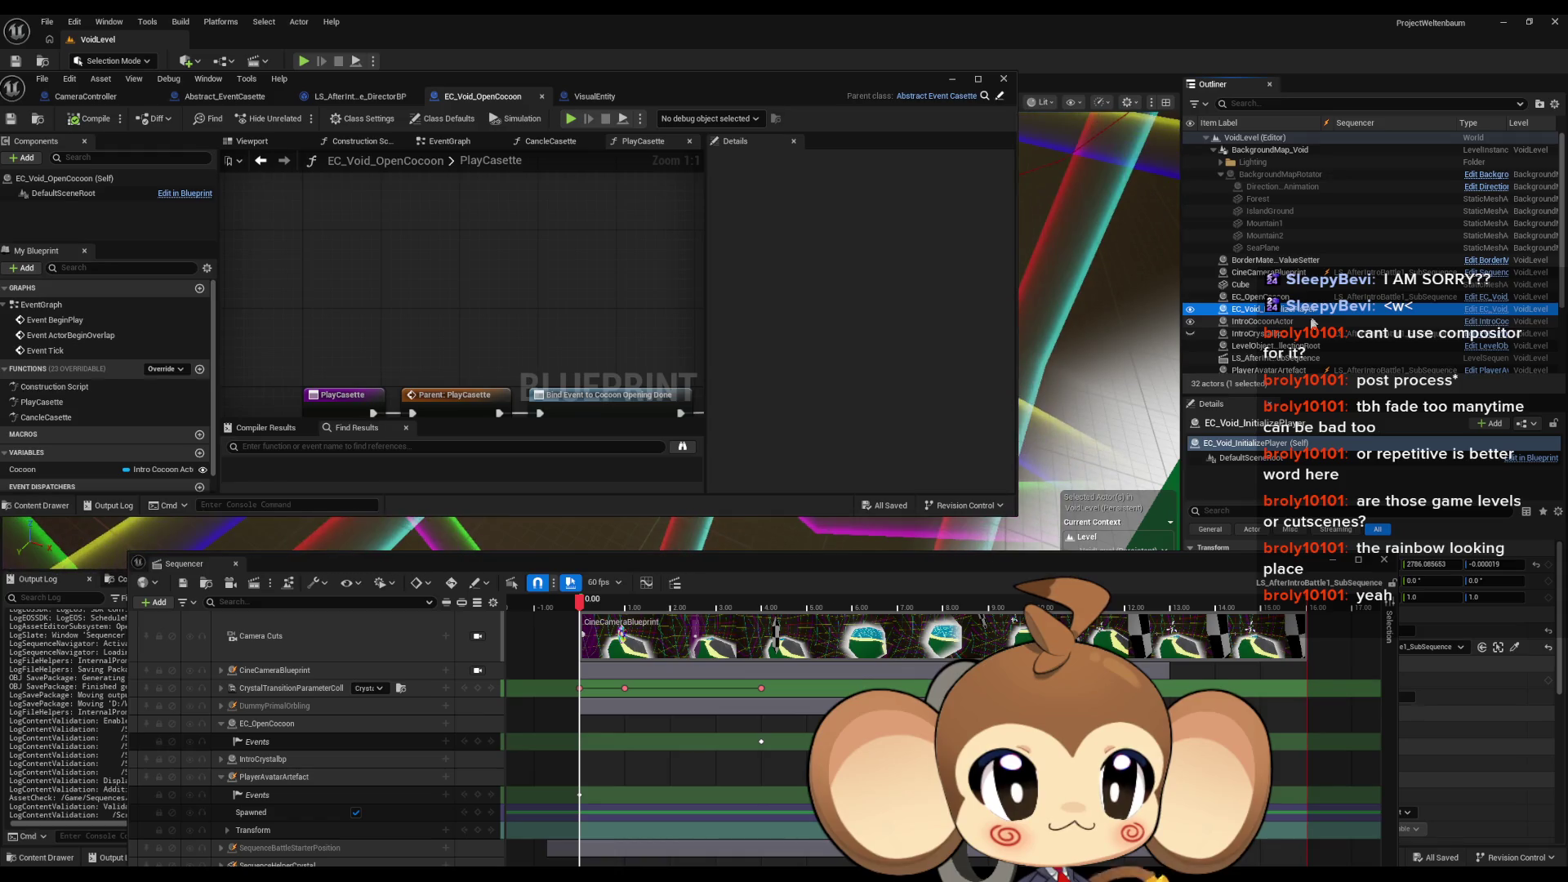
key(Delete)
key(Return)
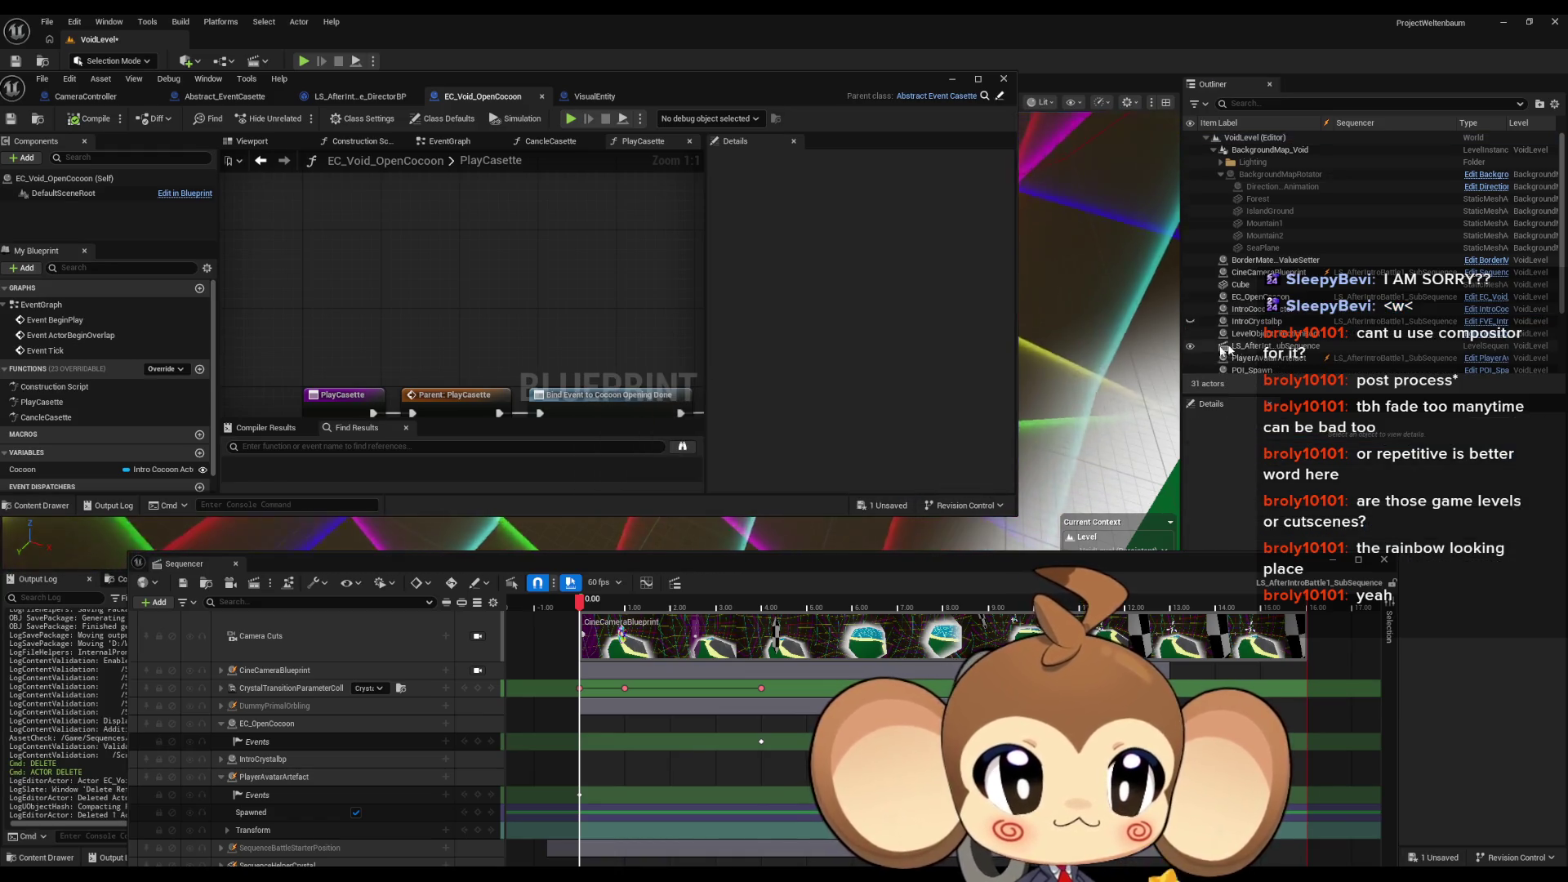
click(1274, 333)
drag(1268, 561, 888, 617)
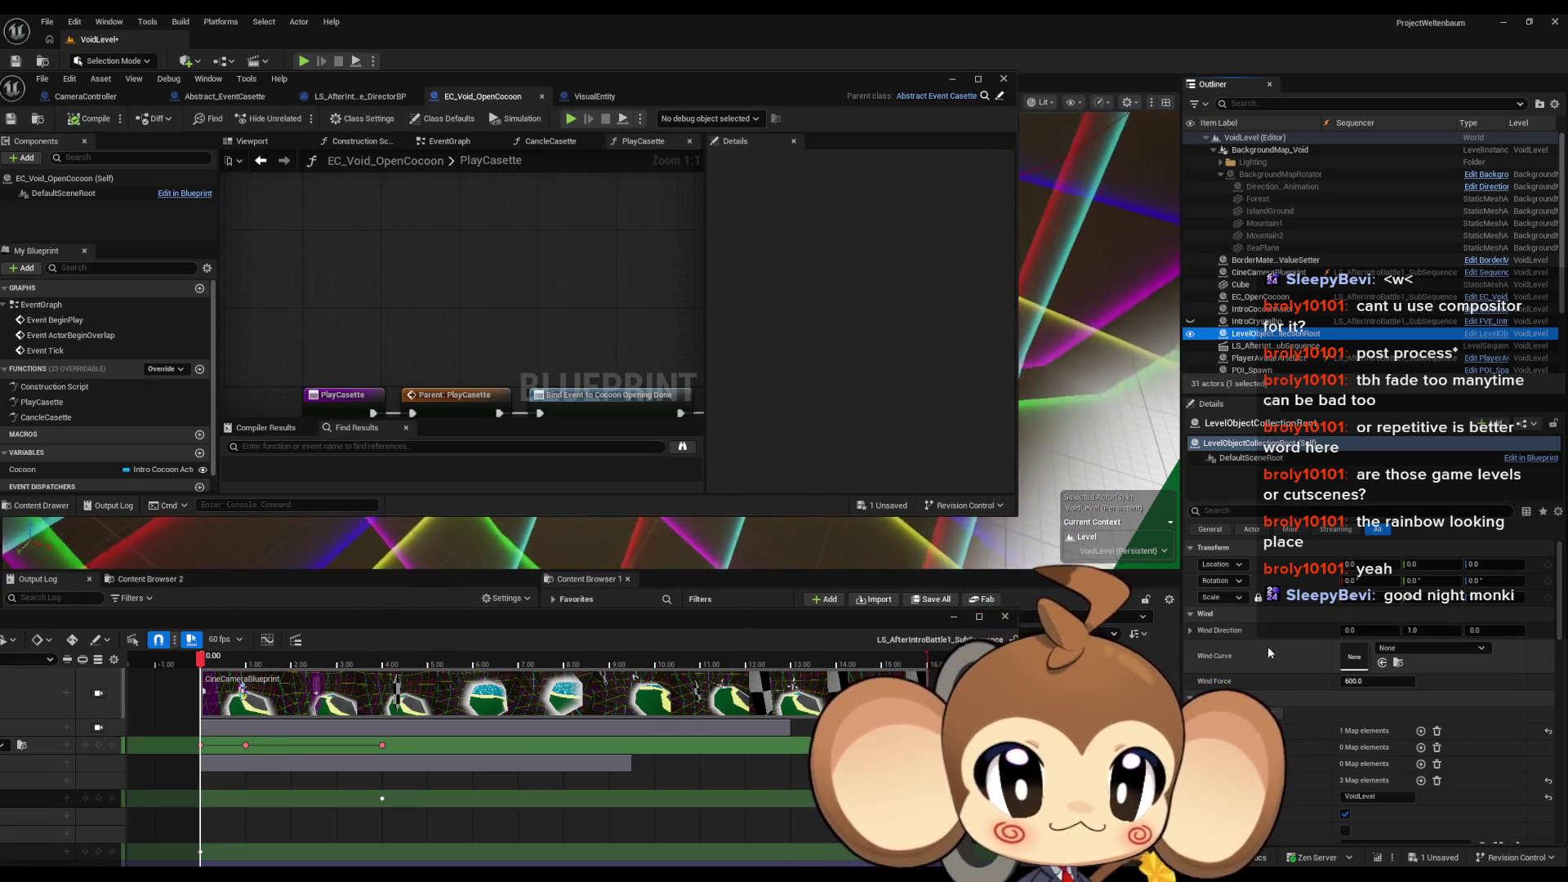
scroll(1340, 640, down, 2)
scroll(1340, 640, down, 5)
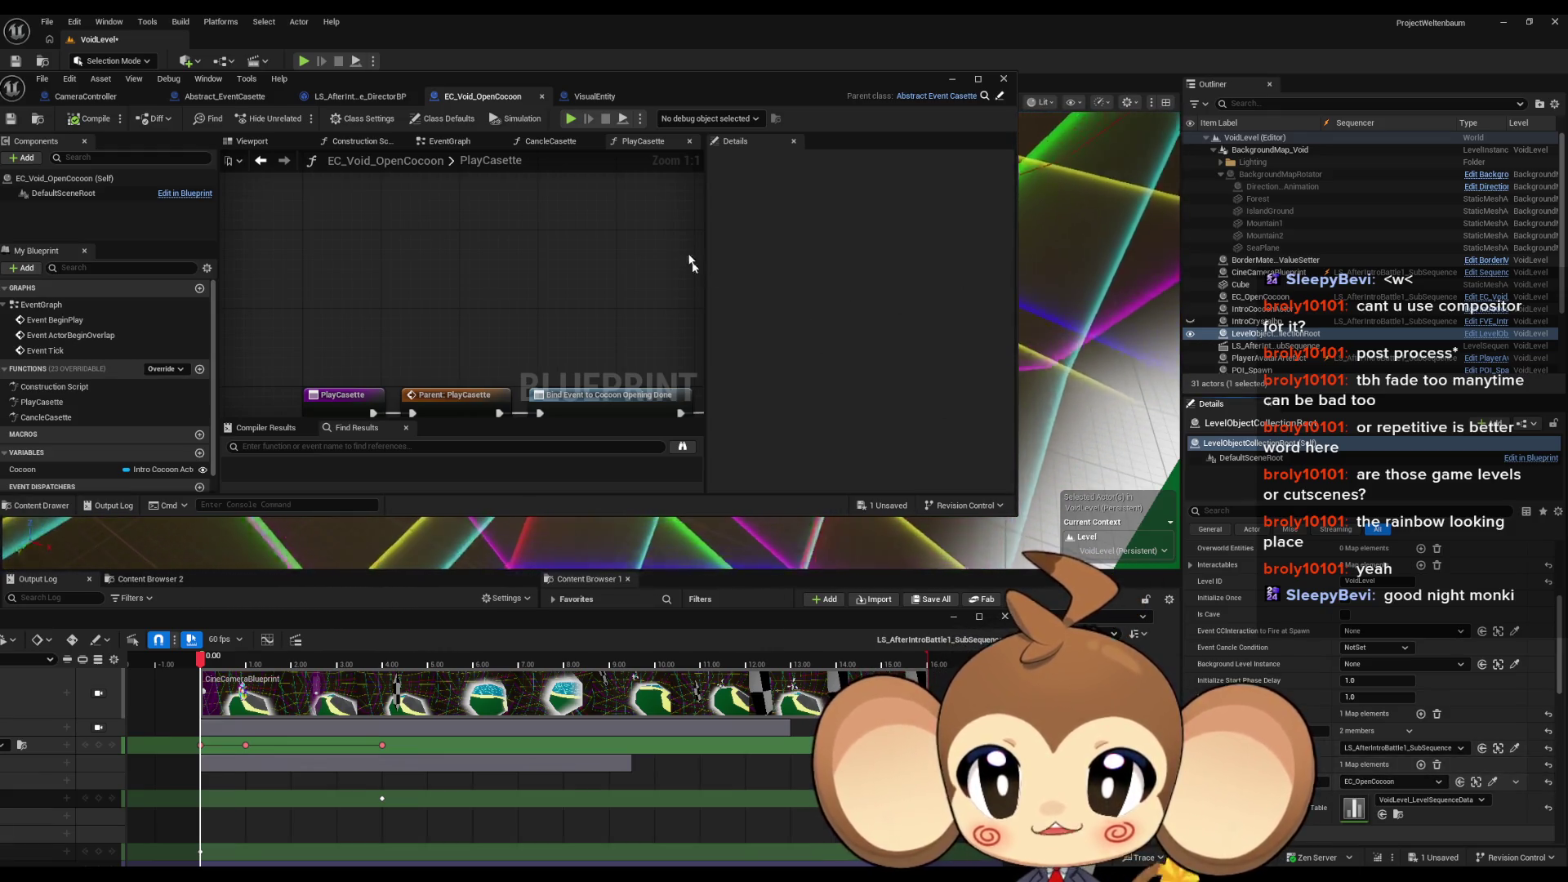
drag(690, 79, 834, 59)
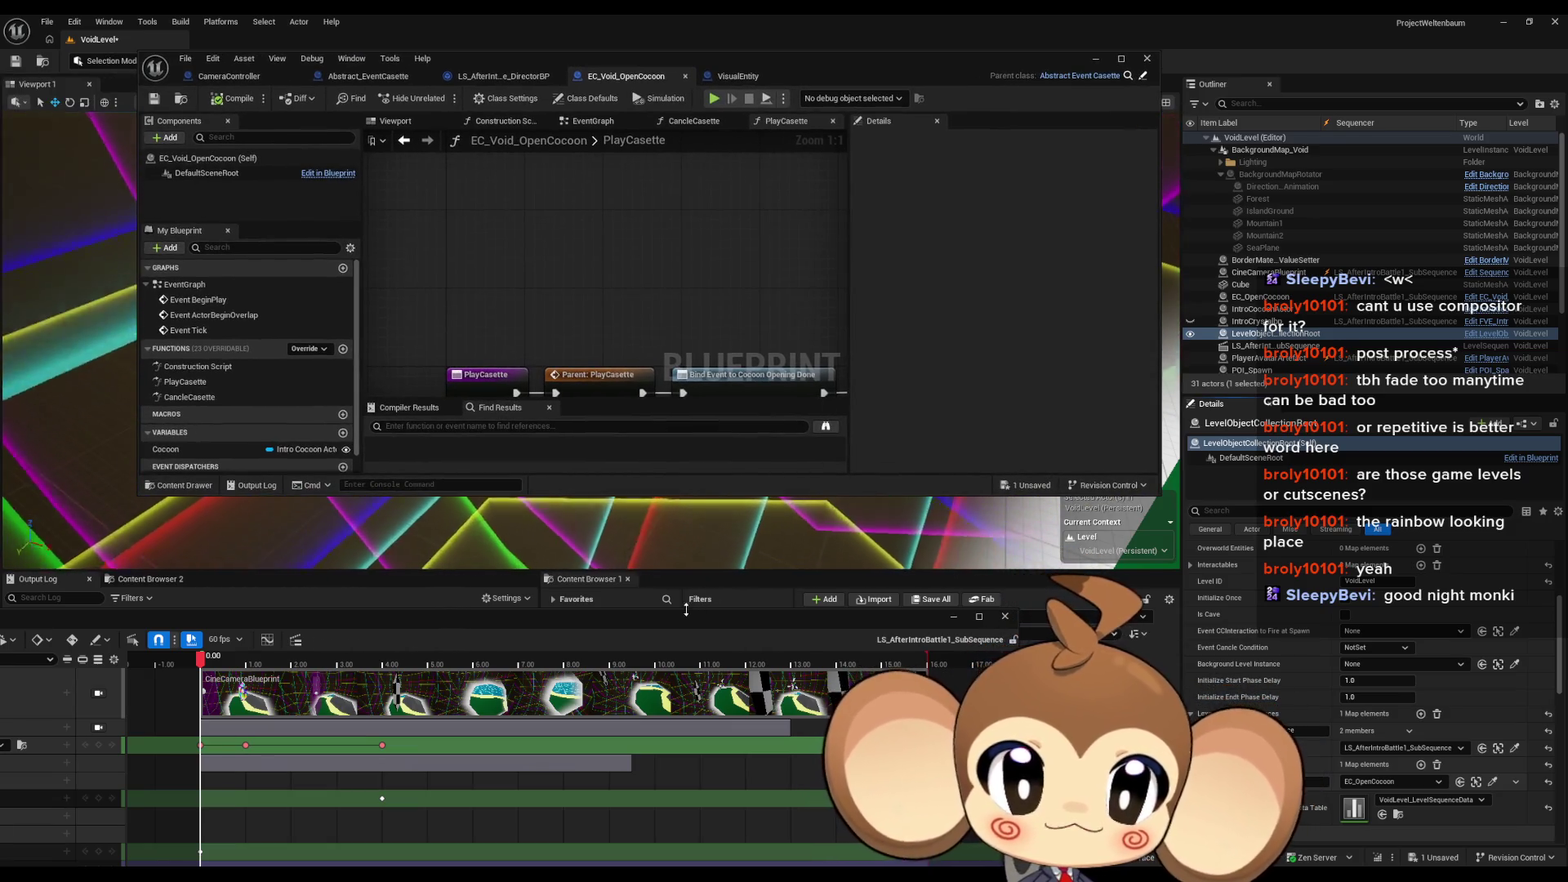
Step: Open the director graph at the cocoon environment event and select the Do Interaction node
mouse_move(678, 616)
mouse_down()
mouse_move(752, 607)
mouse_move(977, 331)
mouse_up()
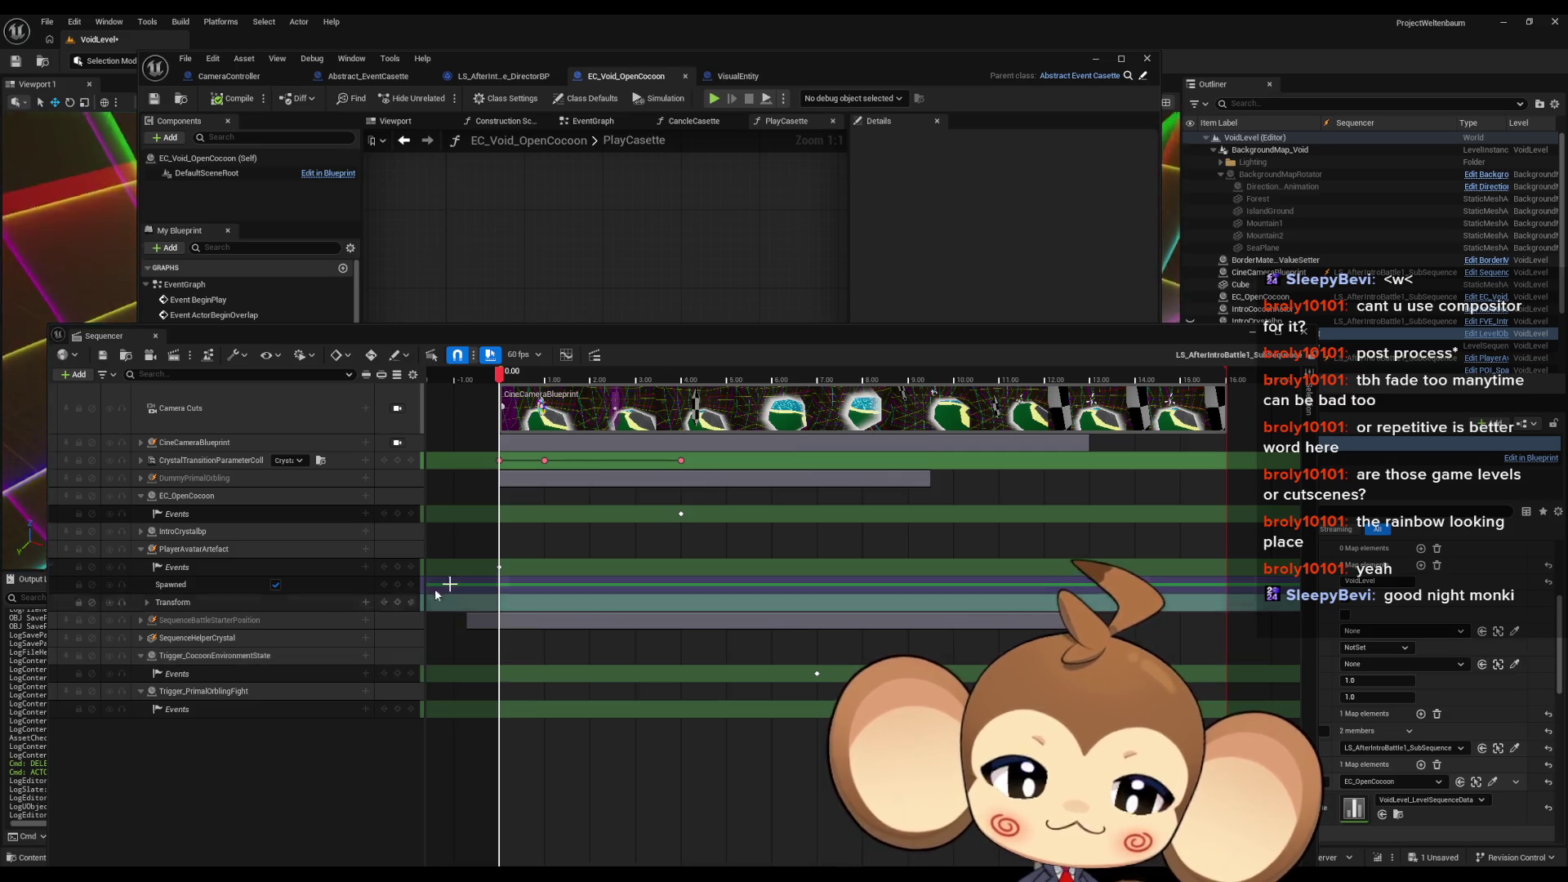
double_click(816, 673)
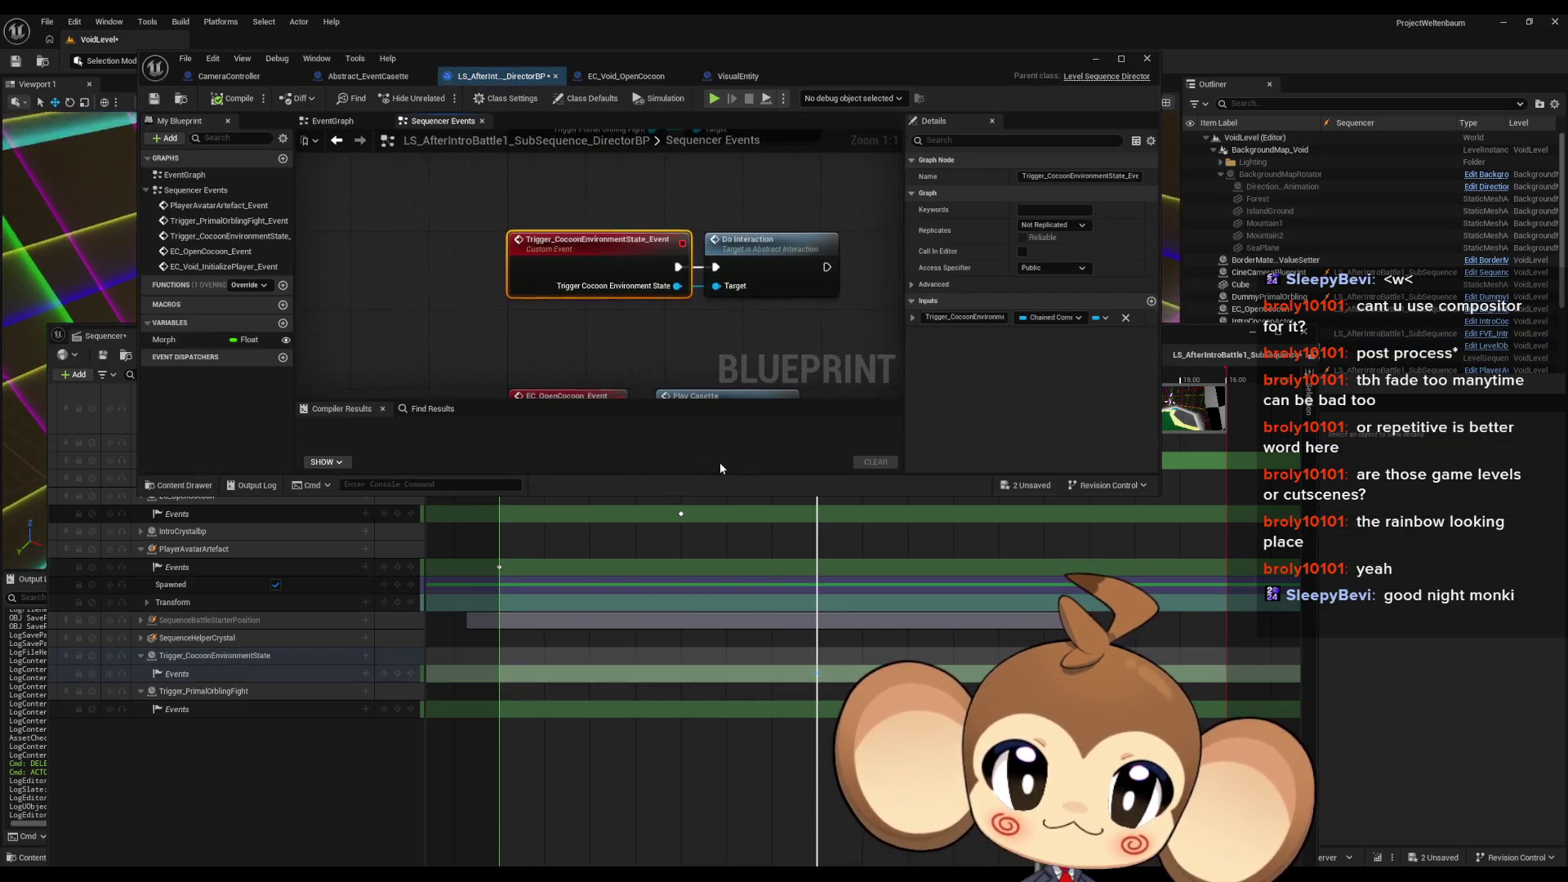
click(684, 311)
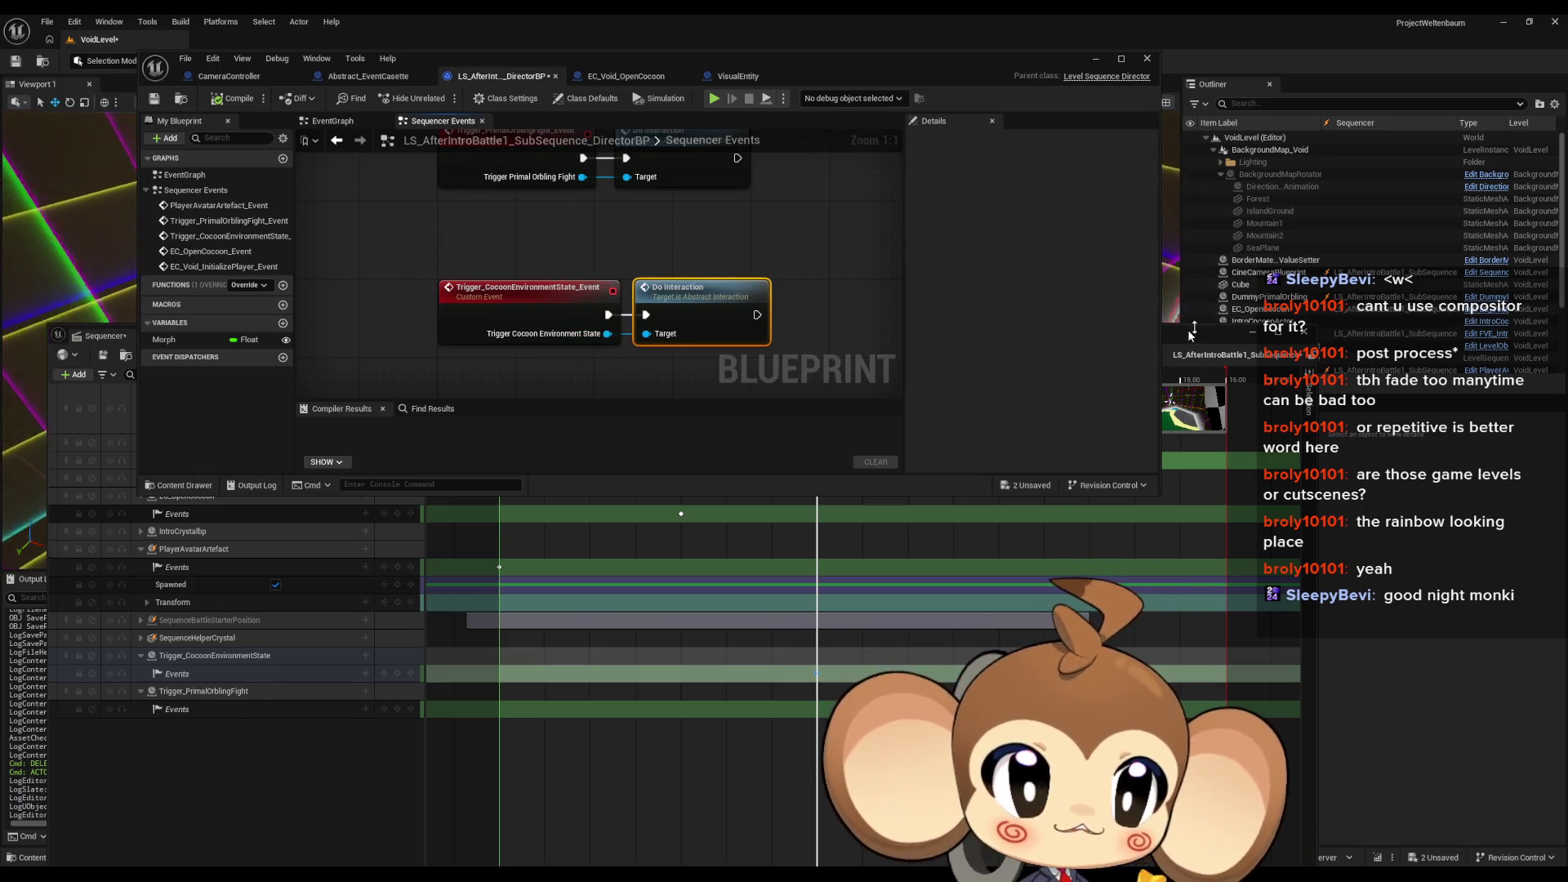
Step: Inspect Trigger_CocoonEnvironmentState's chained command interaction ID in the Details panel
drag(1192, 330, 1192, 461)
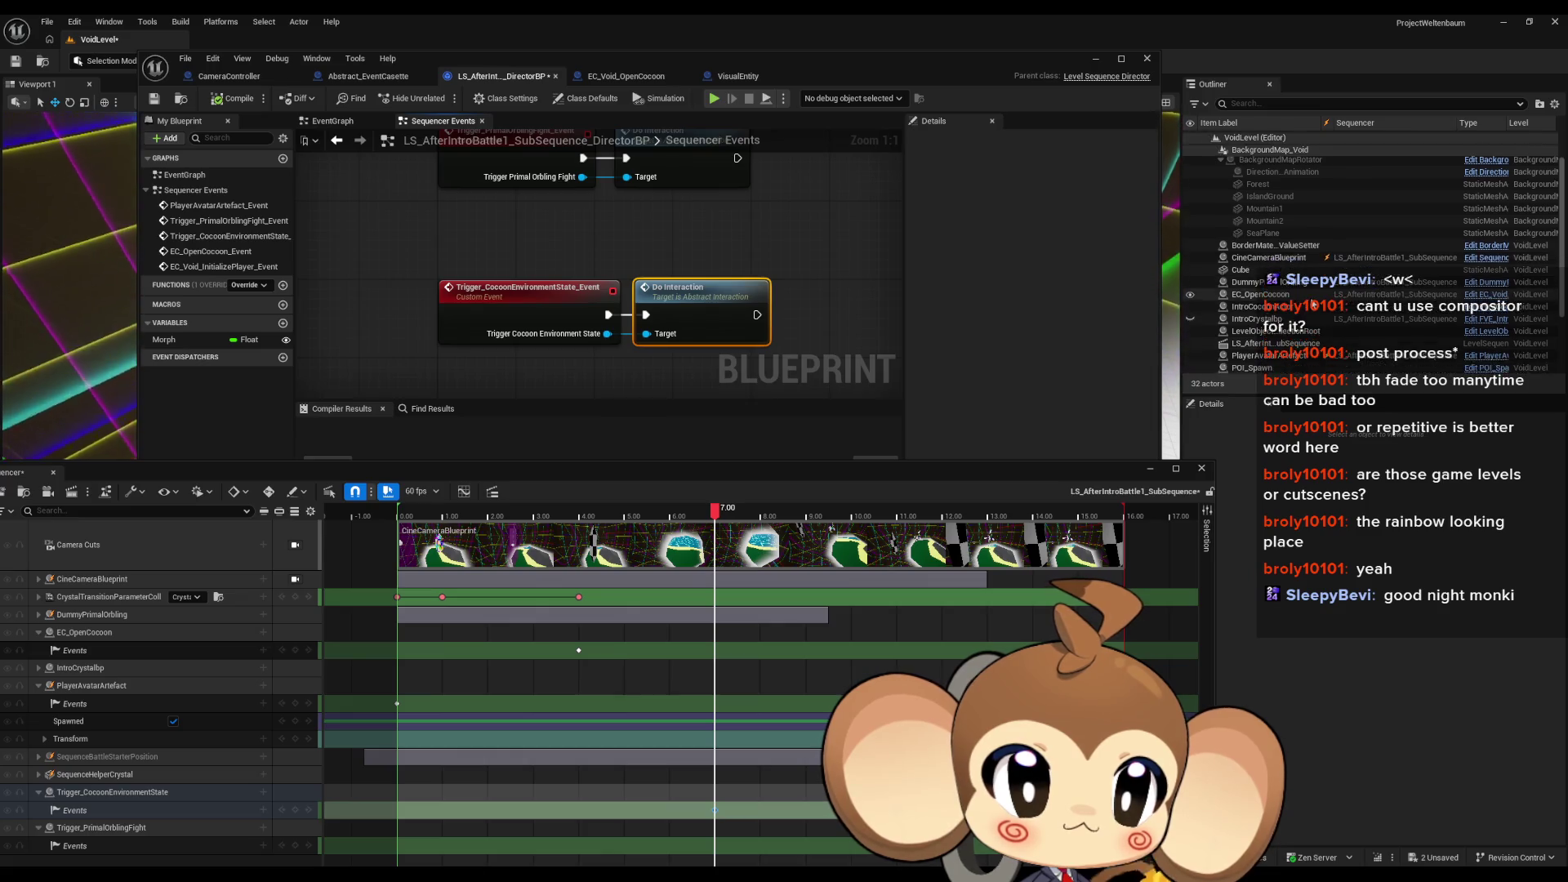
scroll(1313, 306, down, 1)
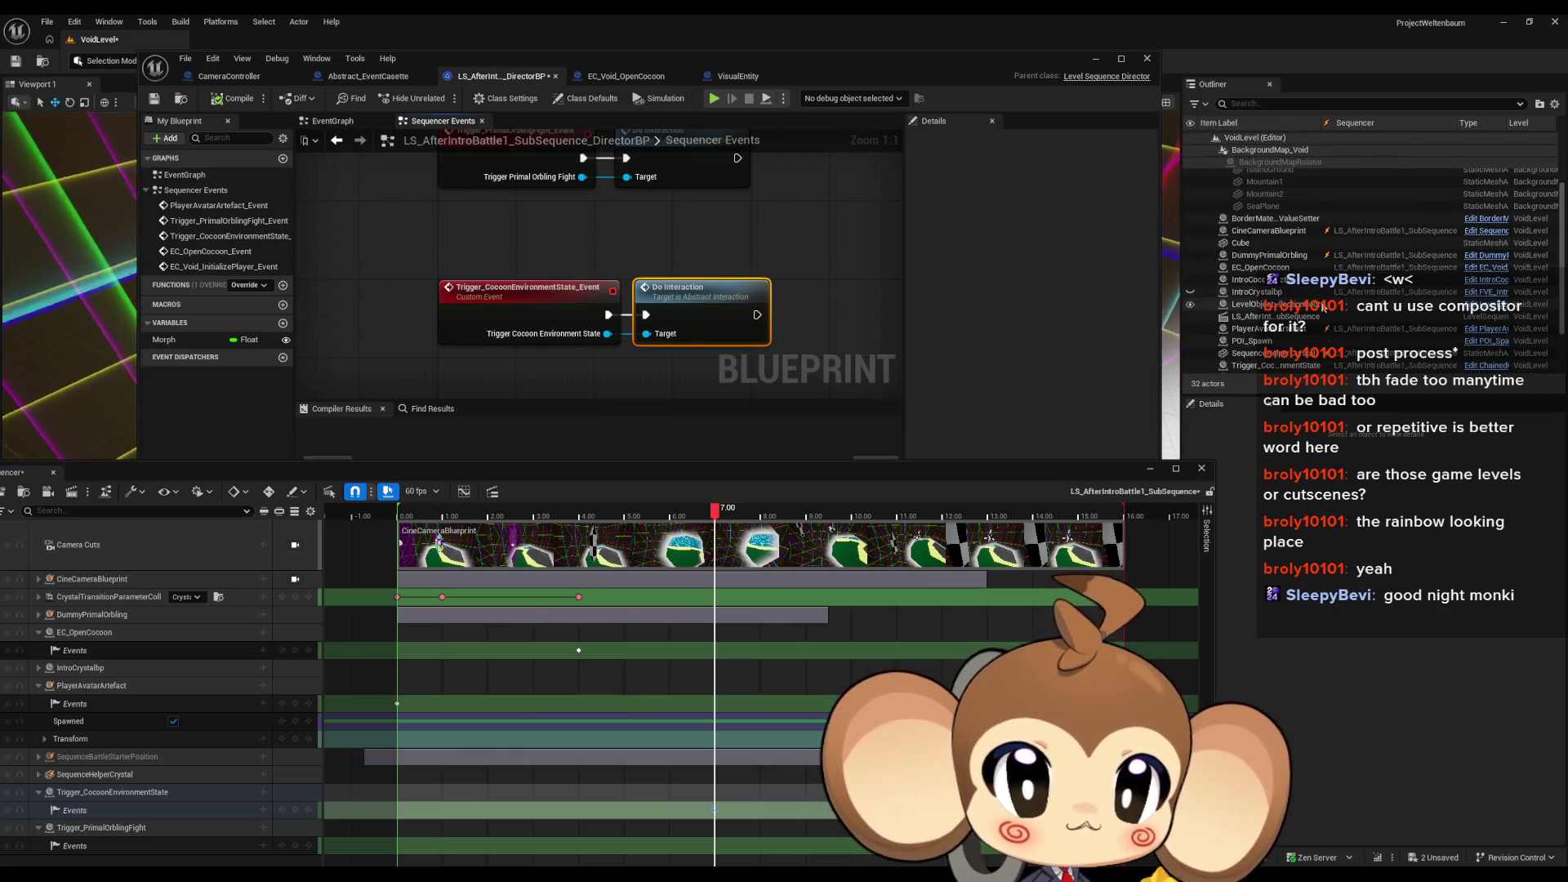
scroll(1348, 305, down, 2)
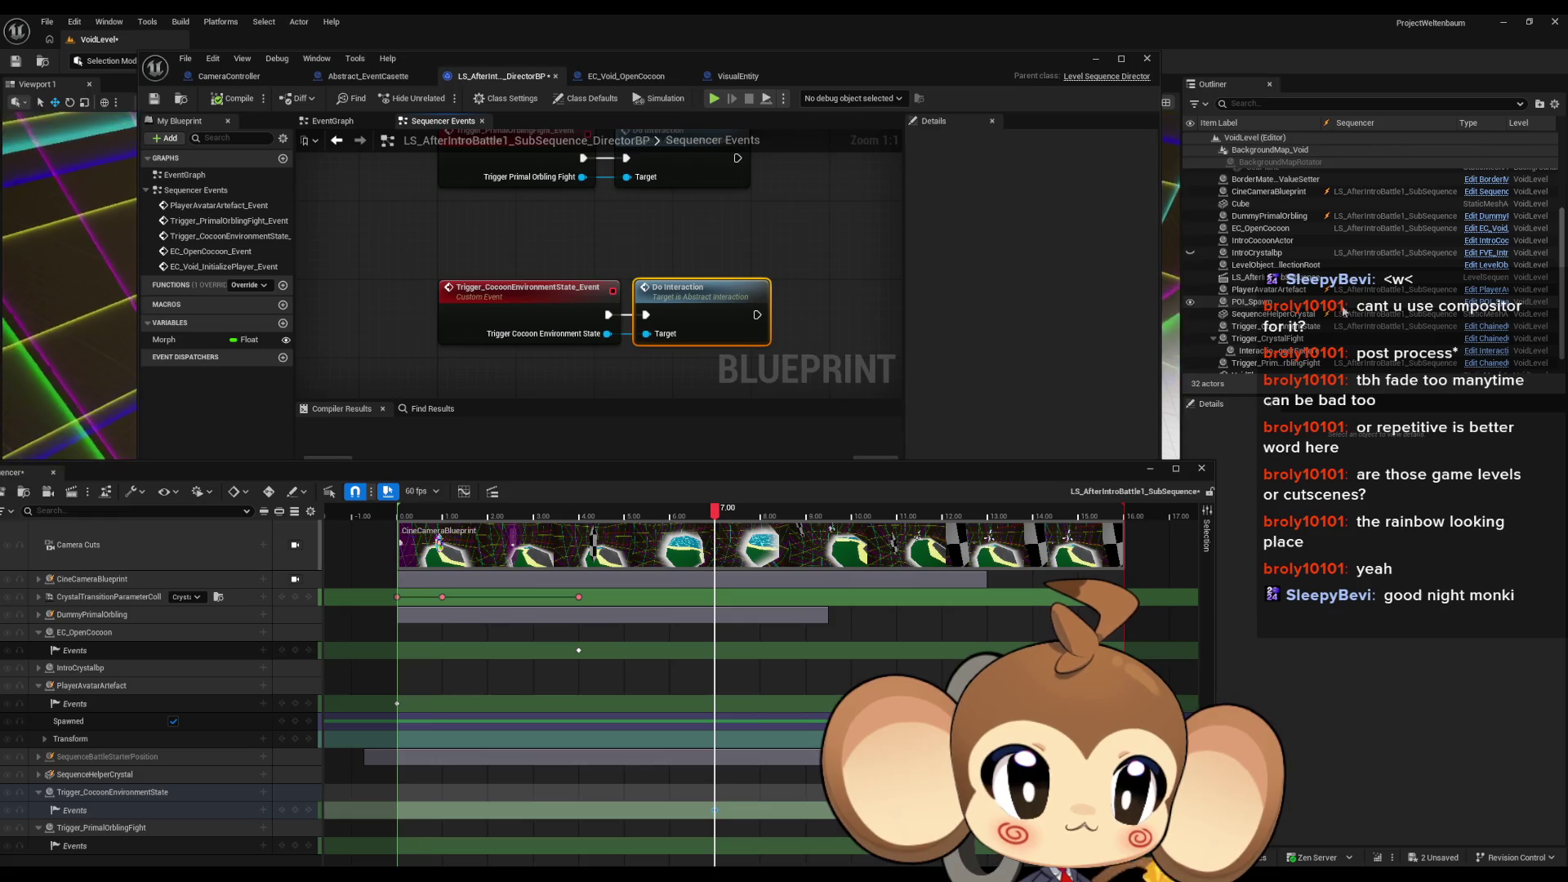
scroll(1343, 311, up, 1)
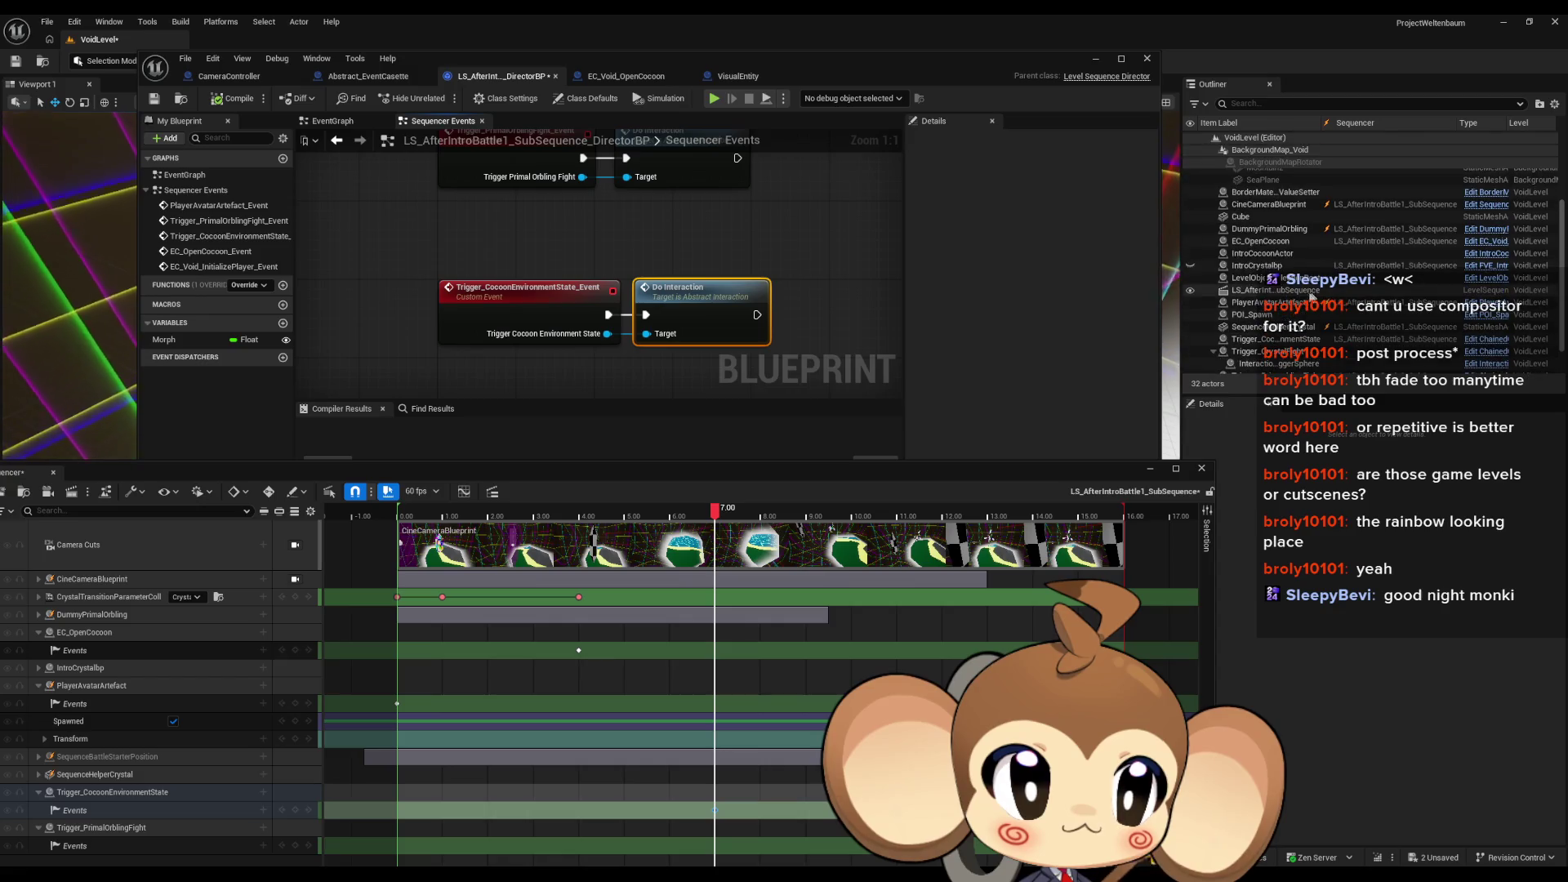
click(1288, 340)
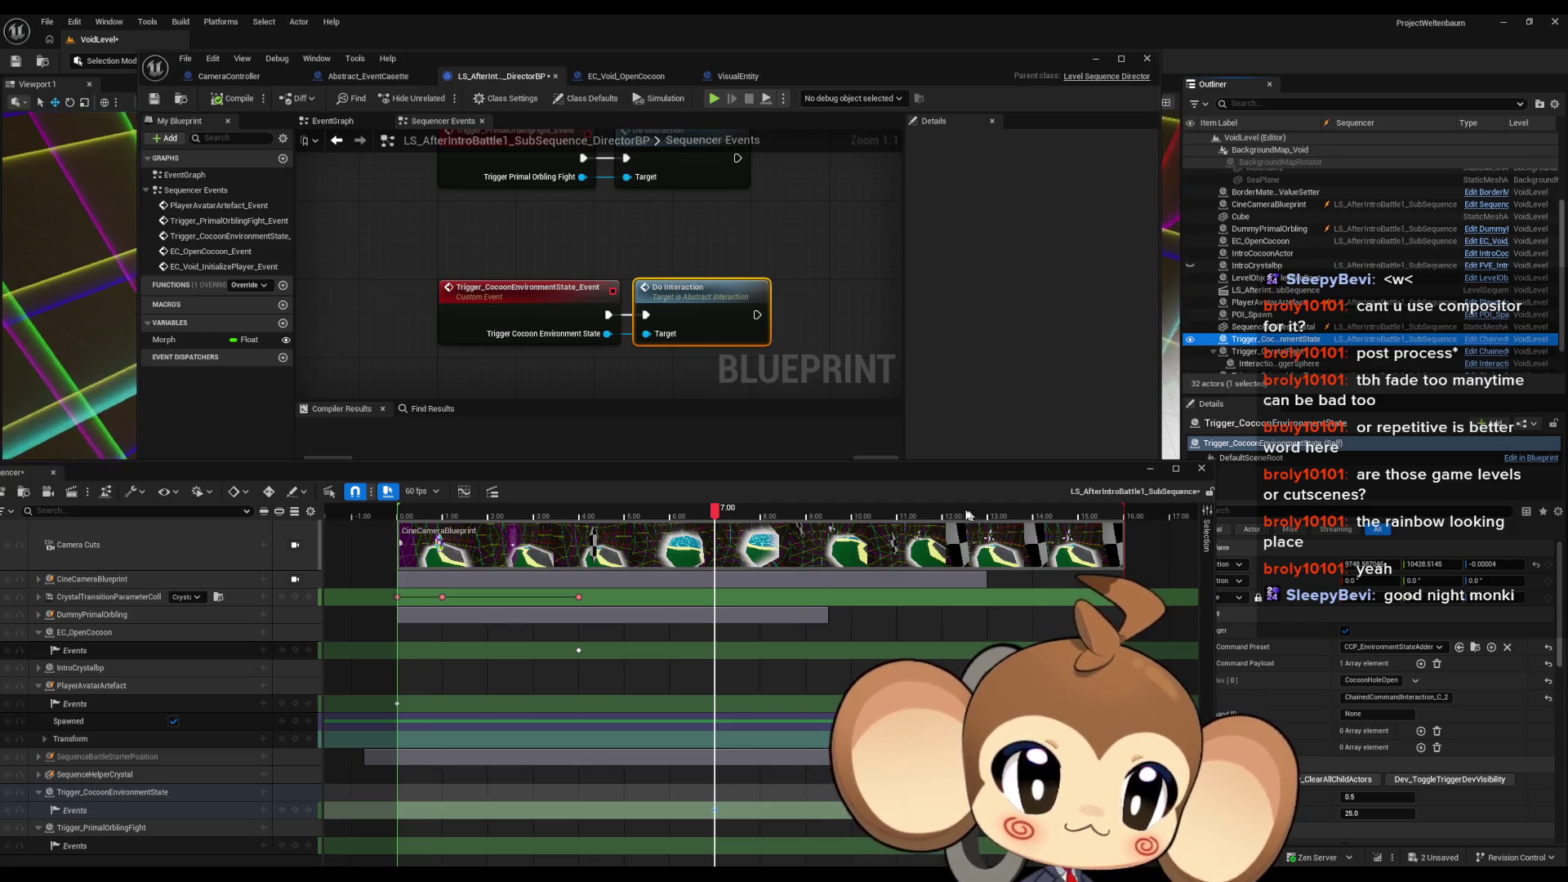
drag(941, 473, 867, 482)
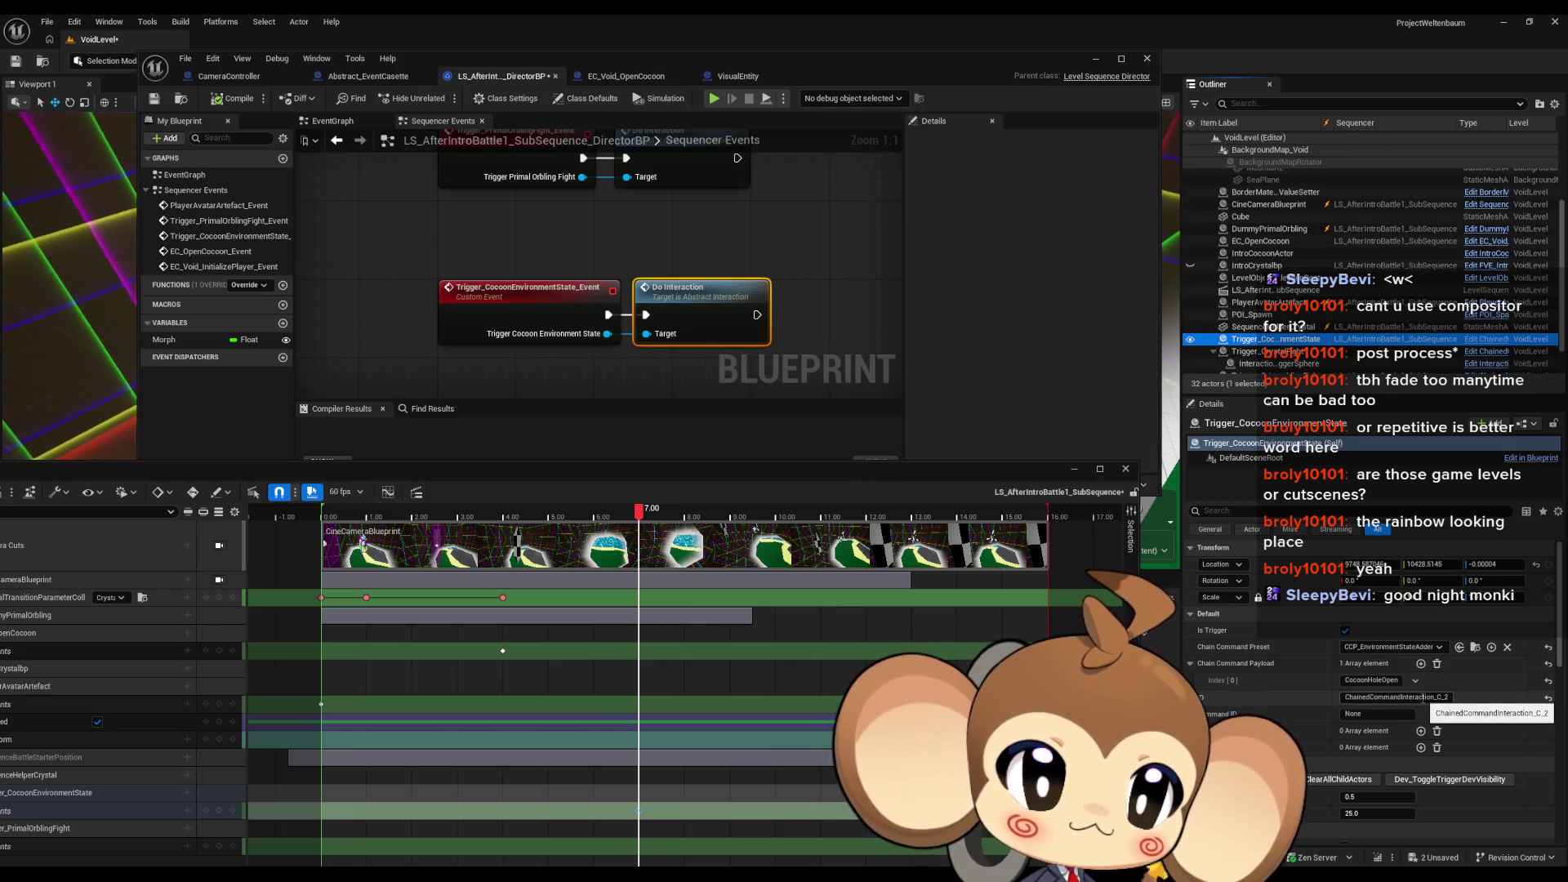
click(1425, 697)
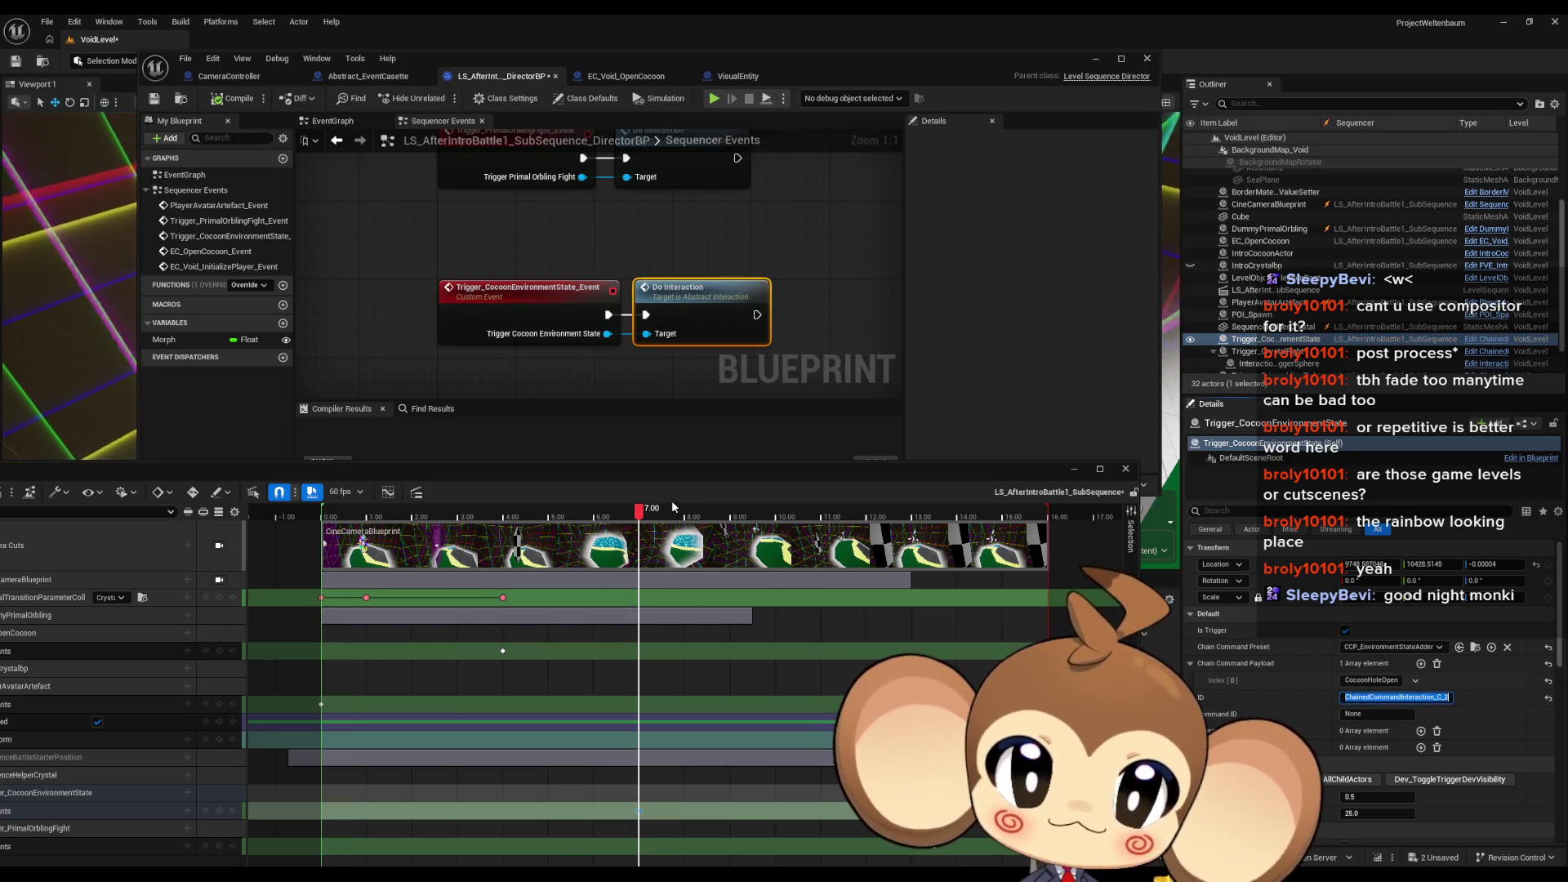
mouse_move(618, 483)
mouse_down()
mouse_move(806, 282)
mouse_move(764, 256)
mouse_move(727, 565)
mouse_up()
mouse_move(730, 124)
mouse_down()
mouse_move(646, 46)
mouse_move(667, 20)
mouse_move(670, 33)
mouse_up()
Step: Go to Blueprints > Cameras > EventCassette and try deleting EC_Void_InitializePlayer, then cancel
click(896, 616)
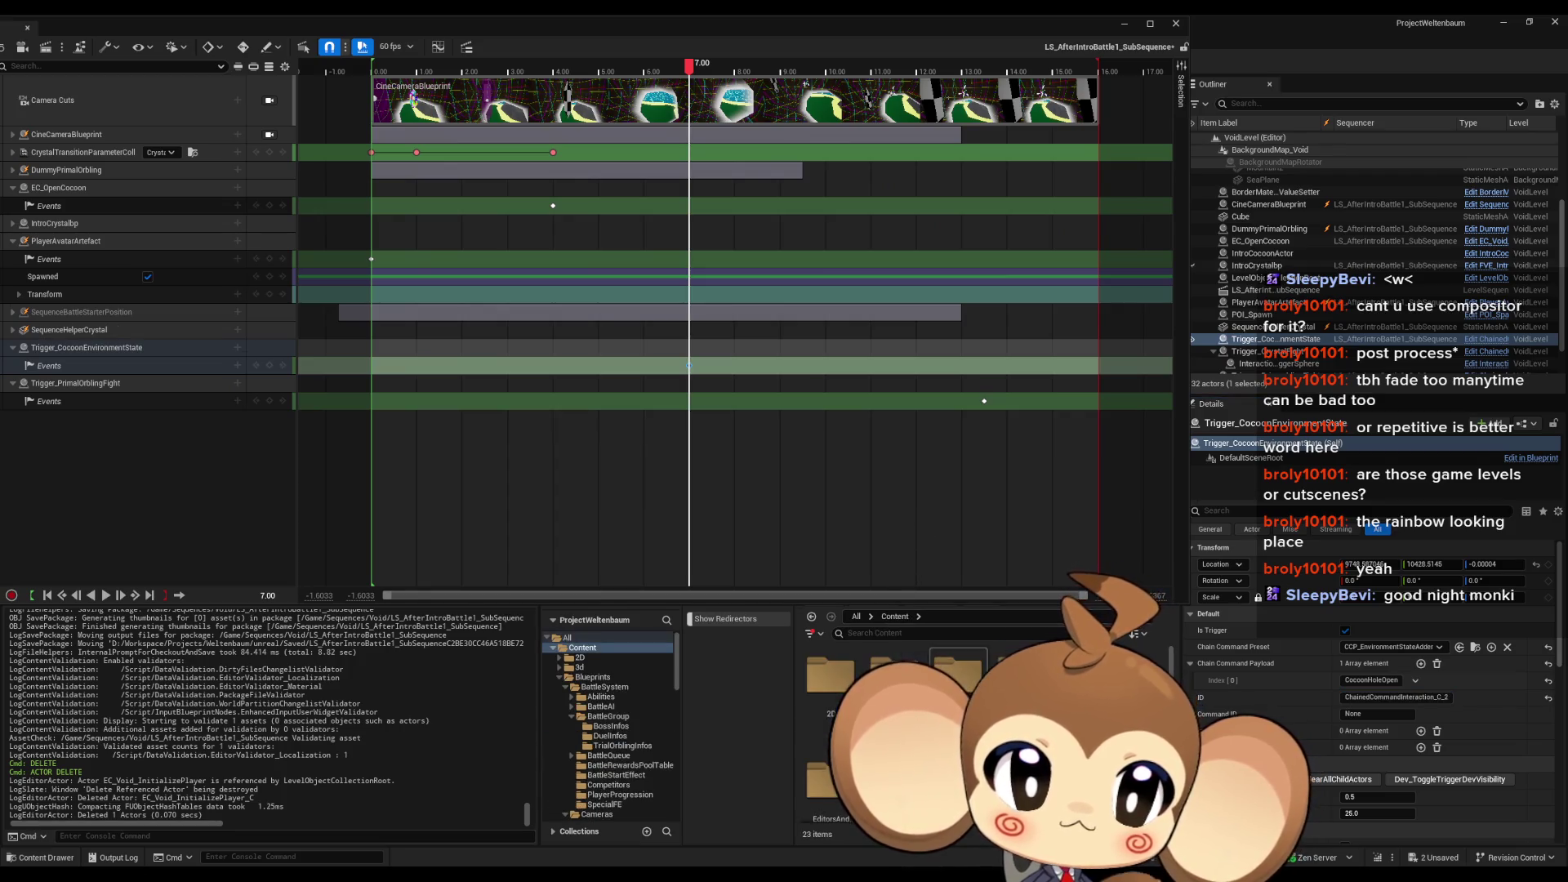
double_click(965, 676)
double_click(894, 676)
double_click(833, 678)
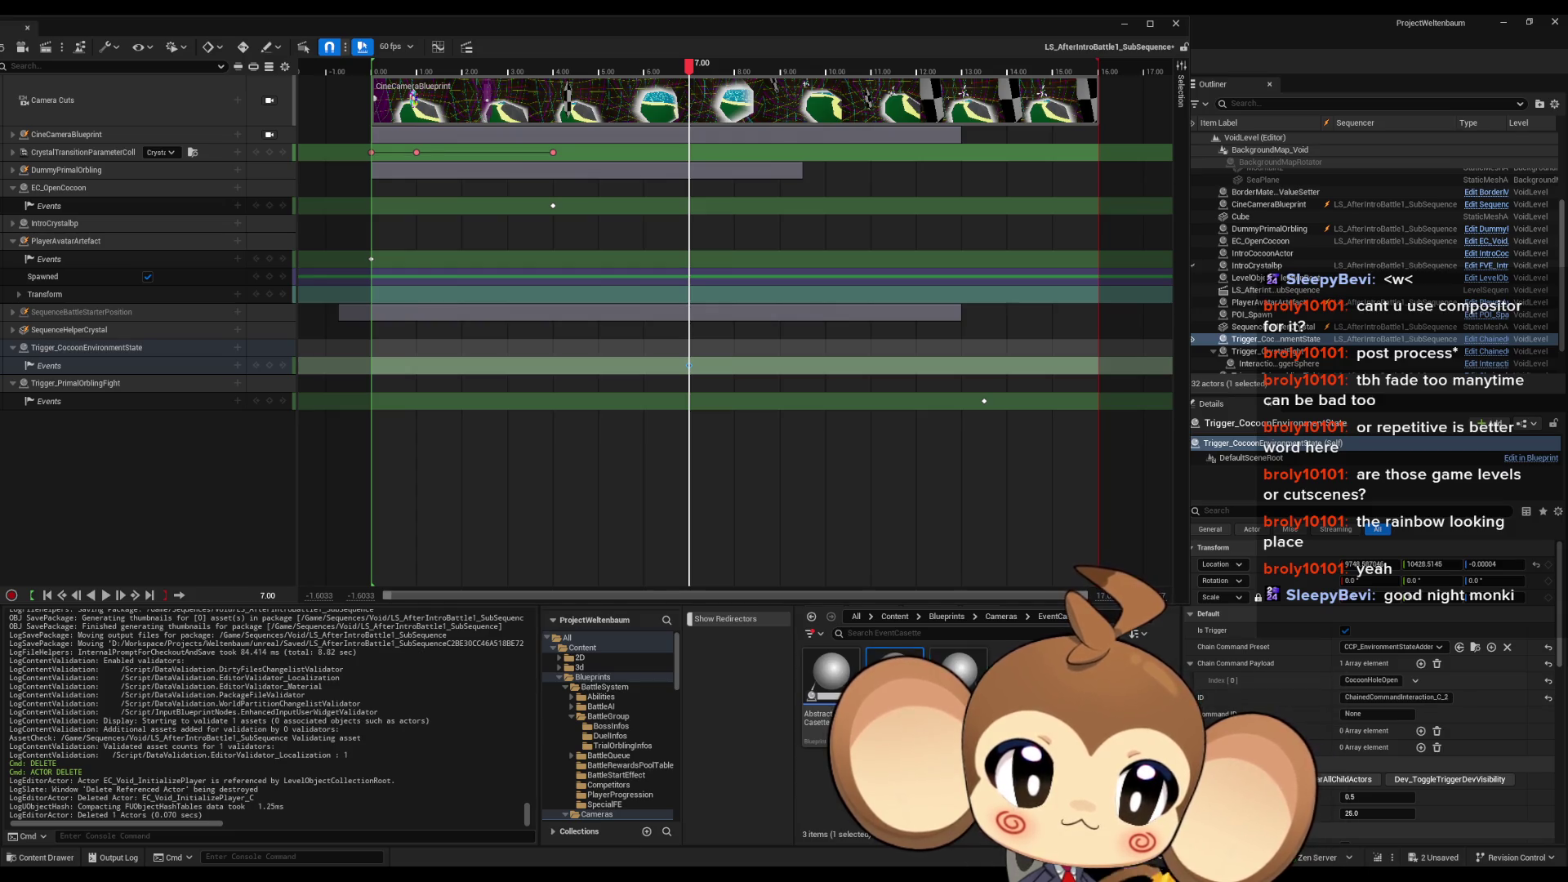
key(Delete)
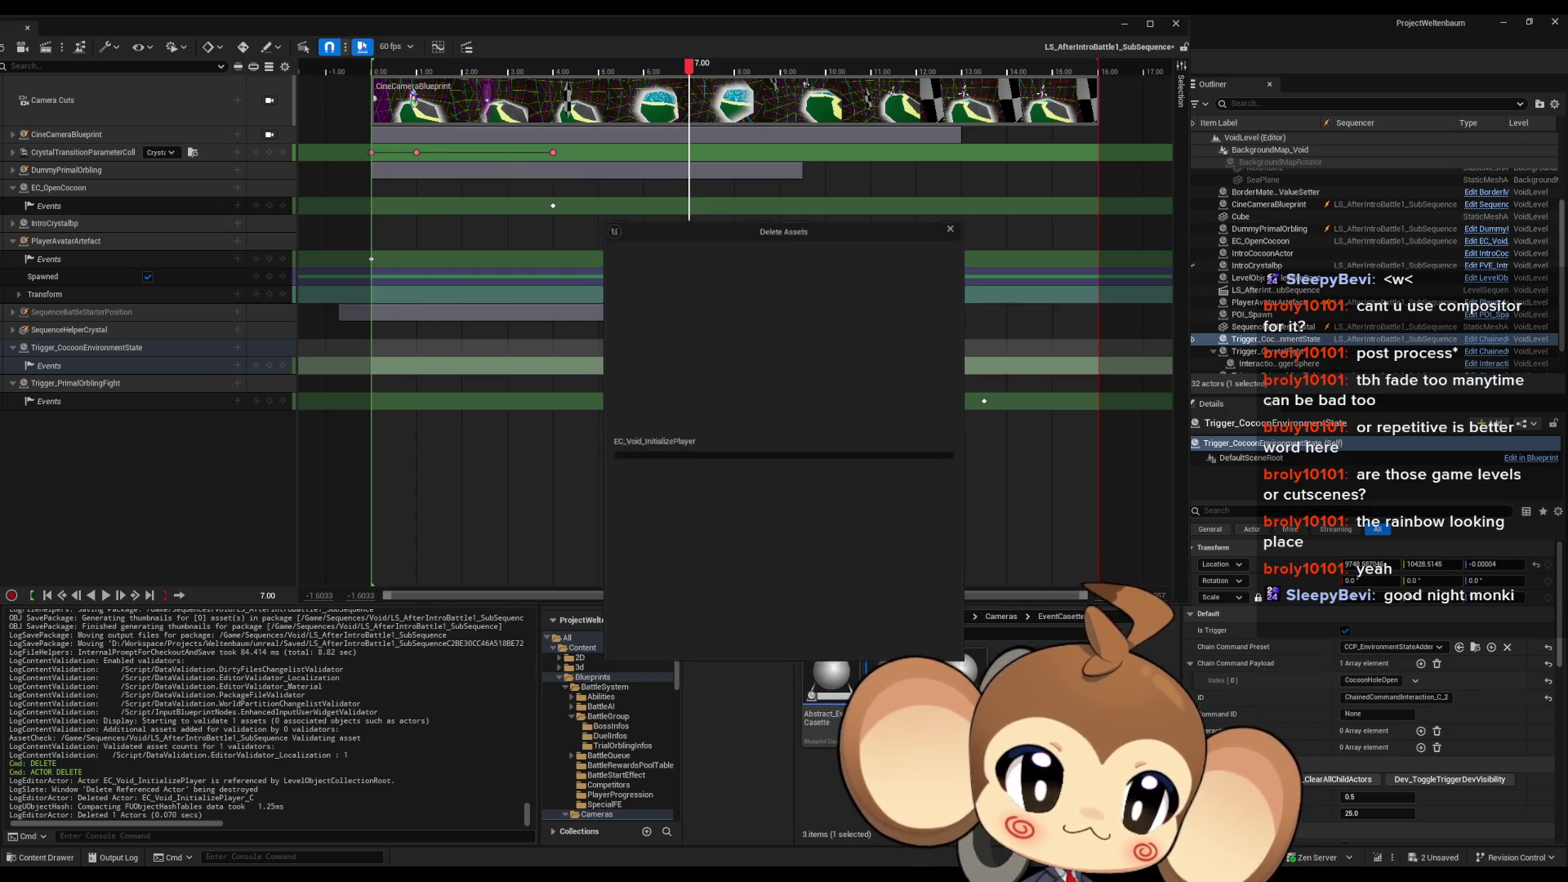
key(Escape)
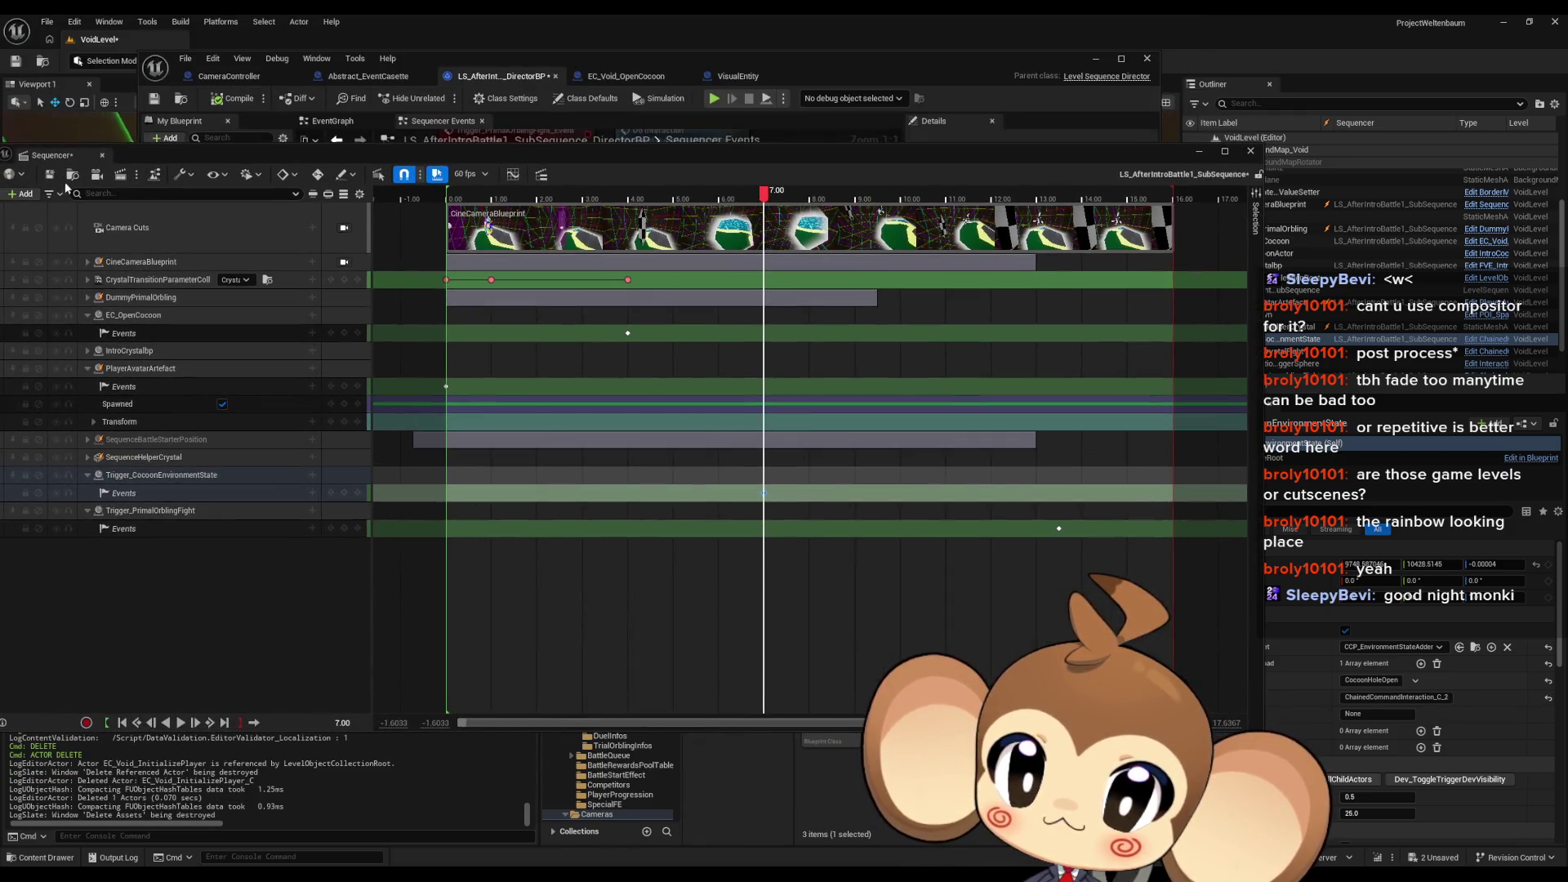
Step: Save all levels and assets, then select and frame EC_OpenCocoon in the viewport
click(47, 22)
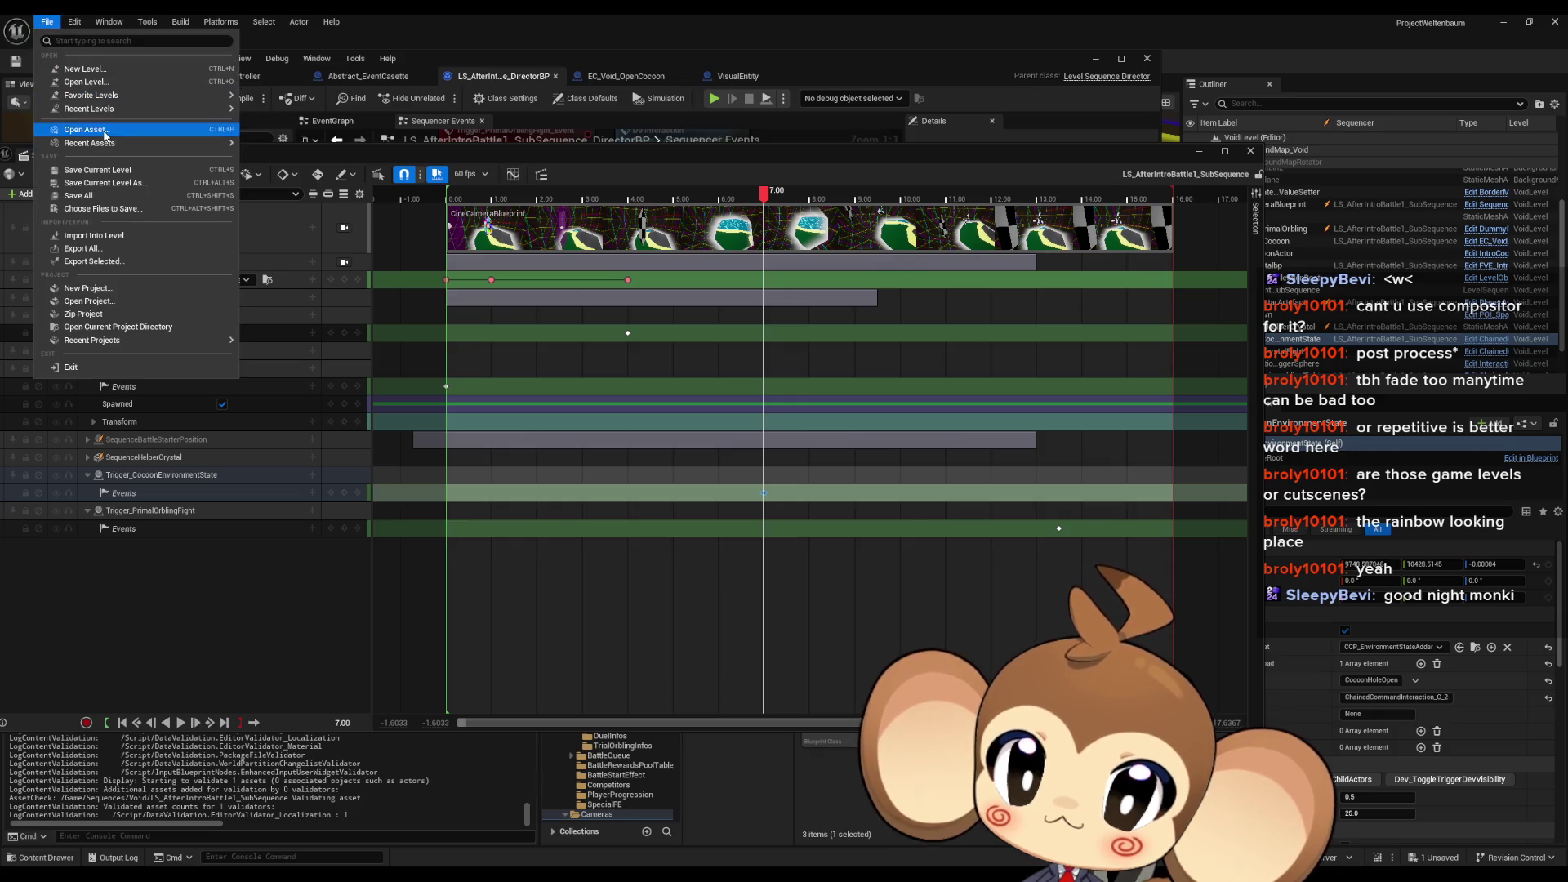
click(105, 198)
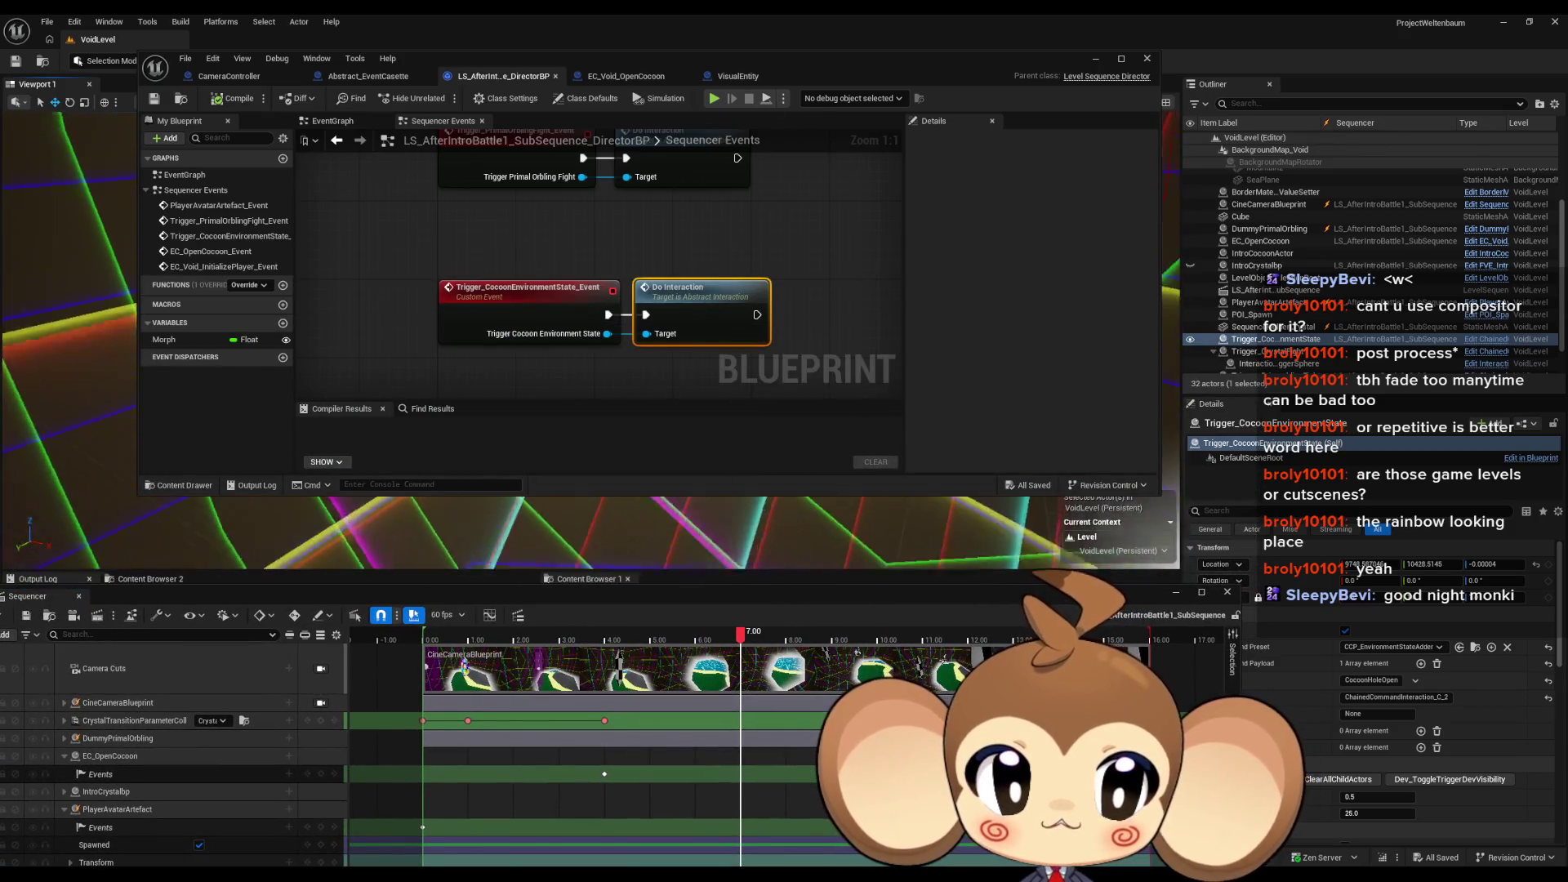
click(606, 566)
key(f)
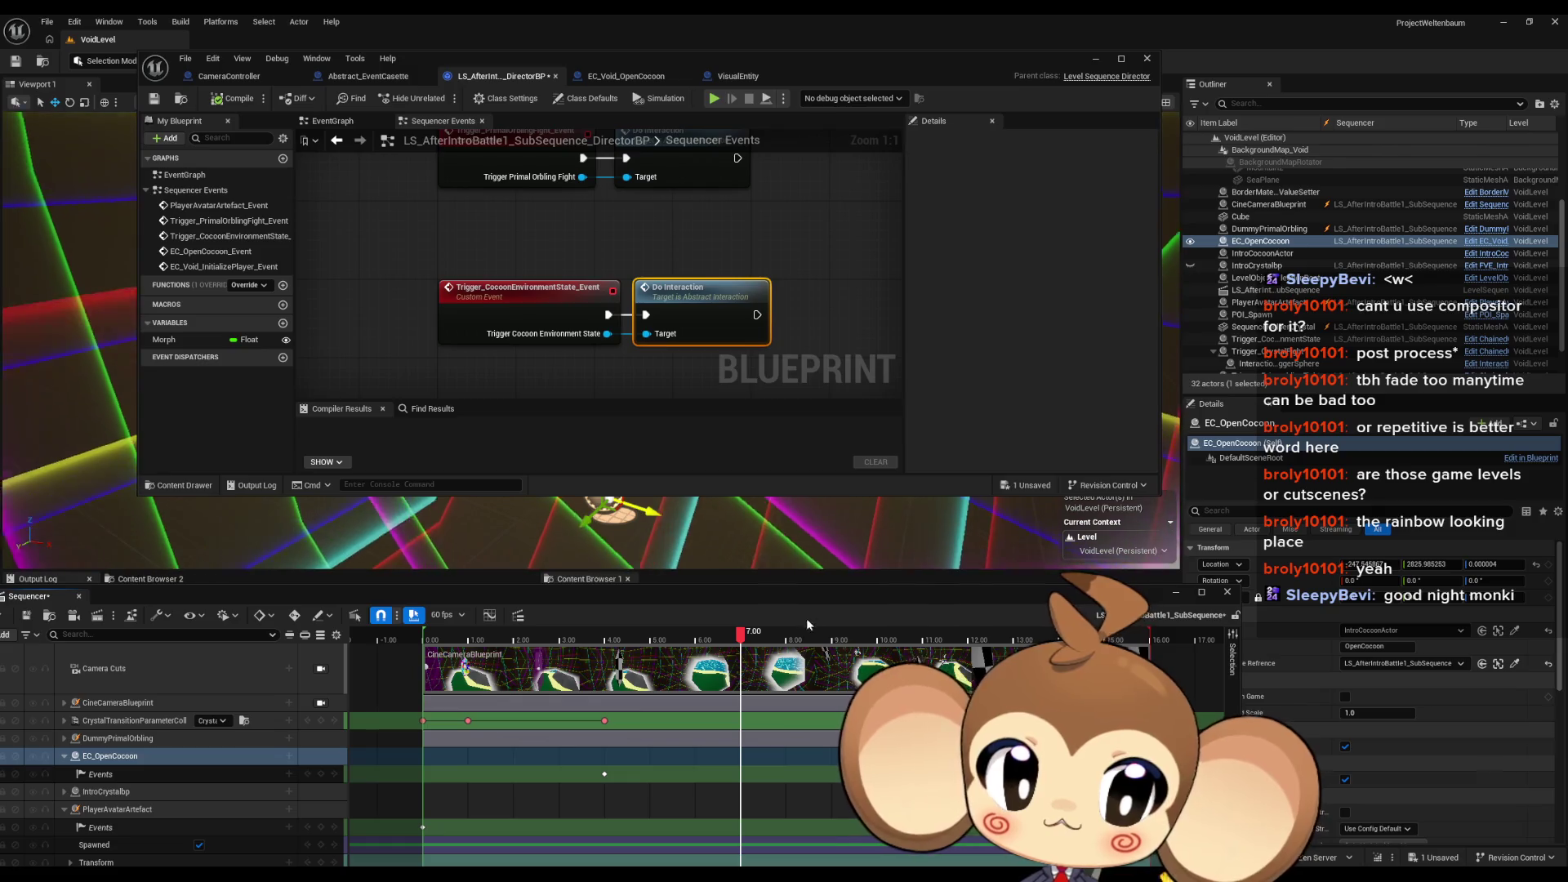
mouse_move(809, 593)
mouse_down()
mouse_move(781, 469)
mouse_move(787, 41)
mouse_up()
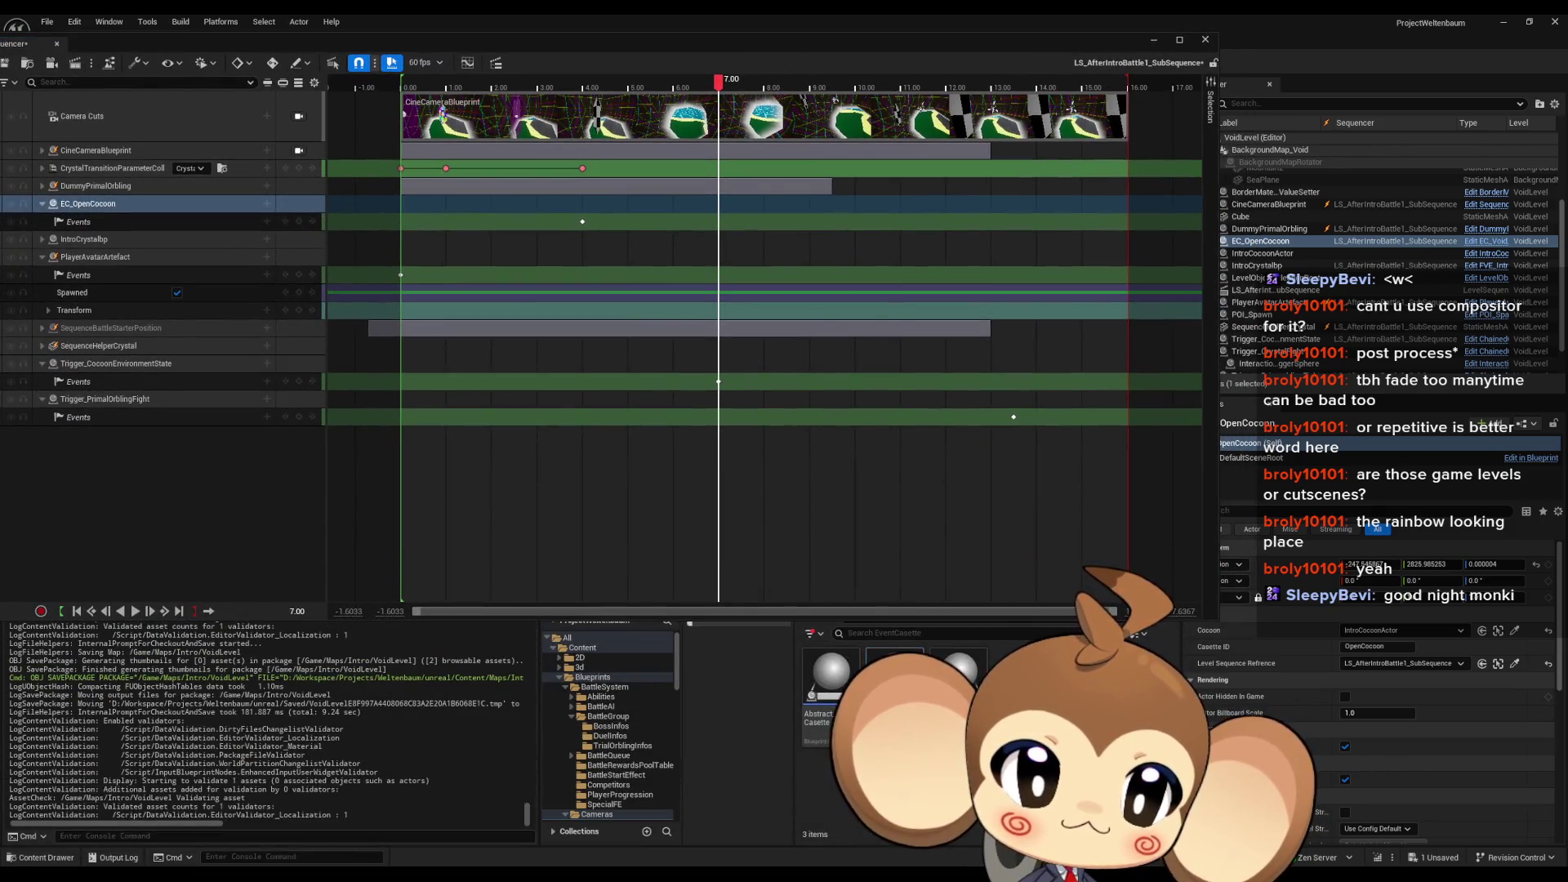
Step: Save LS_AfterIntroBattle1_SubSequence and retry deleting EC_Void_InitializePlayer, dismissing the blocked prompts
key(Delete)
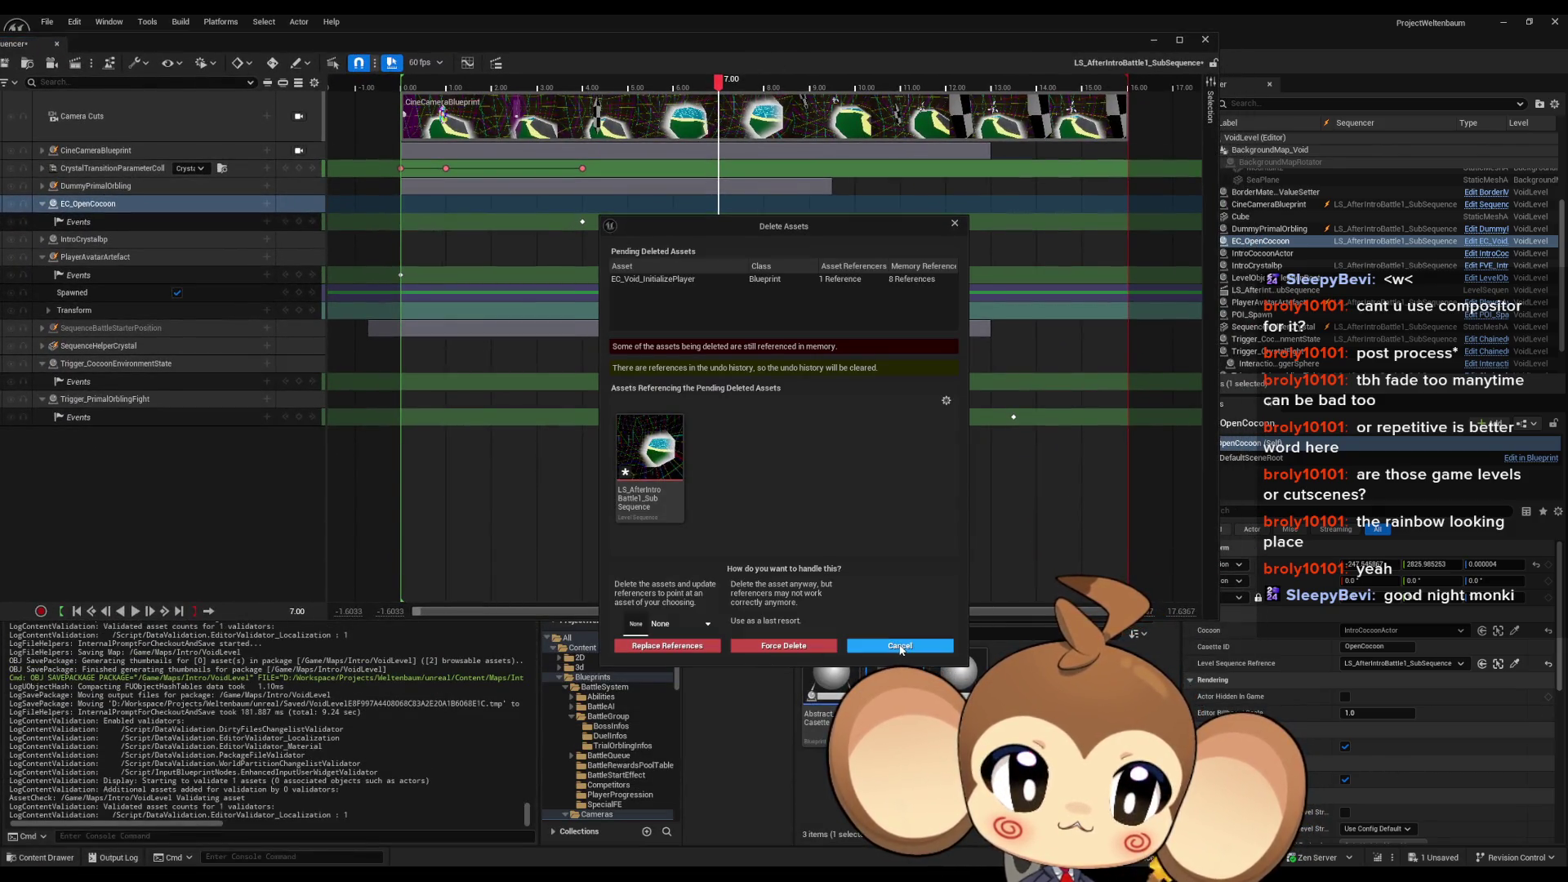
click(898, 646)
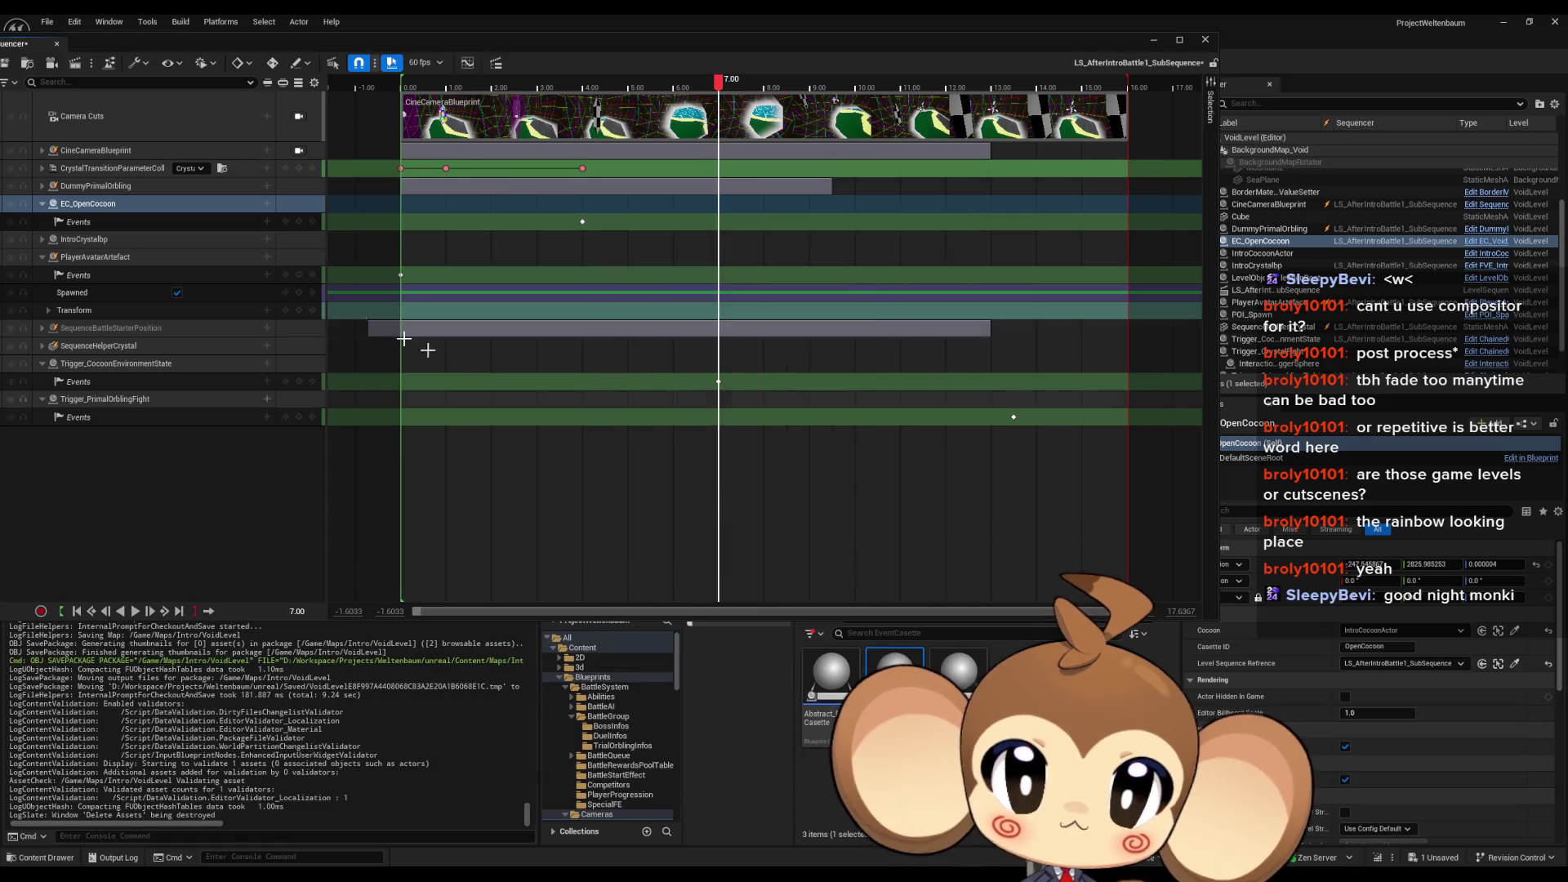
click(29, 65)
key(Delete)
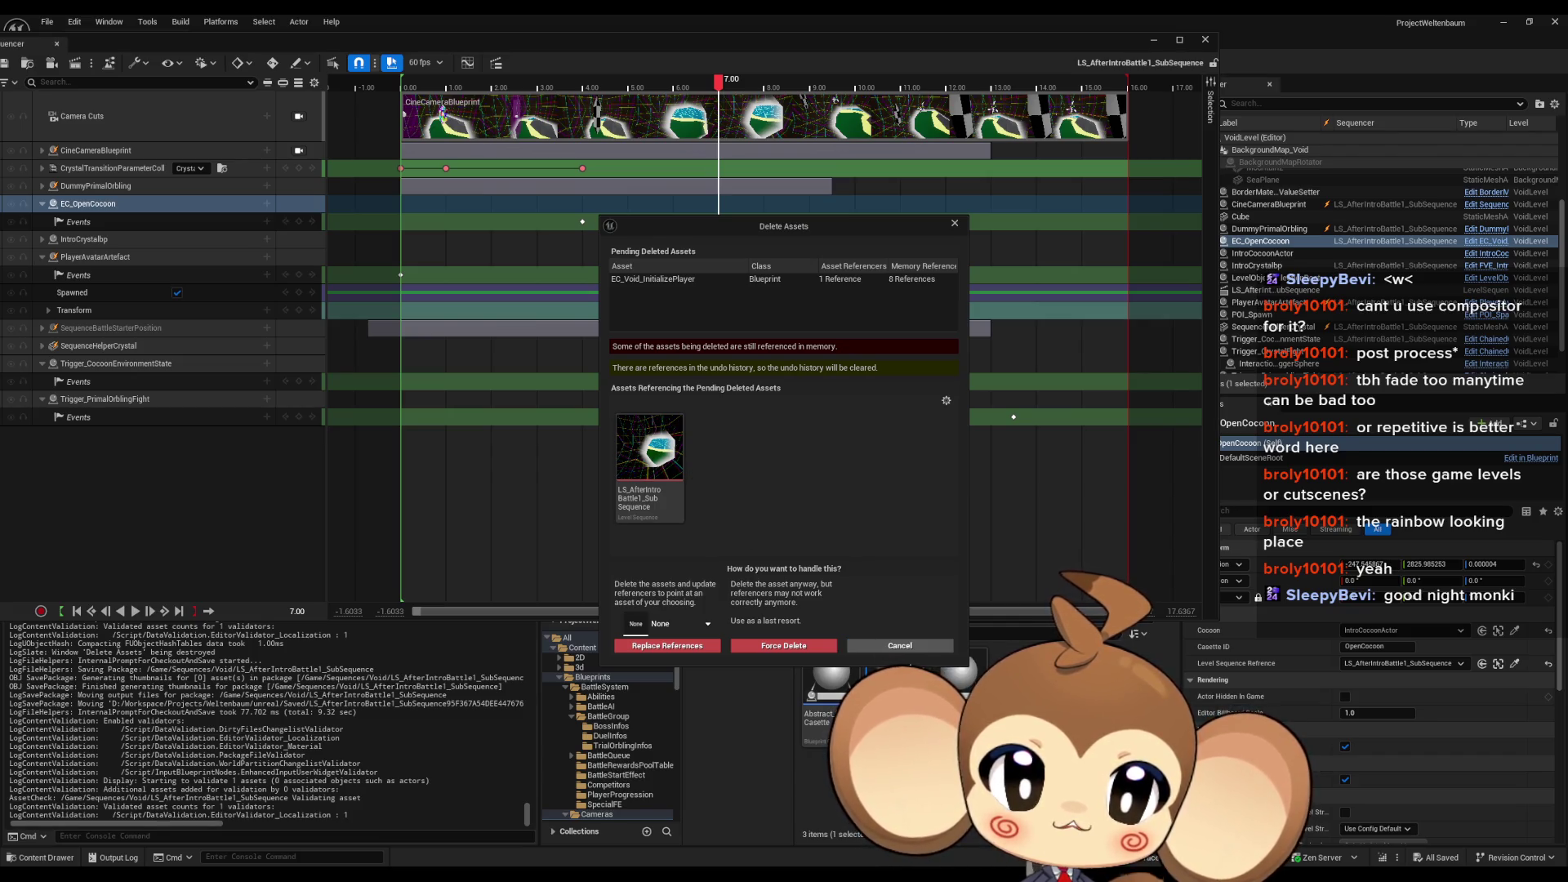
click(899, 647)
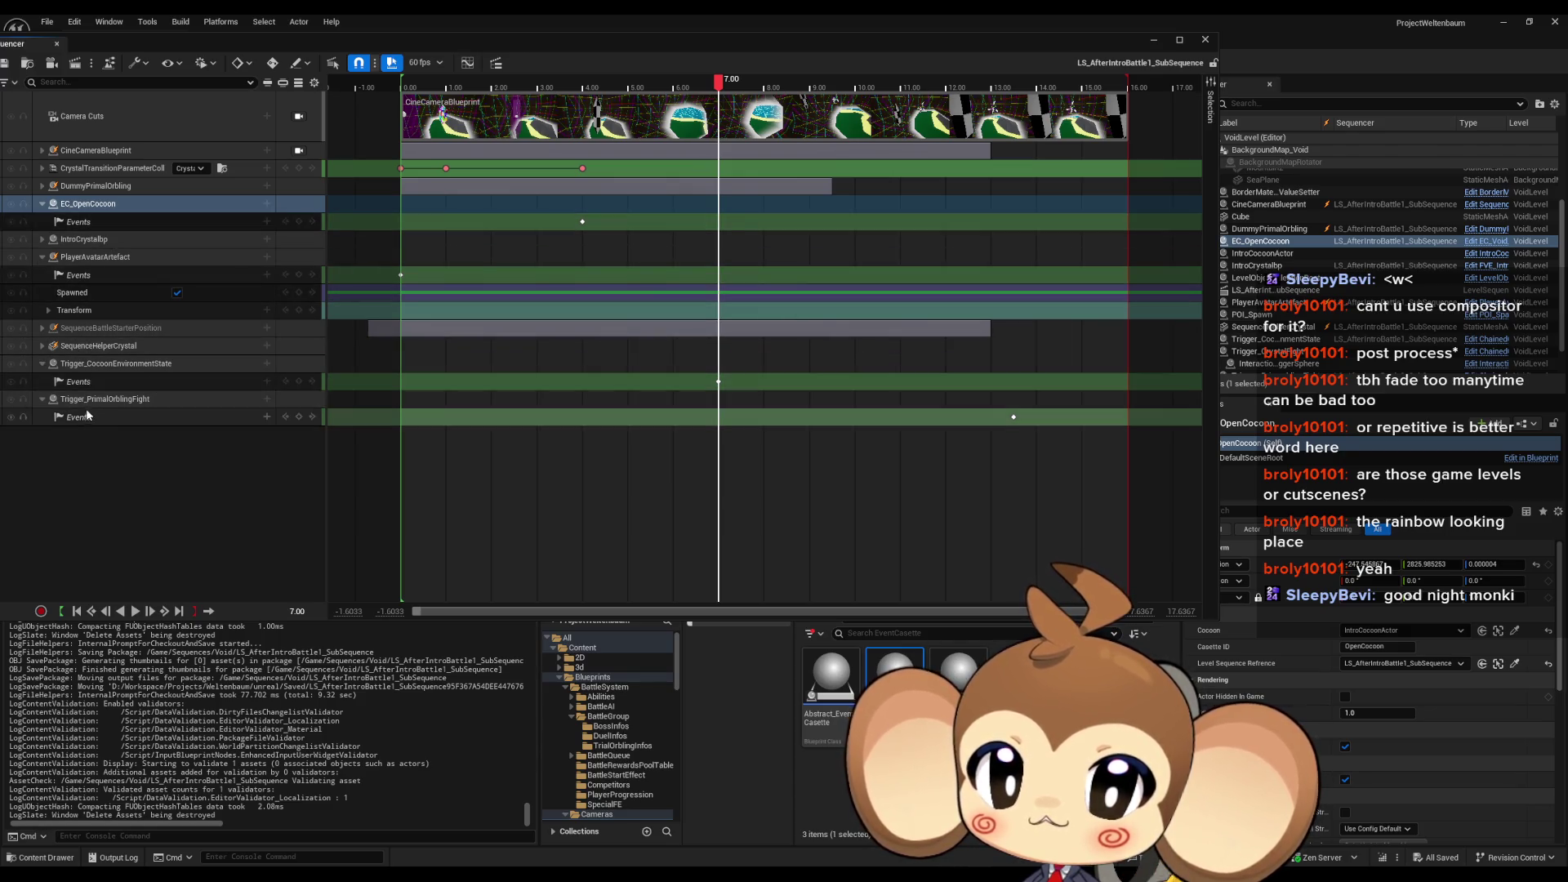
Step: Open the referencing sequence, close Sequencer, and save all levels and assets
click(1204, 39)
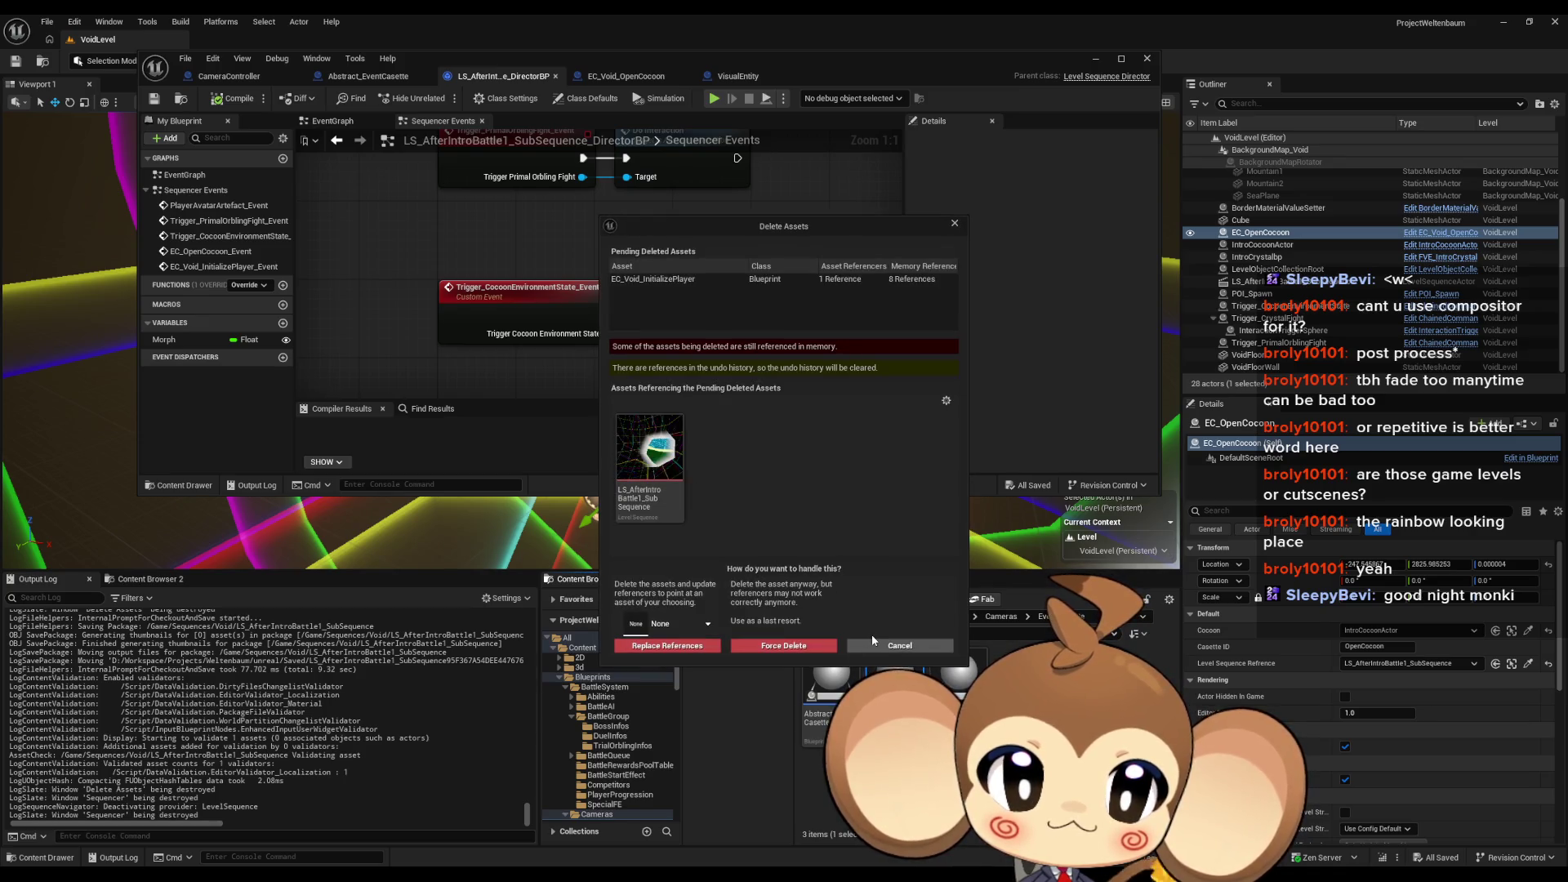
mouse_move(676, 473)
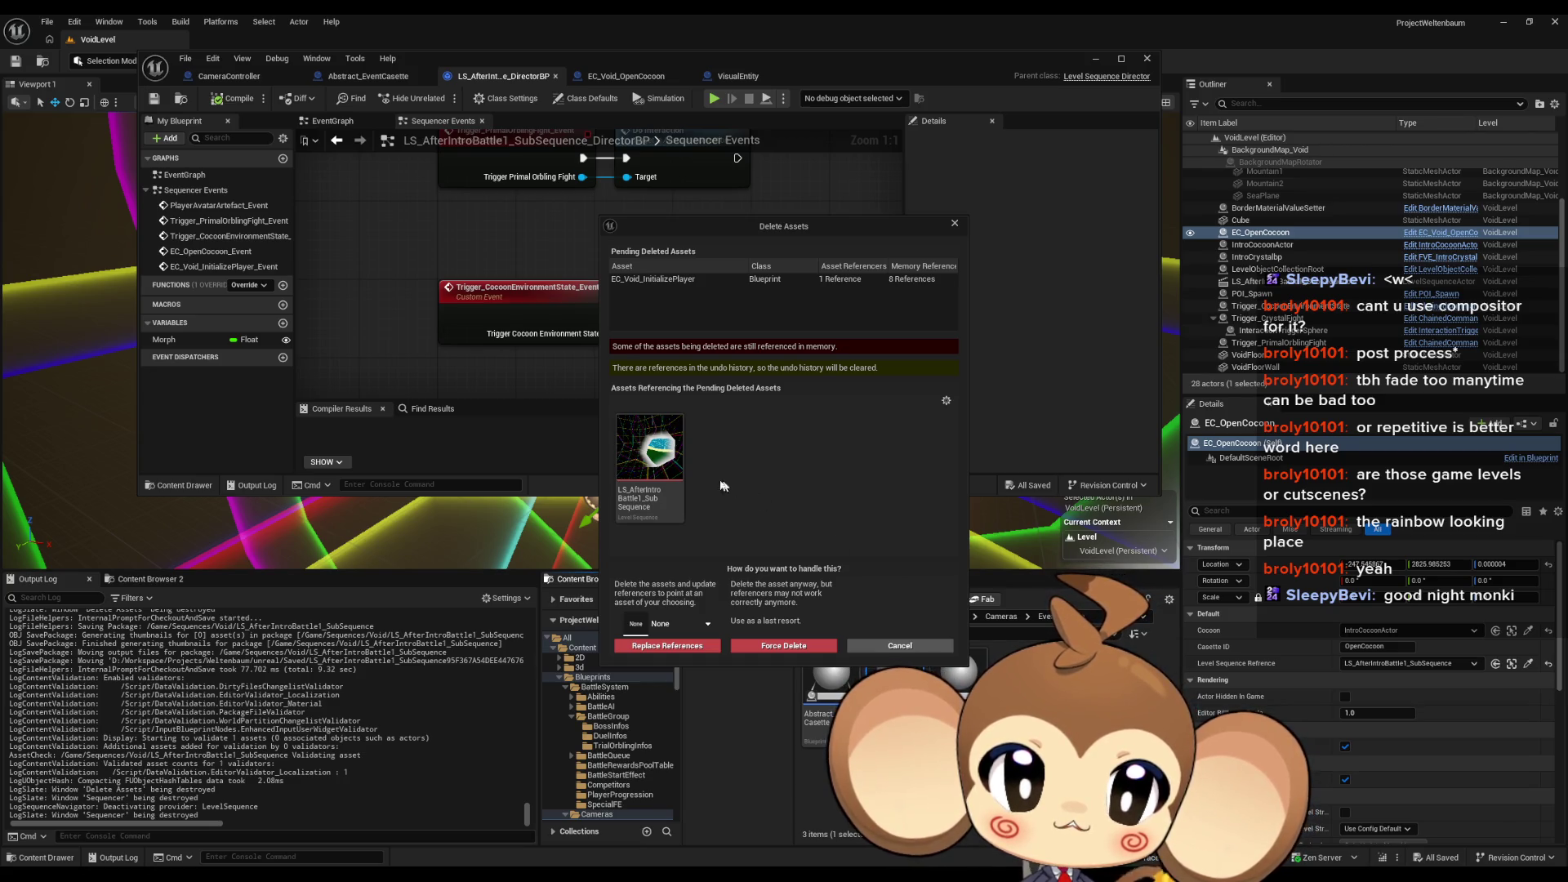
double_click(668, 468)
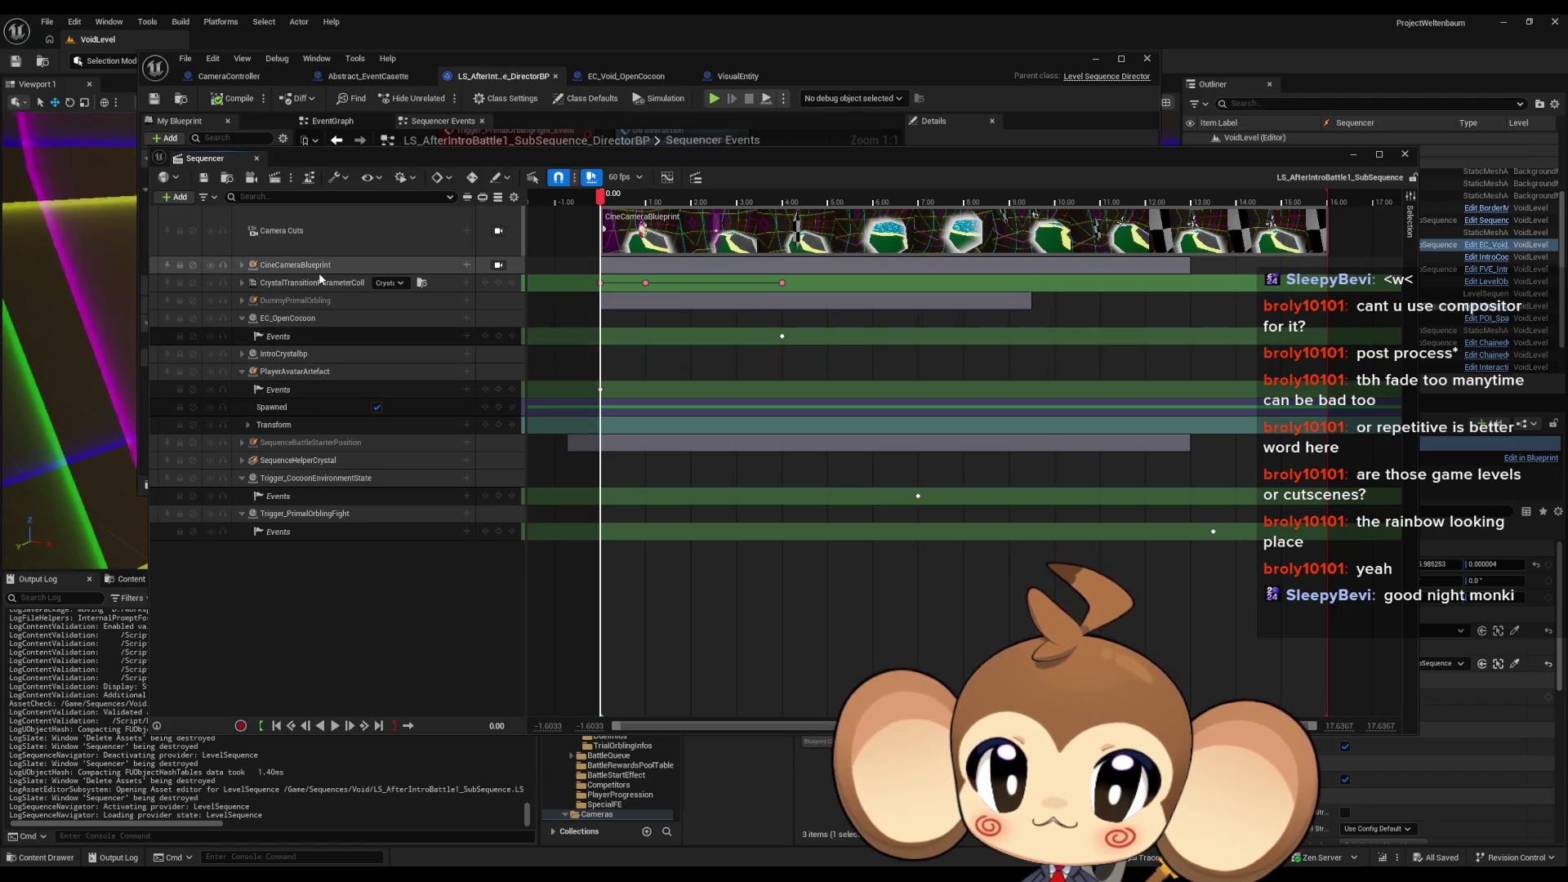
click(1404, 154)
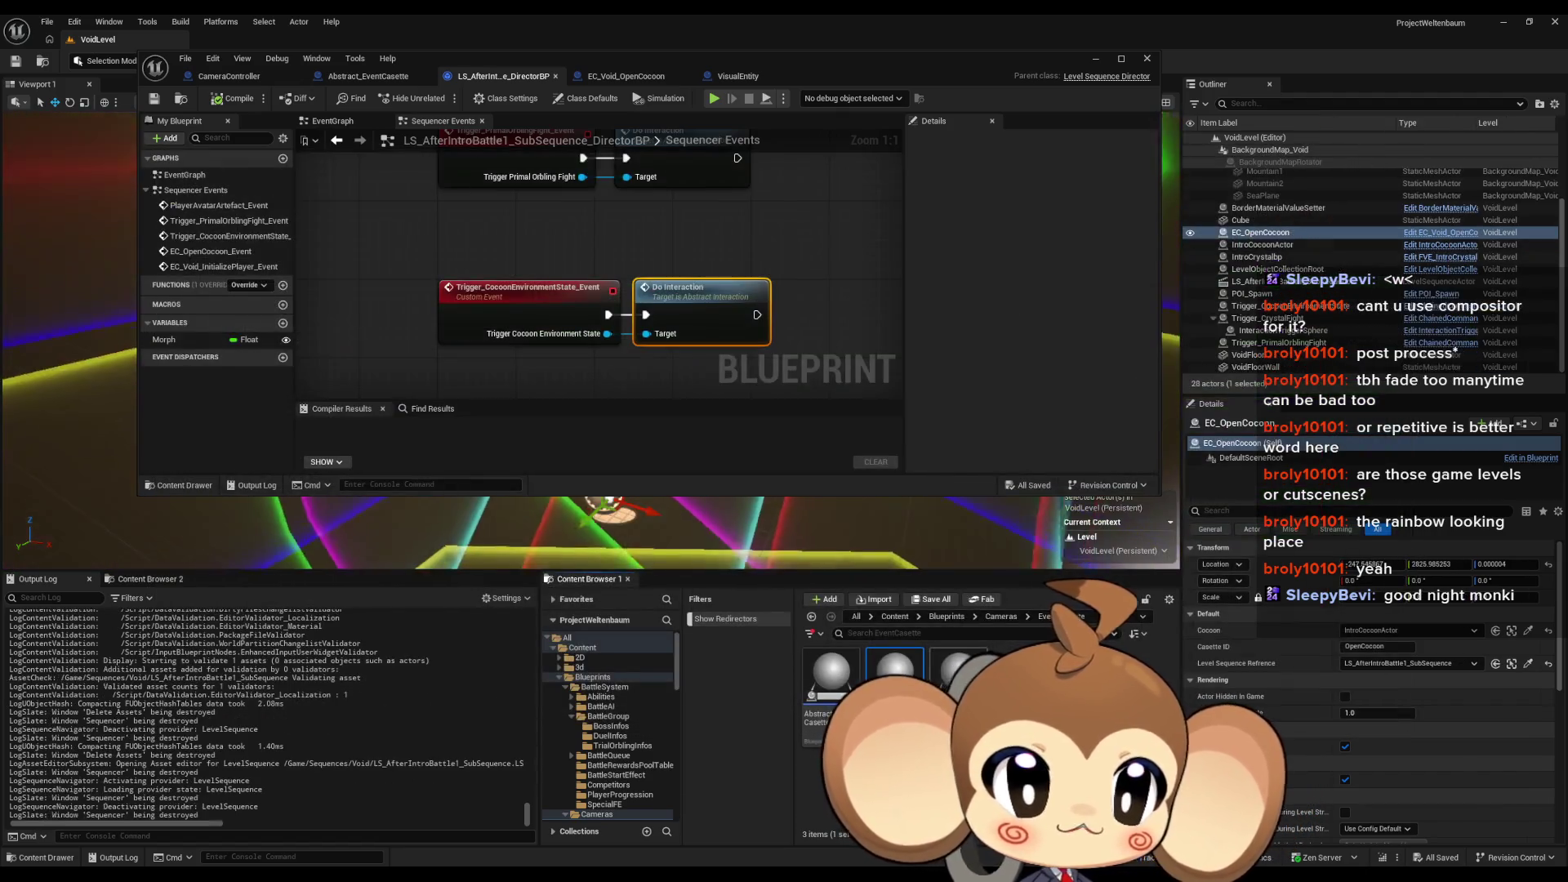
click(47, 22)
click(79, 196)
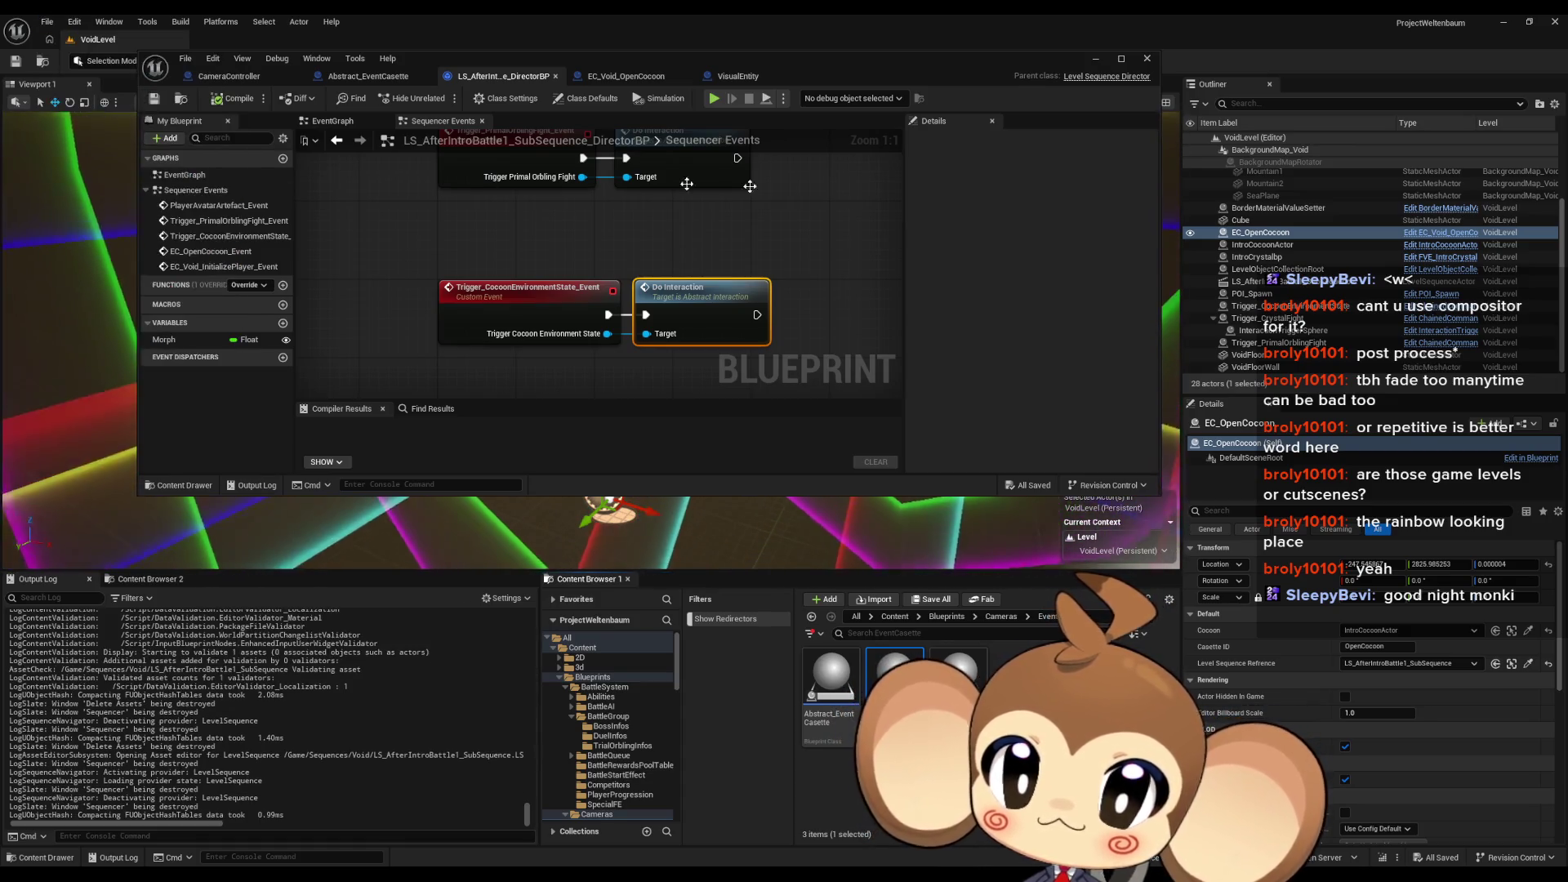
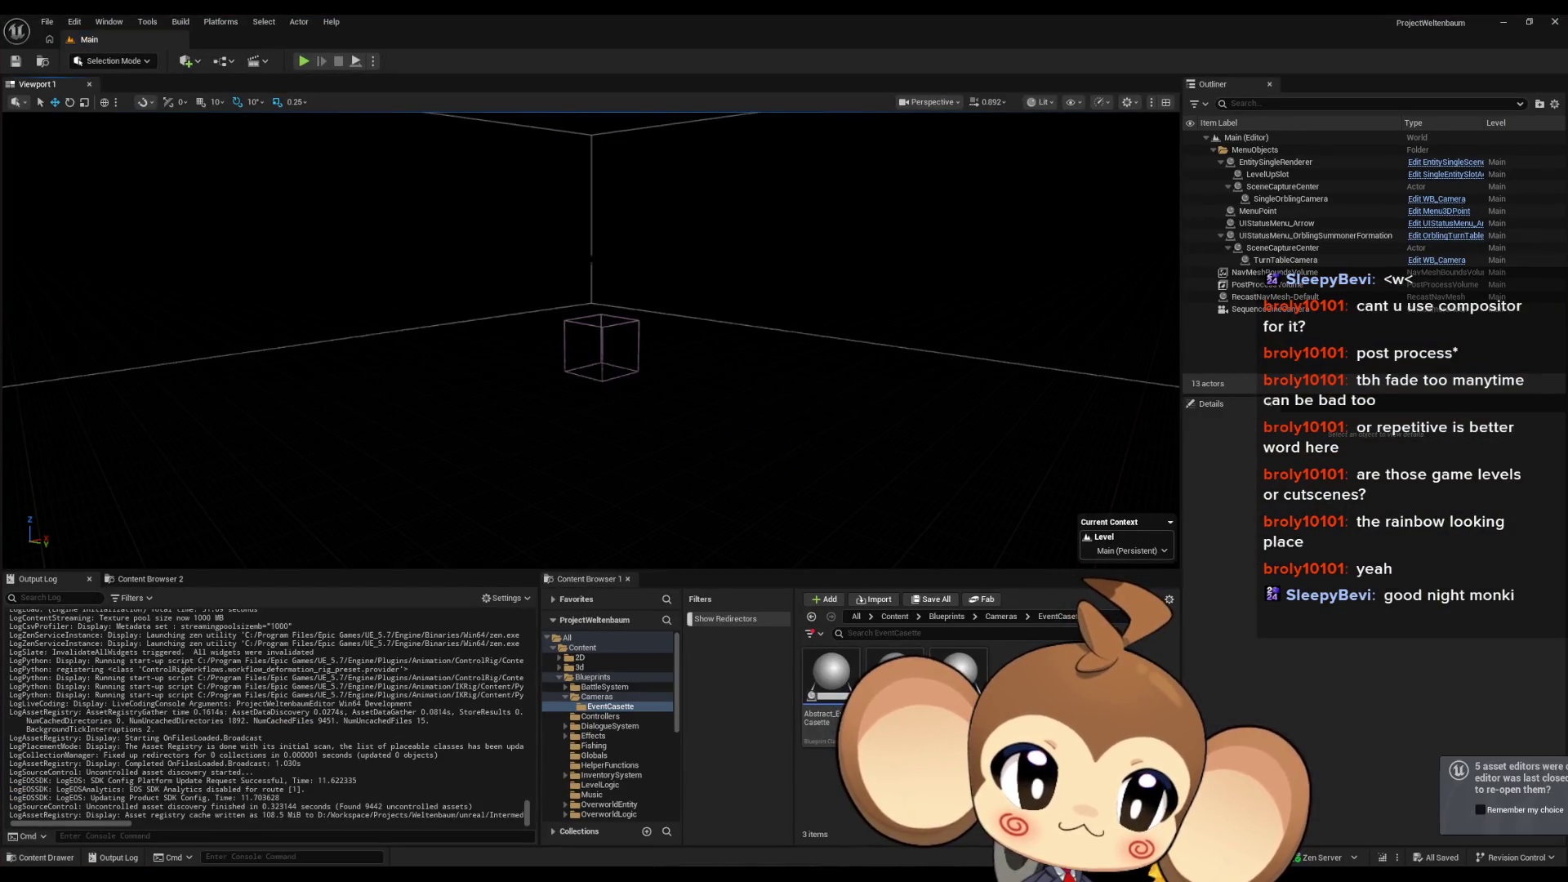
Step: Delete the EC_Void_InitializePlayer event and its Play Casette node from the sub-sequence's Director Blueprint
key(Delete)
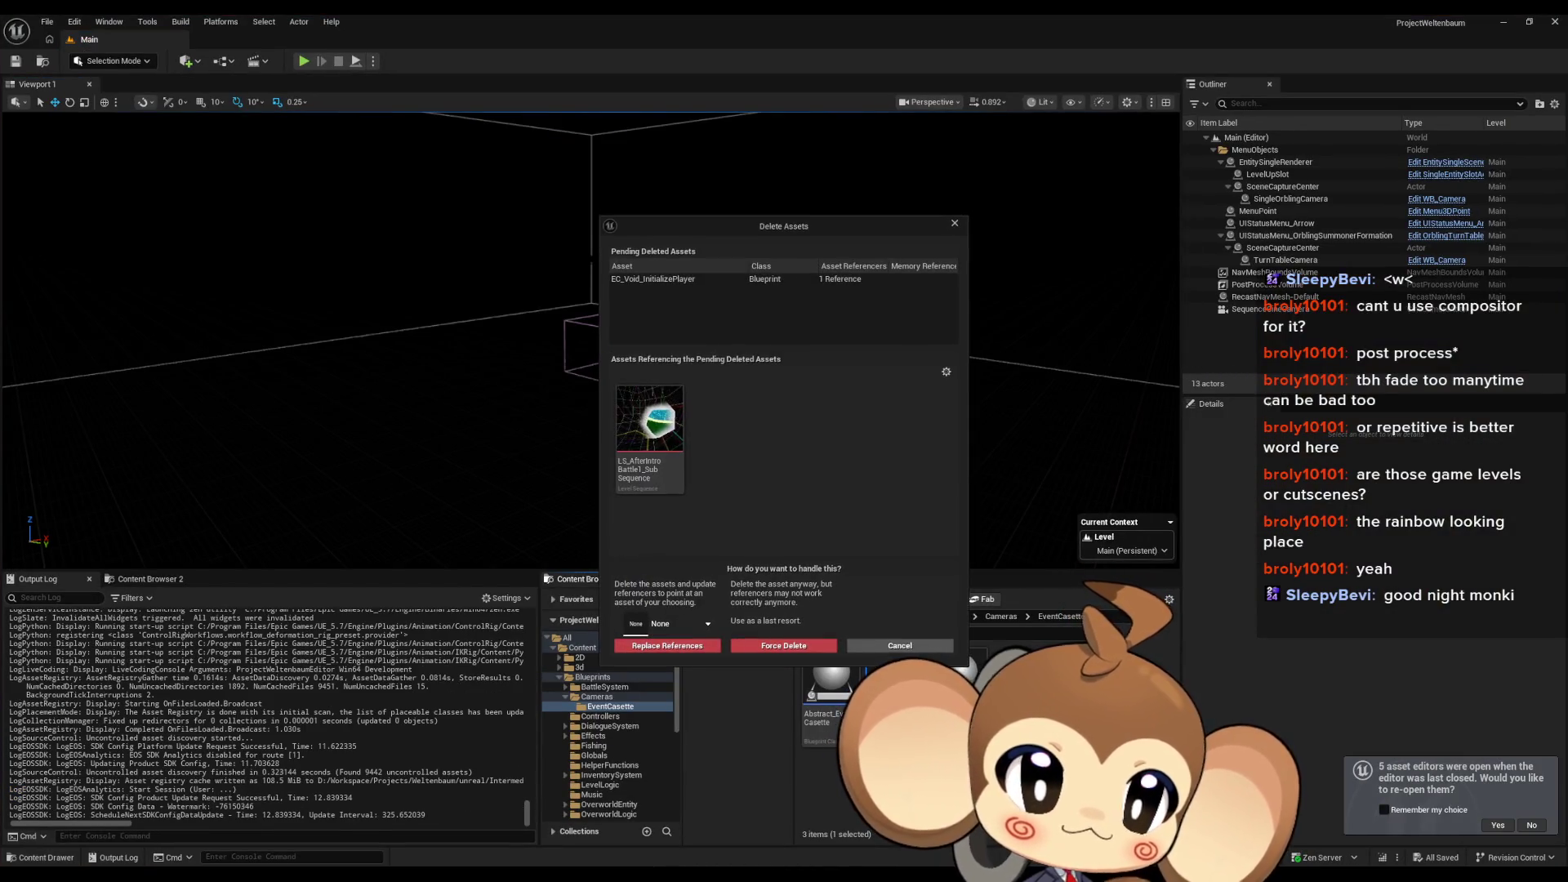
double_click(651, 433)
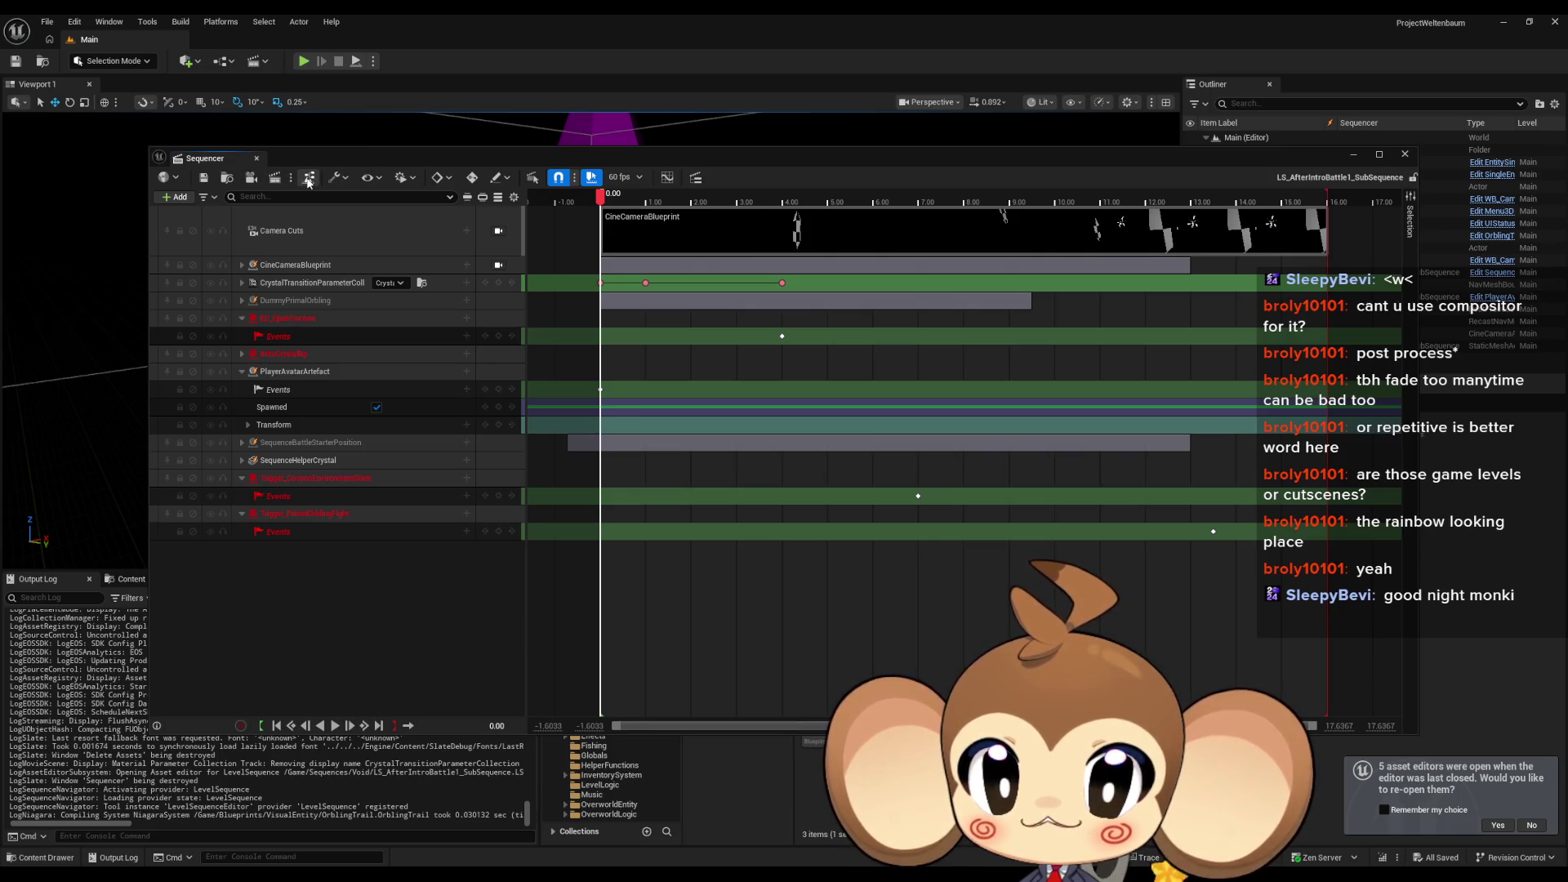
click(410, 179)
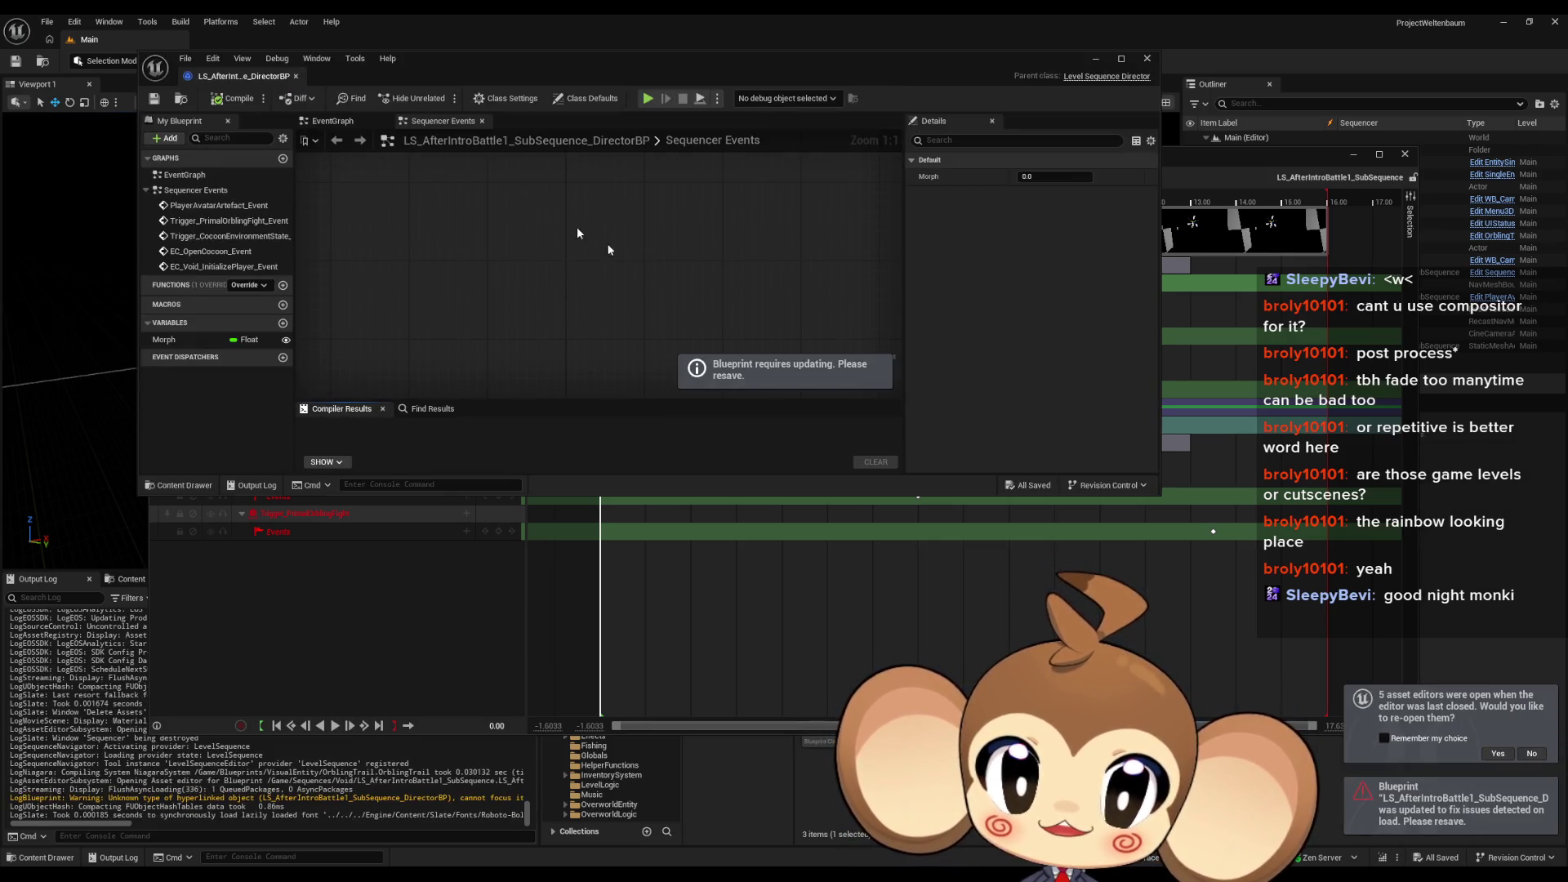
drag(607, 304, 572, 138)
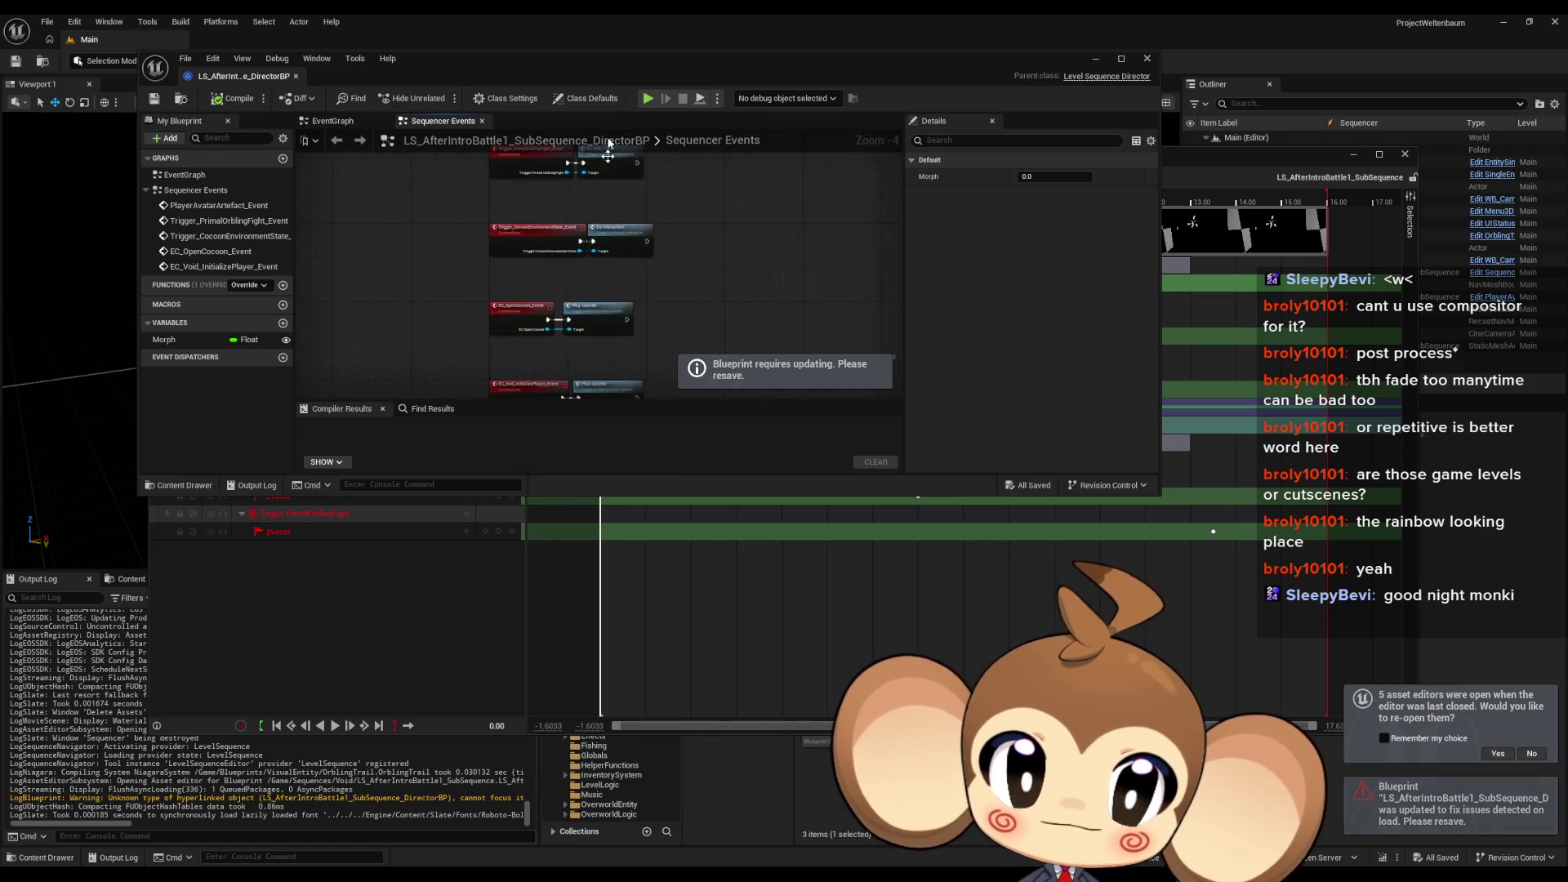
double_click(224, 266)
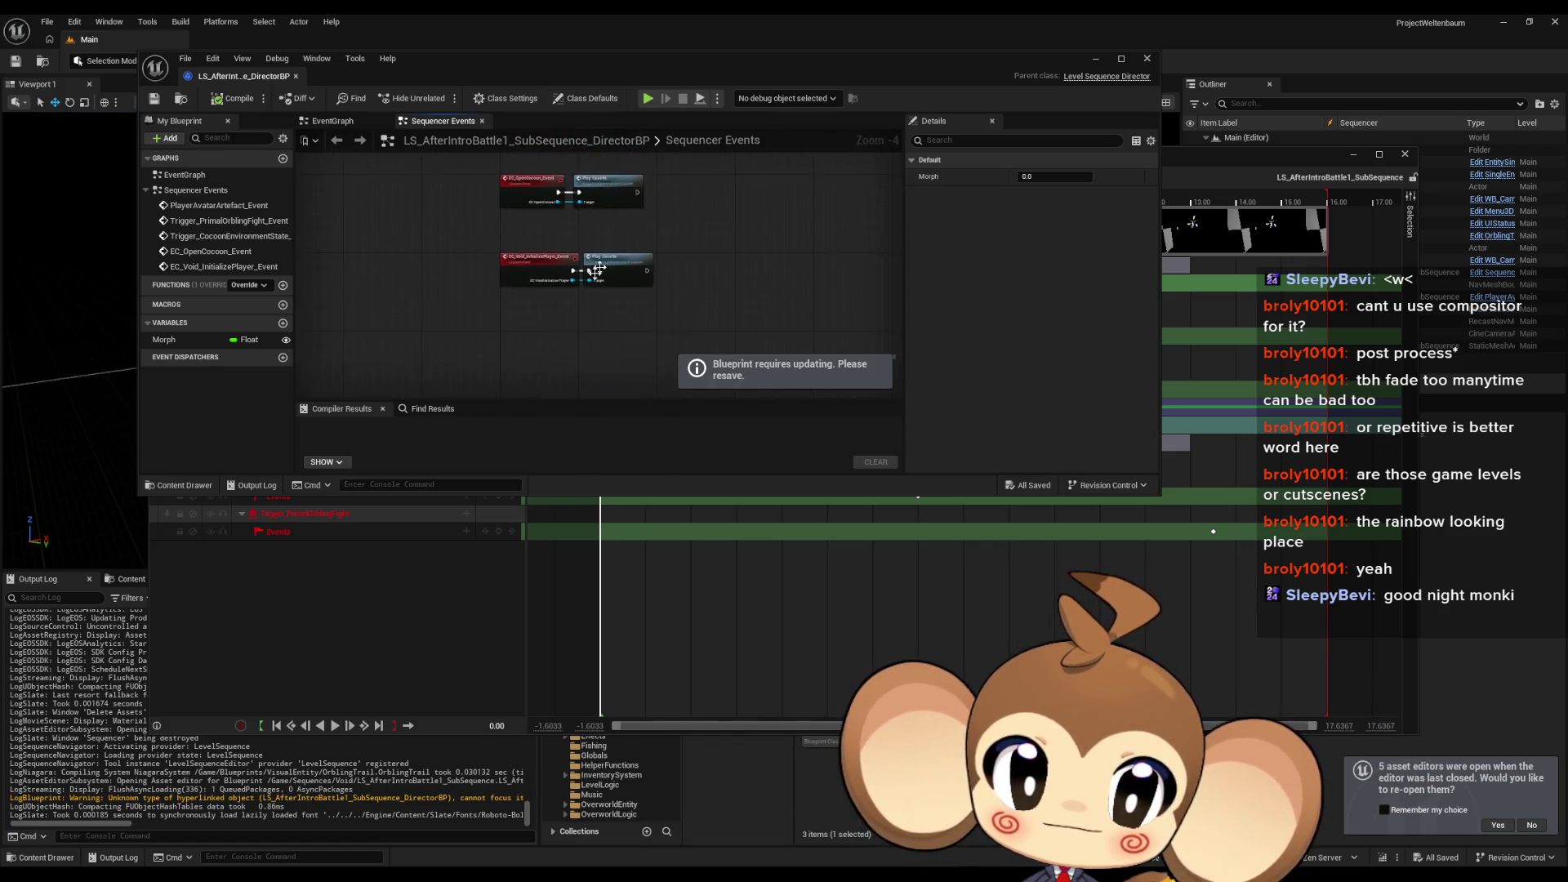
mouse_move(370, 219)
mouse_down()
mouse_move(694, 319)
mouse_move(721, 347)
mouse_up()
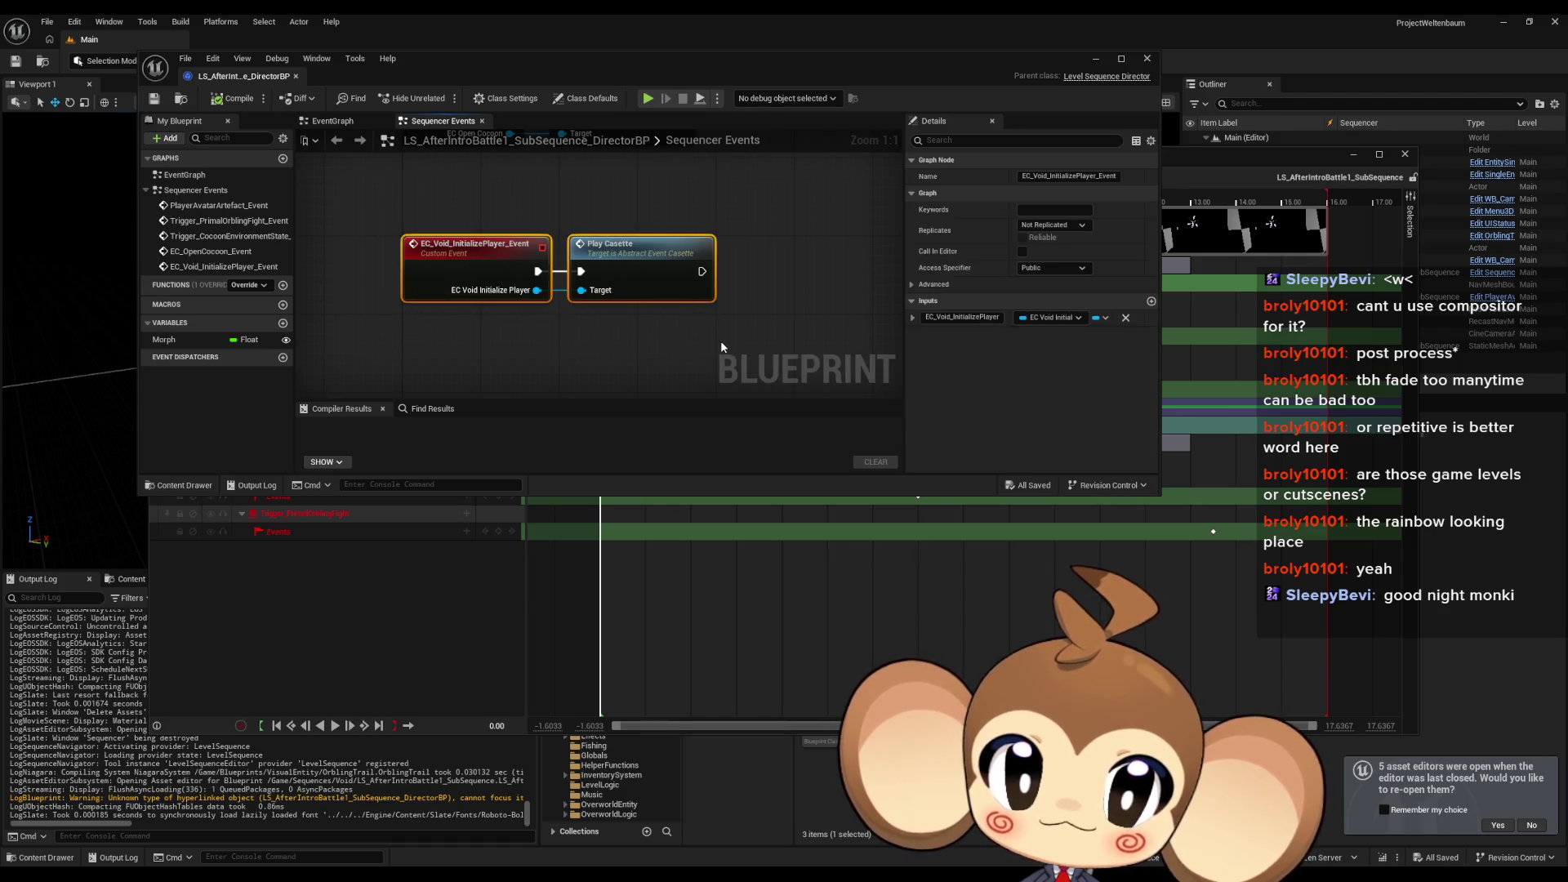
key(Delete)
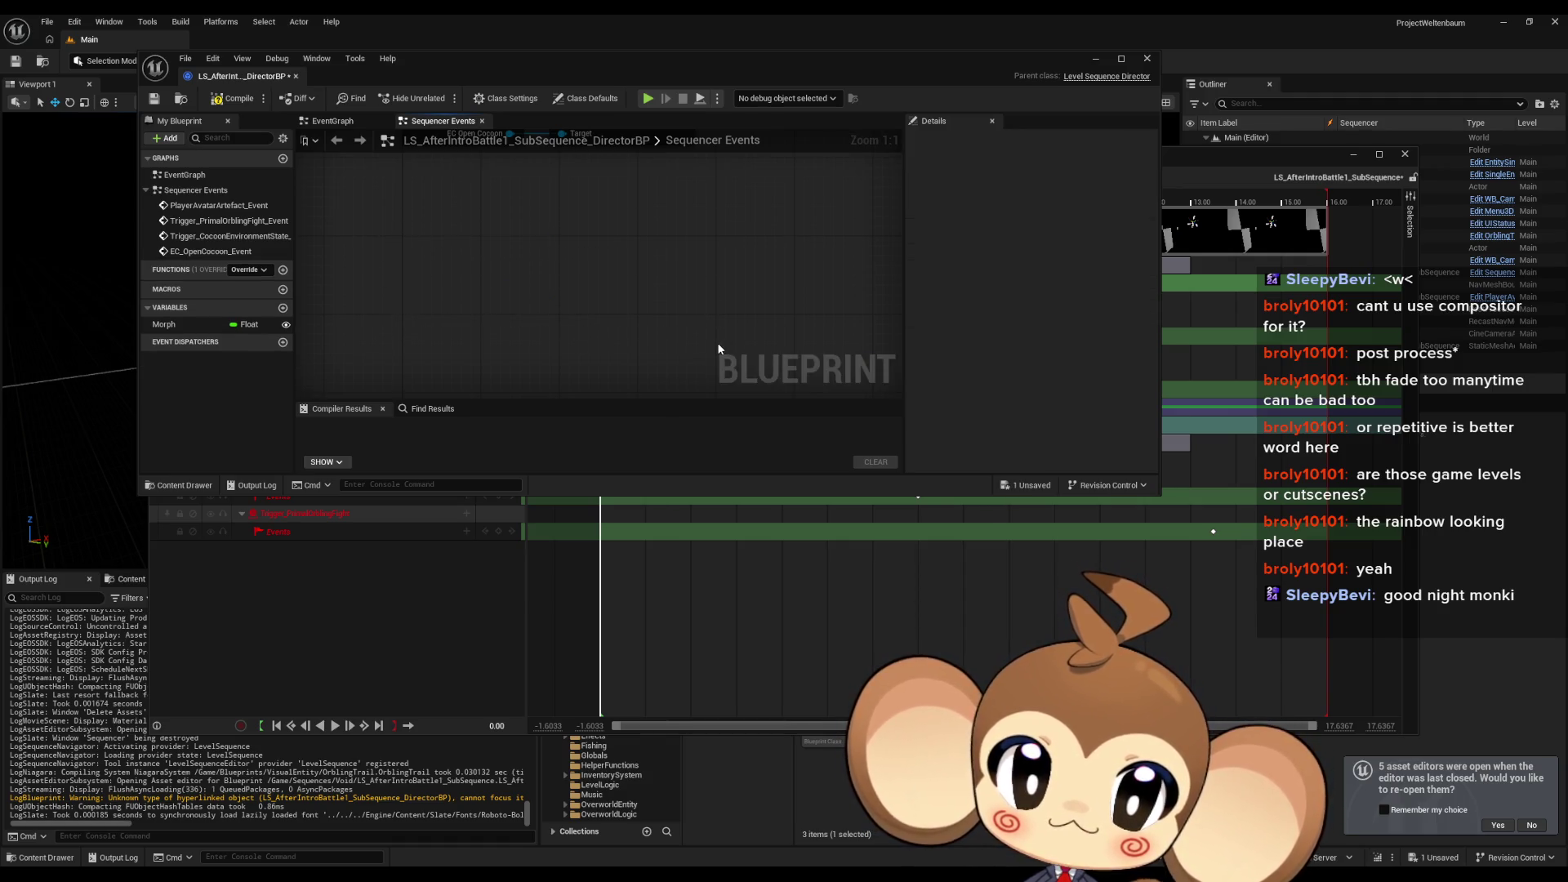
Step: Compile the director and force-delete the EC_Void_InitializePlayer cassette asset
click(233, 99)
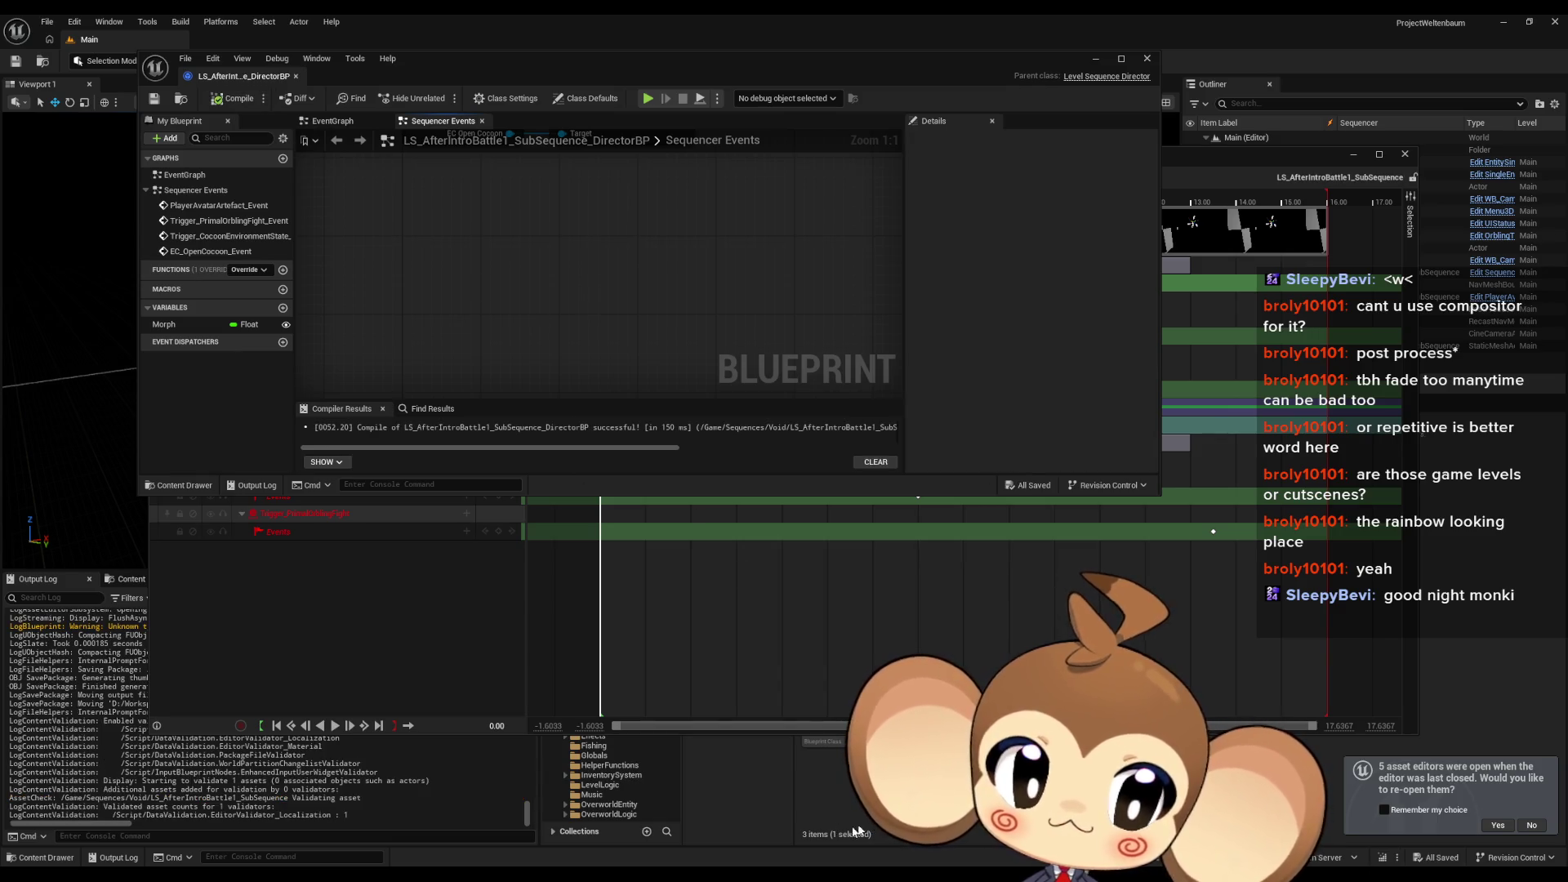
key(Delete)
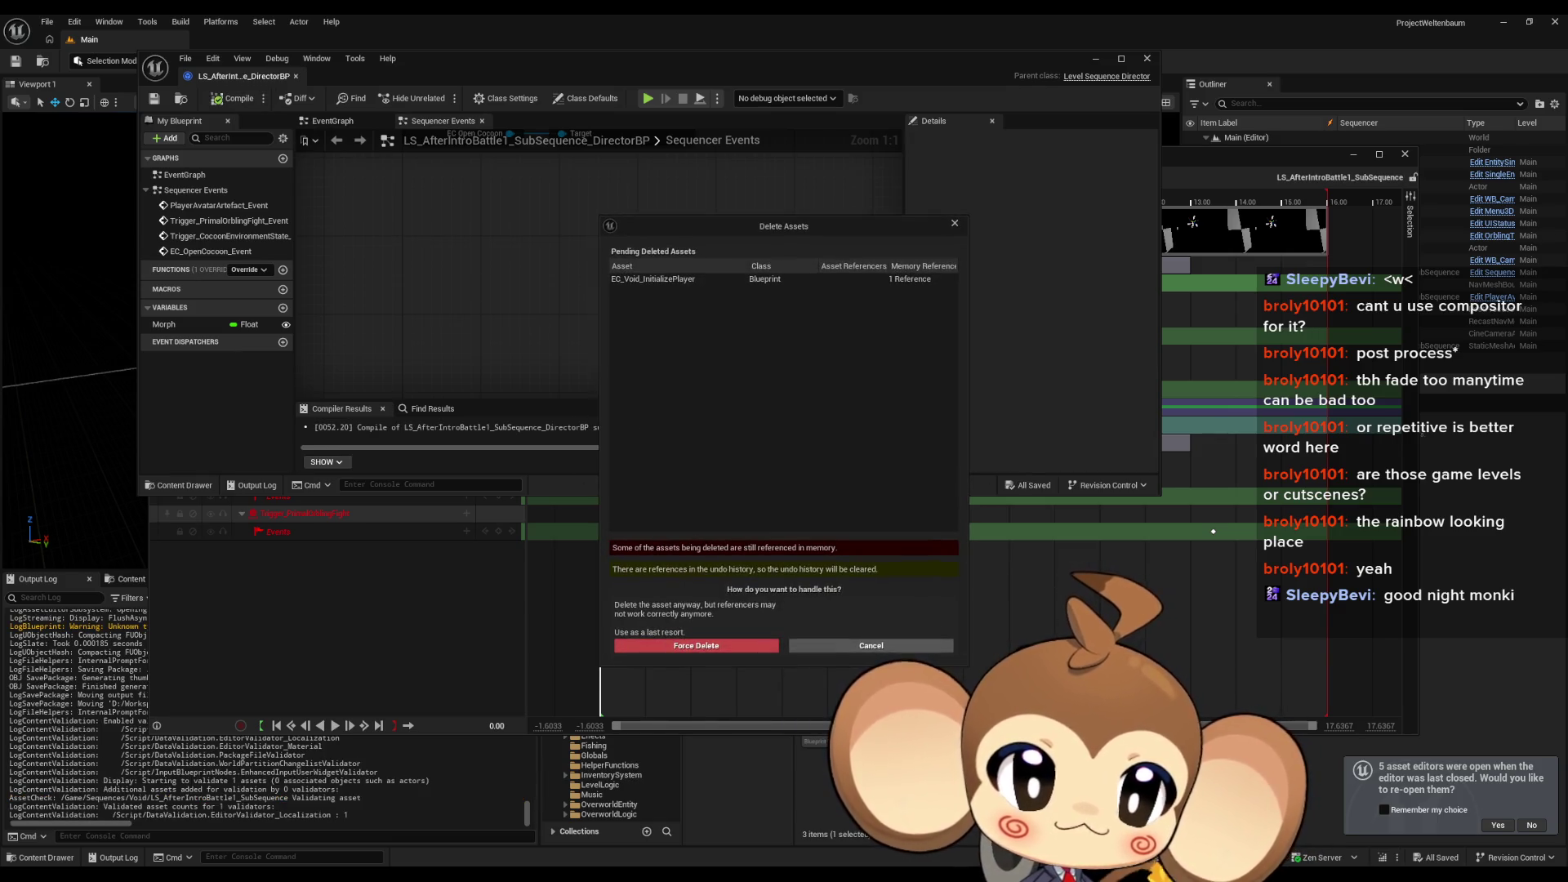
click(694, 641)
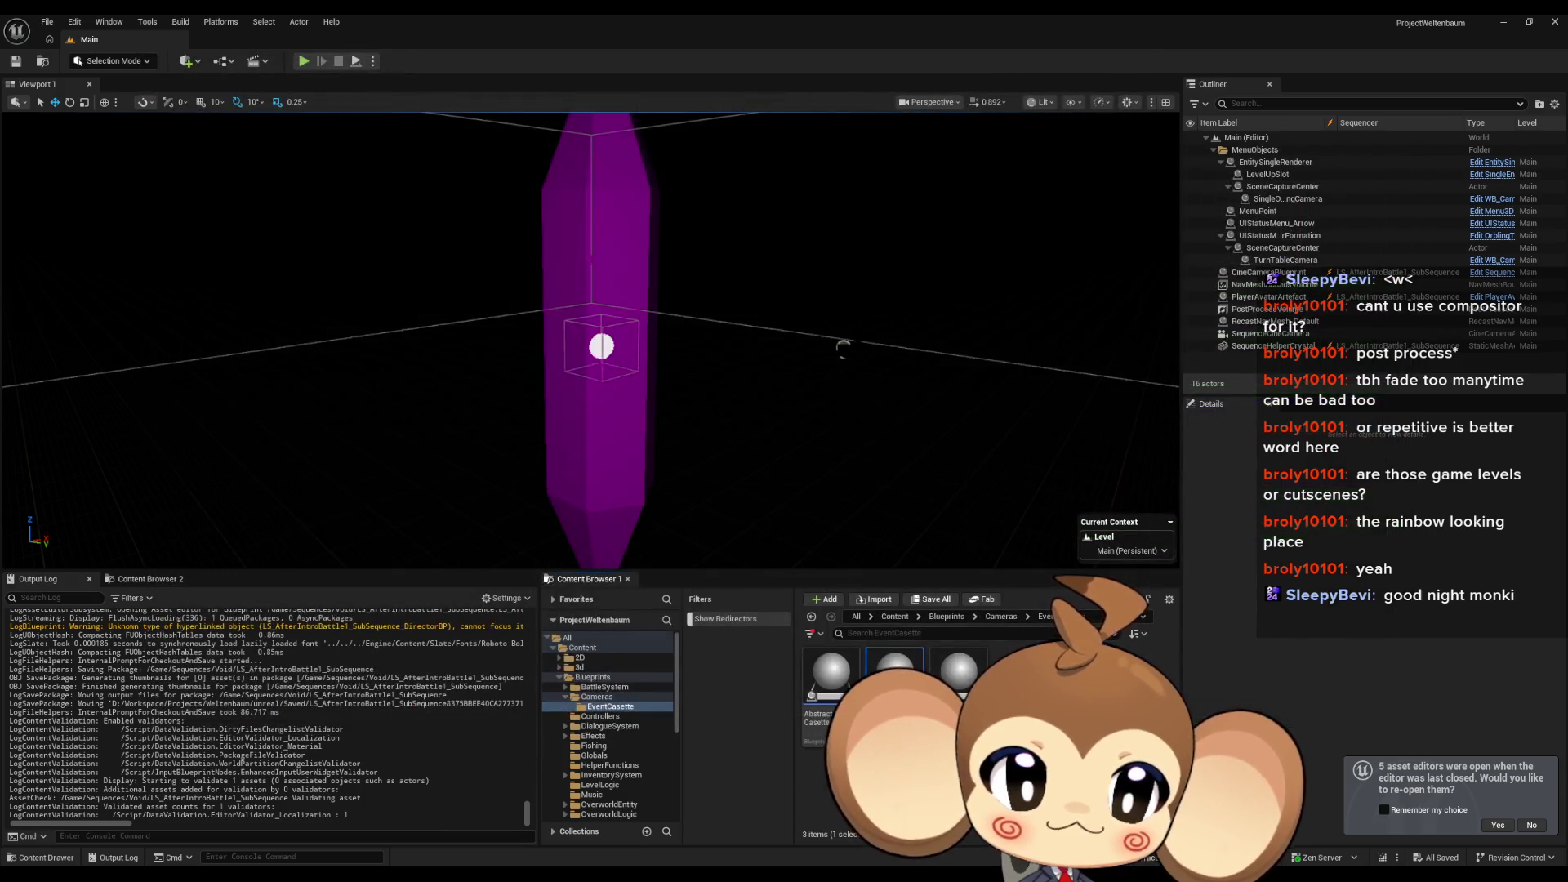
Step: Create EC_Void_EnvironmentValue as a child Blueprint of Abstract Event Casette and open it
right_click(825, 686)
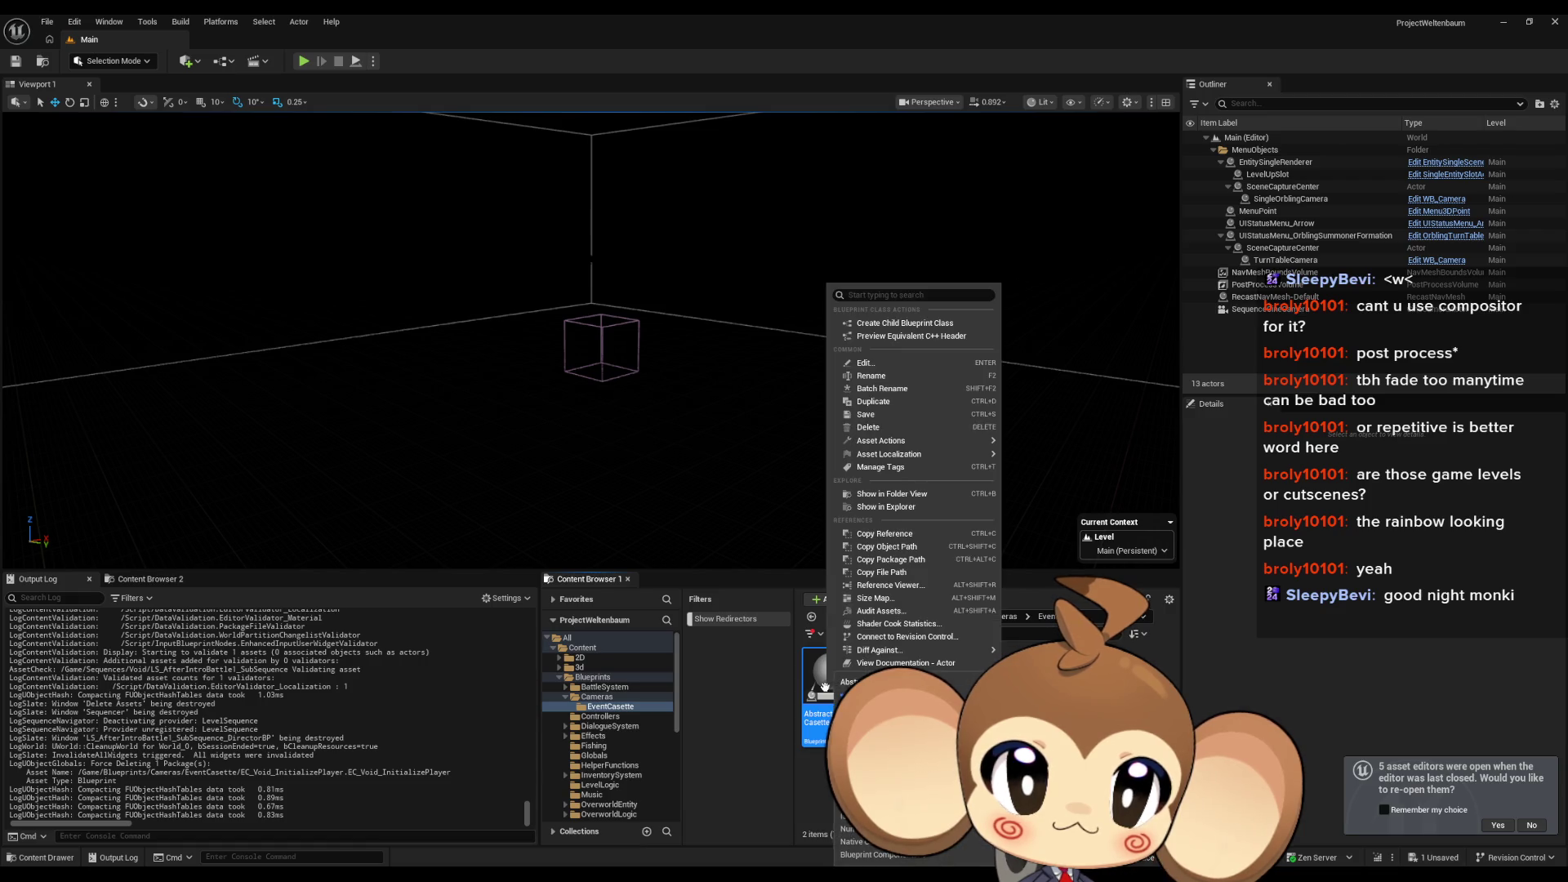
click(919, 324)
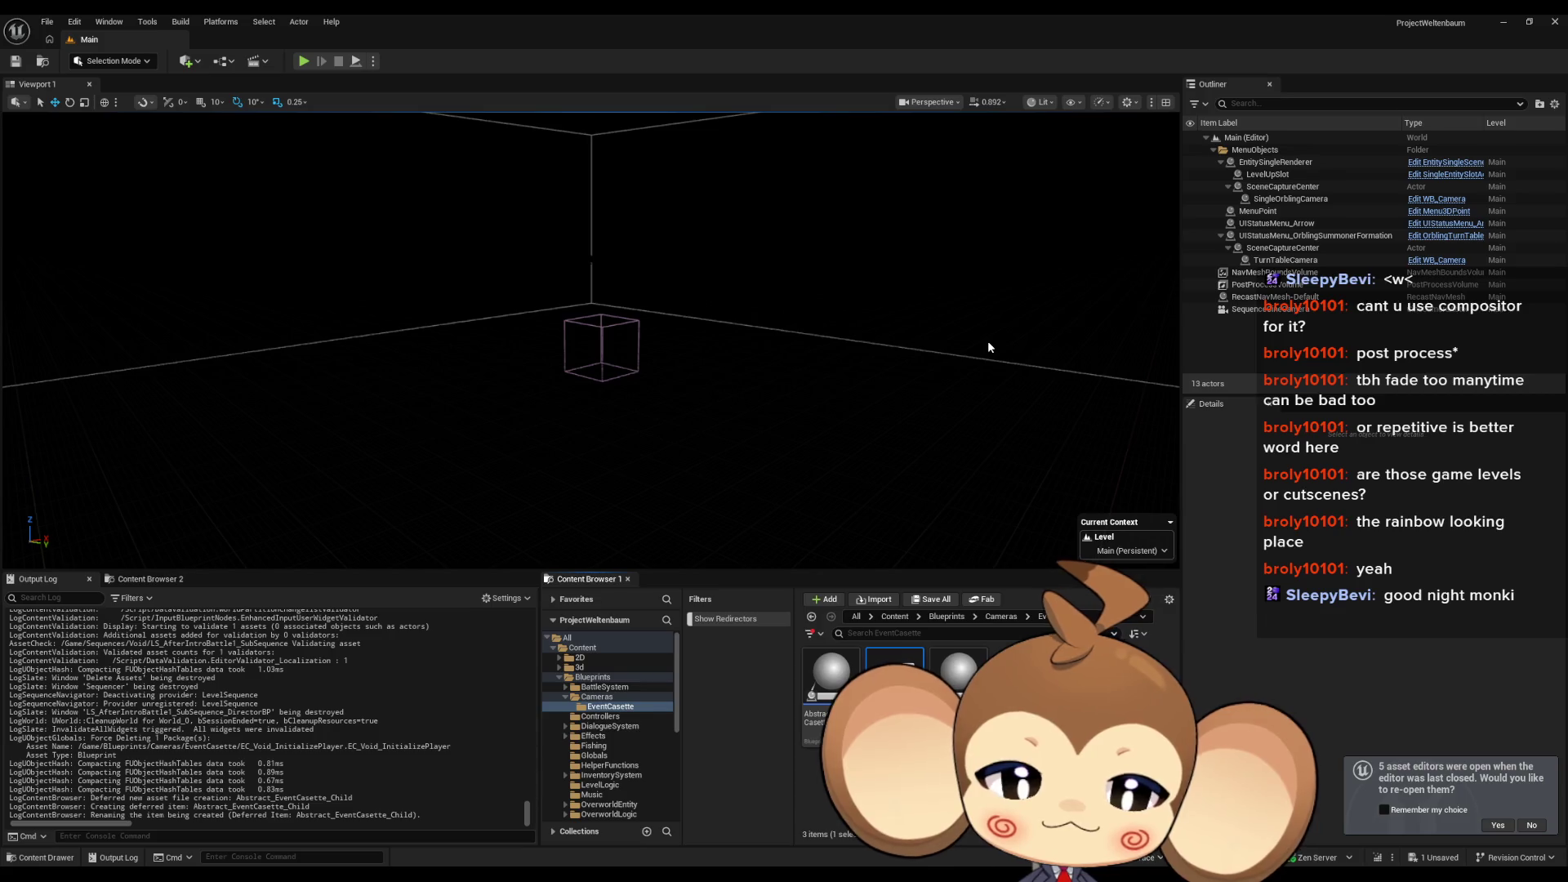
key(Return)
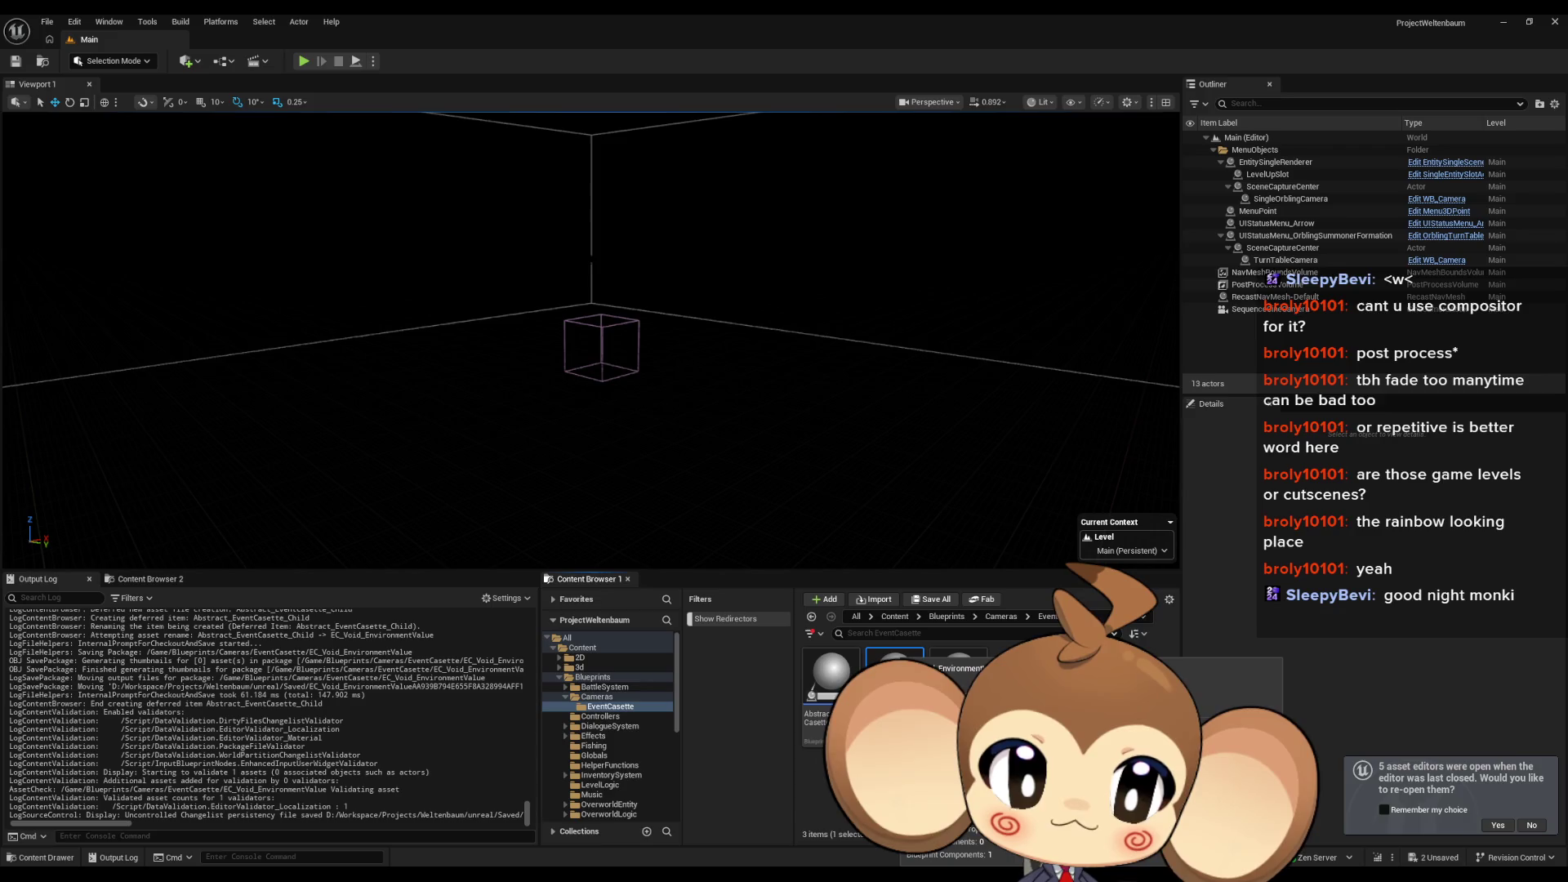
double_click(961, 686)
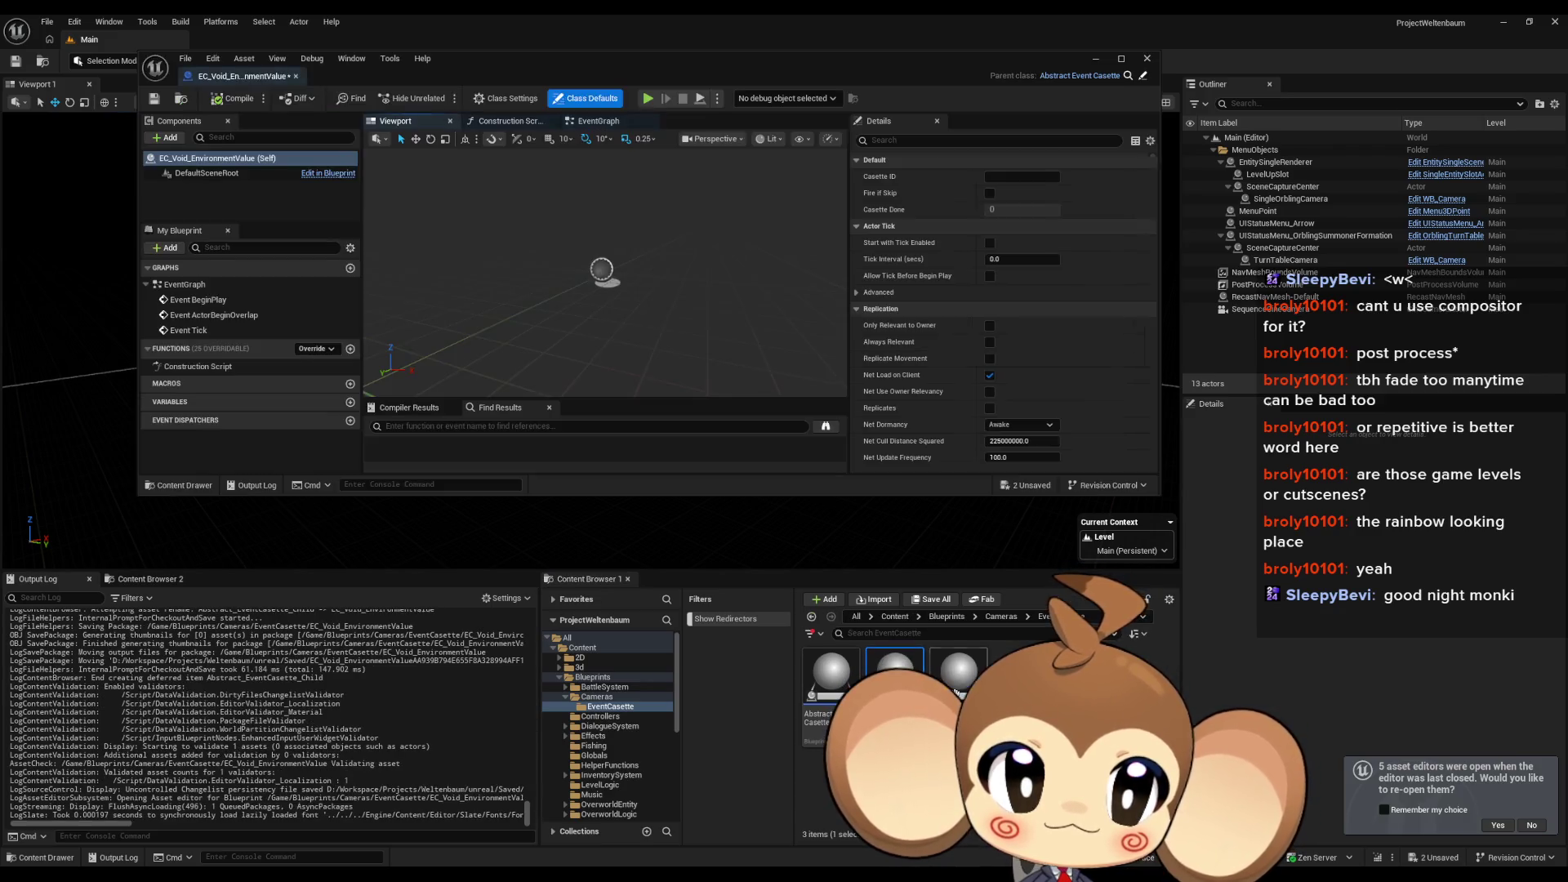
Step: Open the EC_Void_OpenCocoon cassette and the CameraController Blueprint for reference
double_click(850, 674)
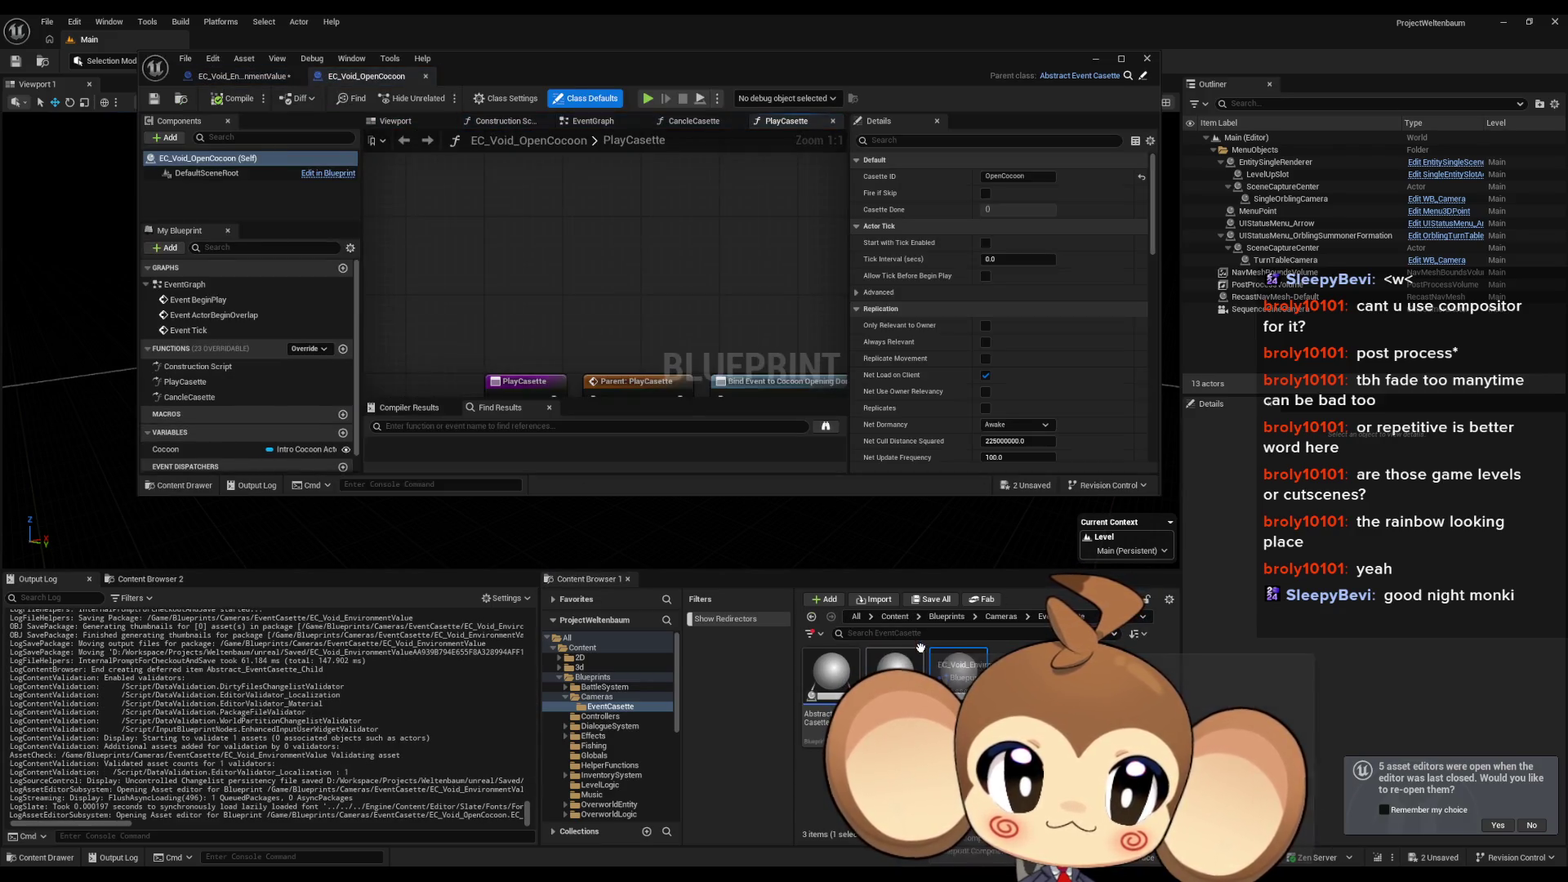
click(1003, 618)
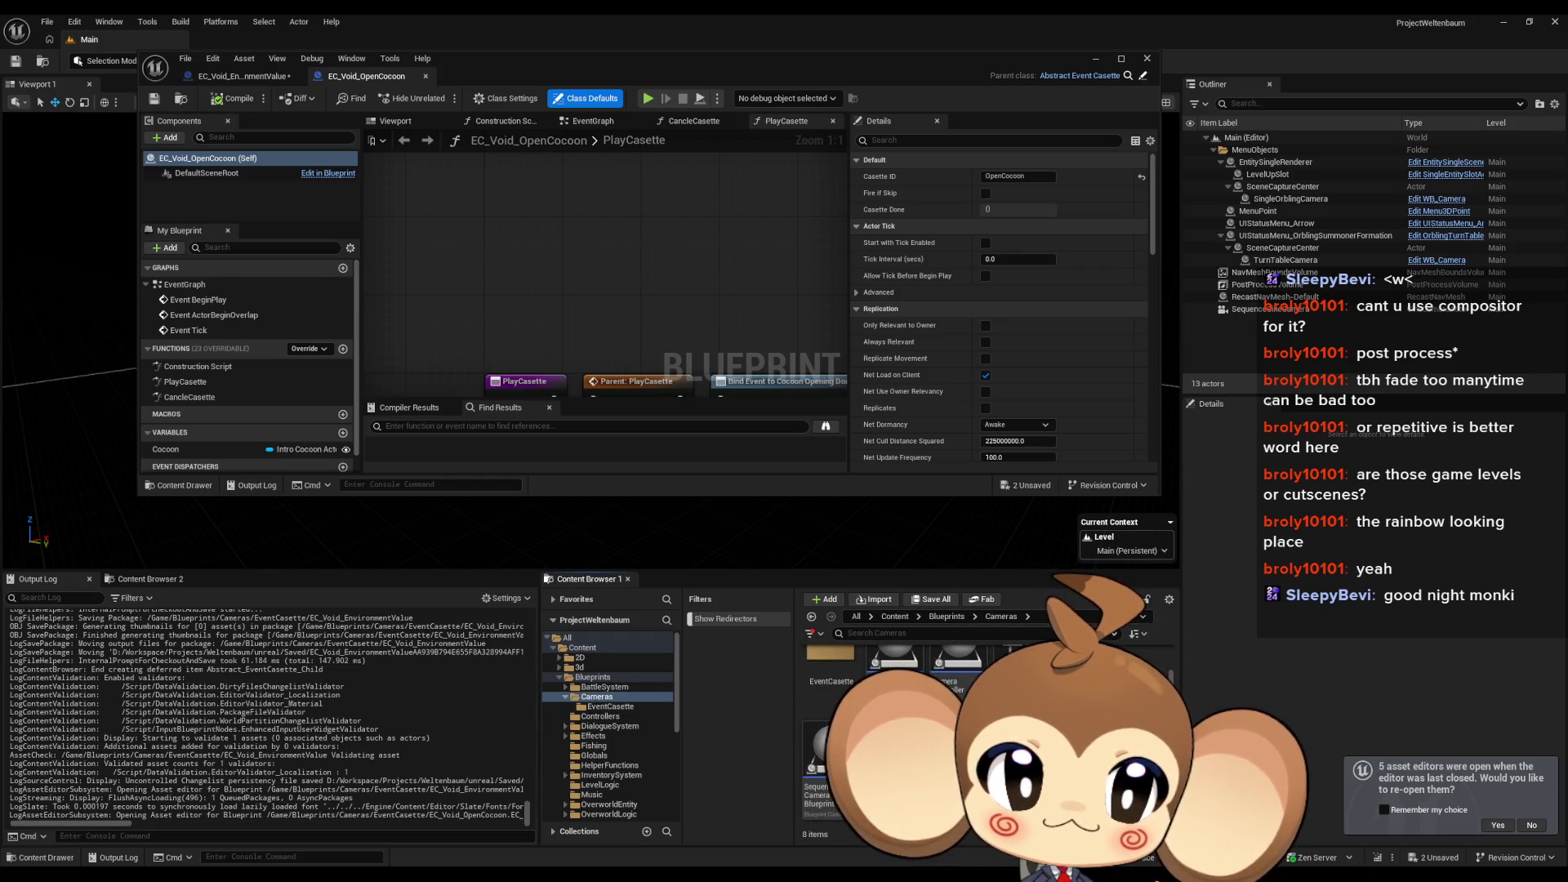
double_click(968, 674)
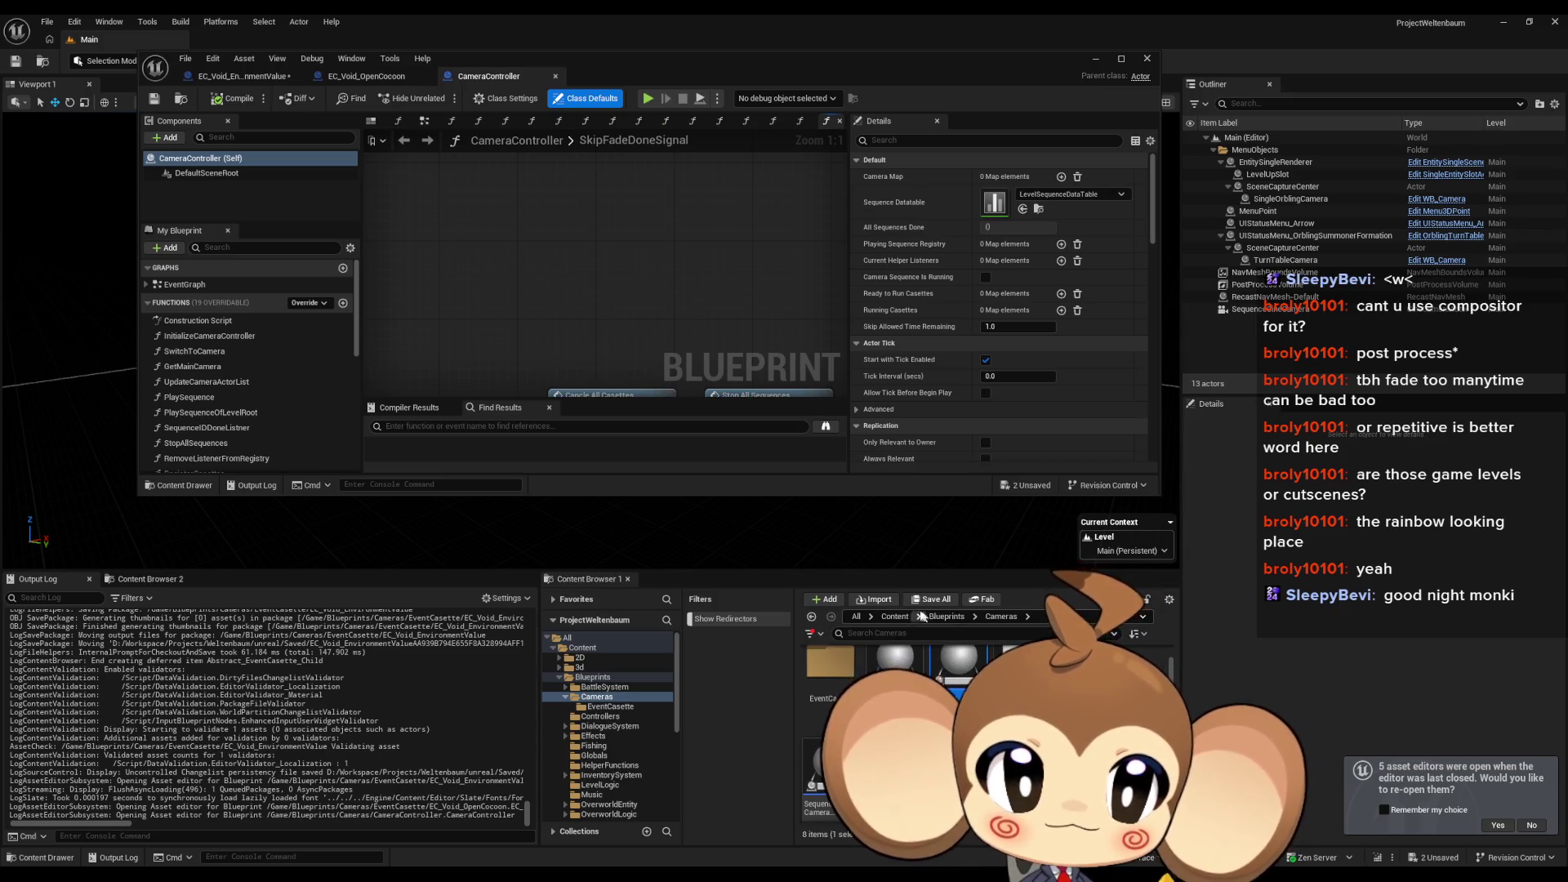
Step: Open LS_AfterIntroBattle1_SubSequence from Sequences > Void and its Director Blueprint
click(892, 618)
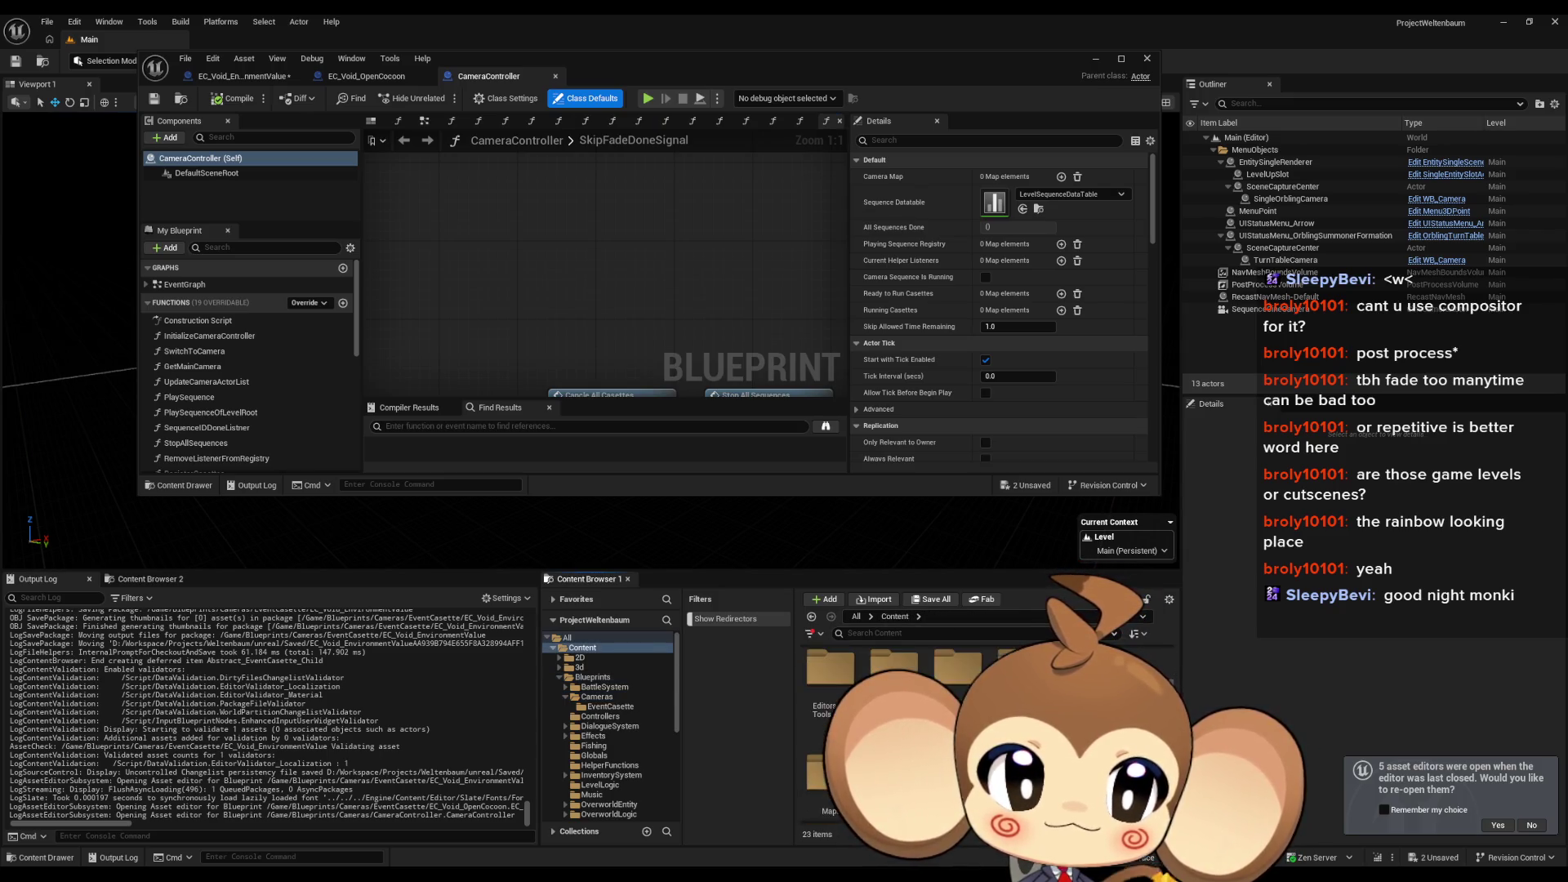
click(588, 794)
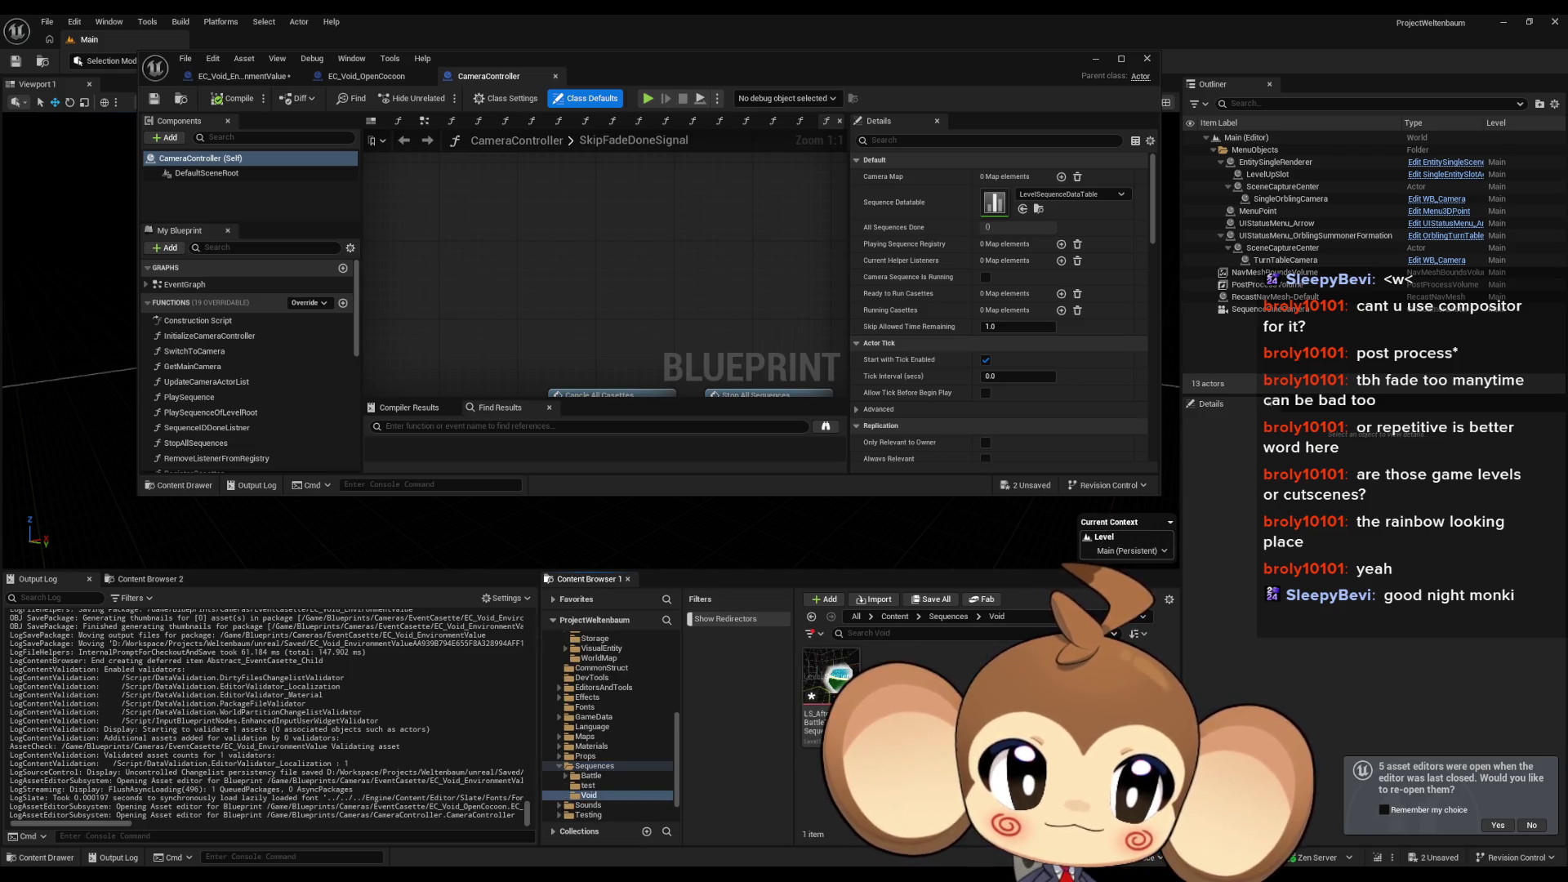
double_click(835, 686)
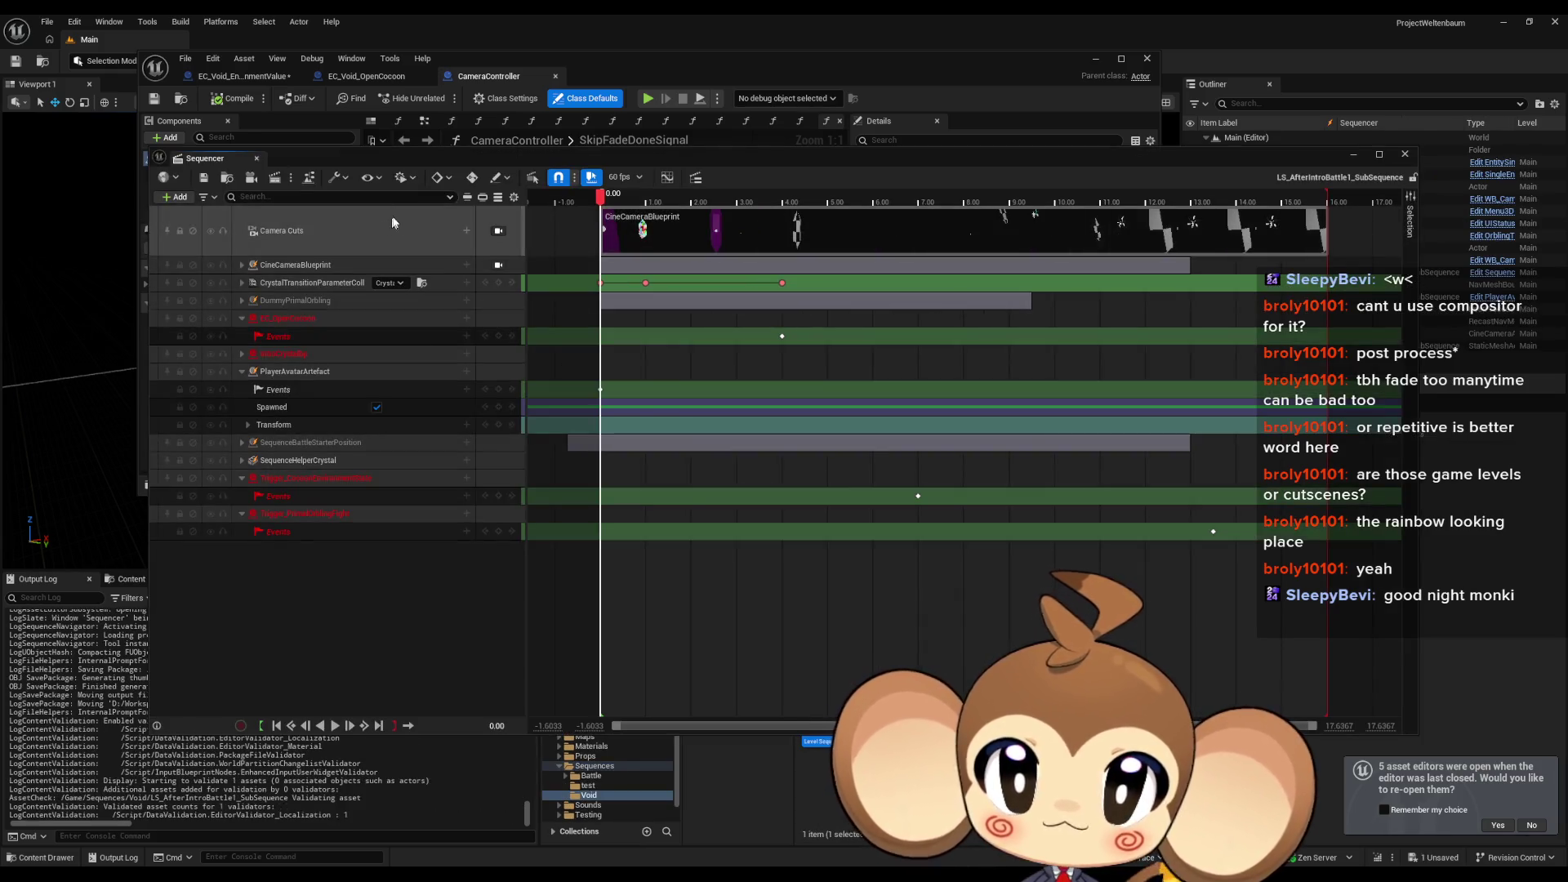
click(306, 174)
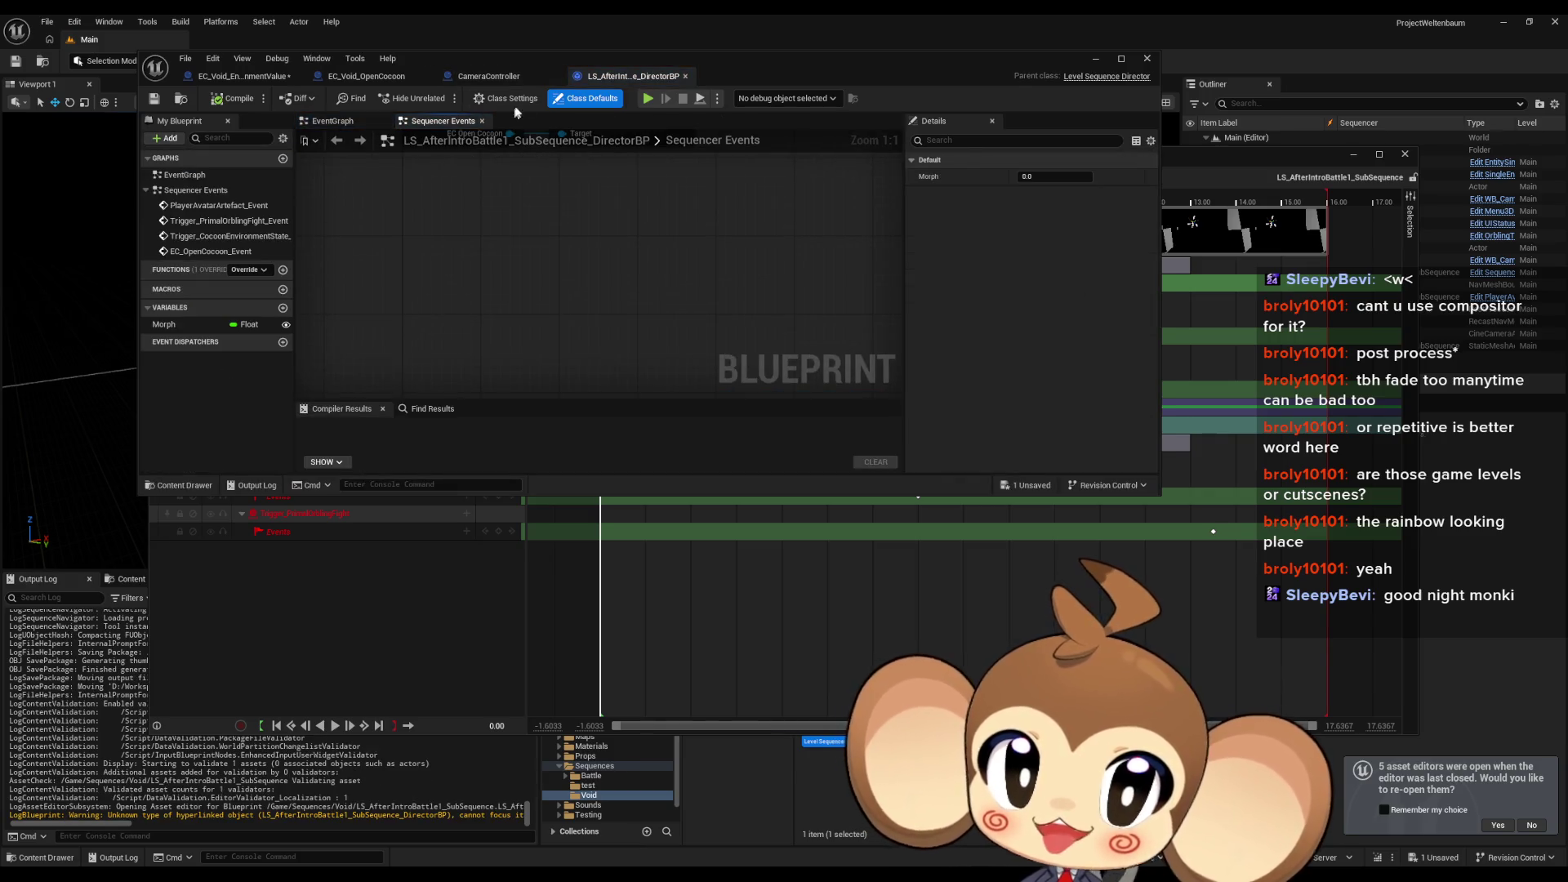
Step: Inspect the director's event node pairs full-screen, then restore the window and close the Sequencer
double_click(503, 61)
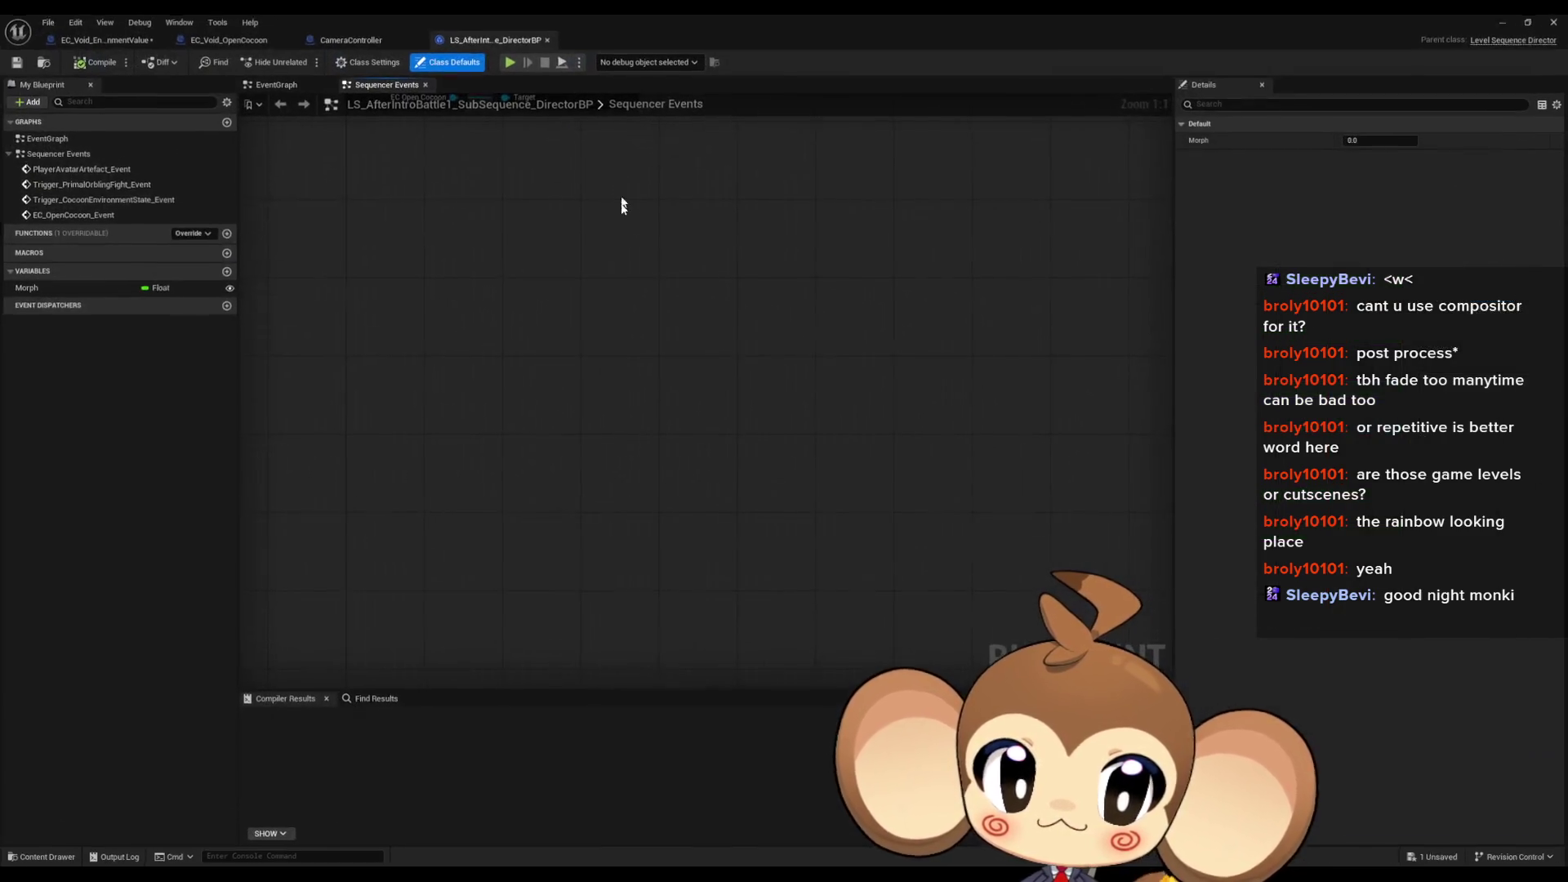
scroll(693, 433, down, 5)
scroll(694, 434, up, 5)
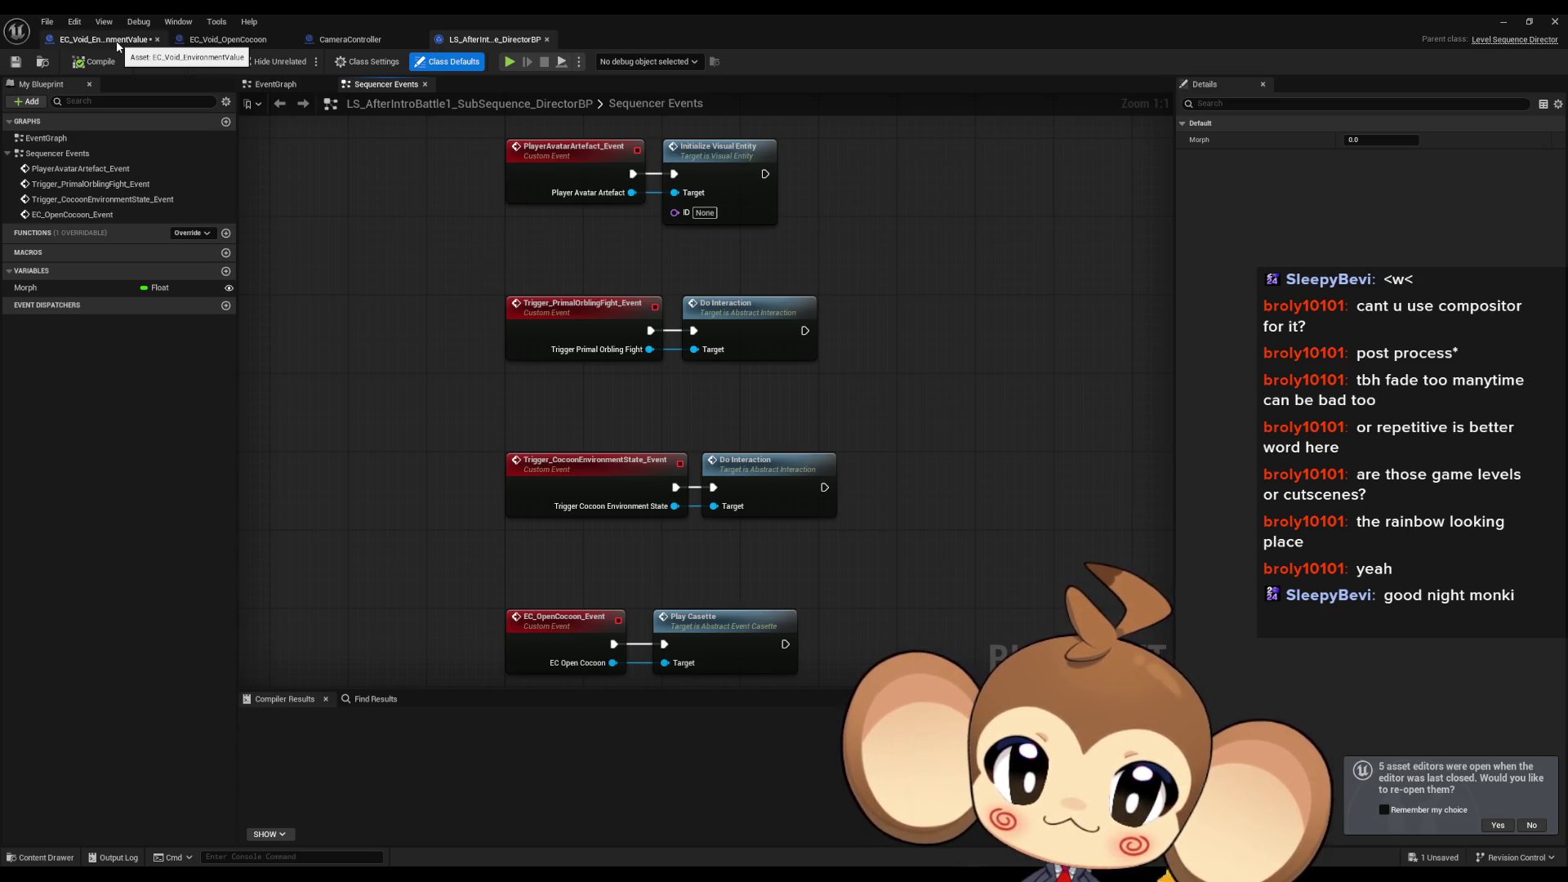
double_click(371, 16)
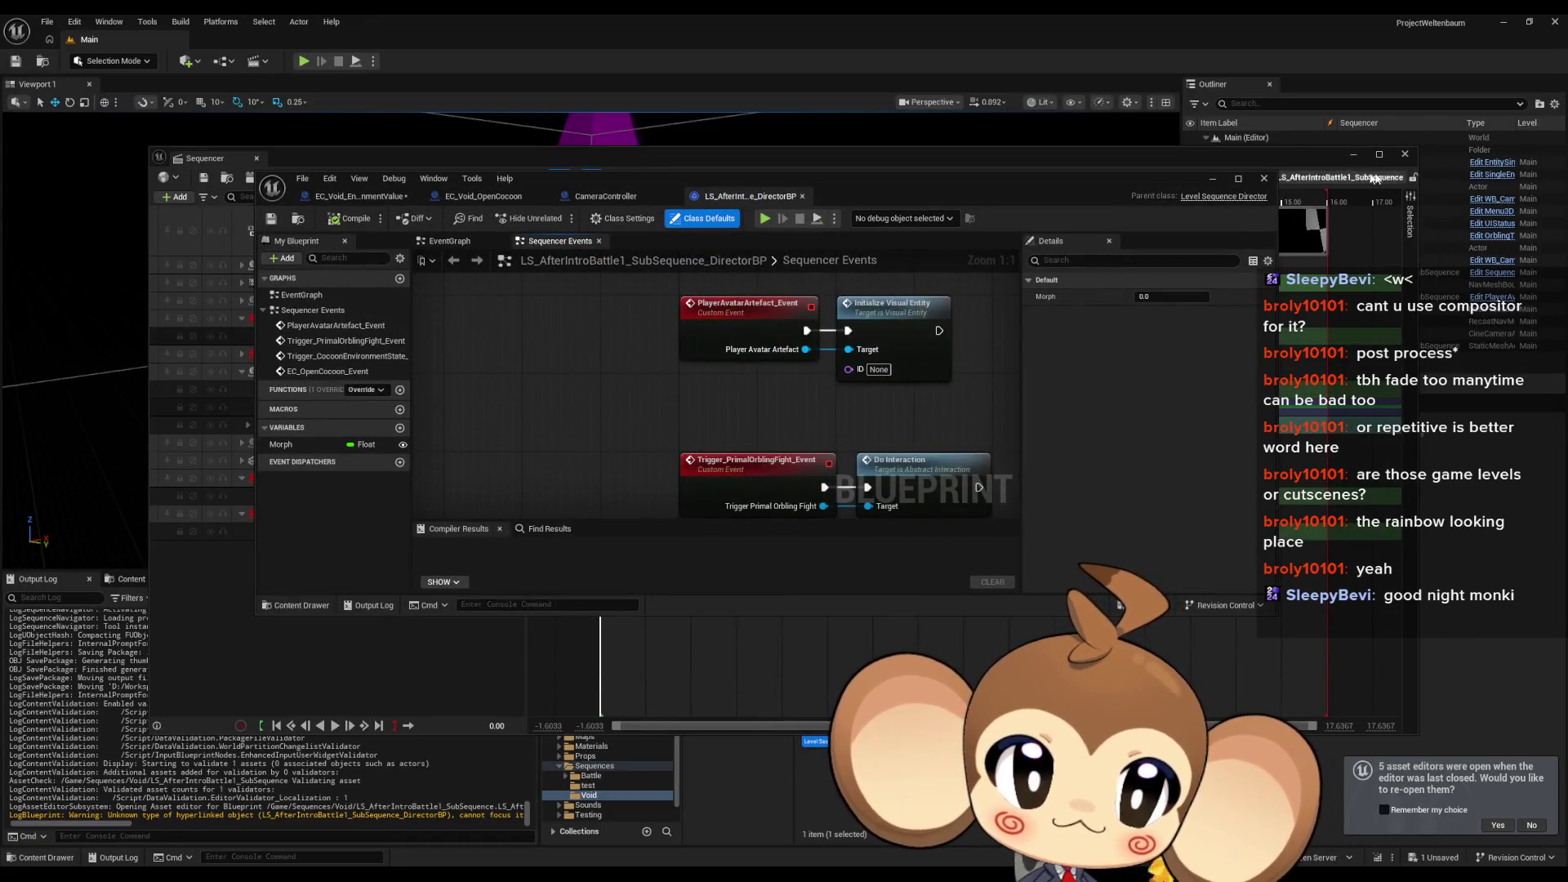
click(1405, 154)
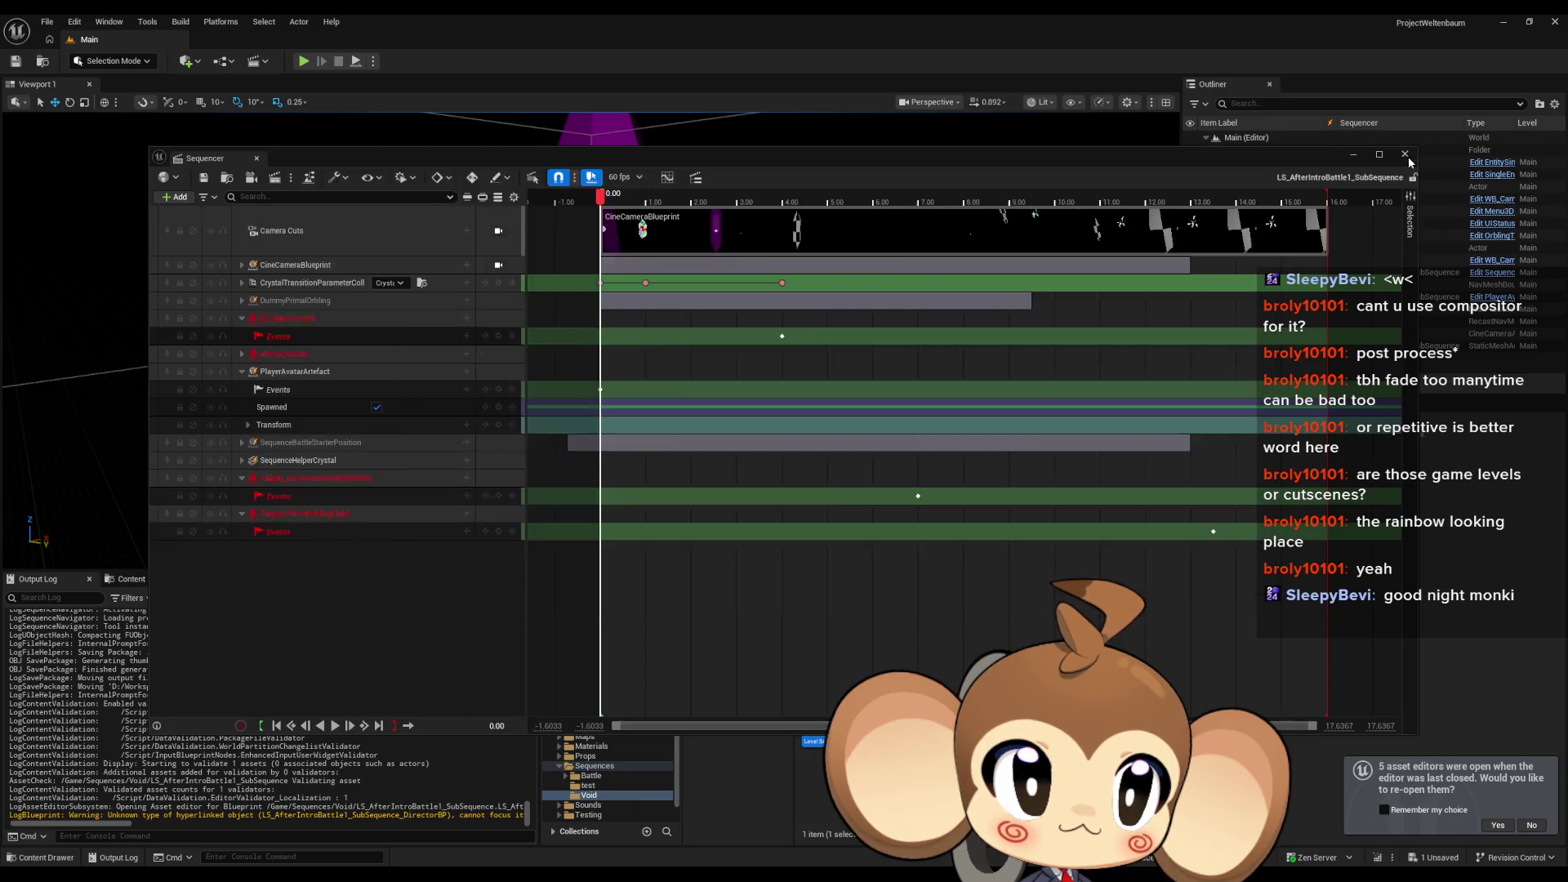
drag(1091, 182, 479, 133)
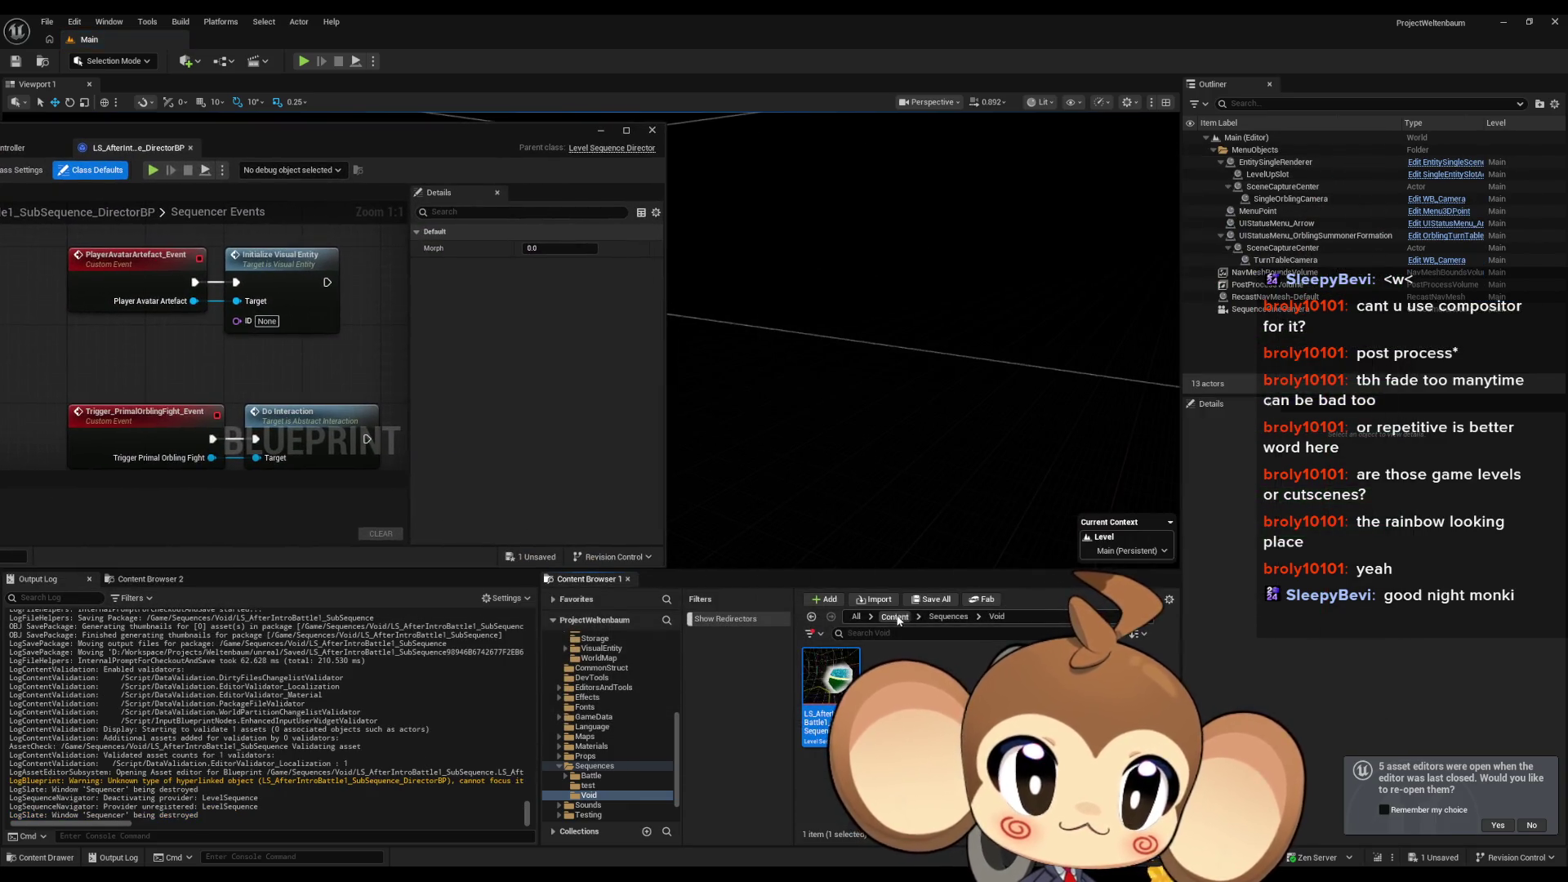
Step: Save EC_Void_EnvironmentValue and load VoidLevel from the Maps Intro folder
click(896, 618)
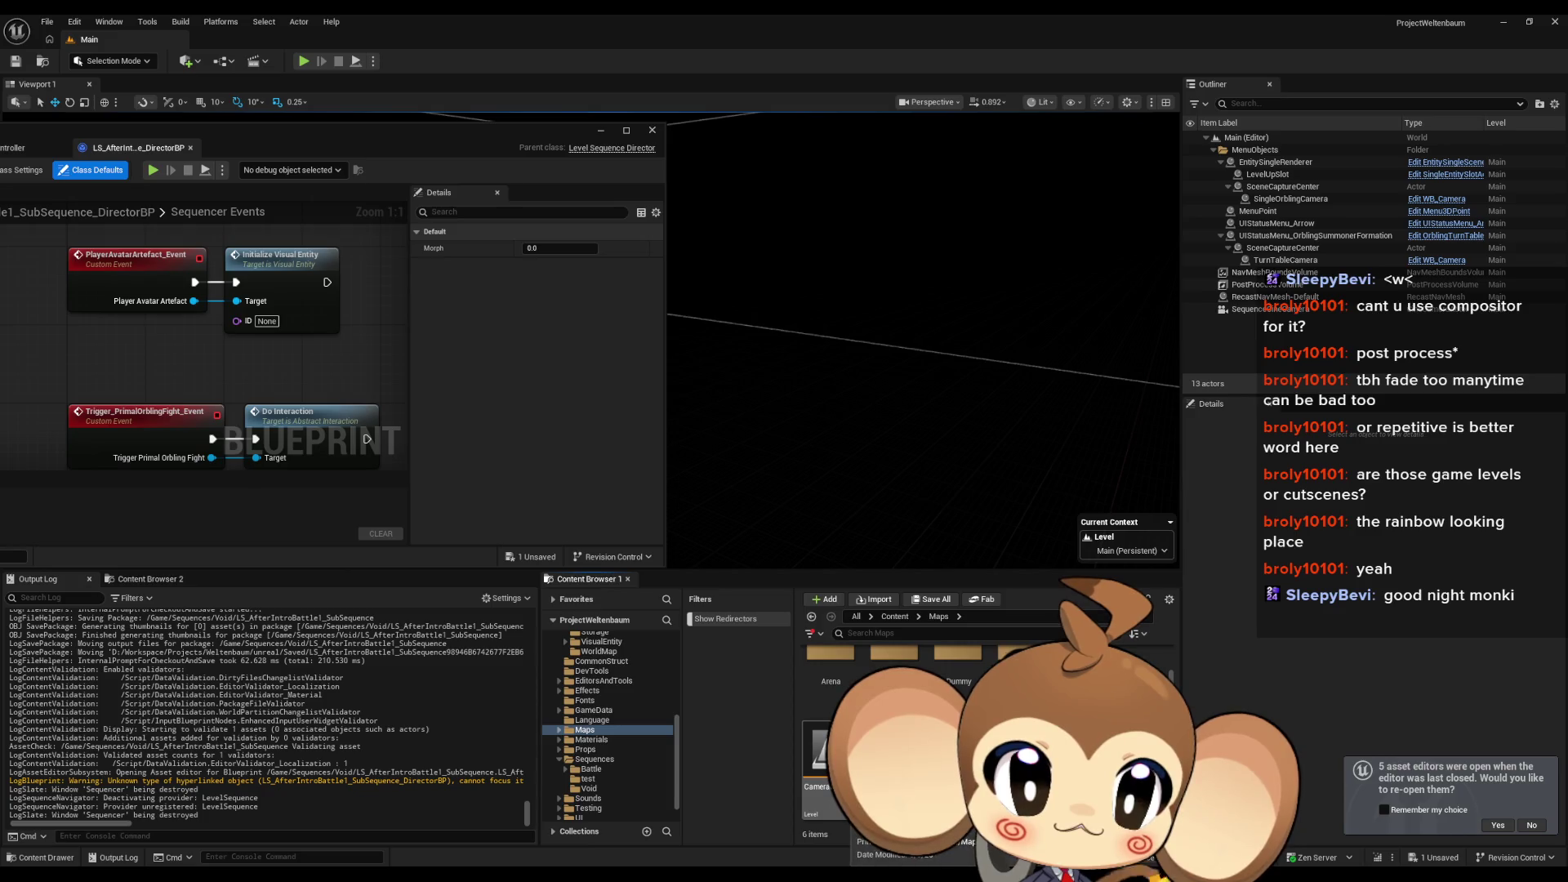
double_click(1025, 666)
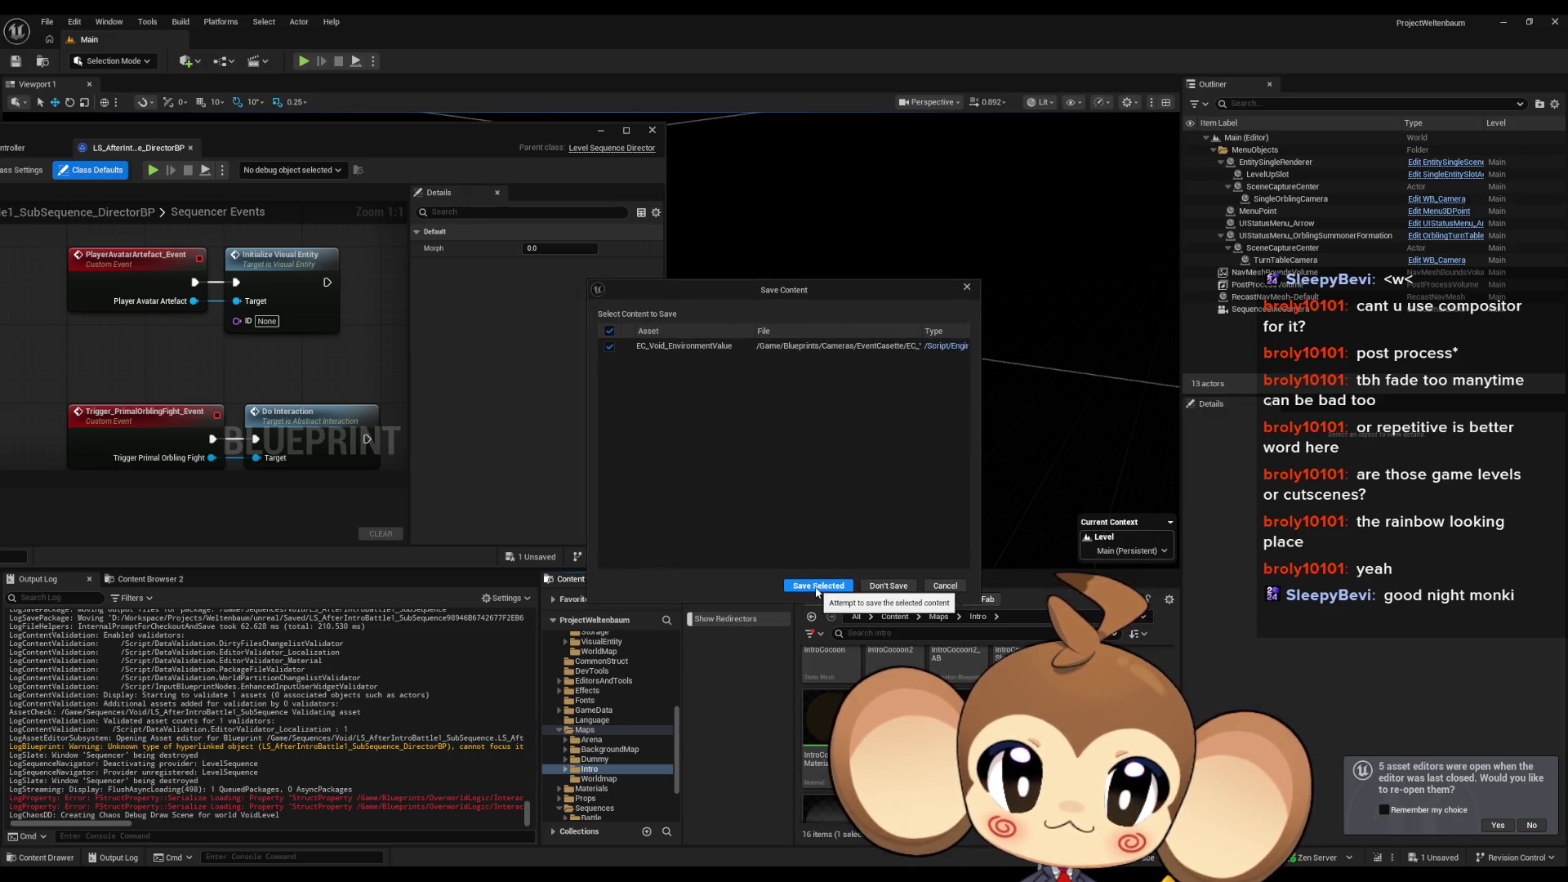
click(816, 587)
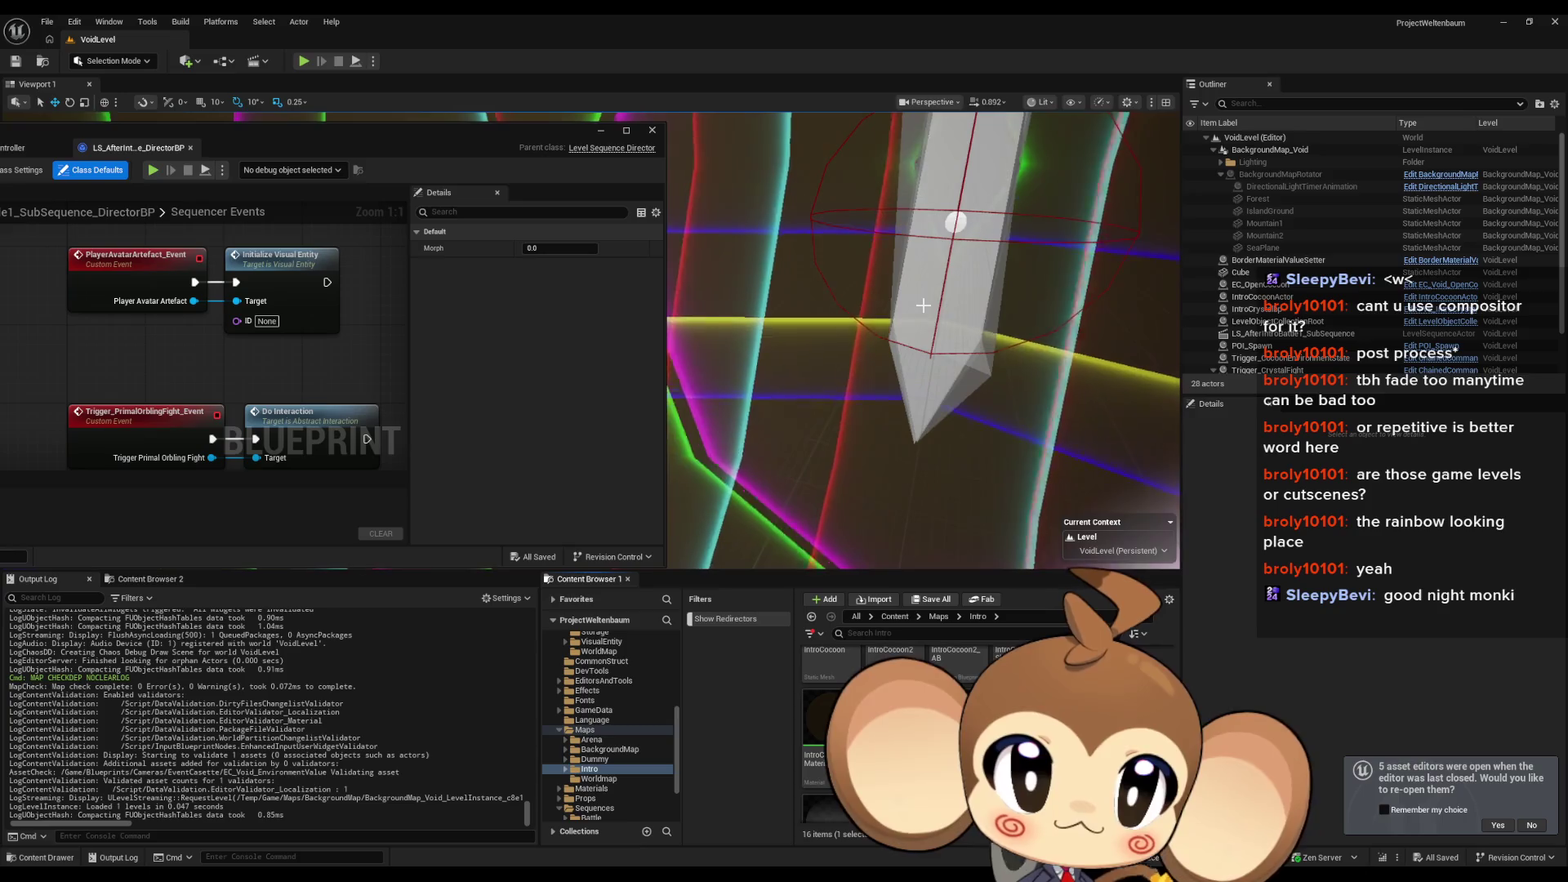
scroll(1284, 300, down, 1)
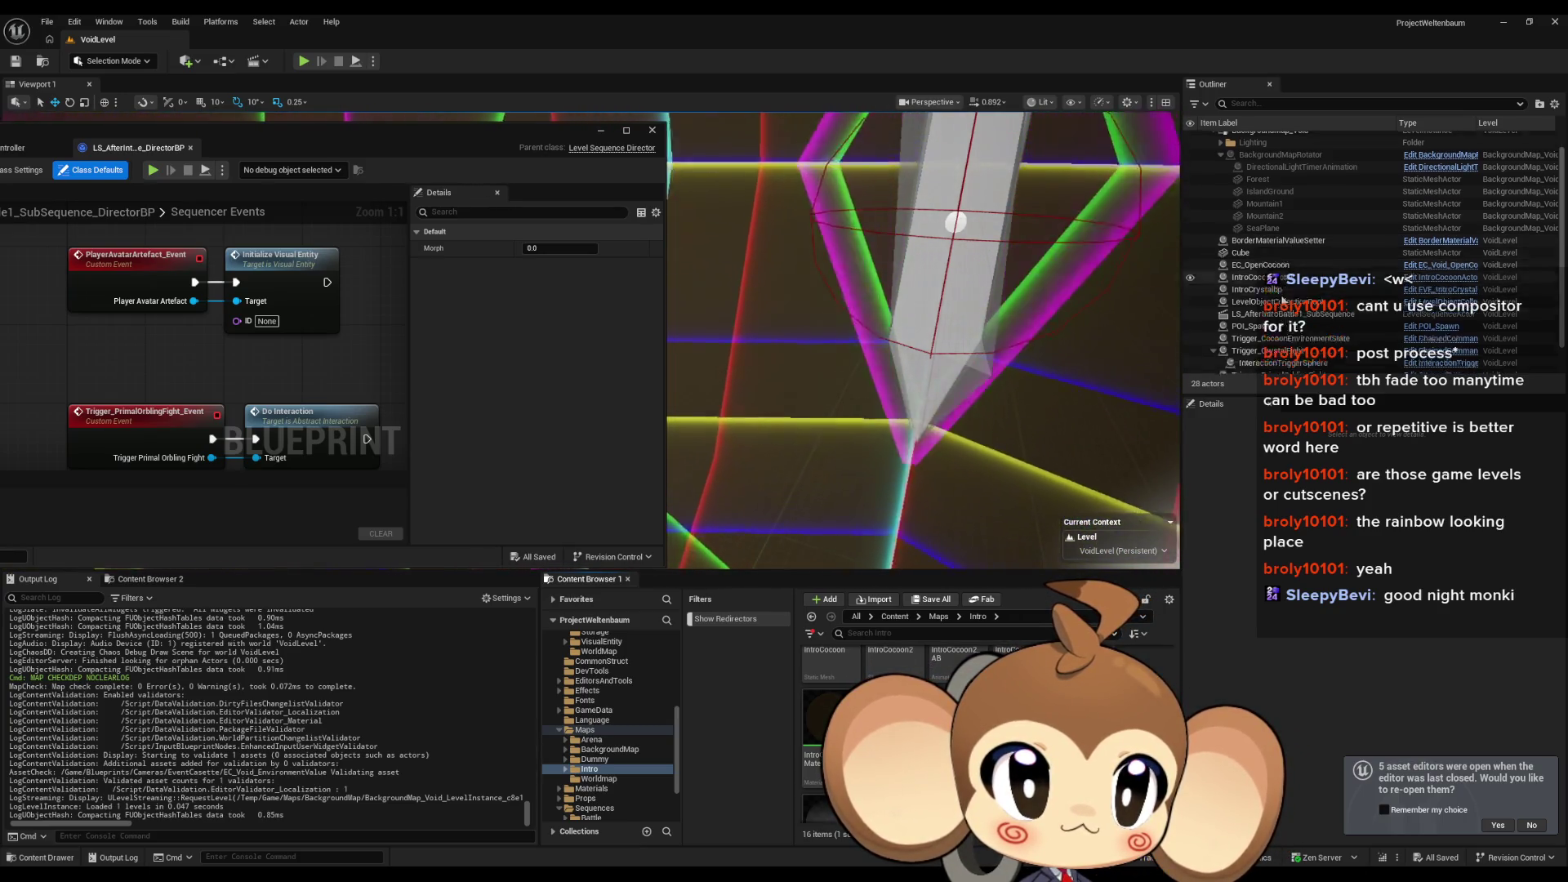
scroll(1284, 301, up, 1)
Step: Expand LevelObjectCollectionRoot's three Interactables entries and select the ChainedCommandInteraction_C_2 name
click(1274, 315)
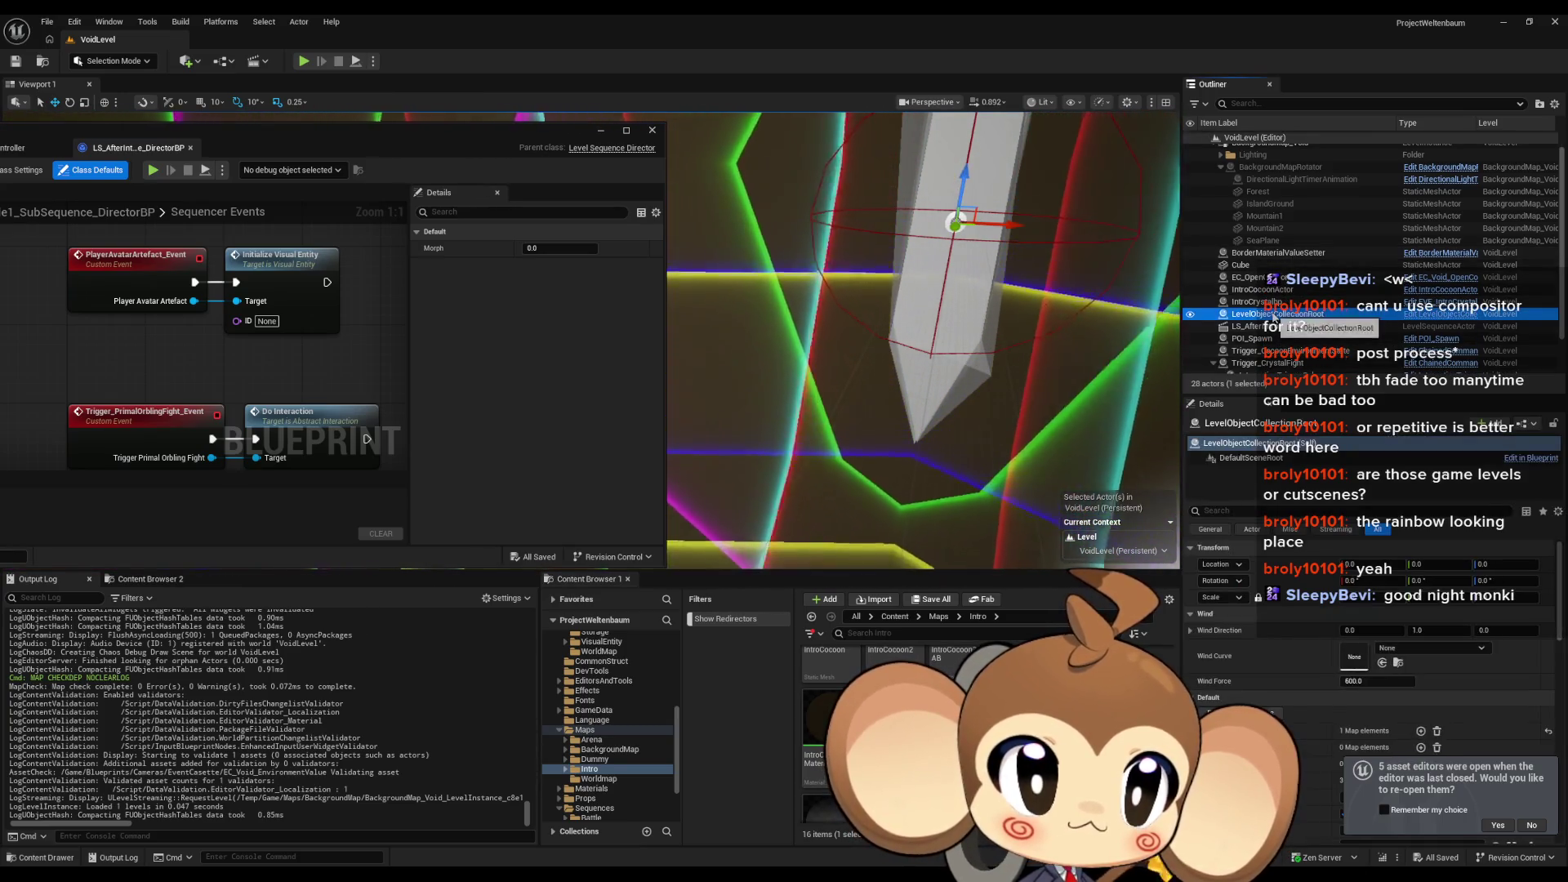
scroll(1209, 672, down, 5)
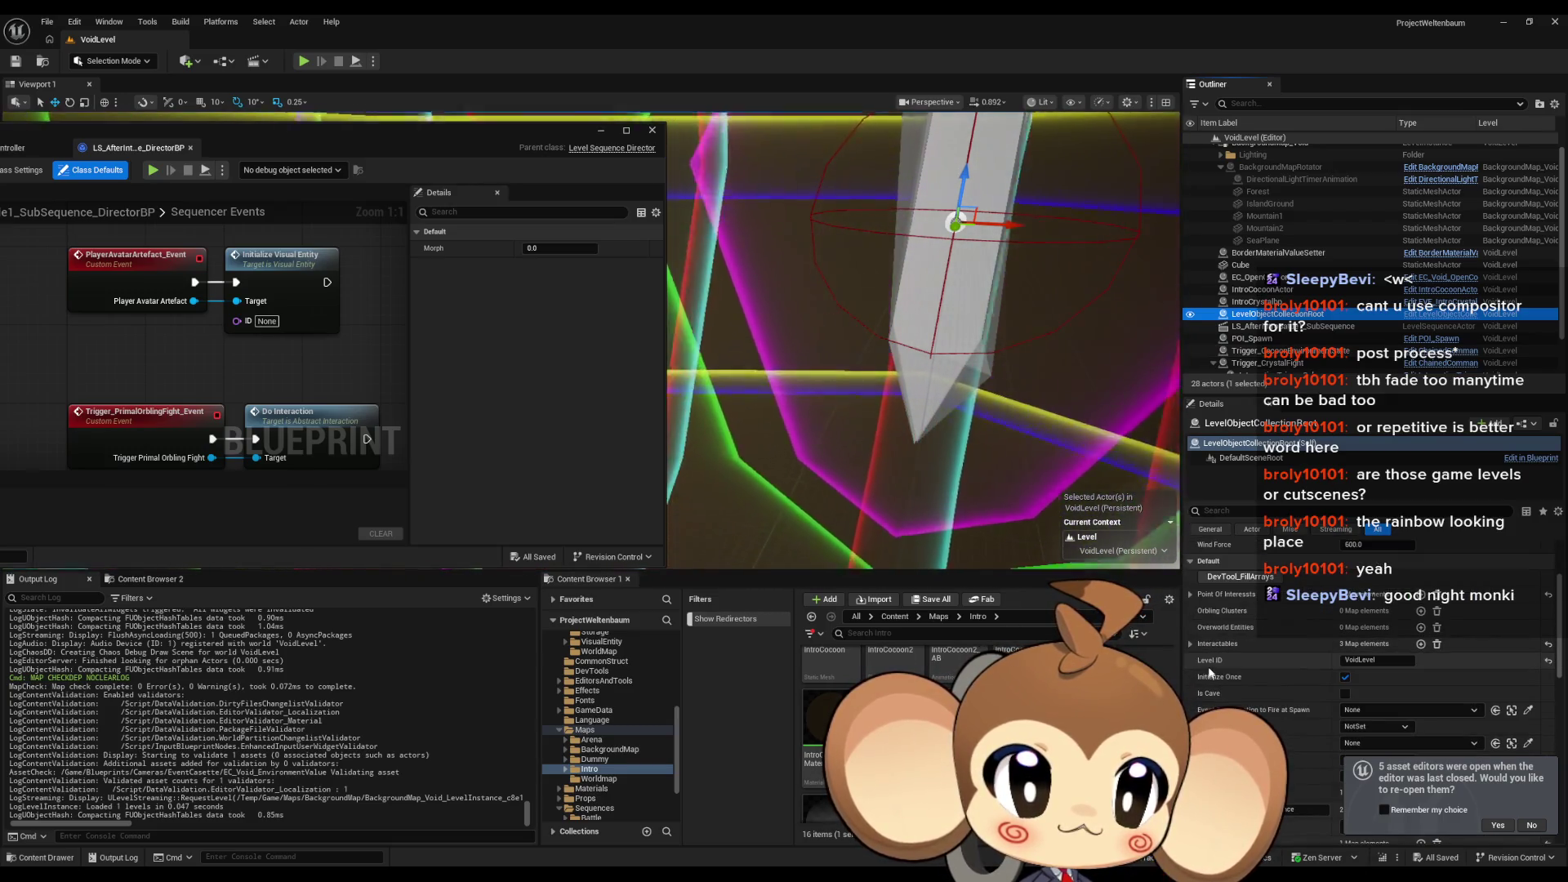
click(1190, 644)
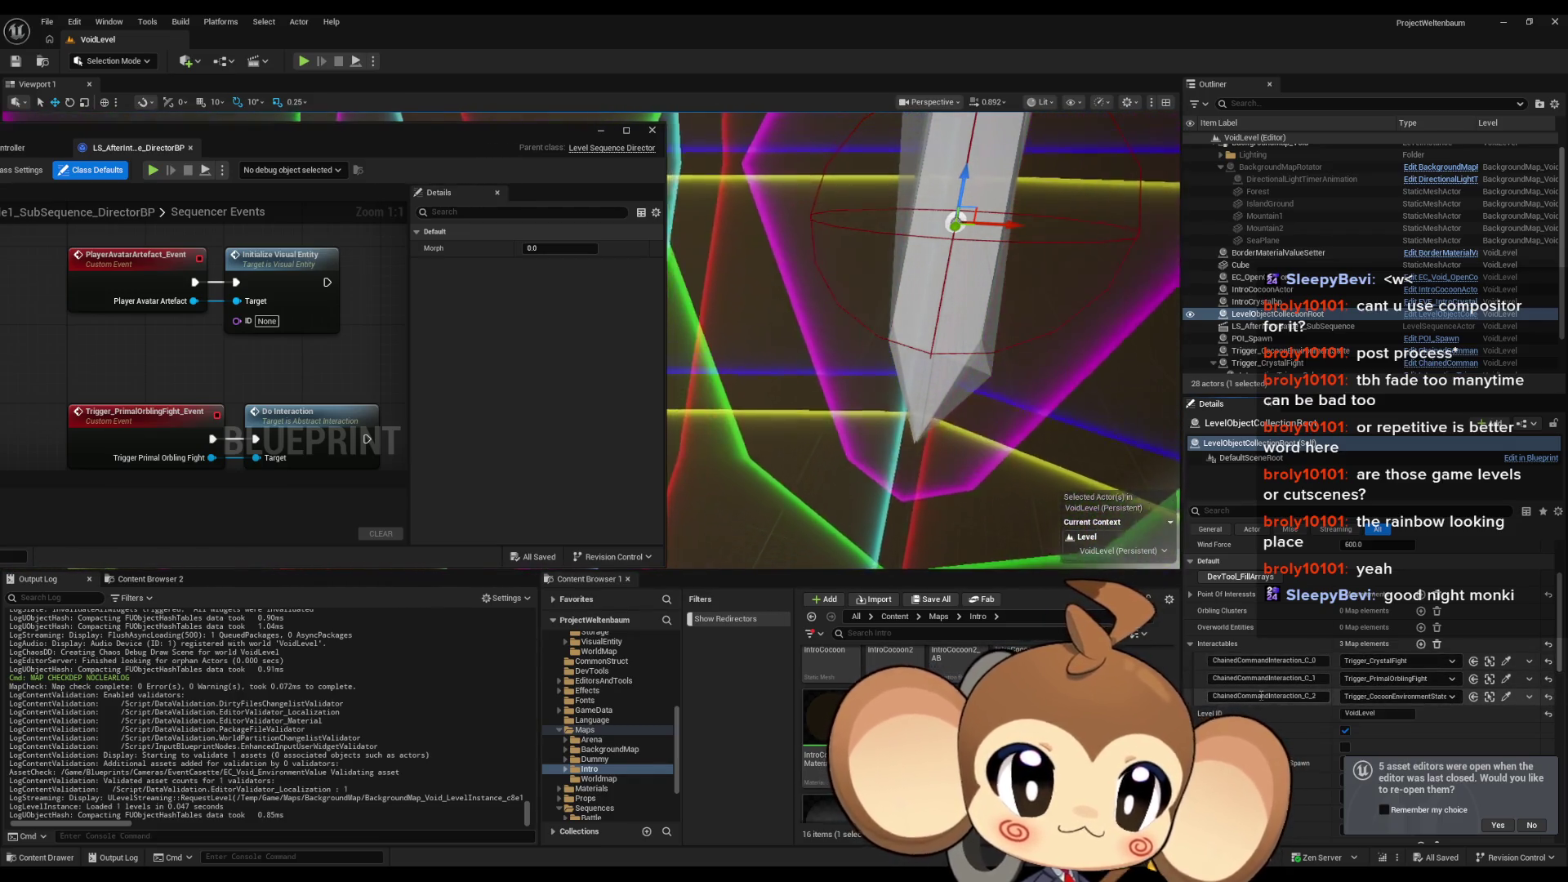
click(1261, 695)
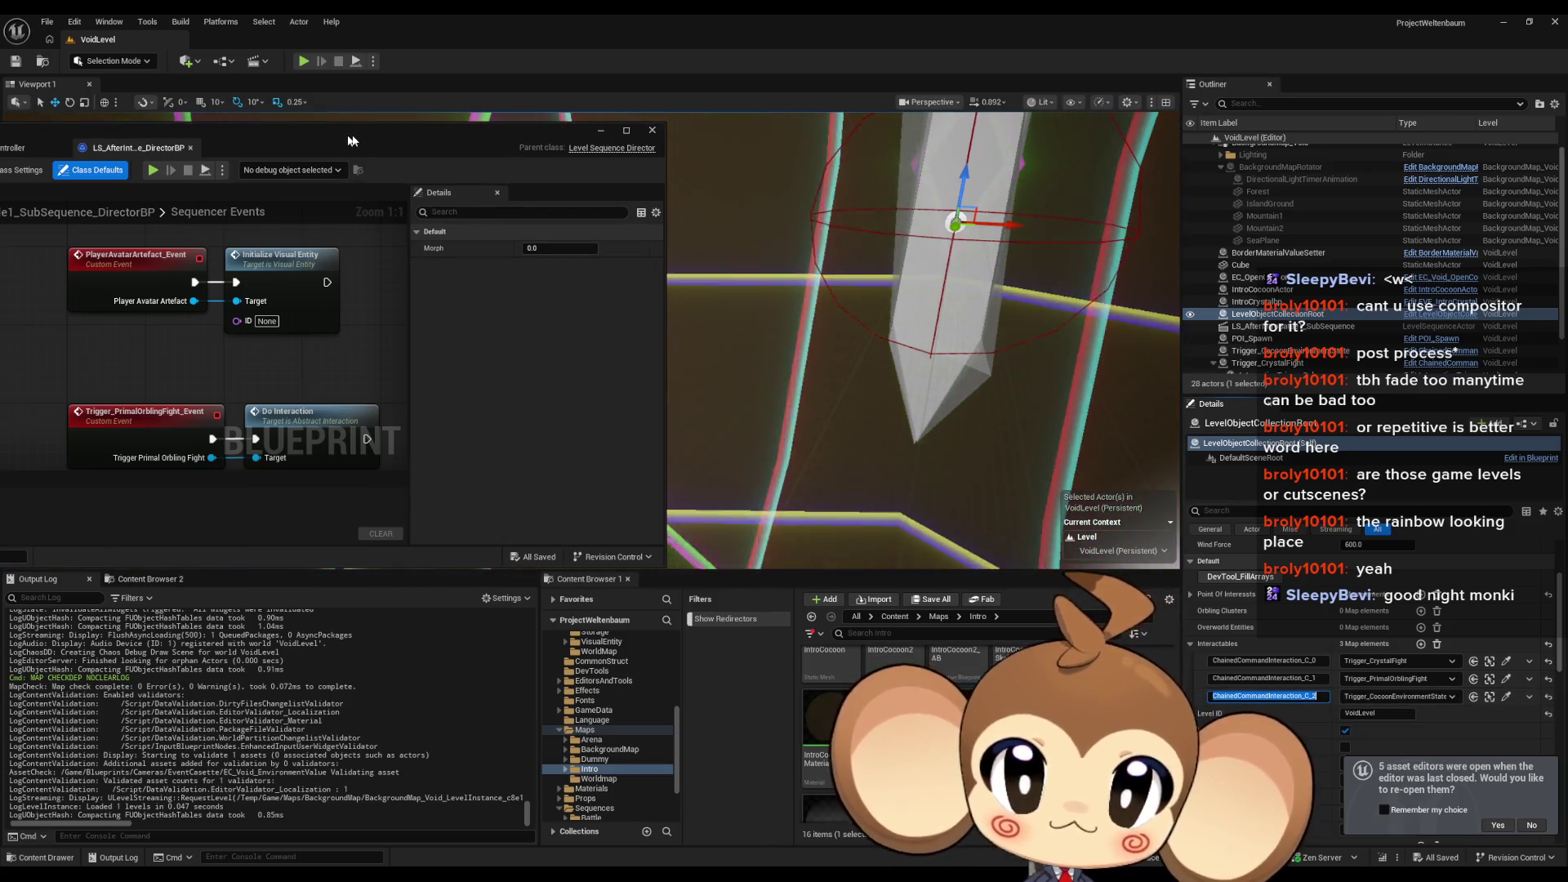
drag(349, 140, 895, 182)
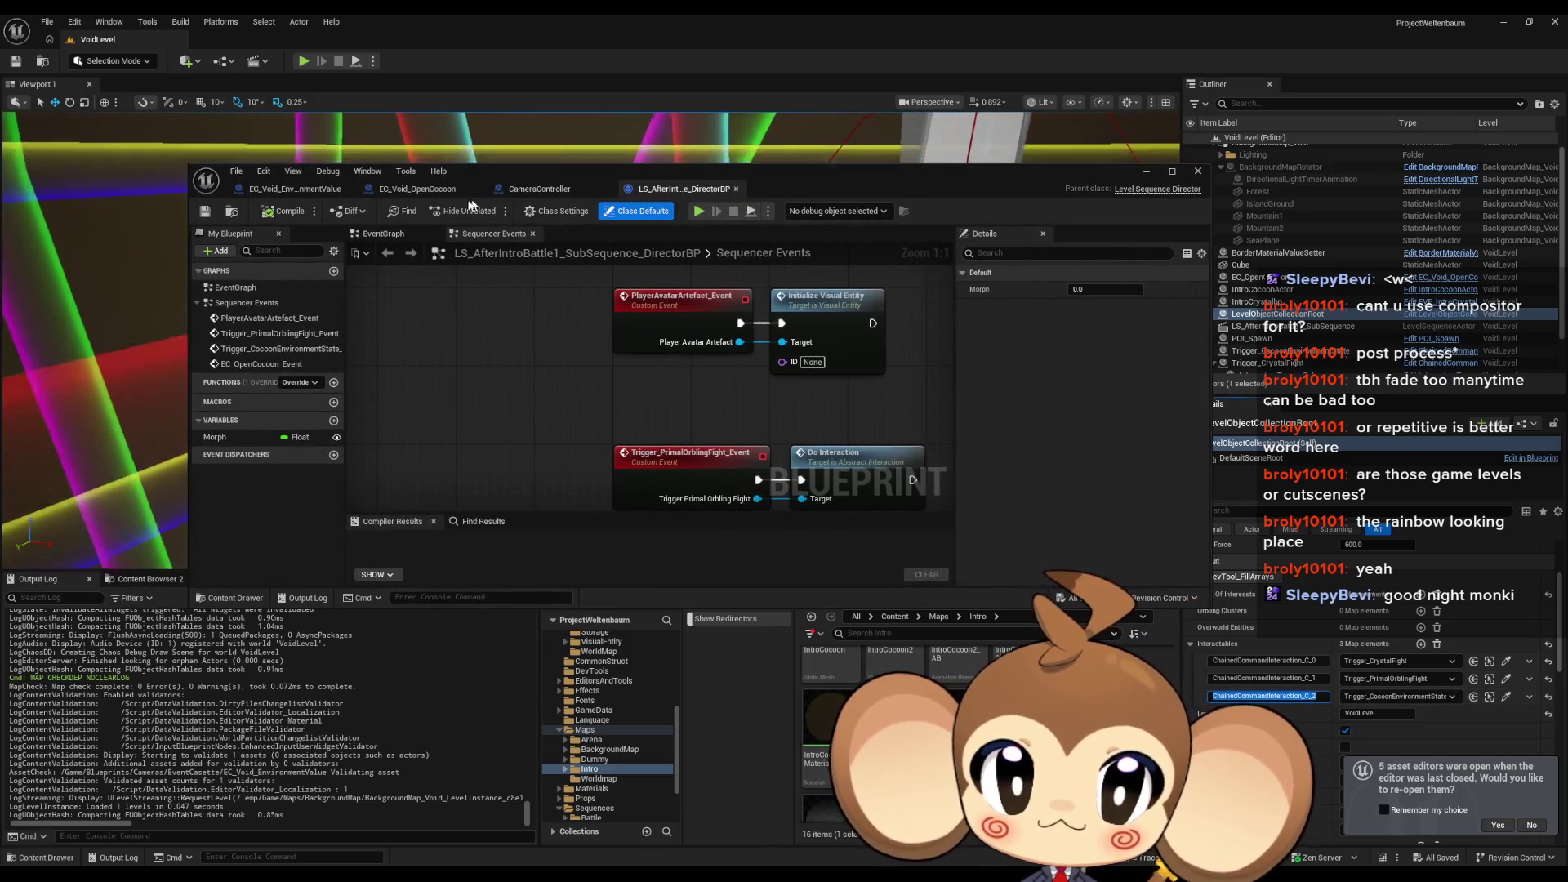
Step: Override the PlayCasette function in EC_Void_EnvironmentValue
click(290, 189)
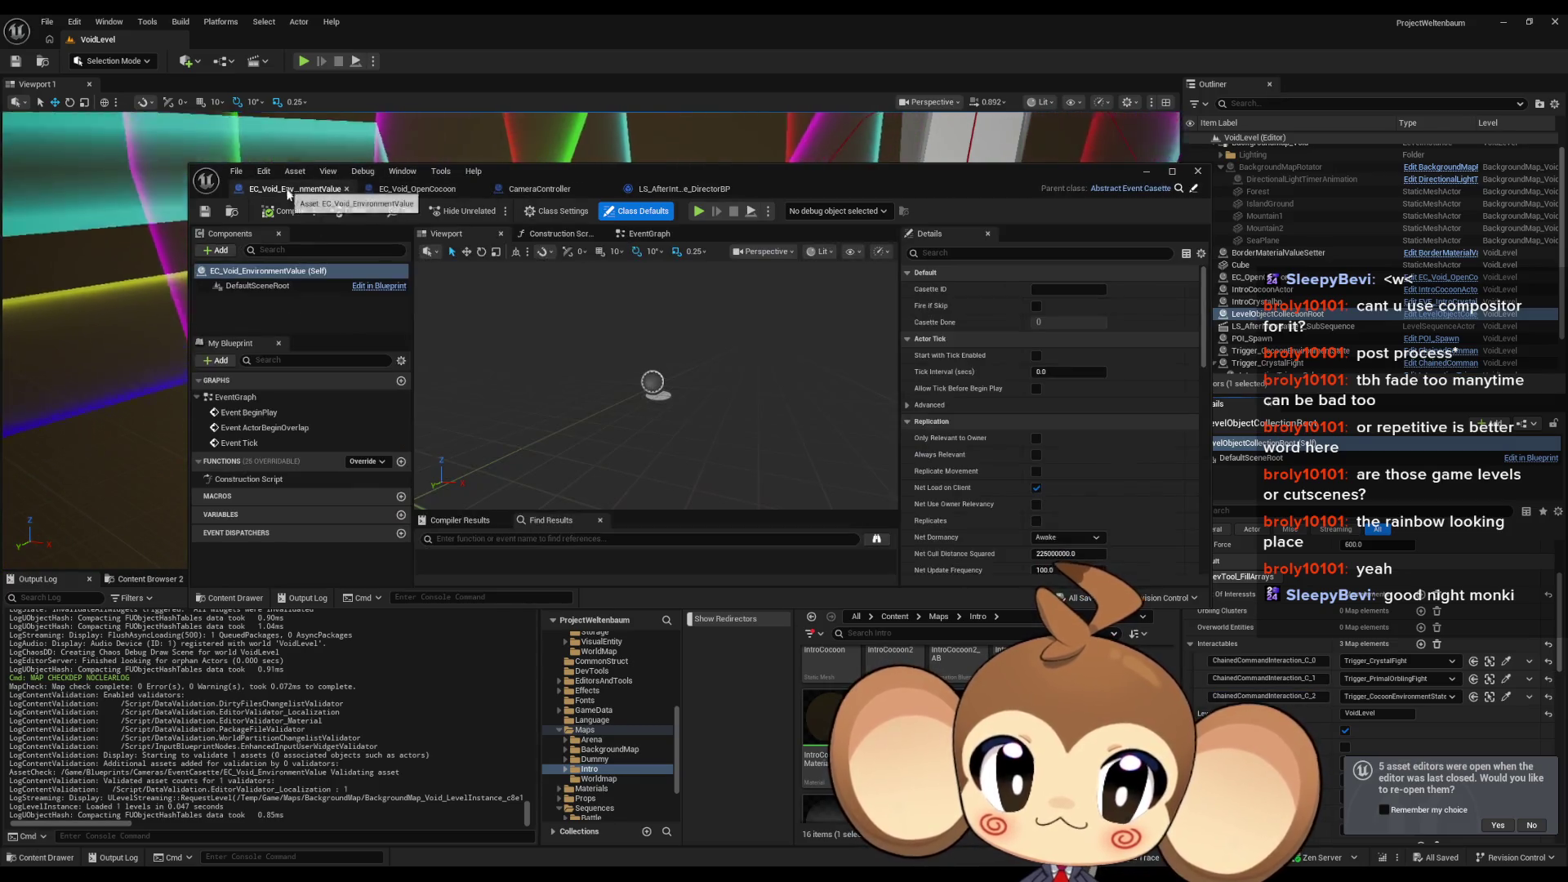
click(362, 462)
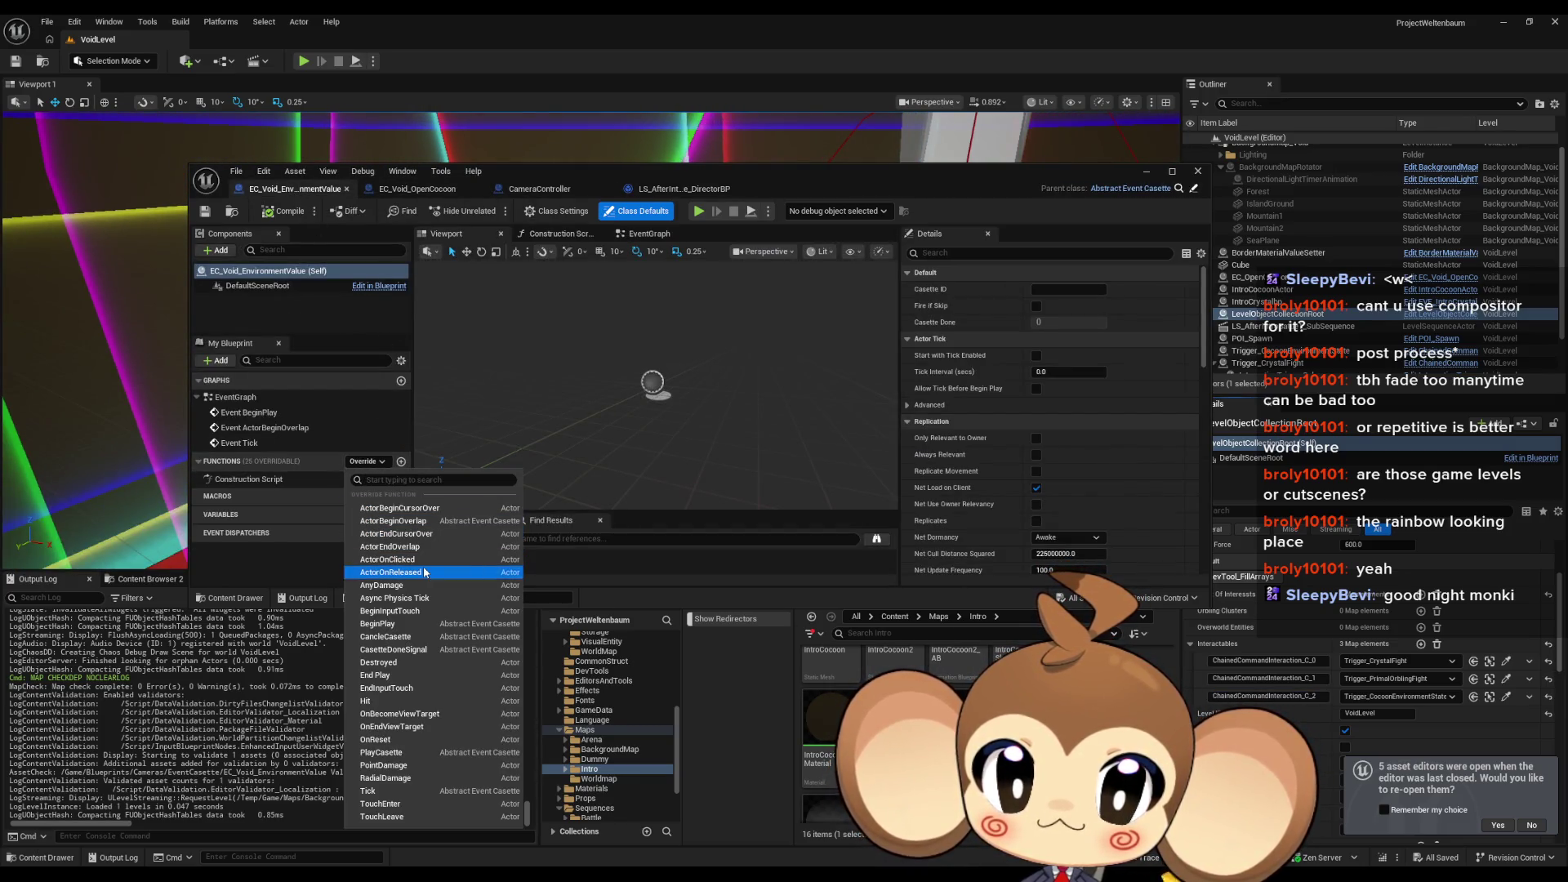
click(412, 753)
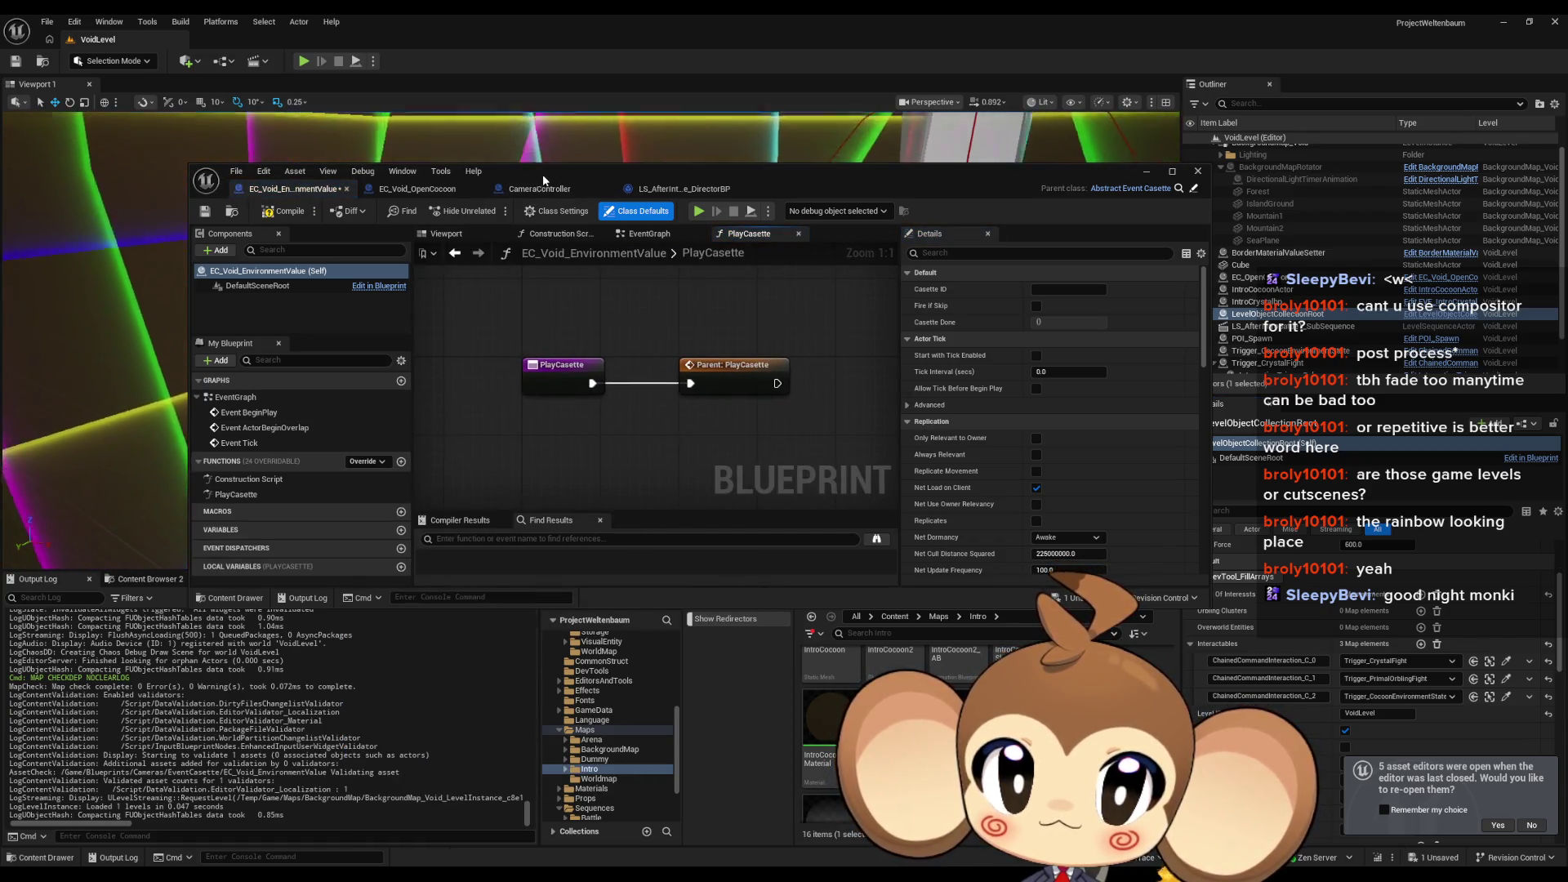
double_click(532, 176)
Step: Add Find First Actor Of Class set to LevelObjectCollectionRoot, with a cast to LevelObjectCollectionRoot
right_click(551, 393)
text(find first actor)
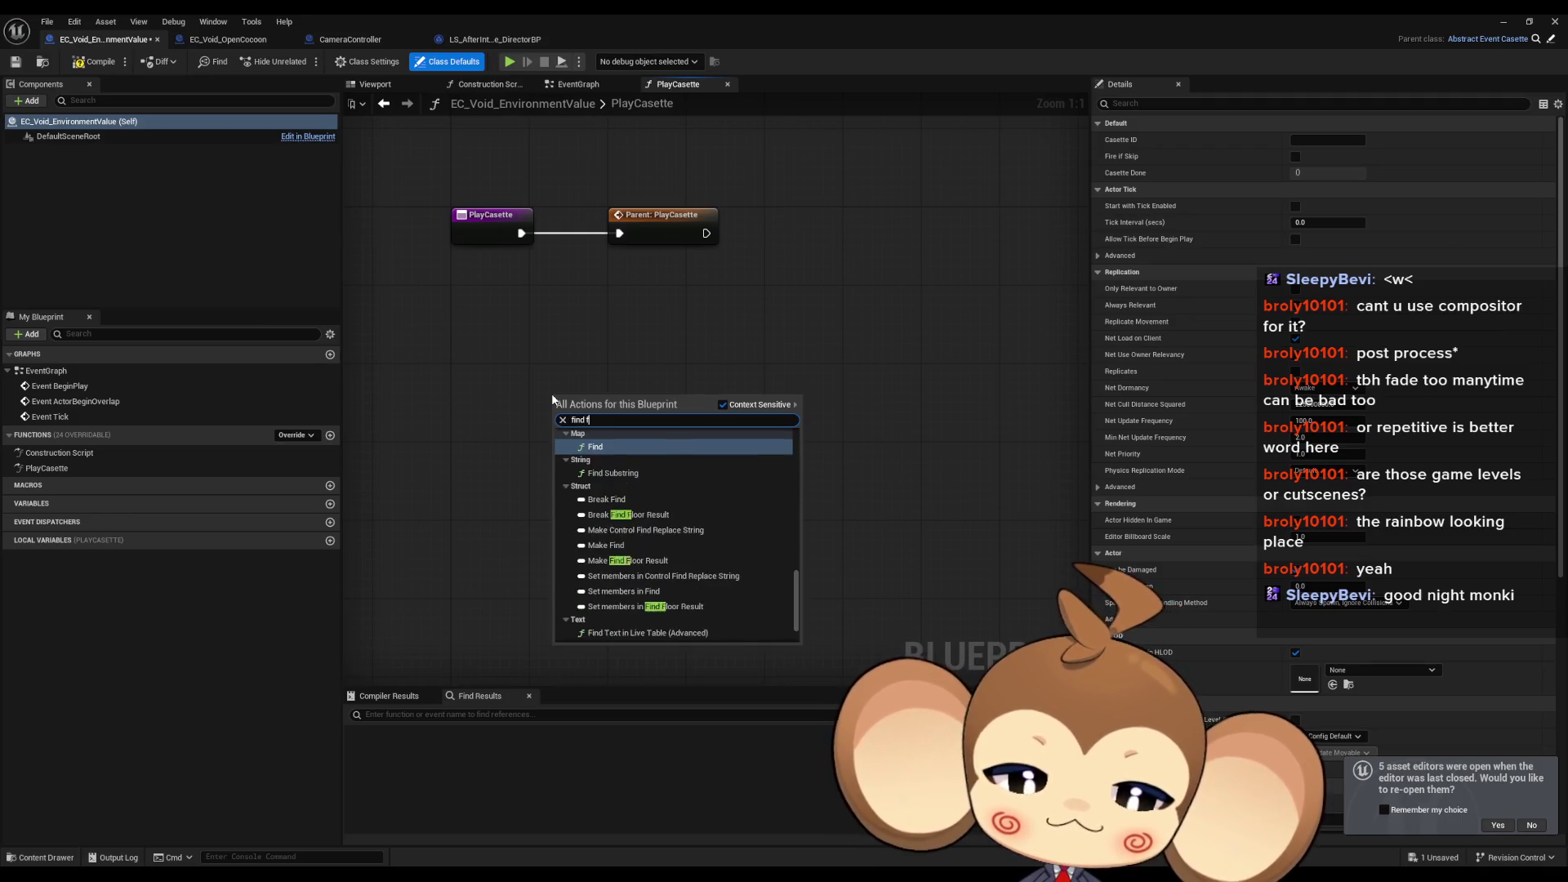
key(Return)
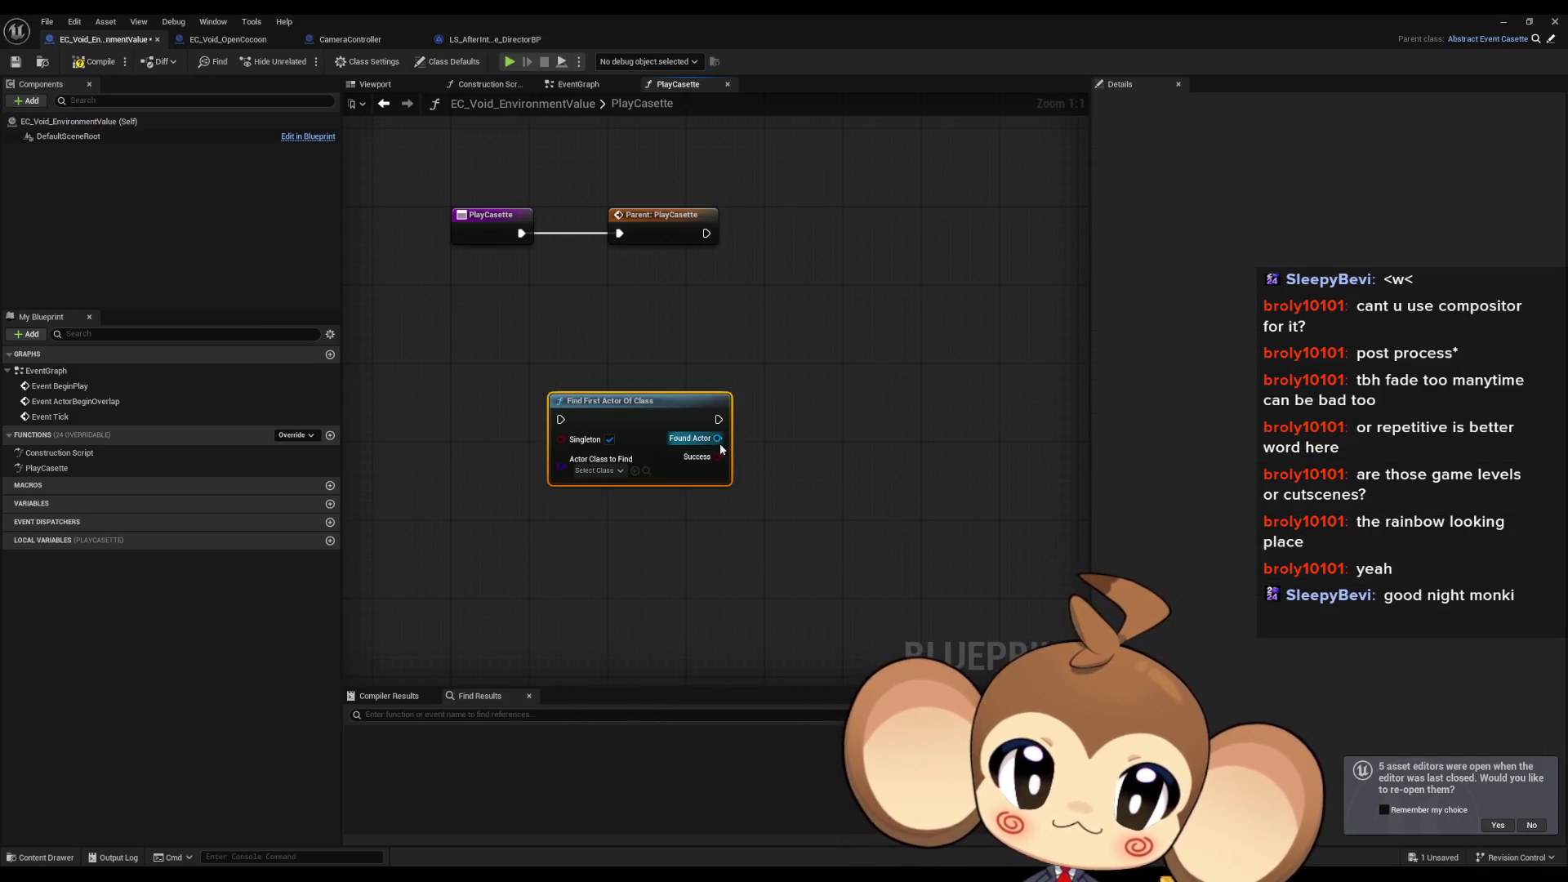
drag(717, 439, 764, 448)
text(astlevelobject)
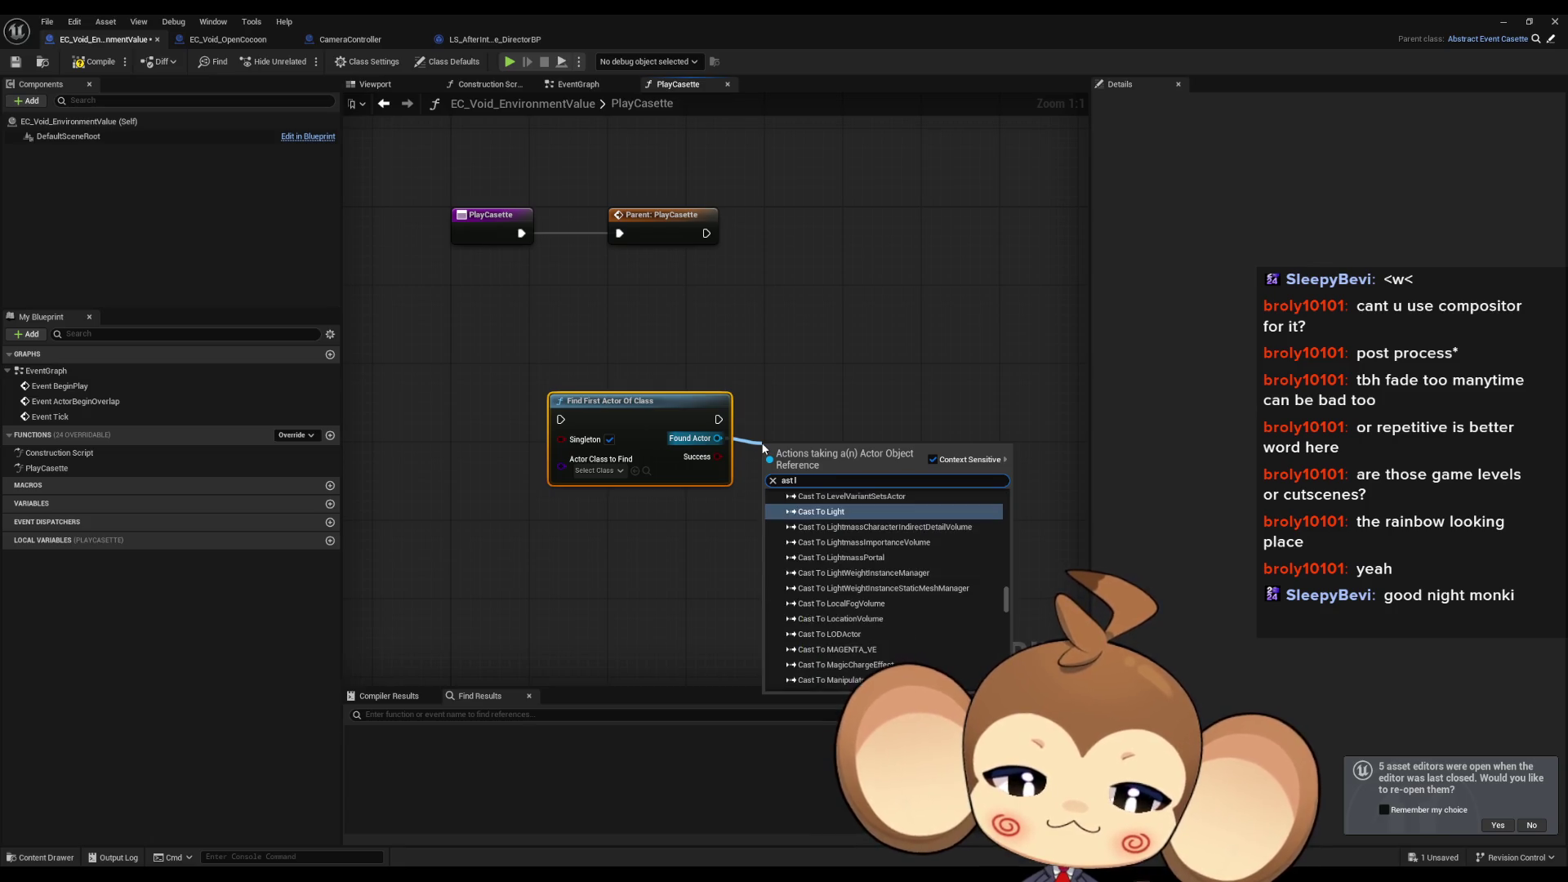
key(Return)
click(609, 471)
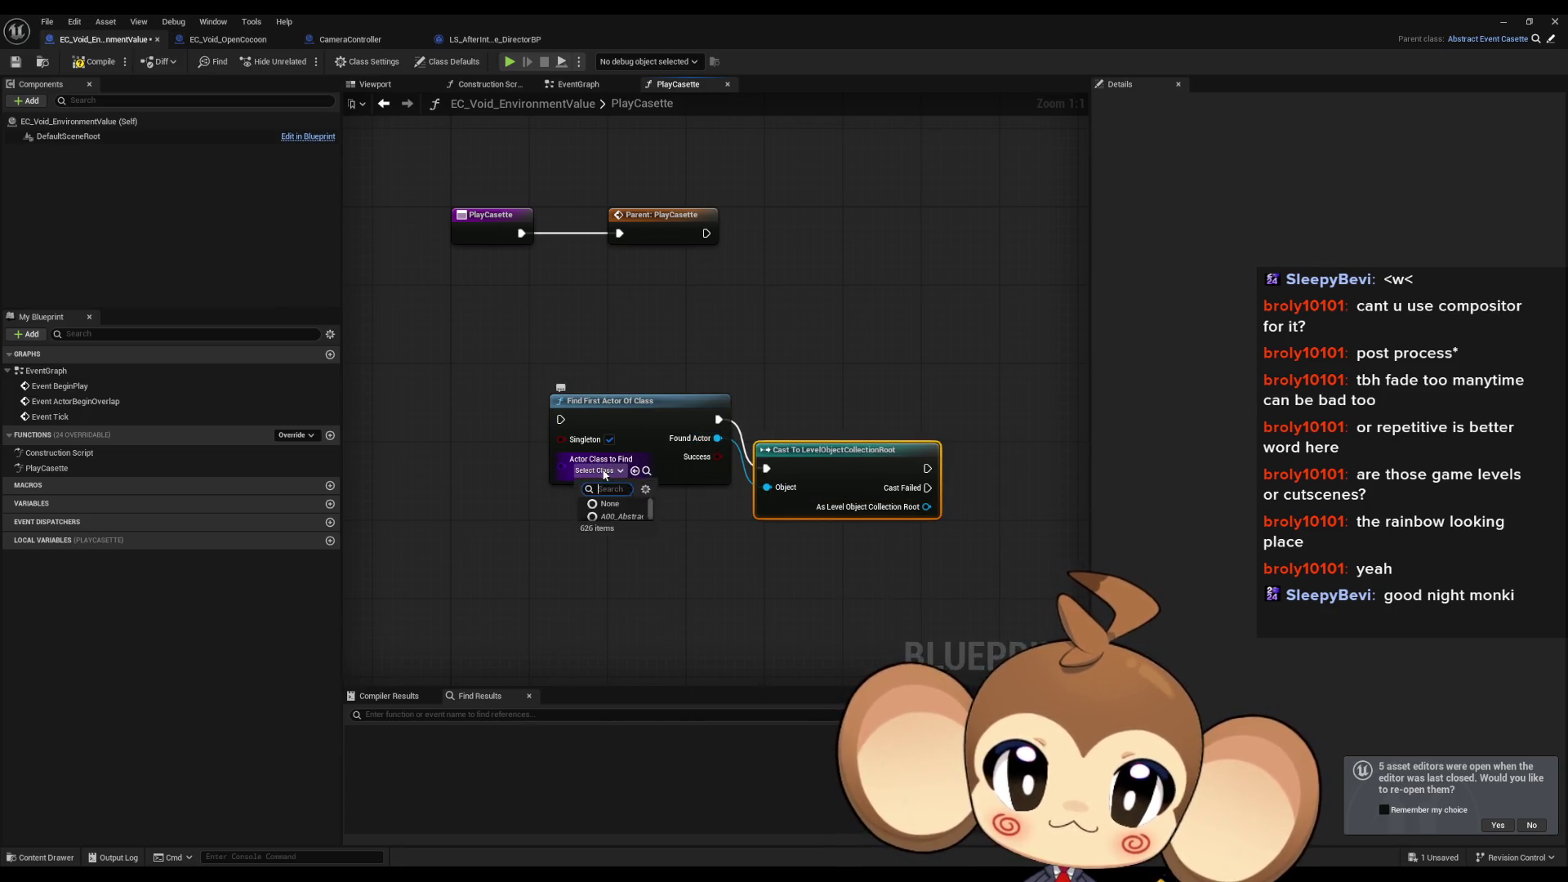
text(root)
click(615, 516)
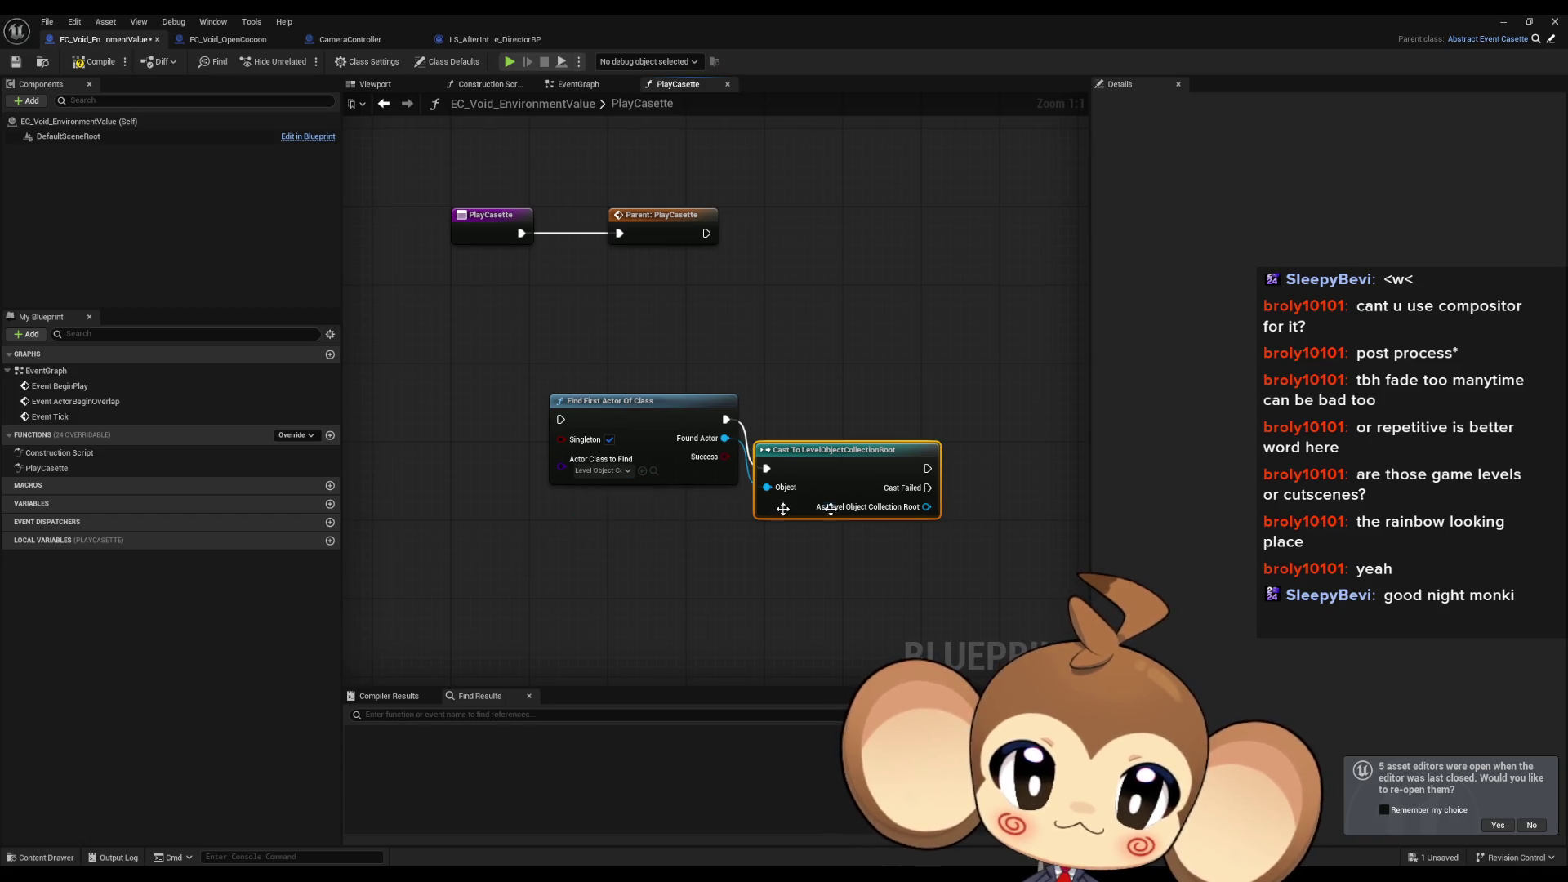
Step: Add a Get Interactables node and a Find node on the Interactables map
mouse_move(927, 507)
mouse_down()
mouse_move(672, 503)
mouse_move(707, 459)
mouse_move(677, 458)
mouse_move(737, 449)
mouse_up()
text(inter)
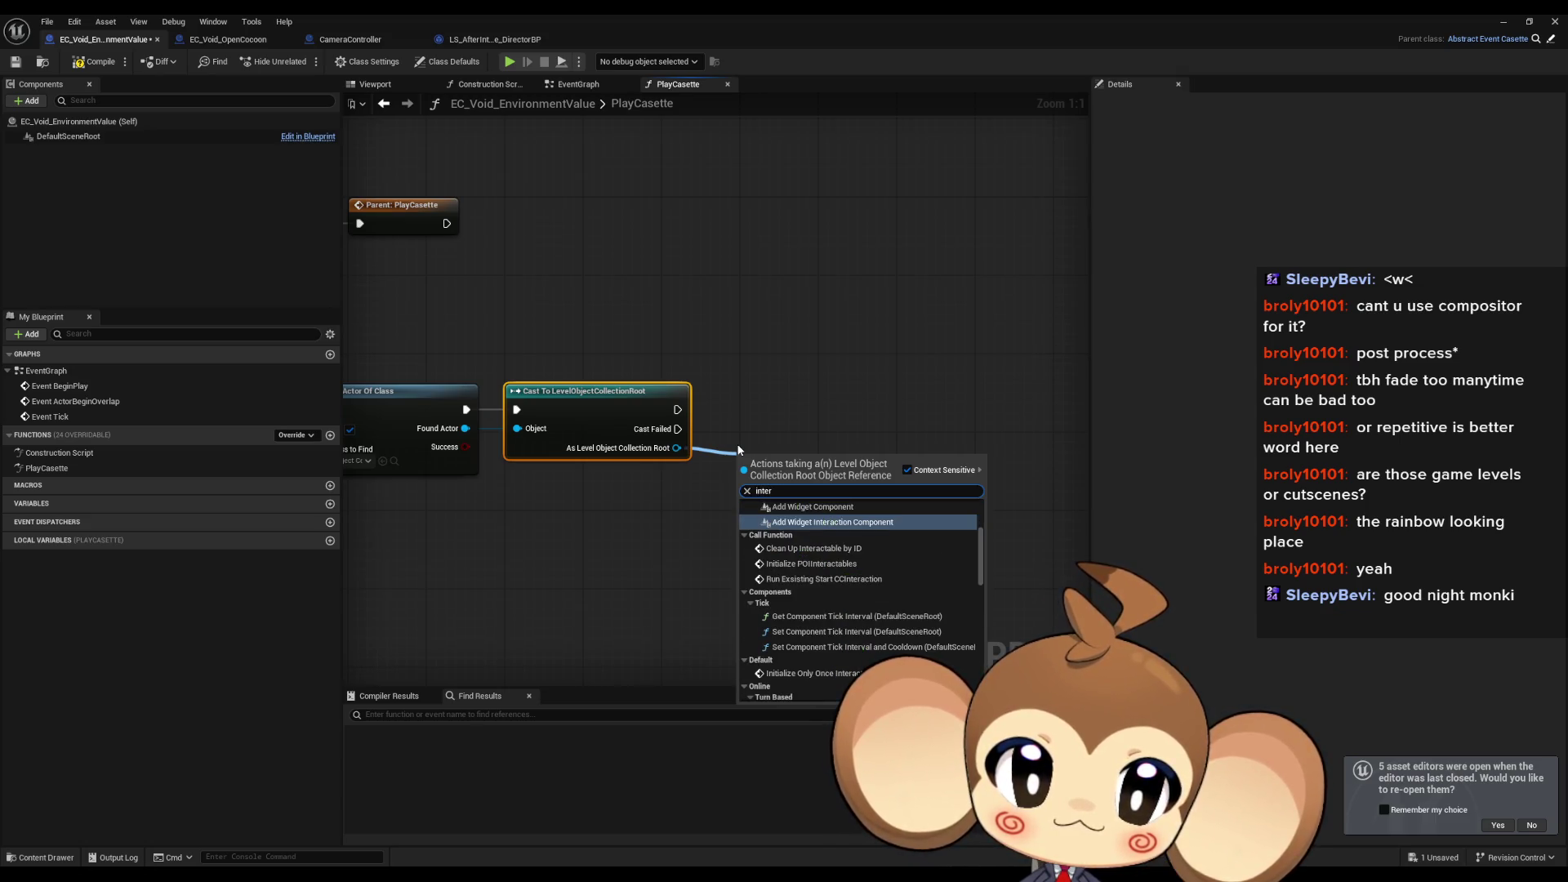
scroll(909, 619, down, 10)
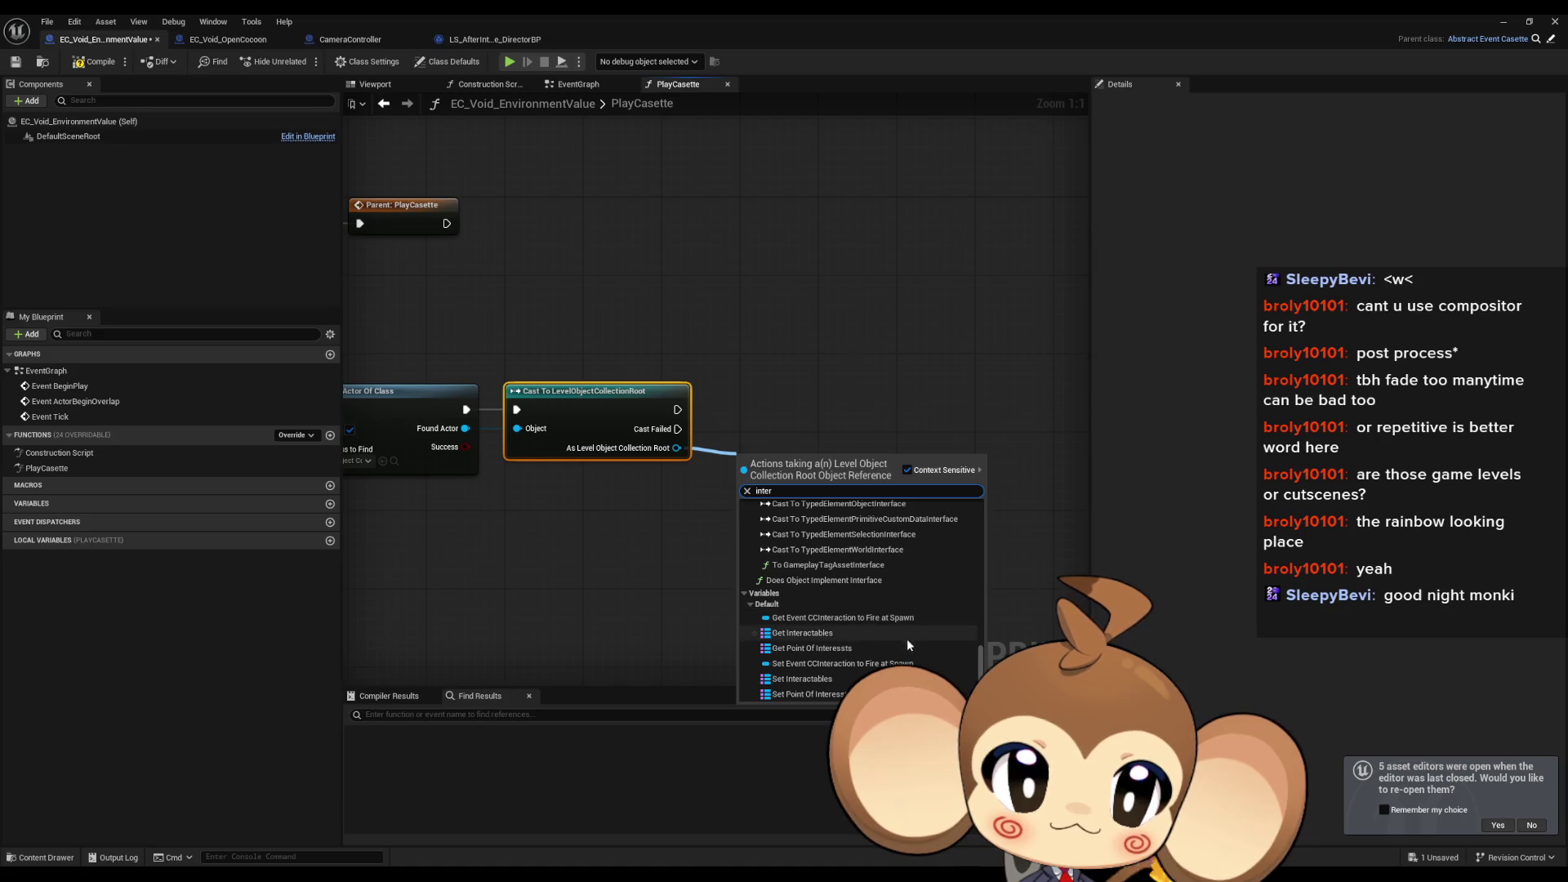
click(863, 640)
drag(848, 463, 886, 450)
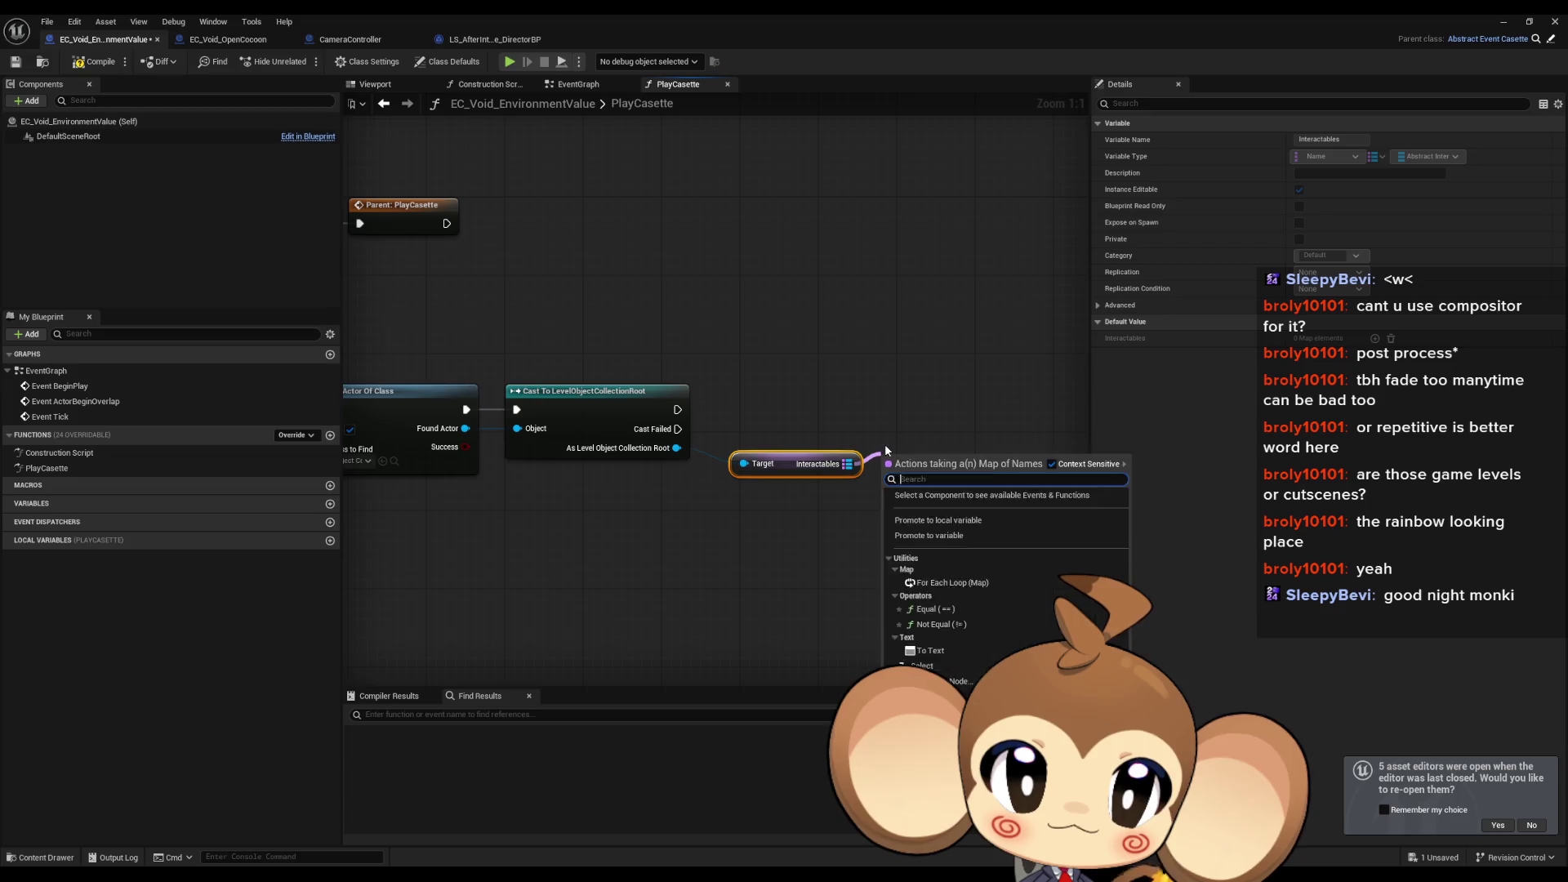
text(find)
key(Return)
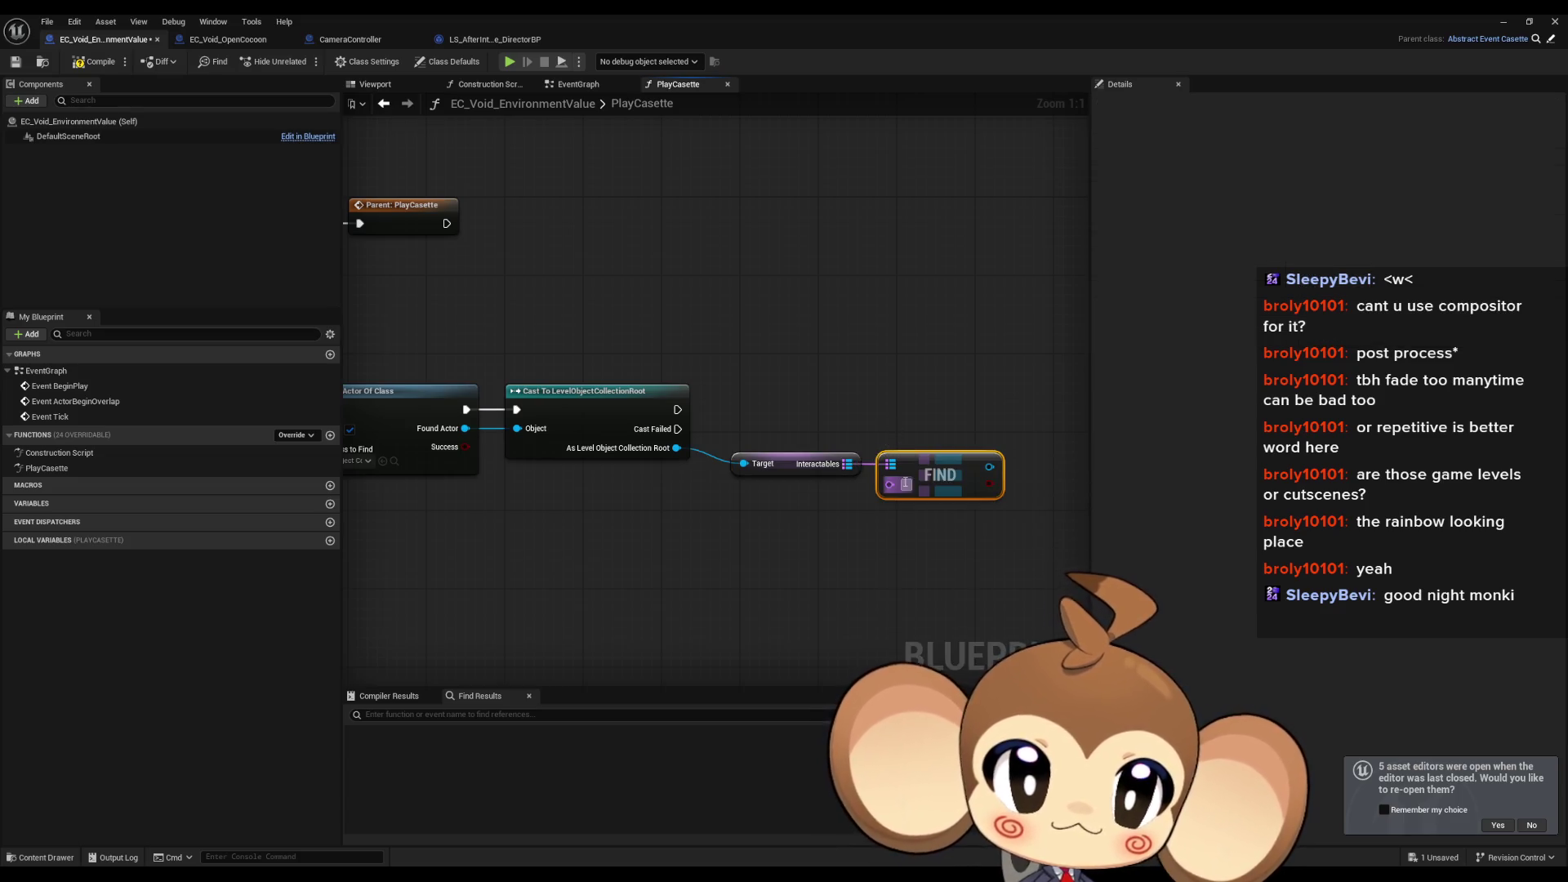
Step: Call Do Interaction on the found interaction, wired after the cast's execution output
drag(1046, 511, 871, 500)
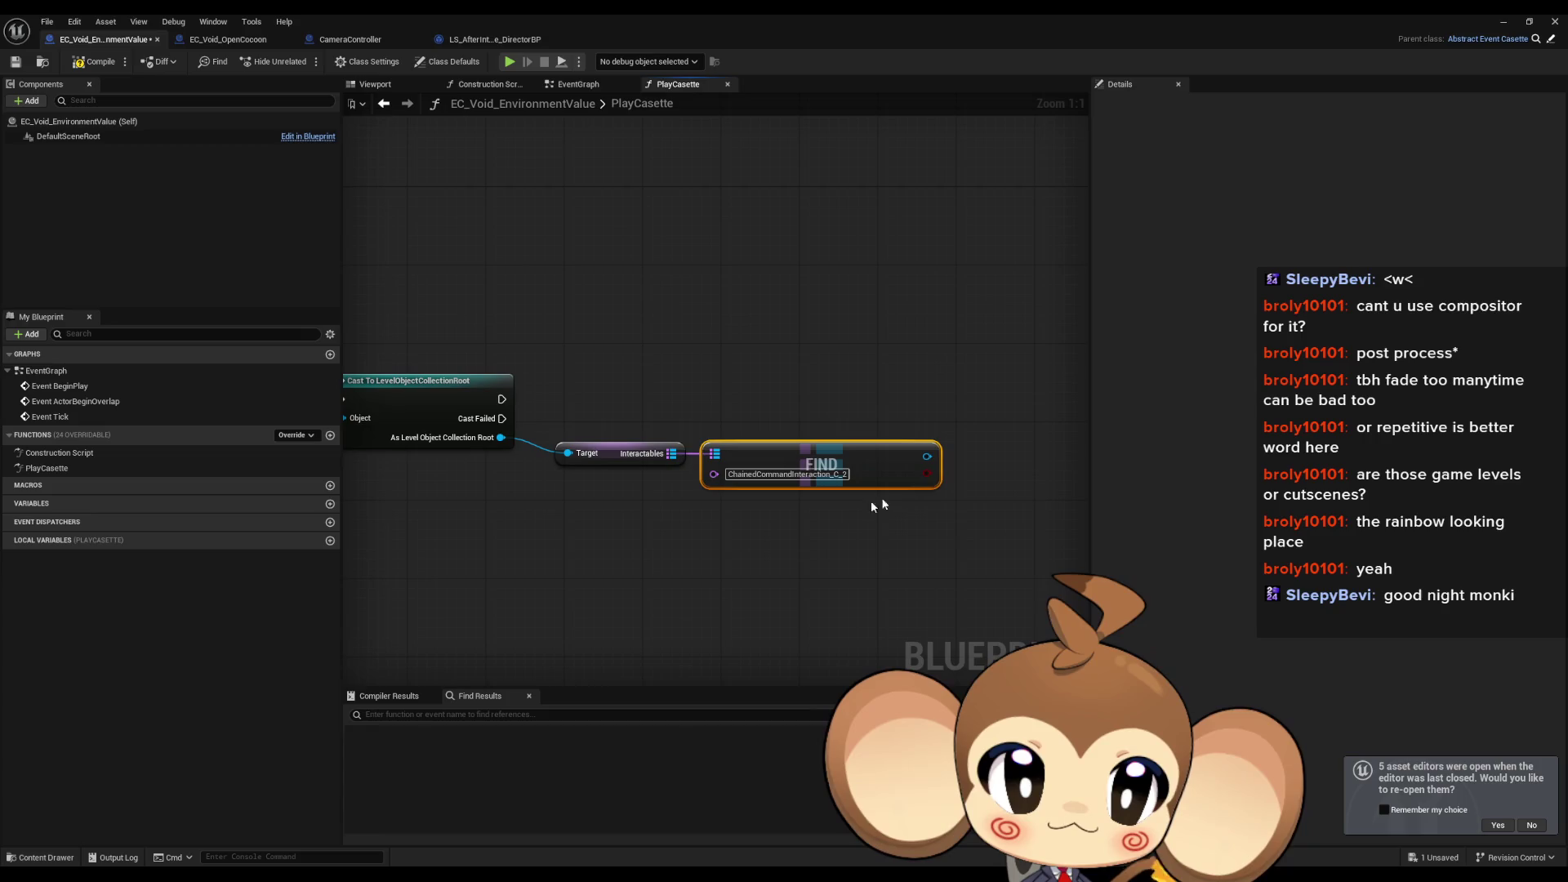
drag(927, 455, 949, 391)
text(do inte)
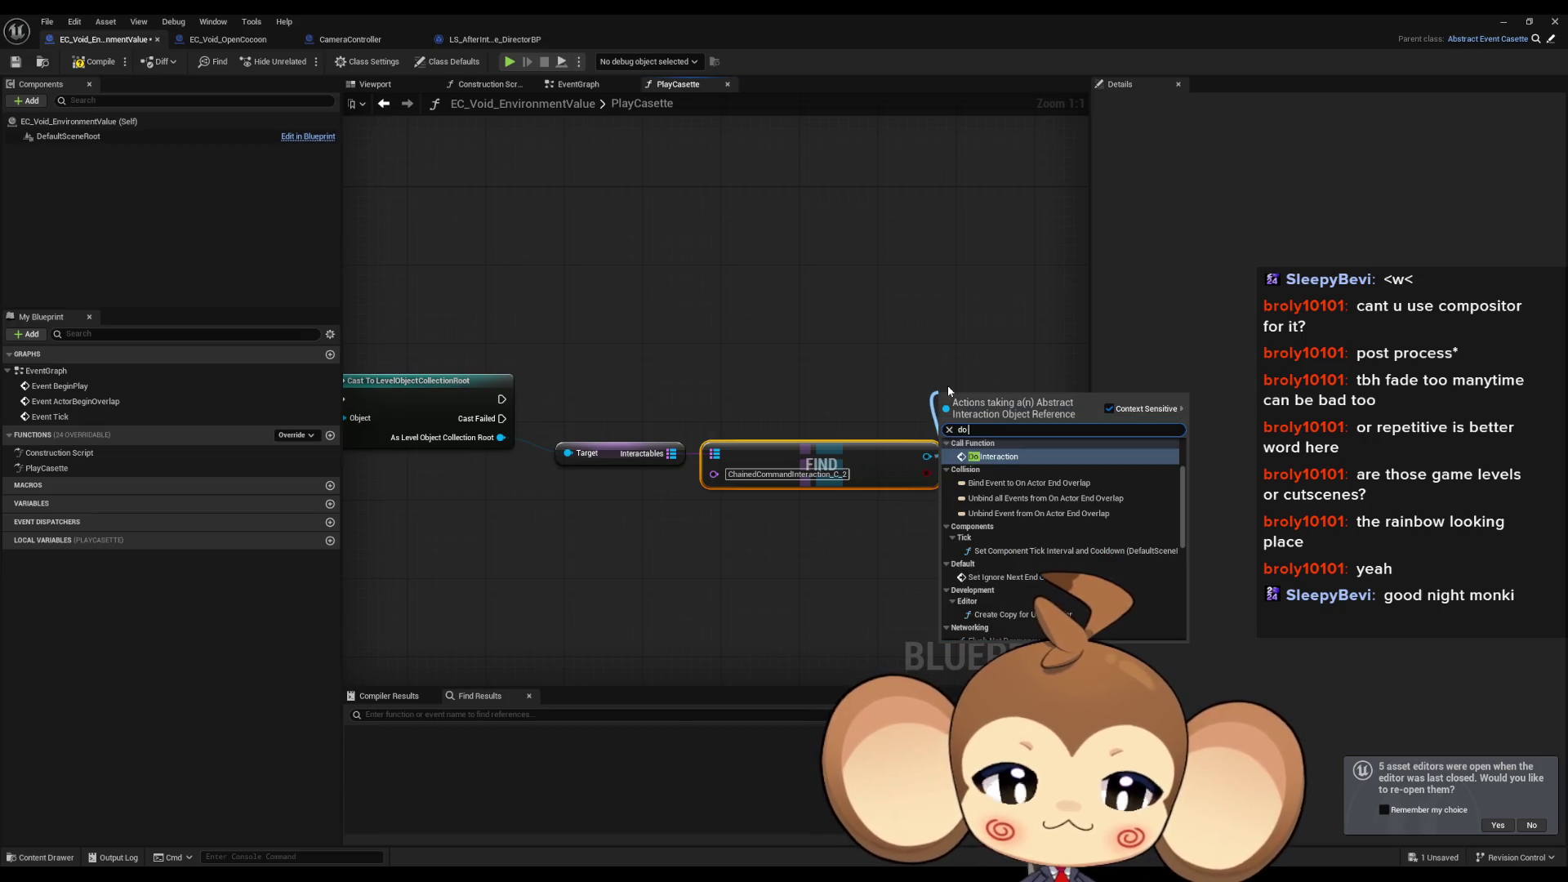
key(Return)
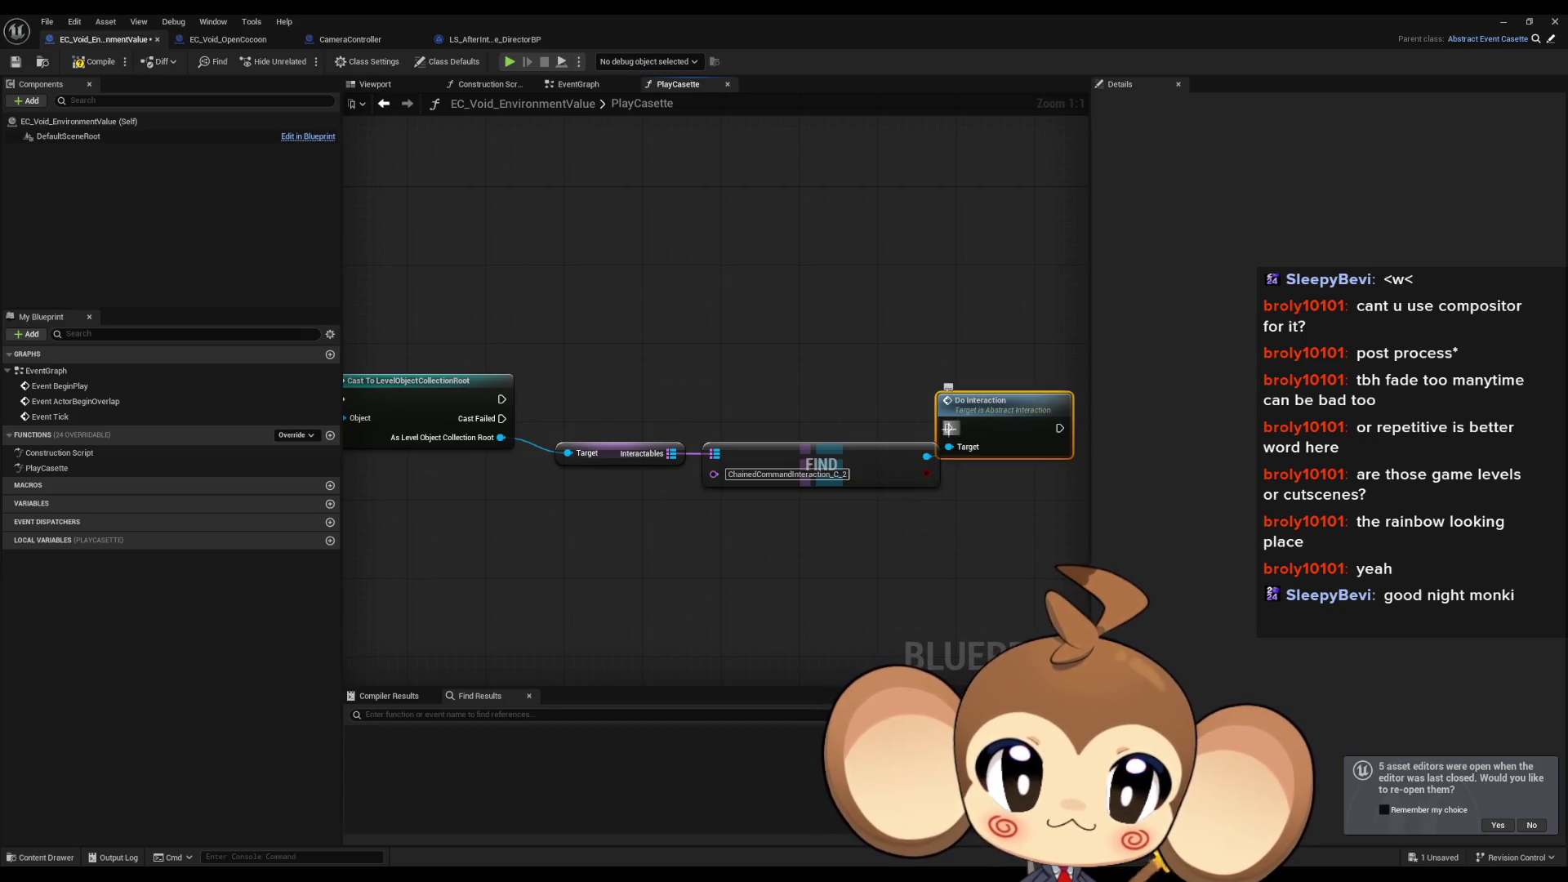
drag(948, 428, 502, 402)
drag(974, 427, 1004, 397)
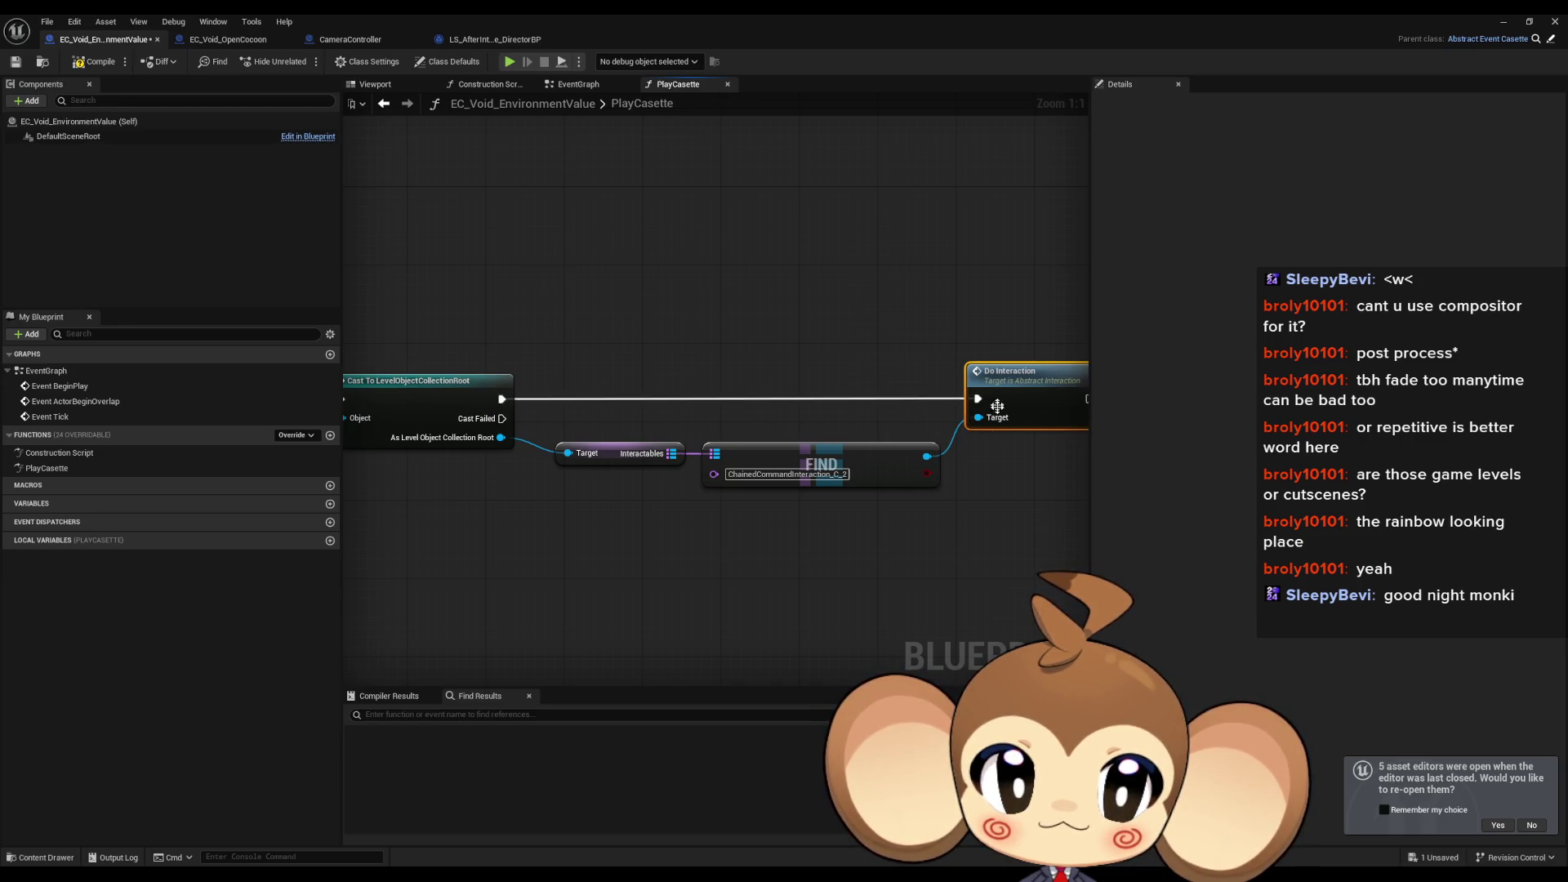
click(677, 526)
scroll(676, 526, down, 3)
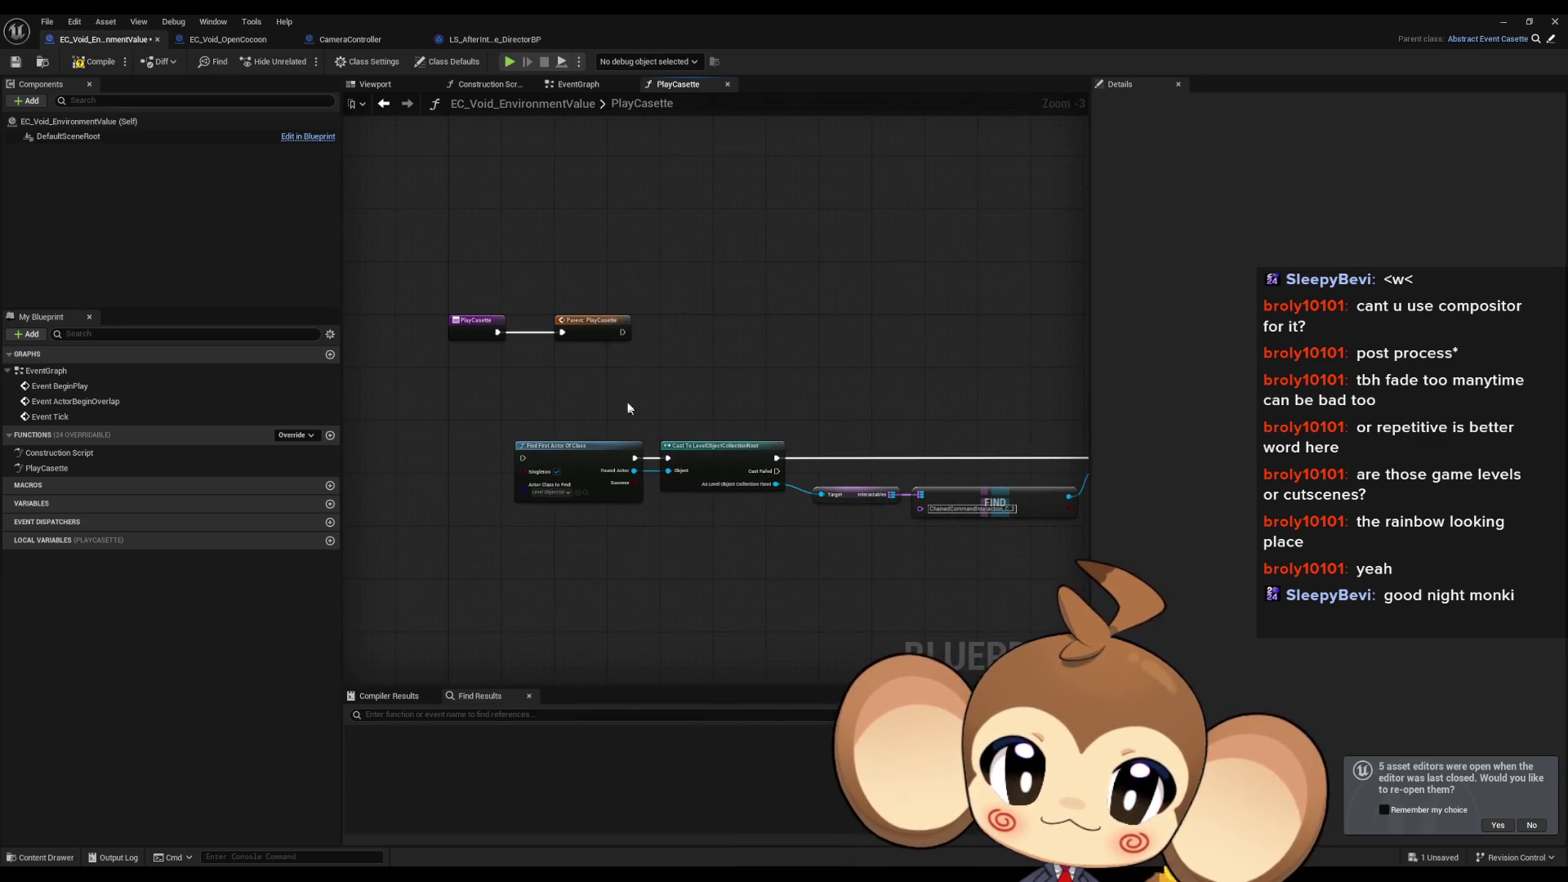
scroll(627, 404, up, 2)
click(594, 308)
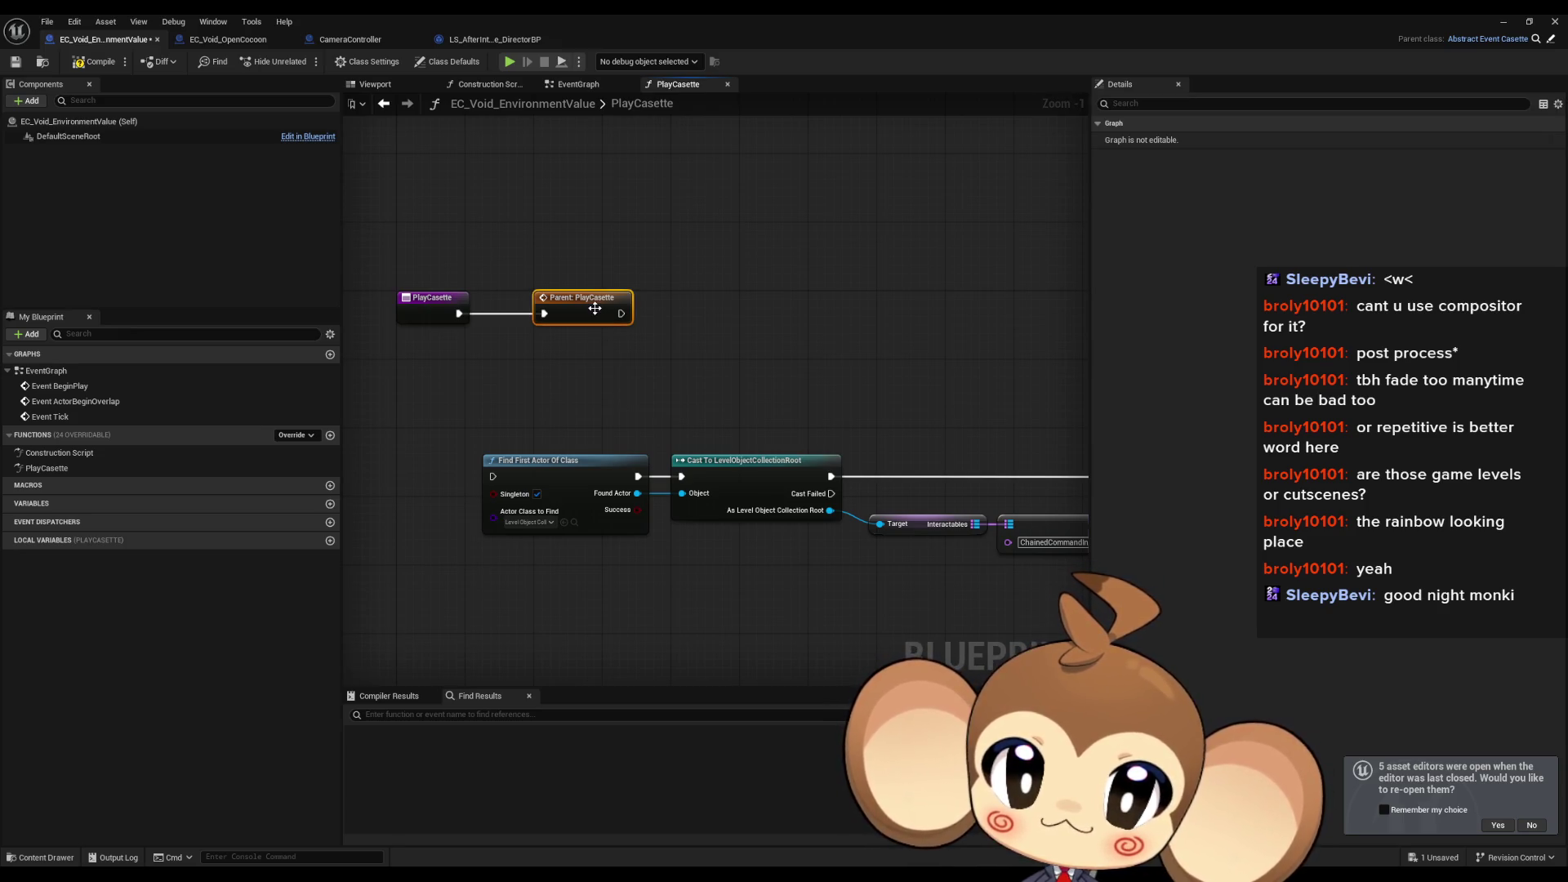
Step: Open the parent Abstract_EventCasette's PlayCasette, compare other blueprints, and return to EC_Void_EnvironmentValue's override list
double_click(595, 309)
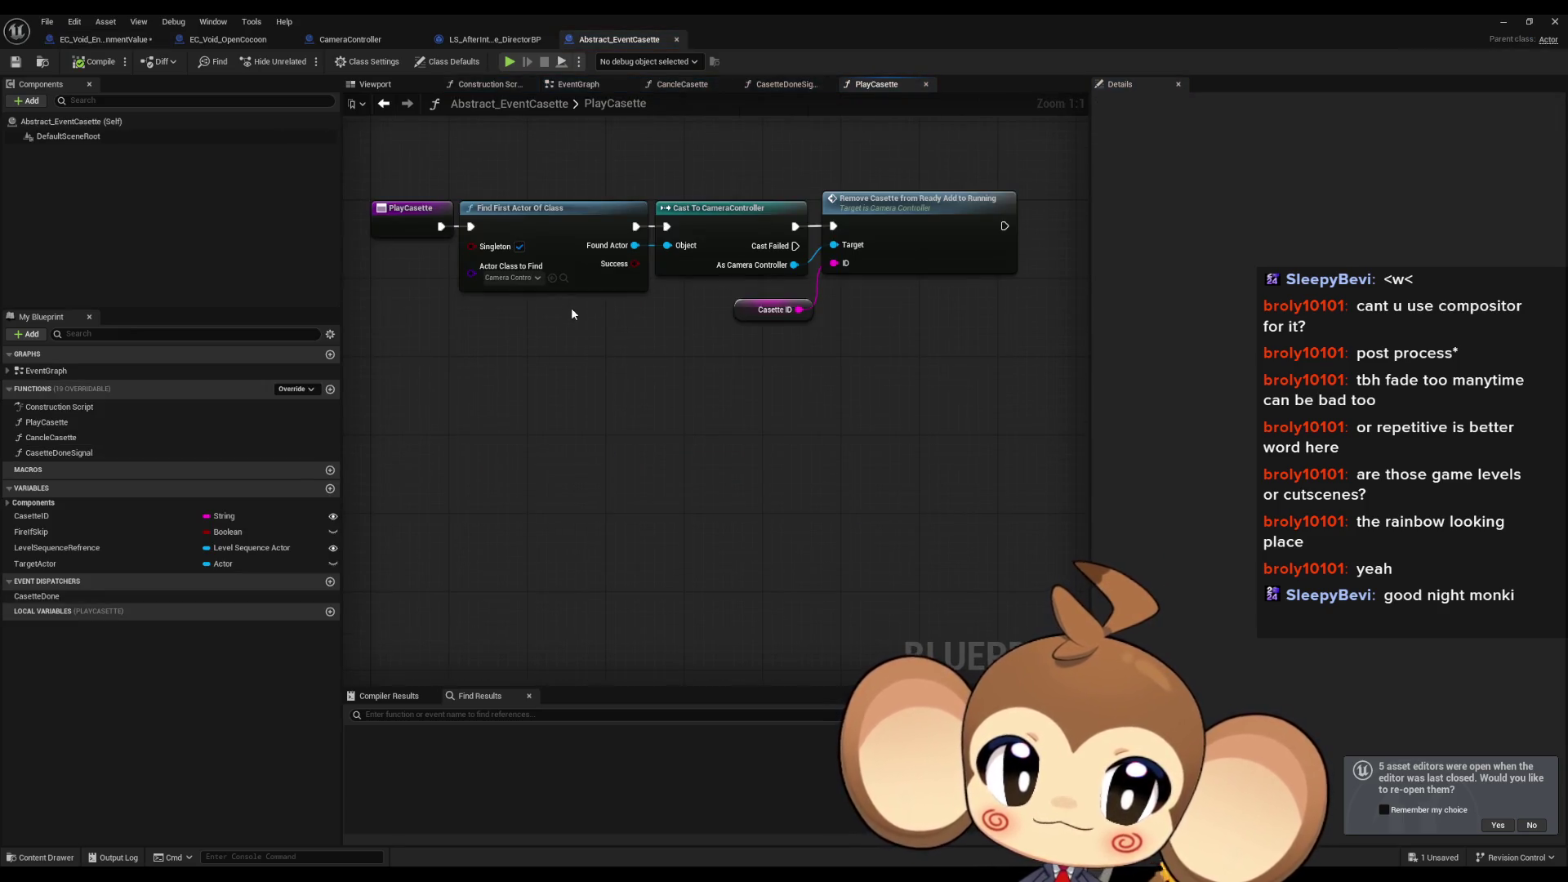
click(474, 39)
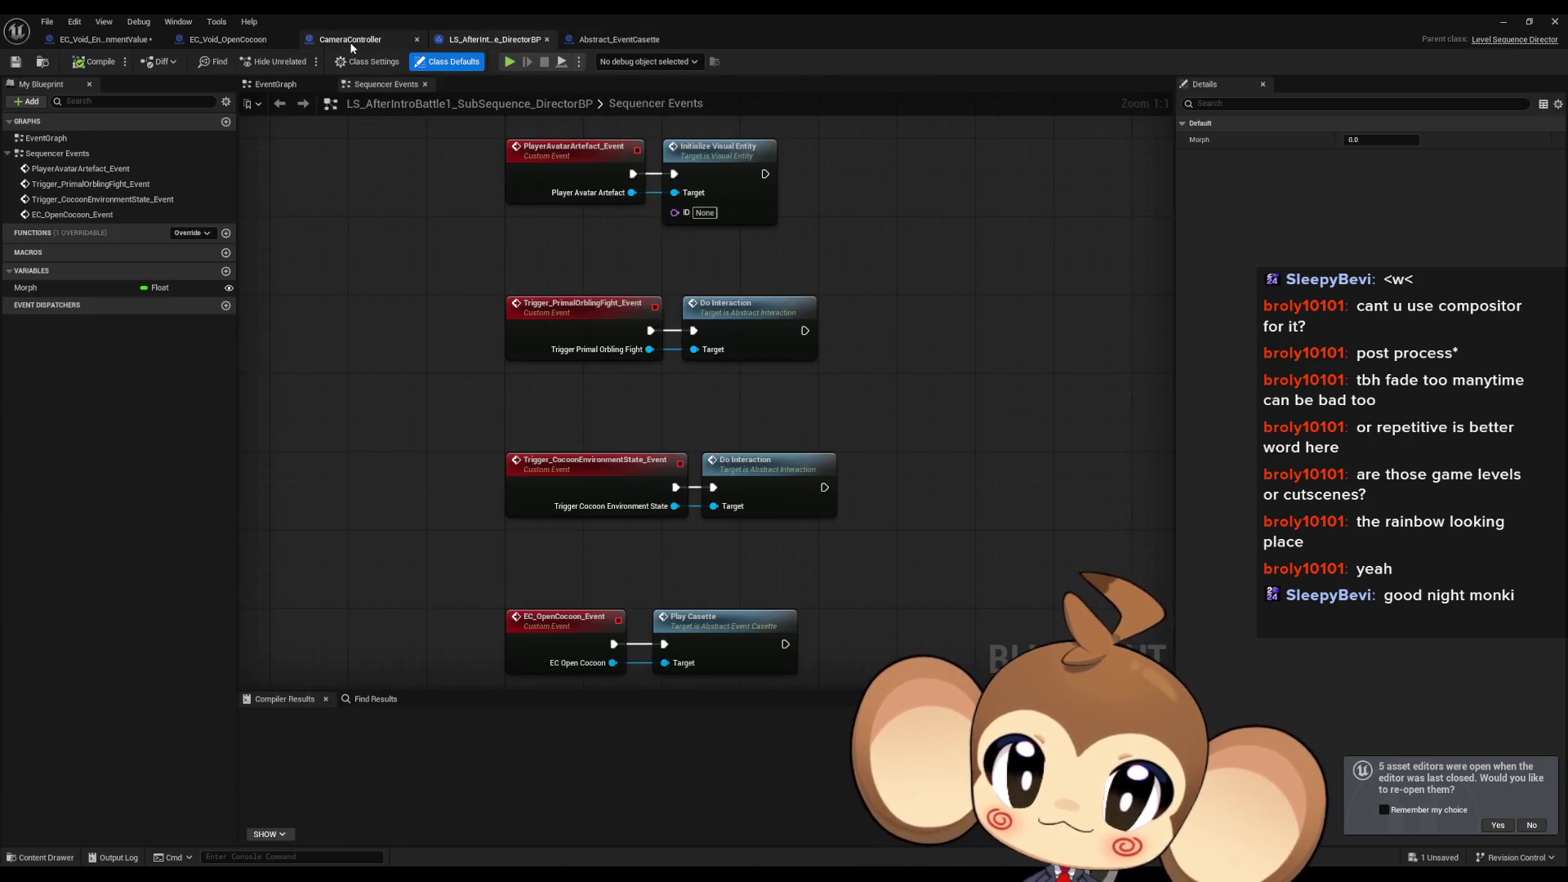
click(233, 39)
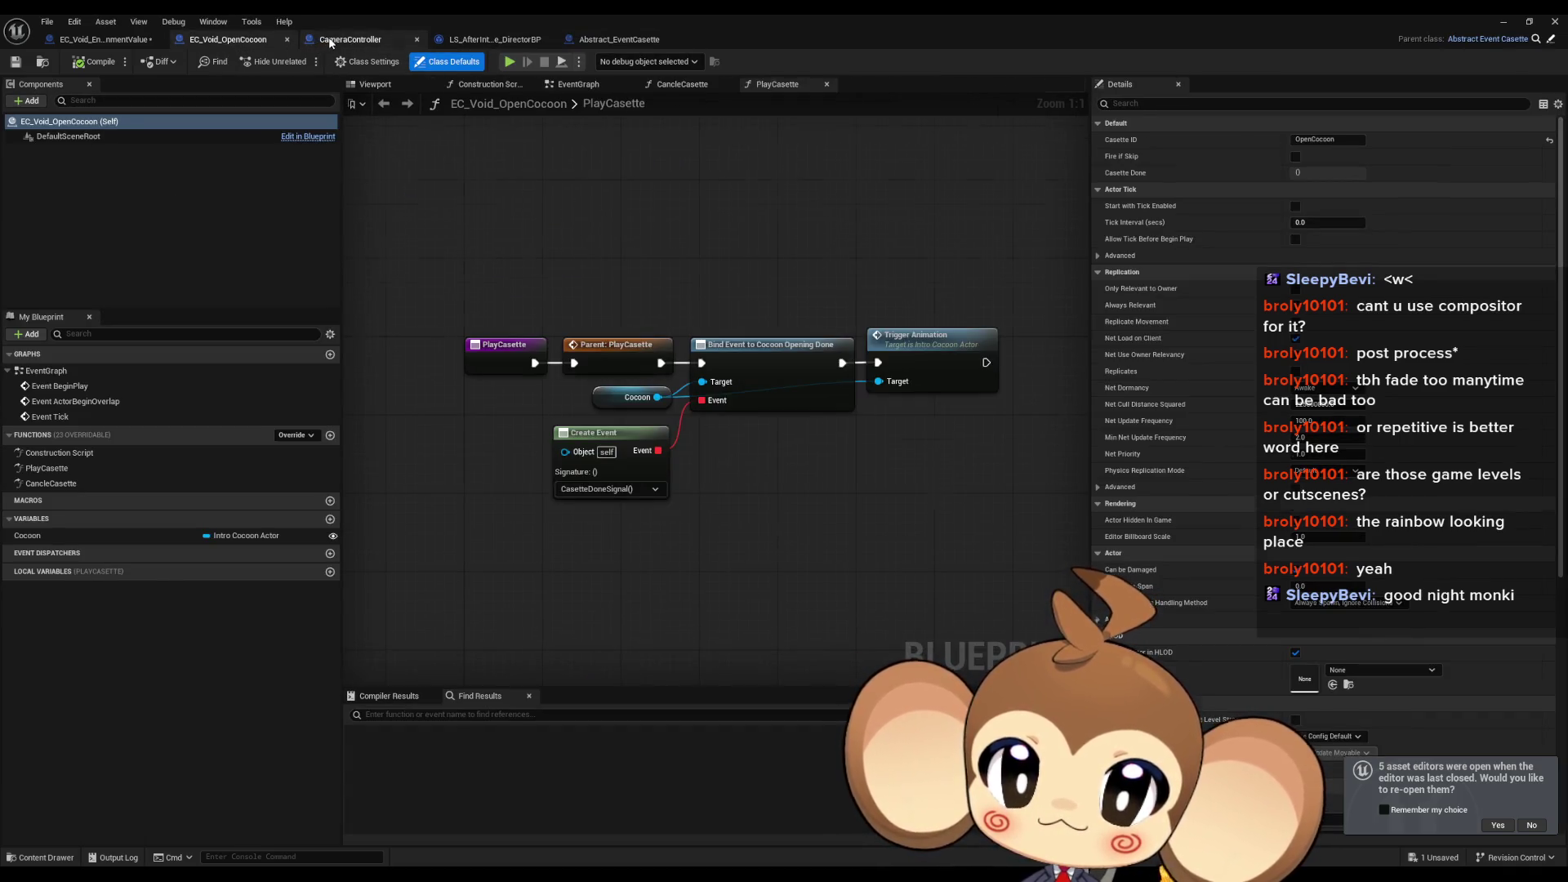
key(ctrl+Tab)
key(ctrl+Tab)
key(ctrl+Tab)
scroll(418, 300, down, 2)
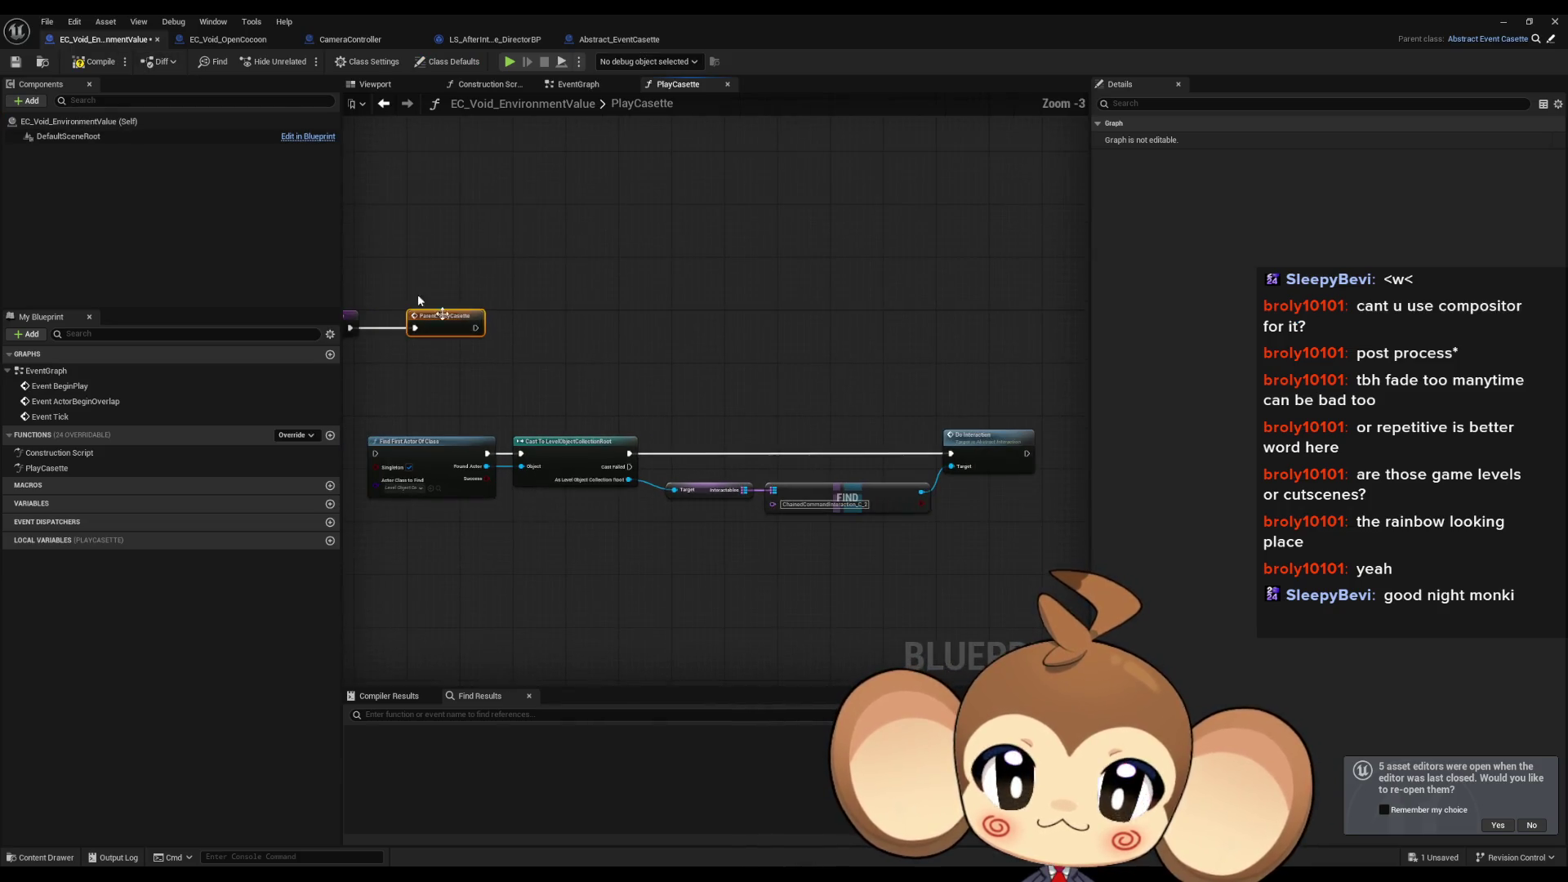
drag(646, 363, 575, 366)
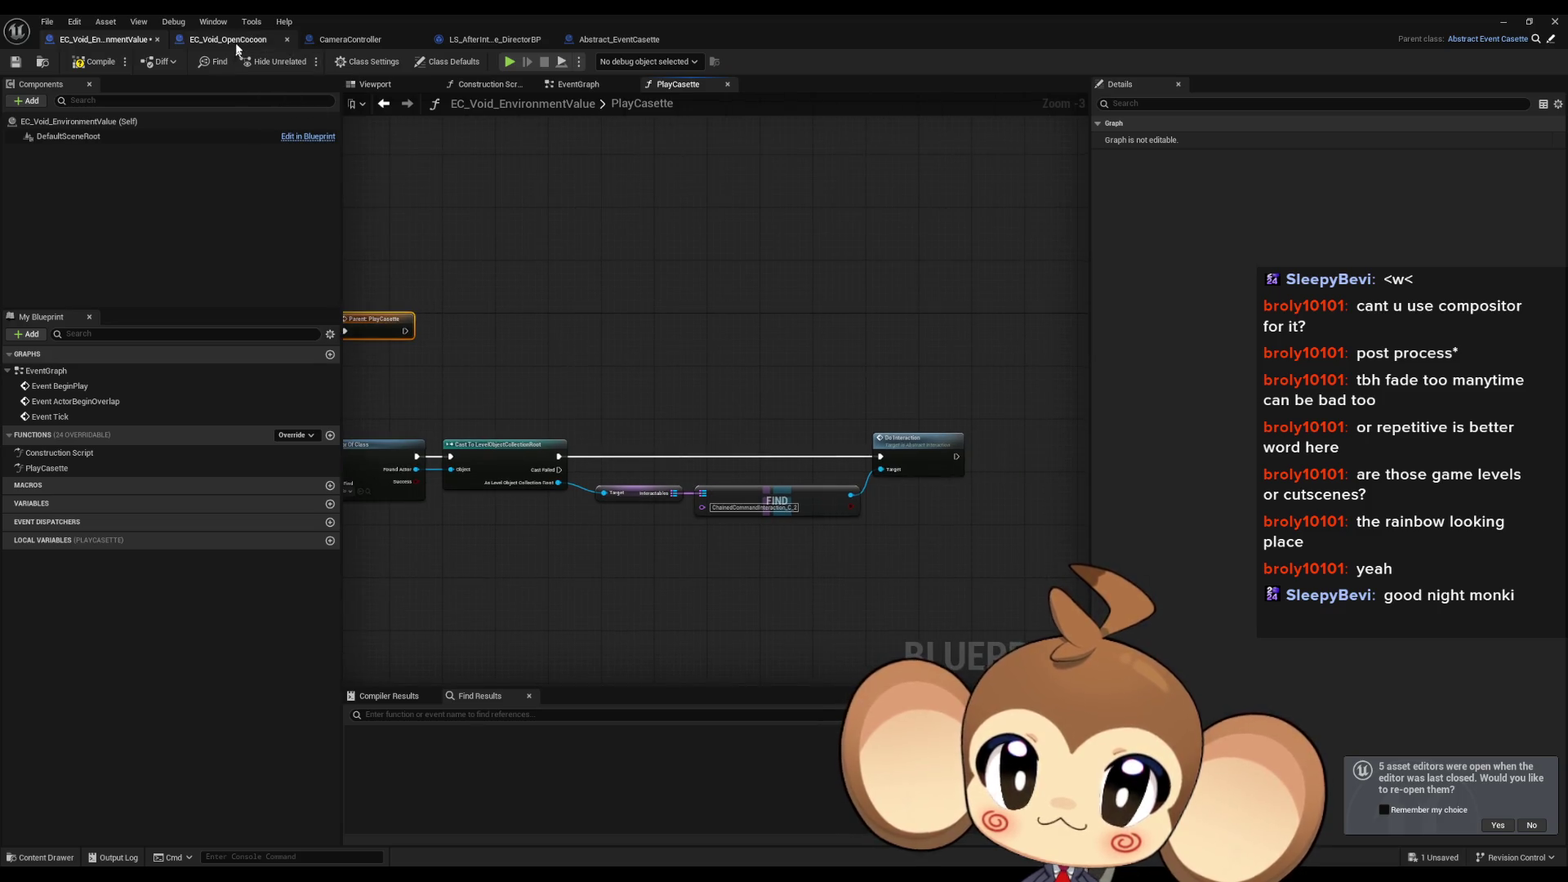
drag(474, 342, 640, 348)
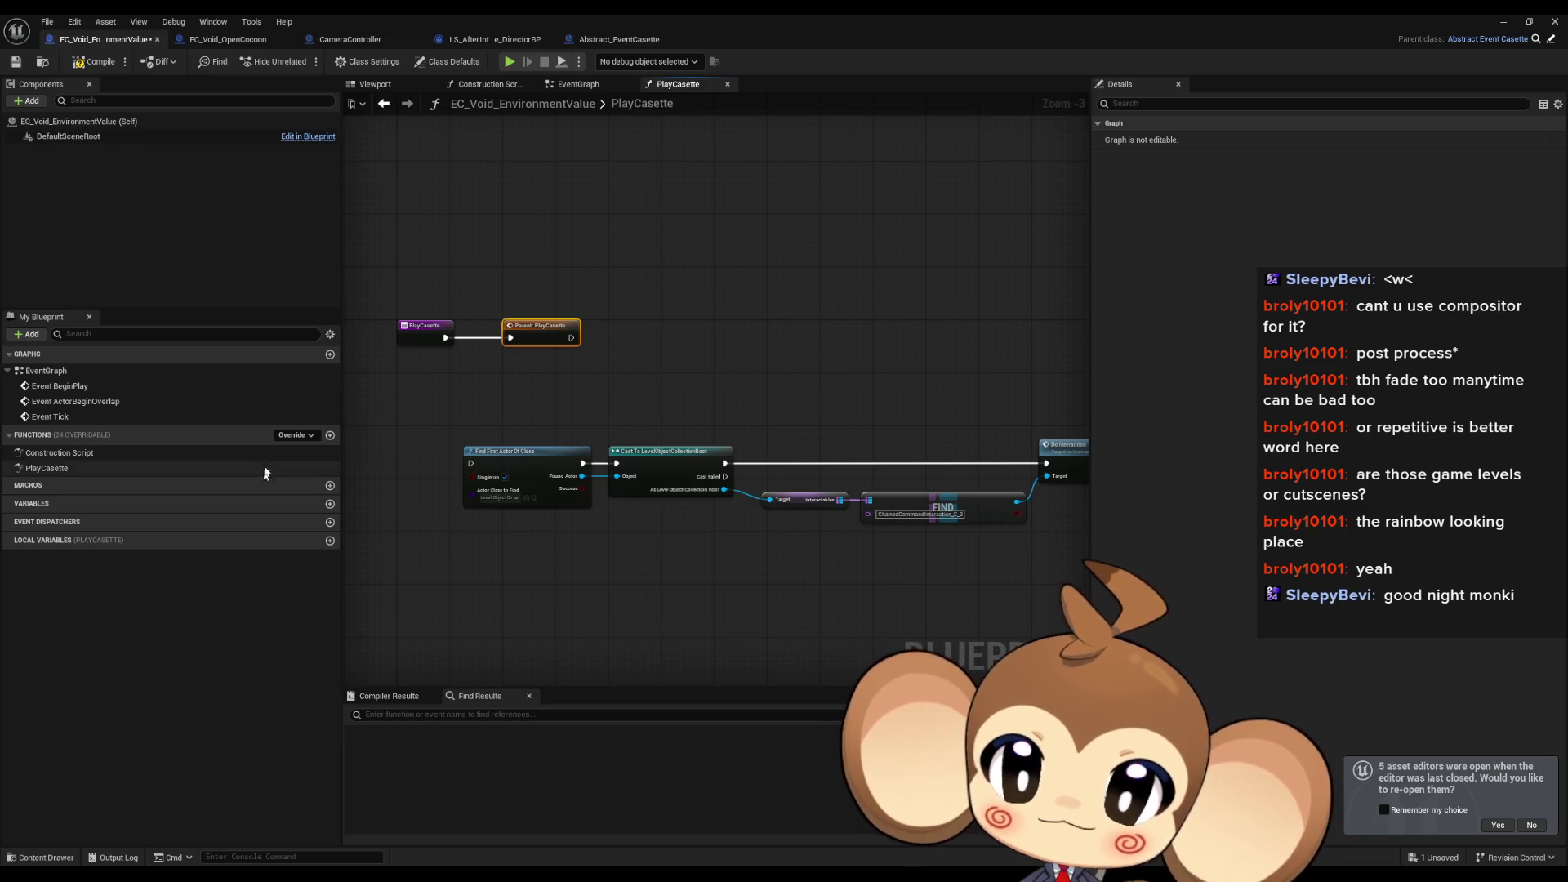
click(295, 435)
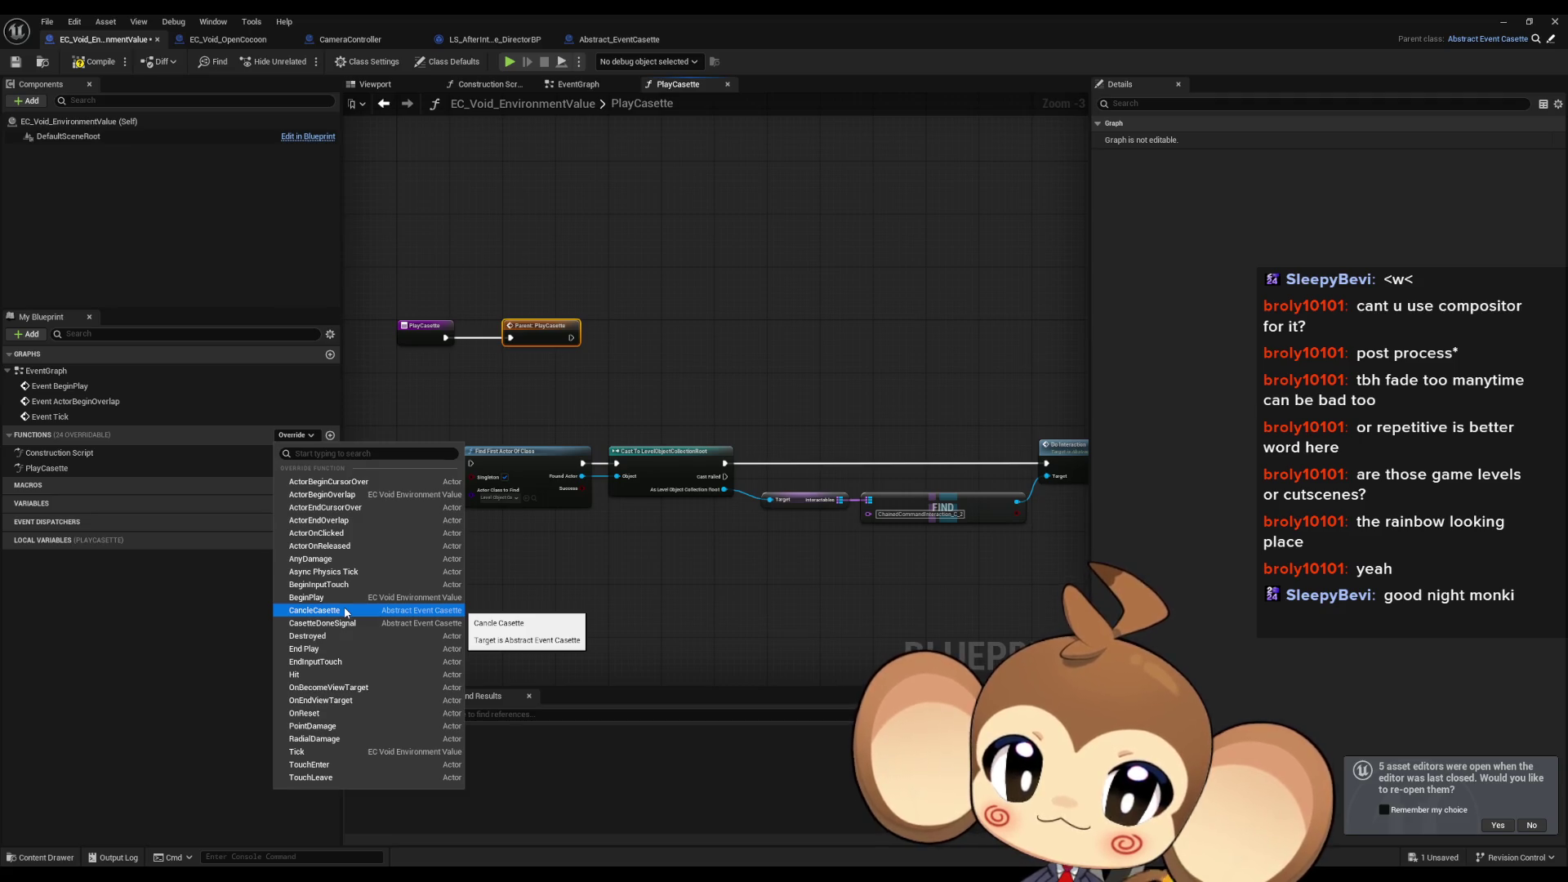
Step: Add a CancleCasette override to EC_Void_EnvironmentValue, then go to Abstract_EventCasette
click(346, 610)
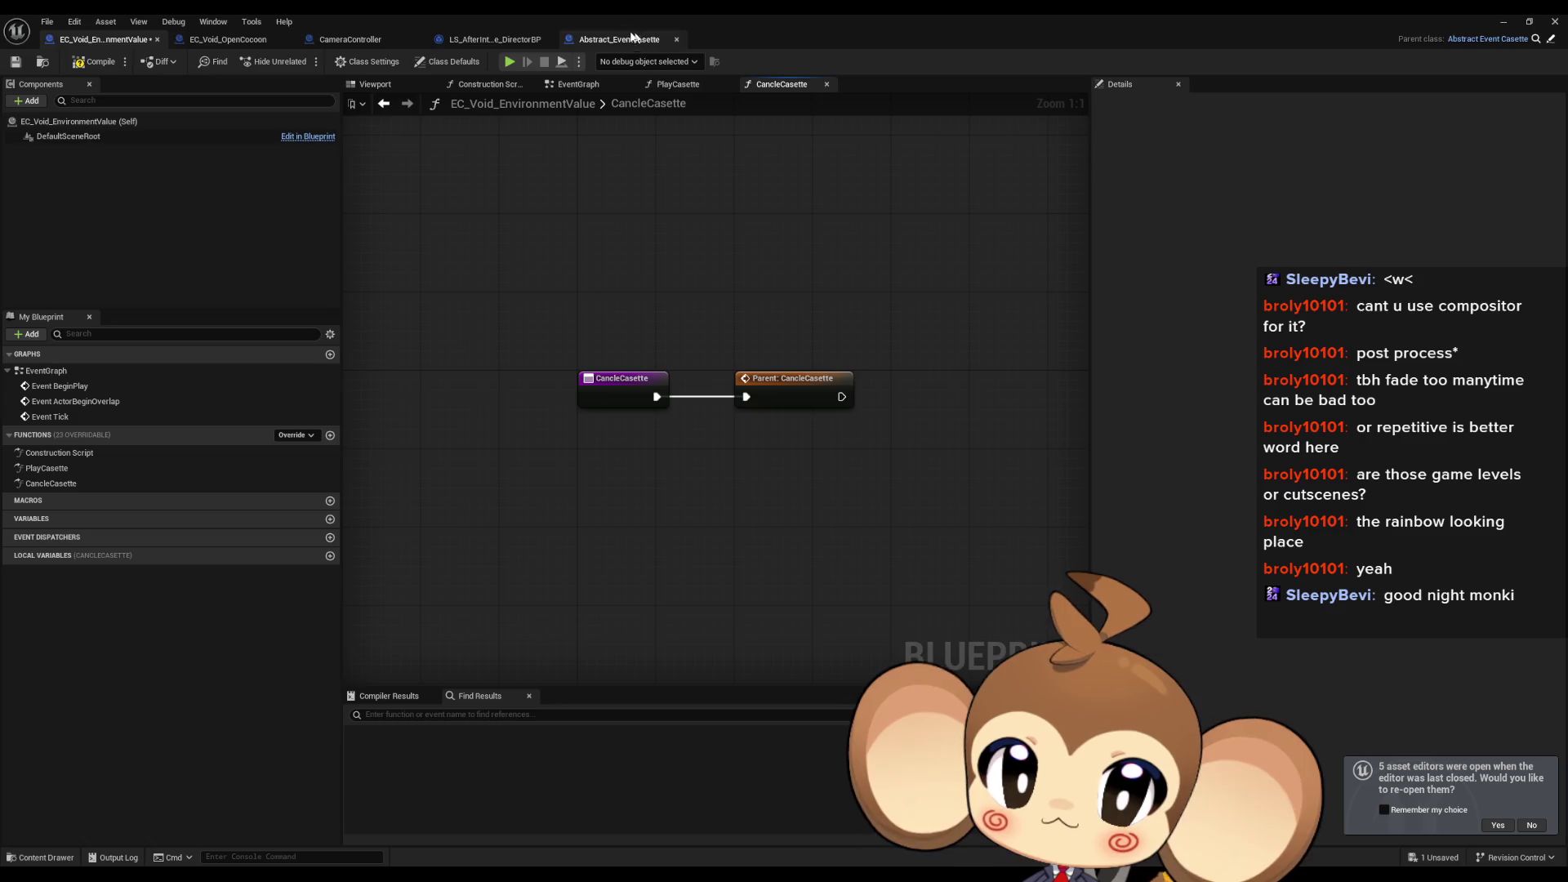
click(600, 41)
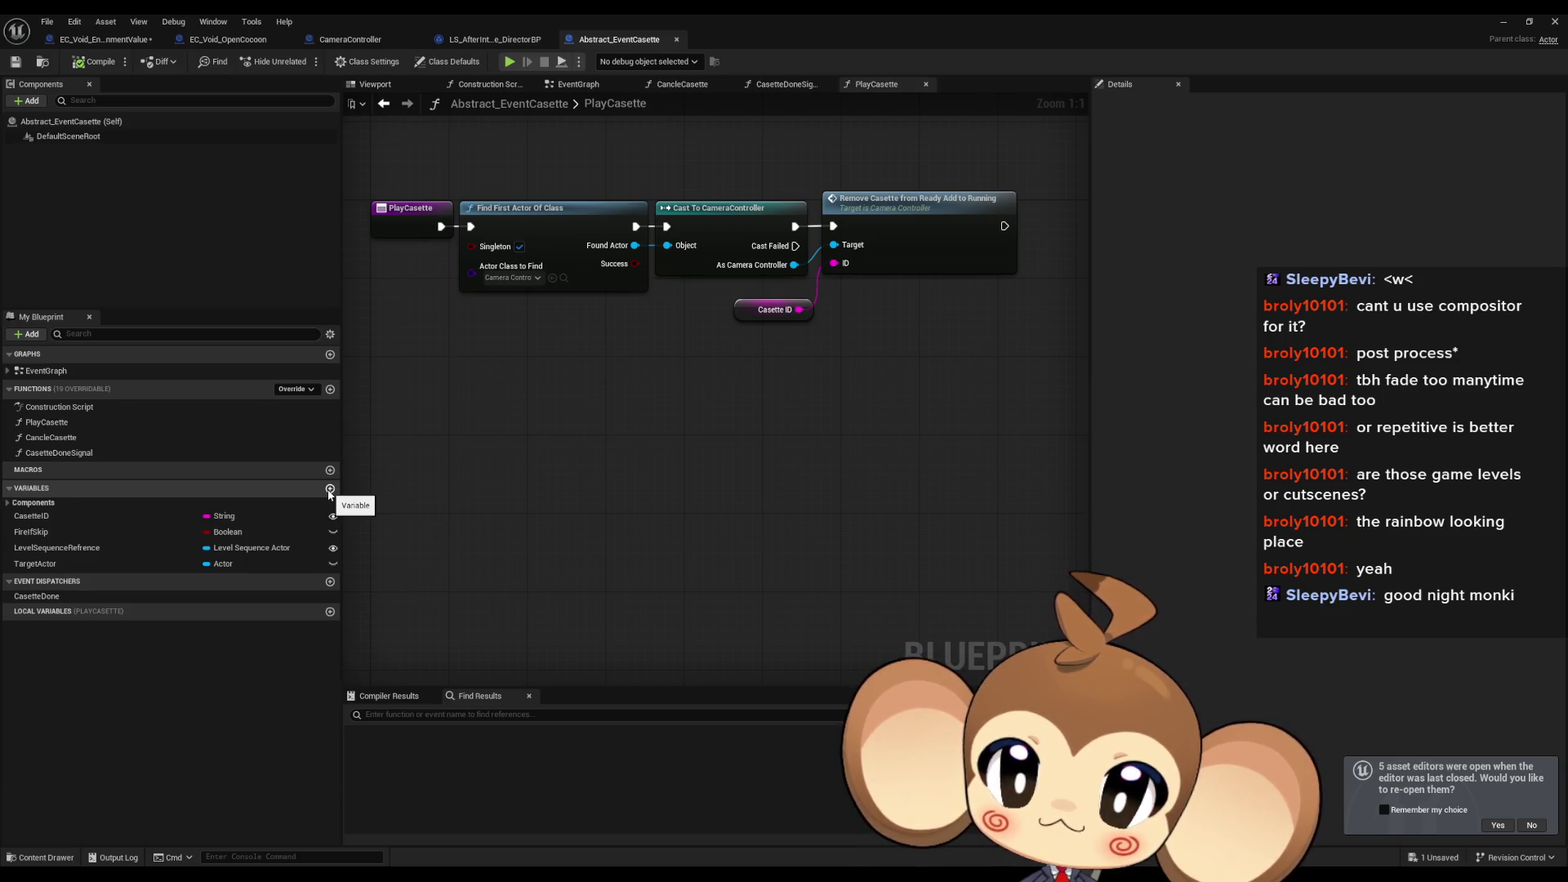
Step: Add a Boolean variable Fired to Abstract_EventCasette, compile, then show EC_Void_EnvironmentValue's Class Settings
click(330, 490)
text(Fired)
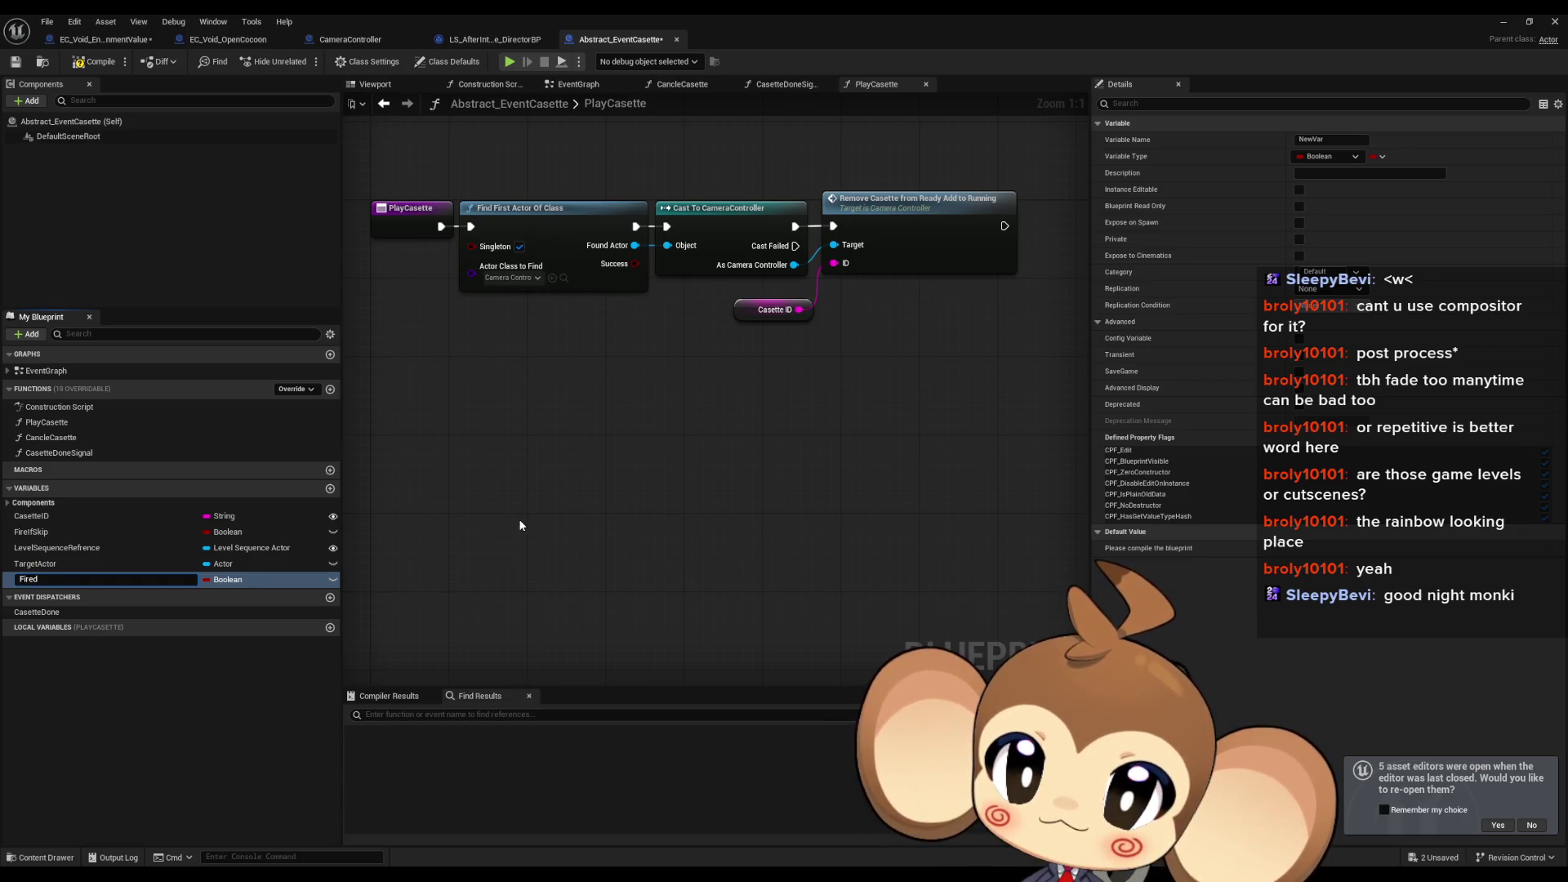
click(92, 66)
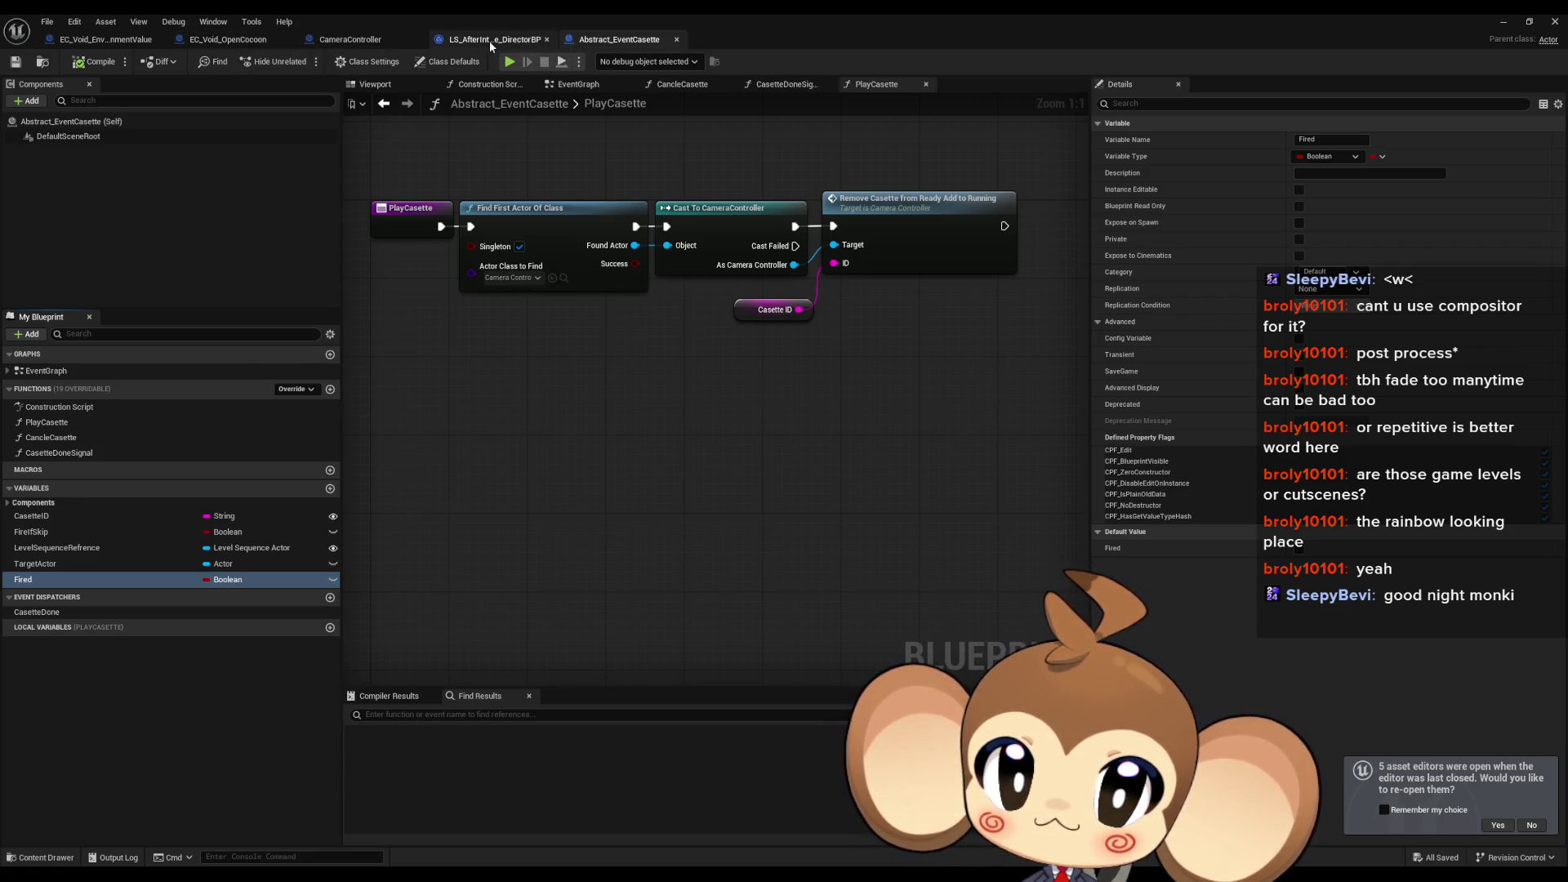
click(82, 43)
click(361, 71)
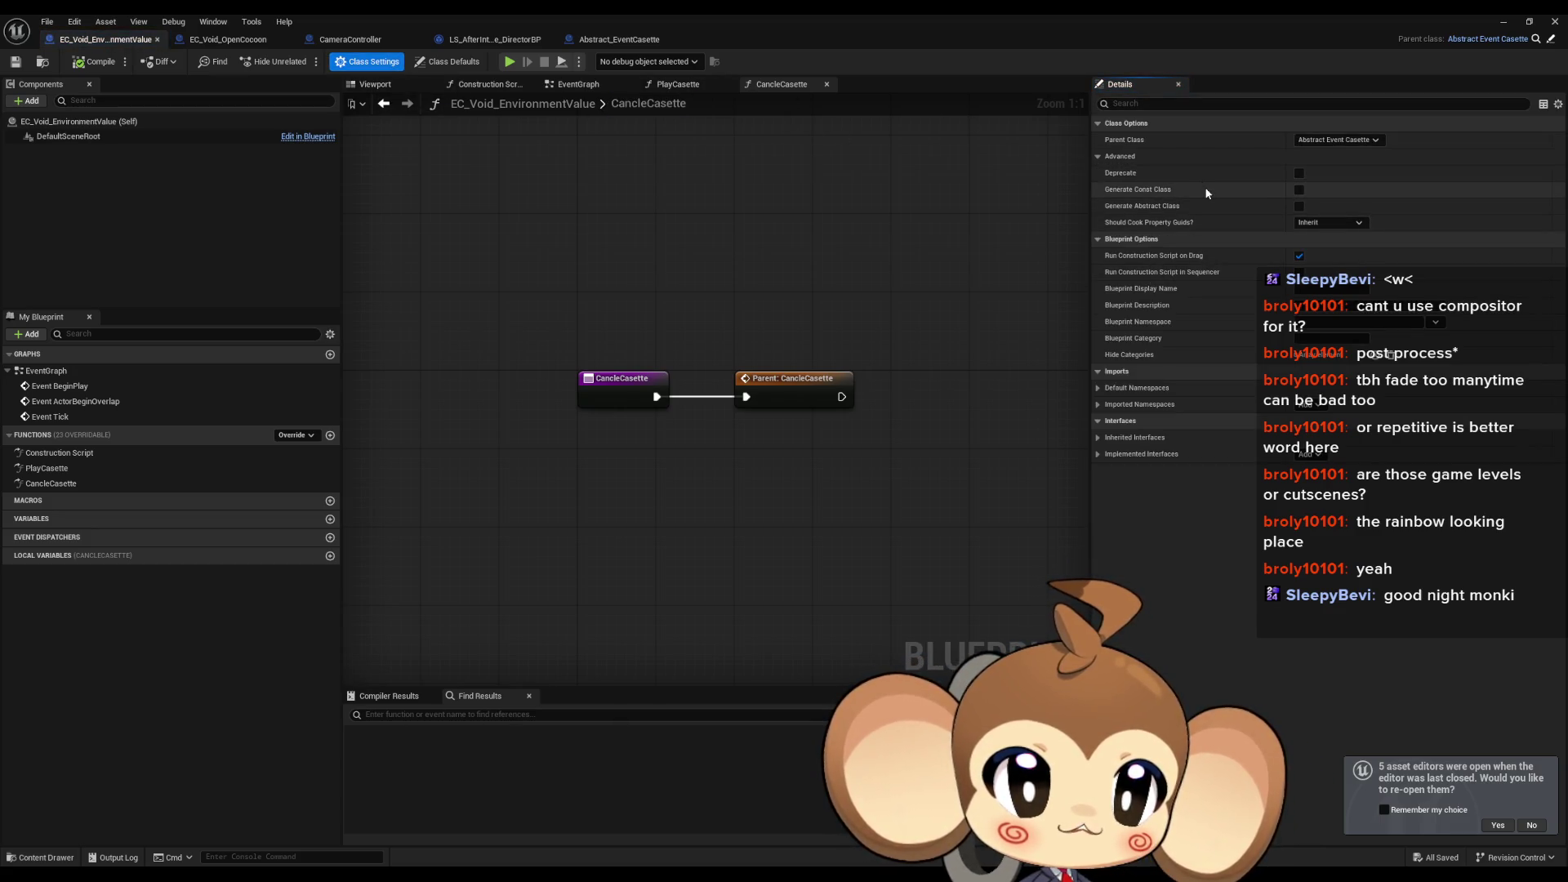
Step: Enable Fire if Skip in class defaults and connect Parent: PlayCasette to Find First Actor Of Class
click(474, 64)
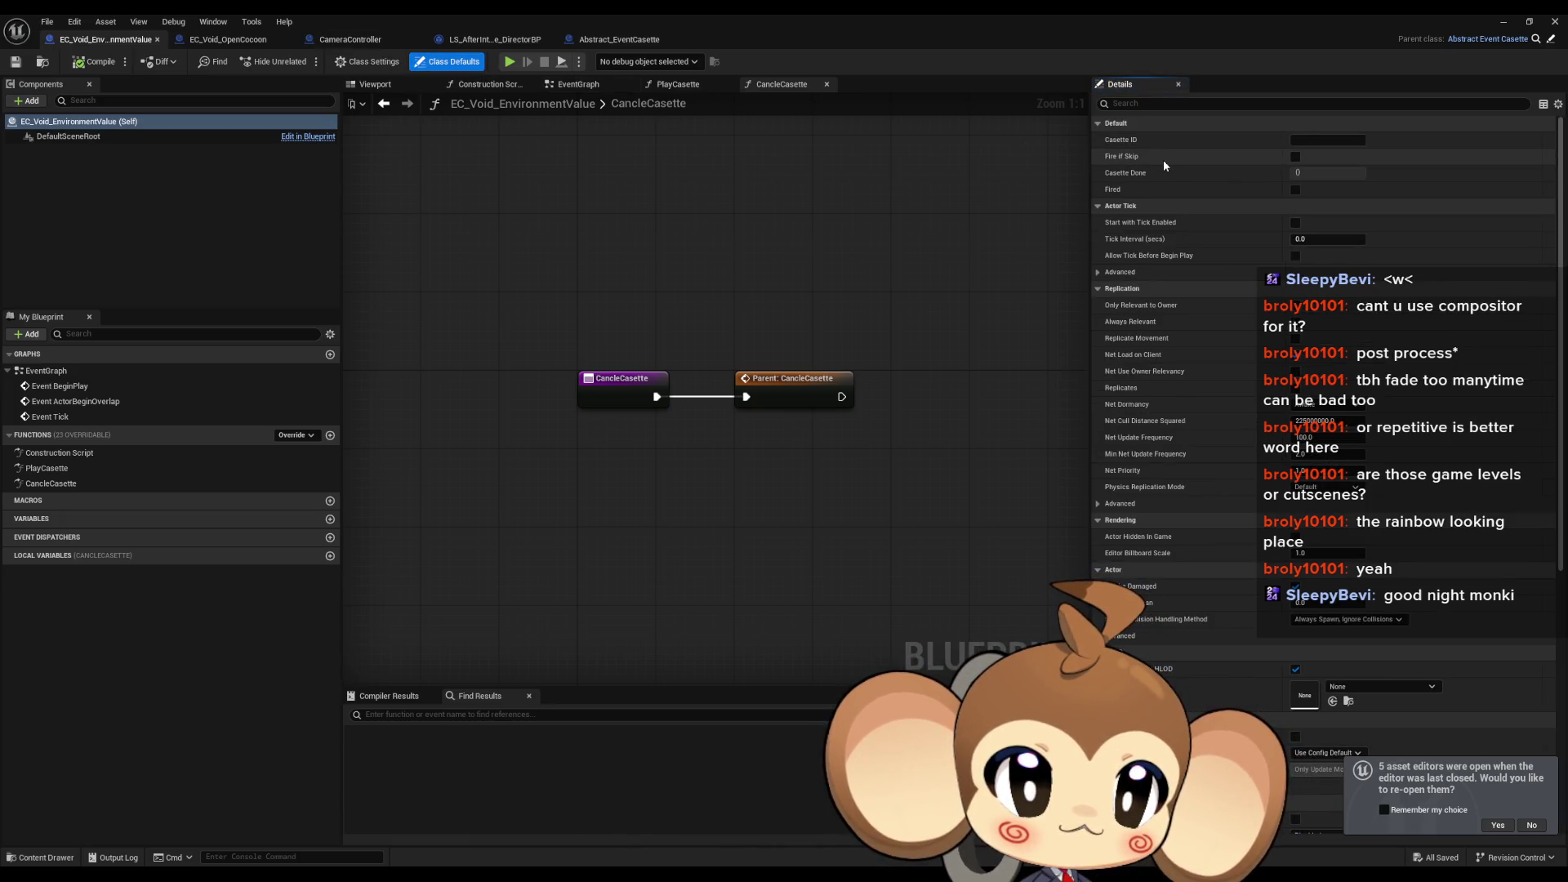
click(1295, 157)
mouse_move(733, 326)
mouse_down()
mouse_move(609, 326)
mouse_move(618, 346)
mouse_up()
click(54, 471)
double_click(49, 469)
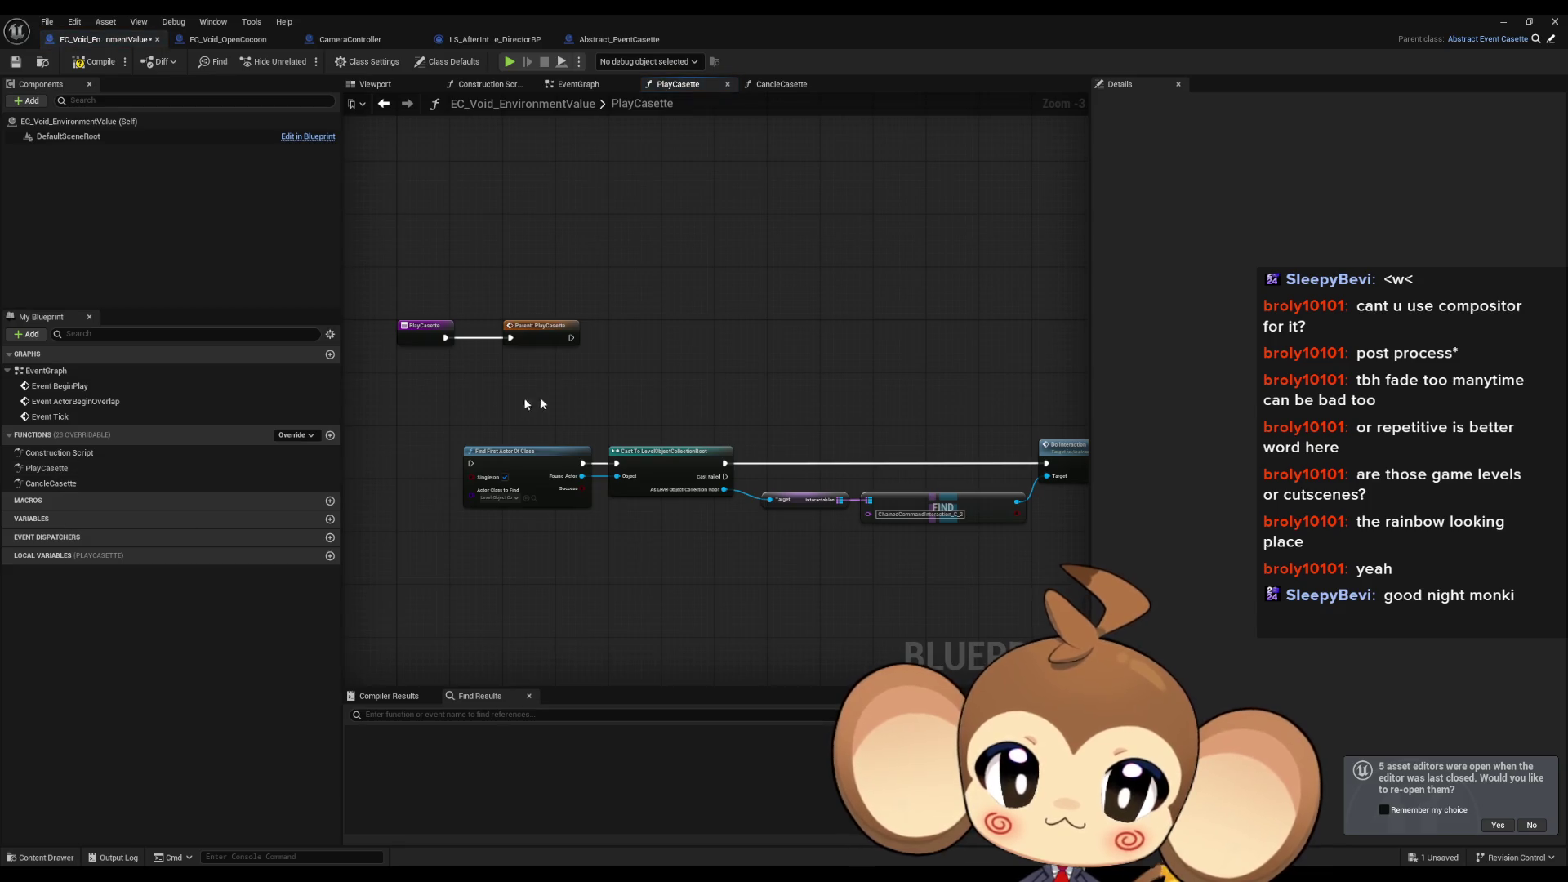
scroll(523, 399, up, 2)
mouse_move(503, 482)
mouse_down()
mouse_move(612, 391)
mouse_move(605, 357)
mouse_up()
Step: Add a Casette Done Signal node after Do Interaction
drag(1038, 450, 727, 440)
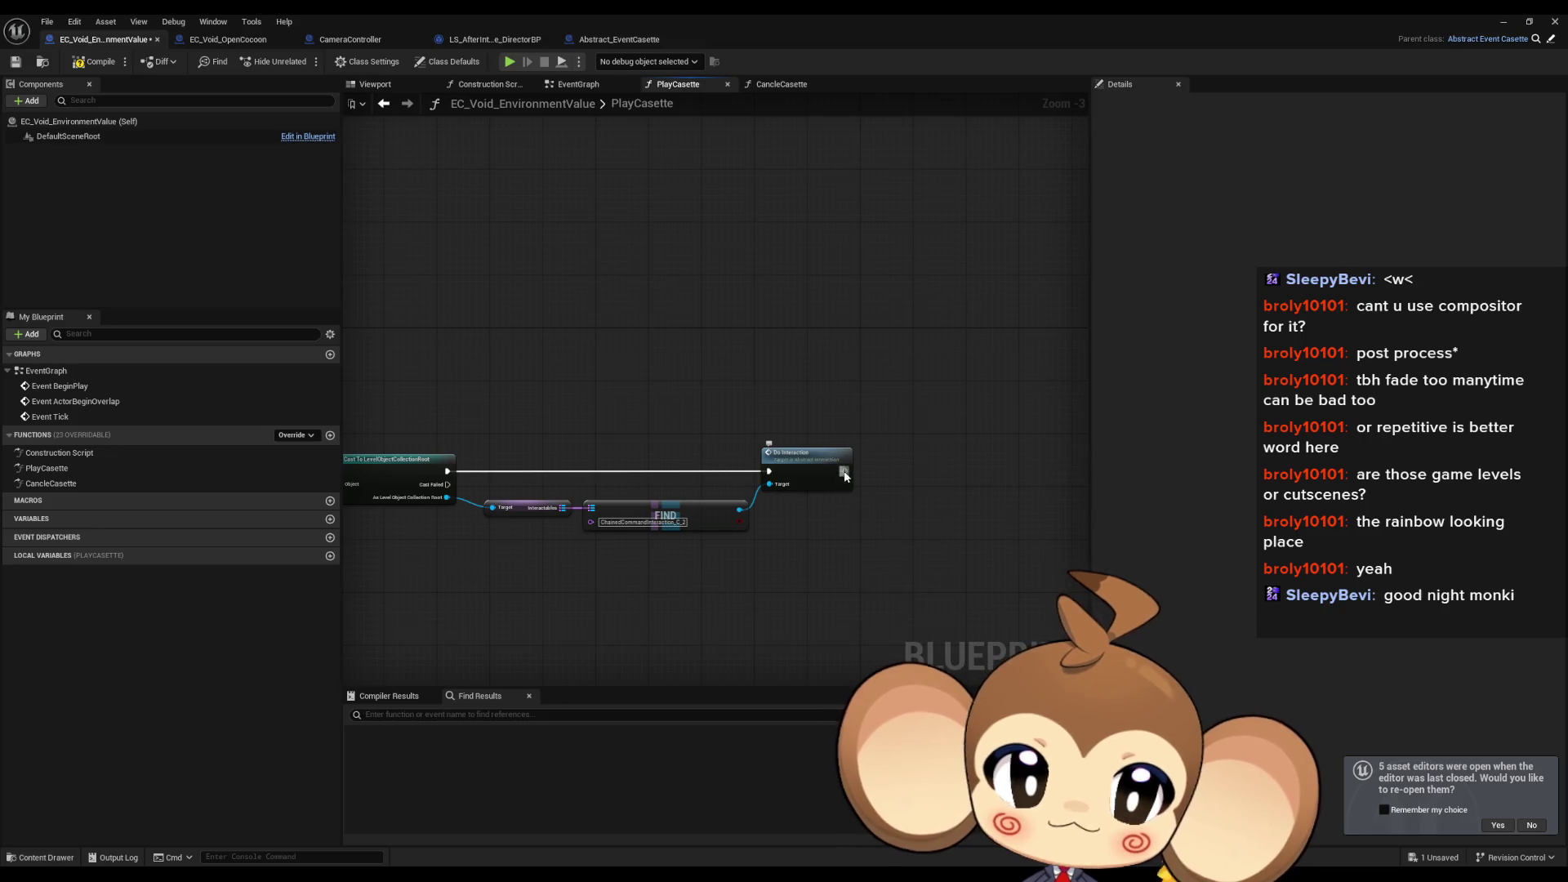
drag(845, 476, 909, 473)
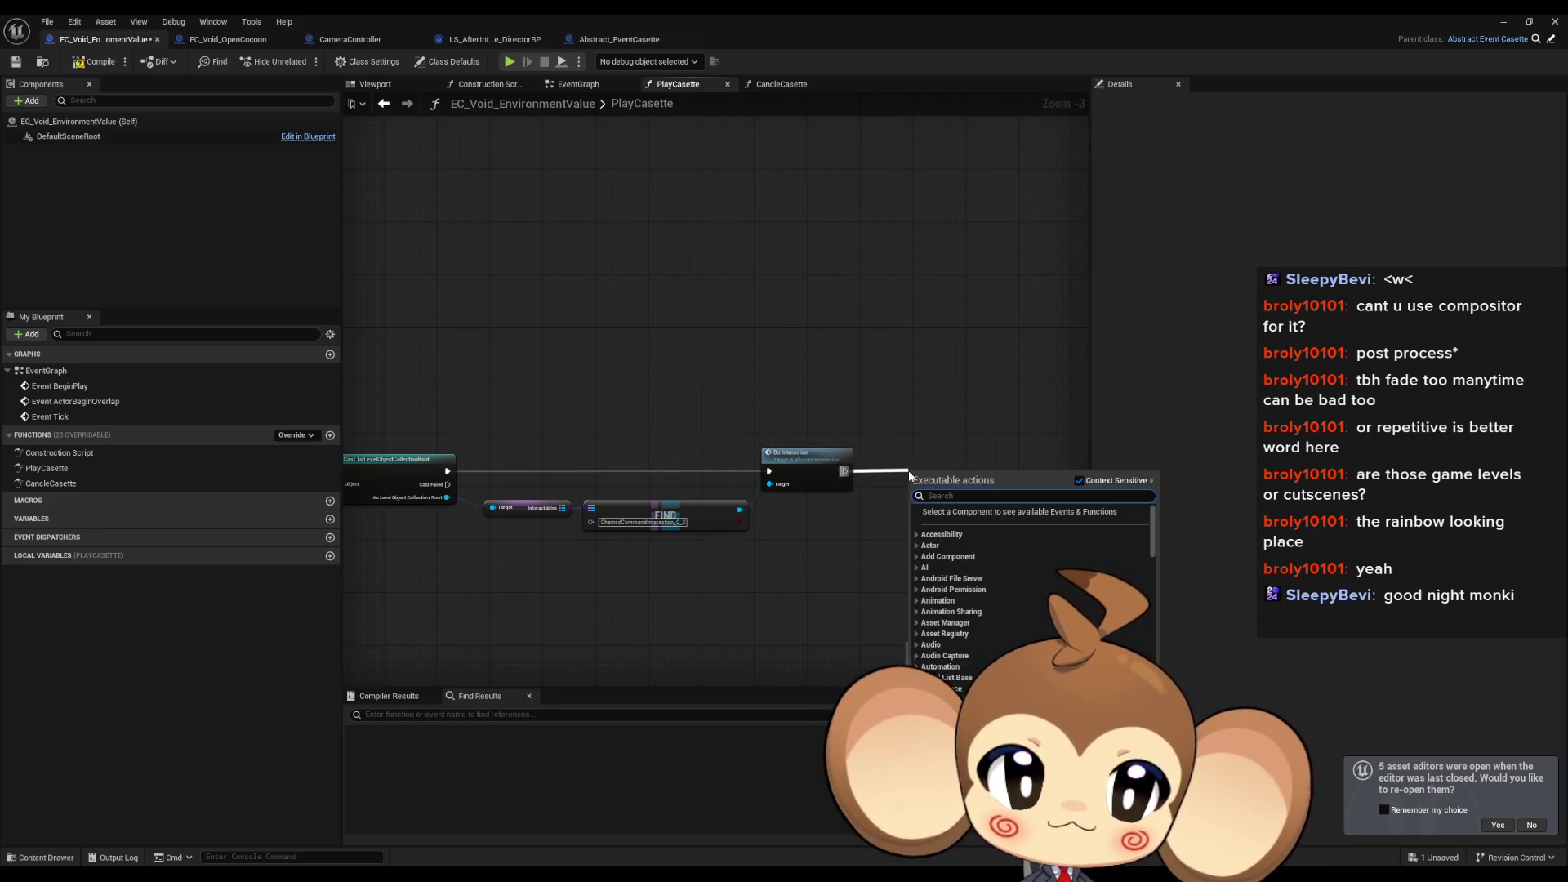
text(done)
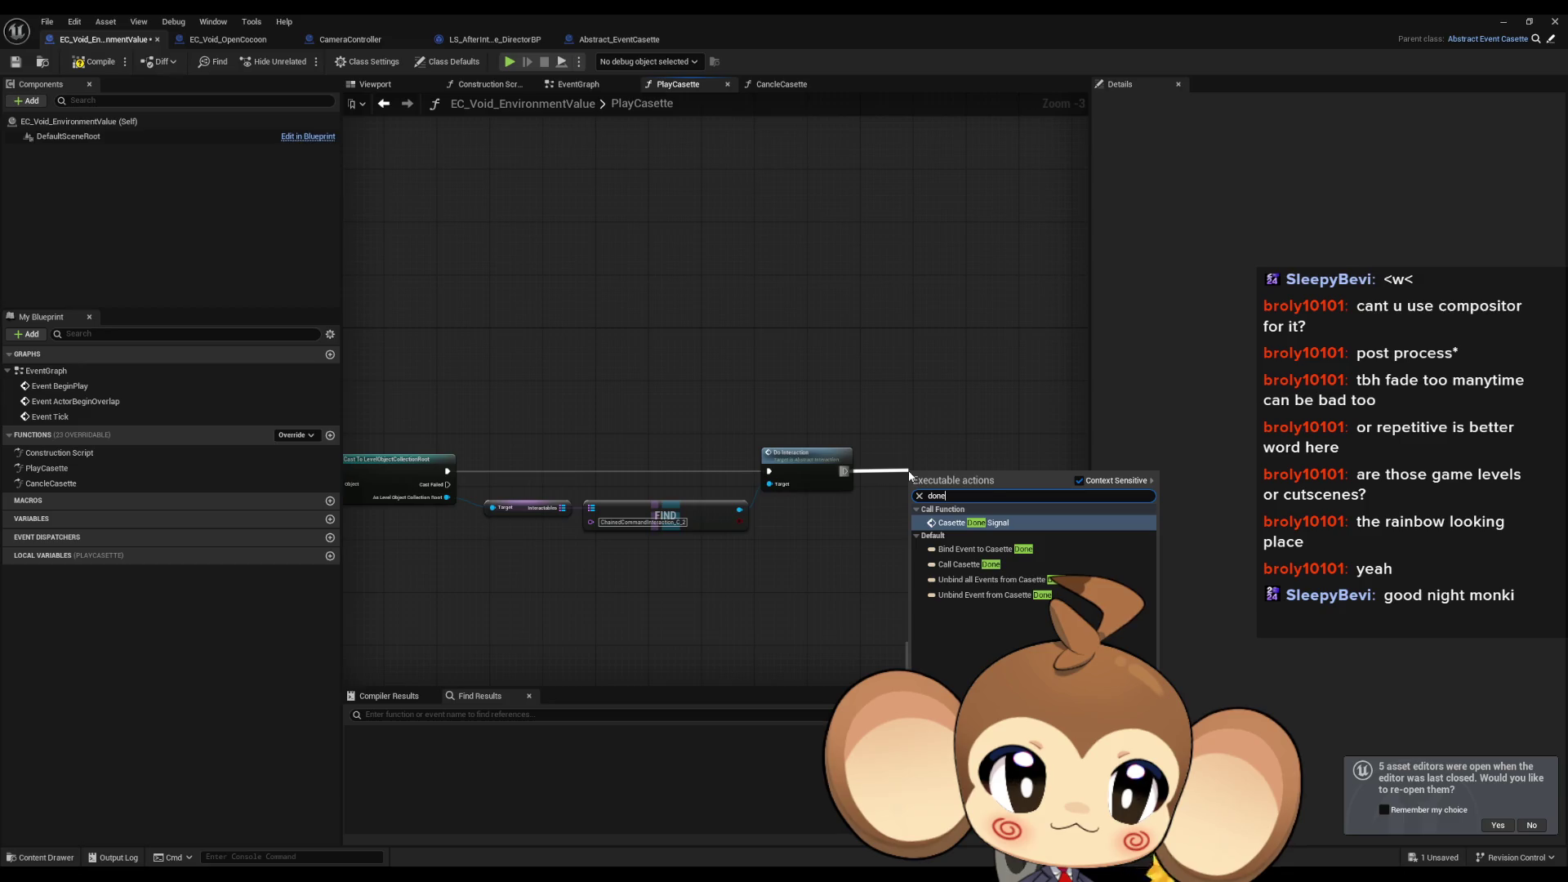
key(Return)
drag(735, 490, 976, 458)
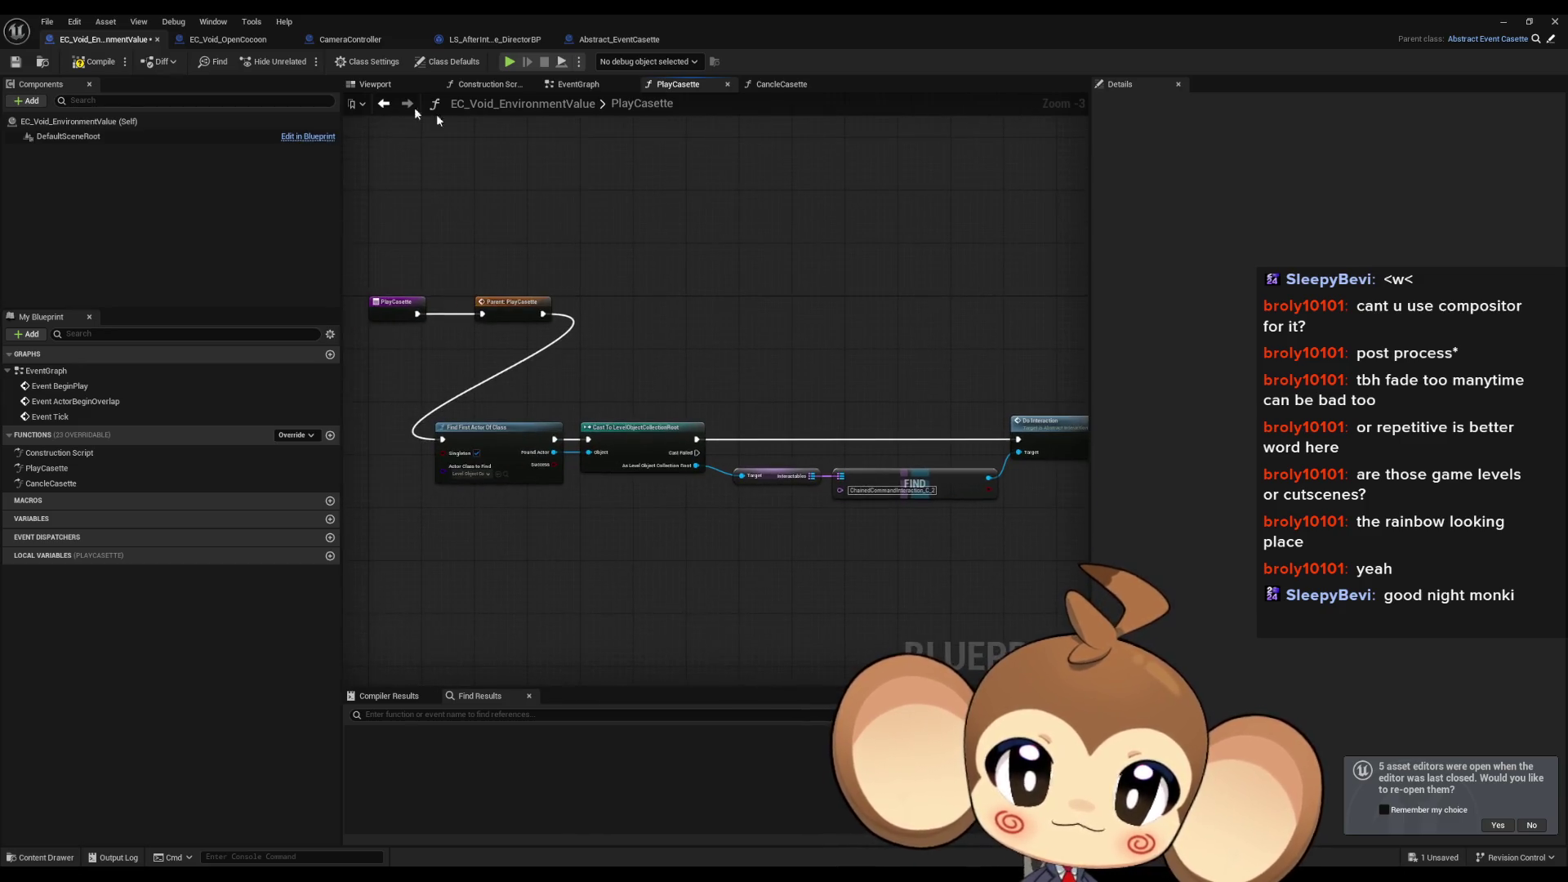
Step: Compare with EC_Void_OpenCocoon's PlayCasette and rearrange the nodes, placing Casette Done Signal beside Do Interaction
click(214, 41)
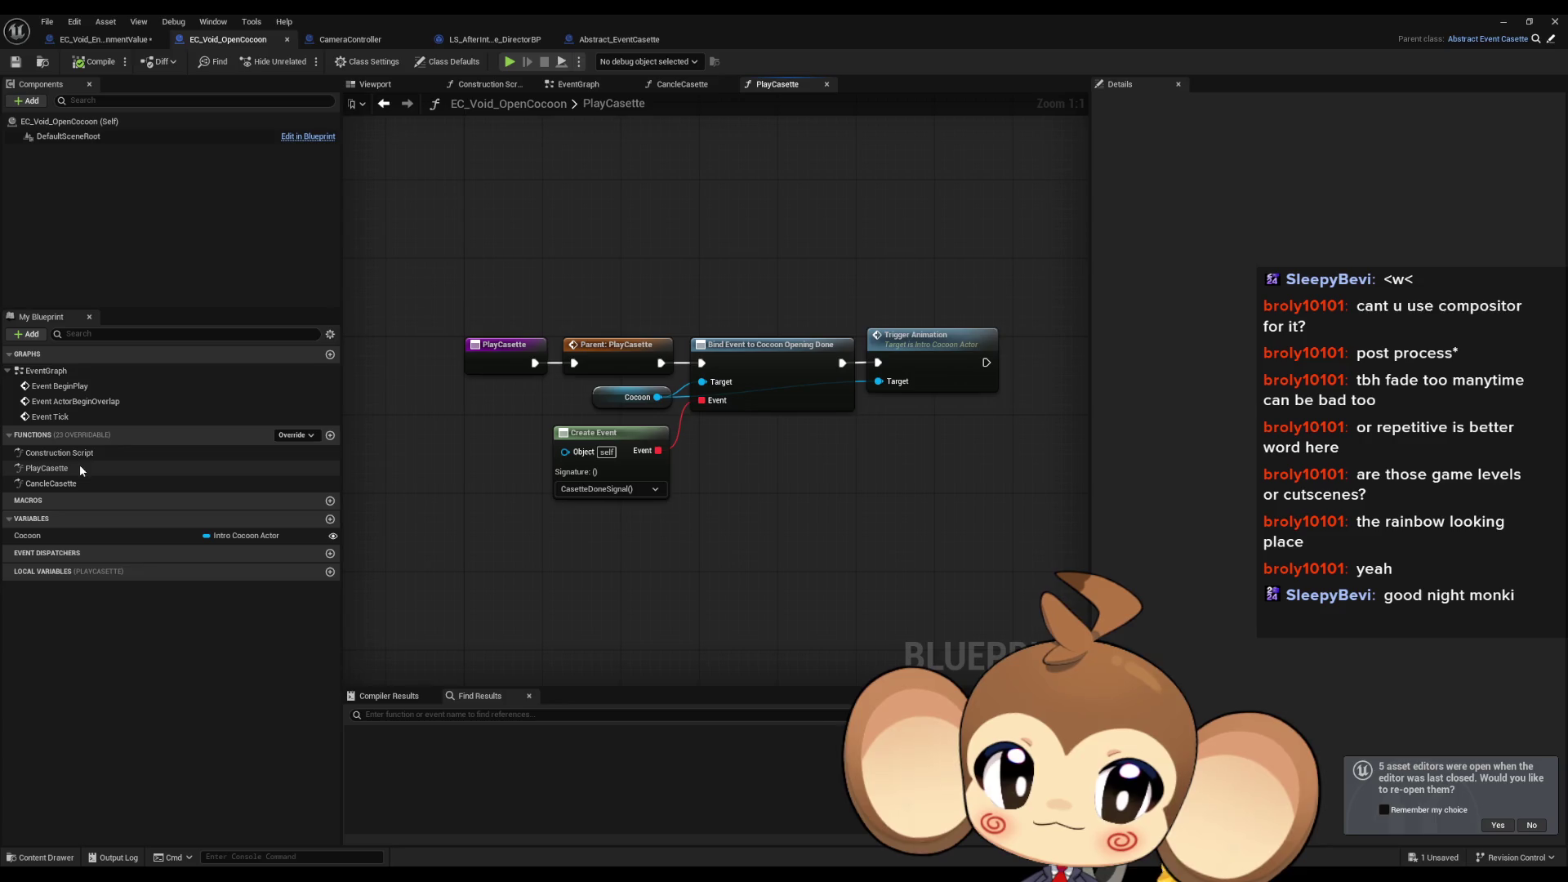
click(87, 42)
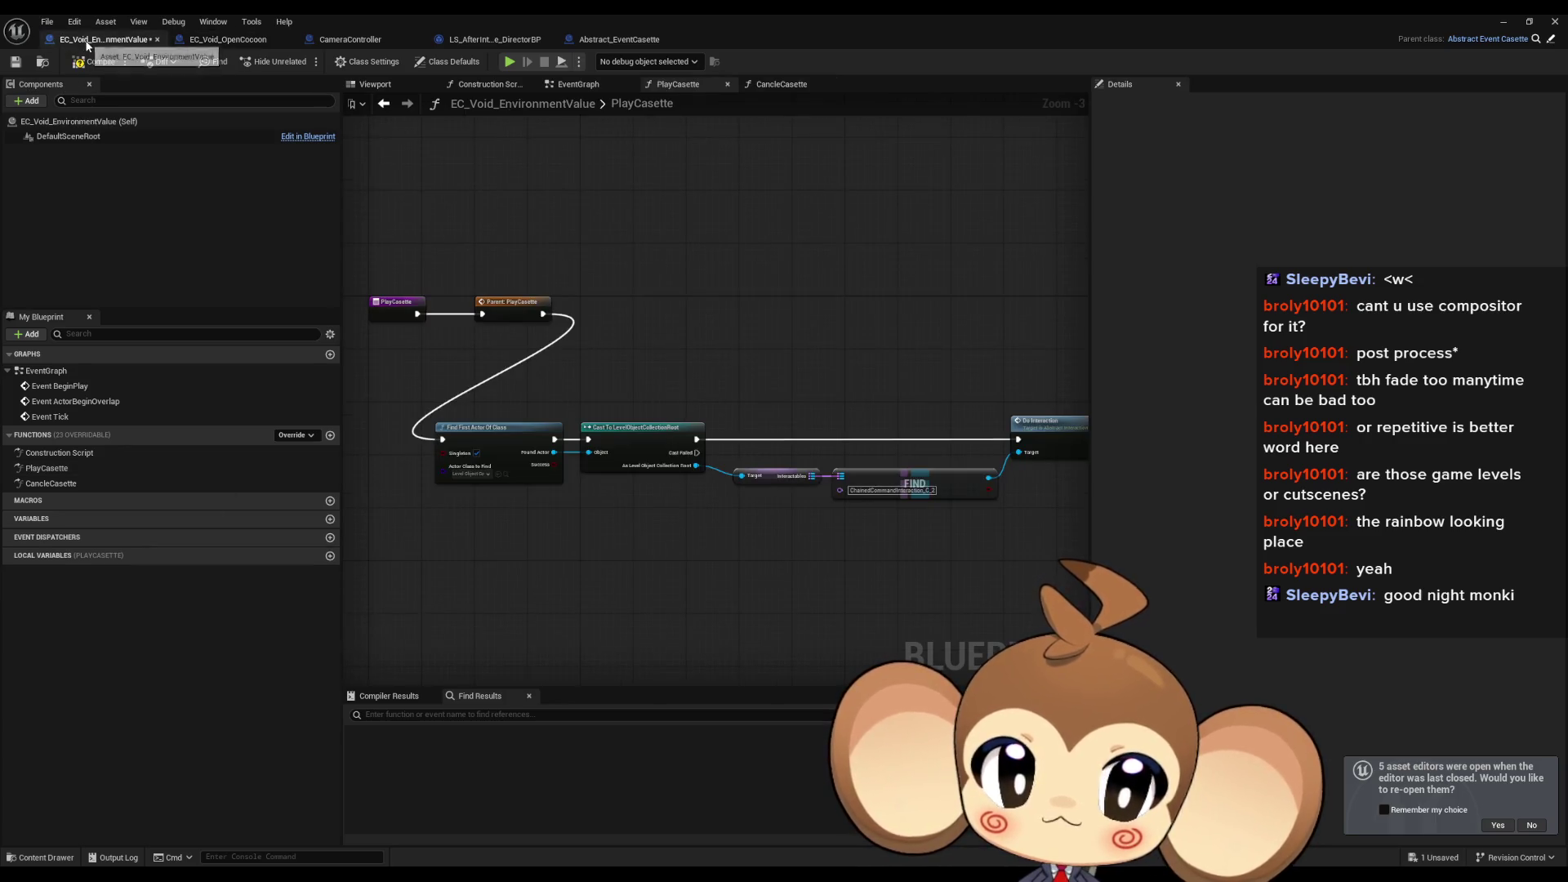
click(220, 39)
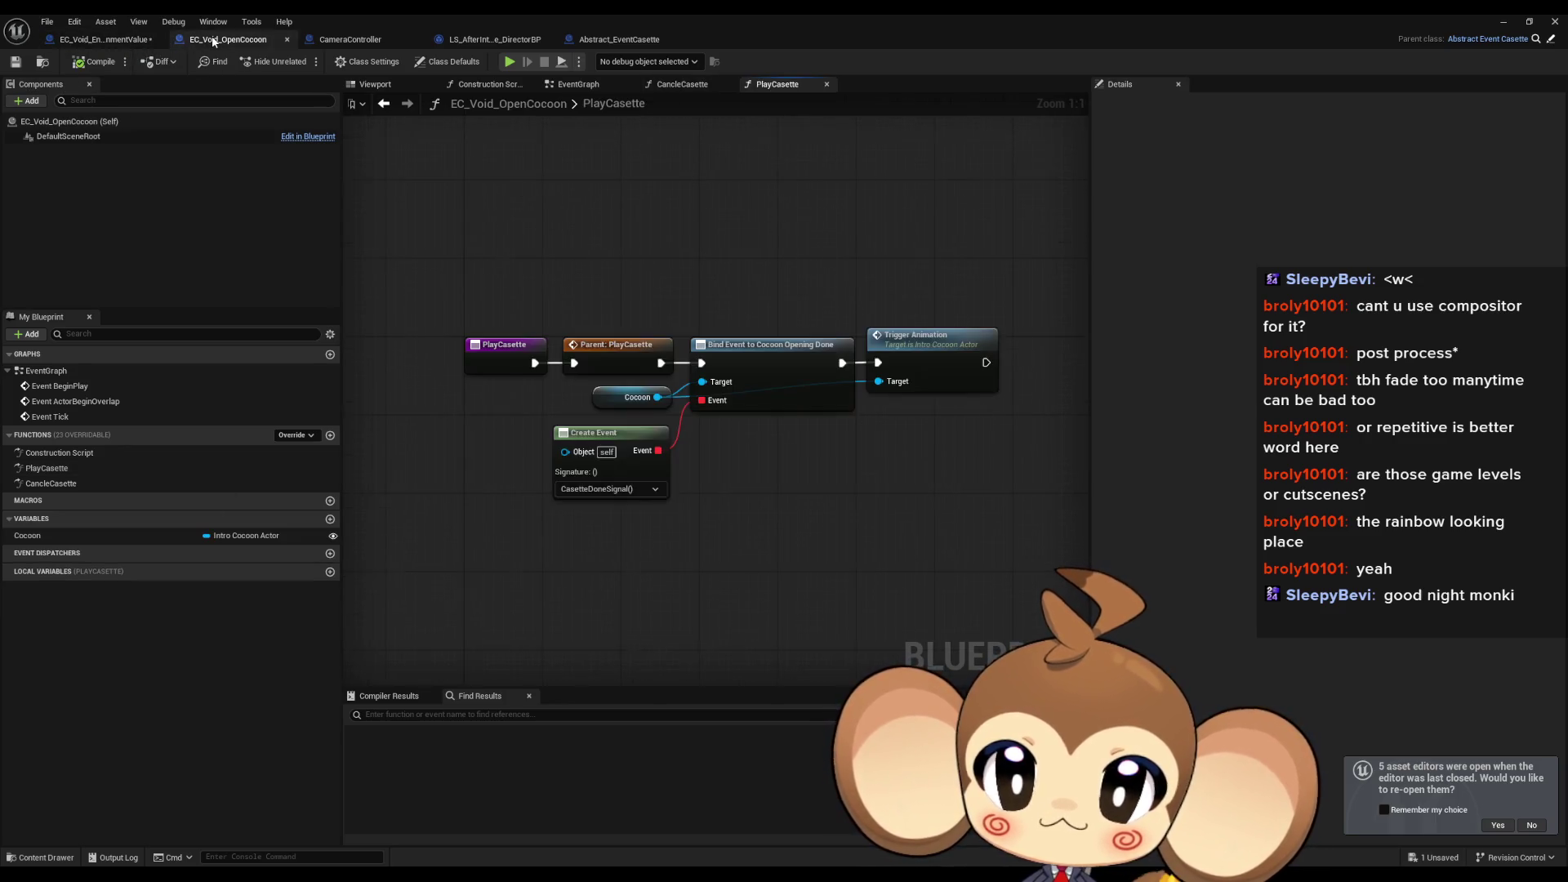
click(108, 41)
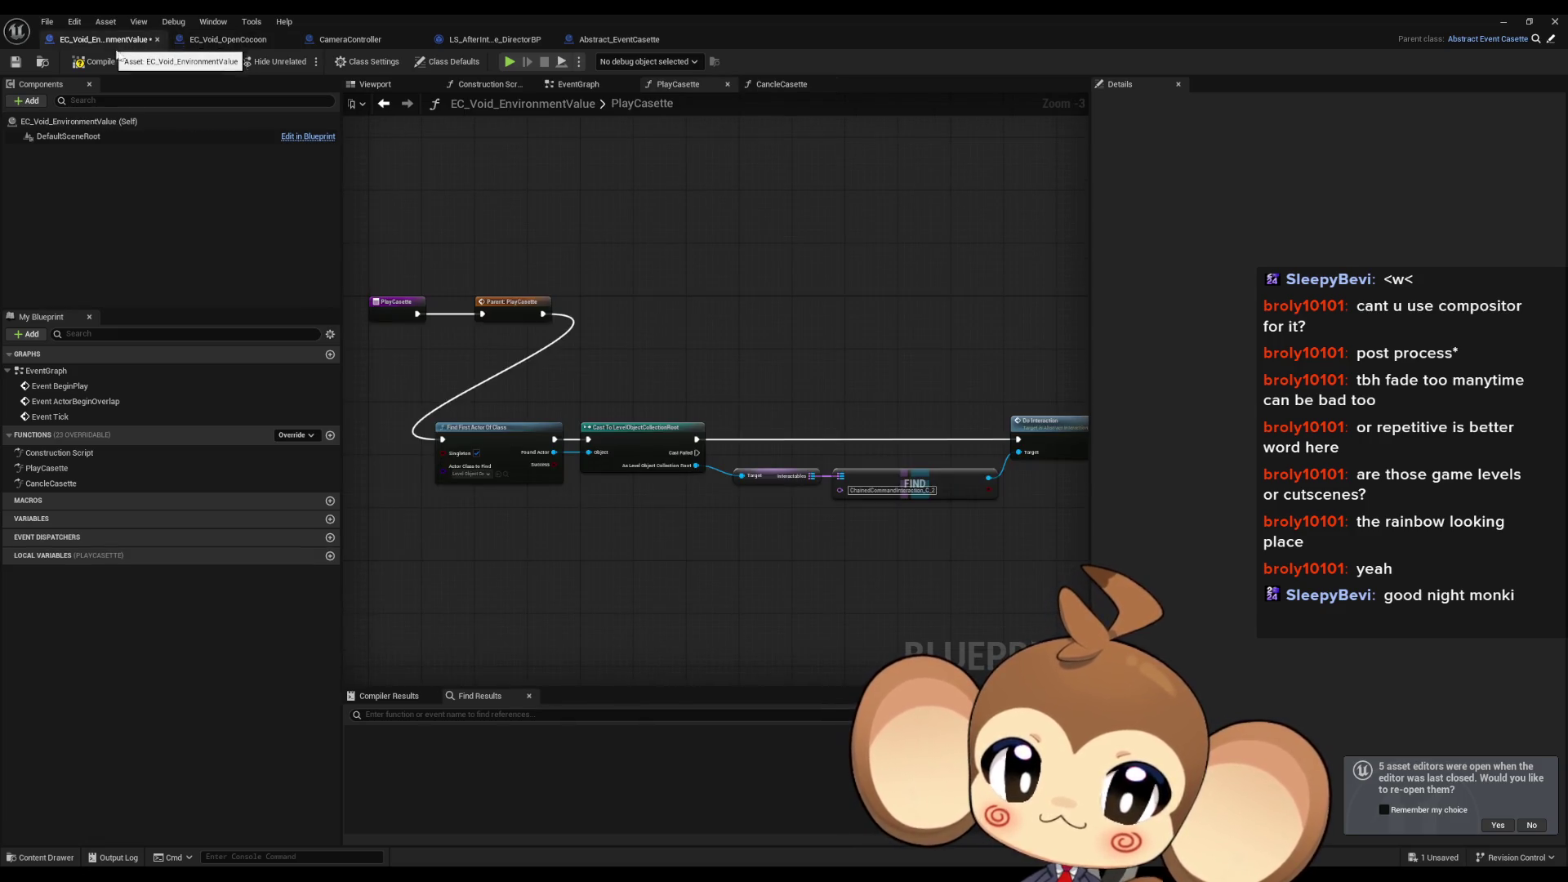
drag(367, 384, 1051, 577)
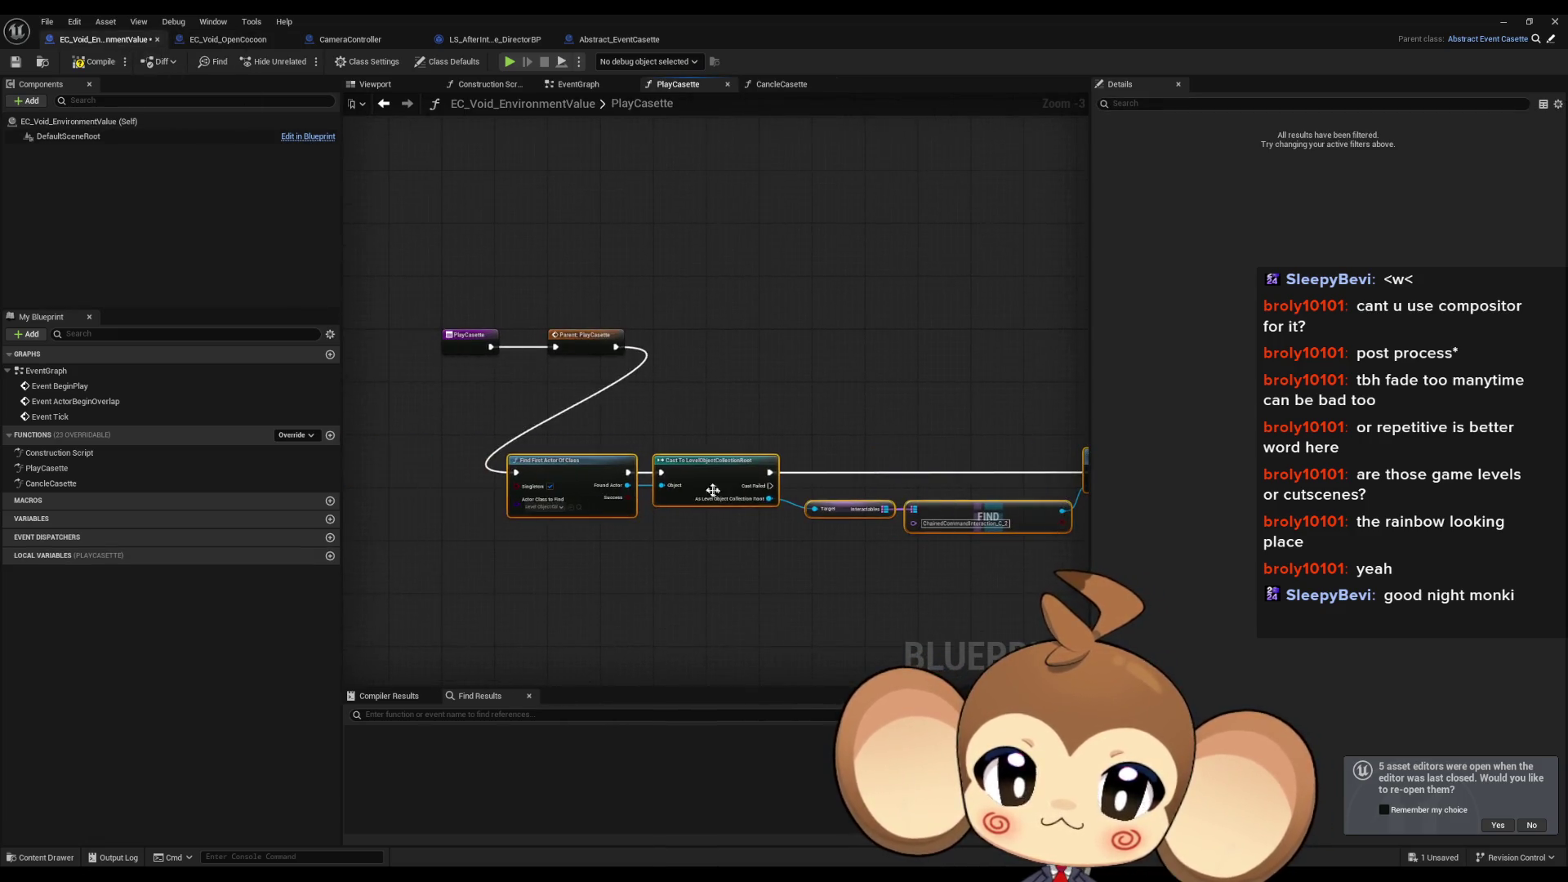
mouse_move(607, 456)
mouse_down()
mouse_move(706, 389)
mouse_move(703, 332)
mouse_up()
scroll(904, 296, up, 3)
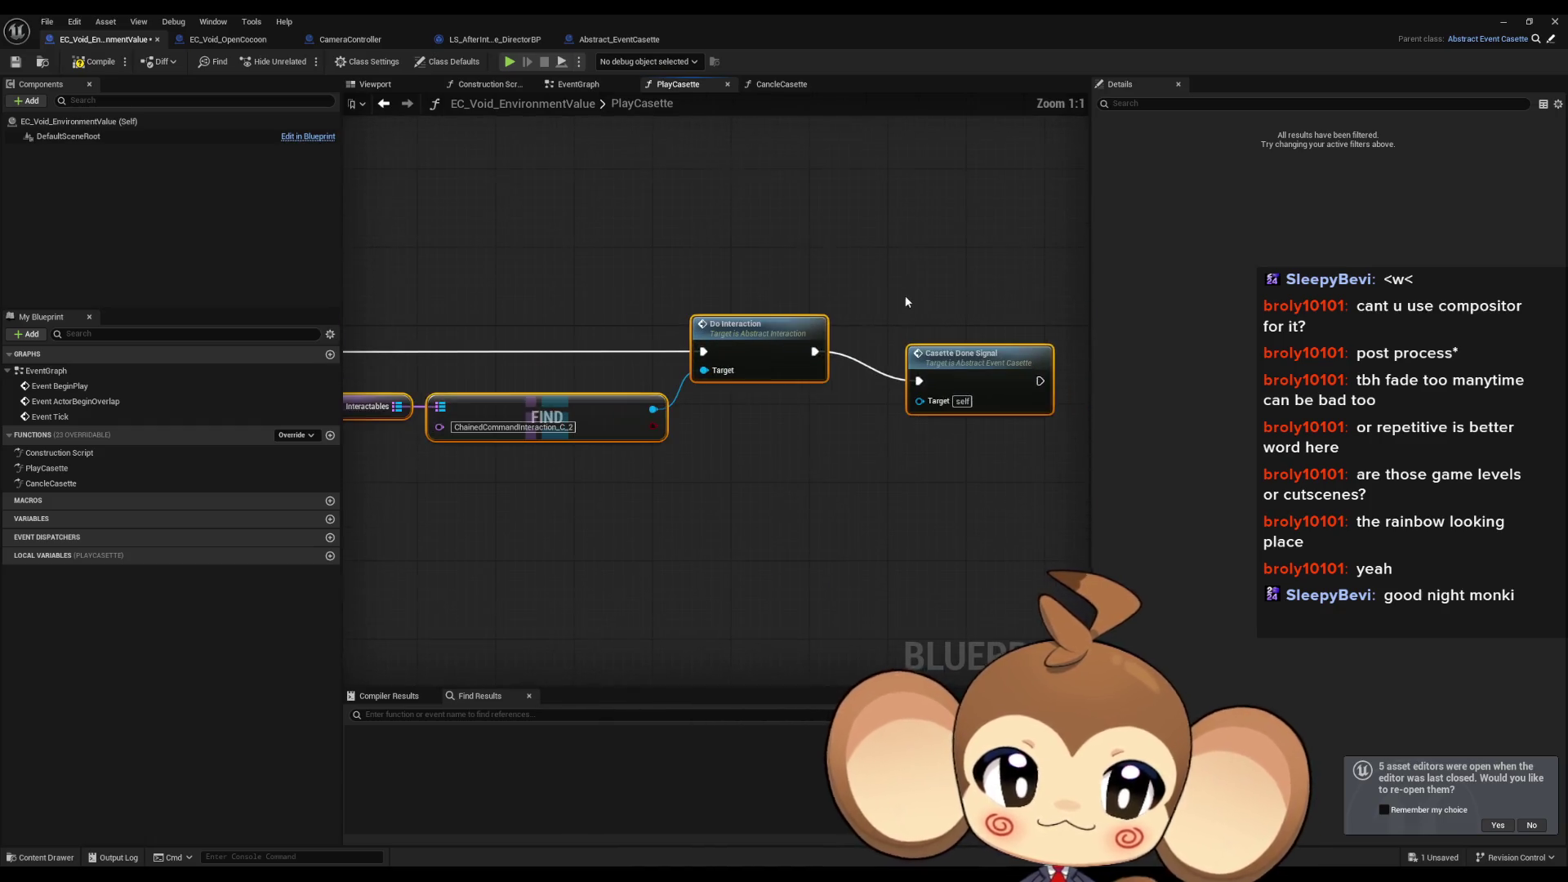
mouse_move(923, 347)
mouse_down()
mouse_move(952, 353)
mouse_move(901, 314)
mouse_up()
click(960, 353)
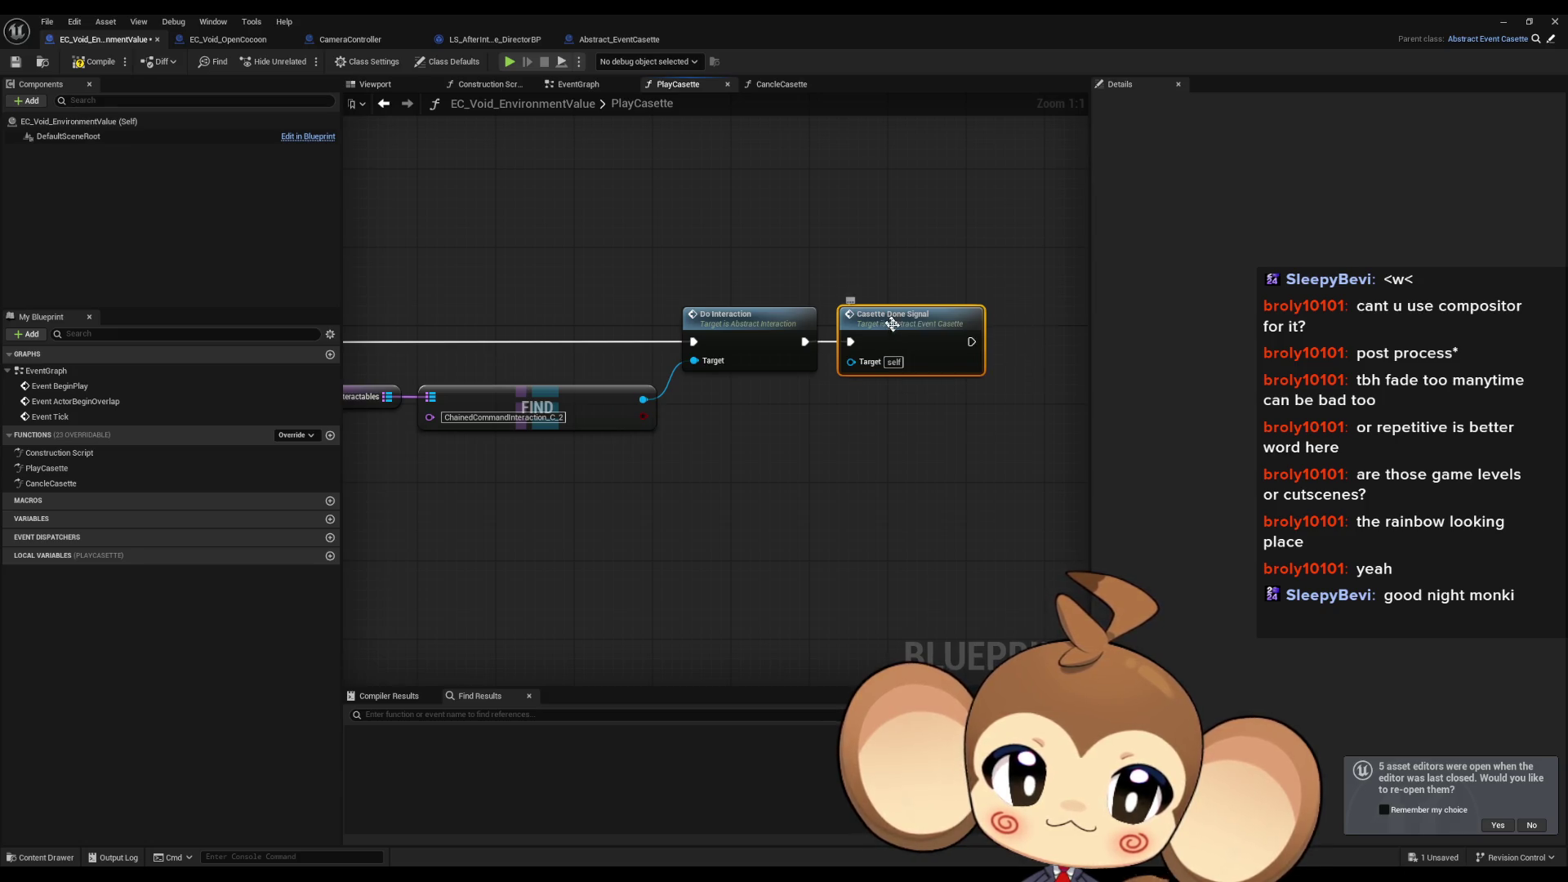
scroll(790, 377, down, 3)
scroll(614, 463, up, 2)
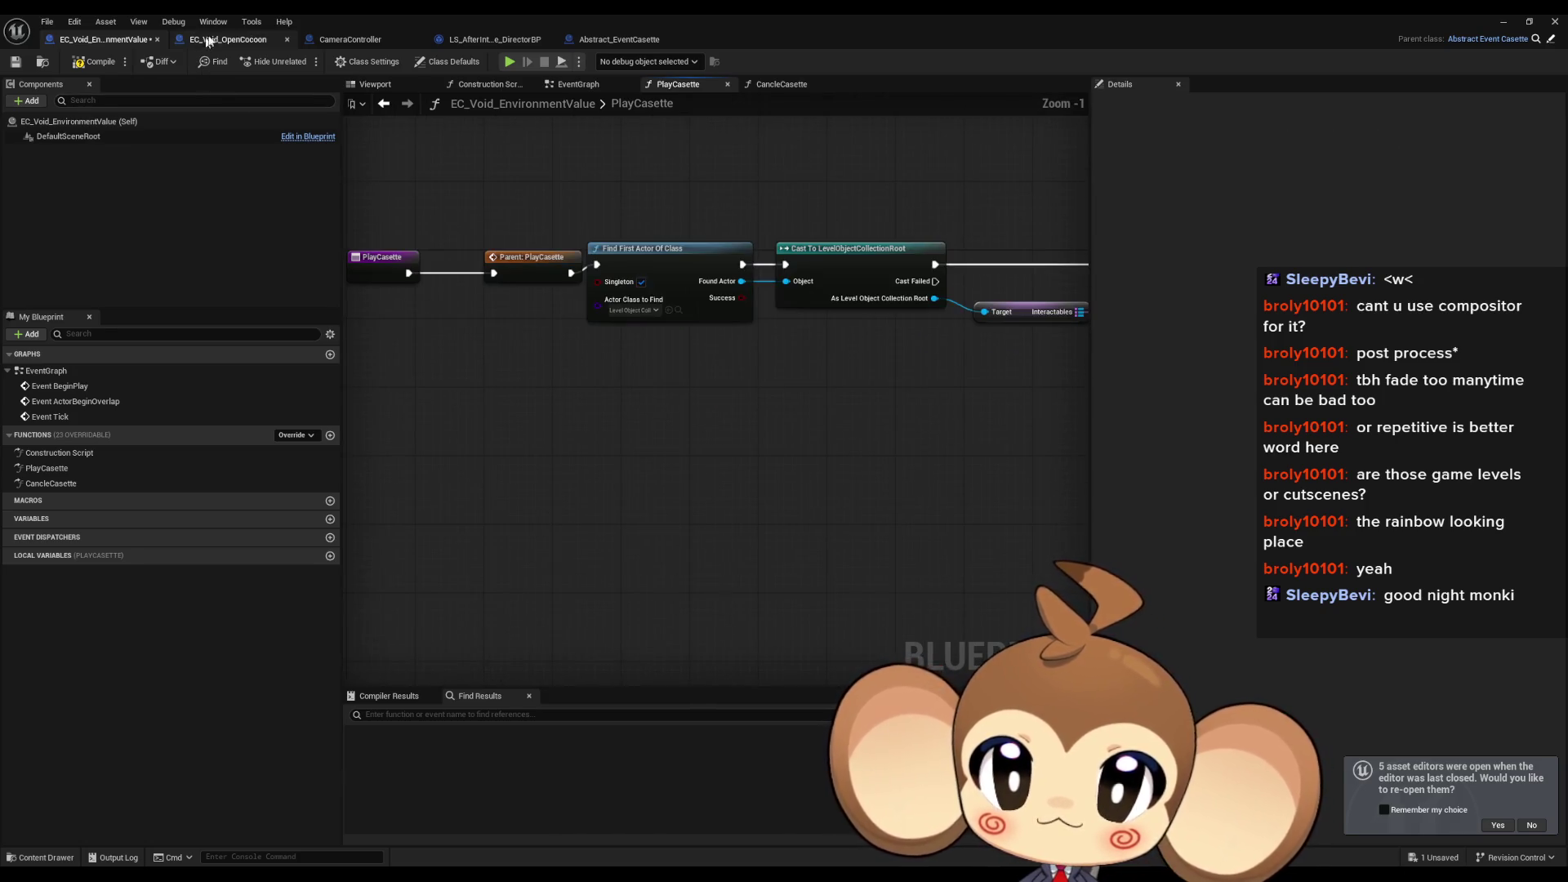
click(581, 41)
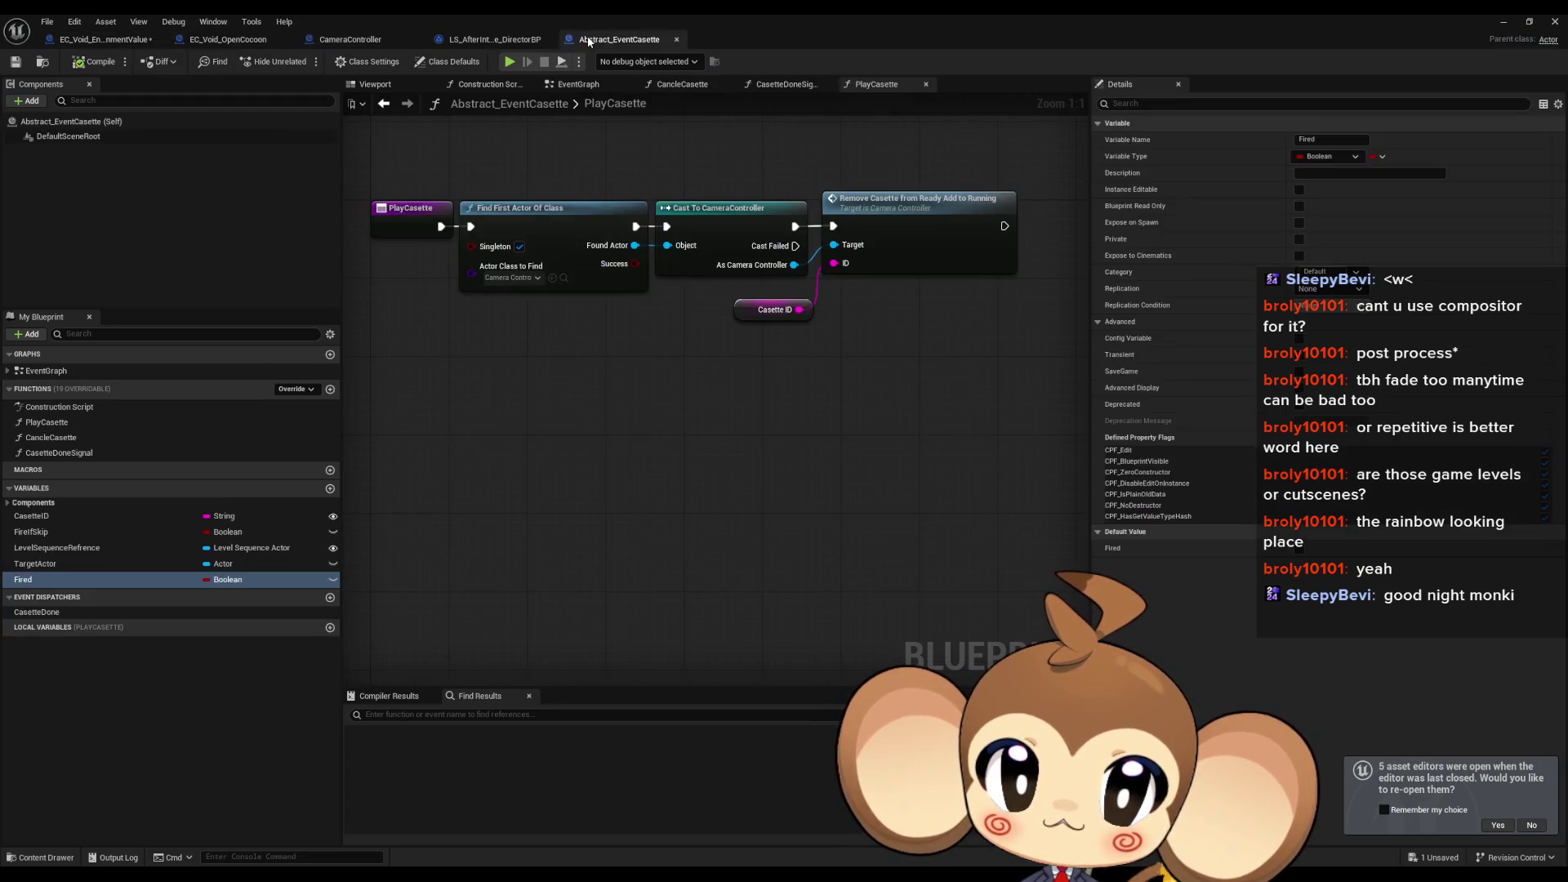
drag(720, 288, 743, 407)
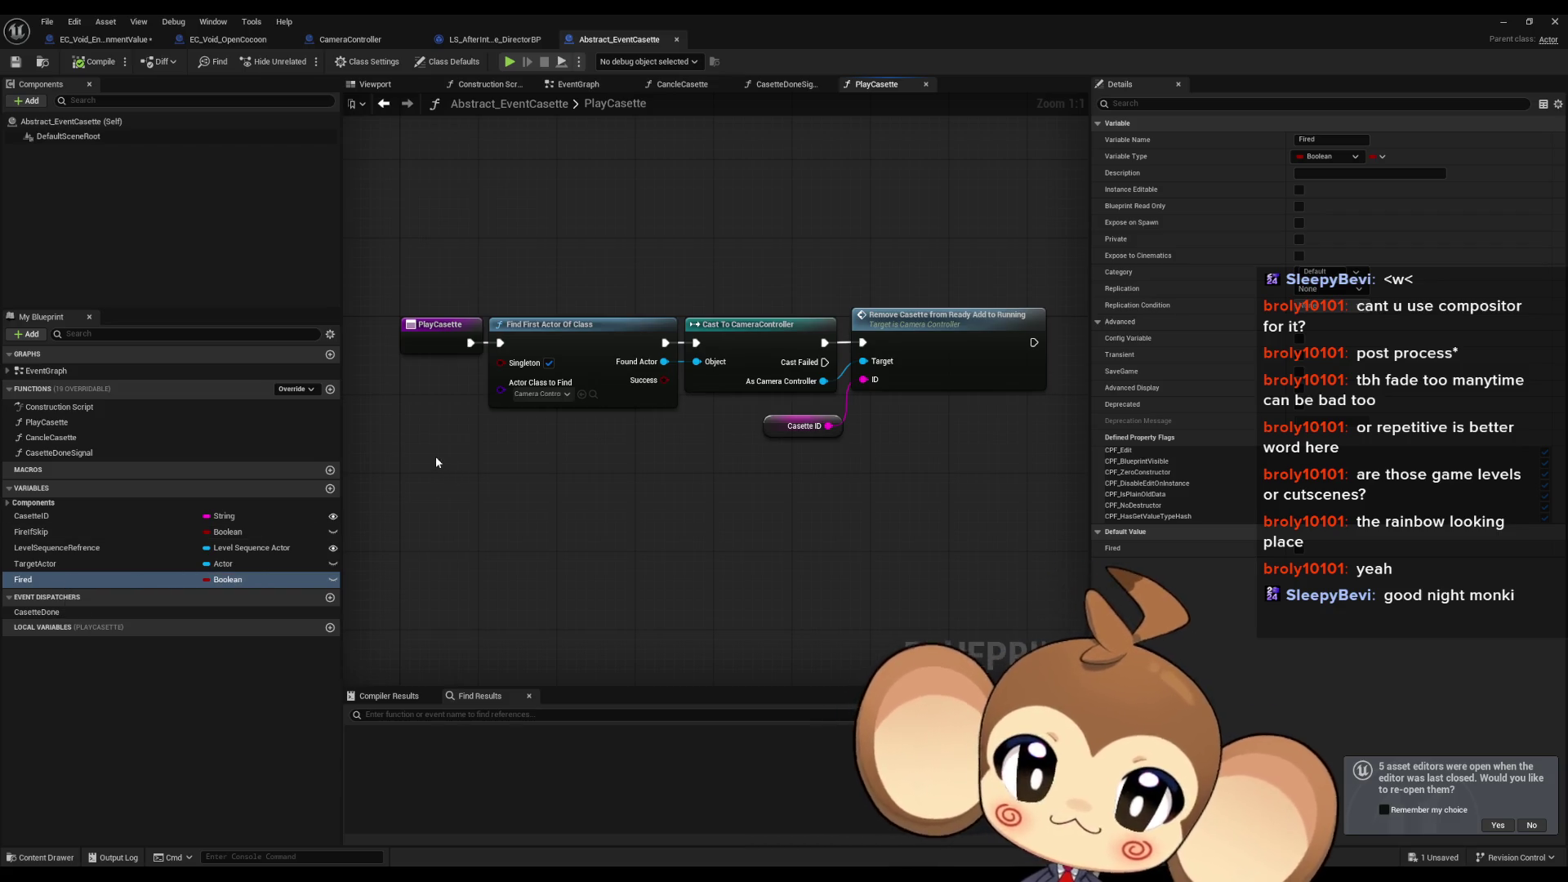
double_click(60, 439)
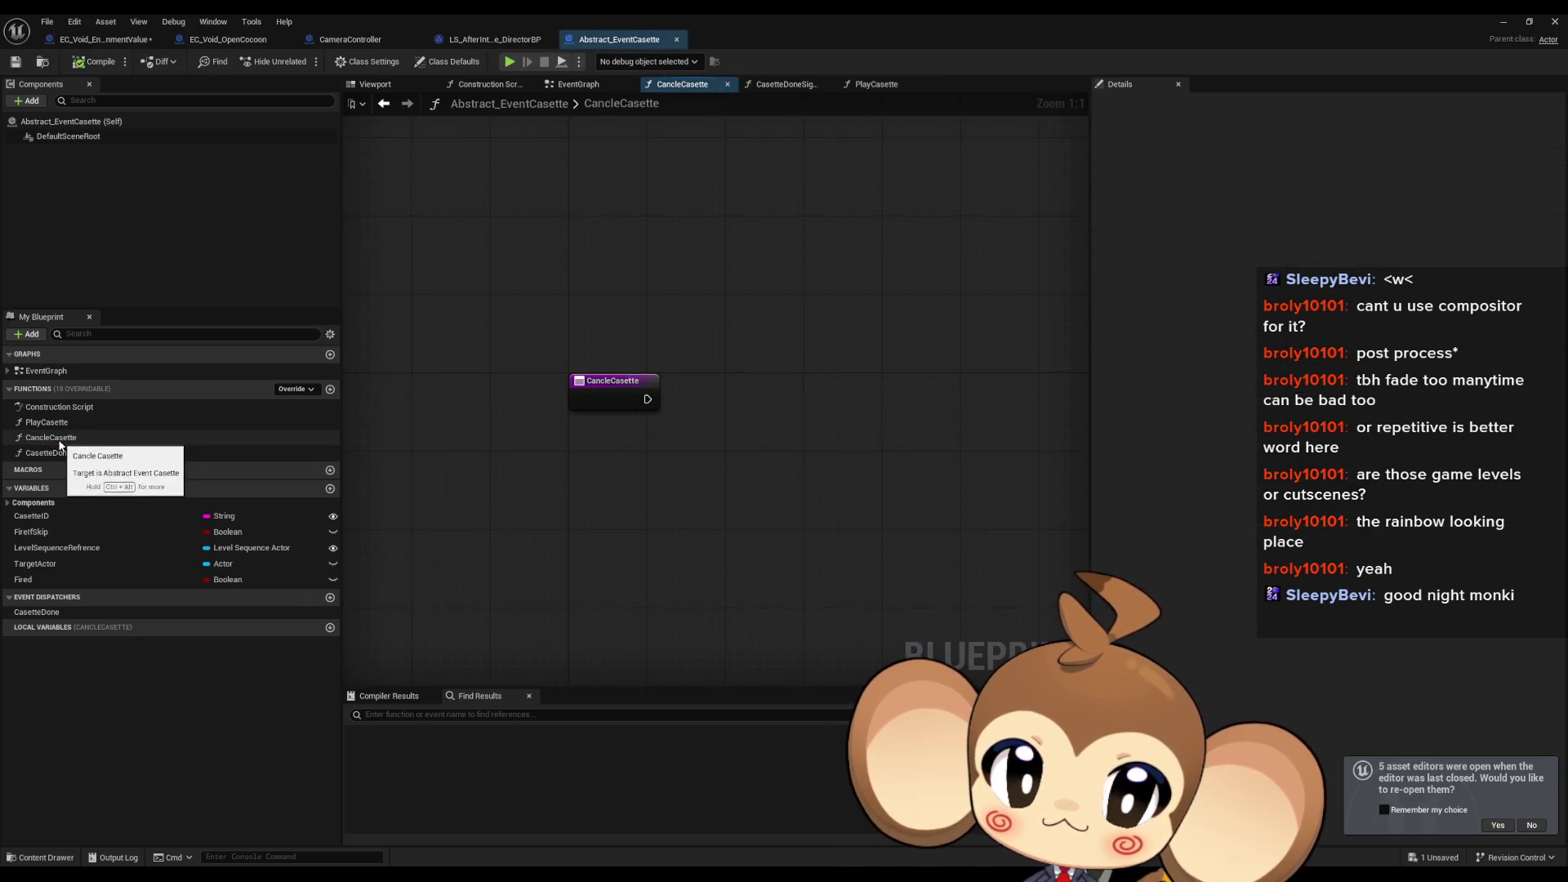
double_click(61, 454)
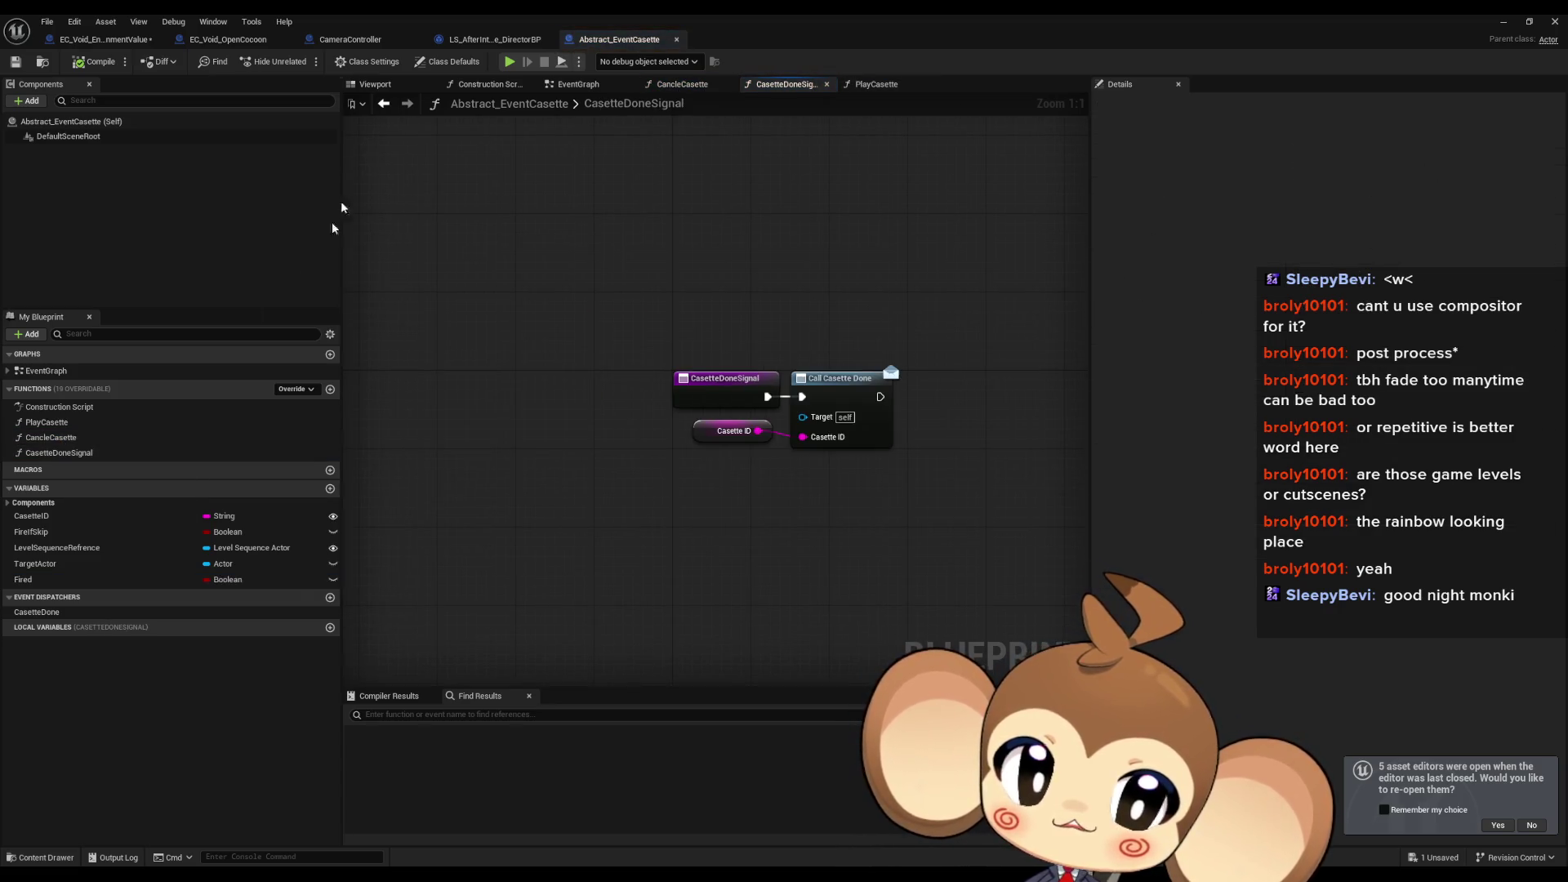
click(90, 40)
scroll(560, 385, down, 2)
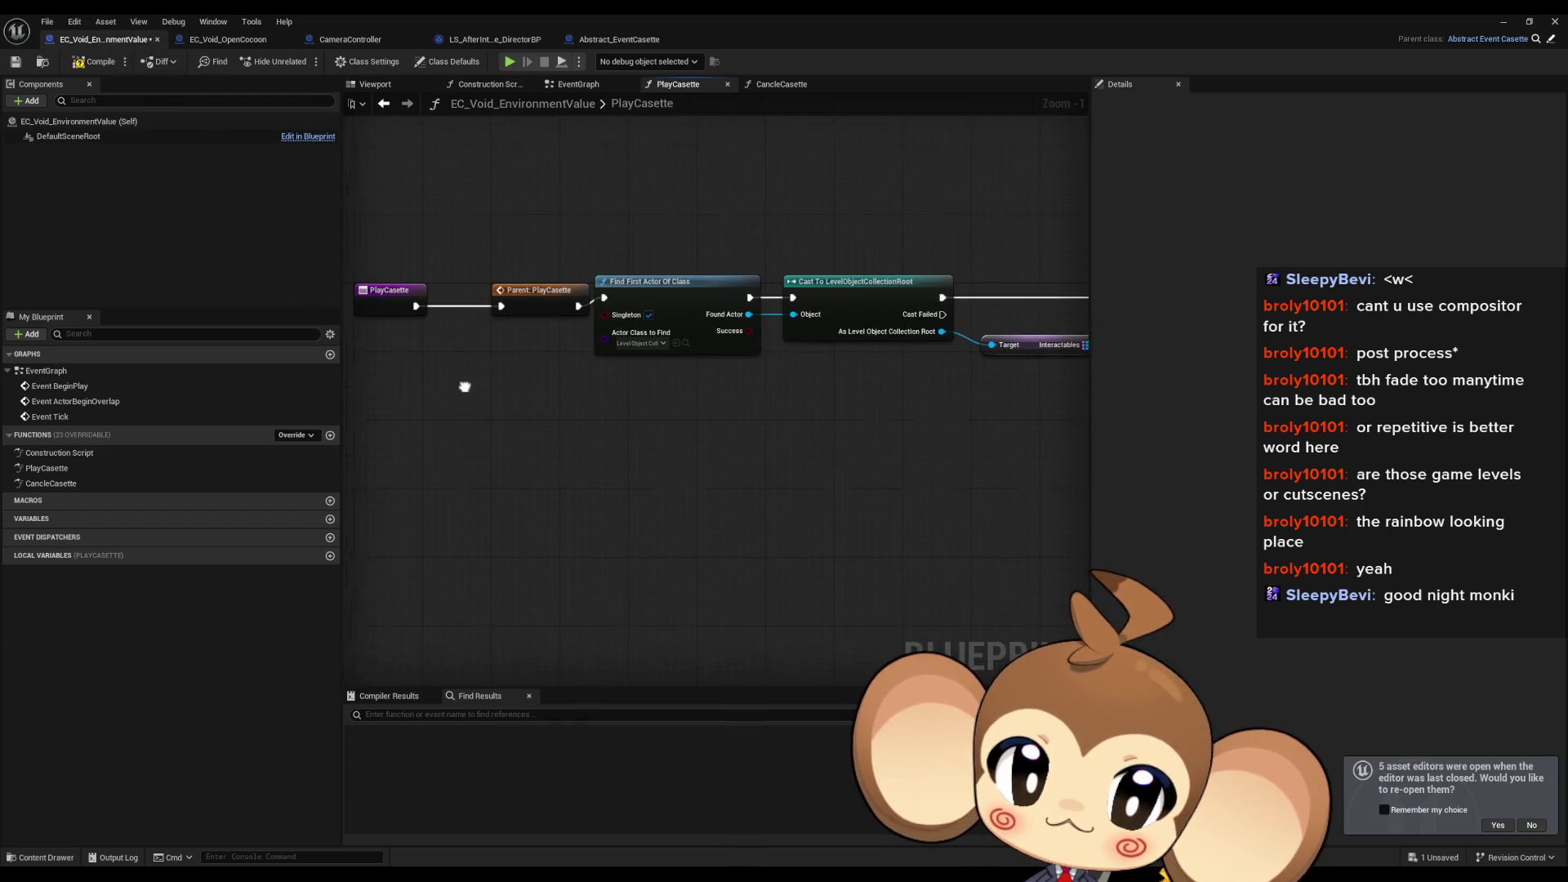
drag(542, 262, 1024, 457)
scroll(583, 363, up, 2)
drag(582, 363, 579, 333)
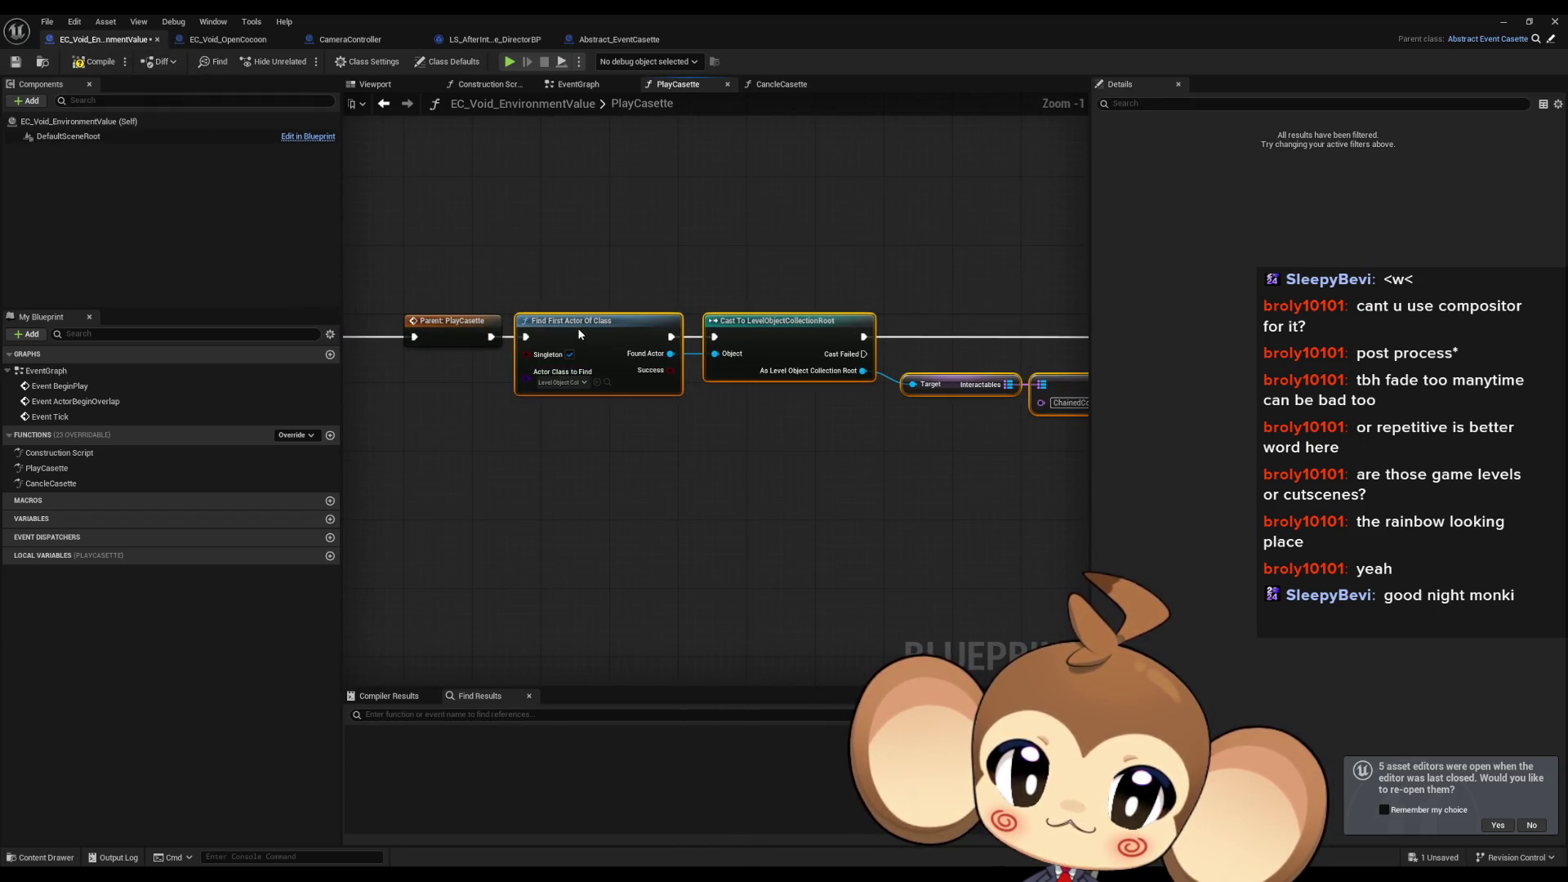
mouse_move(536, 464)
mouse_down()
mouse_move(22, 480)
mouse_move(395, 511)
mouse_move(634, 496)
mouse_up()
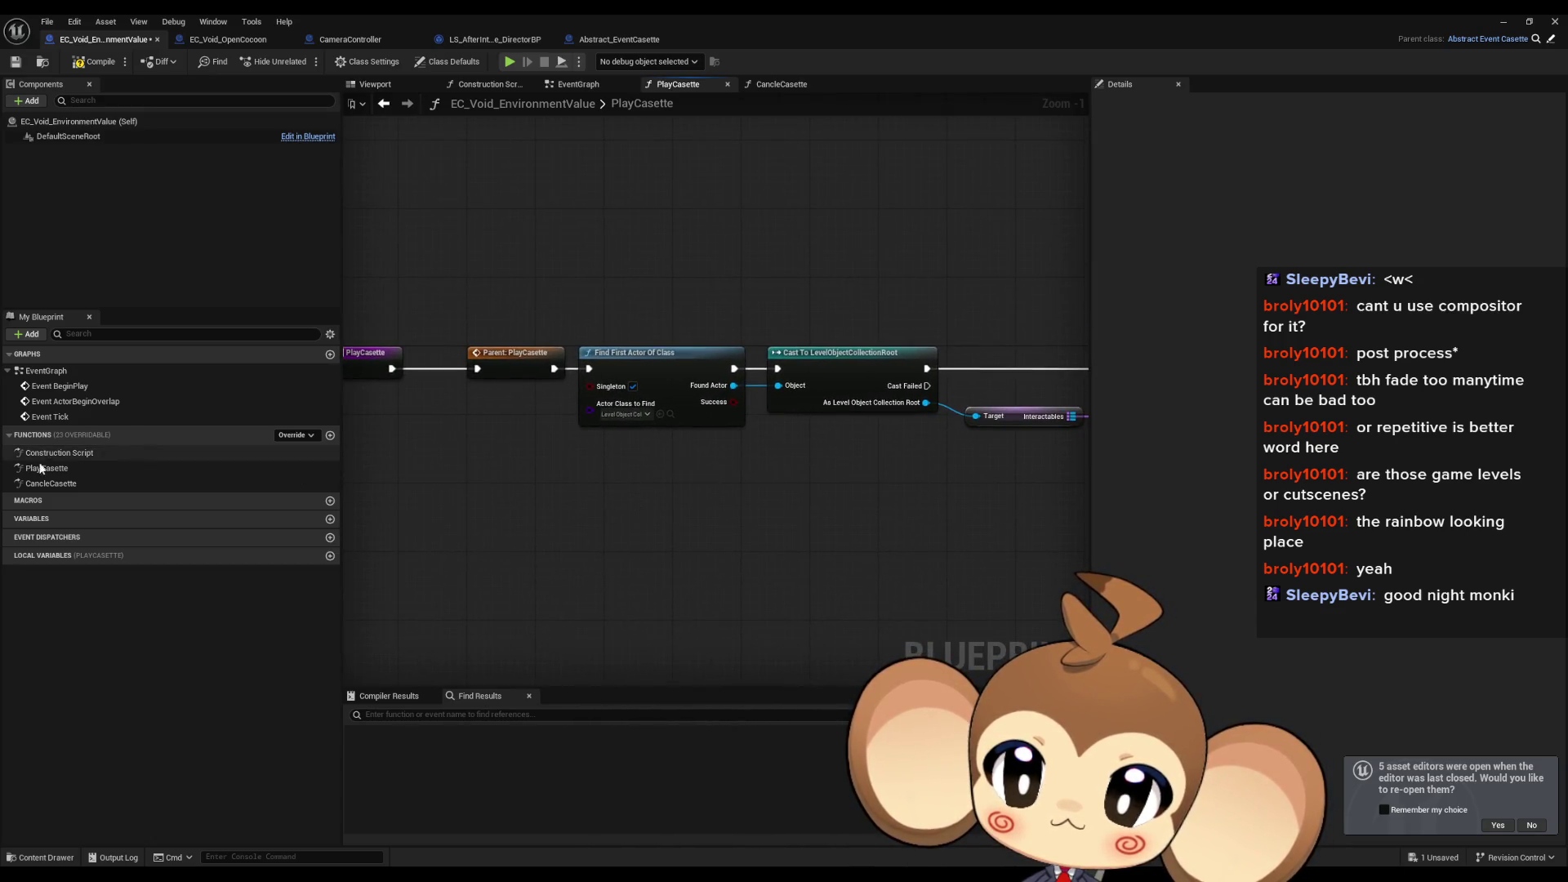
Step: Open CancleCasette and follow its Parent: CancleCasette node into Abstract_EventCasette's implementation
double_click(58, 487)
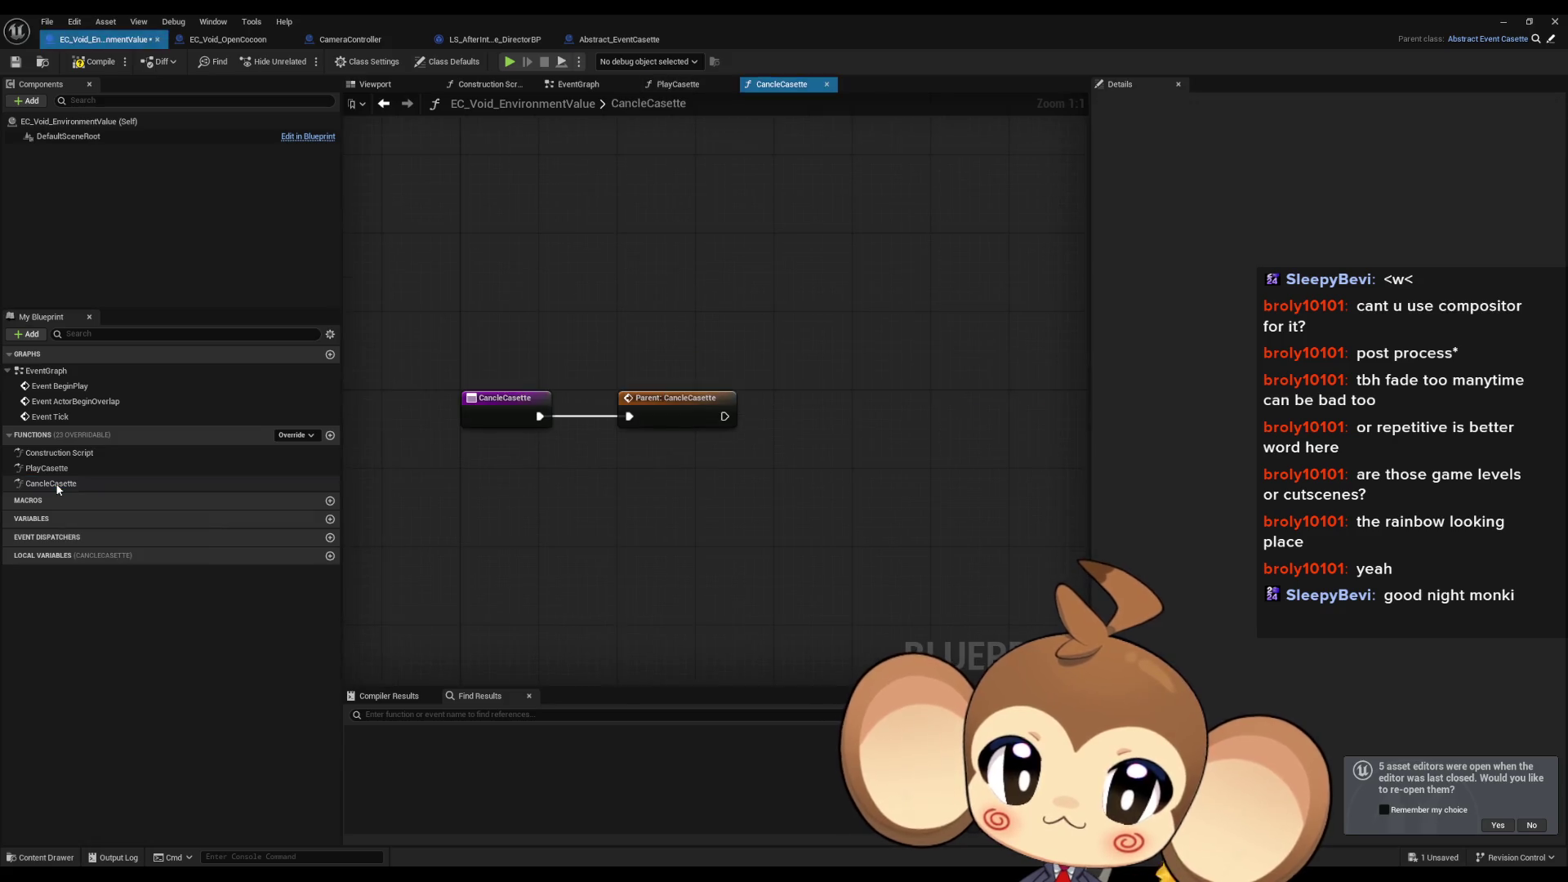
drag(588, 326, 754, 482)
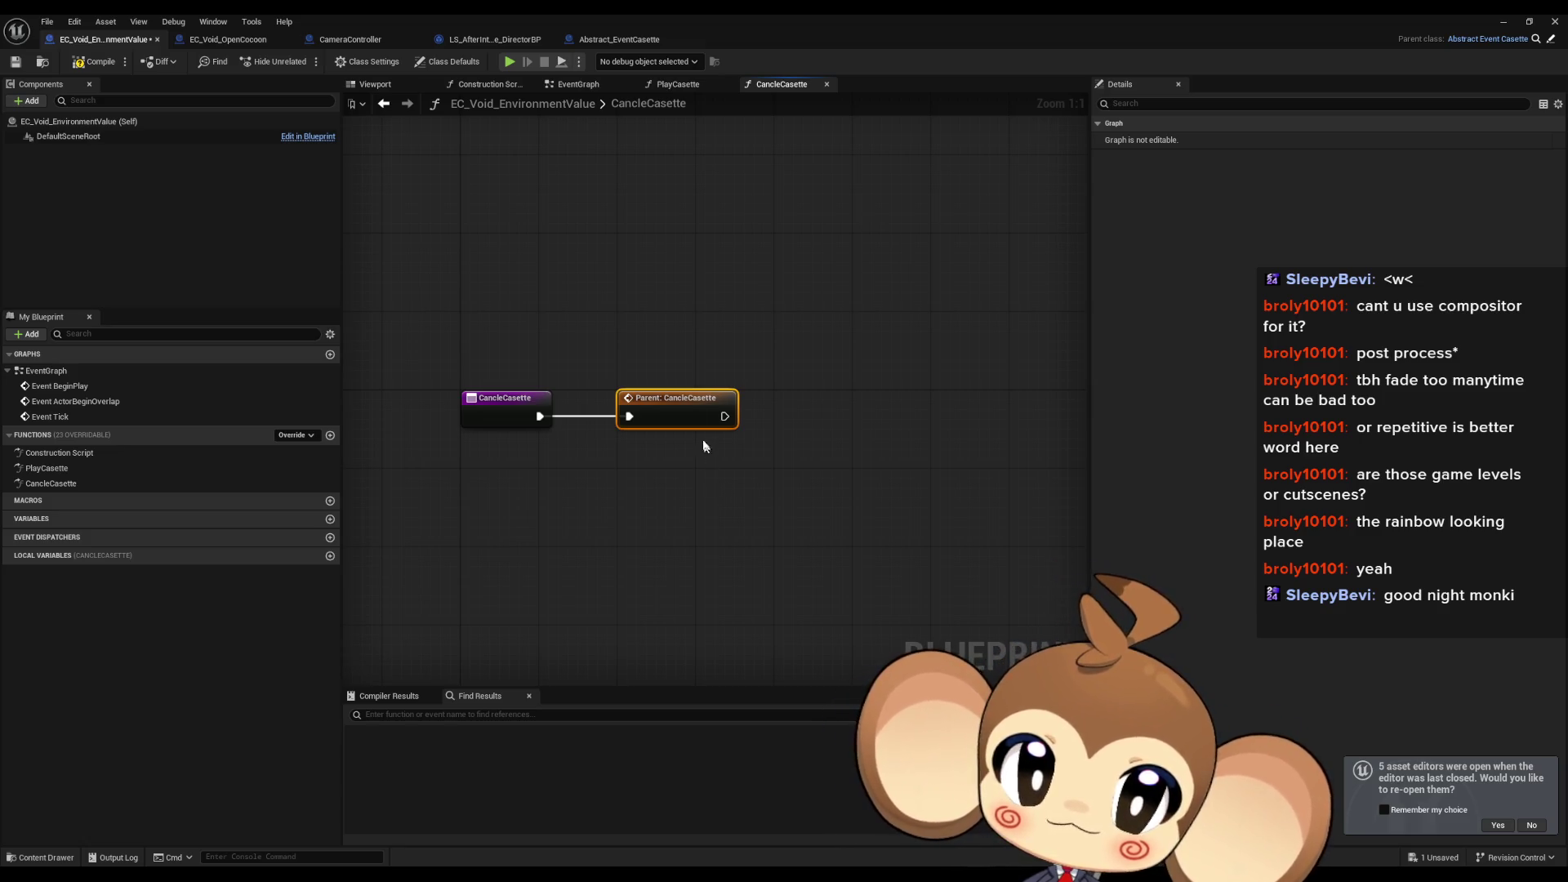
double_click(698, 416)
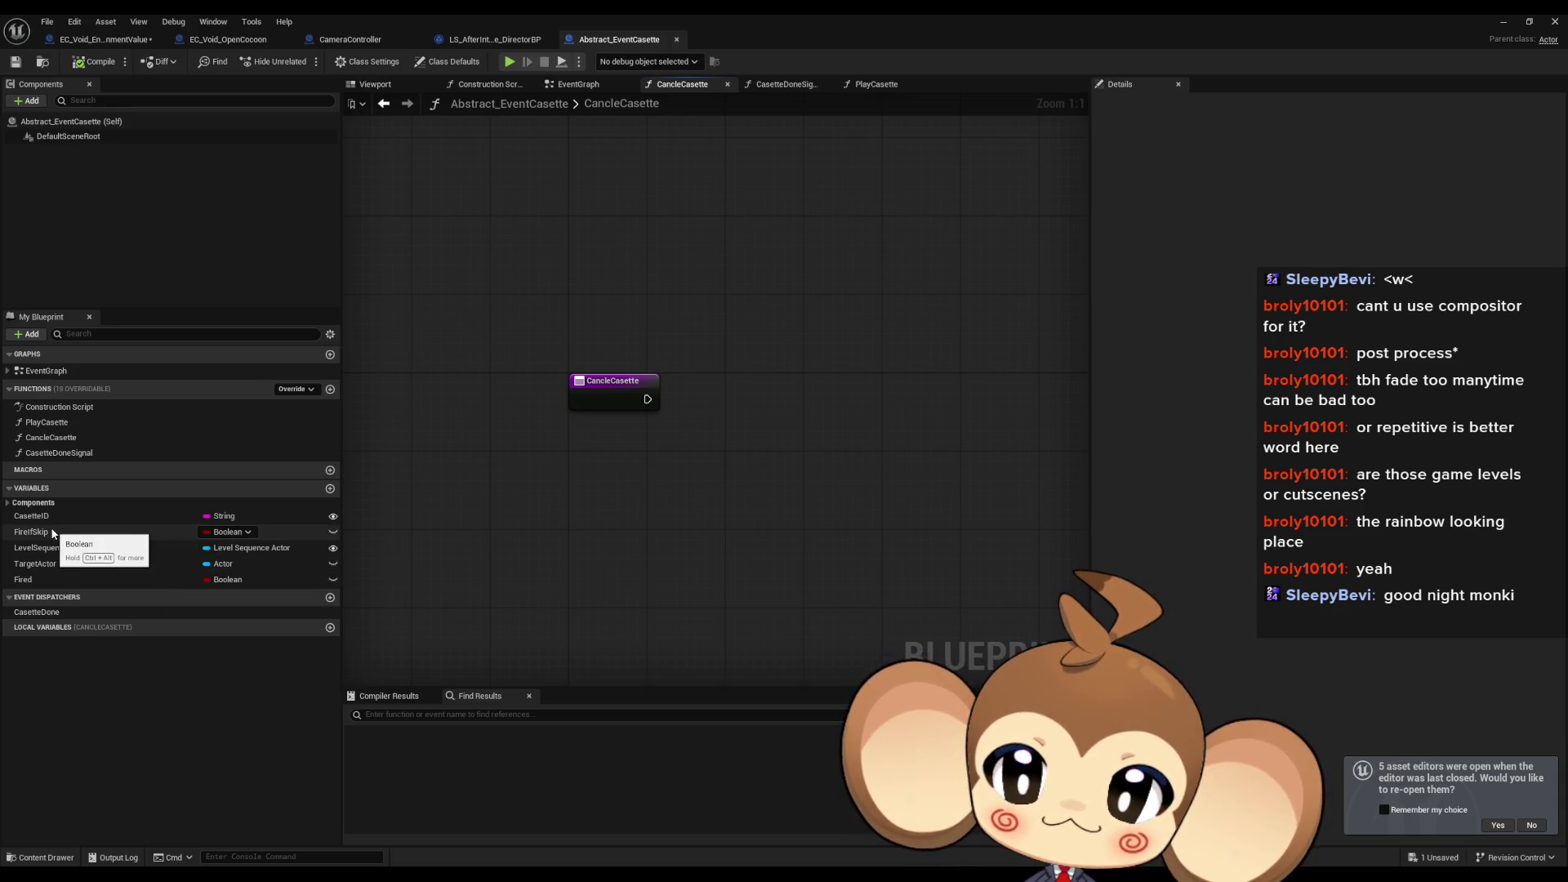
drag(52, 533, 419, 533)
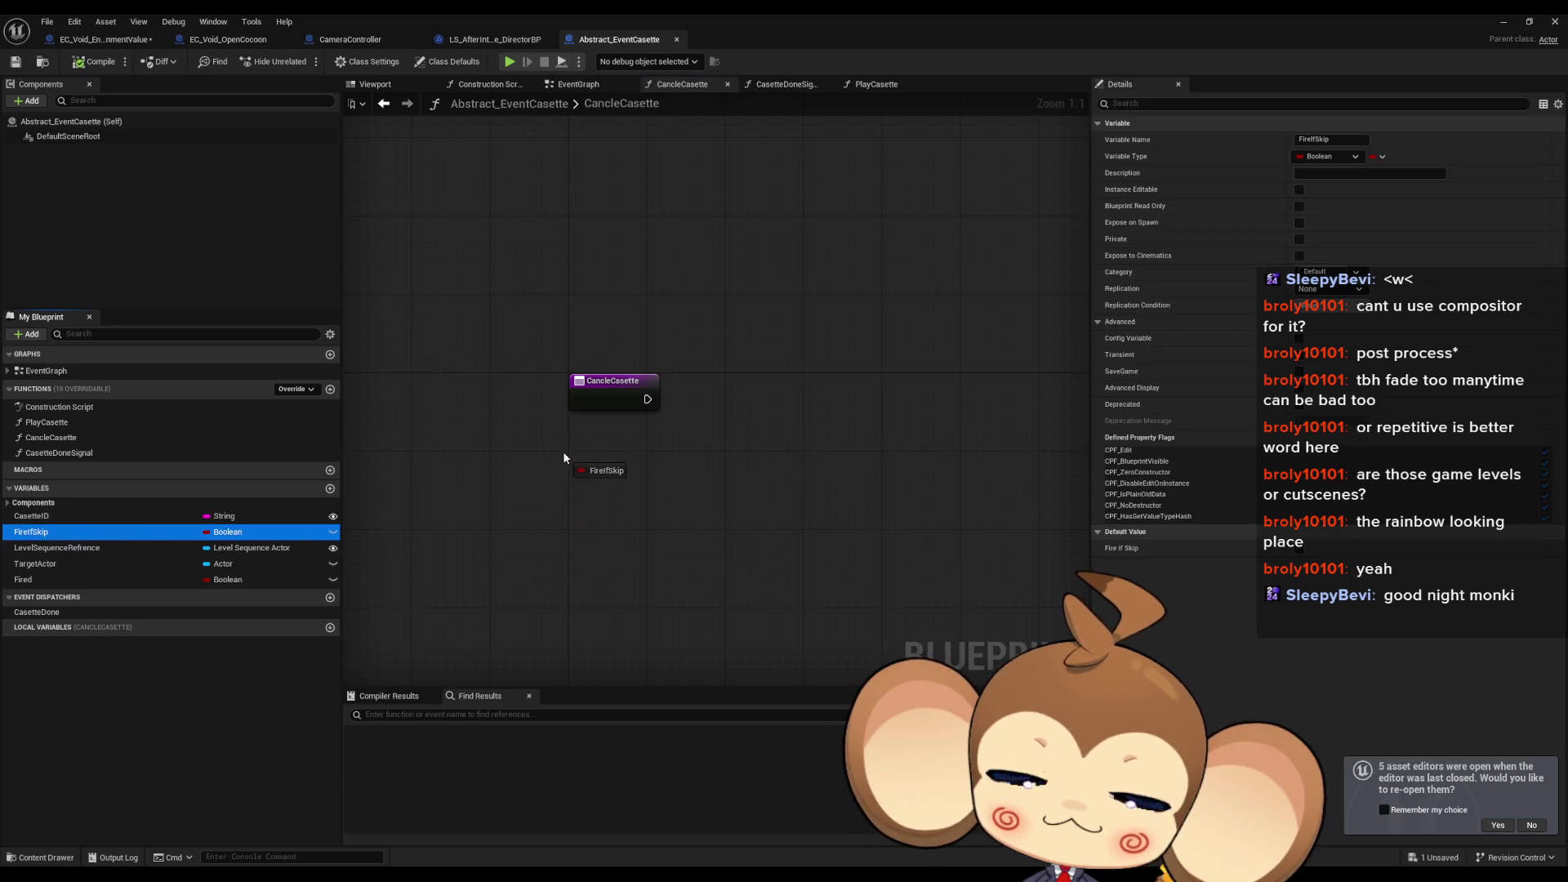
drag(564, 457, 562, 452)
Step: Compare EC_Void_OpenCocoon's CancleCasette and PlayCasette graphs with EnvironmentValue's Parent: CancleCasette node
click(96, 39)
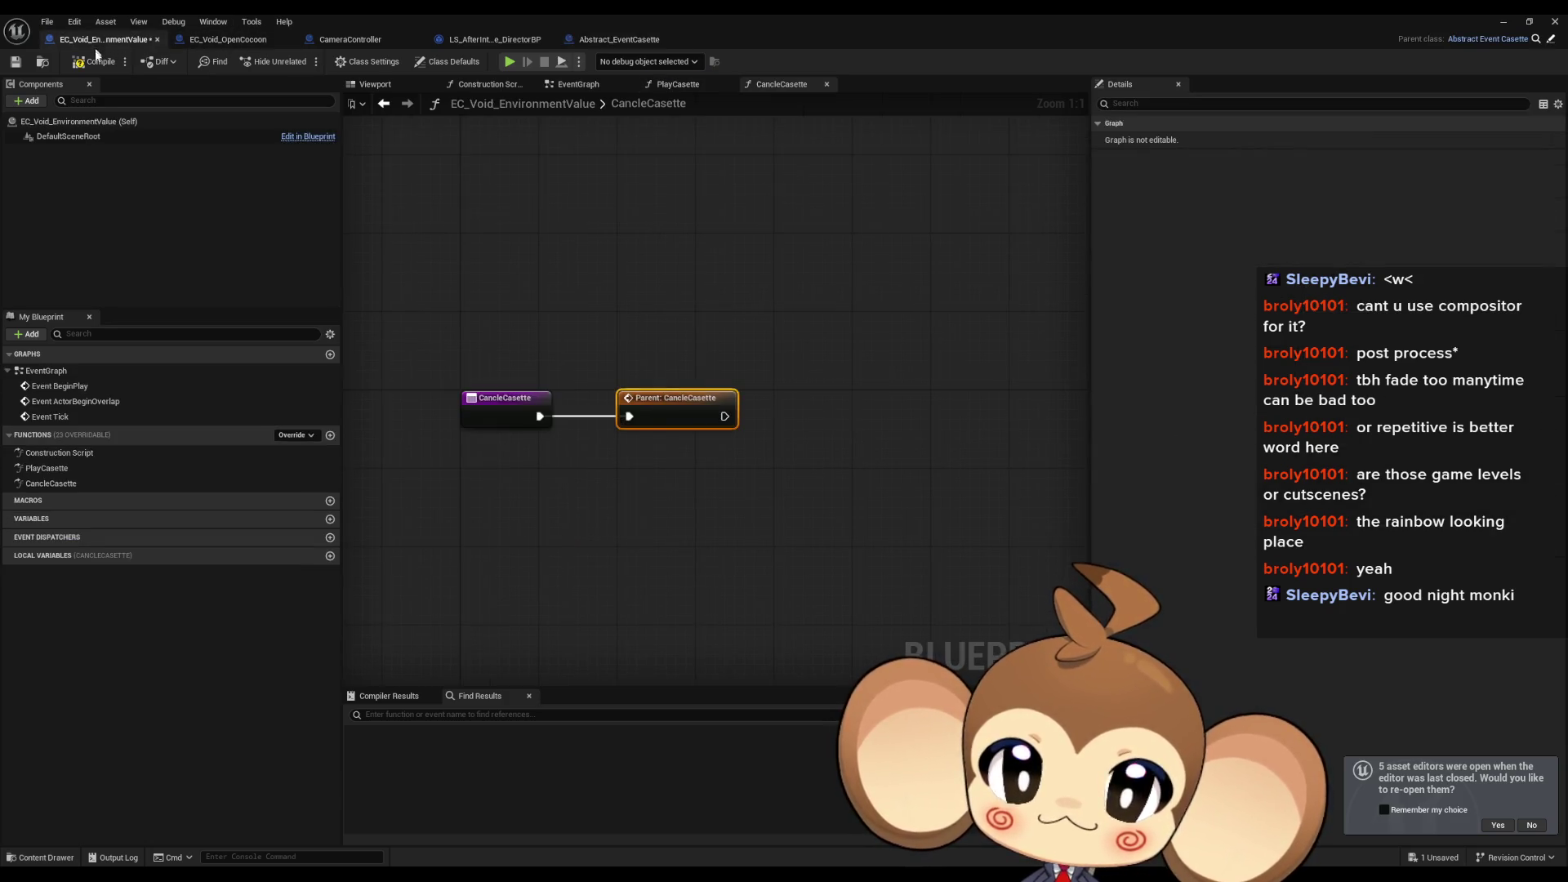
click(74, 483)
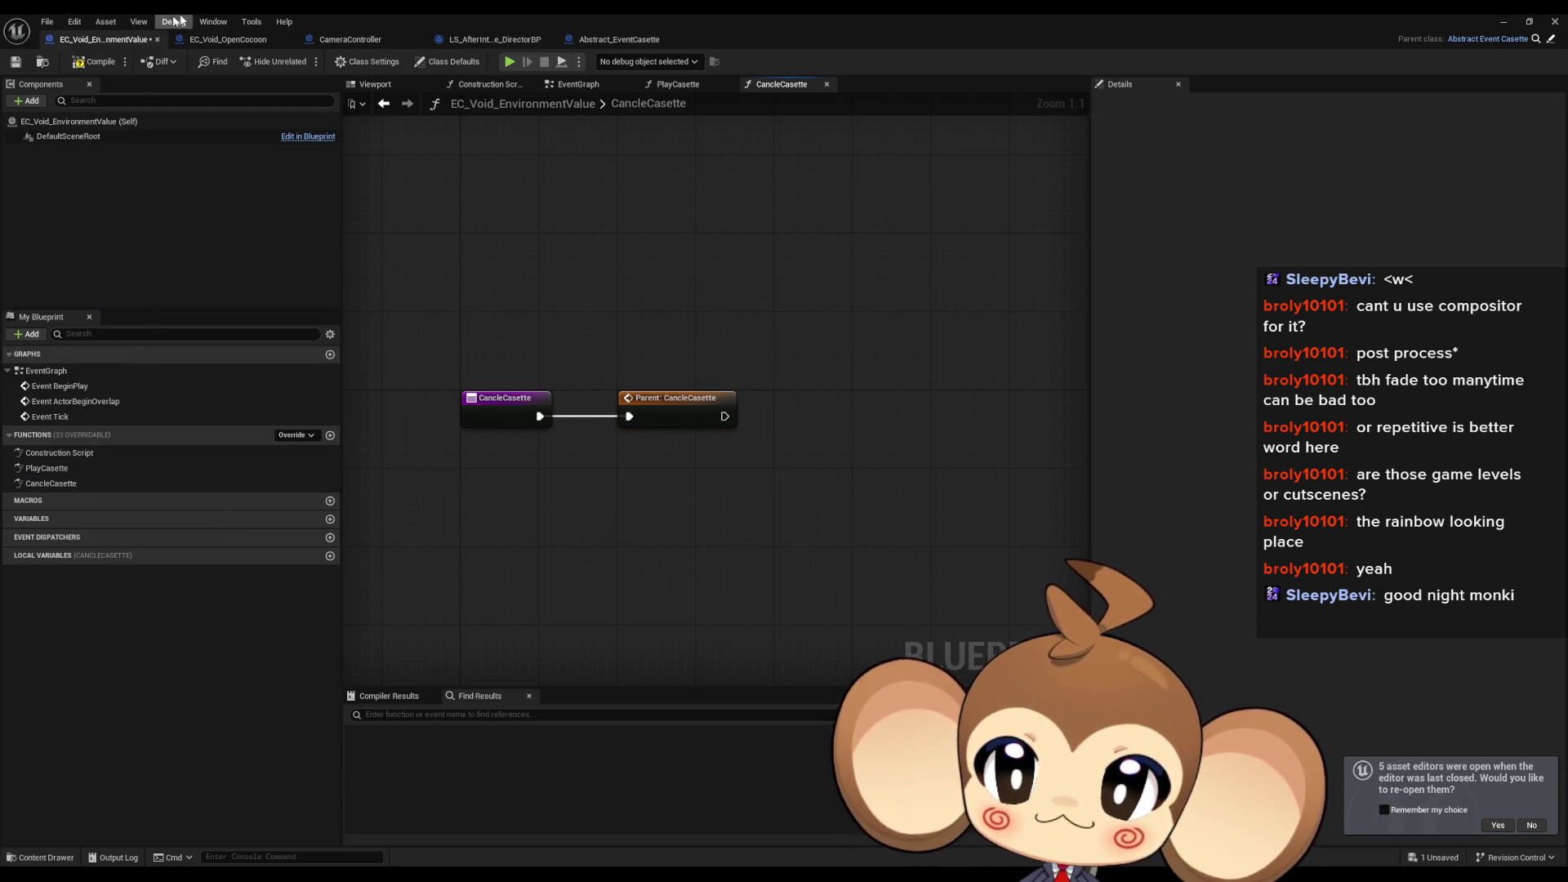
click(214, 40)
double_click(92, 481)
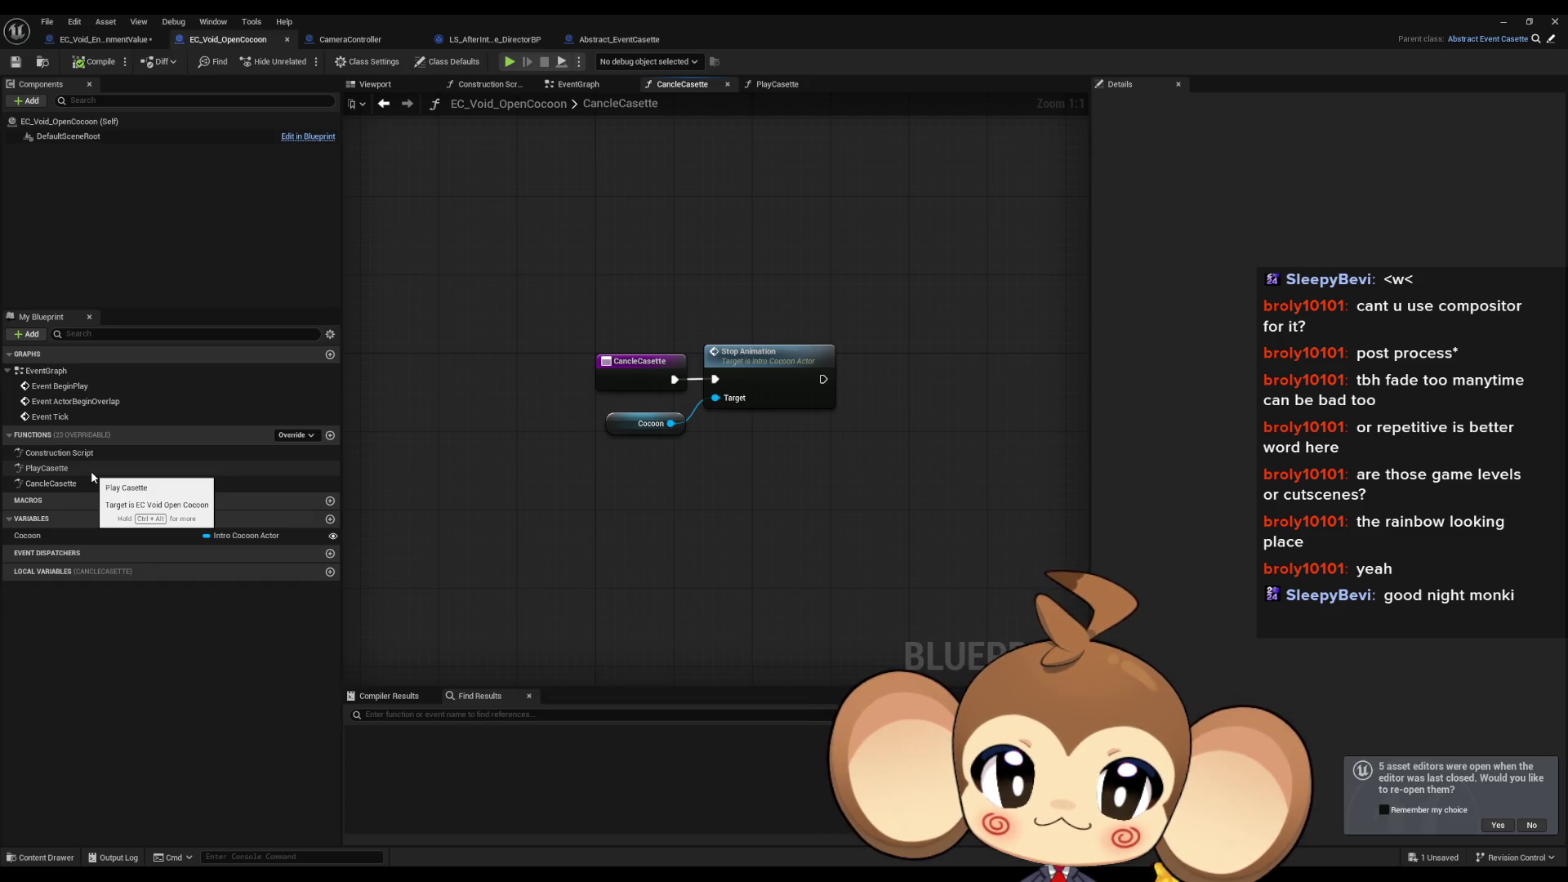
double_click(90, 470)
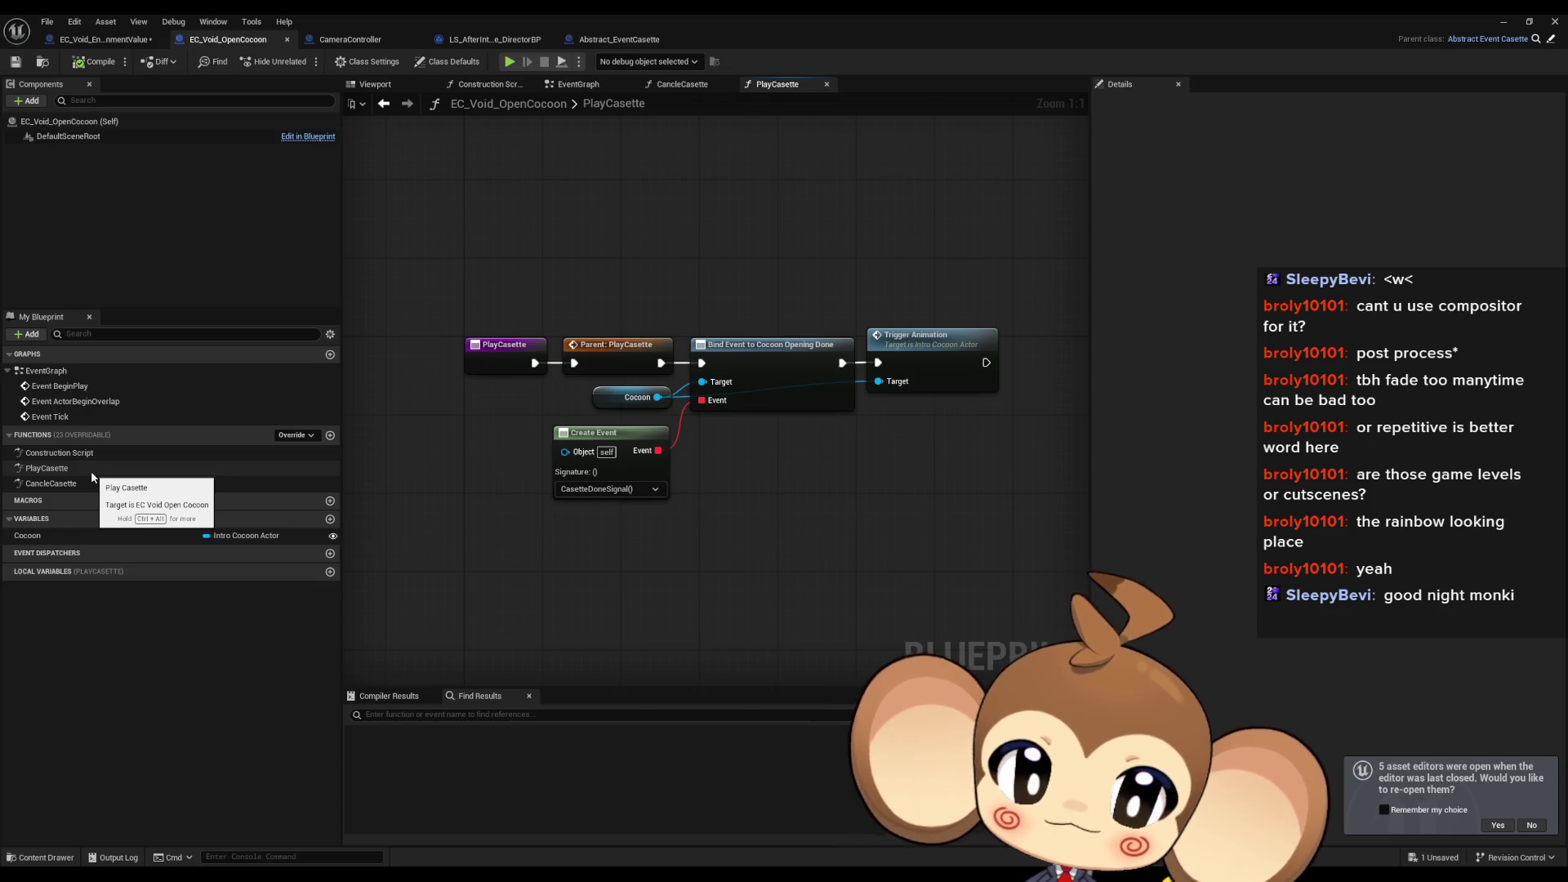
click(111, 45)
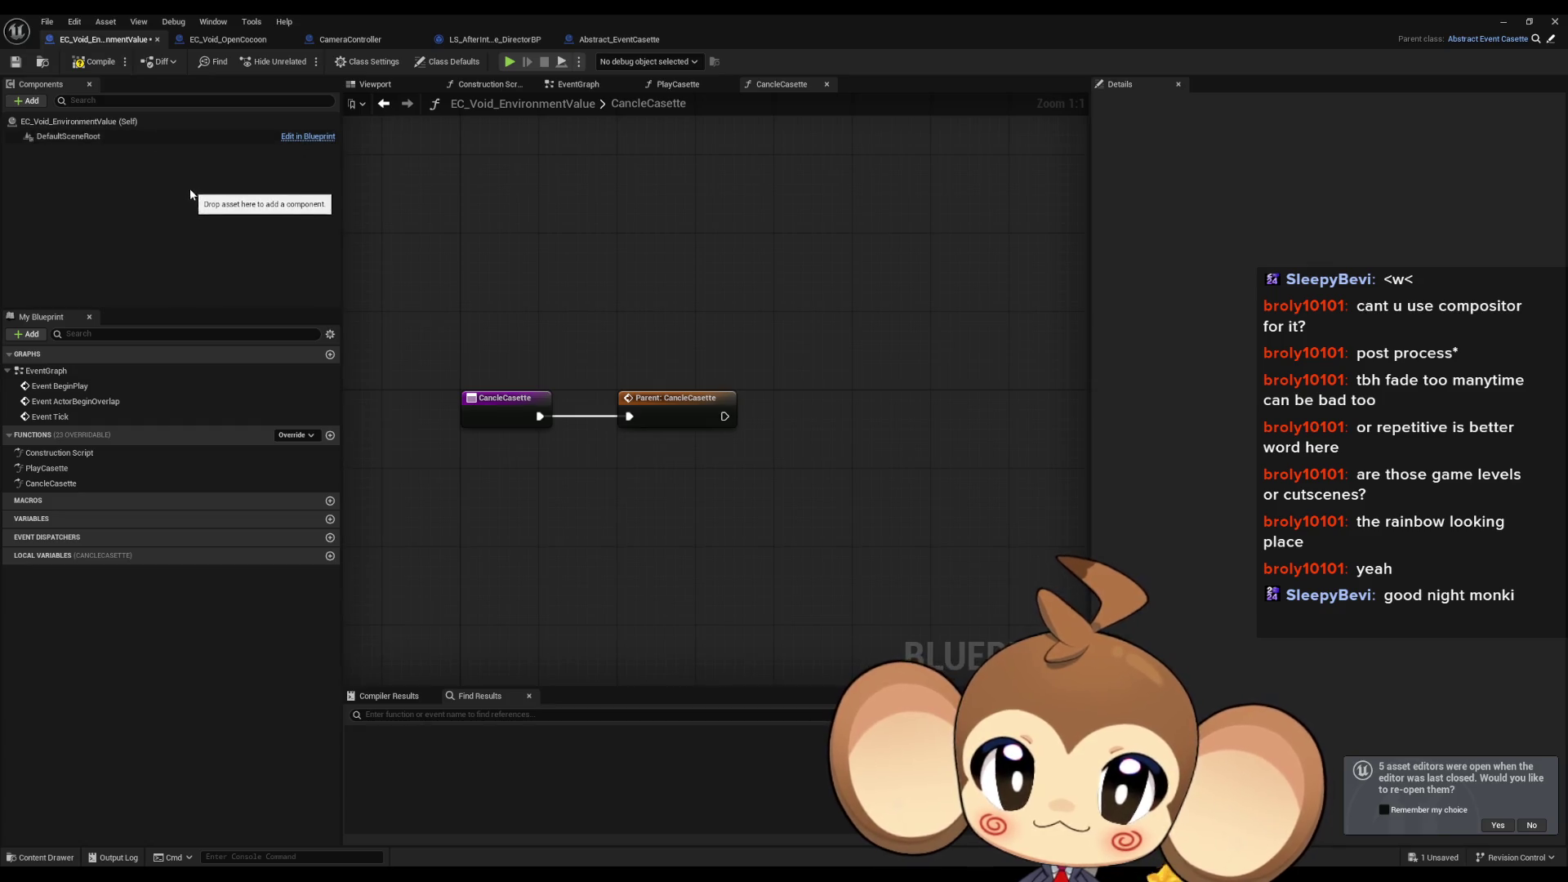
click(651, 398)
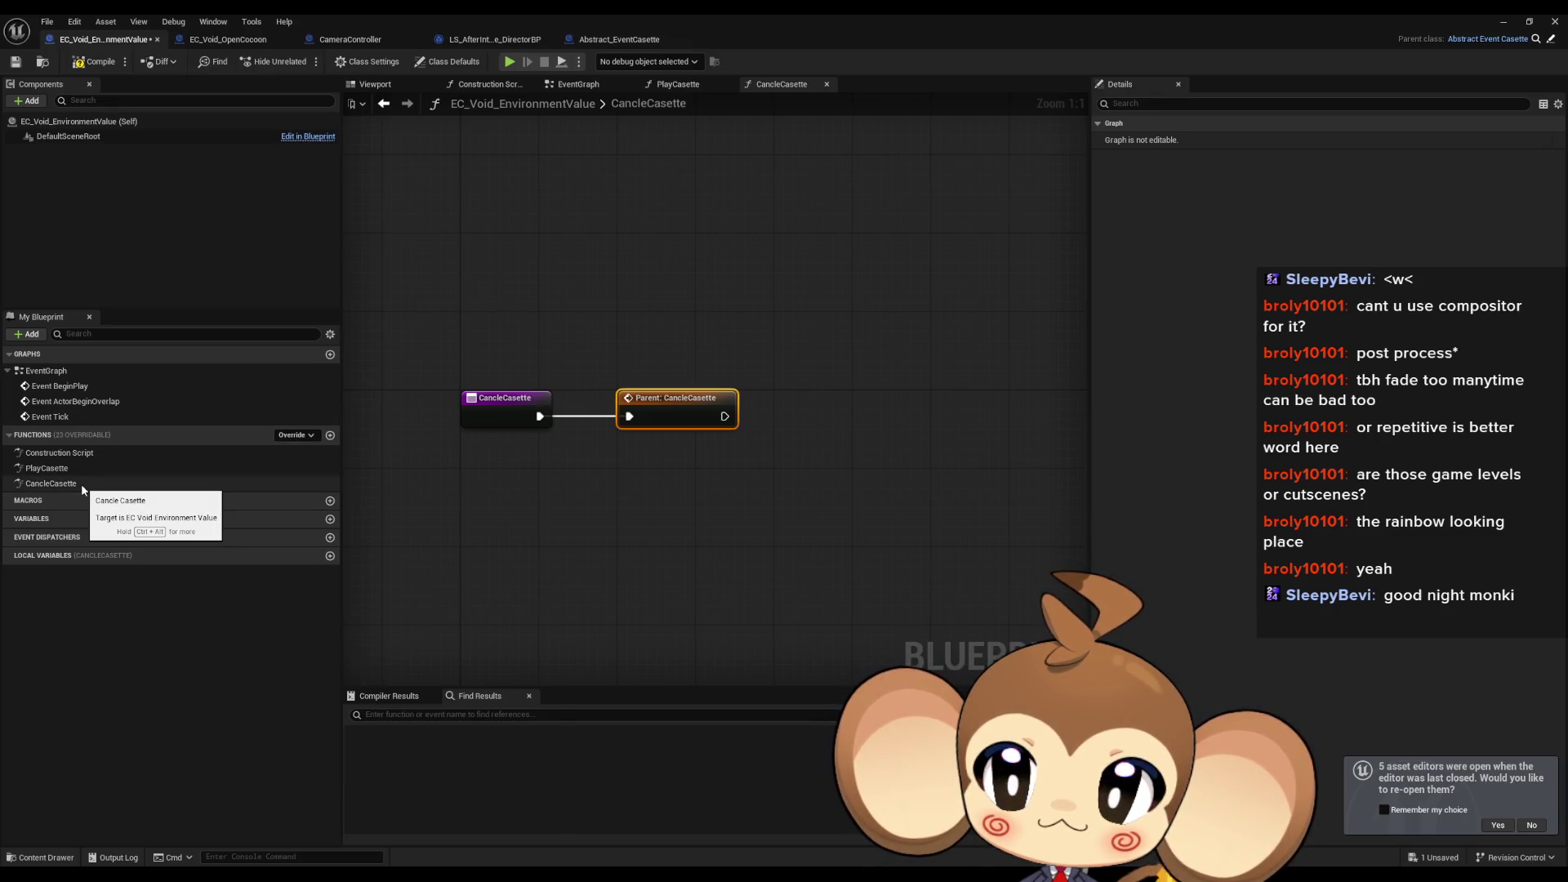
Step: Return to the parent CancleCasette graph via EnvironmentValue's Parent node and pick the FireIfSkip variable
click(211, 42)
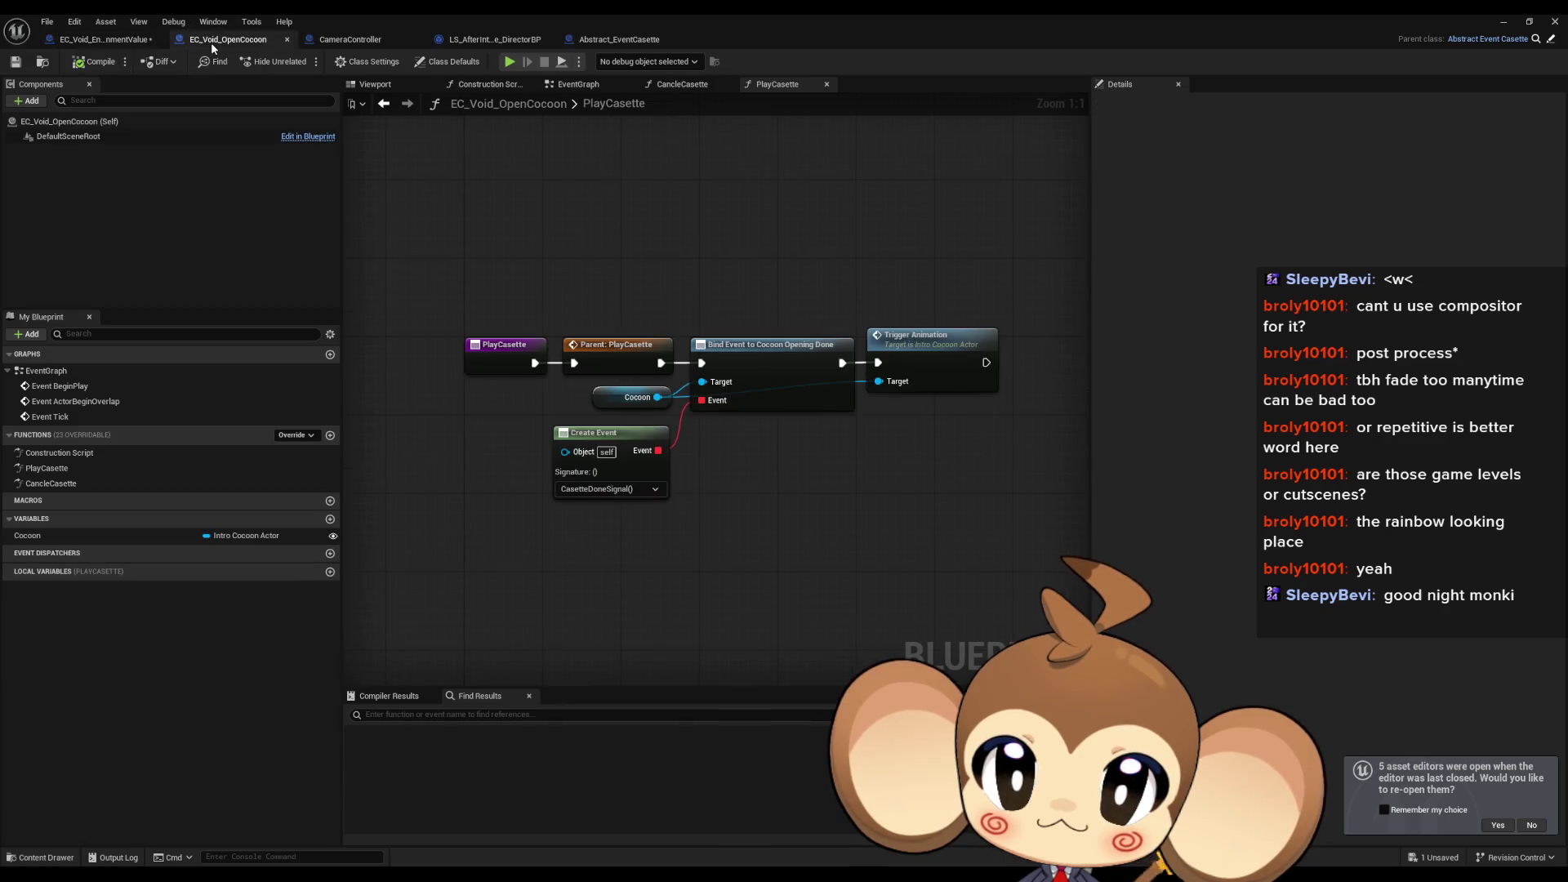
double_click(50, 483)
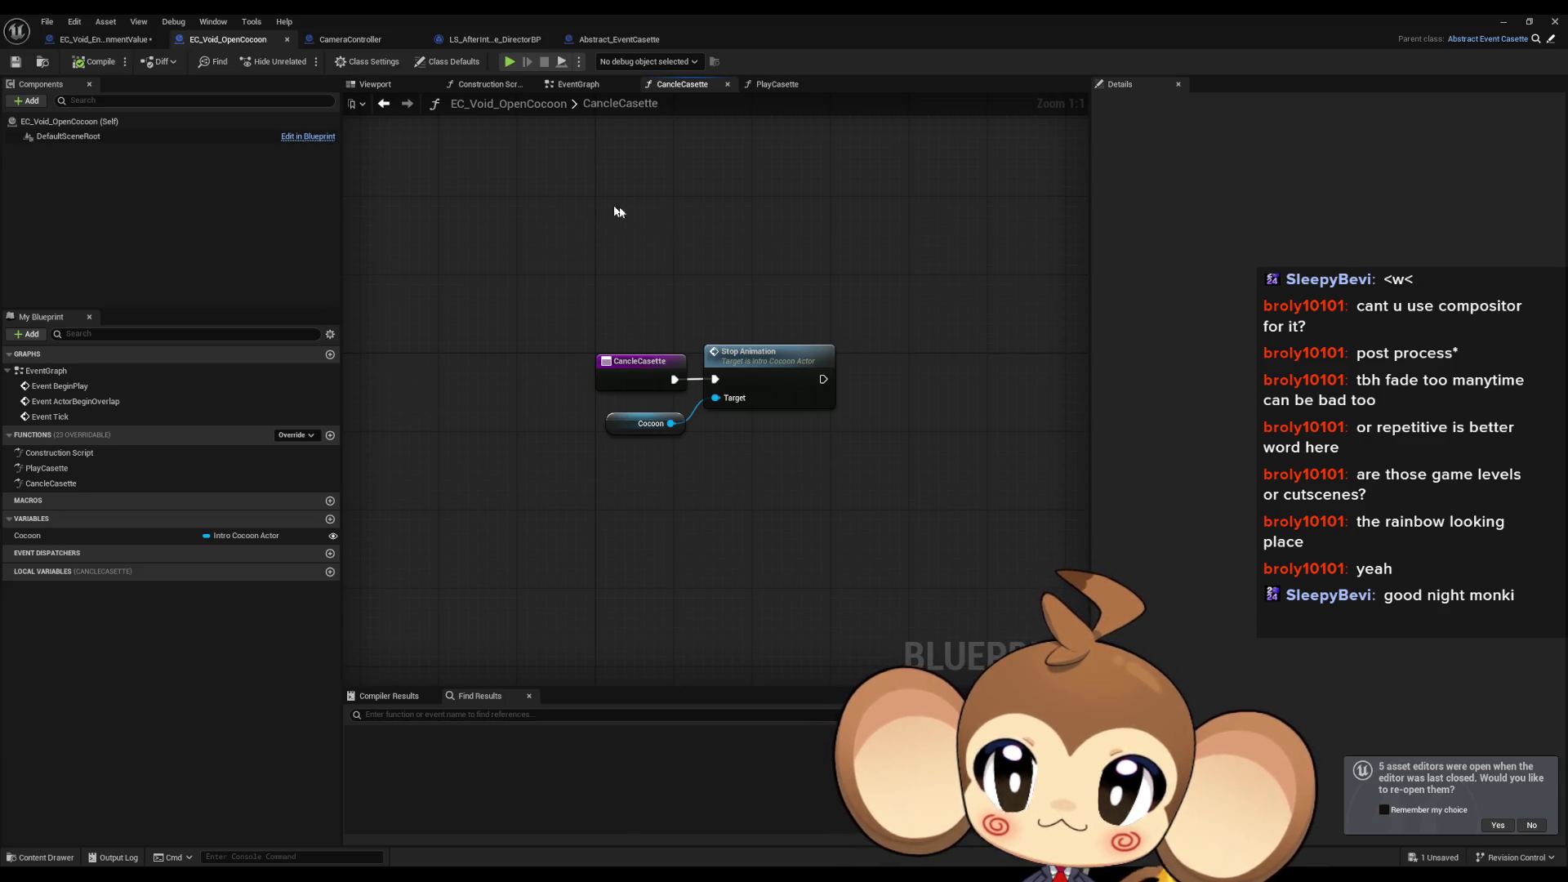
click(94, 41)
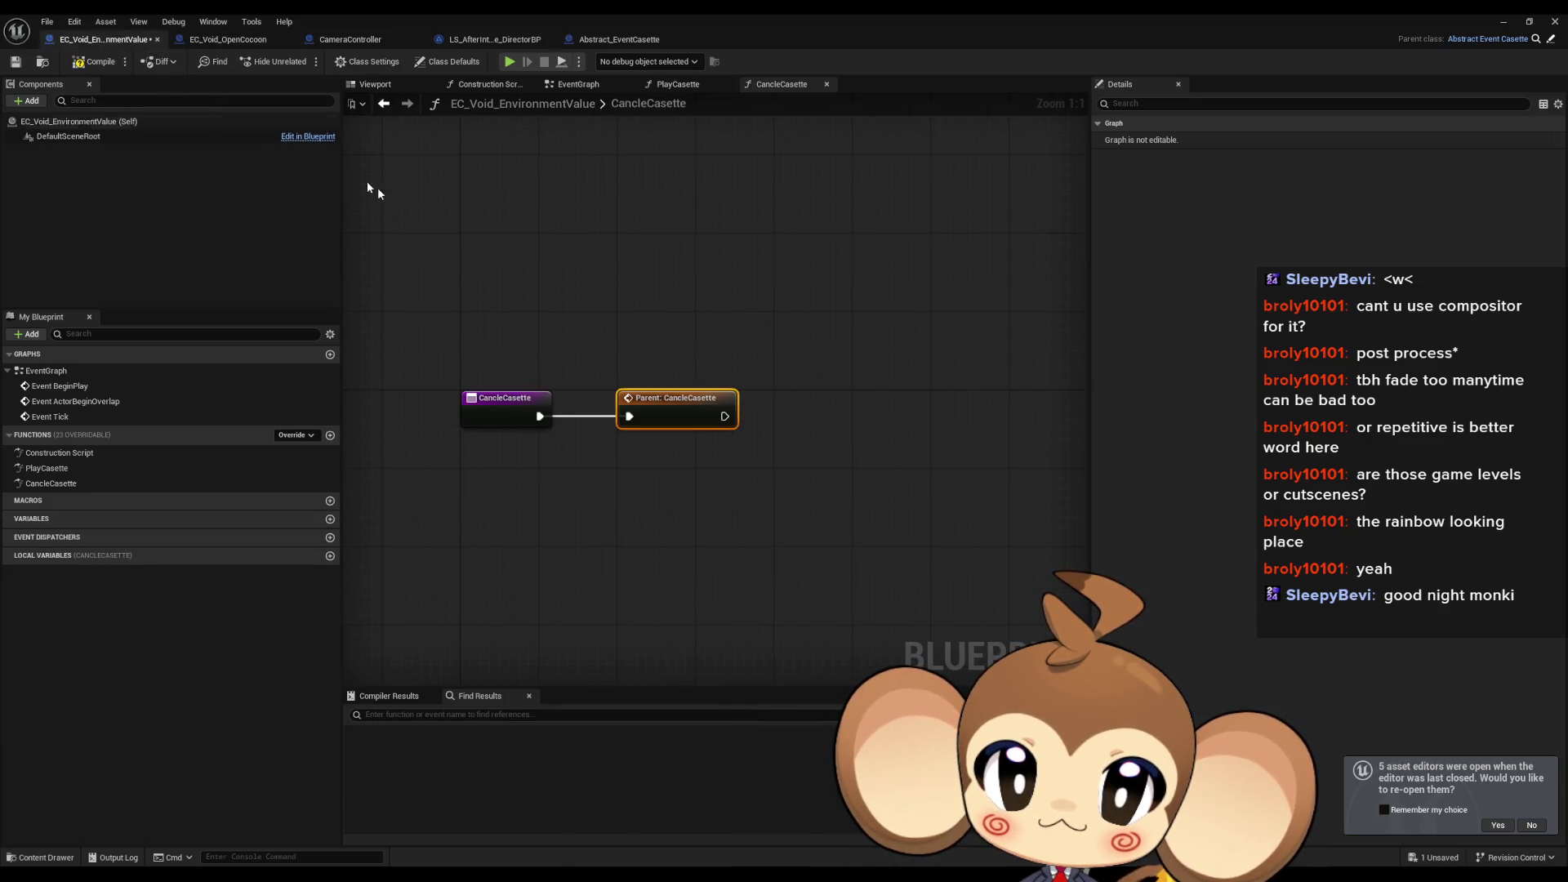
double_click(659, 404)
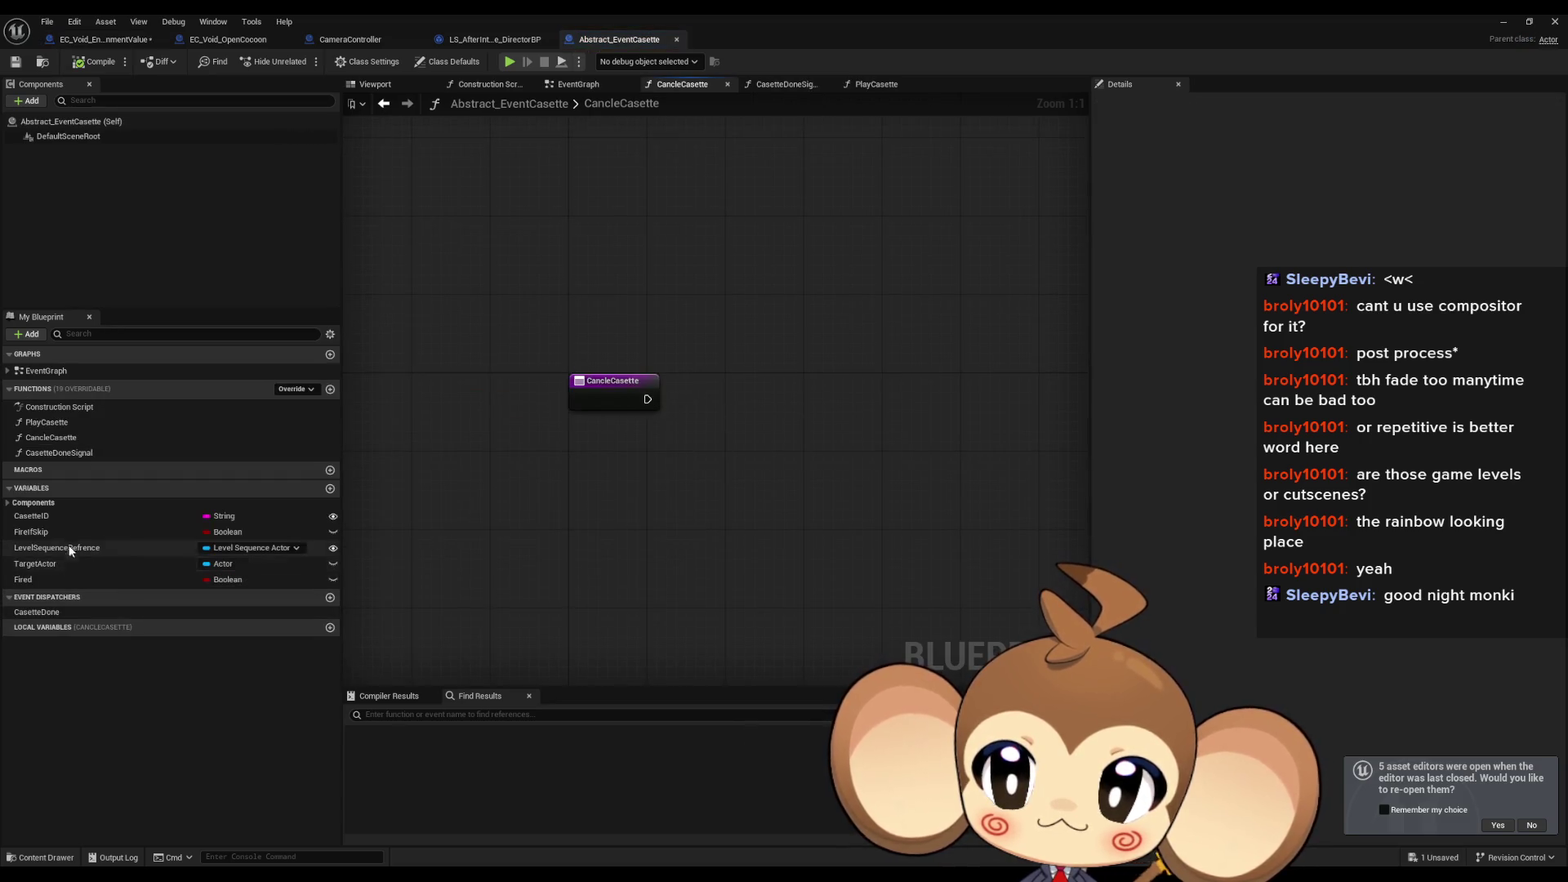
click(92, 532)
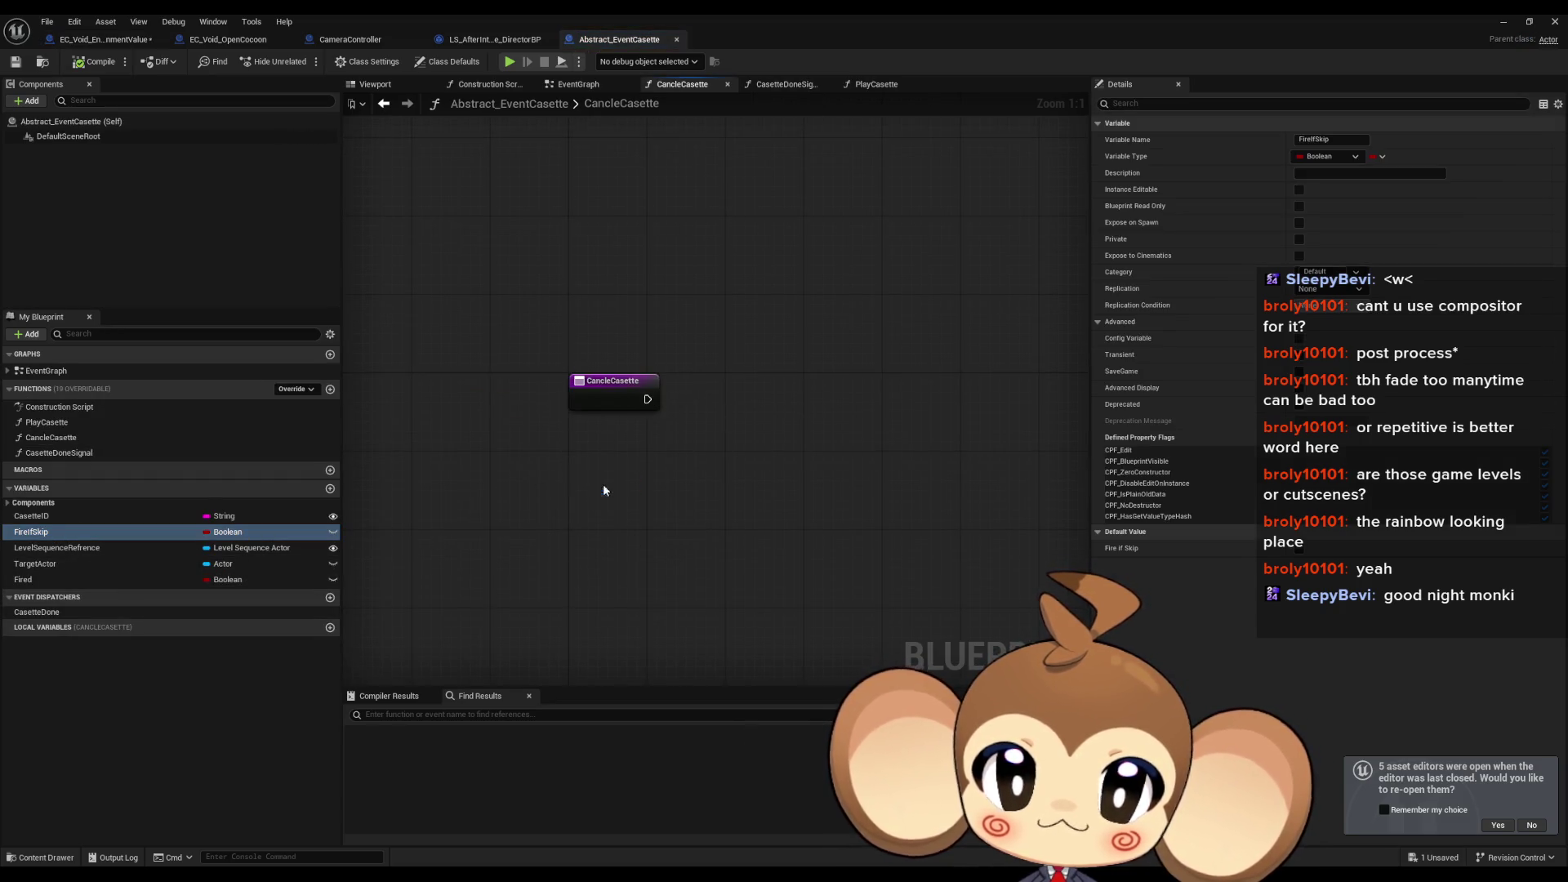
Step: Add a Branch conditioned on Fire if Skip and wire CancleCasette's exec into it
mouse_move(604, 490)
mouse_down()
mouse_move(600, 463)
mouse_move(674, 459)
mouse_move(648, 398)
mouse_up()
text(branch)
key(Return)
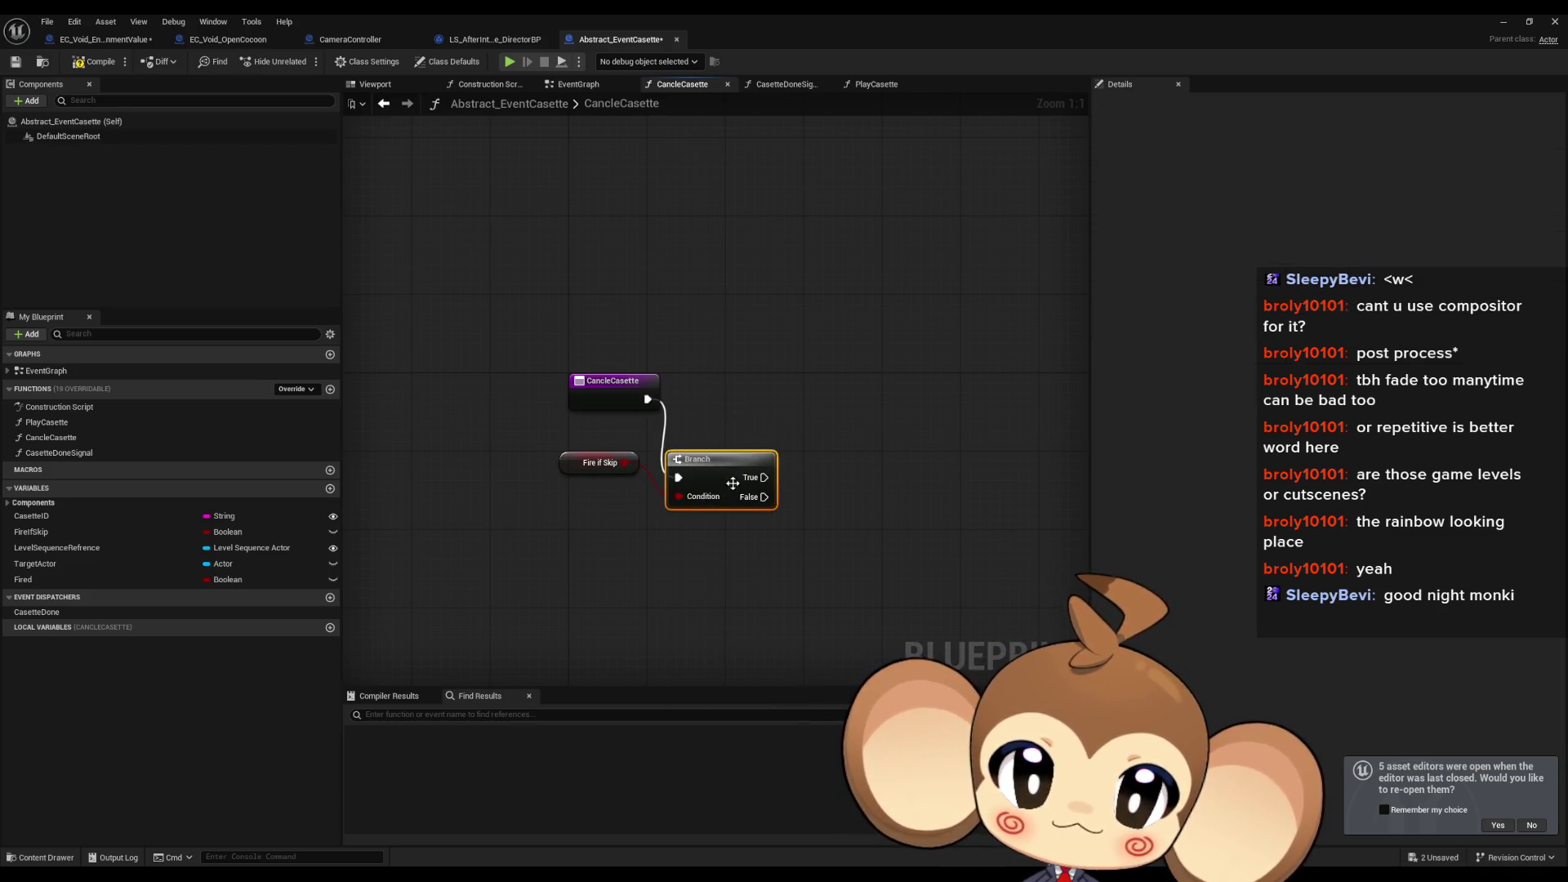
drag(711, 471, 730, 393)
Step: Place a Fired getter node beside the Branch
mouse_move(67, 576)
mouse_down()
mouse_move(770, 526)
mouse_move(743, 473)
mouse_up()
click(763, 532)
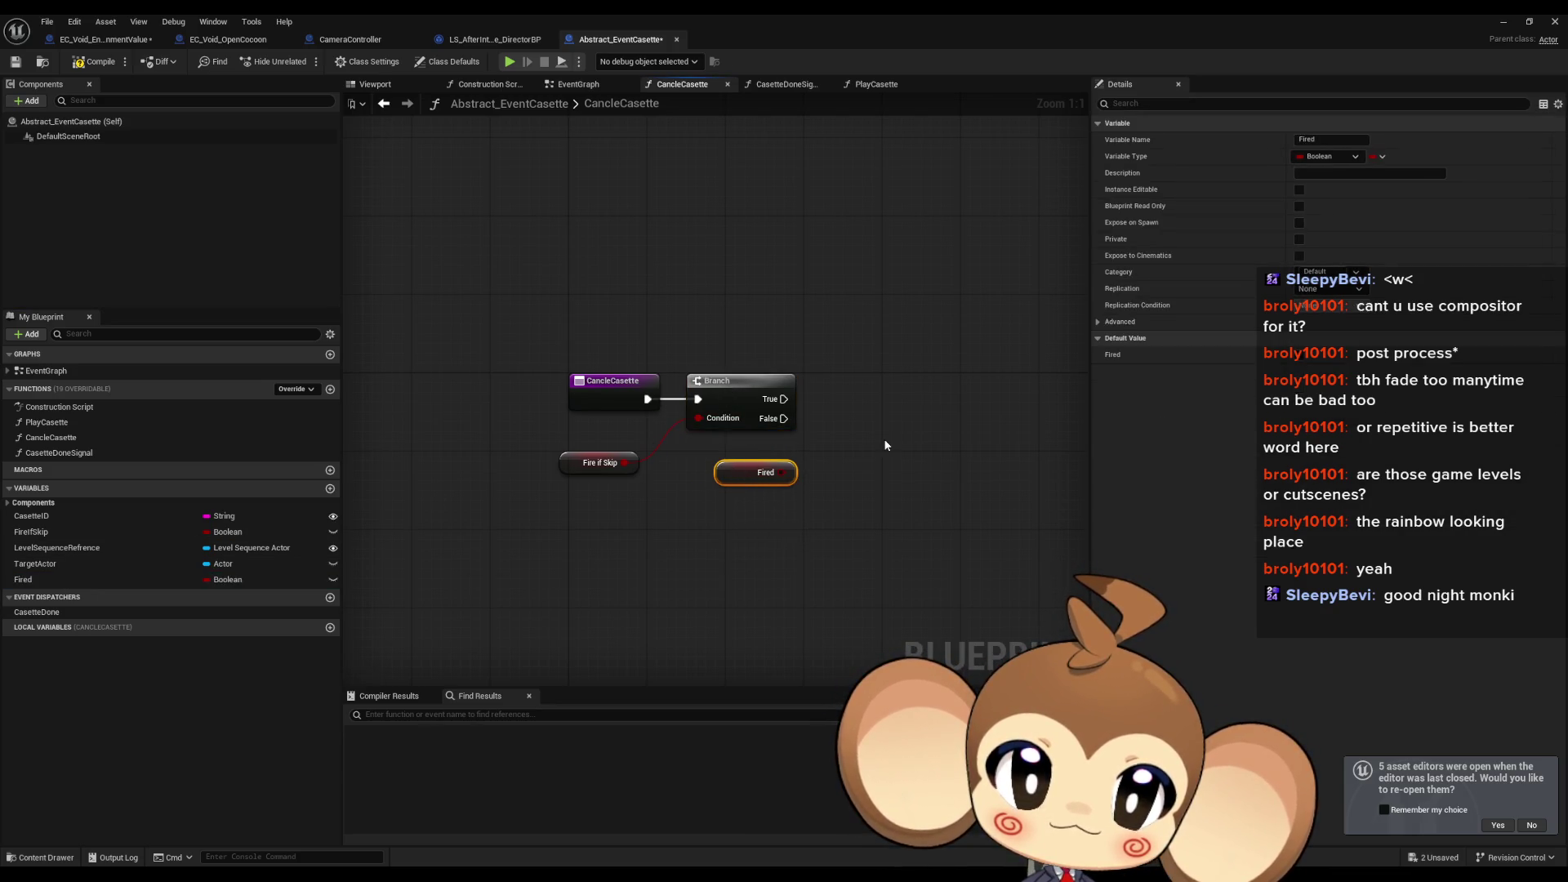
click(888, 435)
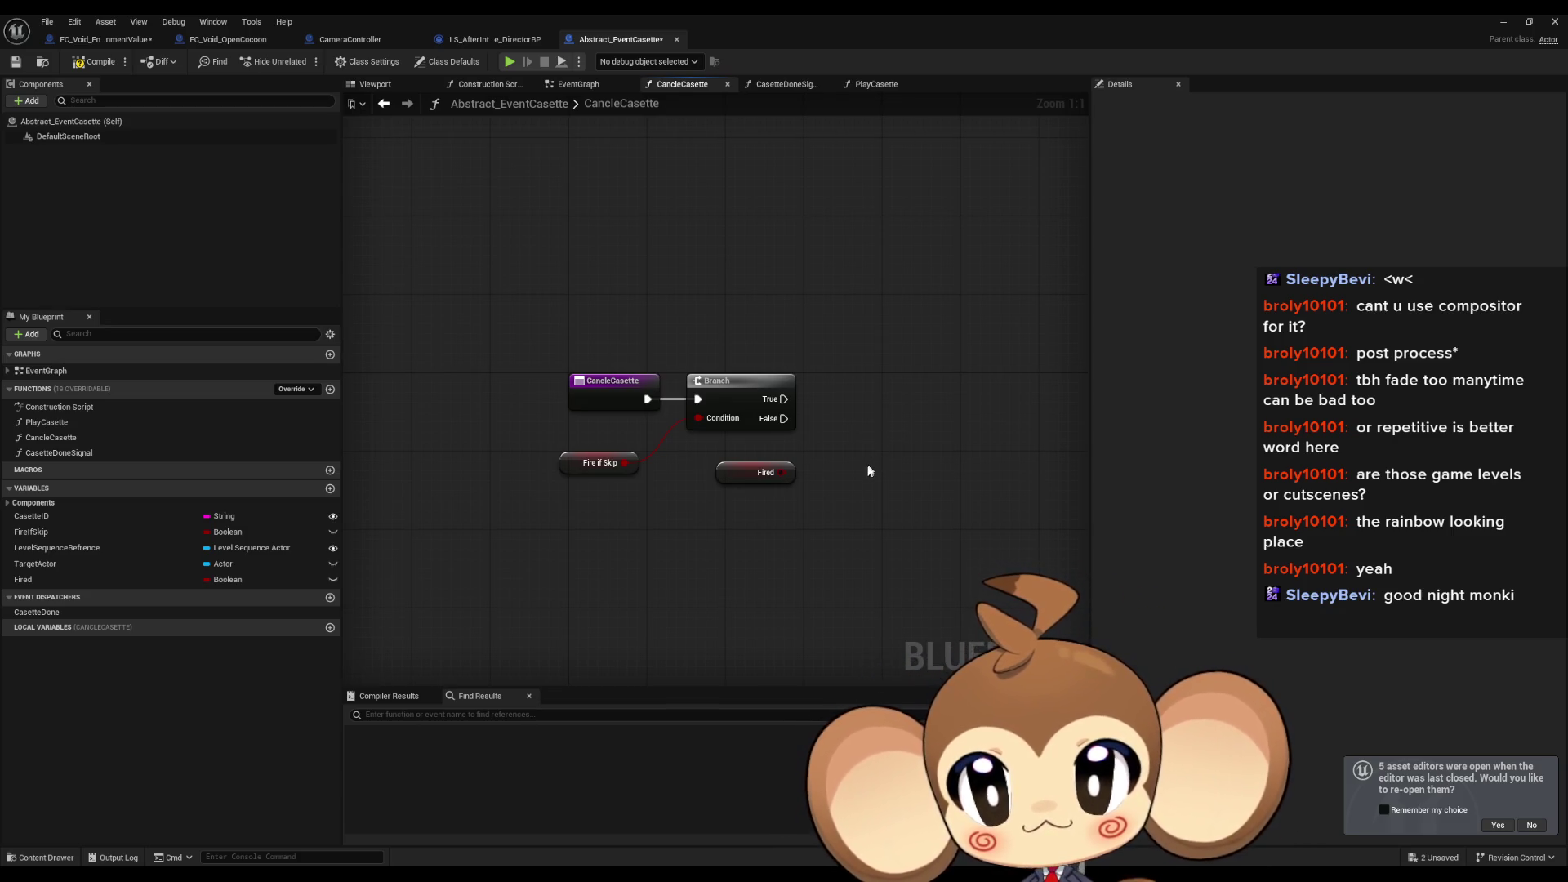
key(alt+Tab)
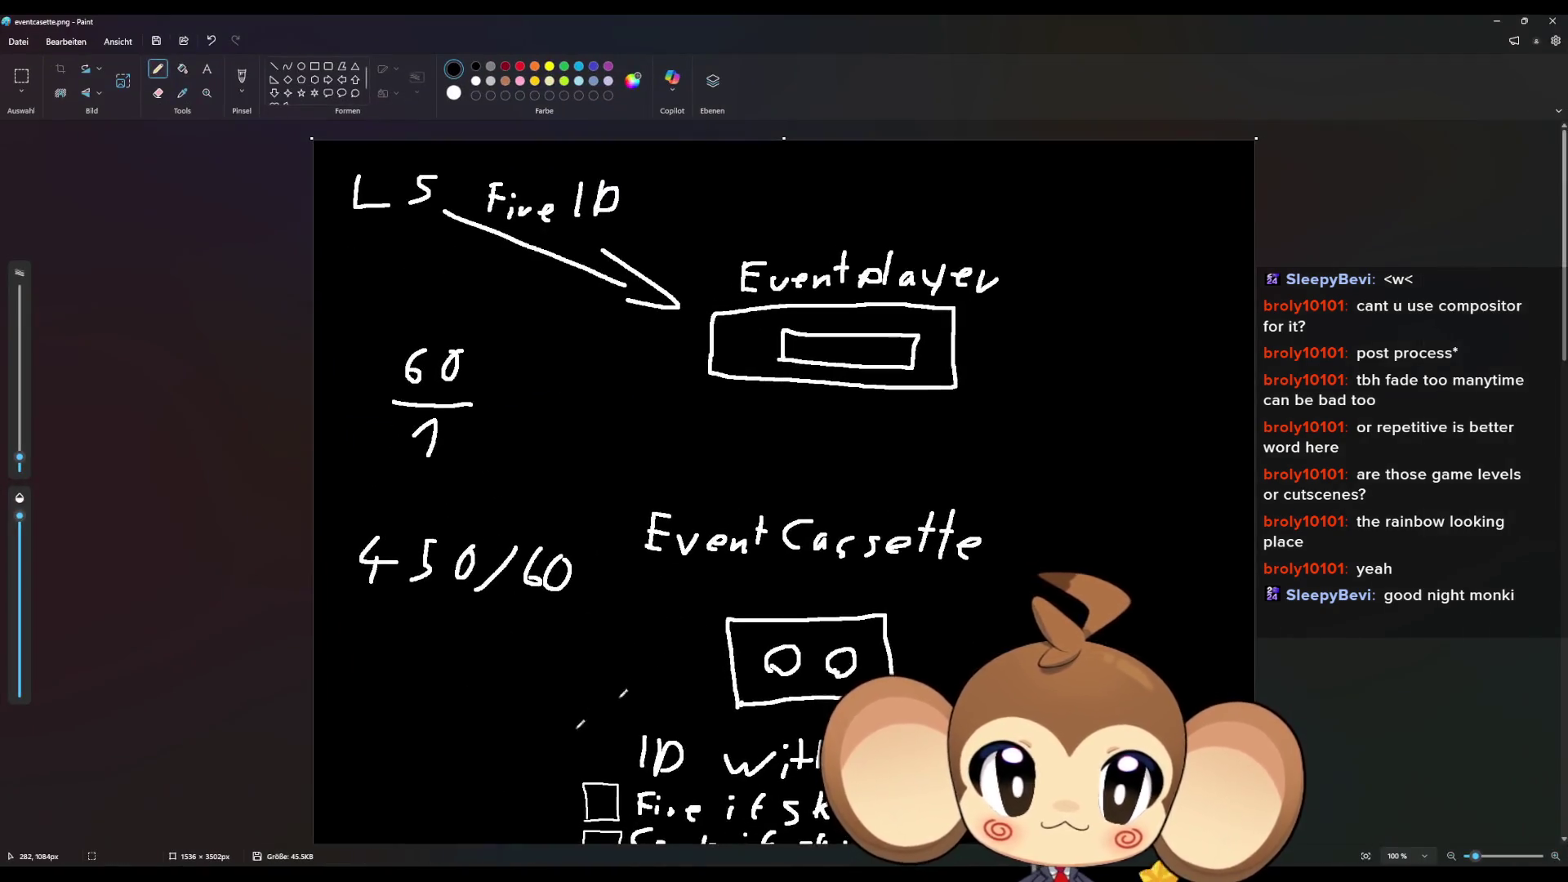
Step: Scroll the Paint sketch down to the 'ID with logic' notes, then go back to Unreal
scroll(717, 620, down, 5)
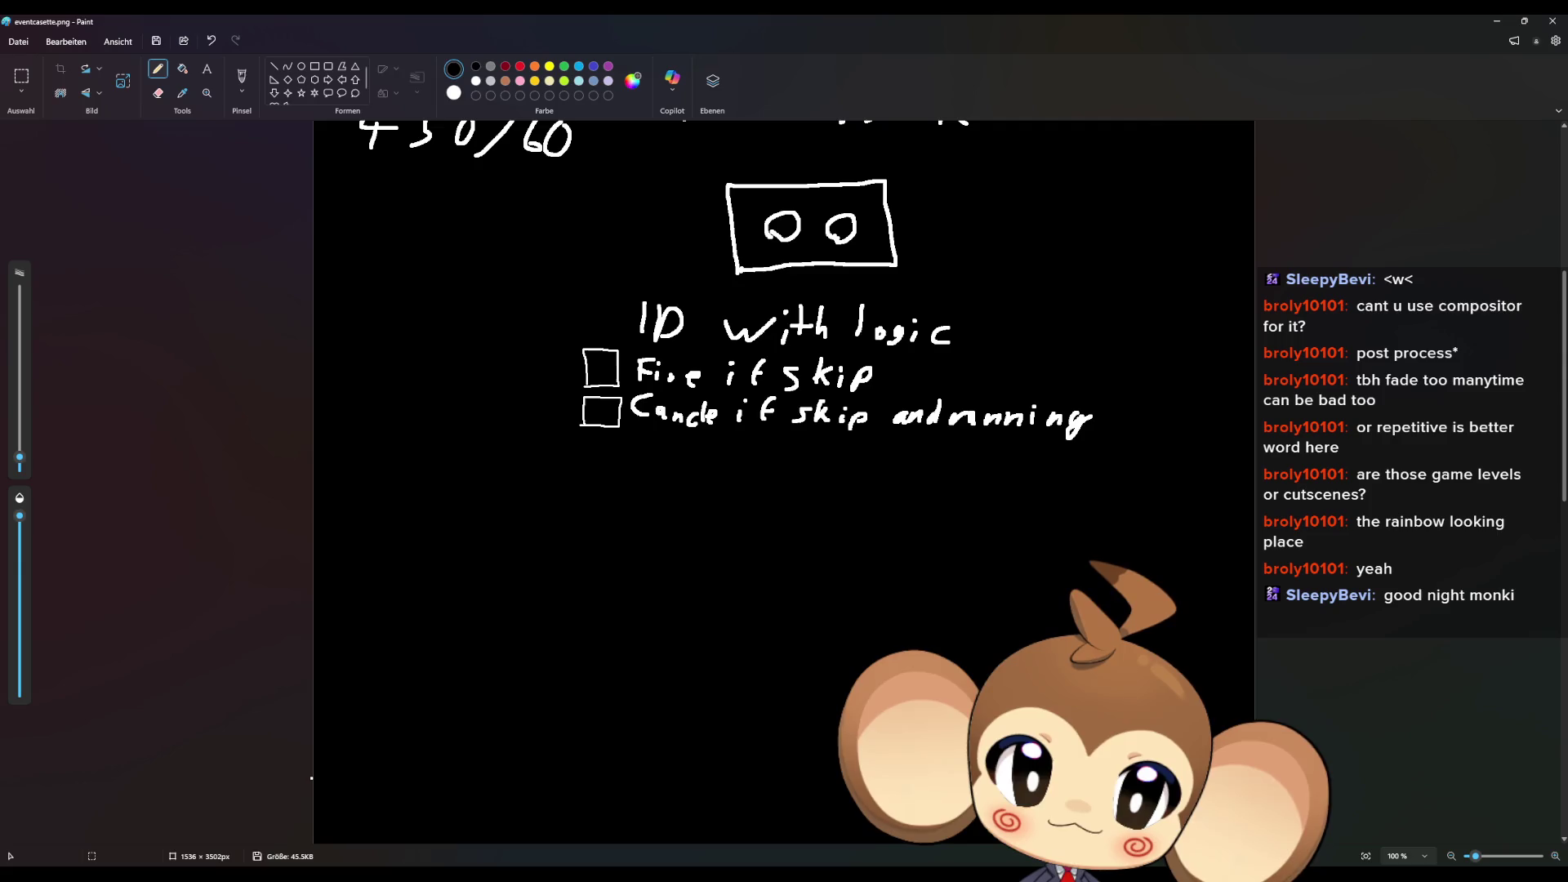
mouse_move(662, 870)
click(767, 832)
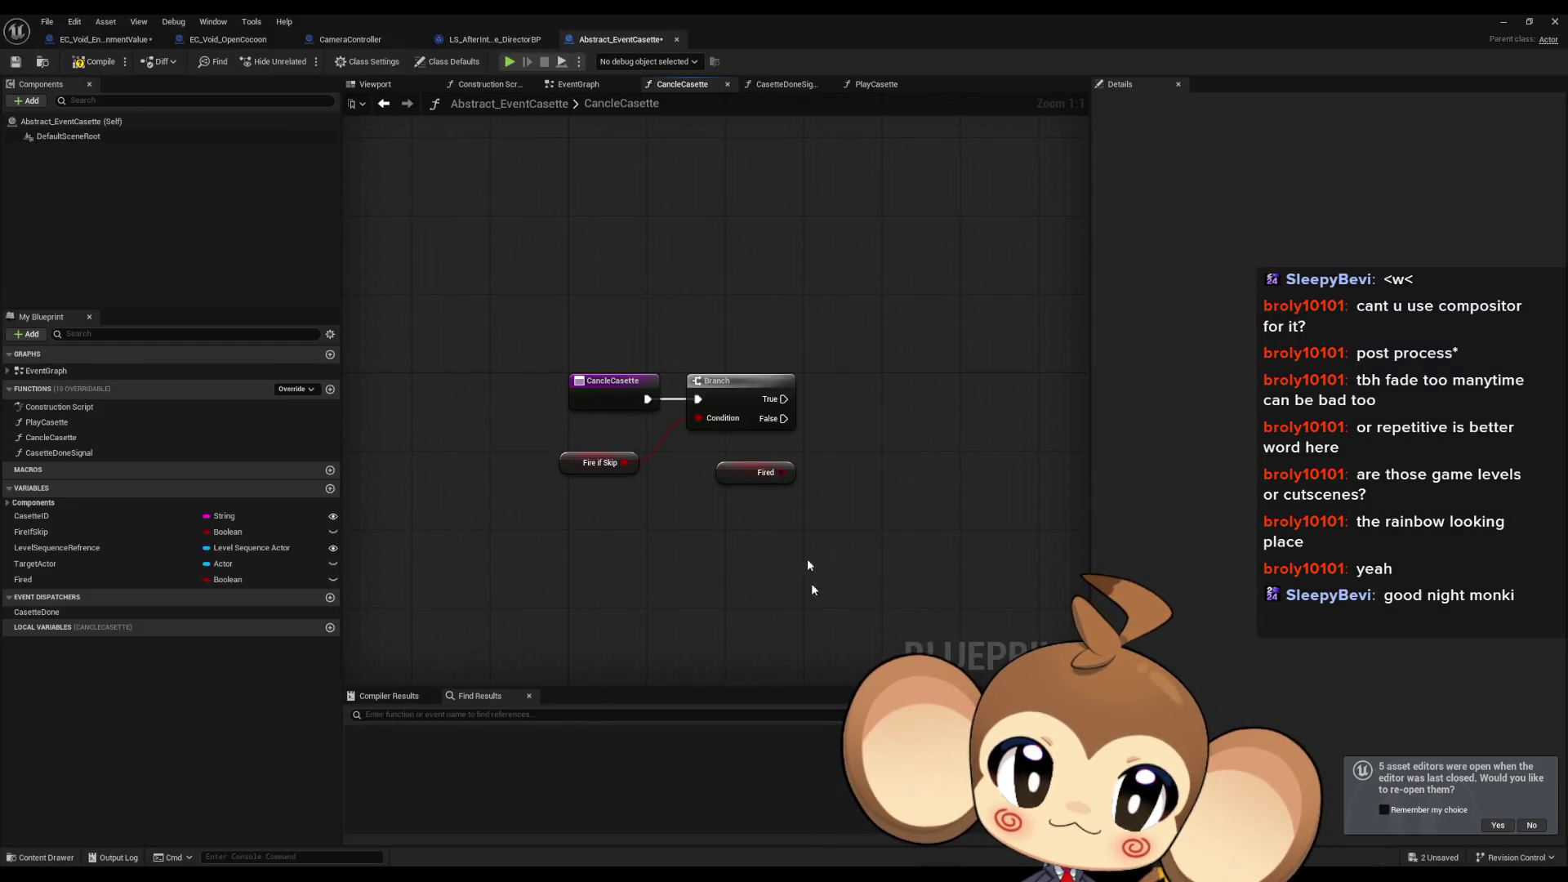
Step: Chain a second Branch on Fired after the first Branch's True, with Play Casette on False
mouse_move(676, 483)
mouse_down()
mouse_move(758, 487)
mouse_move(678, 409)
mouse_up()
text(branch)
key(Return)
drag(807, 501, 769, 403)
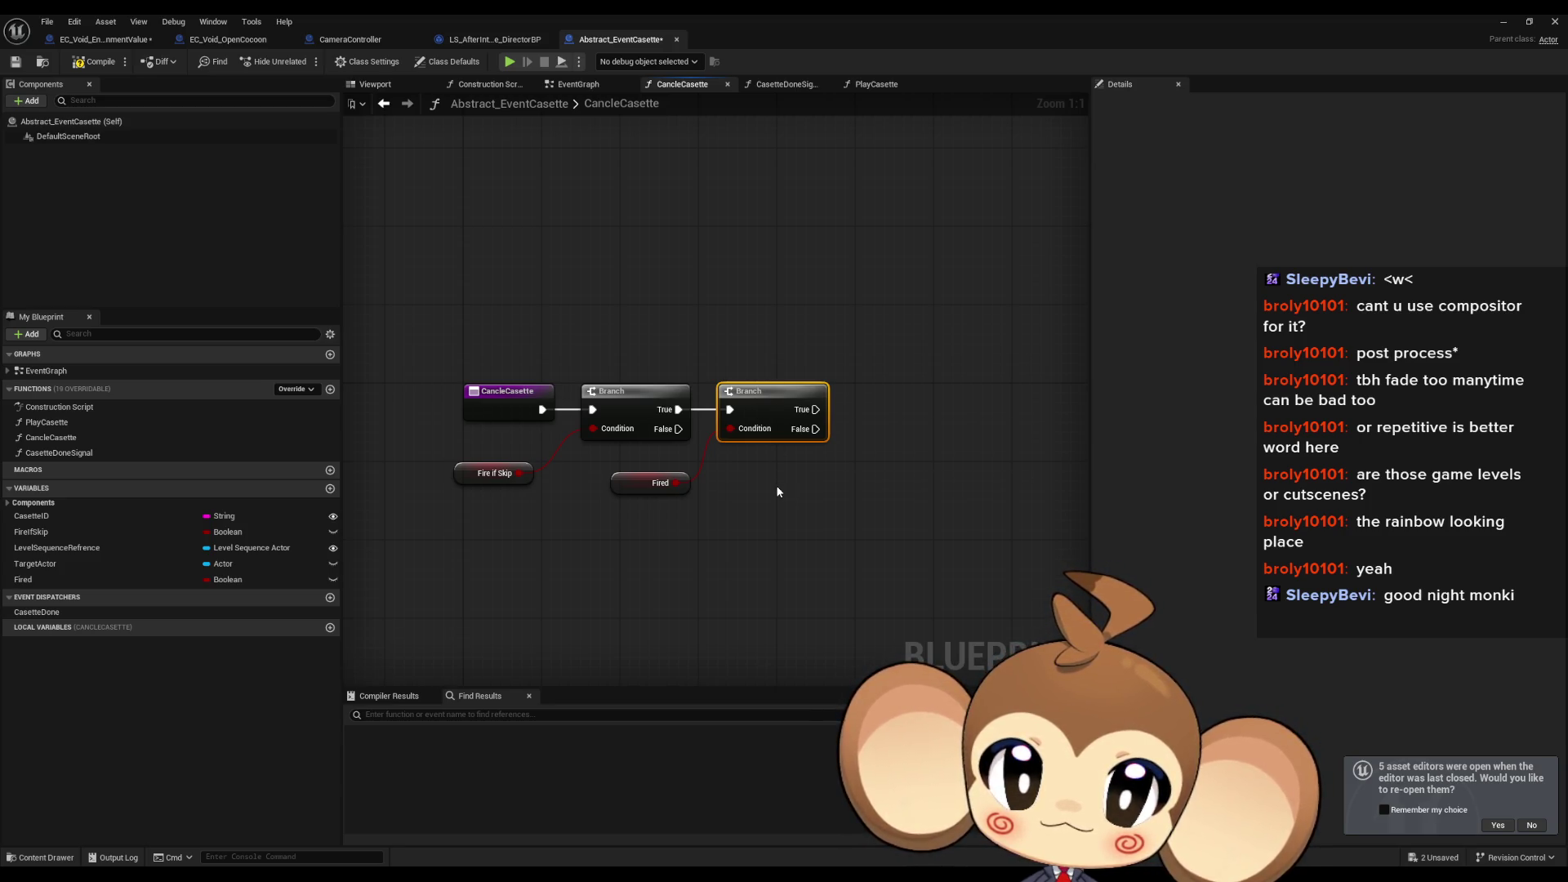
drag(478, 462, 492, 450)
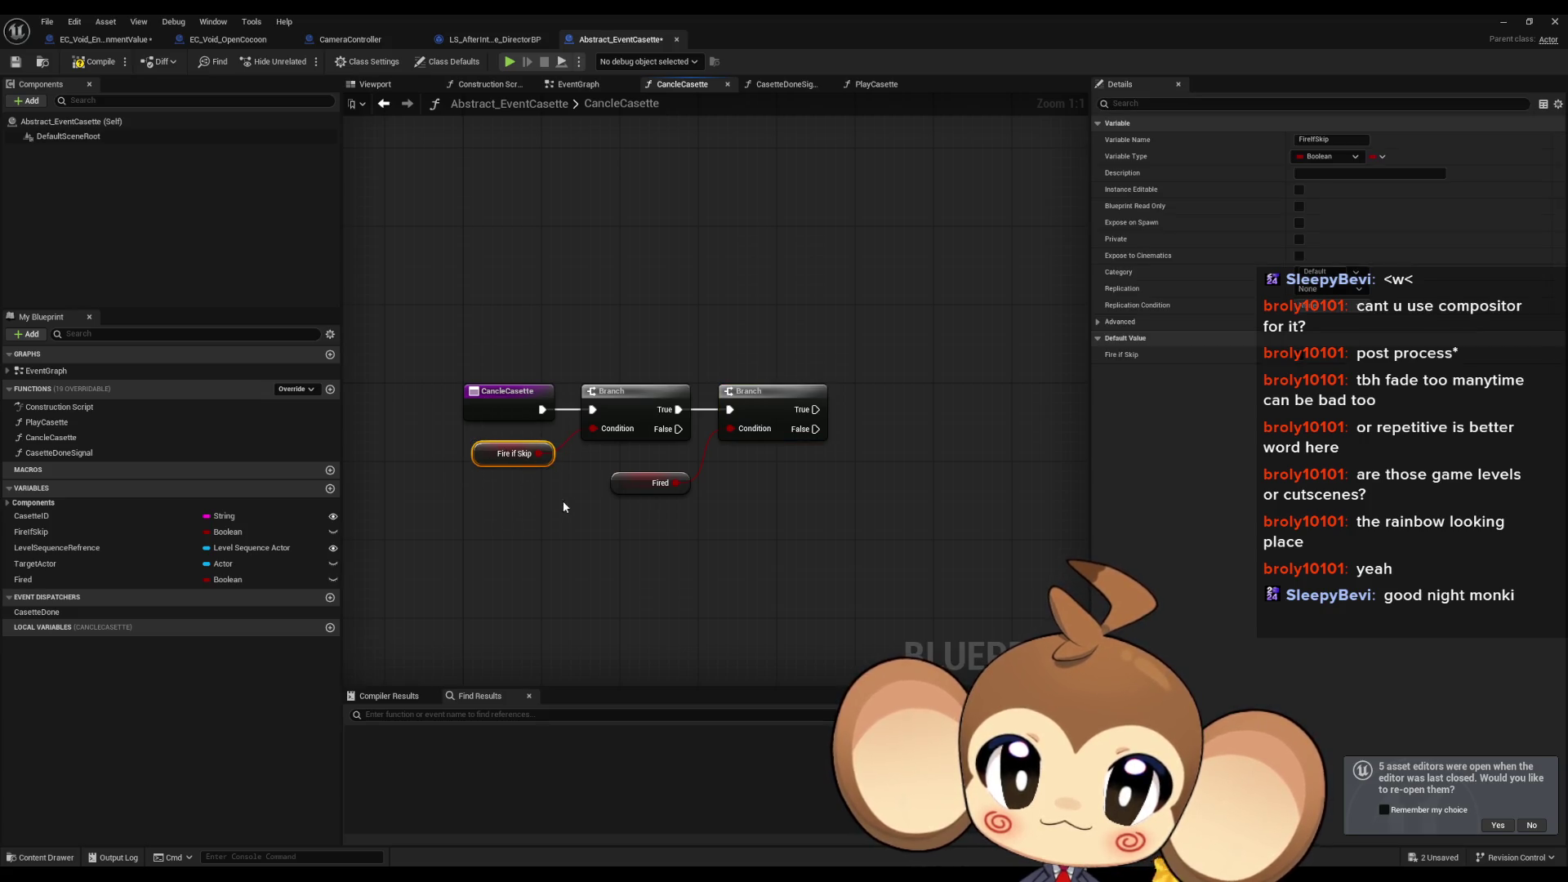
drag(630, 487, 630, 477)
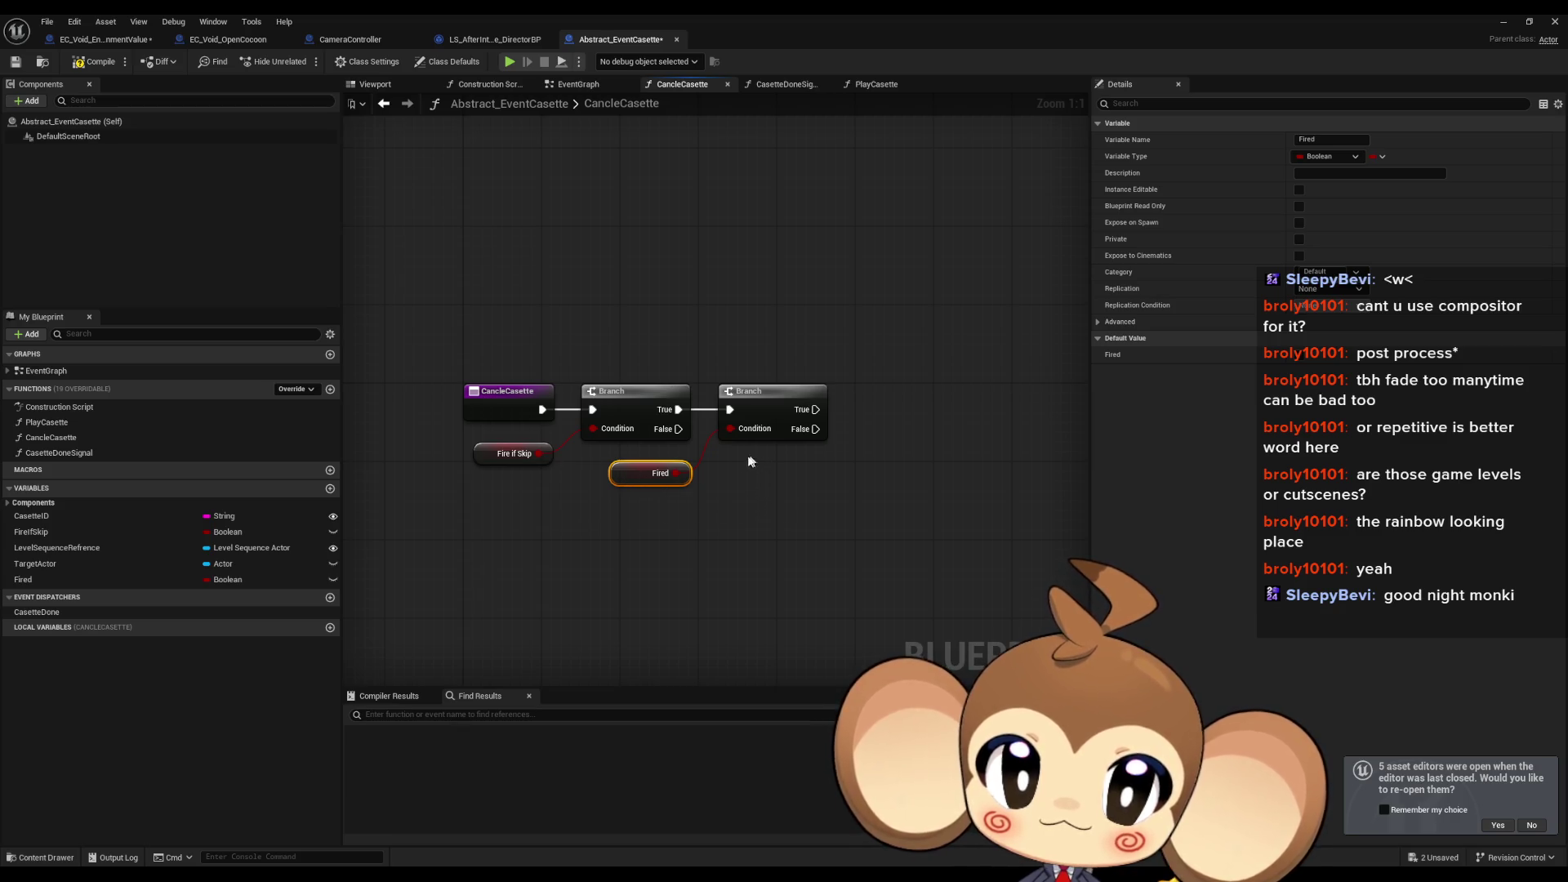
mouse_move(49, 423)
mouse_down()
mouse_move(907, 436)
mouse_move(916, 467)
mouse_move(898, 445)
mouse_up()
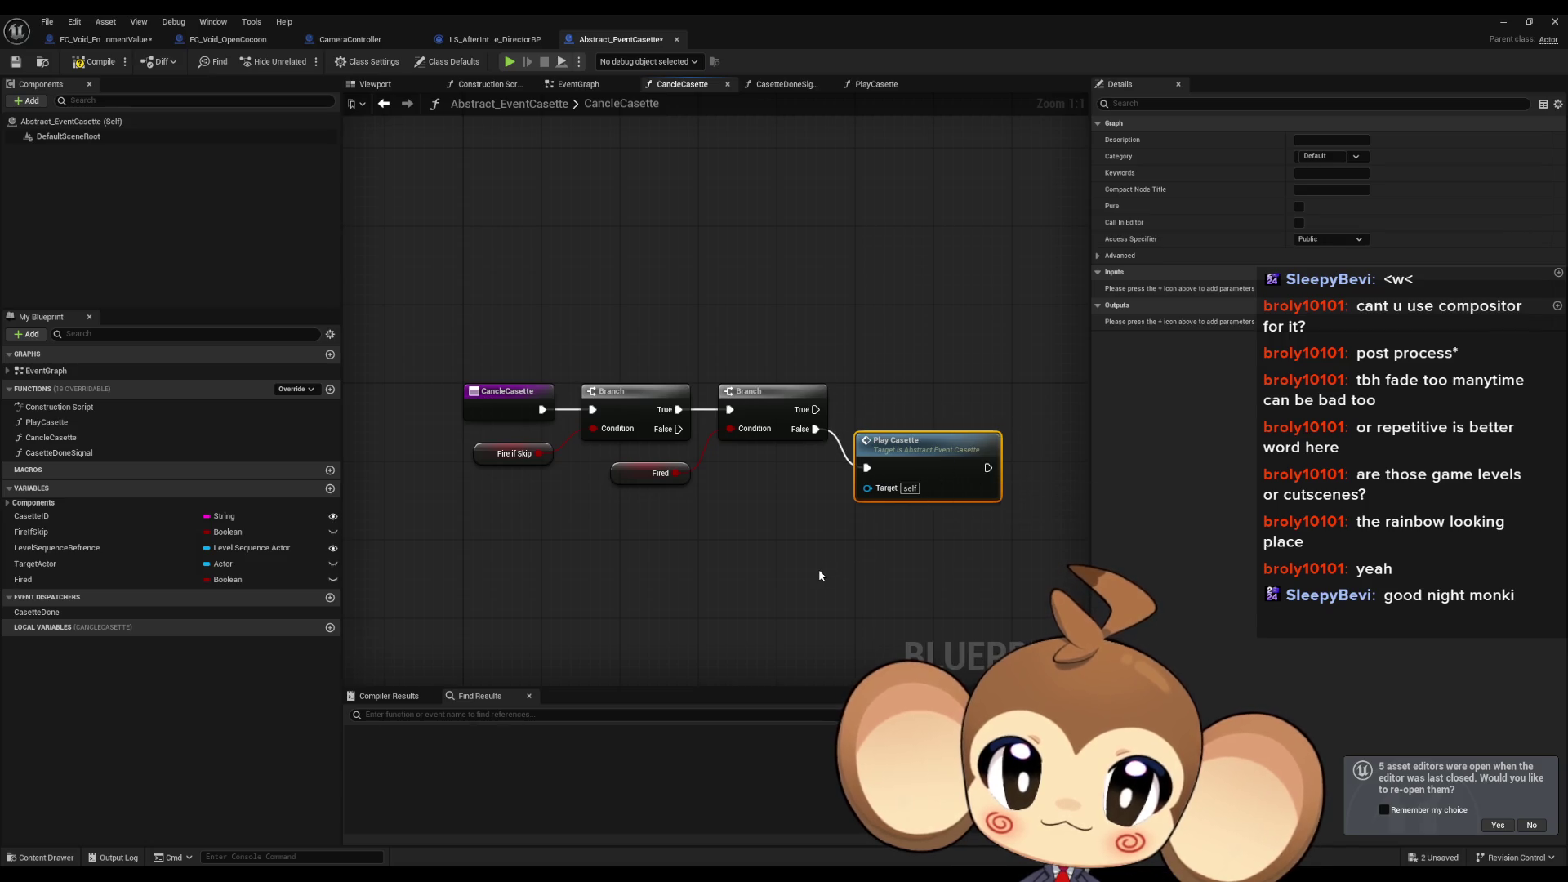
Step: Insert a SET Fired (true) node at the start of the PlayCasette function
double_click(813, 478)
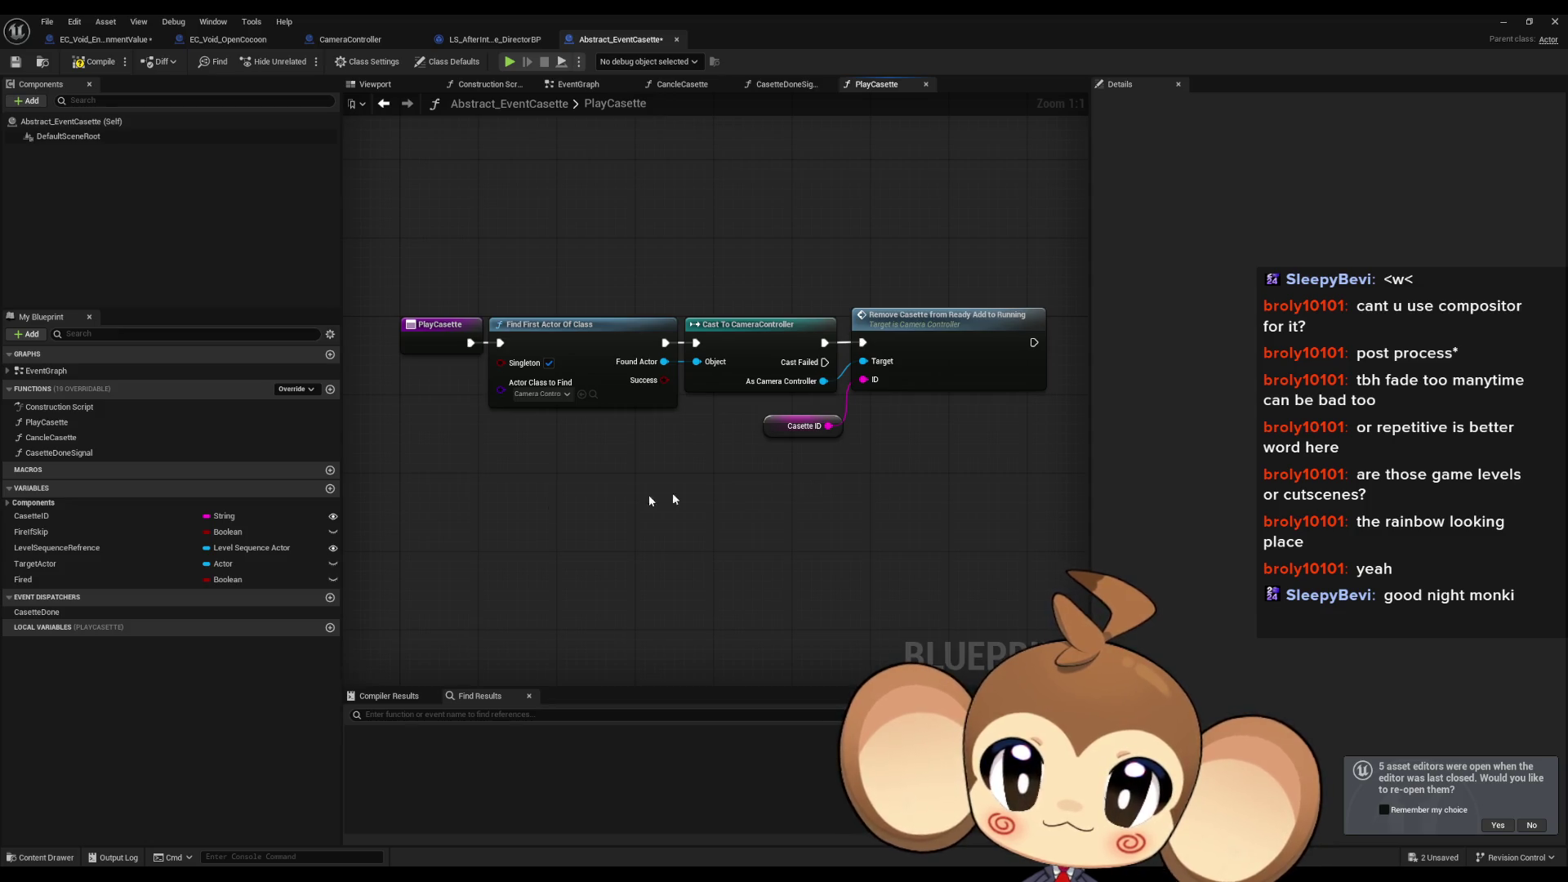
mouse_move(52, 576)
mouse_down()
mouse_move(389, 538)
mouse_move(464, 470)
mouse_move(523, 359)
mouse_move(490, 343)
mouse_move(485, 490)
mouse_move(472, 469)
mouse_up()
click(504, 501)
click(505, 490)
mouse_move(486, 290)
mouse_down()
mouse_move(1048, 411)
mouse_move(1062, 445)
mouse_up()
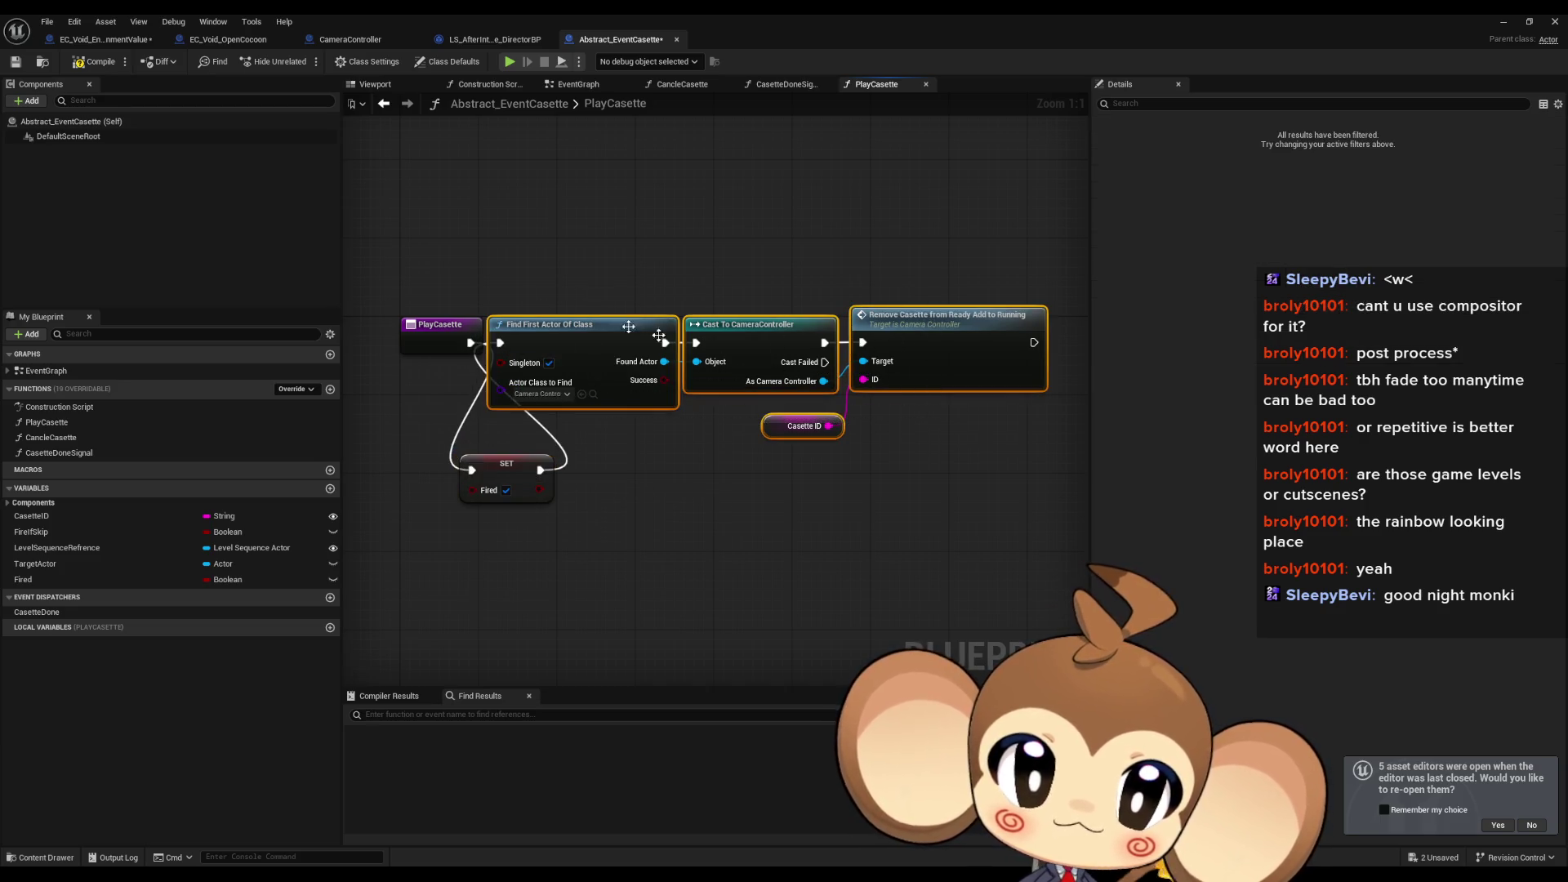
mouse_move(561, 337)
mouse_down()
mouse_move(581, 346)
mouse_move(605, 454)
mouse_move(623, 454)
mouse_up()
shift+click(508, 469)
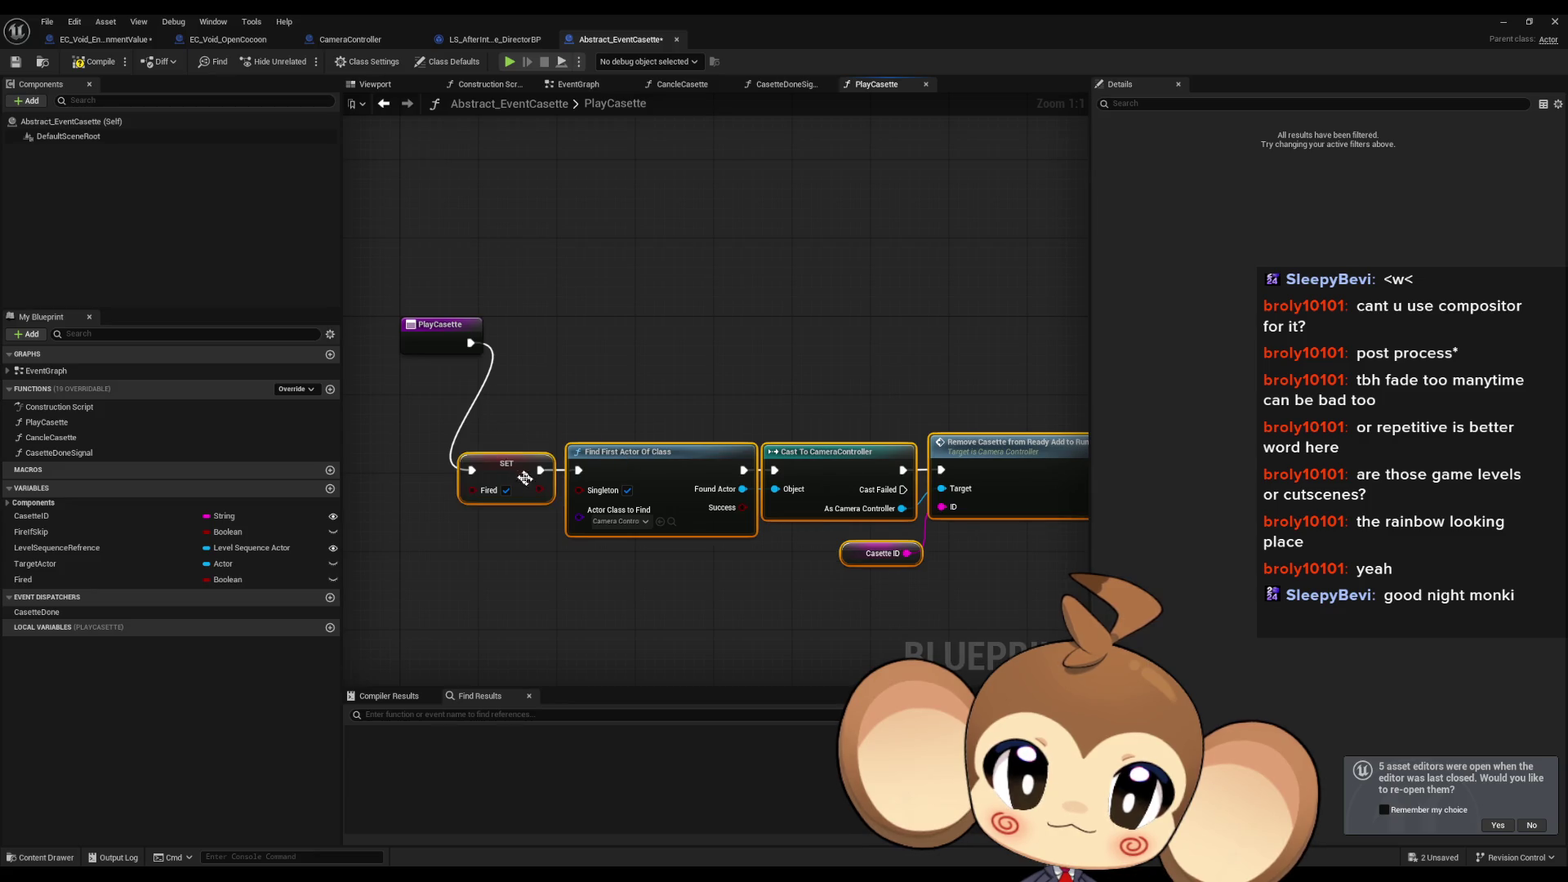
drag(508, 468, 547, 341)
click(228, 39)
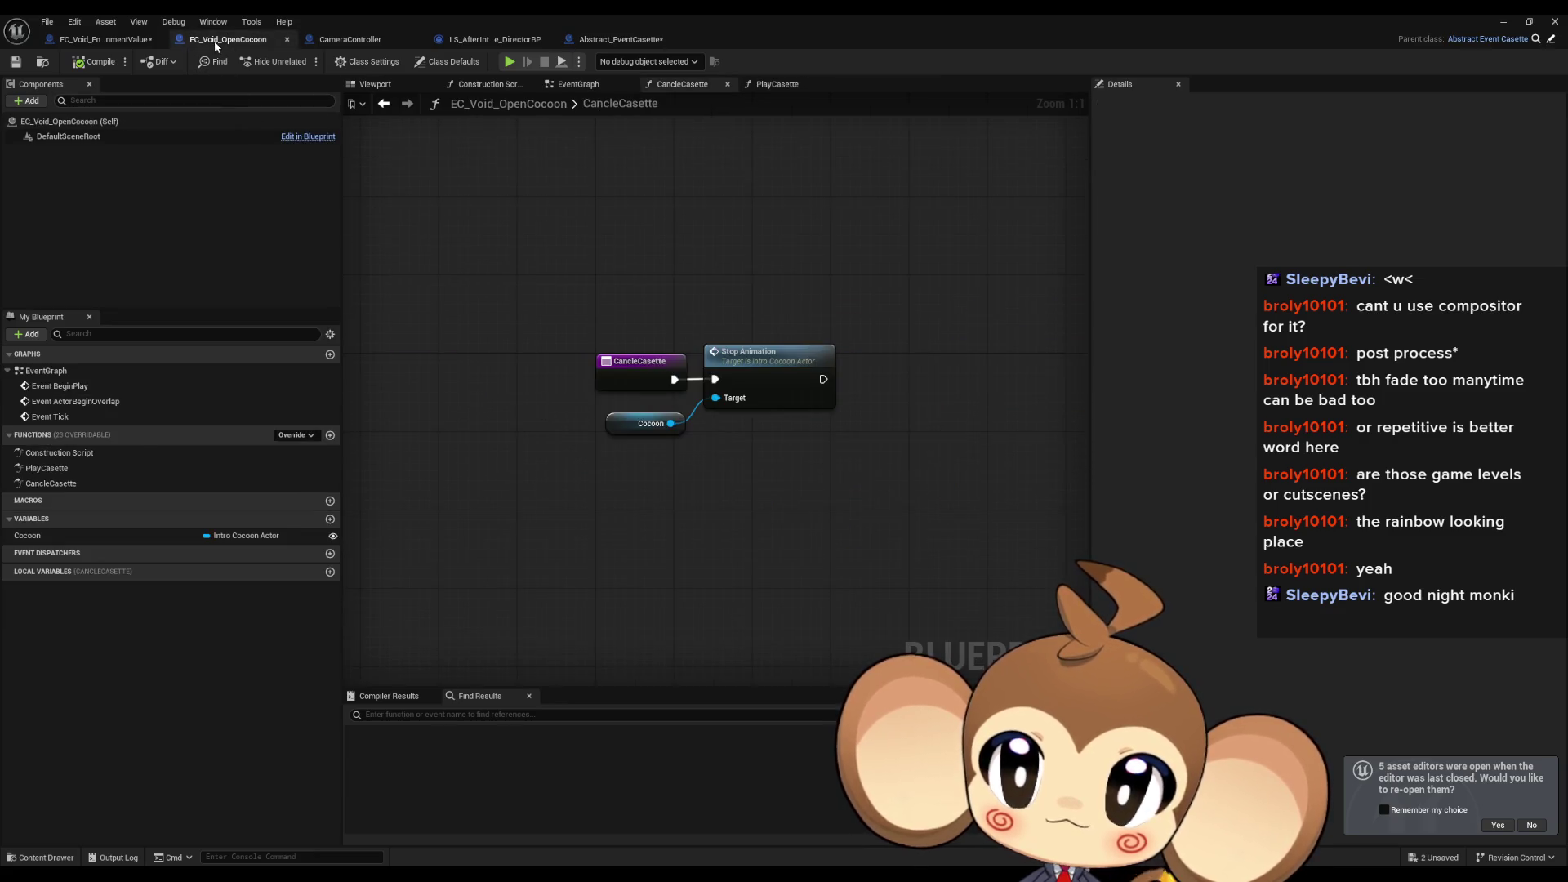
Step: Check the PlayCasette graphs of OpenCocoon, EnvironmentValue and the parent implementation
double_click(46, 468)
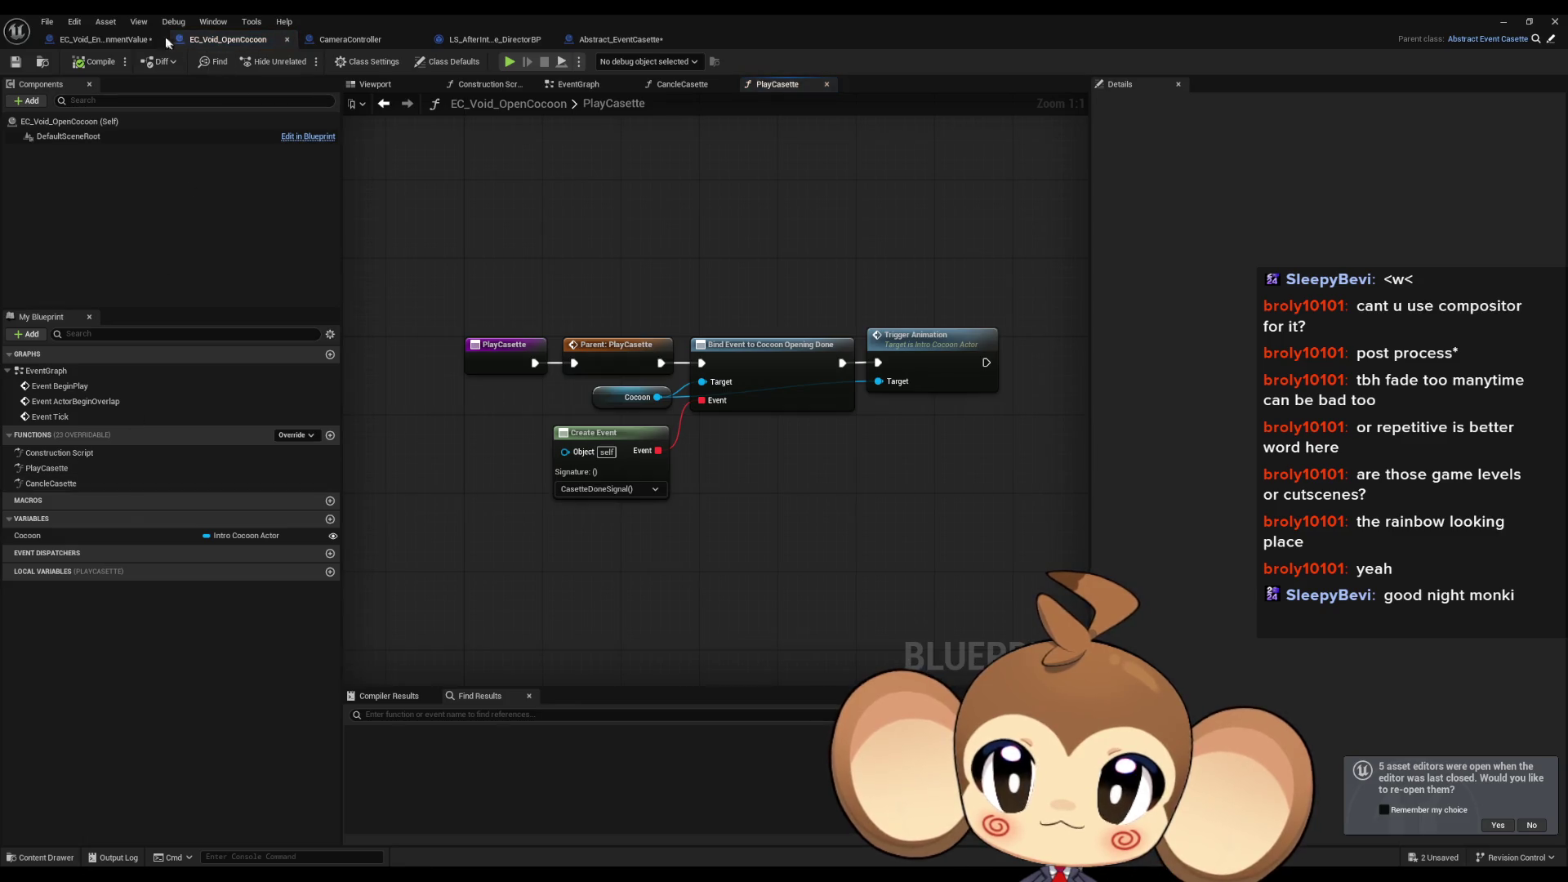
click(106, 39)
double_click(46, 468)
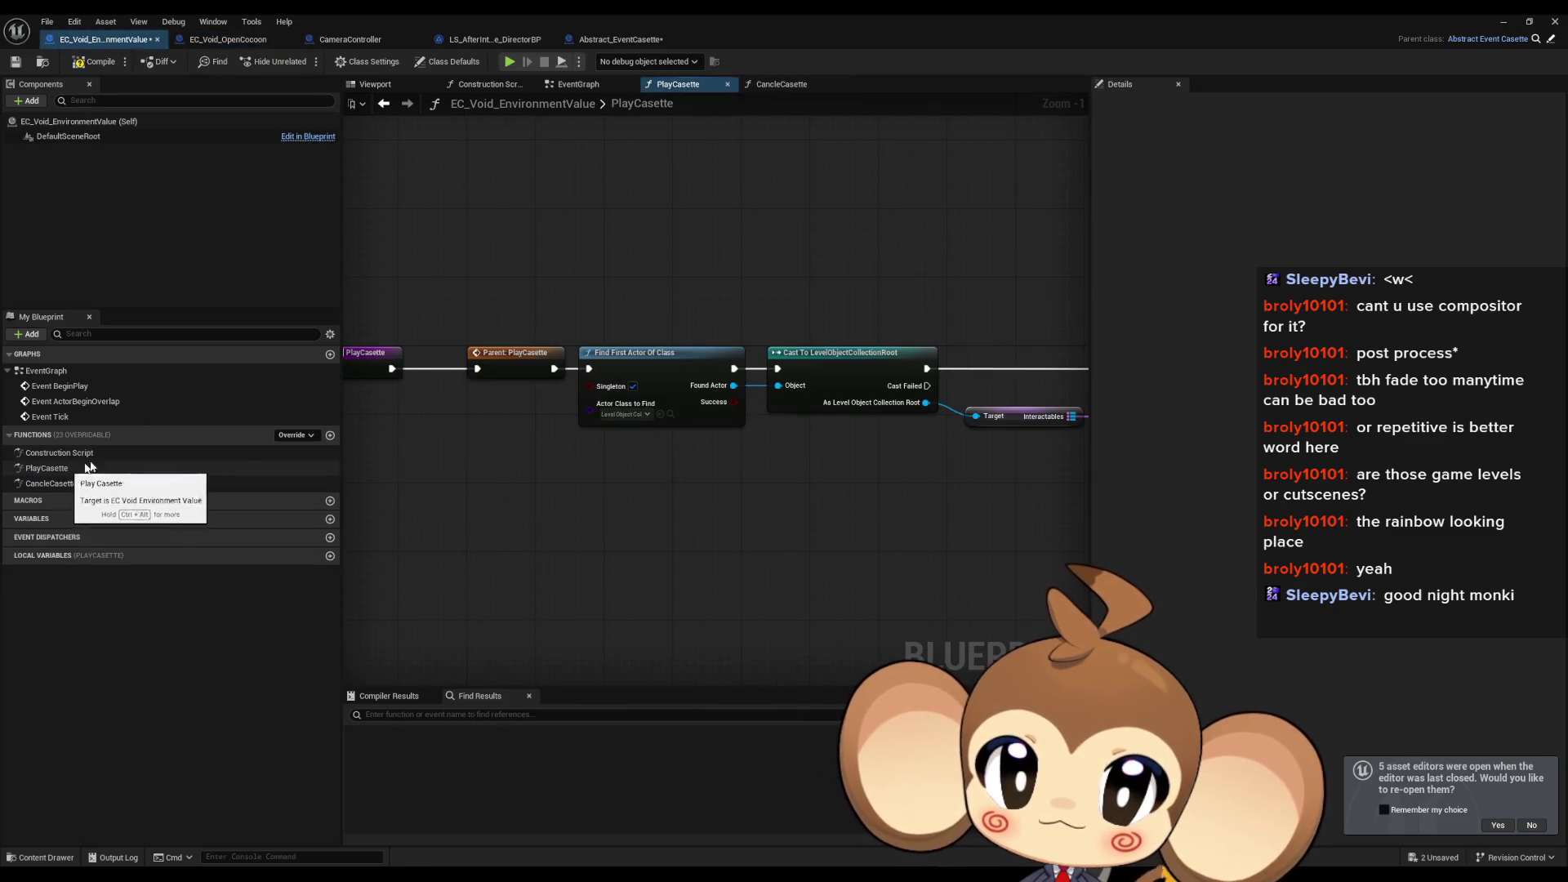
drag(621, 416, 663, 425)
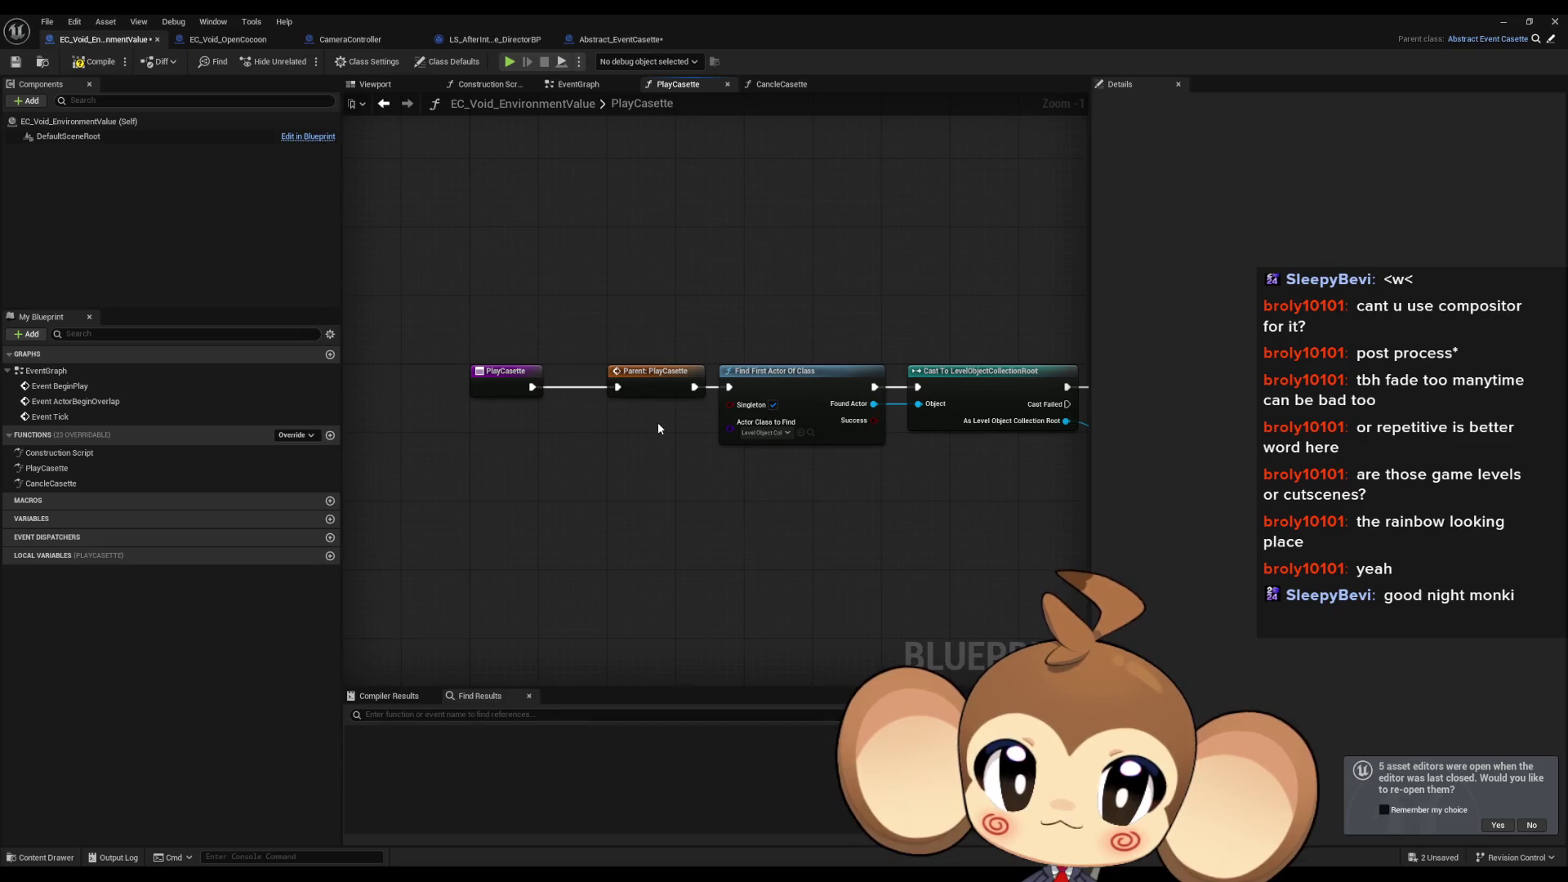
double_click(644, 383)
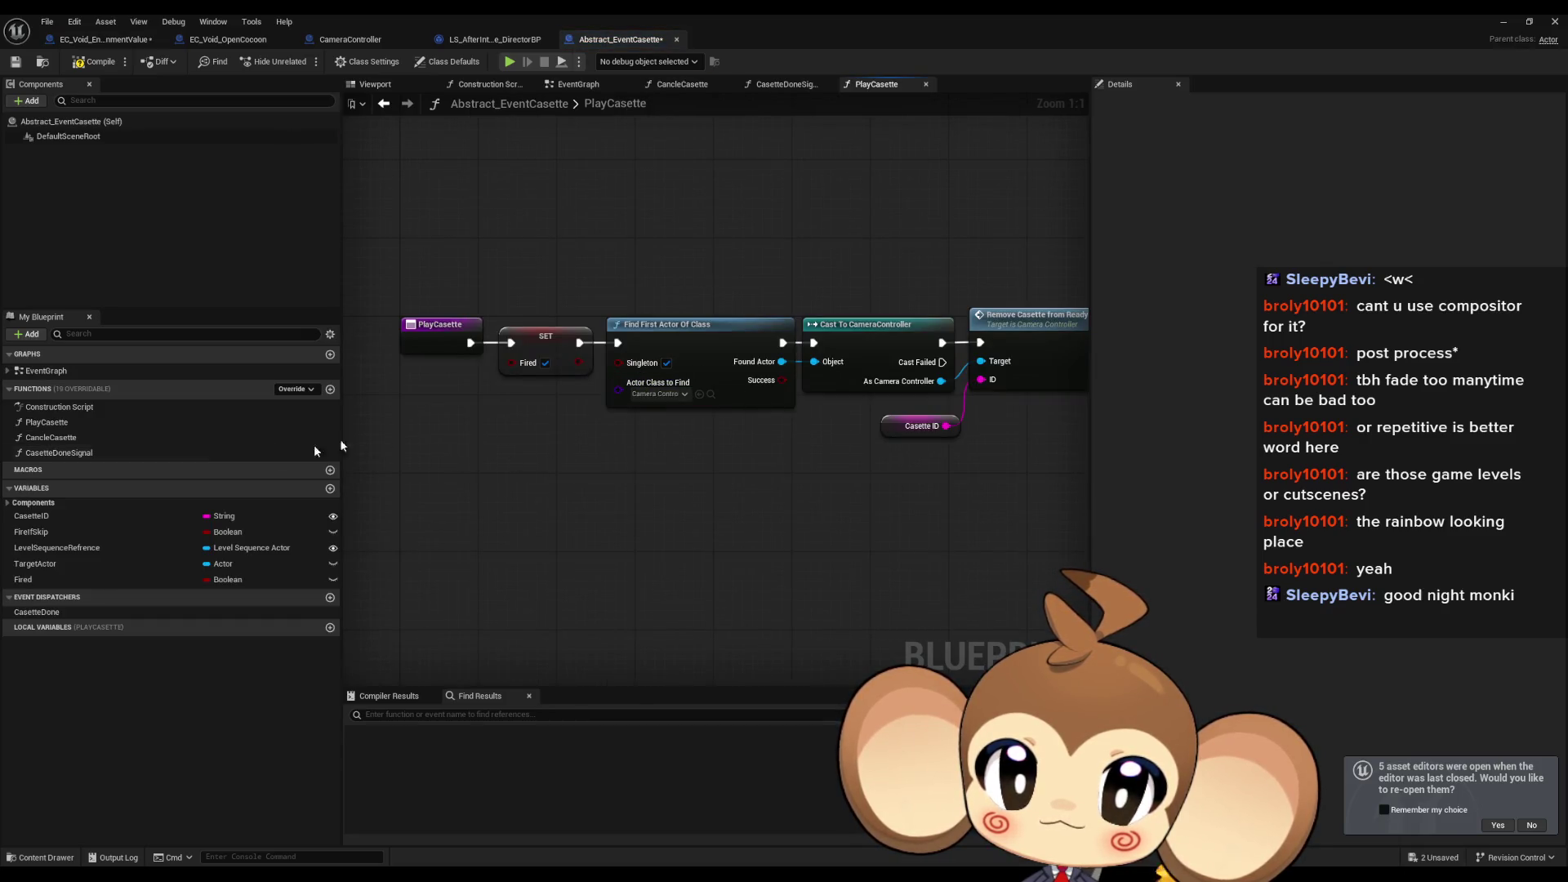
click(102, 43)
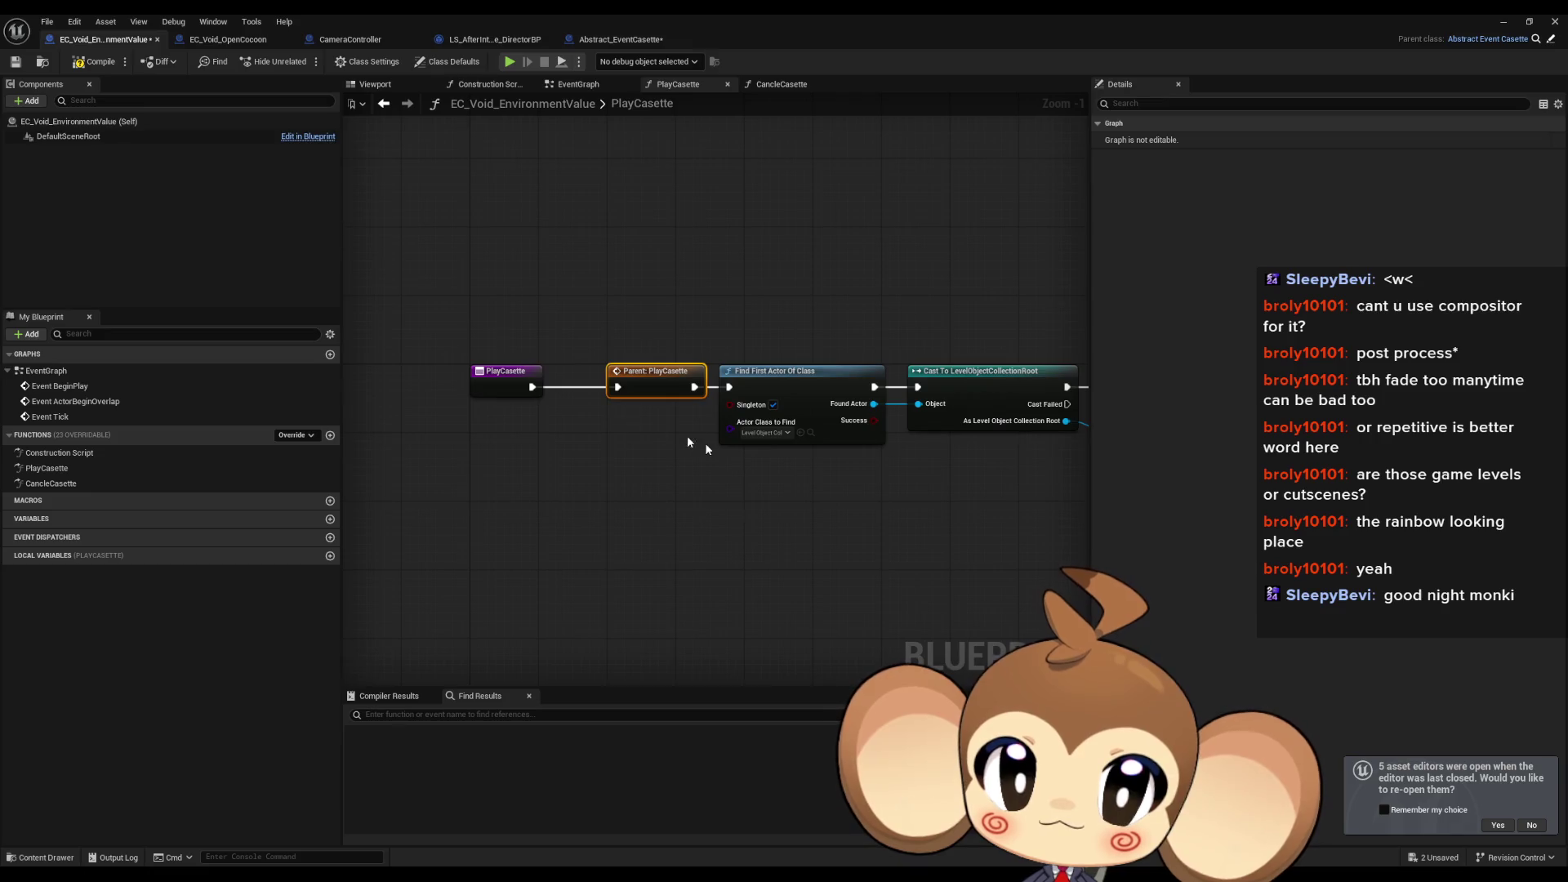
mouse_move(687, 435)
mouse_down()
mouse_move(428, 472)
mouse_move(600, 422)
mouse_move(572, 457)
mouse_move(616, 511)
mouse_up()
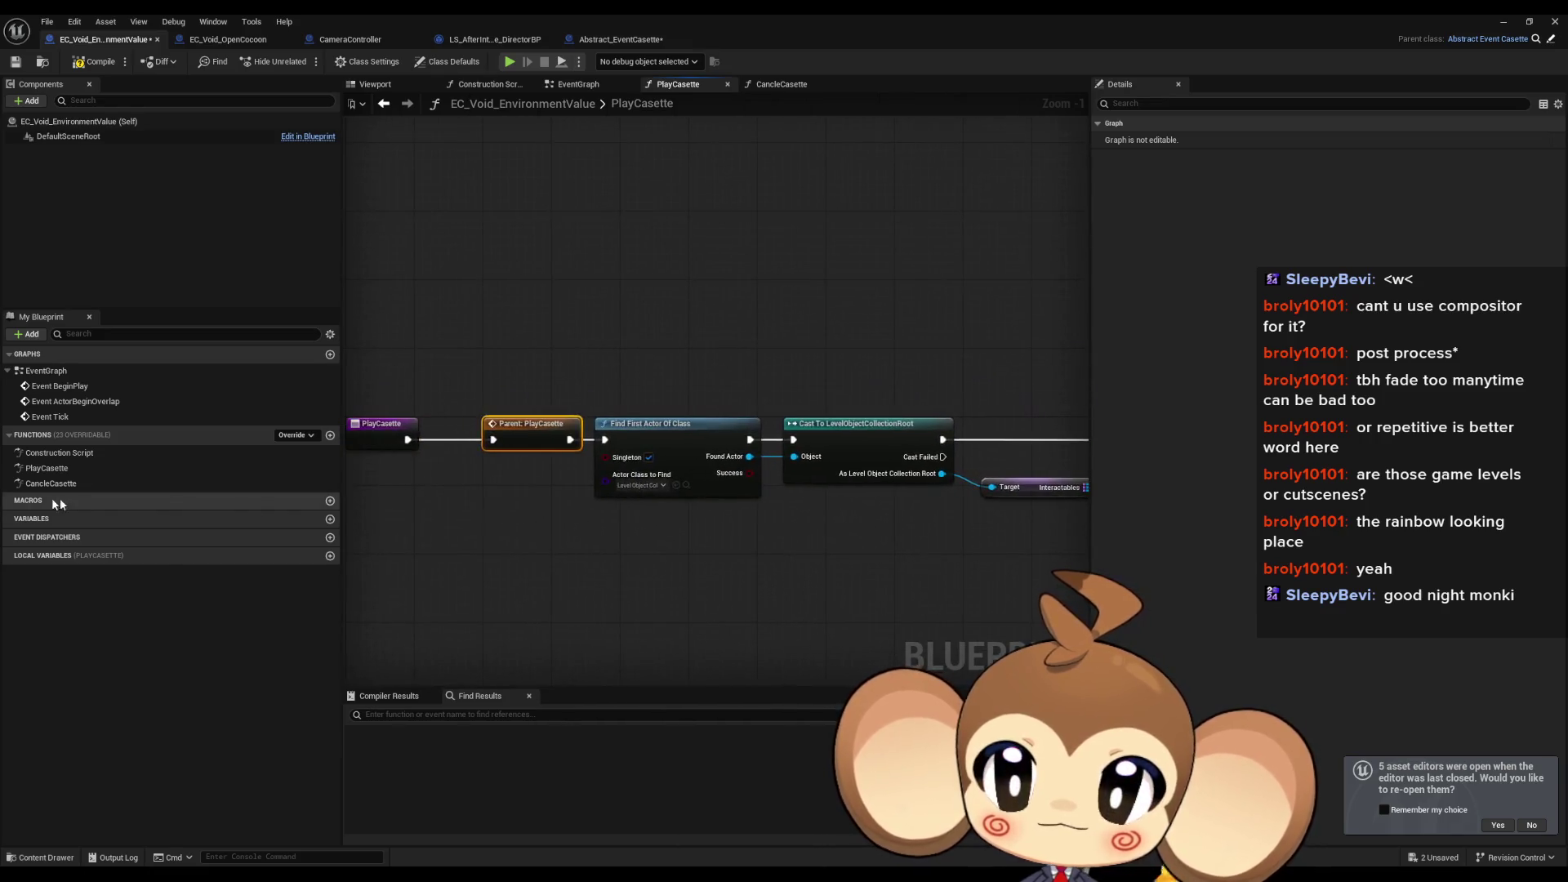
Step: Review the parent CancleCasette, then delete the CancleCasette override from EC_Void_EnvironmentValue
double_click(56, 483)
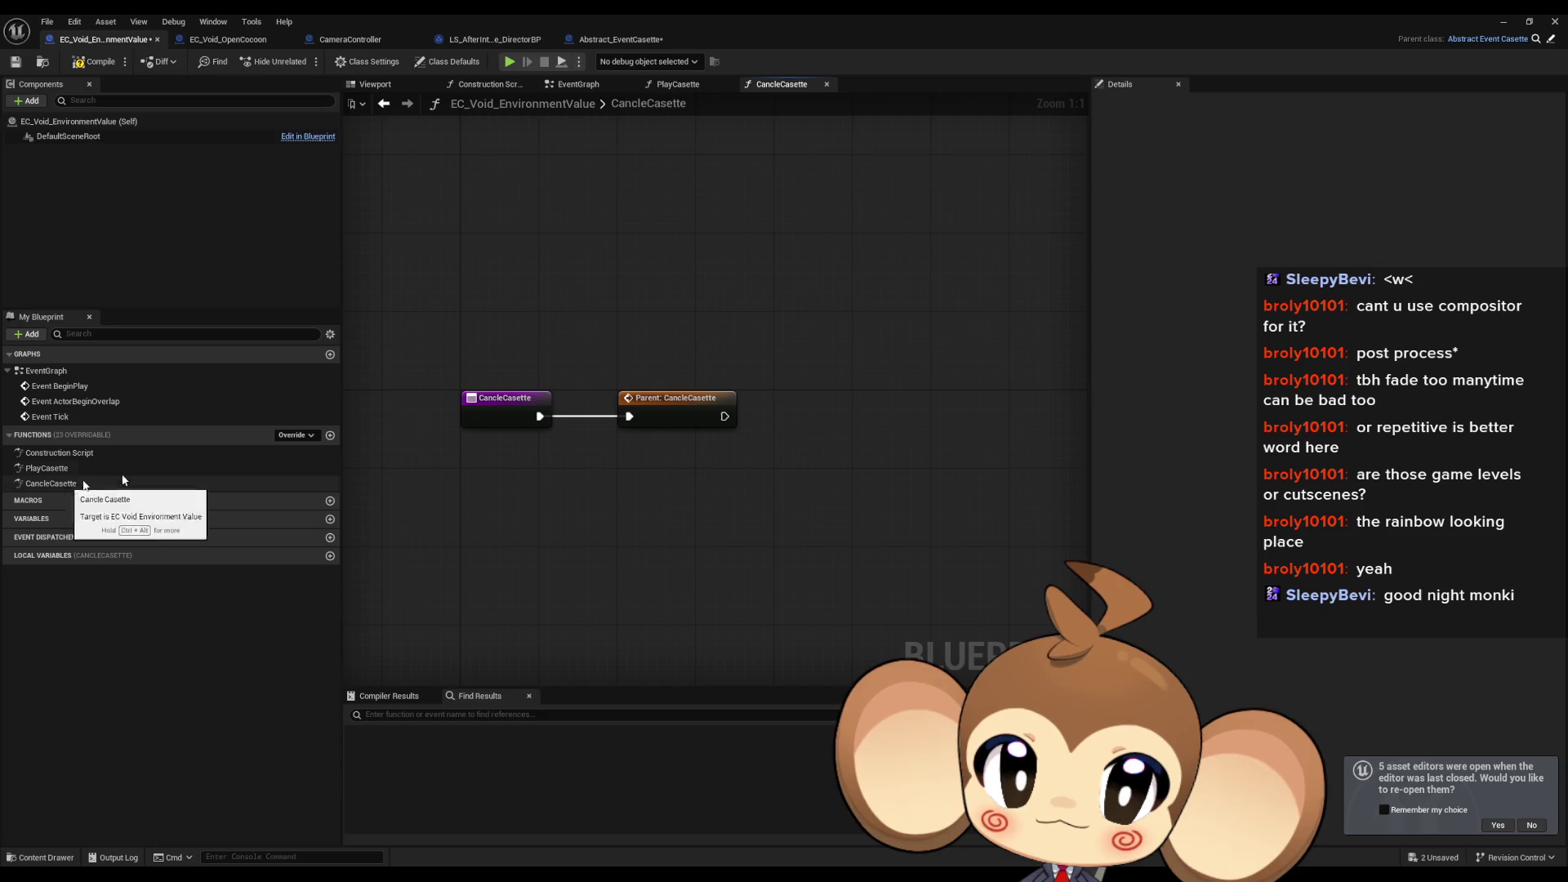
double_click(681, 405)
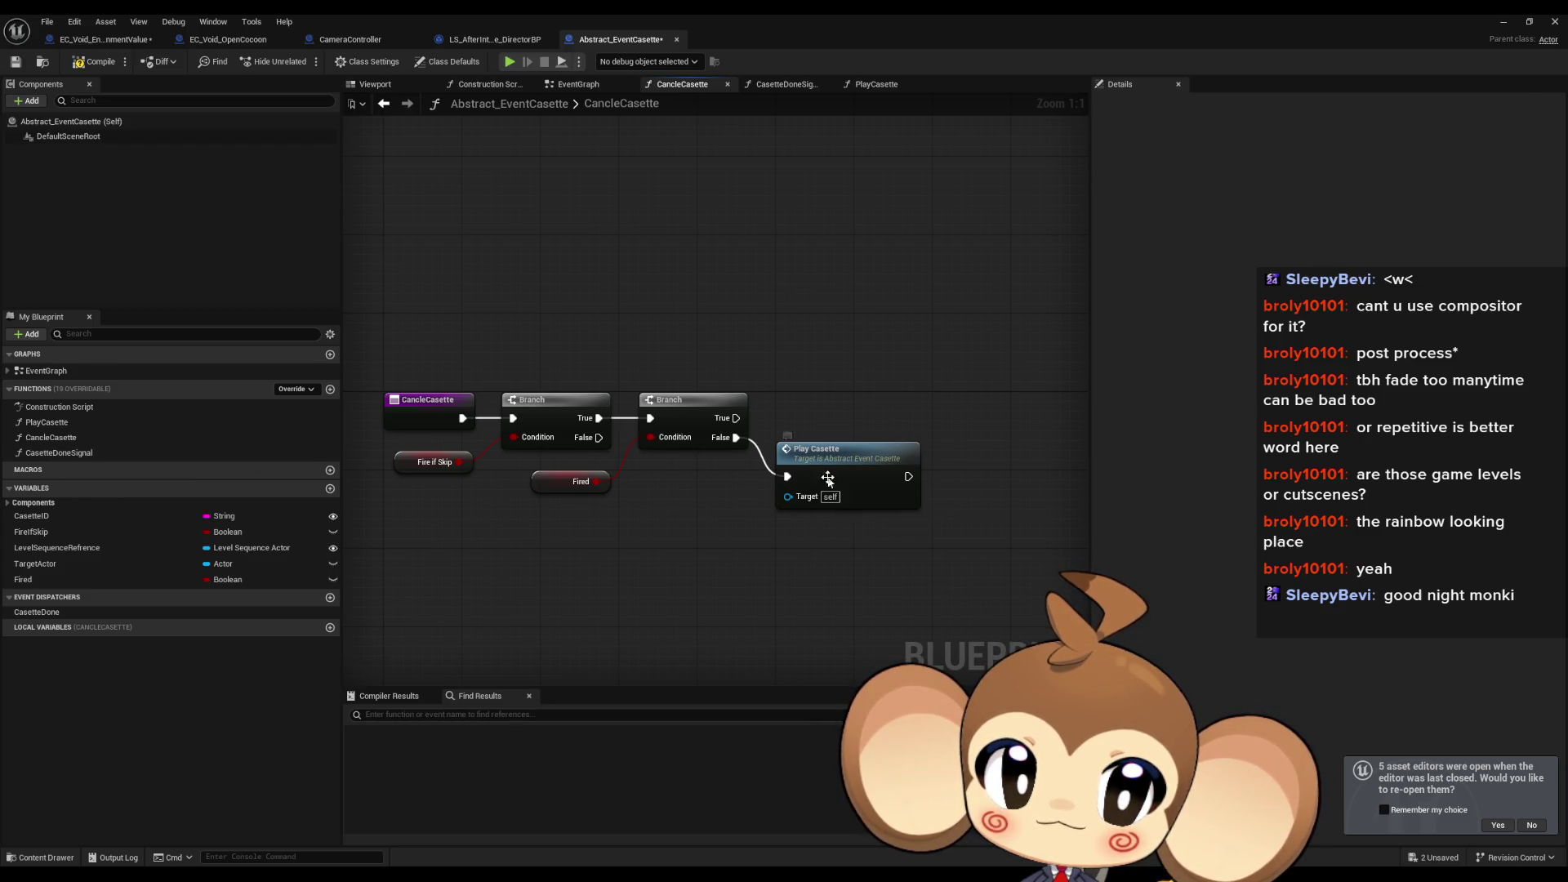
click(825, 506)
click(606, 545)
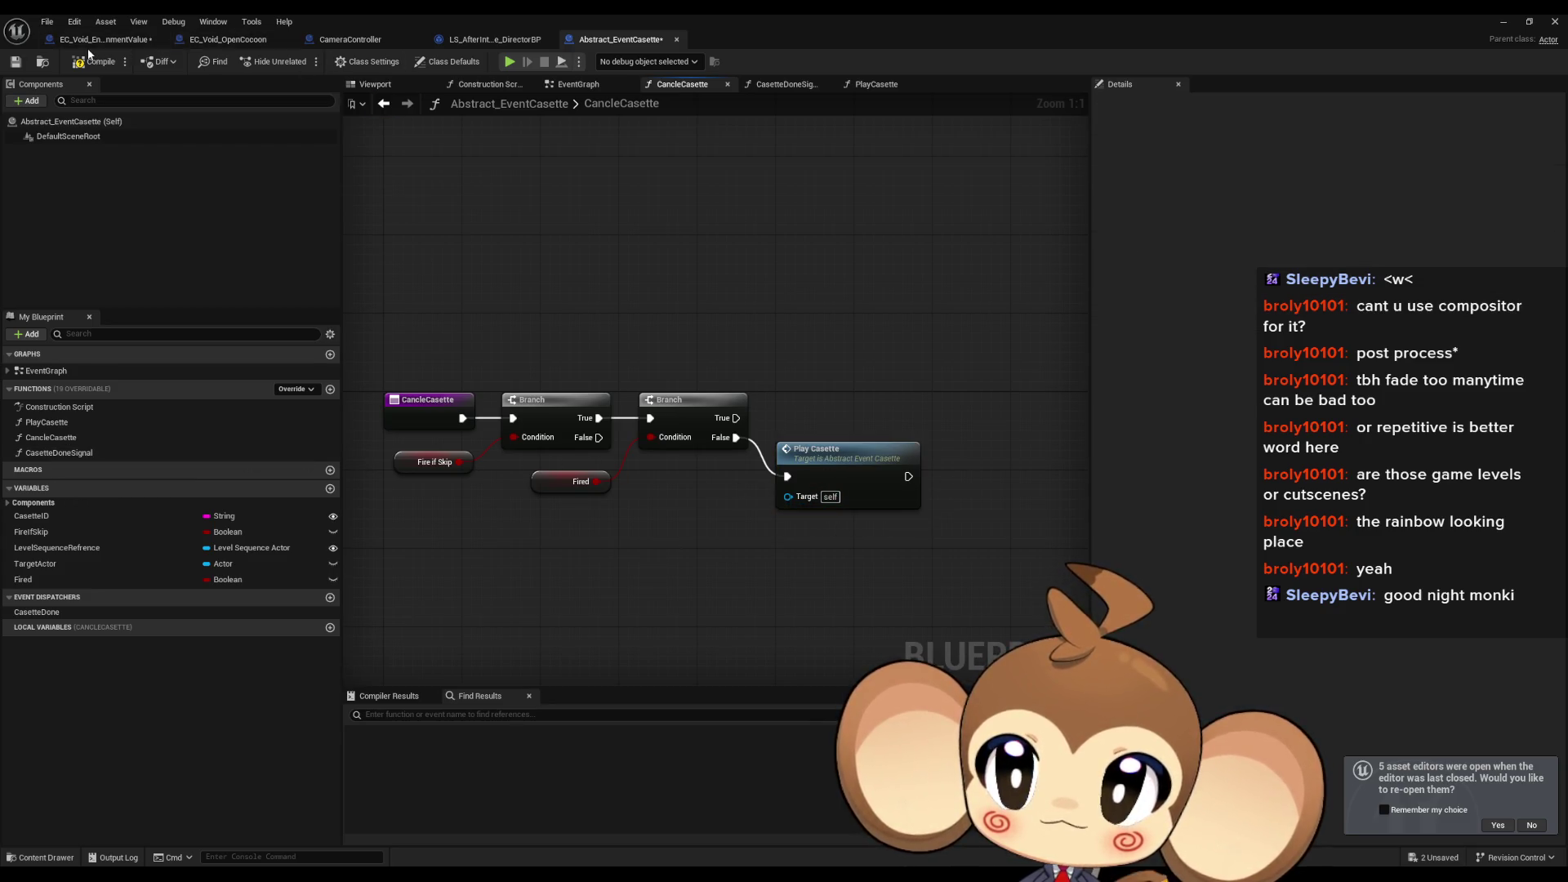
click(104, 39)
click(46, 484)
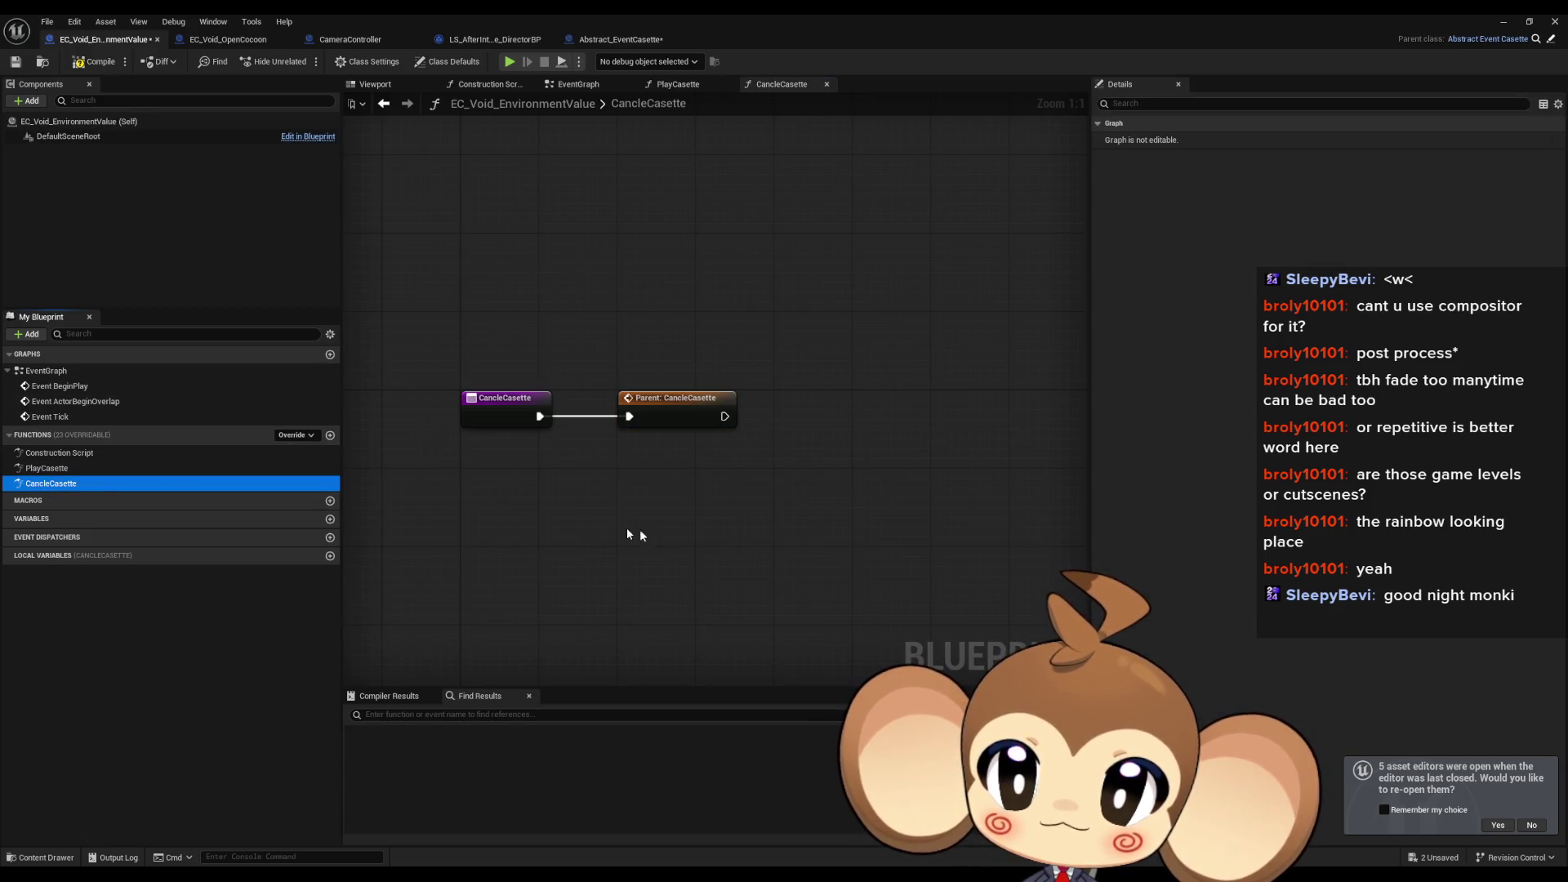
key(Delete)
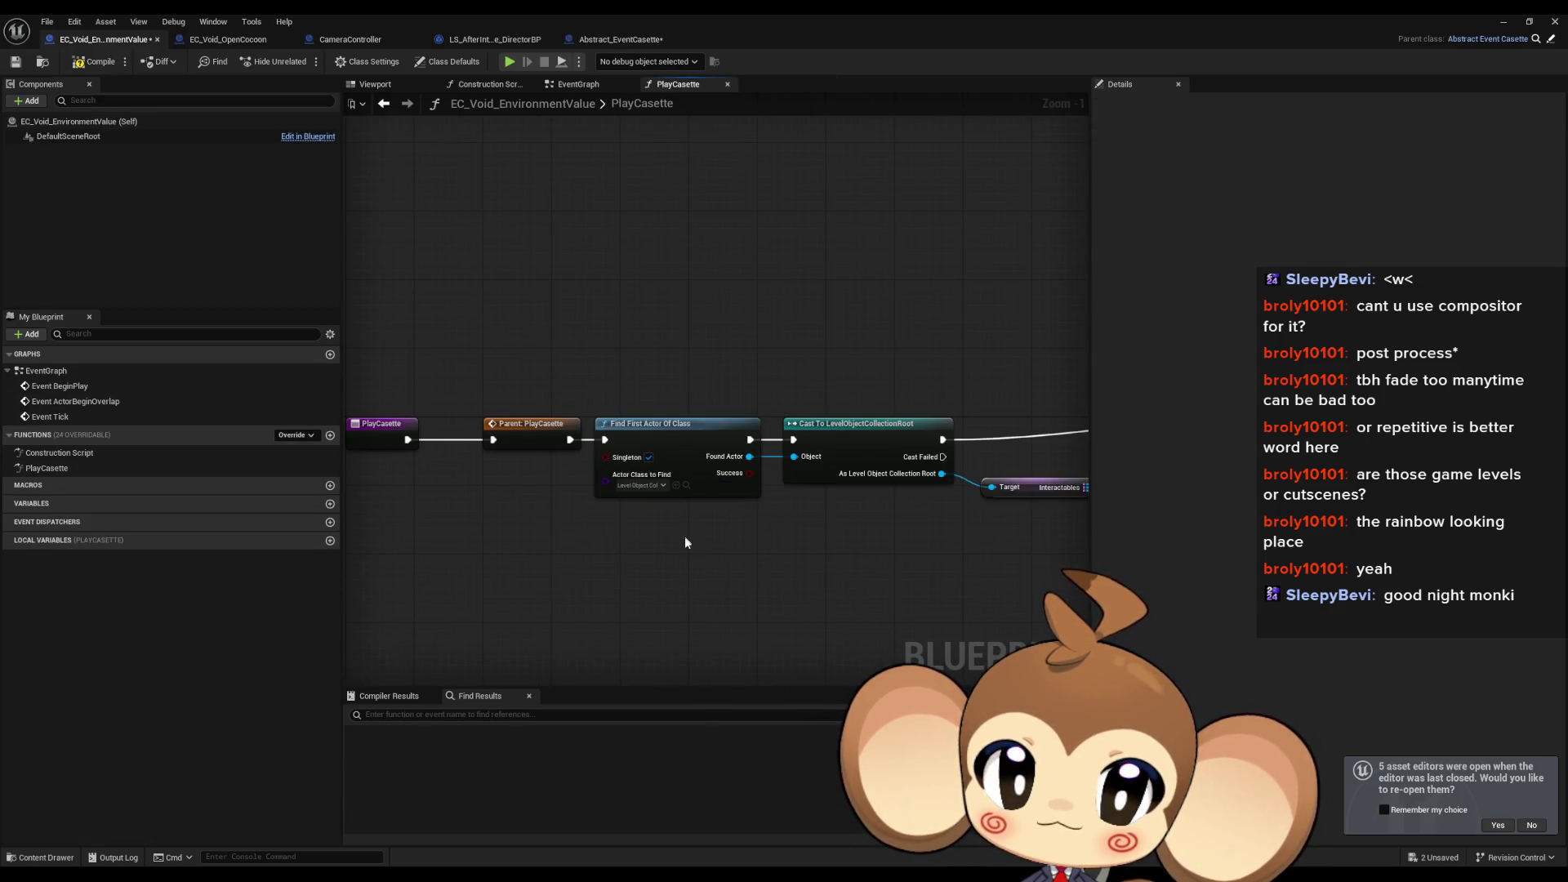
Step: Reframe the PlayCasette graph, compile and save the Blueprint, and minimize the editor
scroll(698, 542, down, 1)
drag(845, 546, 343, 523)
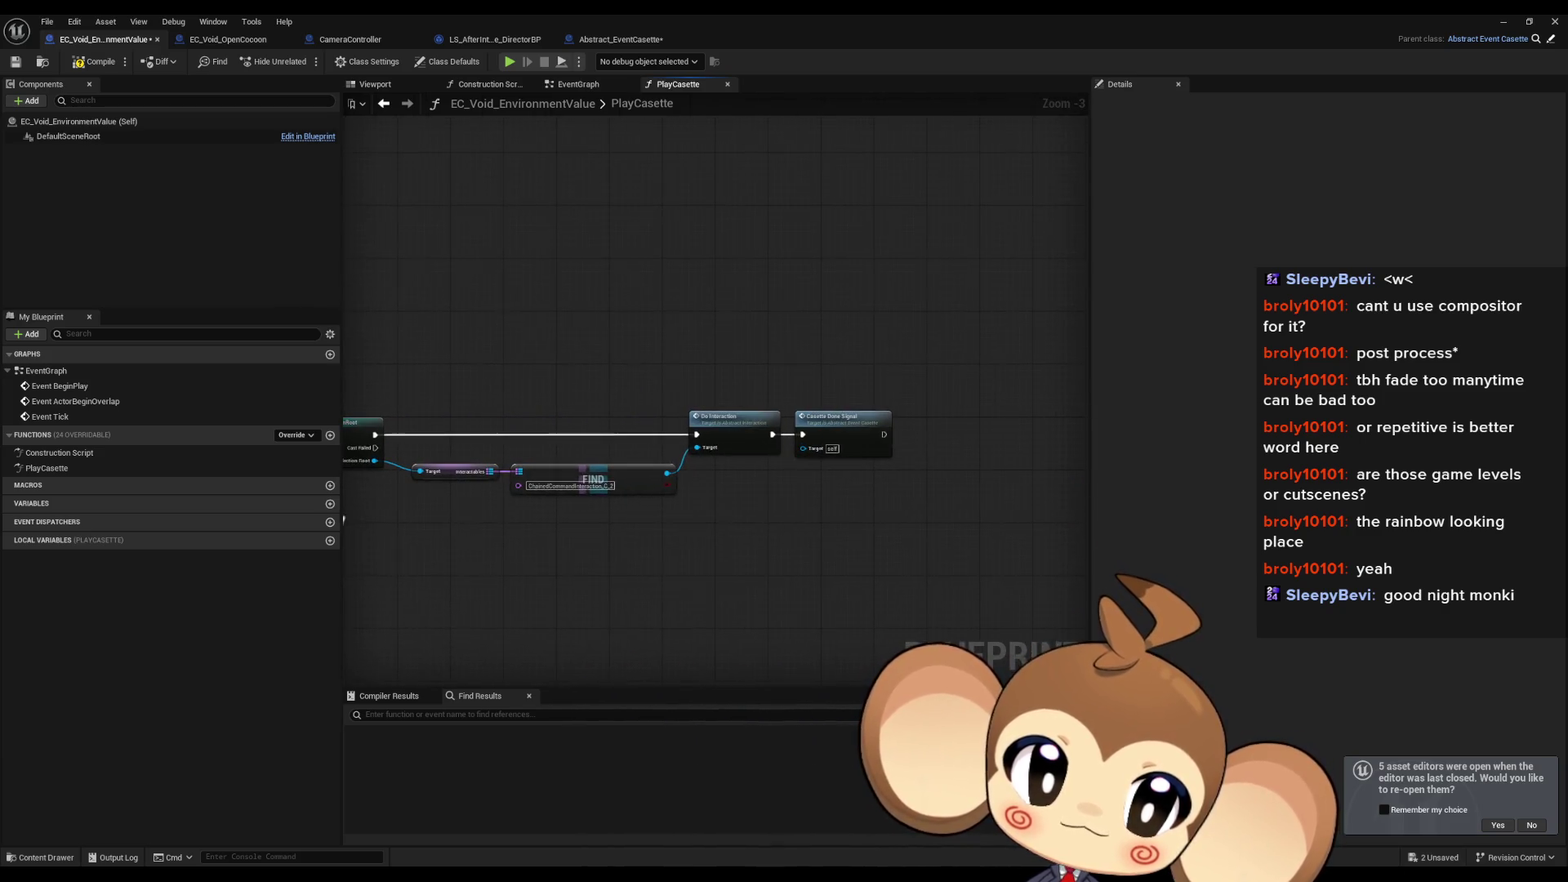
drag(792, 357, 917, 492)
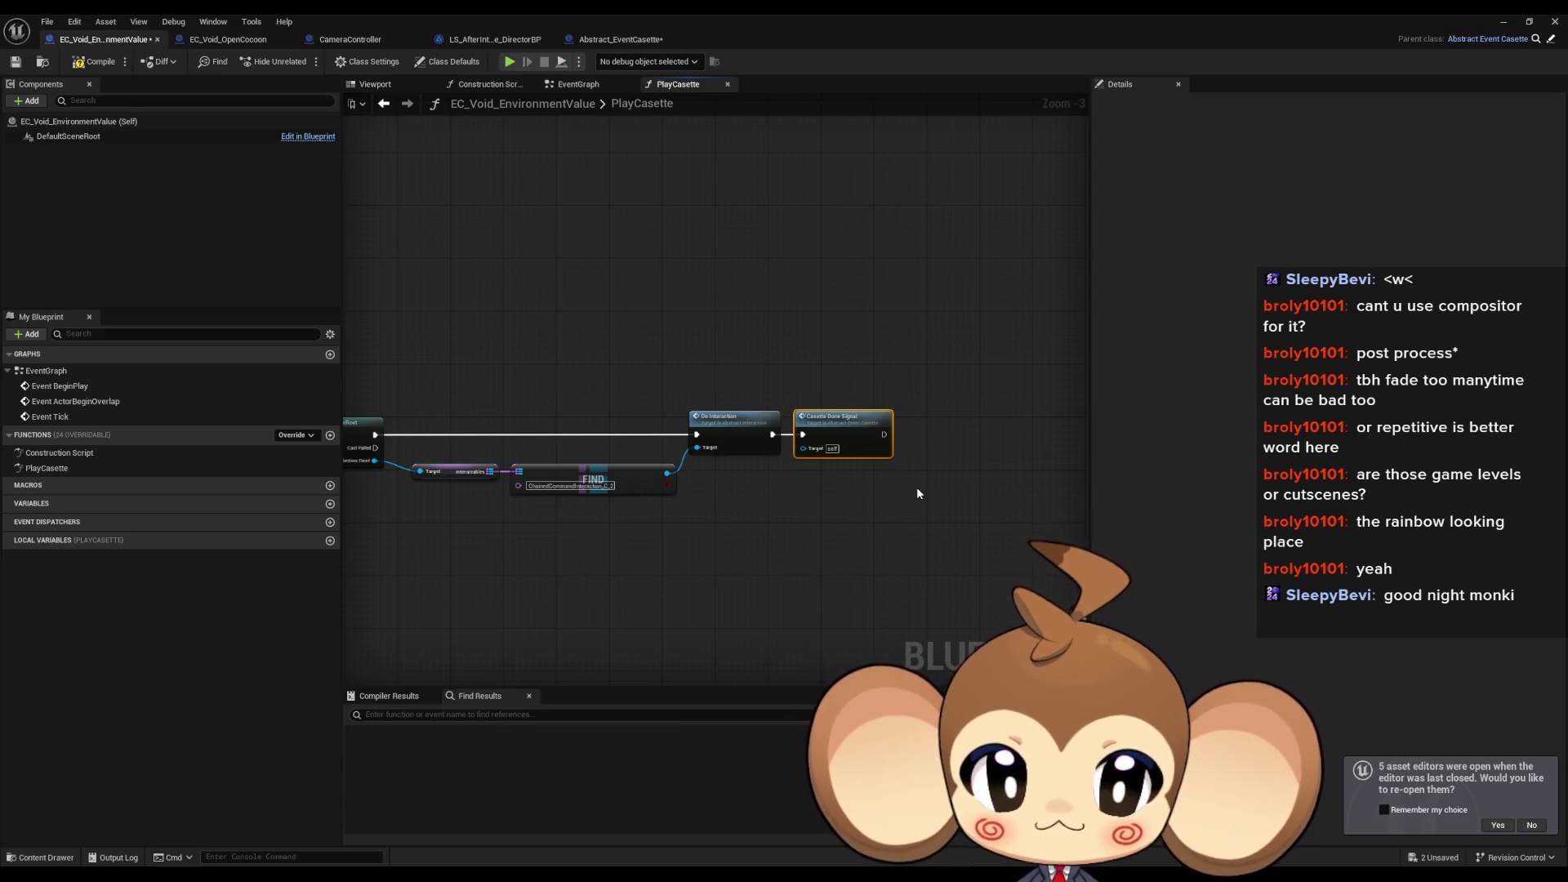
click(886, 484)
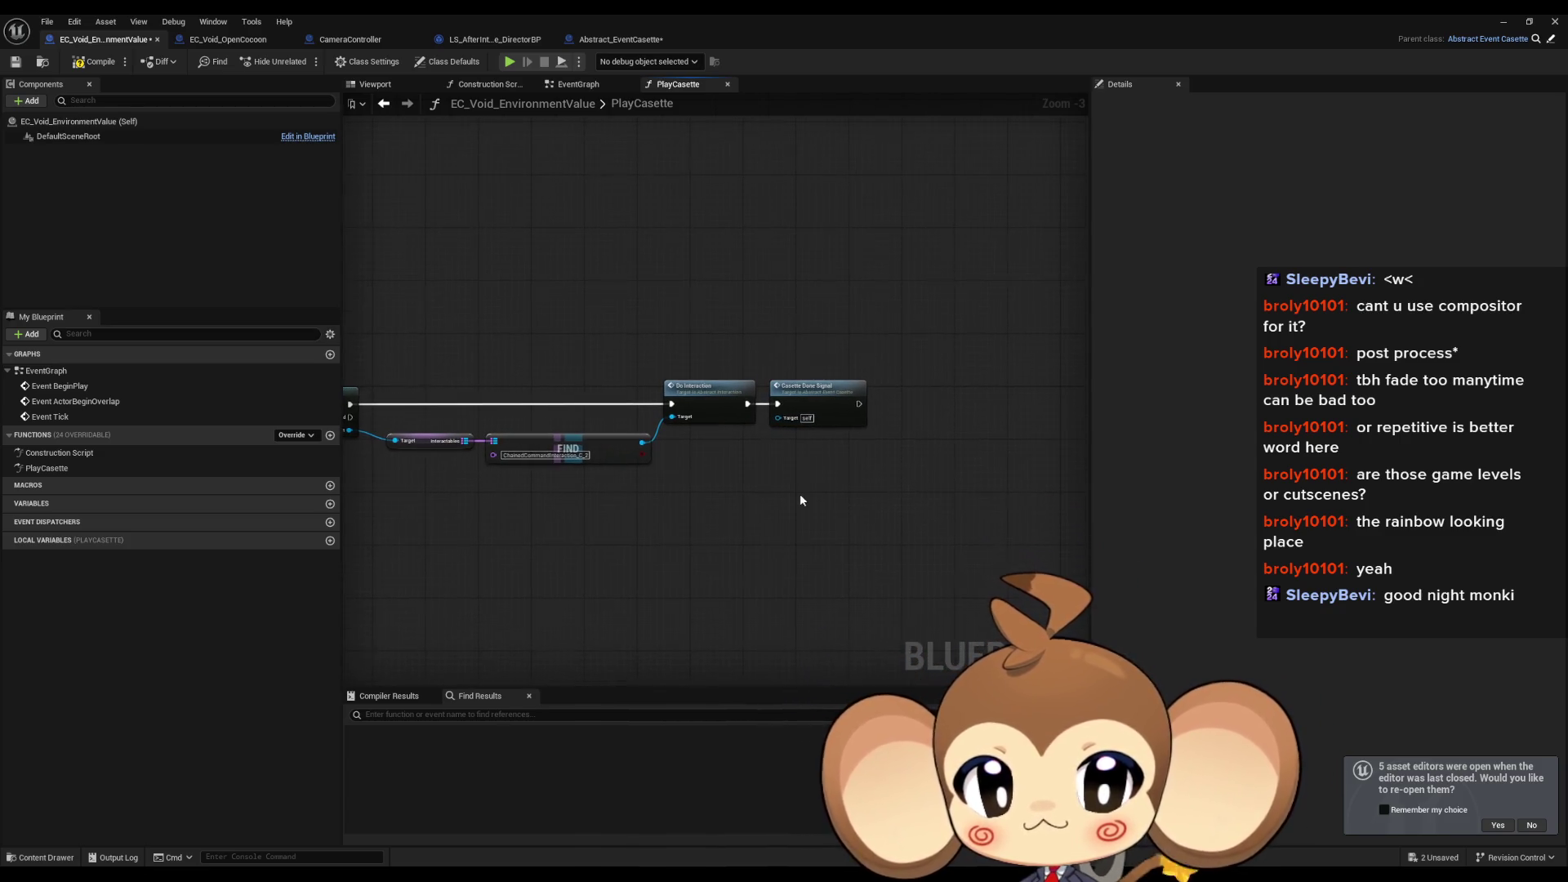
drag(752, 518, 1087, 496)
drag(788, 498, 814, 505)
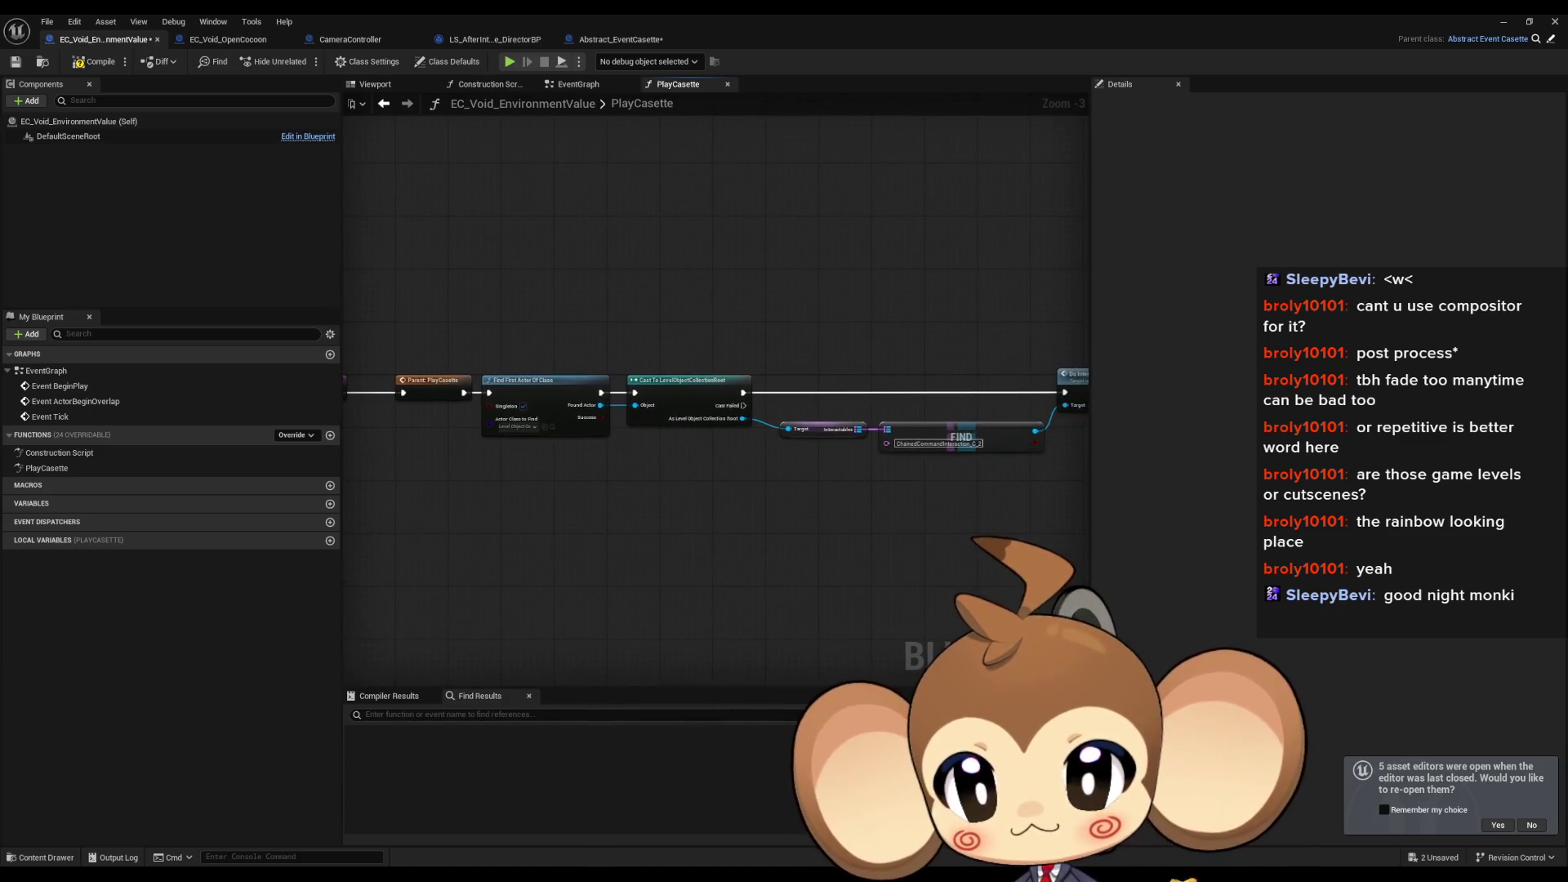
scroll(898, 499, down, 1)
mouse_move(931, 498)
mouse_down()
mouse_move(703, 518)
mouse_move(994, 499)
mouse_up()
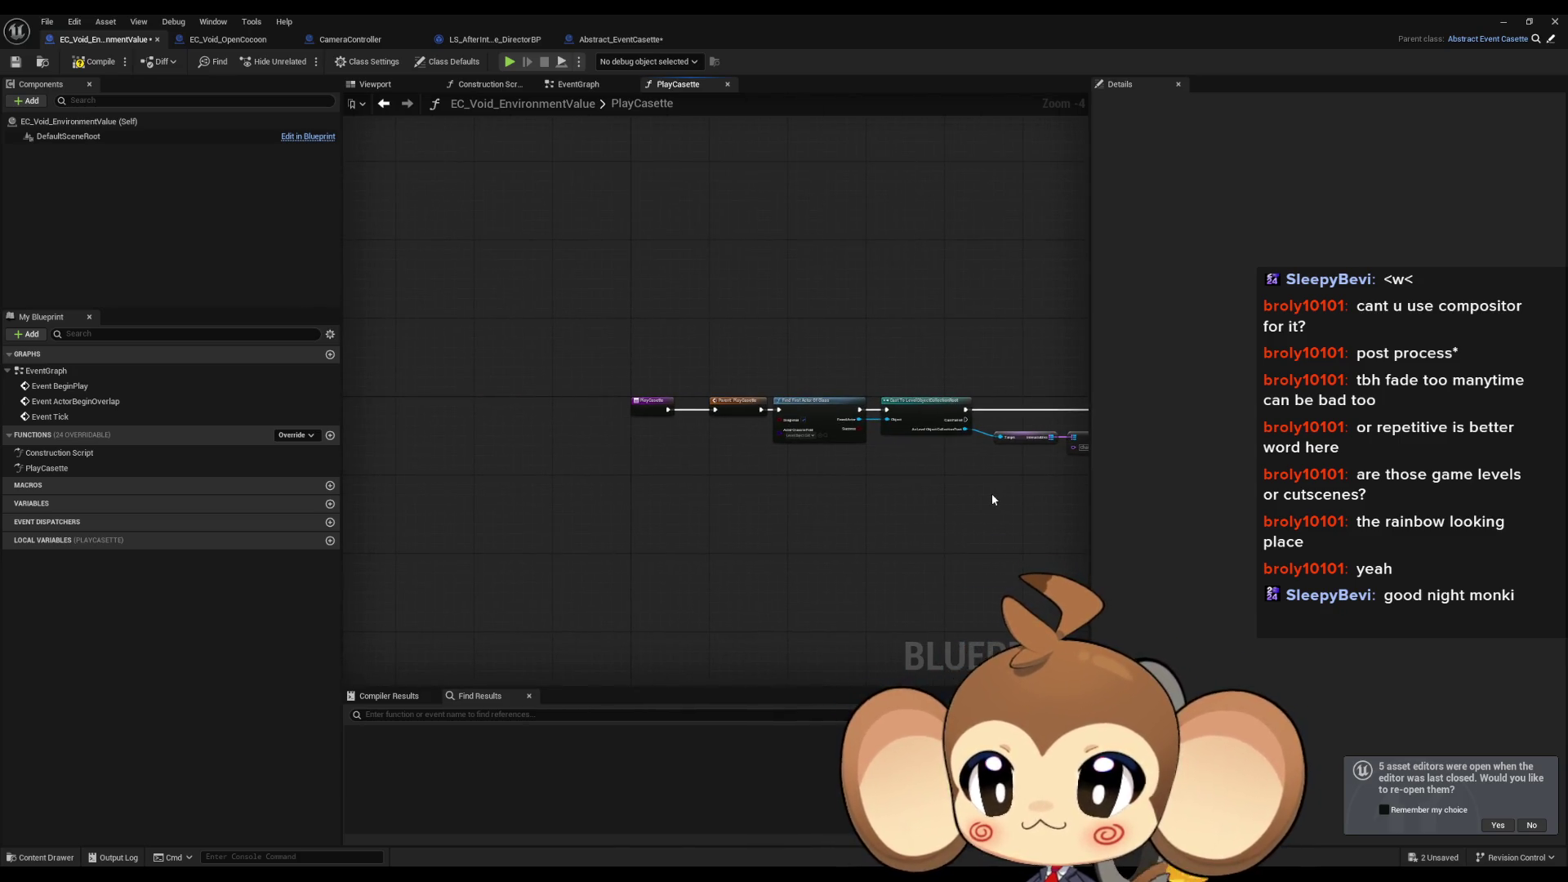
click(98, 64)
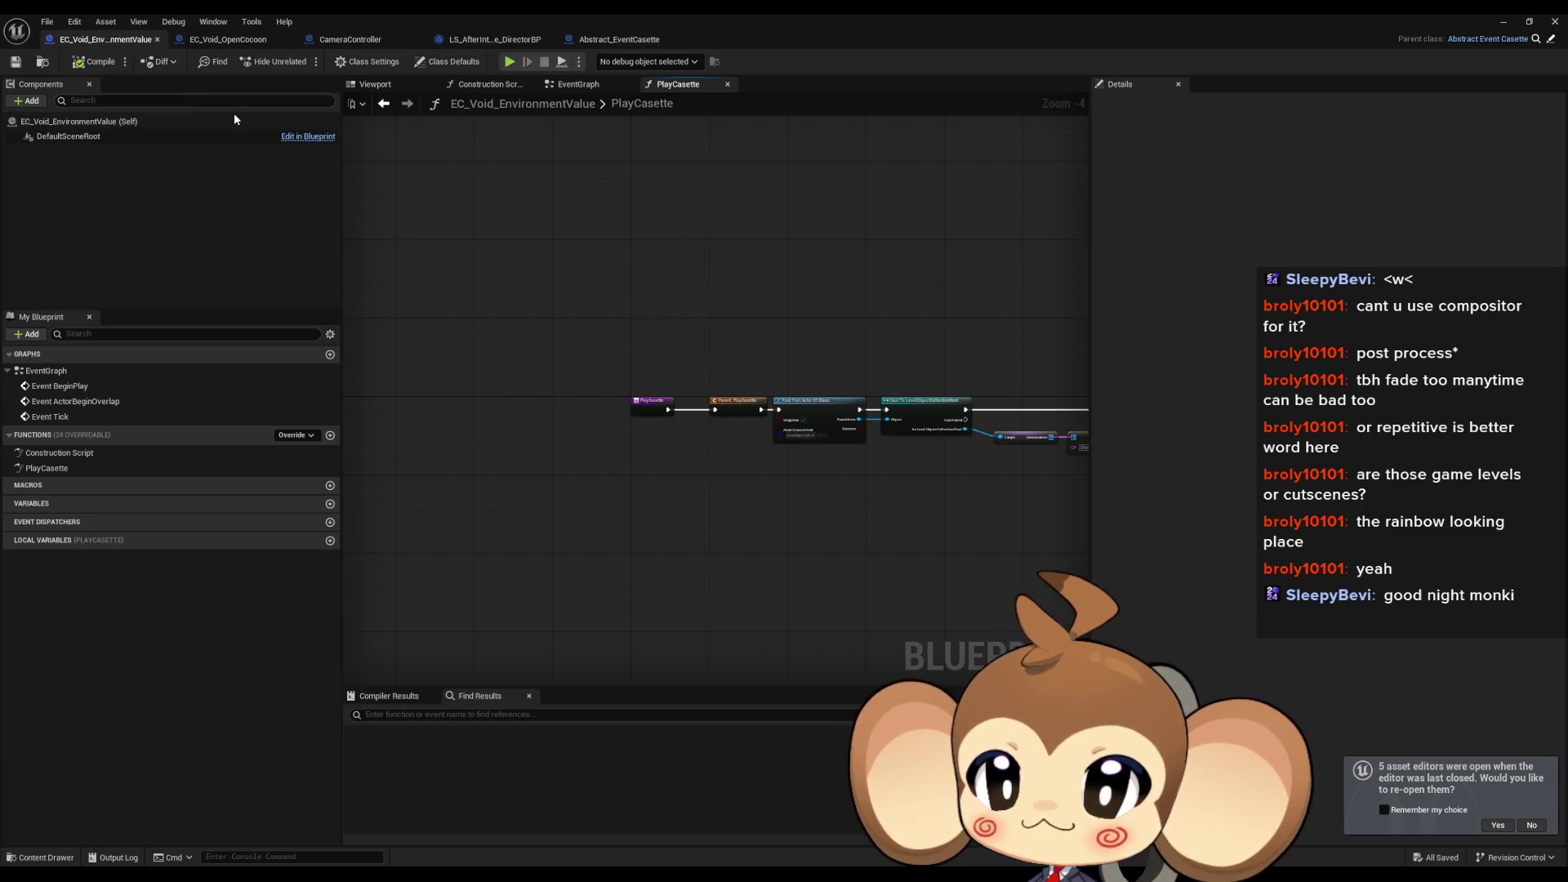
click(1503, 22)
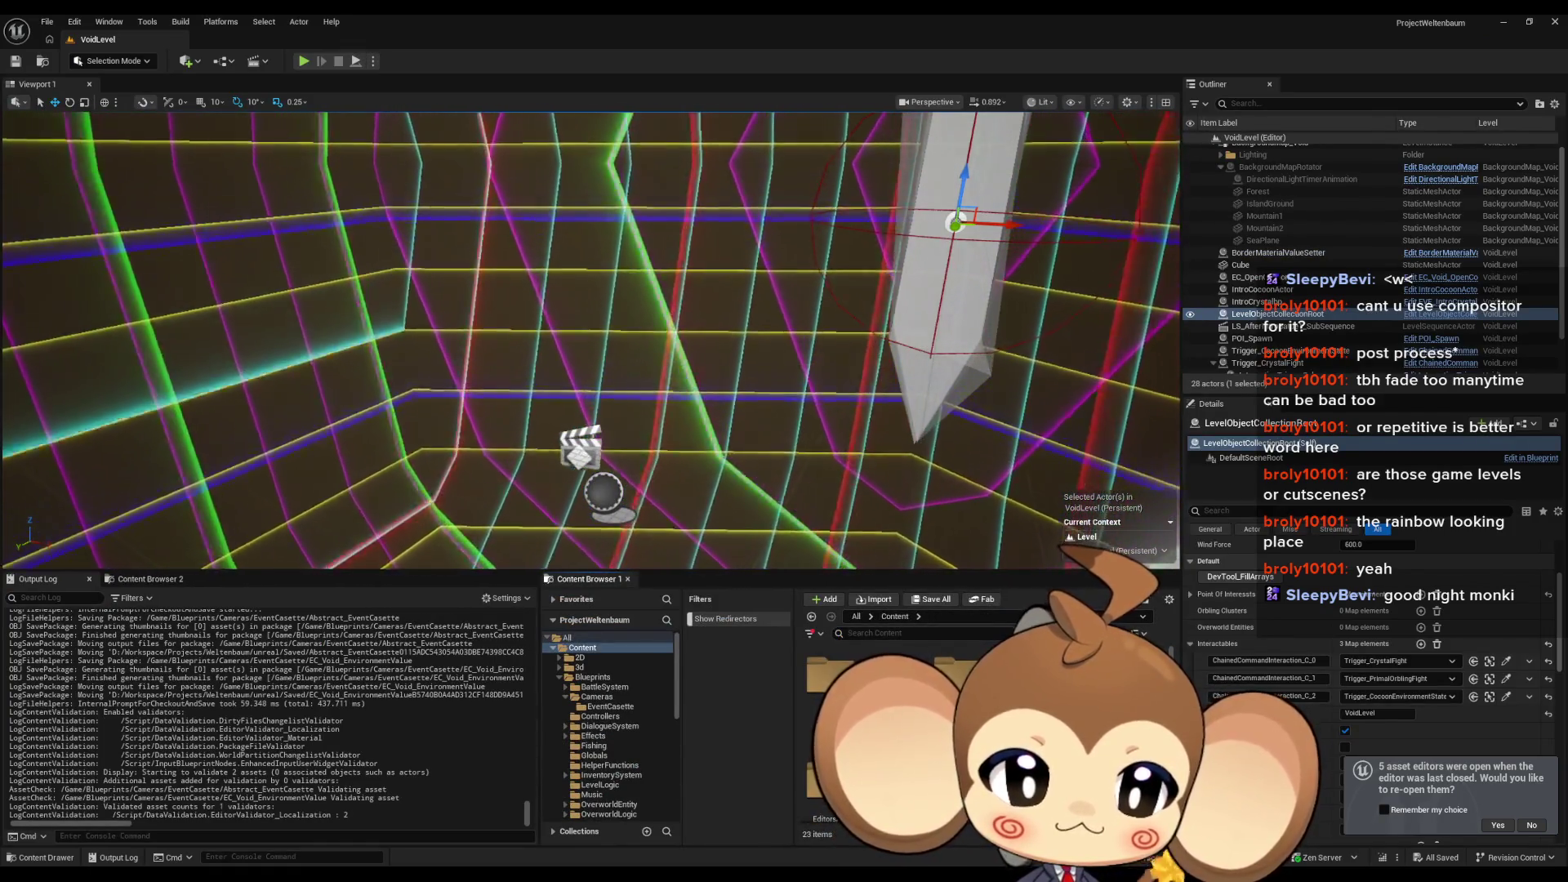
Step: Drag EC_Void_EnvironmentValue from Blueprints > EventCasette into the VoidLevel viewport
click(592, 677)
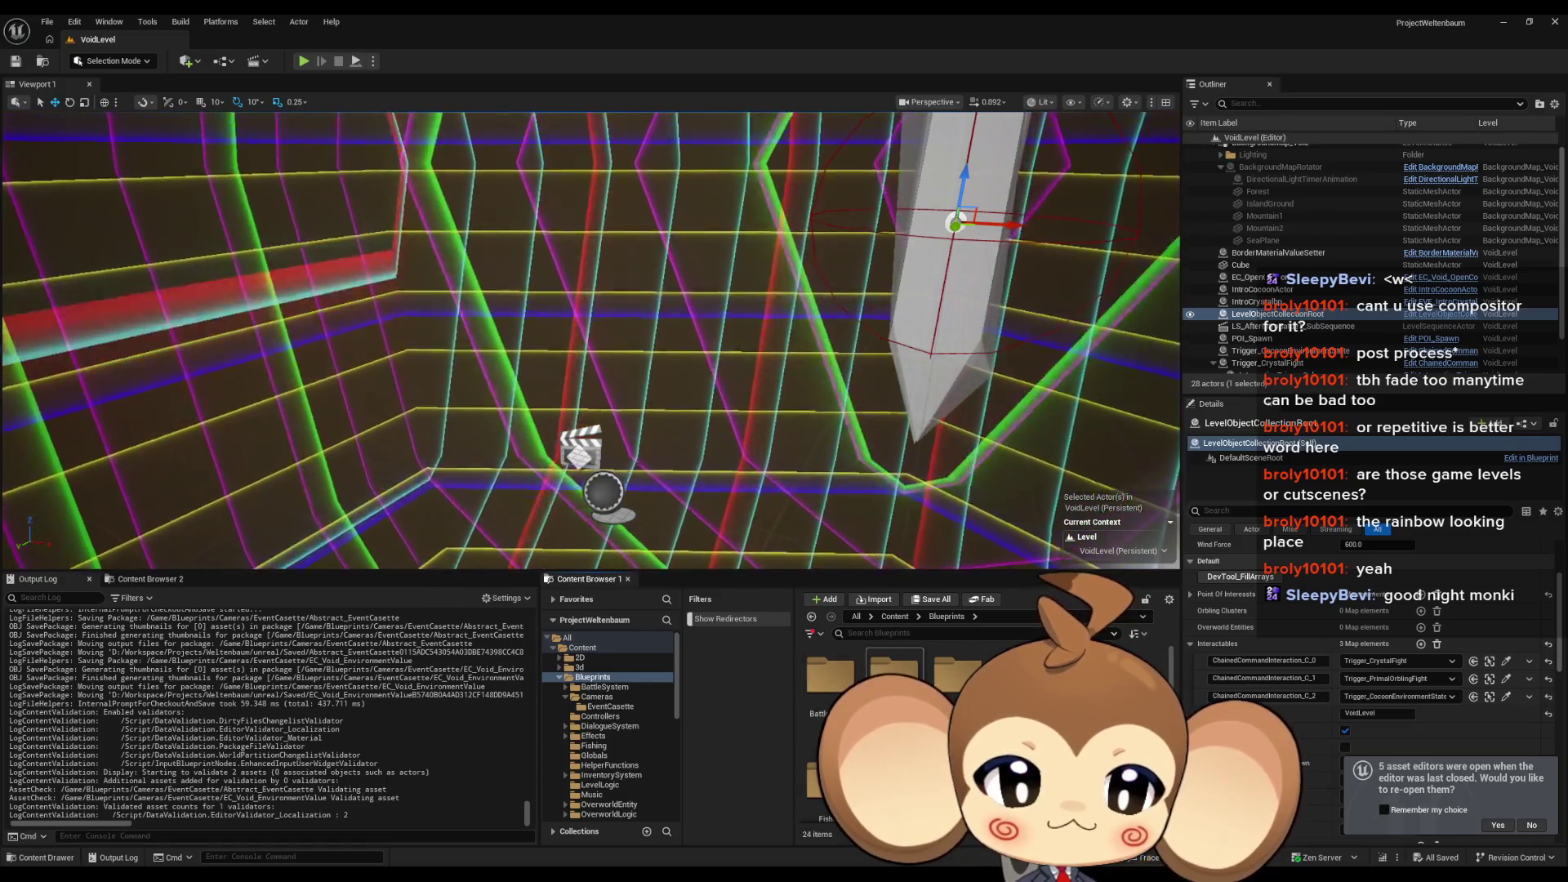
click(610, 706)
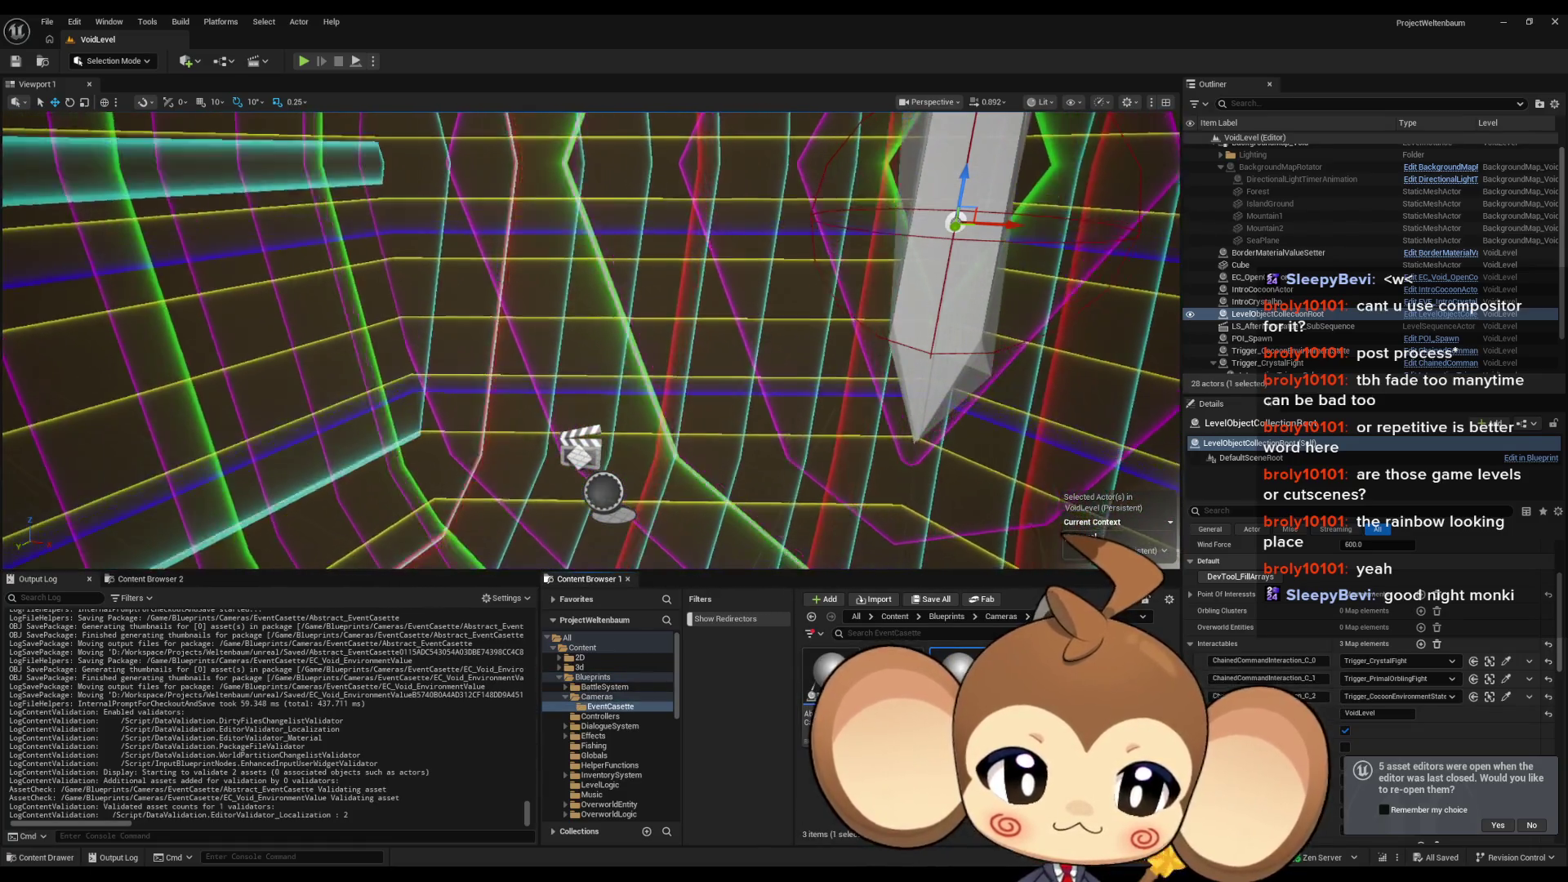
click(958, 668)
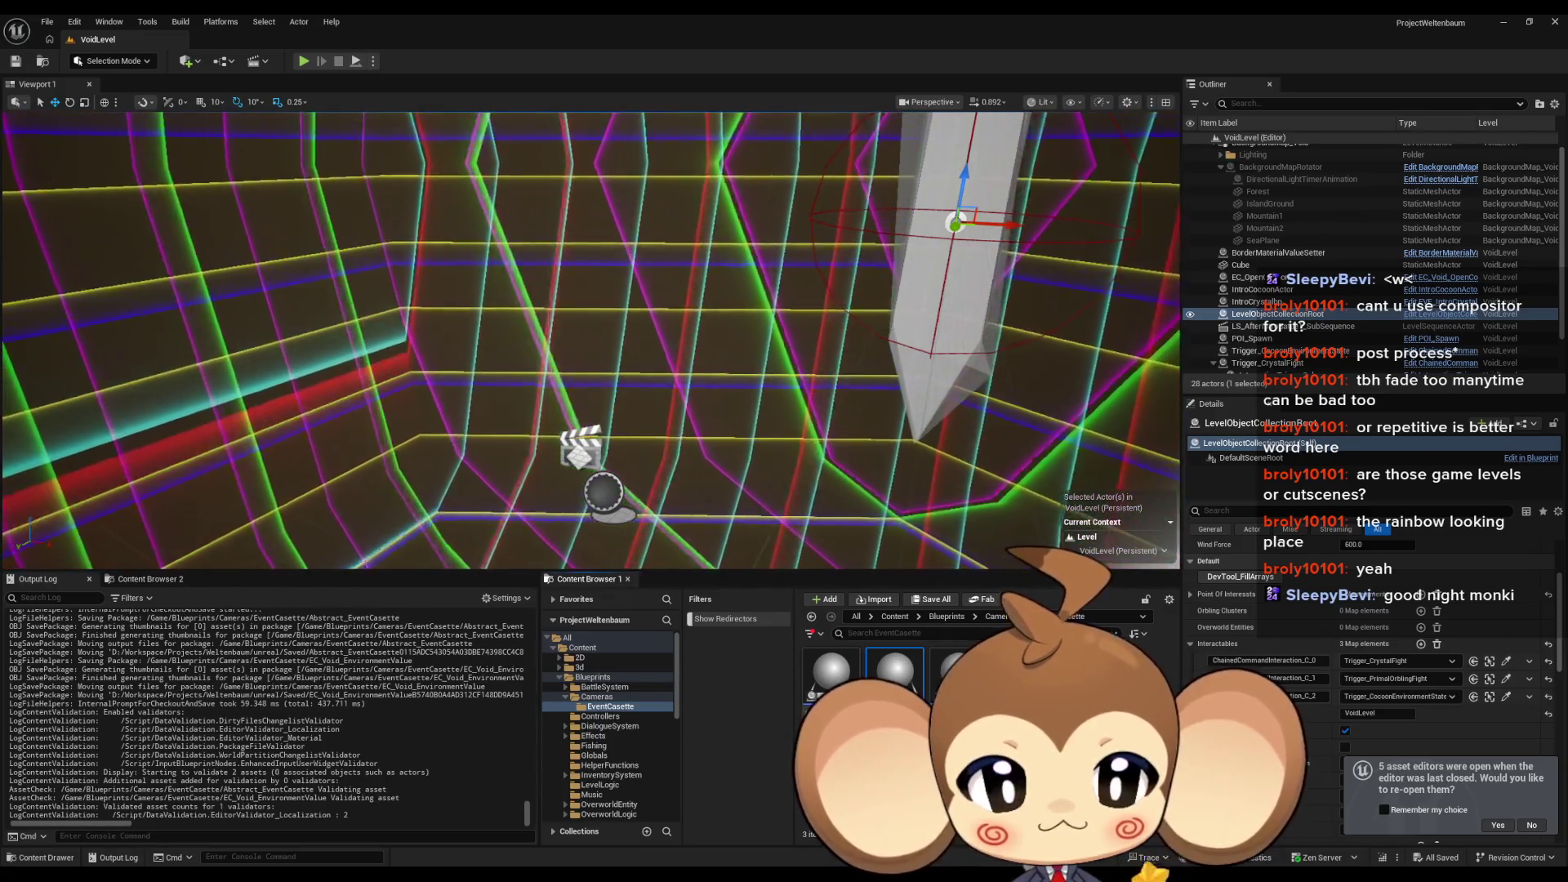
mouse_move(895, 674)
mouse_down()
mouse_move(817, 588)
mouse_move(513, 506)
mouse_up()
drag(670, 523, 670, 572)
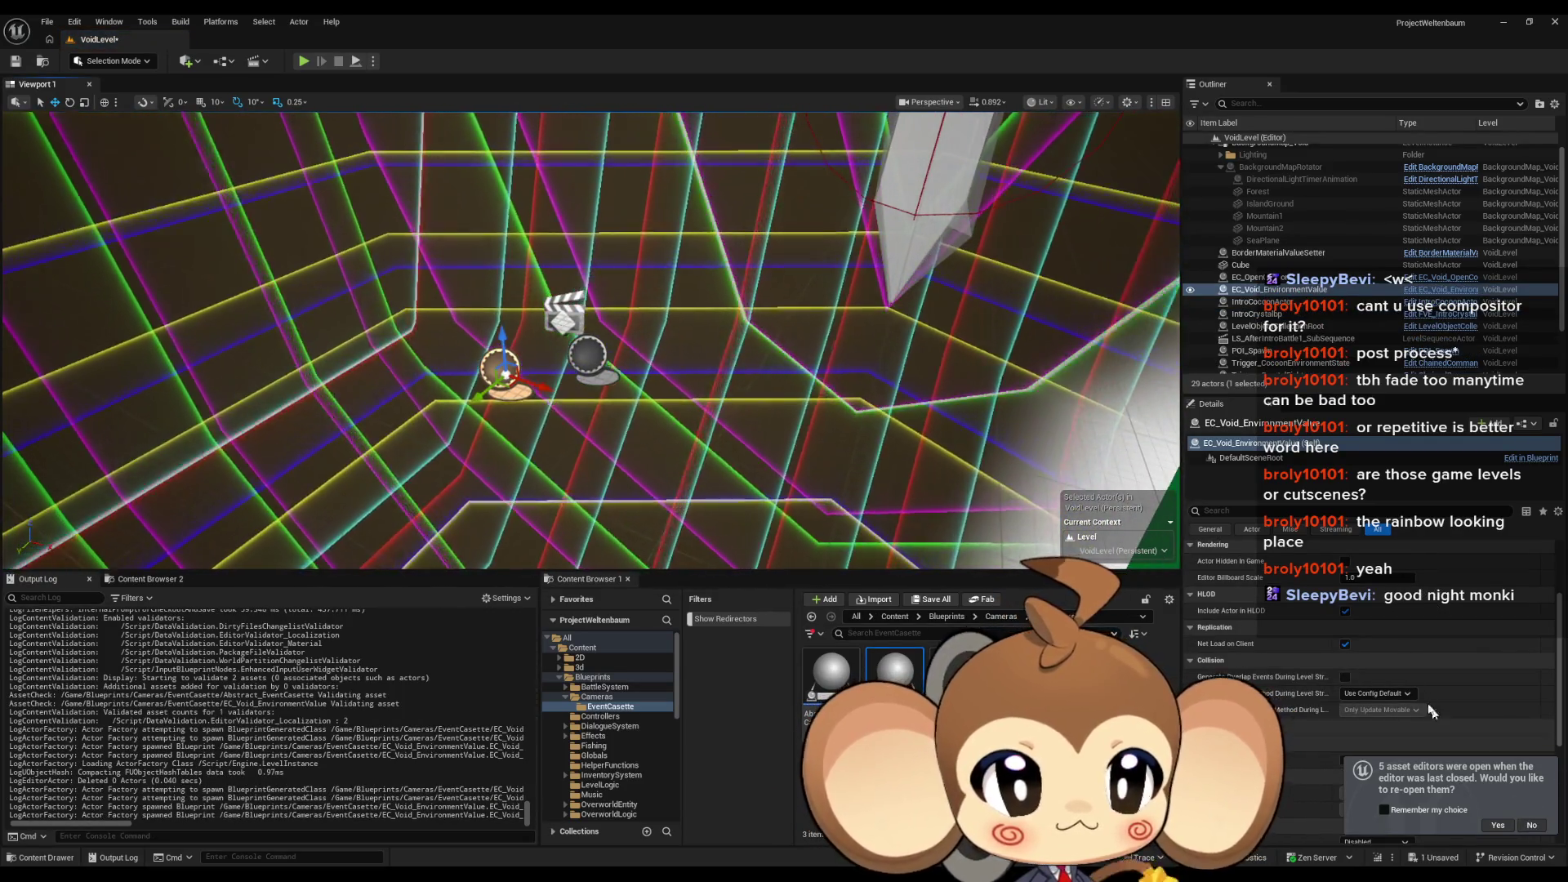
Step: Set the actor's Level Sequence Refrence to LS_AfterIntroBattle1_SubSequence and Casette ID to EnvironmentValue
click(1532, 824)
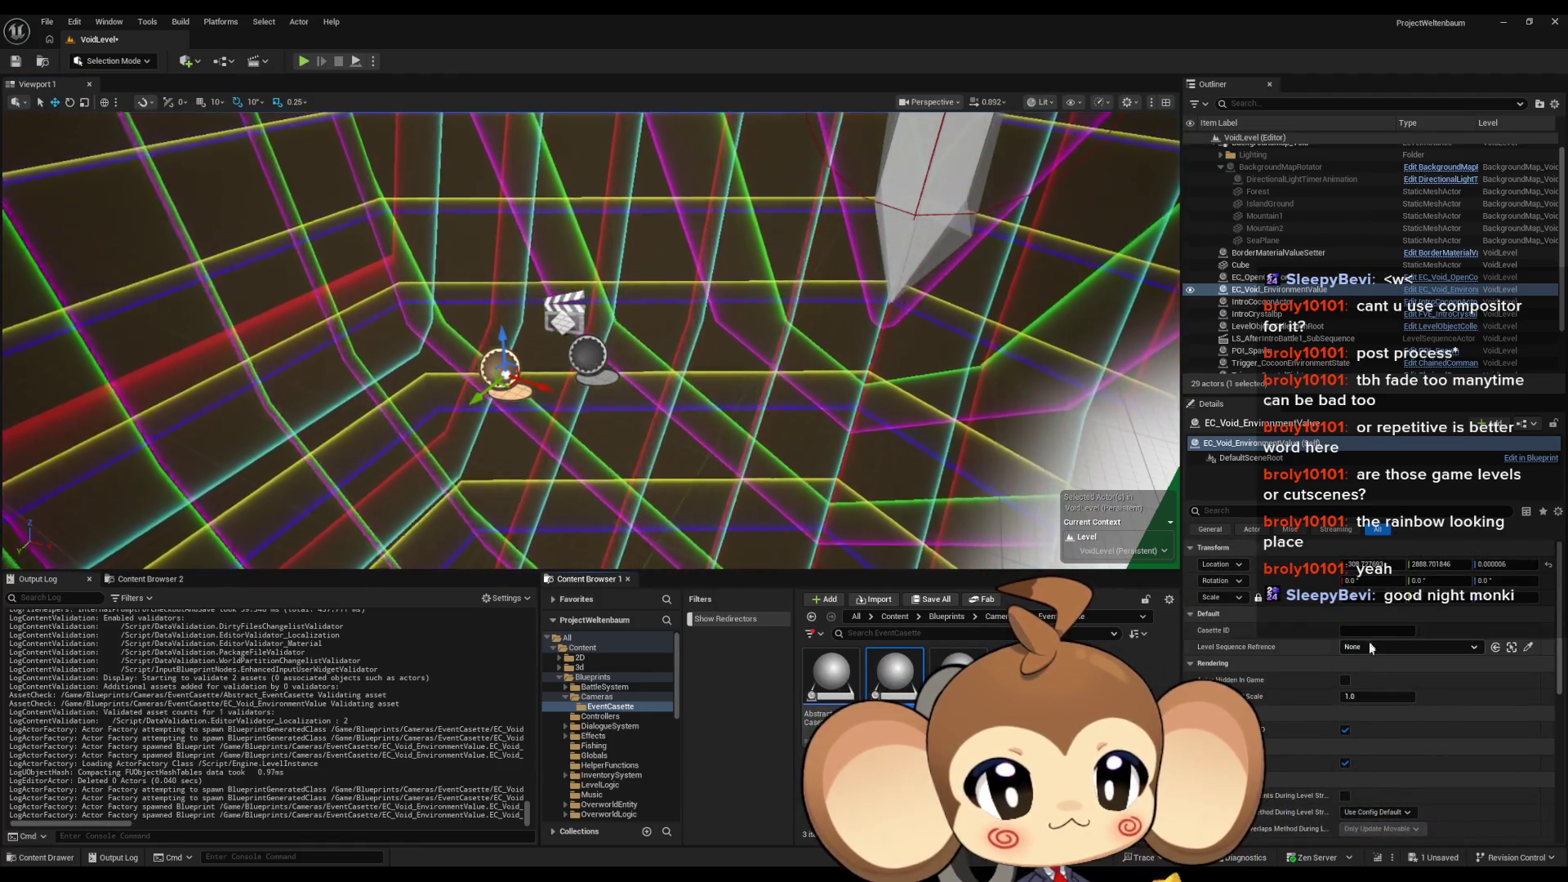
click(1370, 647)
click(1372, 577)
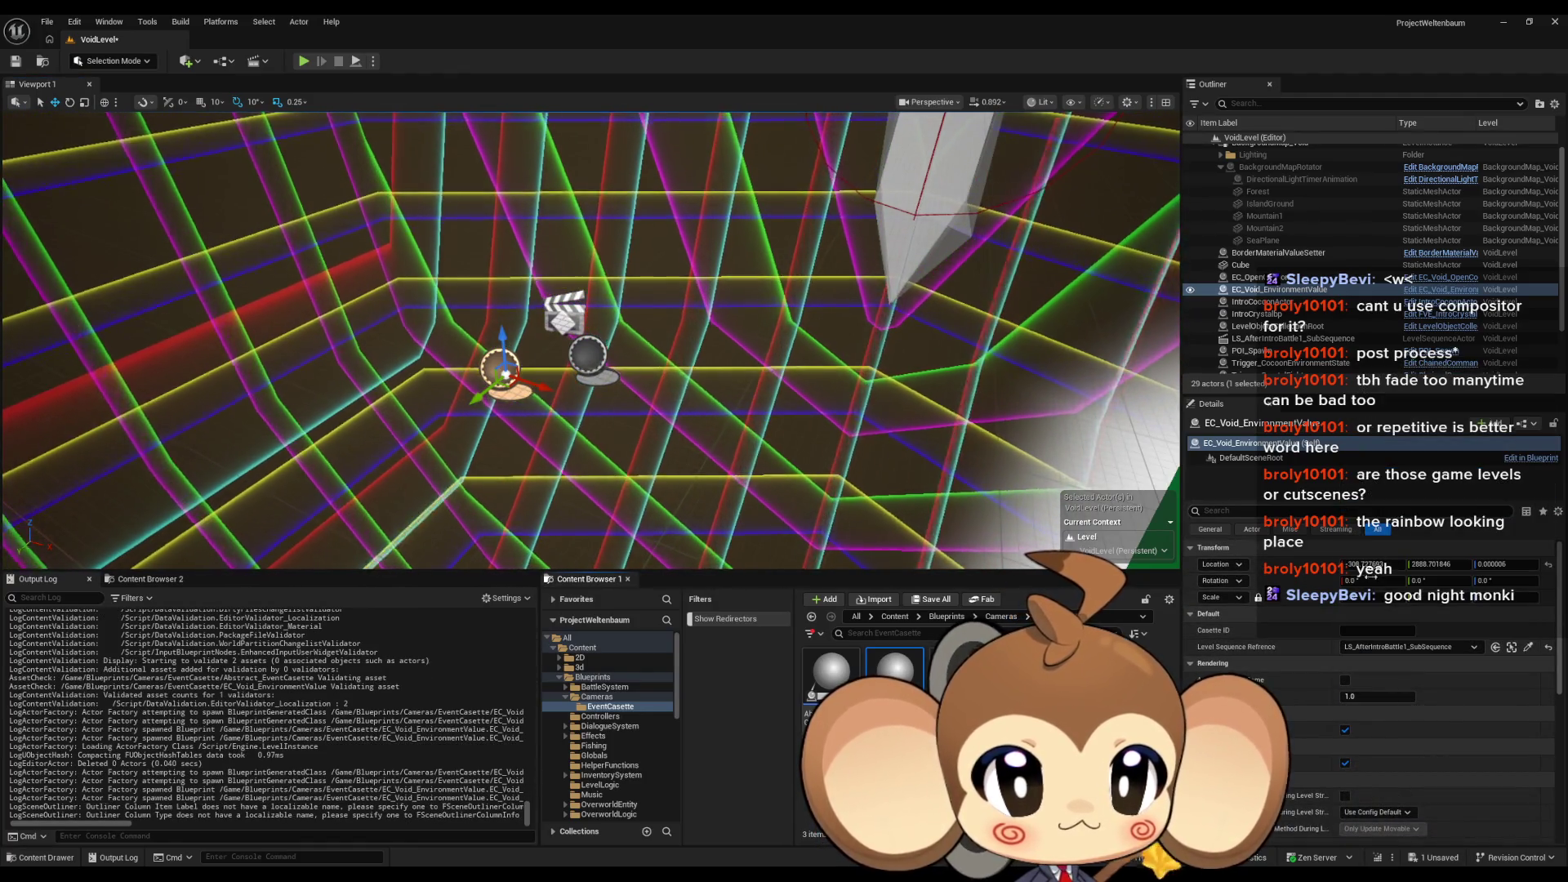
click(1368, 630)
text(environmentValu)
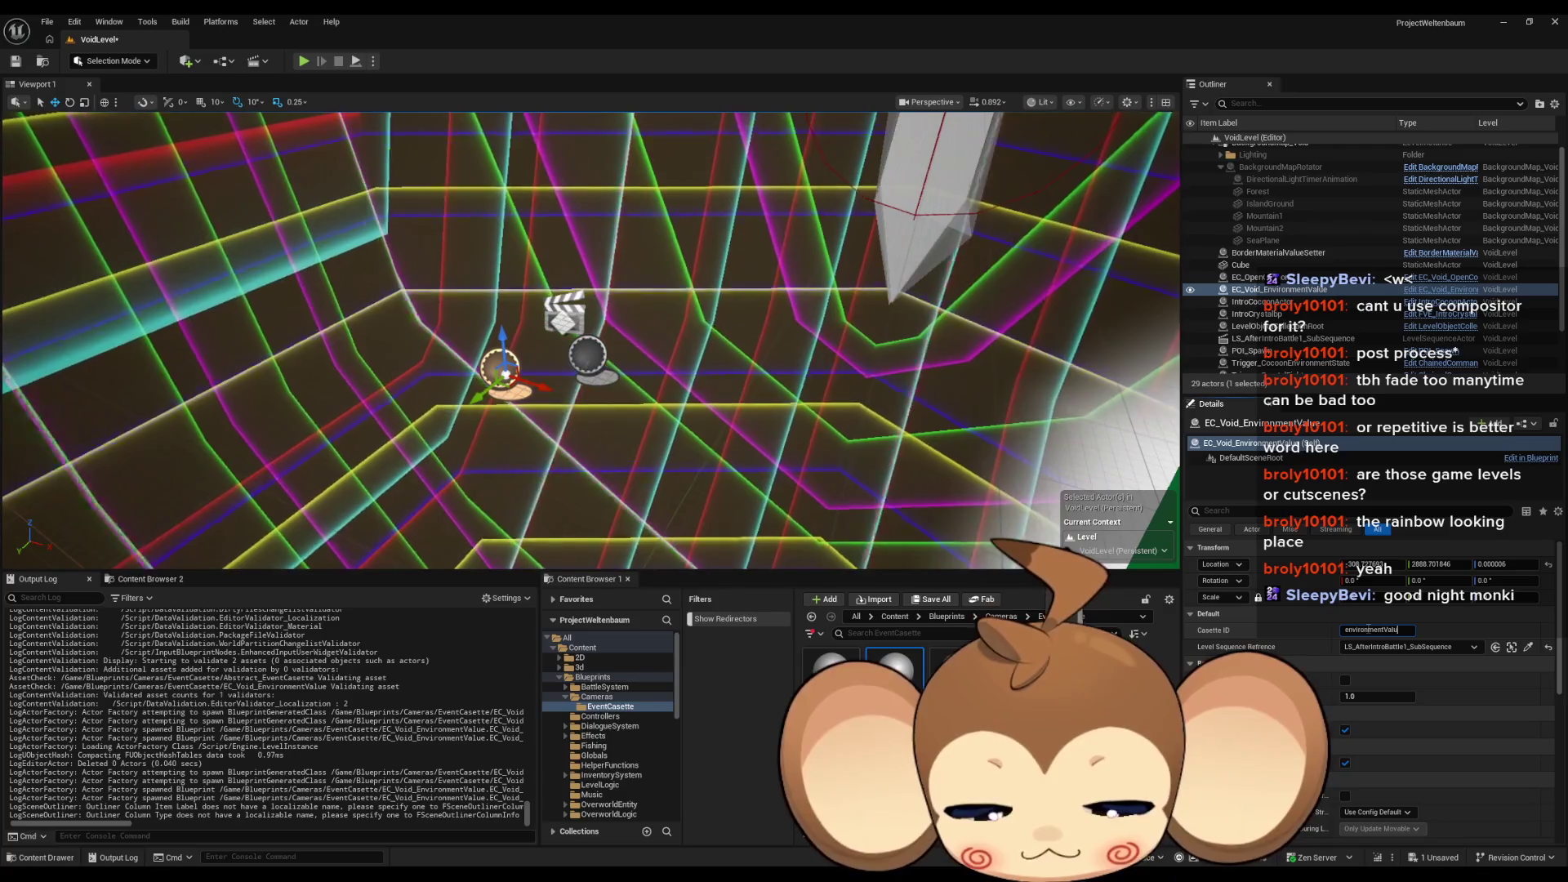
text(e)
key(Return)
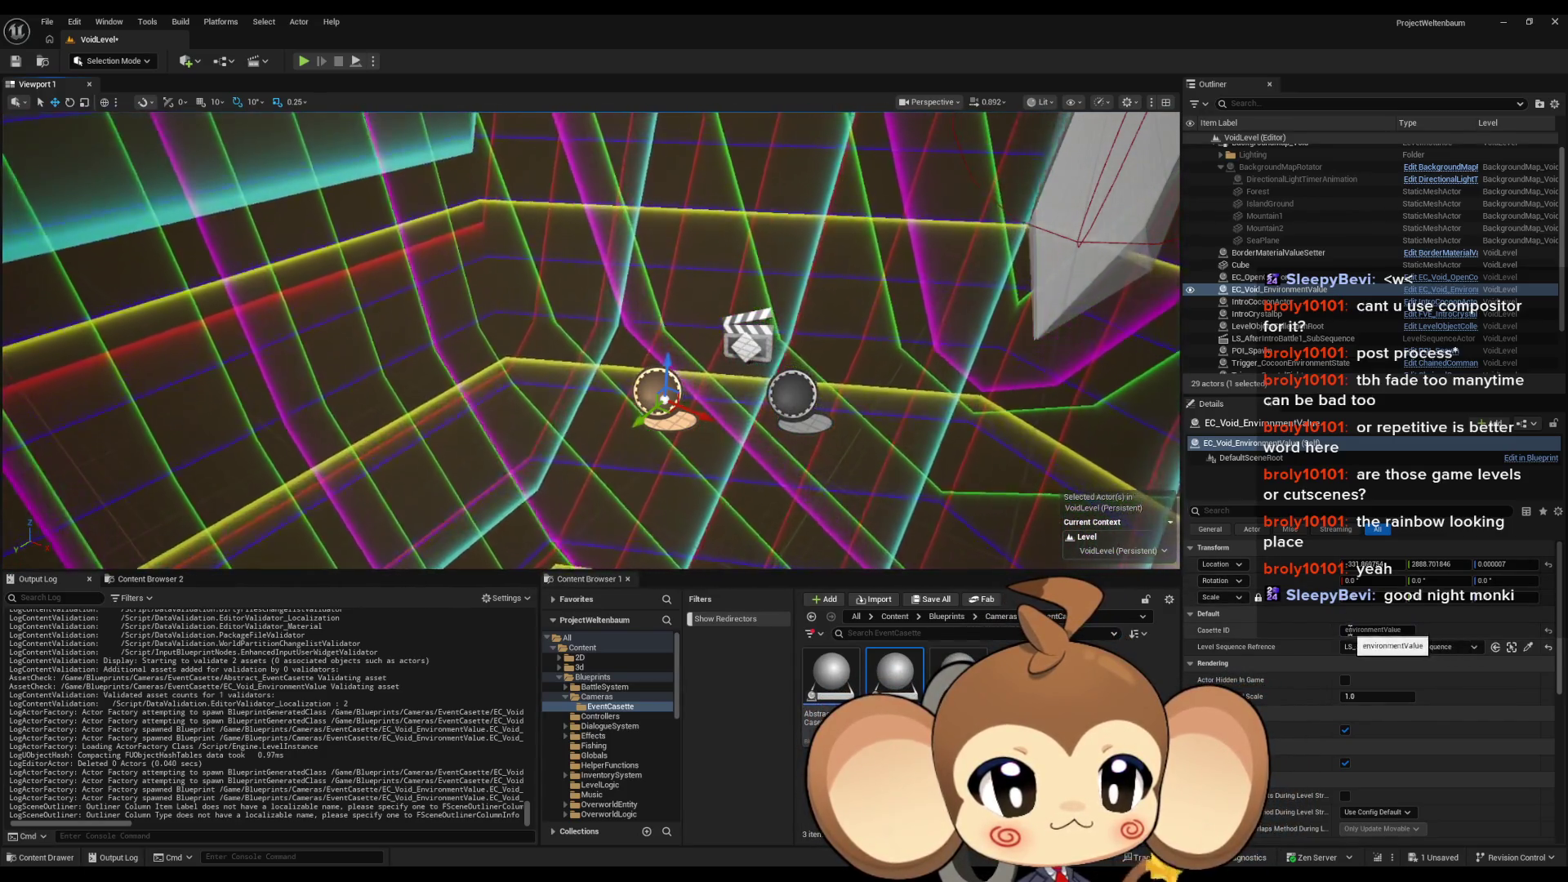
click(1347, 630)
key(Return)
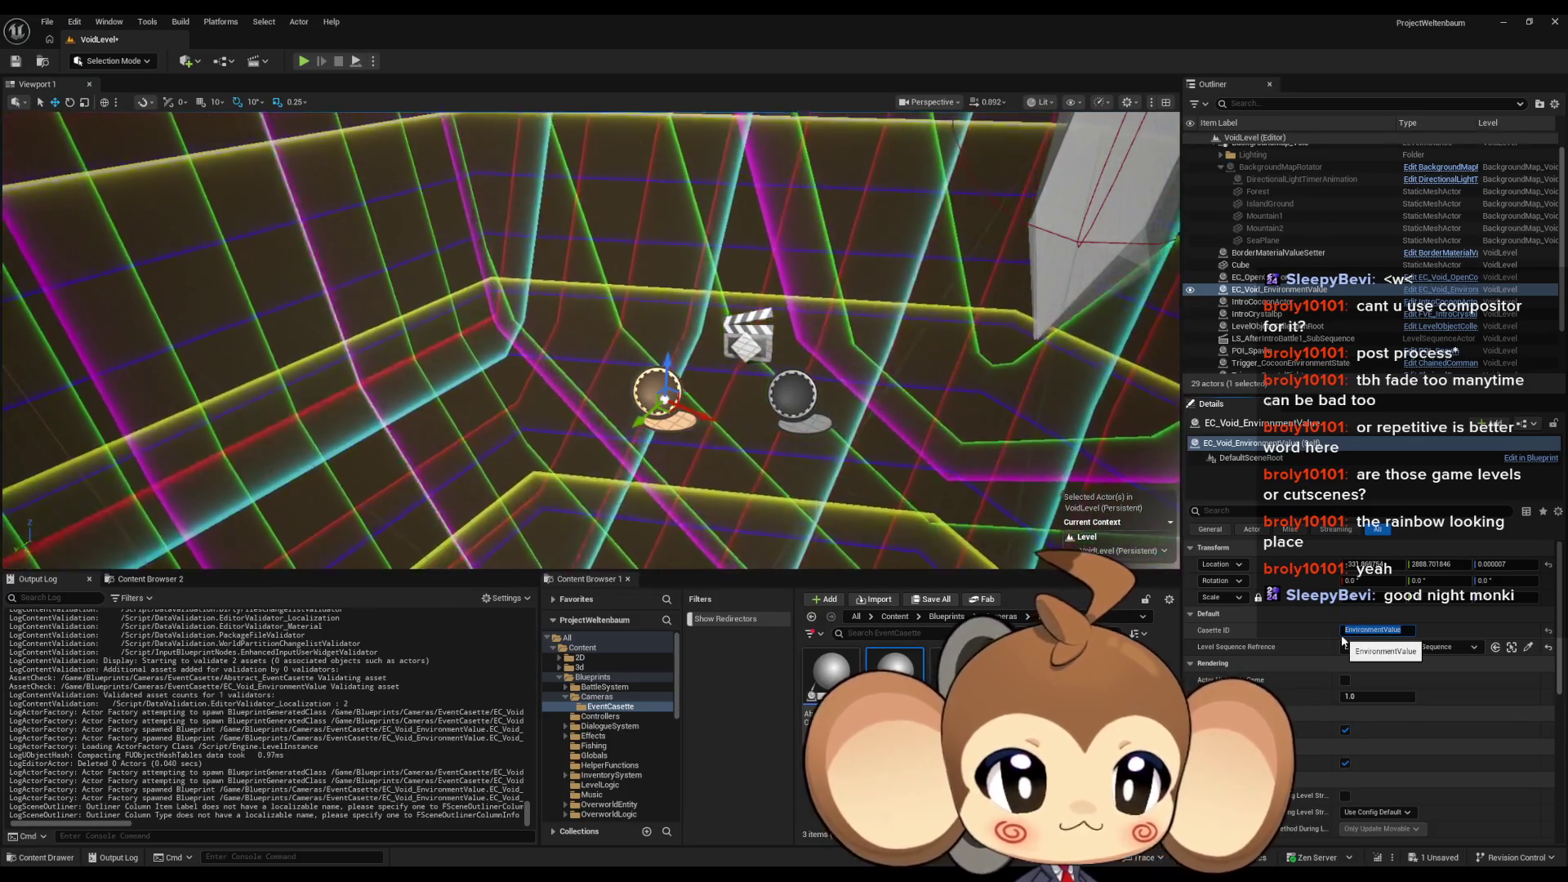
key(ctrl+a)
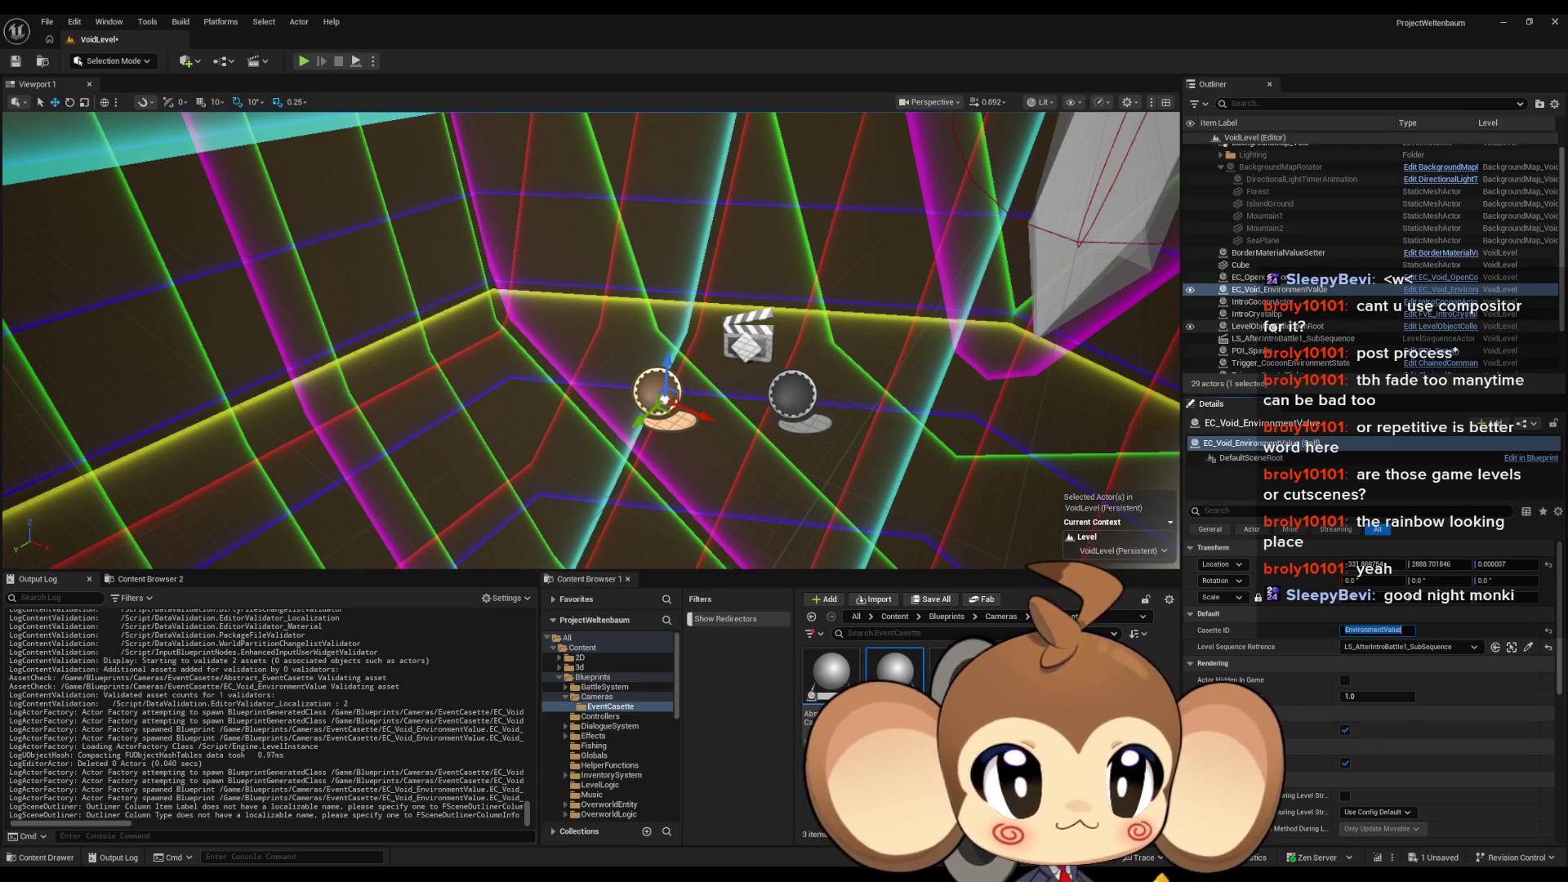
Step: Check LevelObjectCollectionRoot and EC_OpenCocoon settings, then save VoidLevel with Ctrl+S
click(1283, 326)
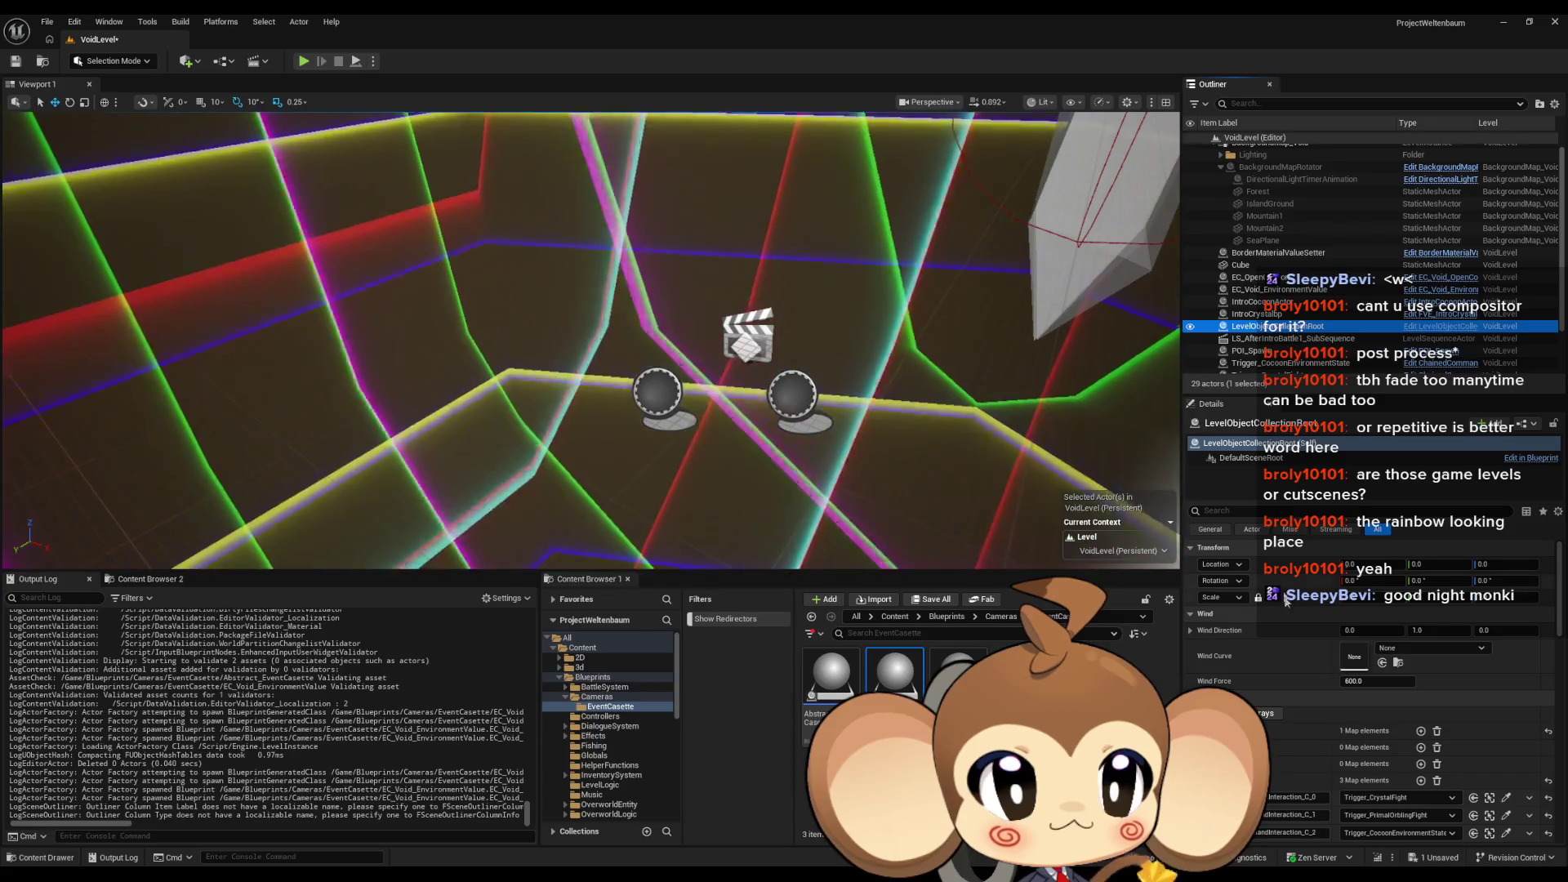
scroll(1315, 711, down, 5)
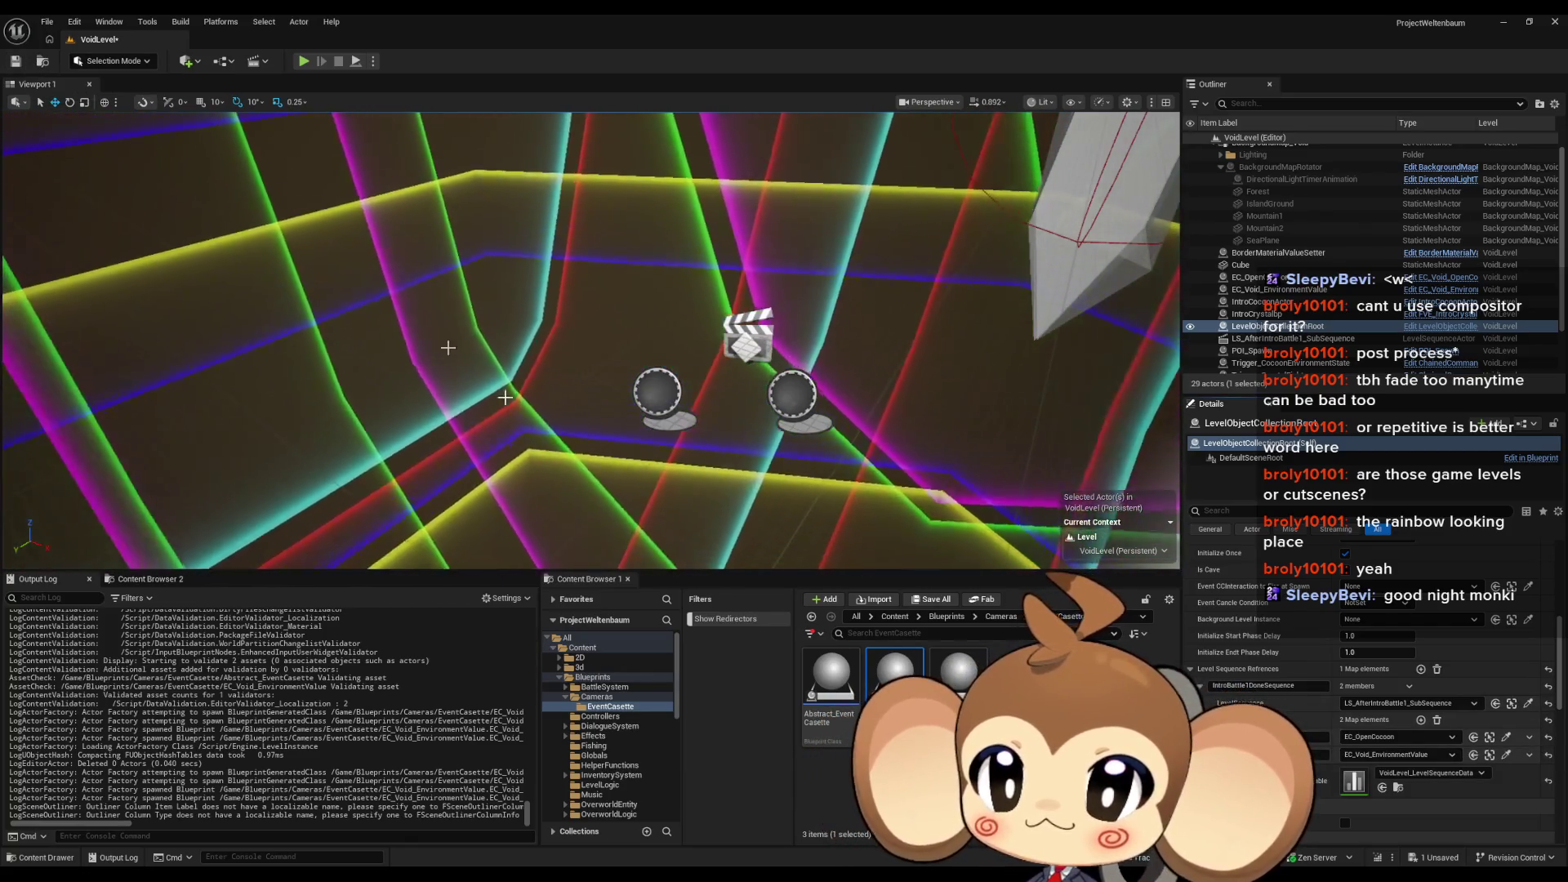
click(796, 427)
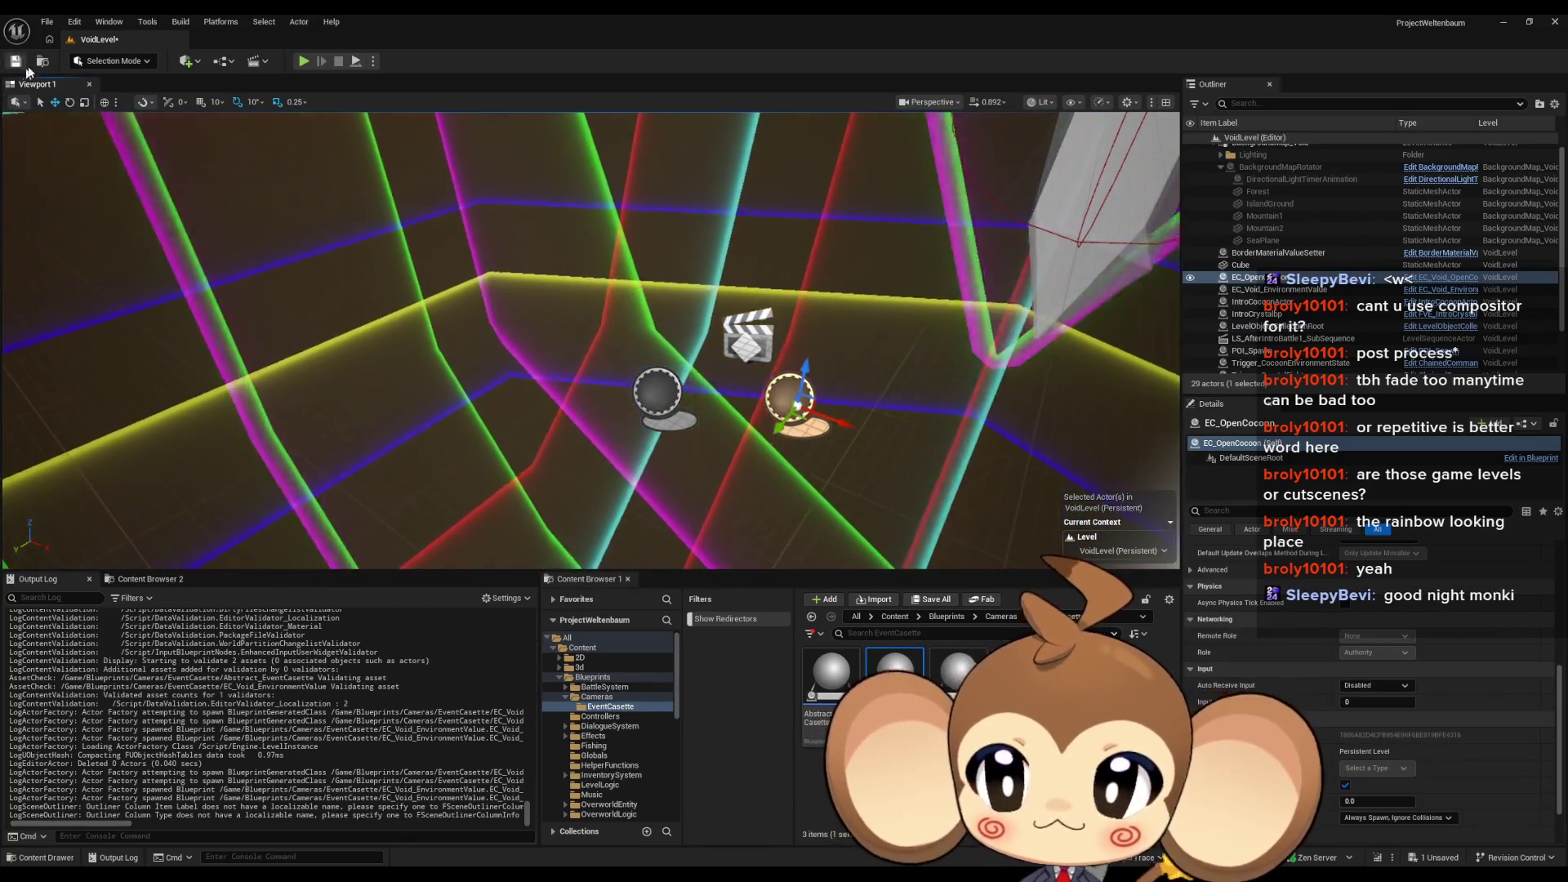
key(ctrl+s)
Step: Open LS_AfterIntroBattle1_SubSequence from the Void sequences folder
click(811, 617)
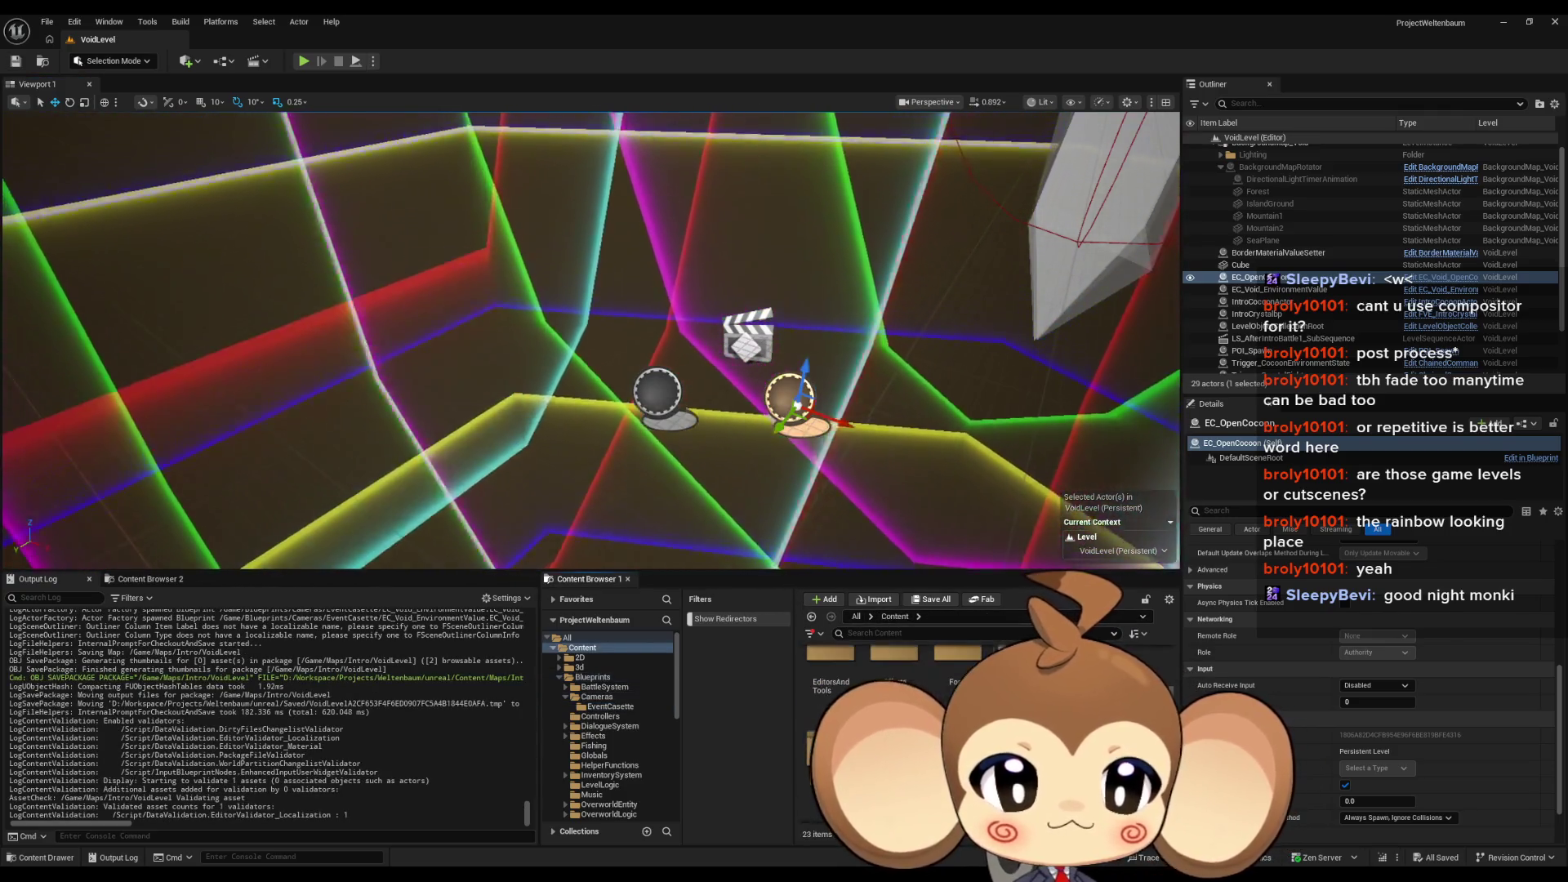
double_click(830, 685)
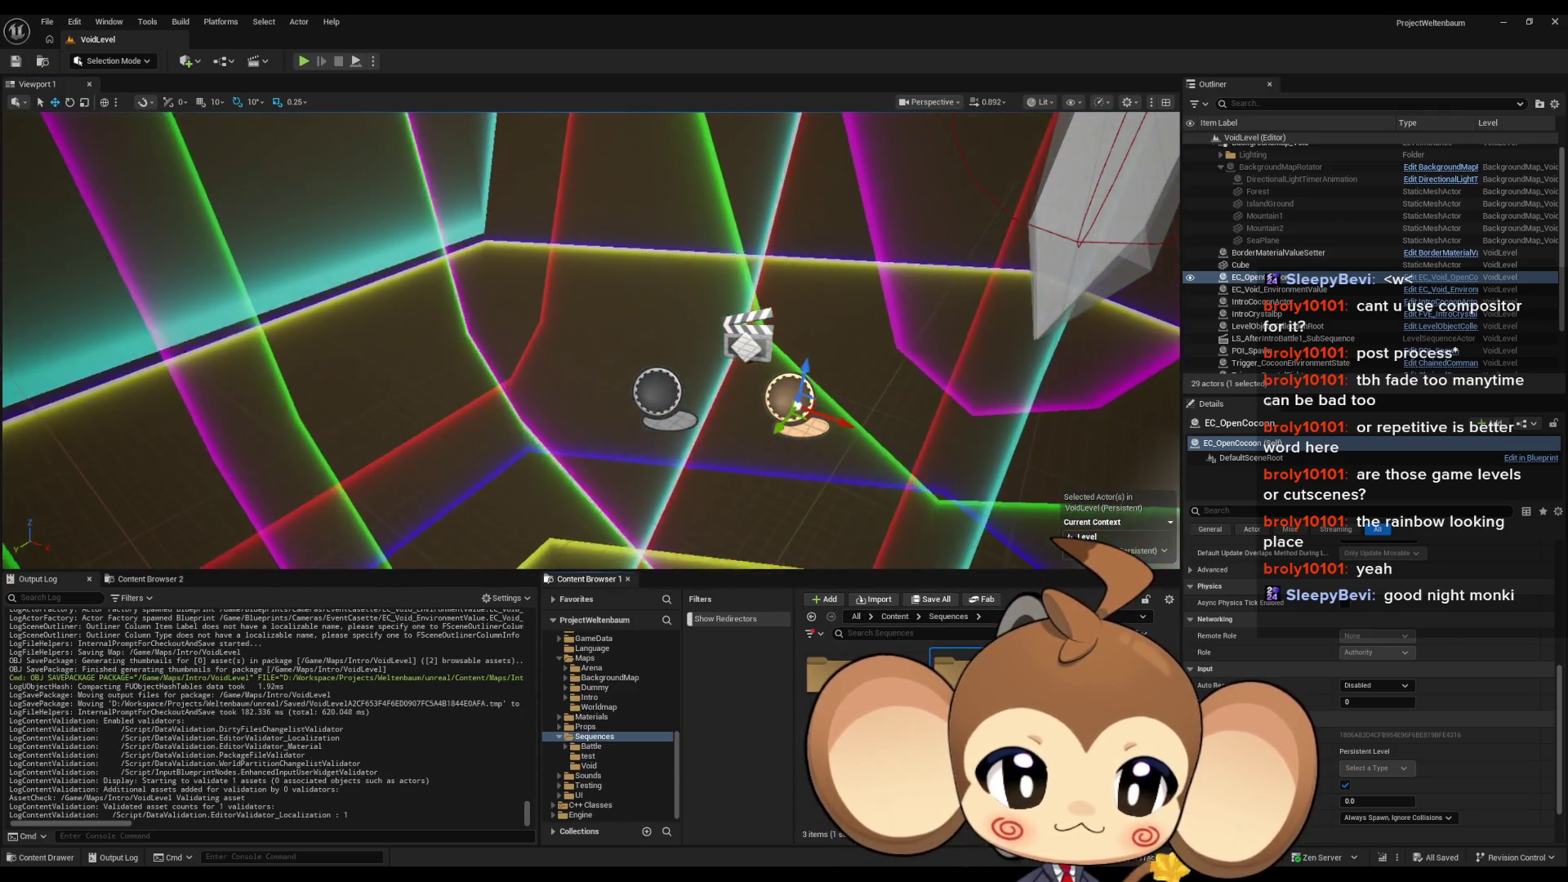
double_click(831, 685)
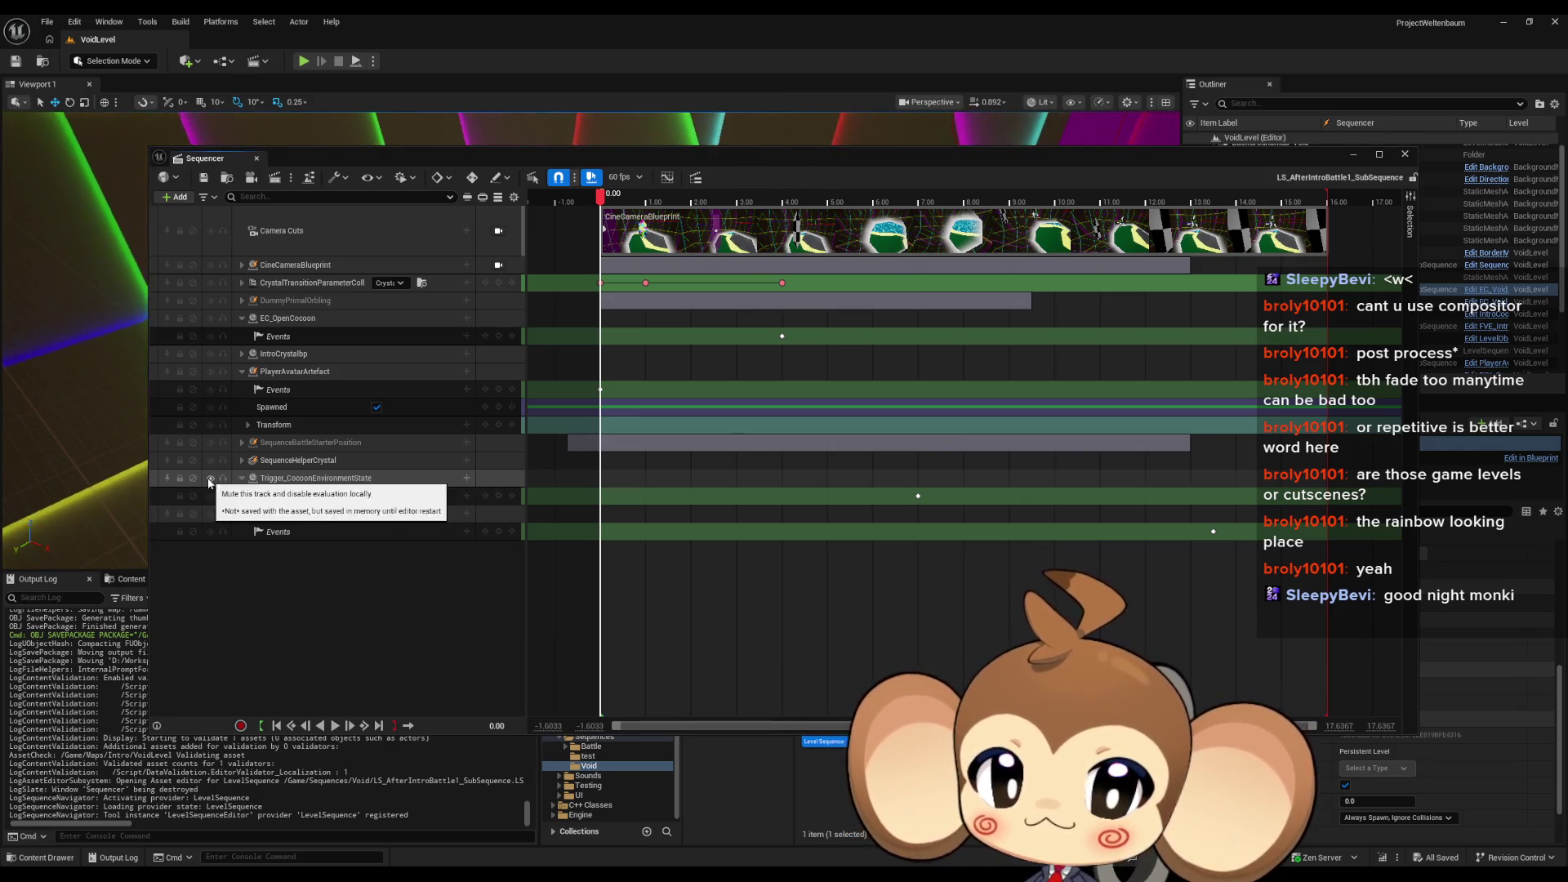
Step: Mute Trigger_CocoonEnvironmentState and bind EC_Void_EnvironmentValue as an actor track
click(210, 477)
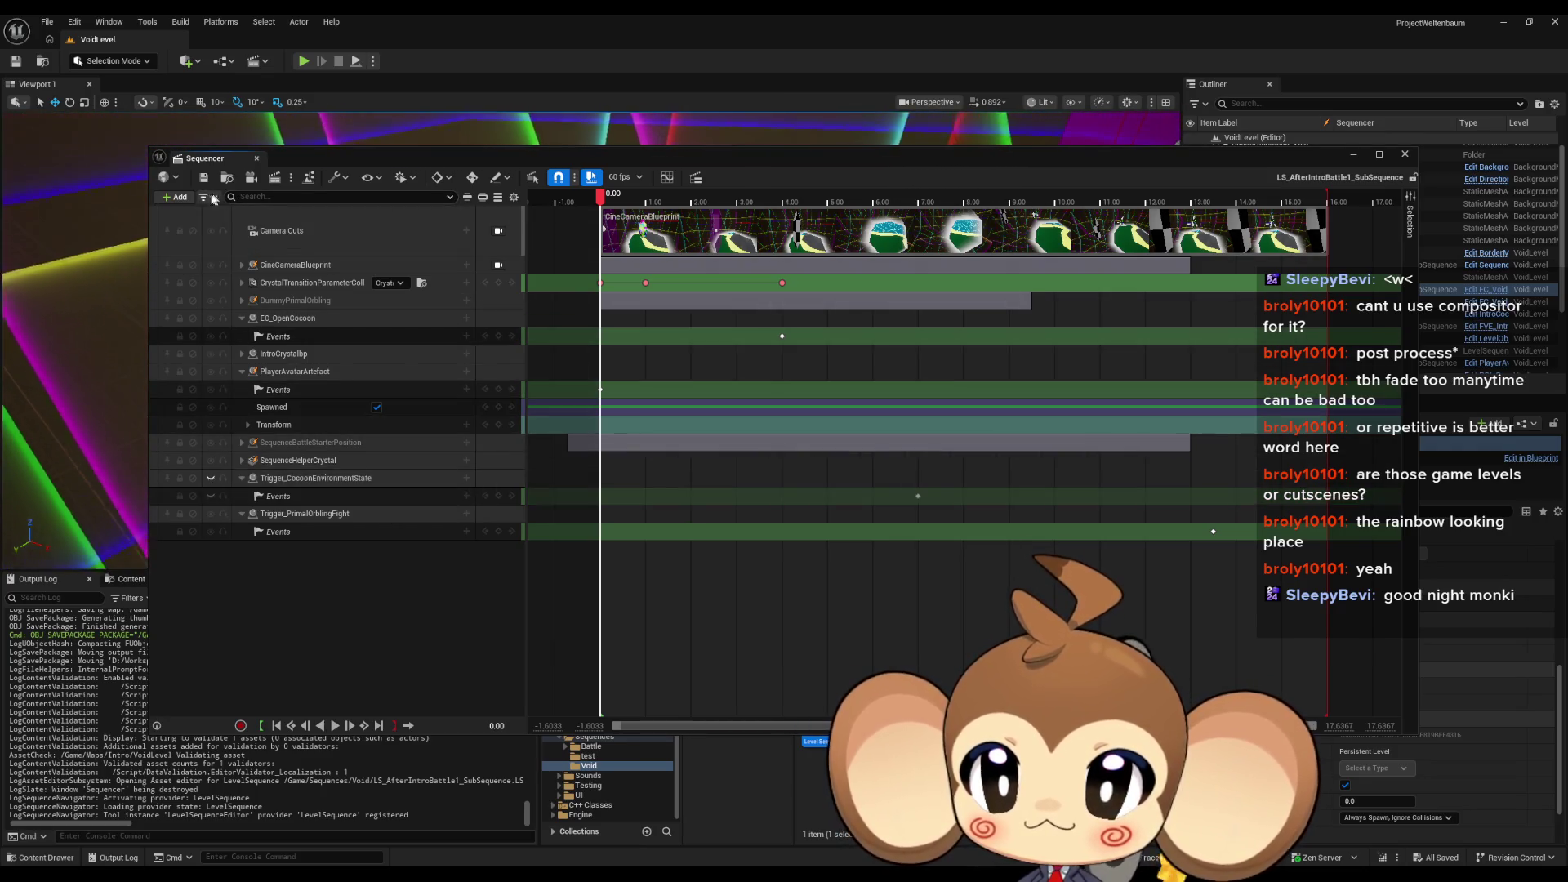
click(178, 198)
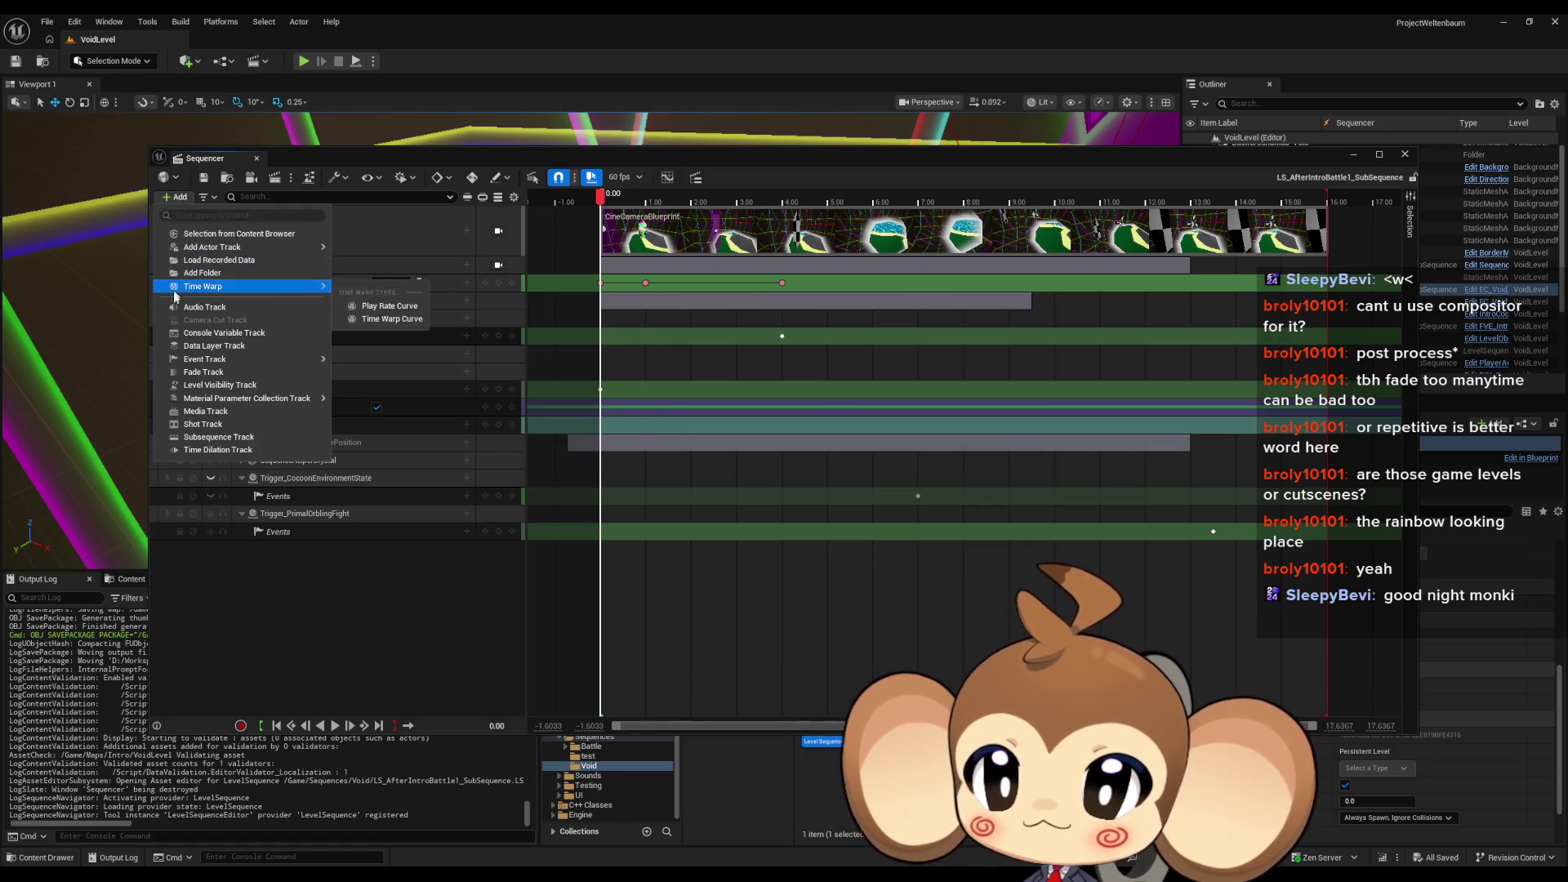
mouse_move(231, 360)
mouse_move(226, 248)
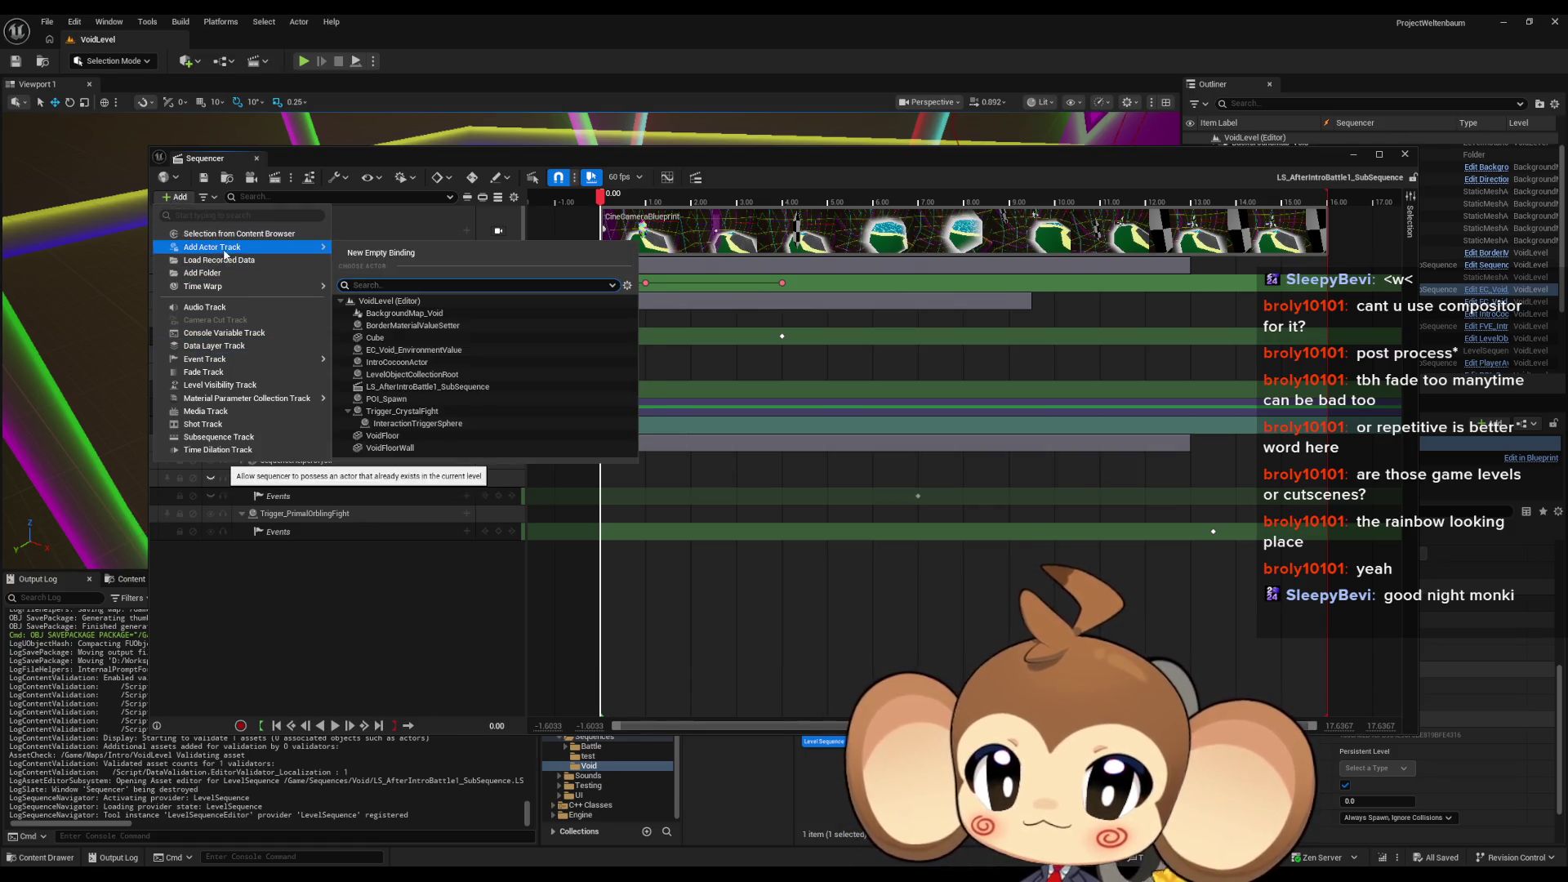
click(430, 351)
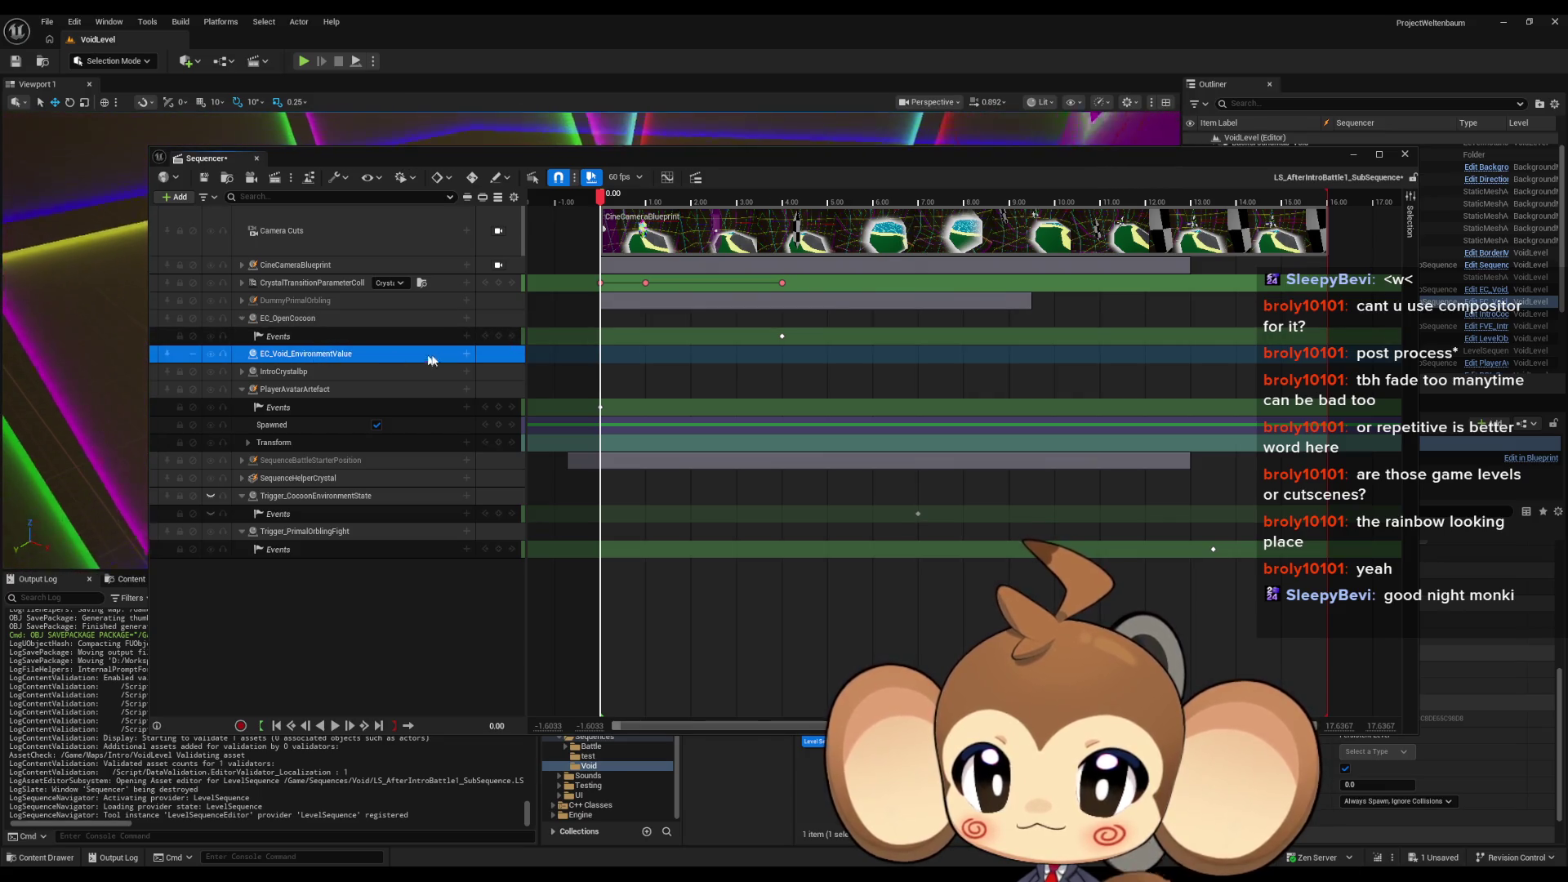
Step: Add a trigger Events track with a key near 7.00 and open its handler
click(467, 354)
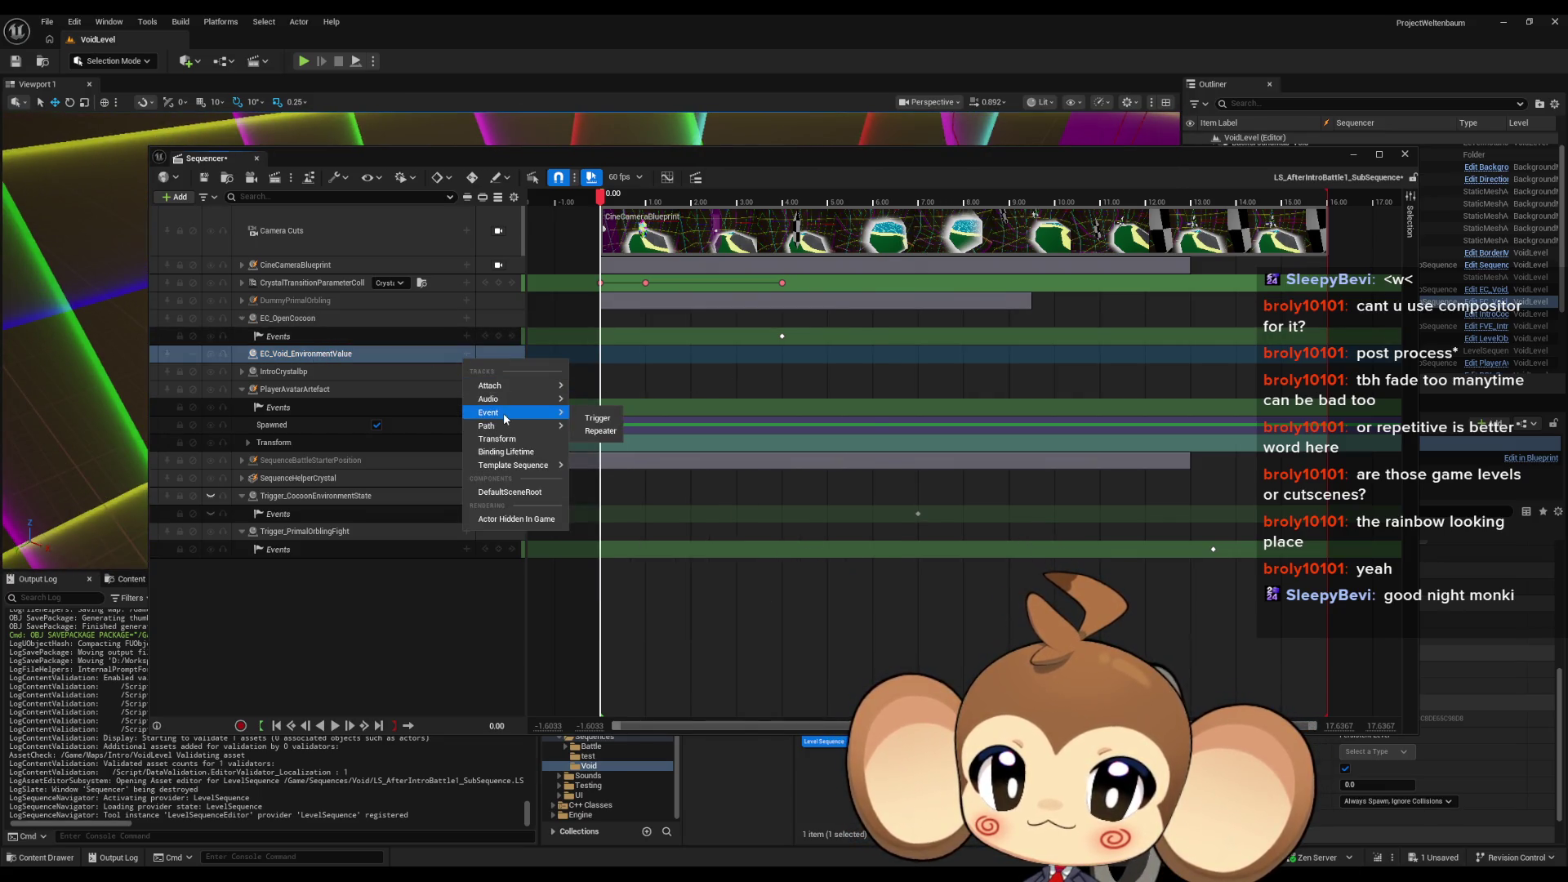
click(597, 418)
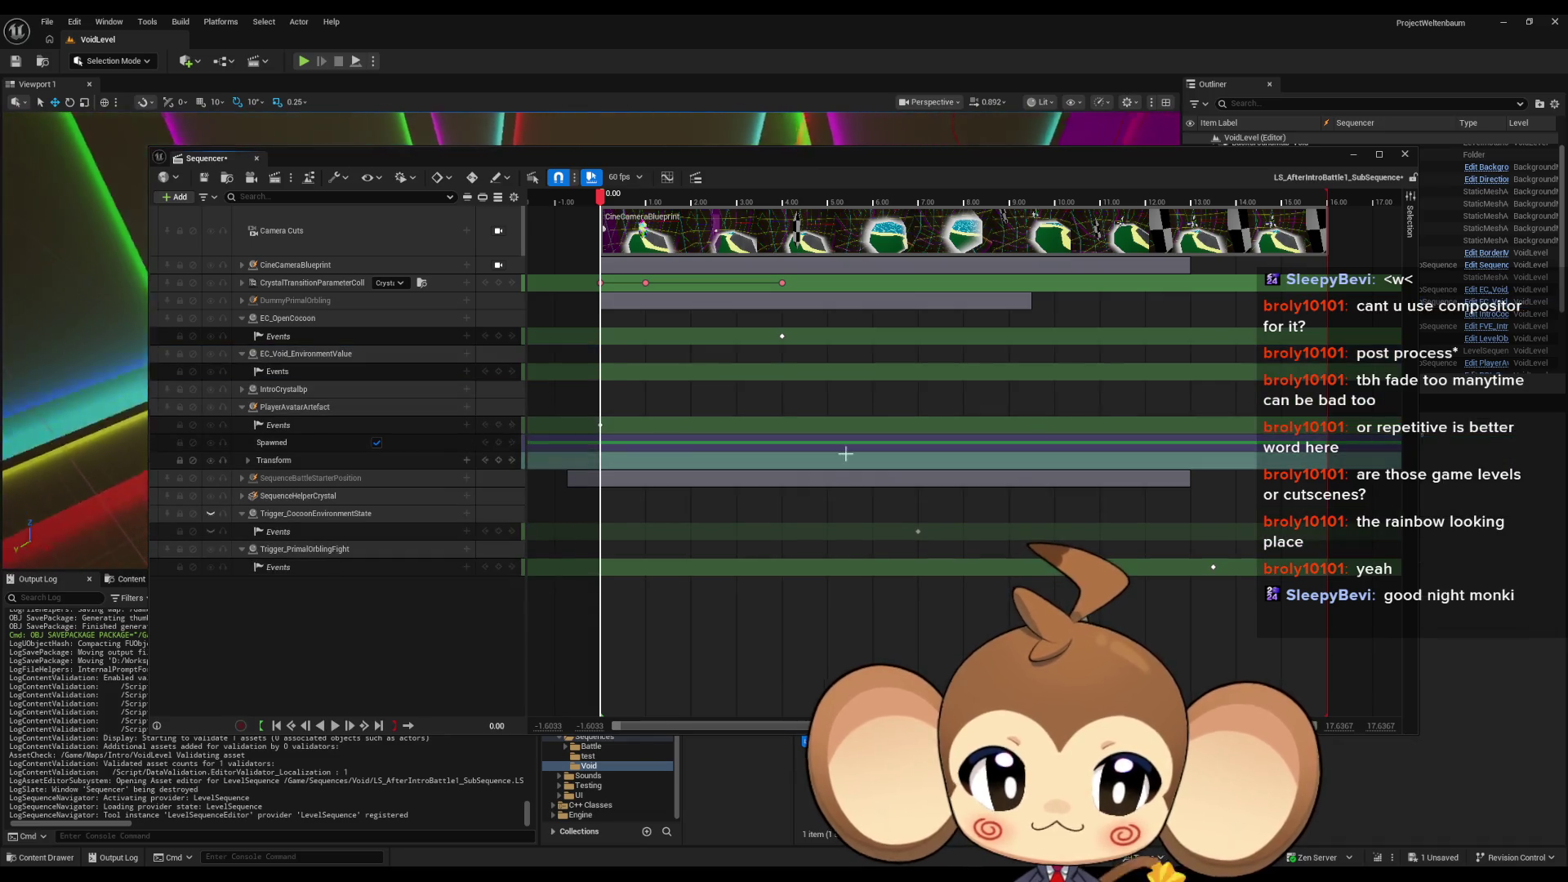
click(917, 531)
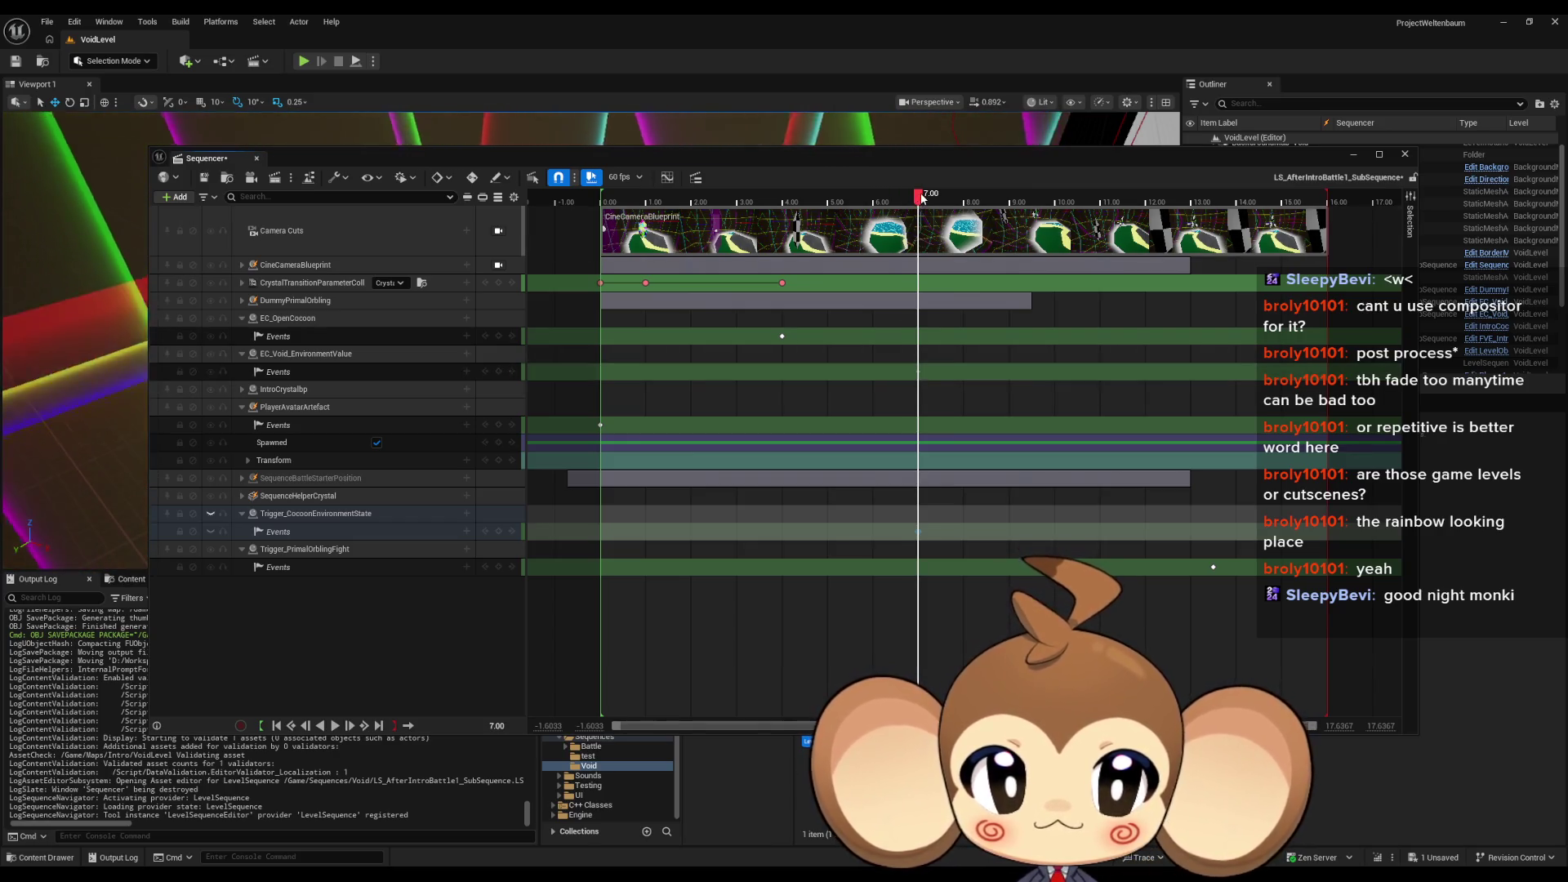
drag(921, 198, 879, 198)
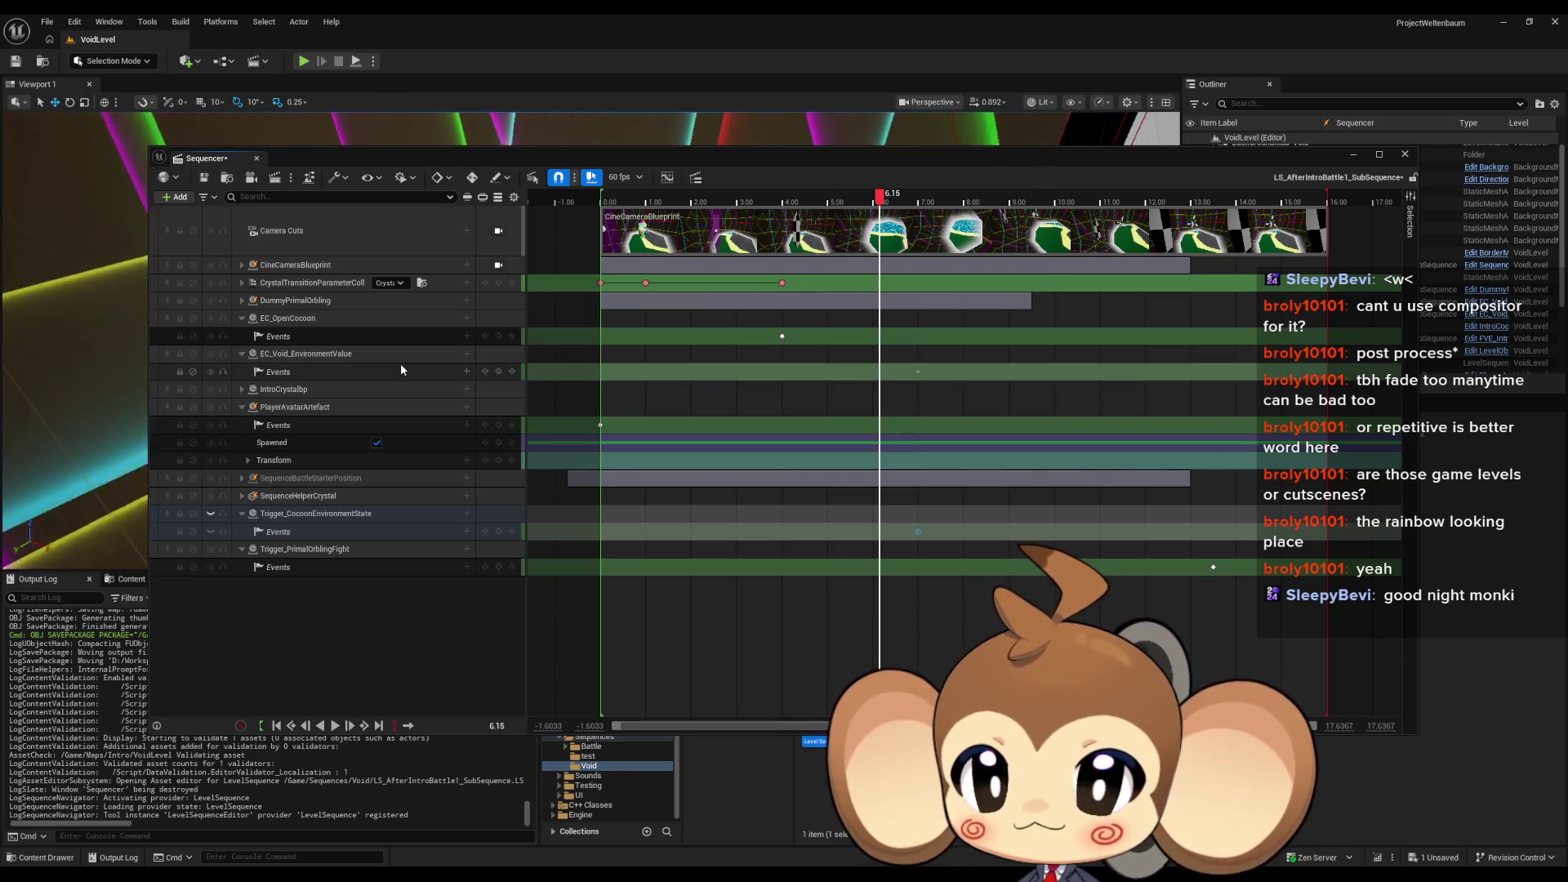
double_click(401, 365)
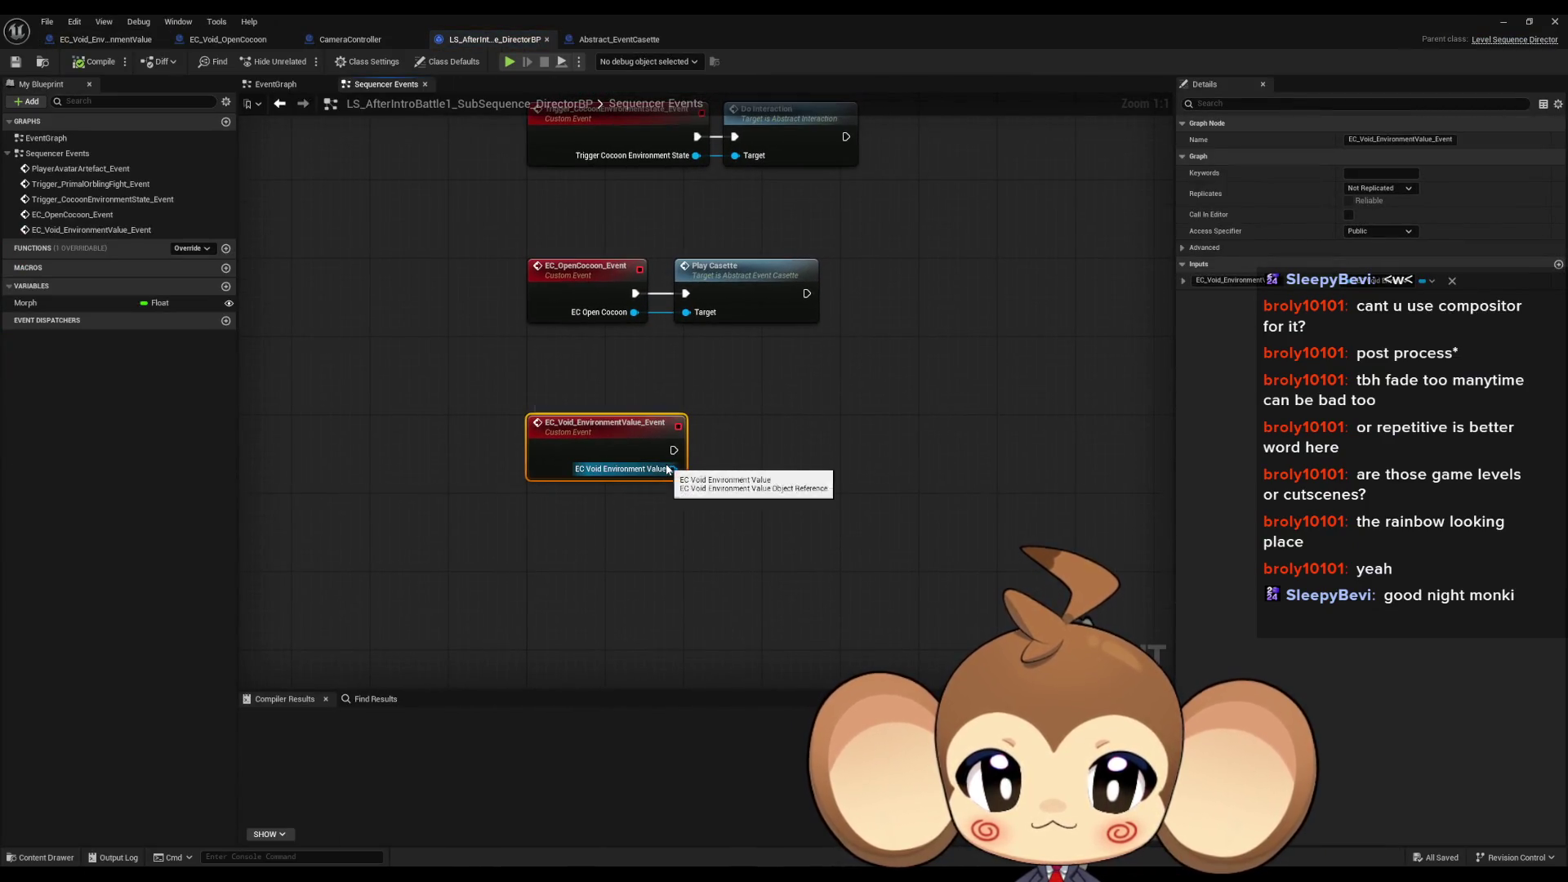
Step: Route EC_Void_EnvironmentValue_Event into a Play Casette call and compile the director Blueprint
drag(668, 469, 719, 467)
text(play)
key(Return)
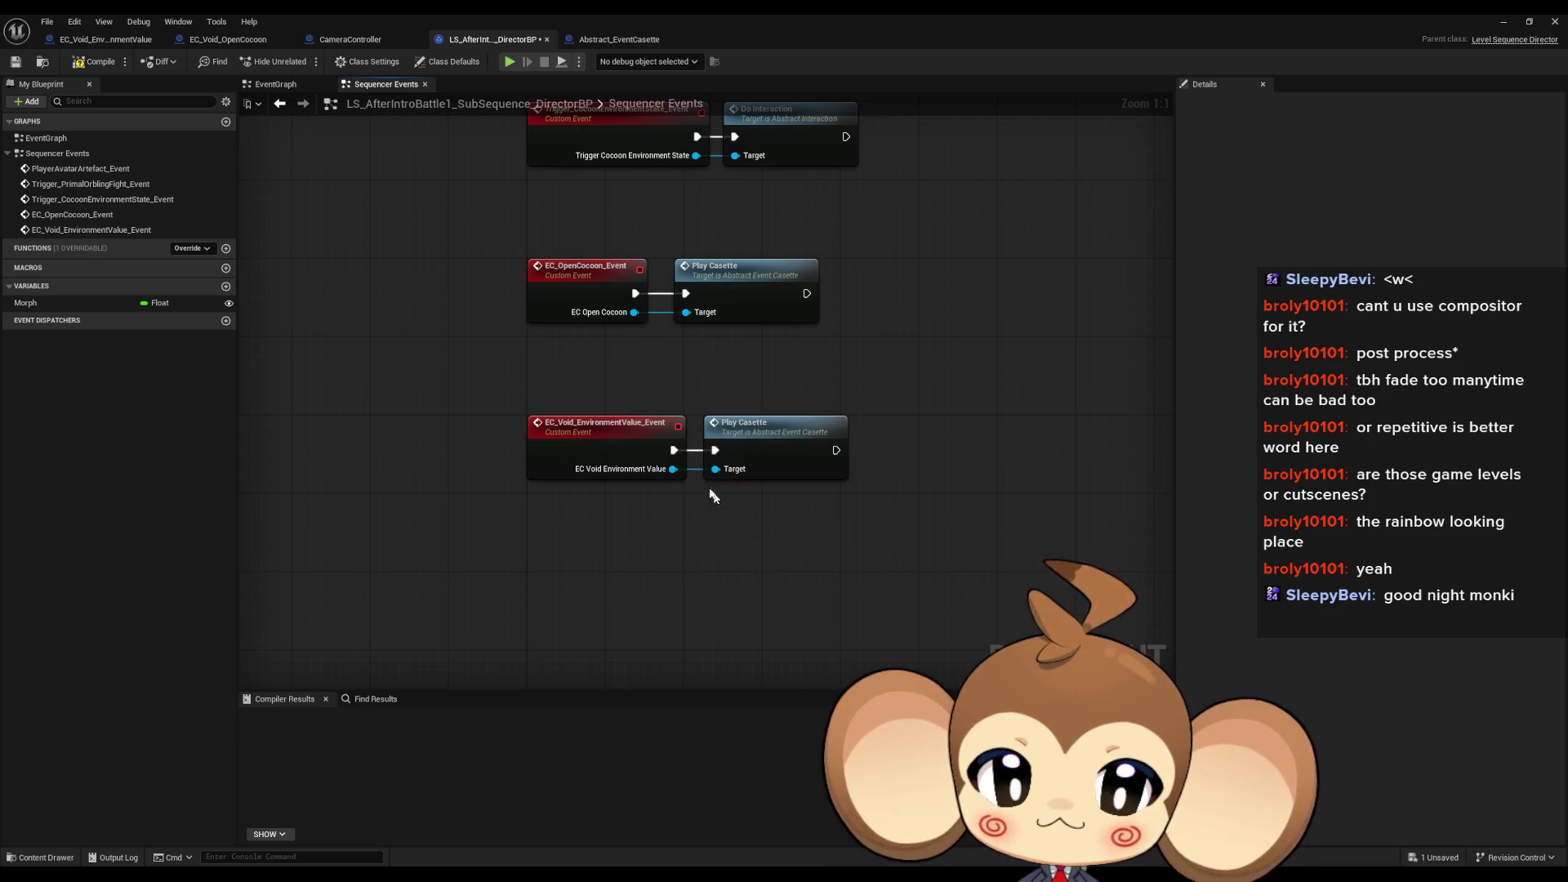
key(F7)
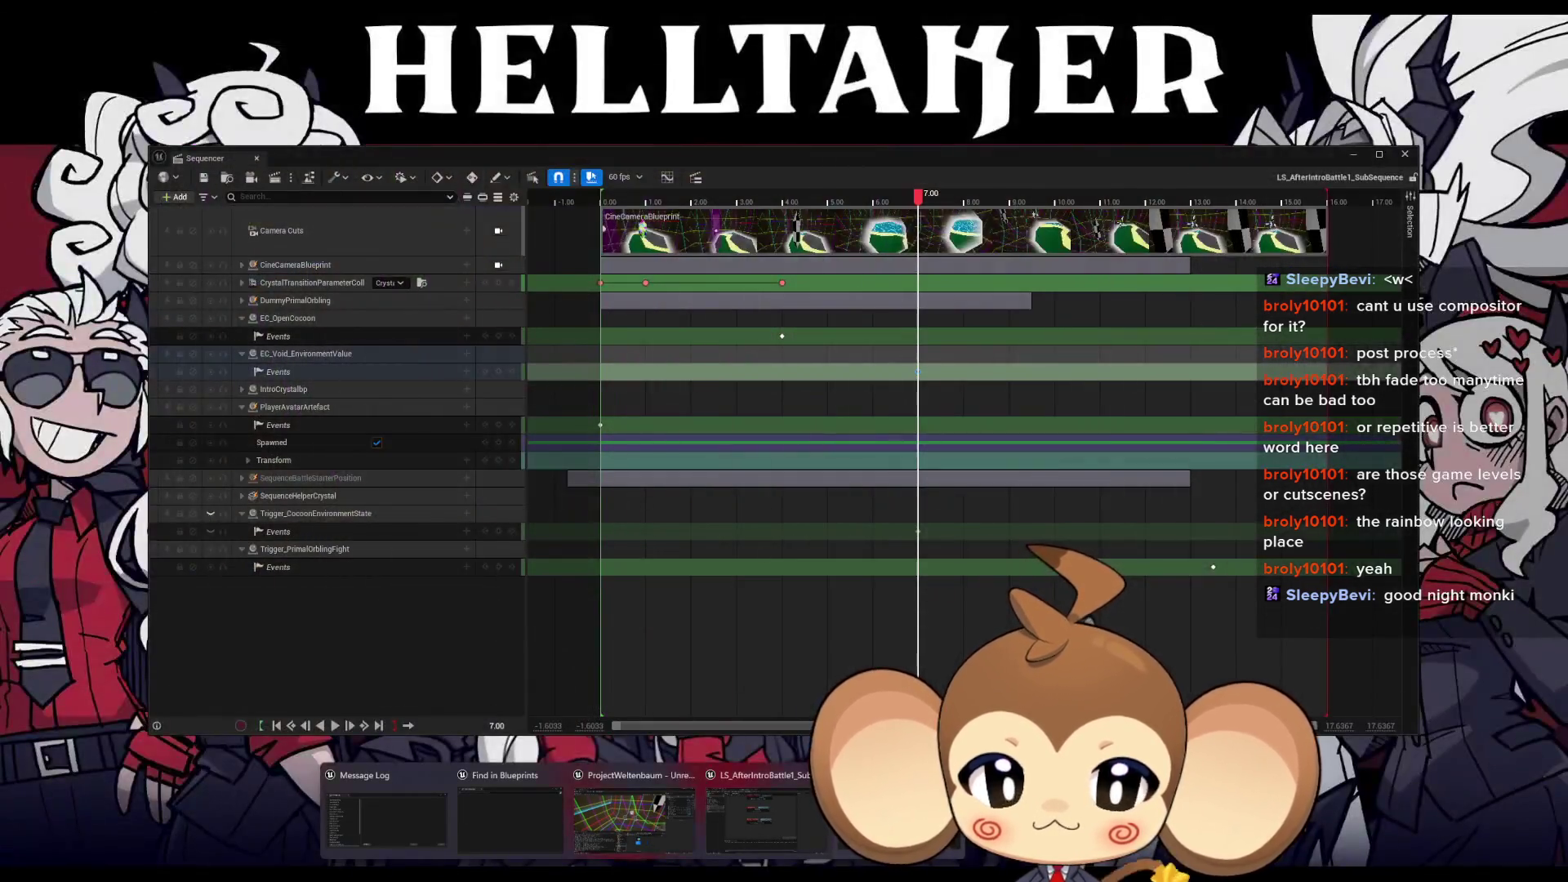
Step: Select the EC_OpenCocoon event key, save the sub-sequence, and switch back to VoidLevel
click(662, 808)
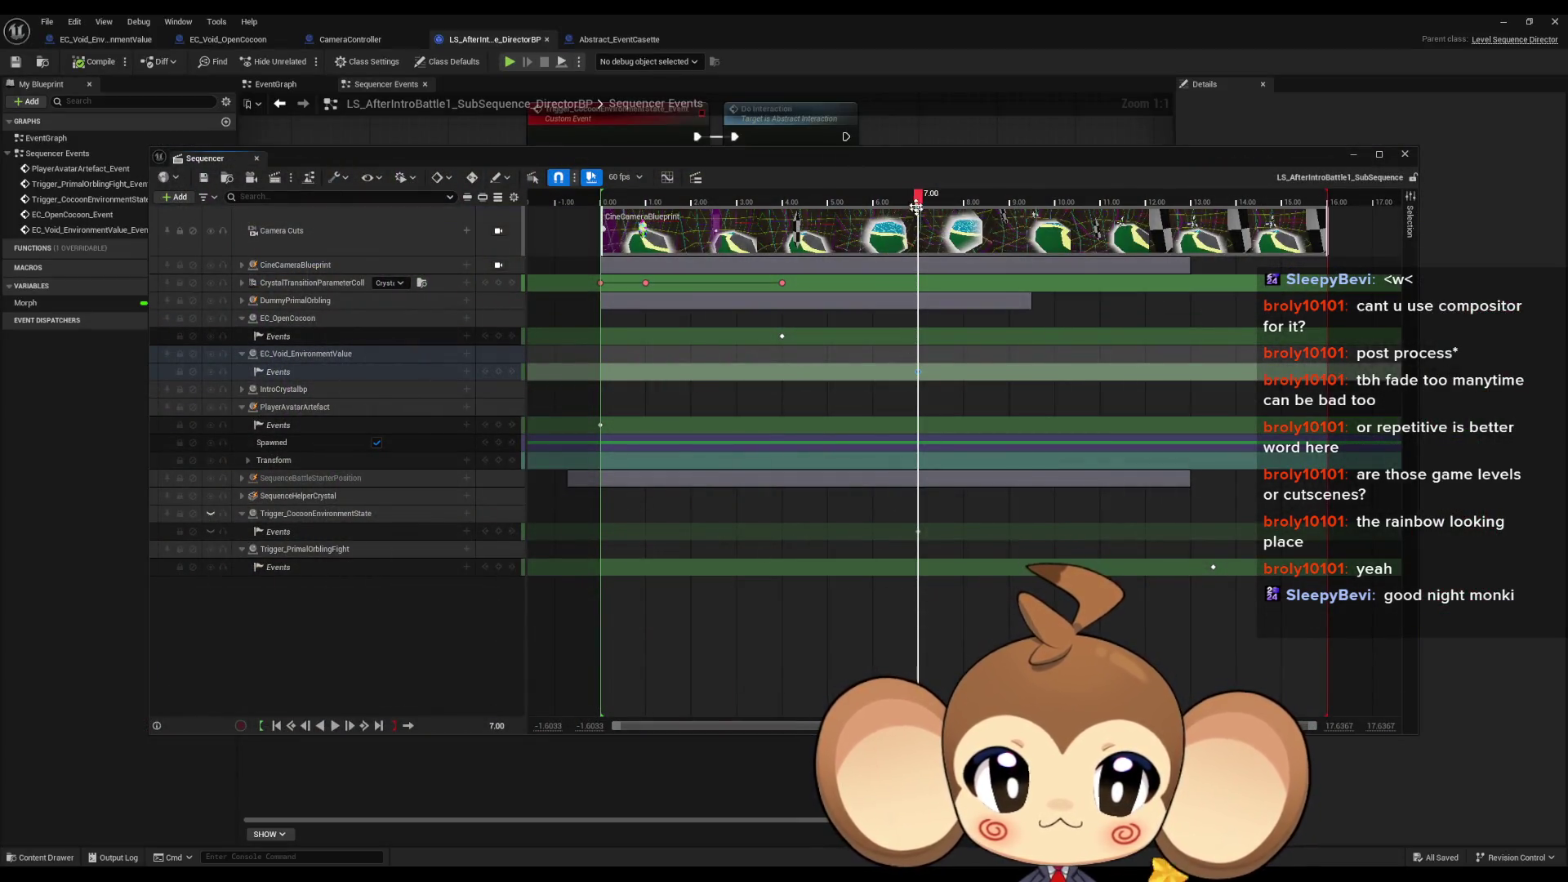
key(Left)
click(778, 336)
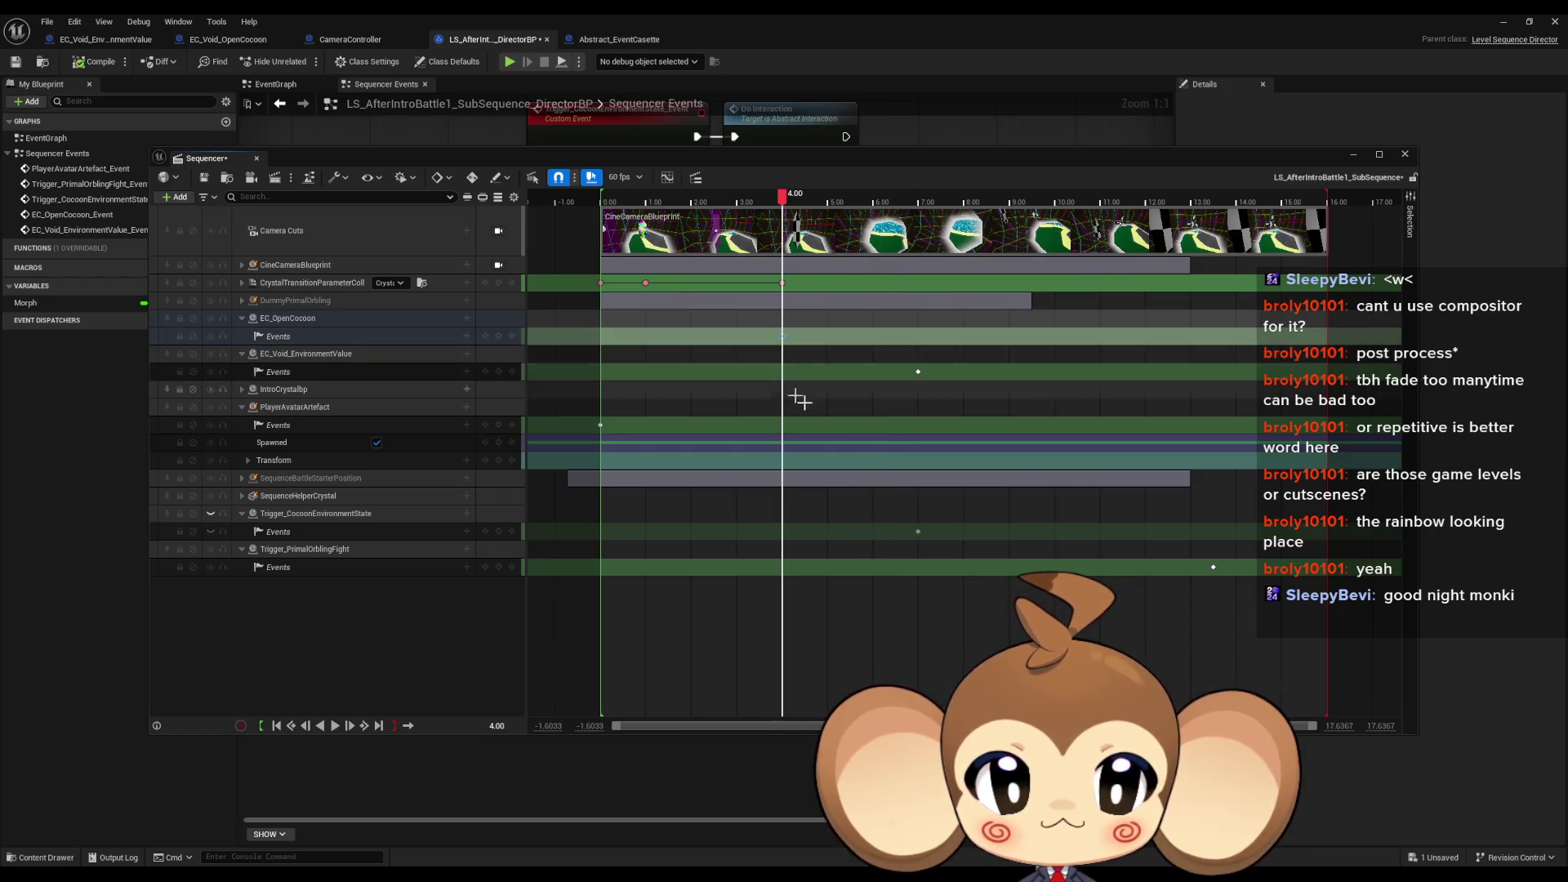
click(201, 178)
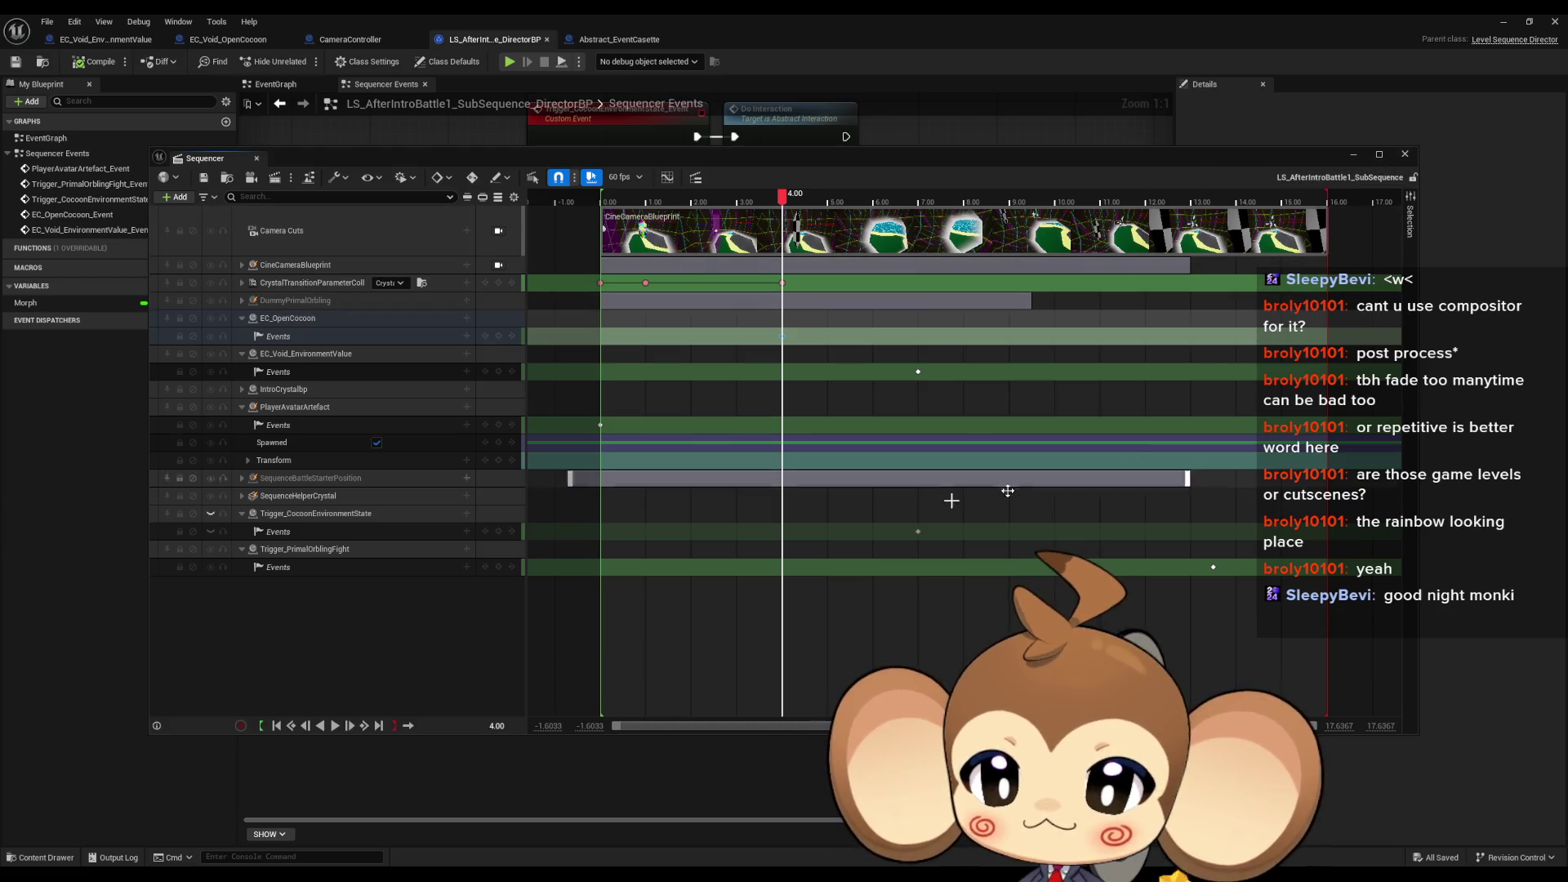
key(alt+Tab)
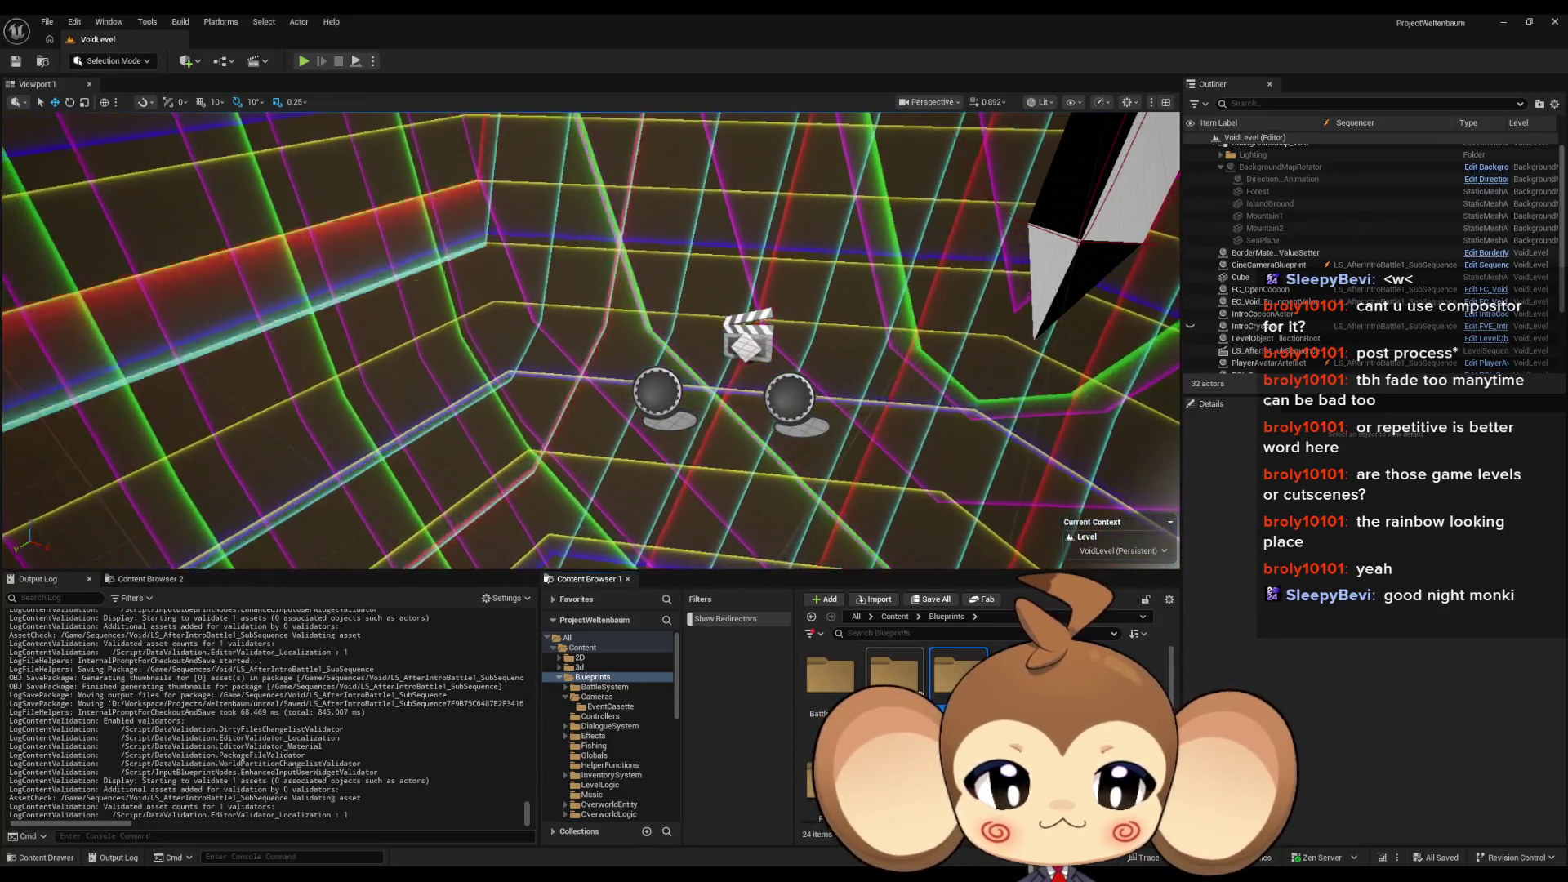
Step: In Cameras > EventCasette, create EC_Void_PrimalOrblingFight as a child of Abstract_EventCasette and open it
double_click(893, 676)
double_click(831, 676)
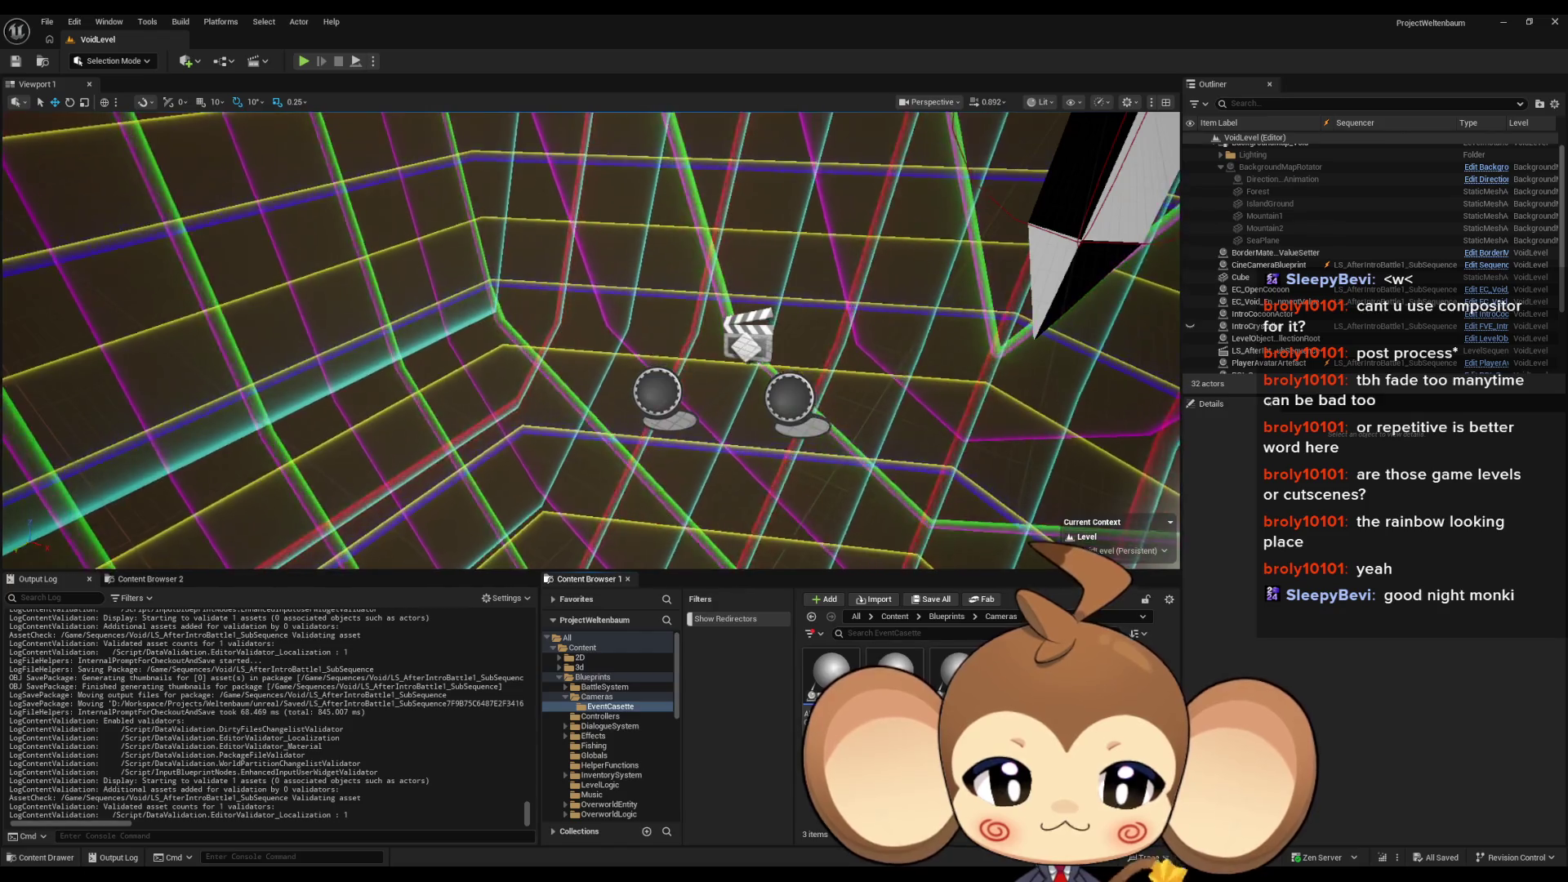
right_click(850, 678)
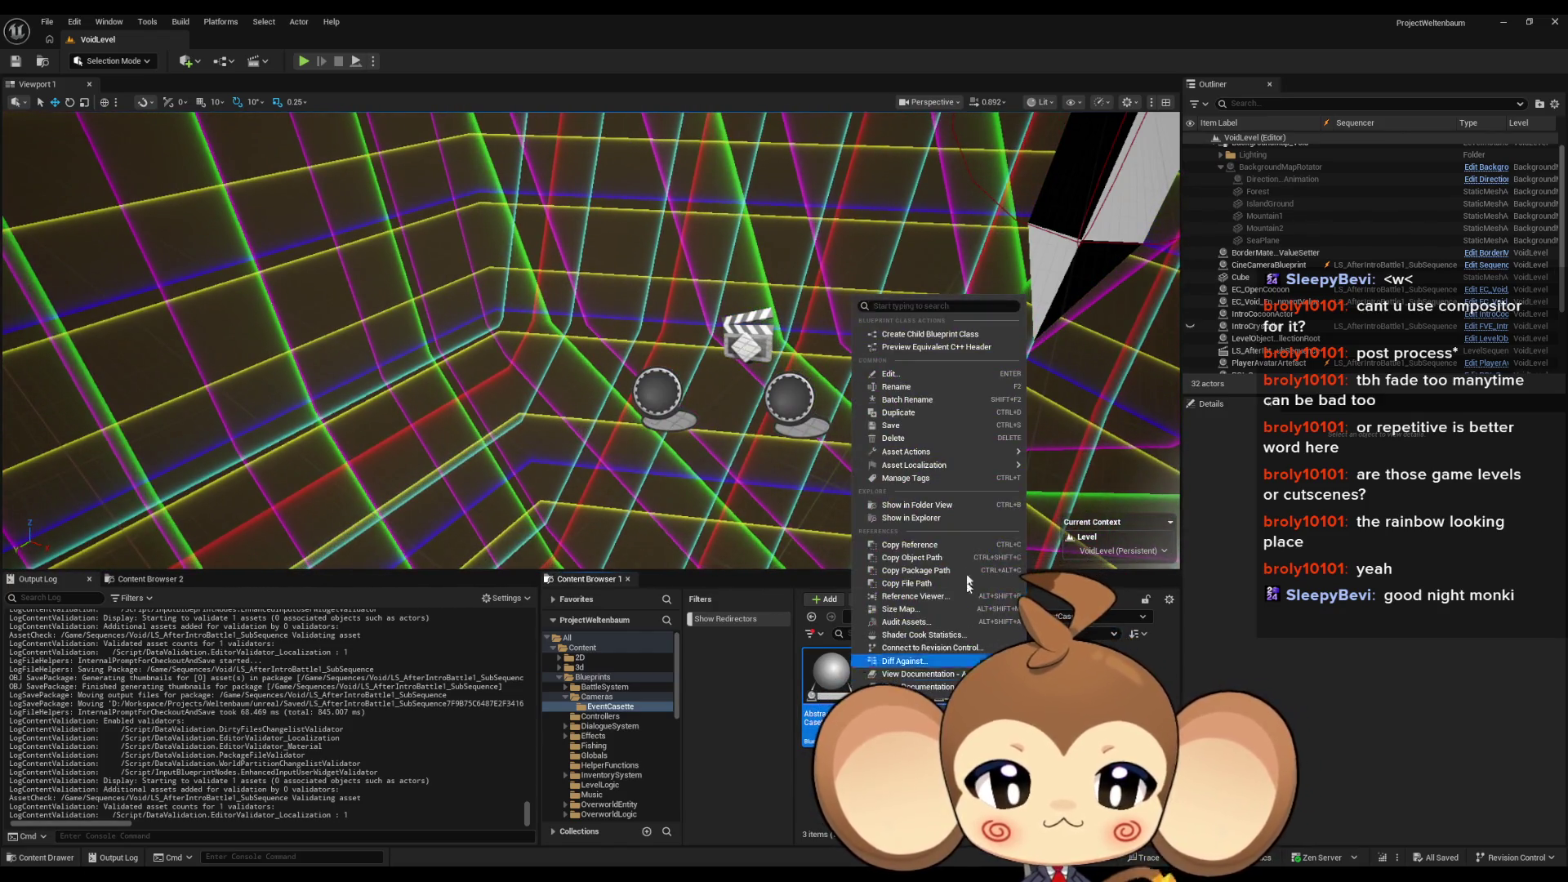
click(932, 334)
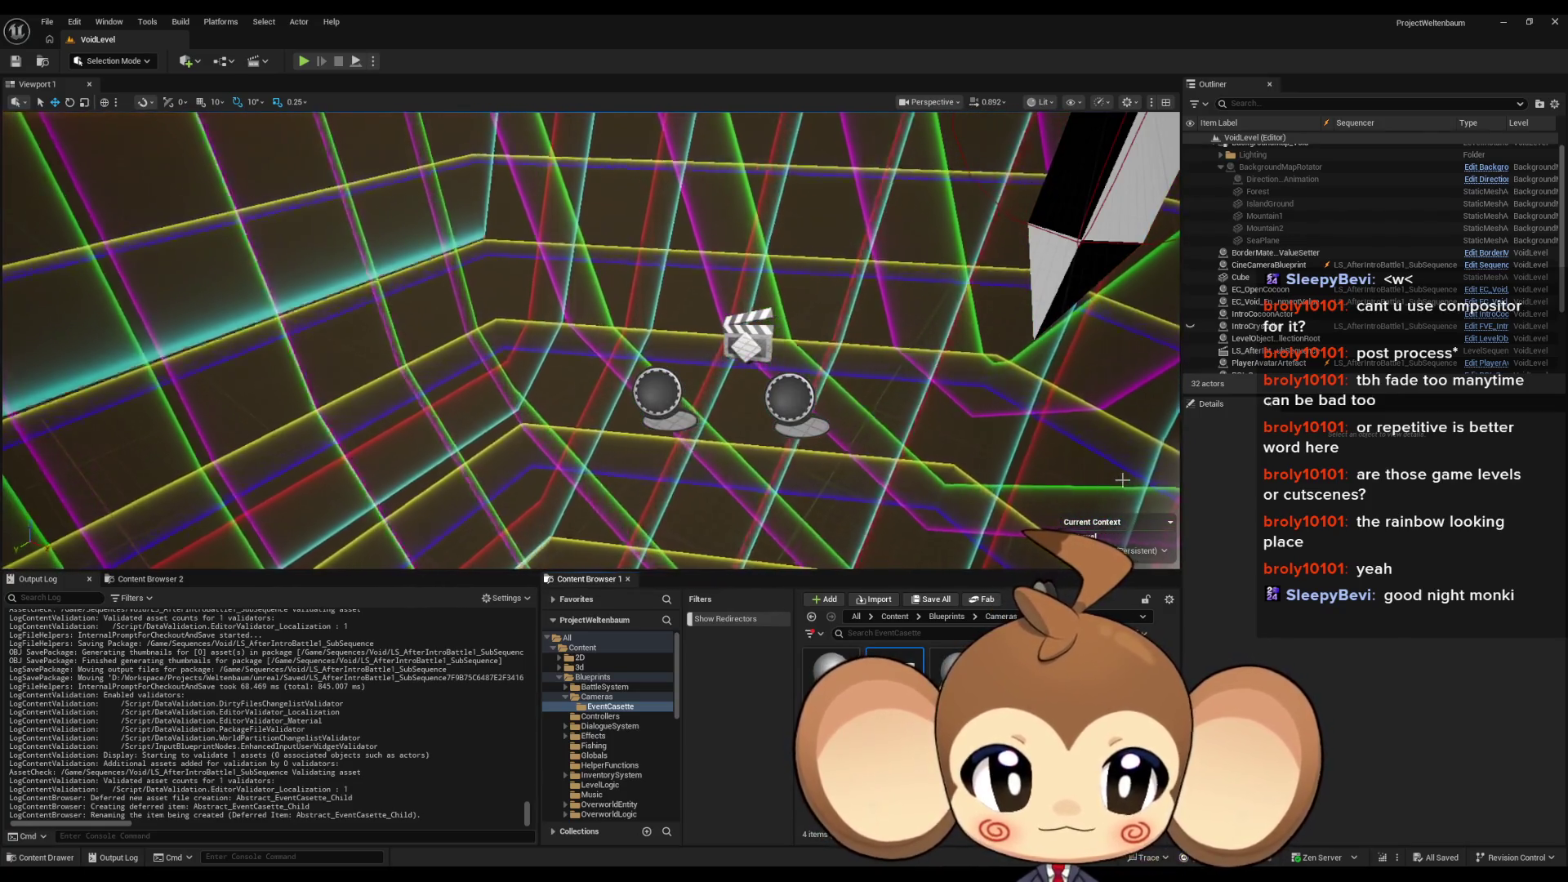
key(Return)
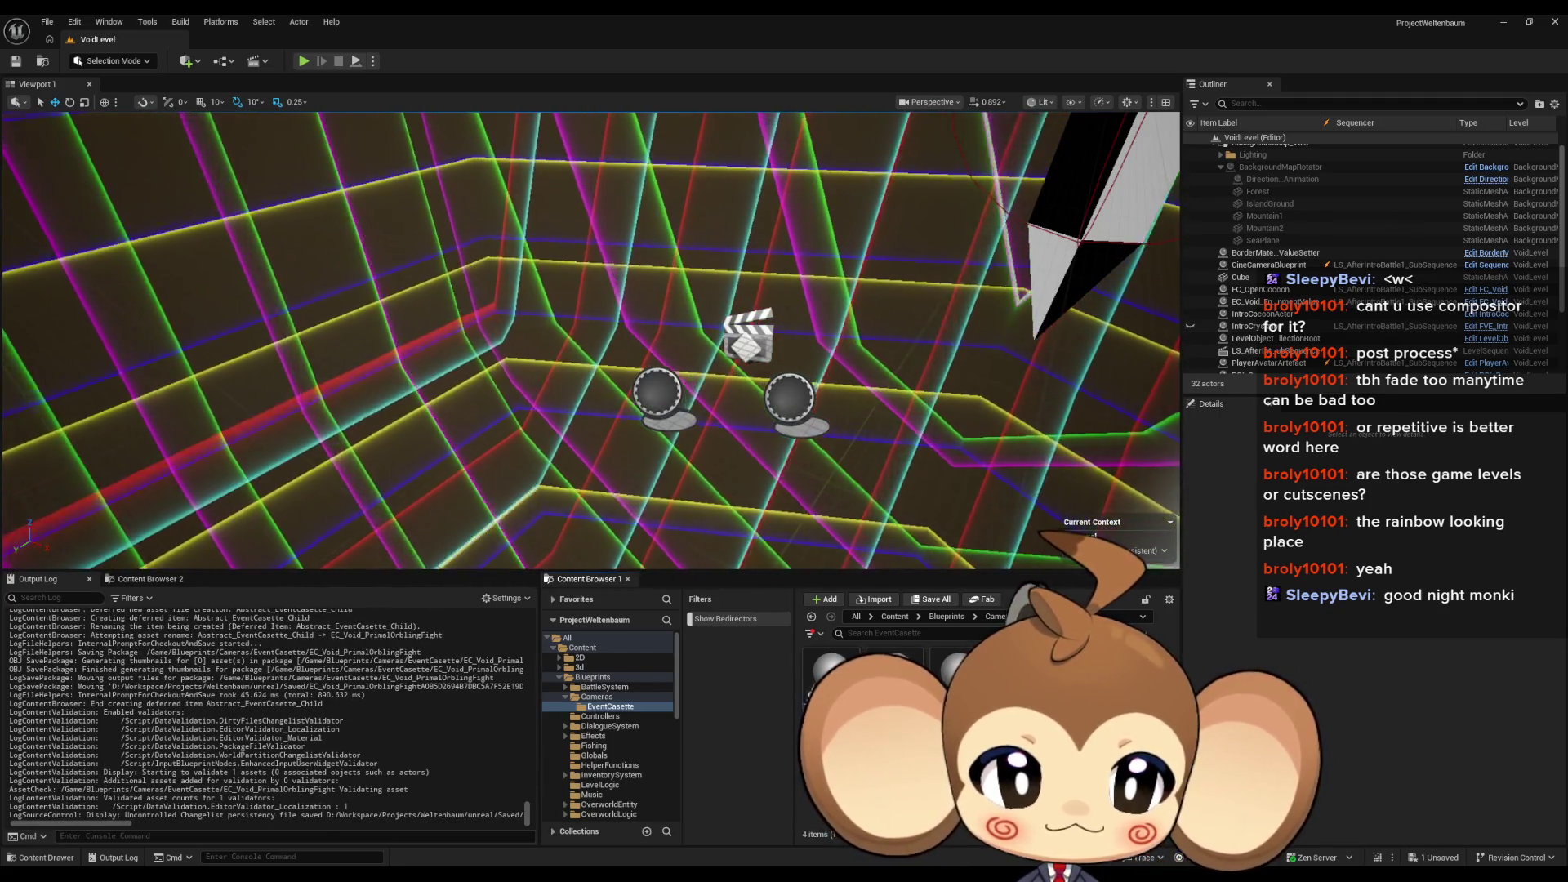
double_click(1021, 678)
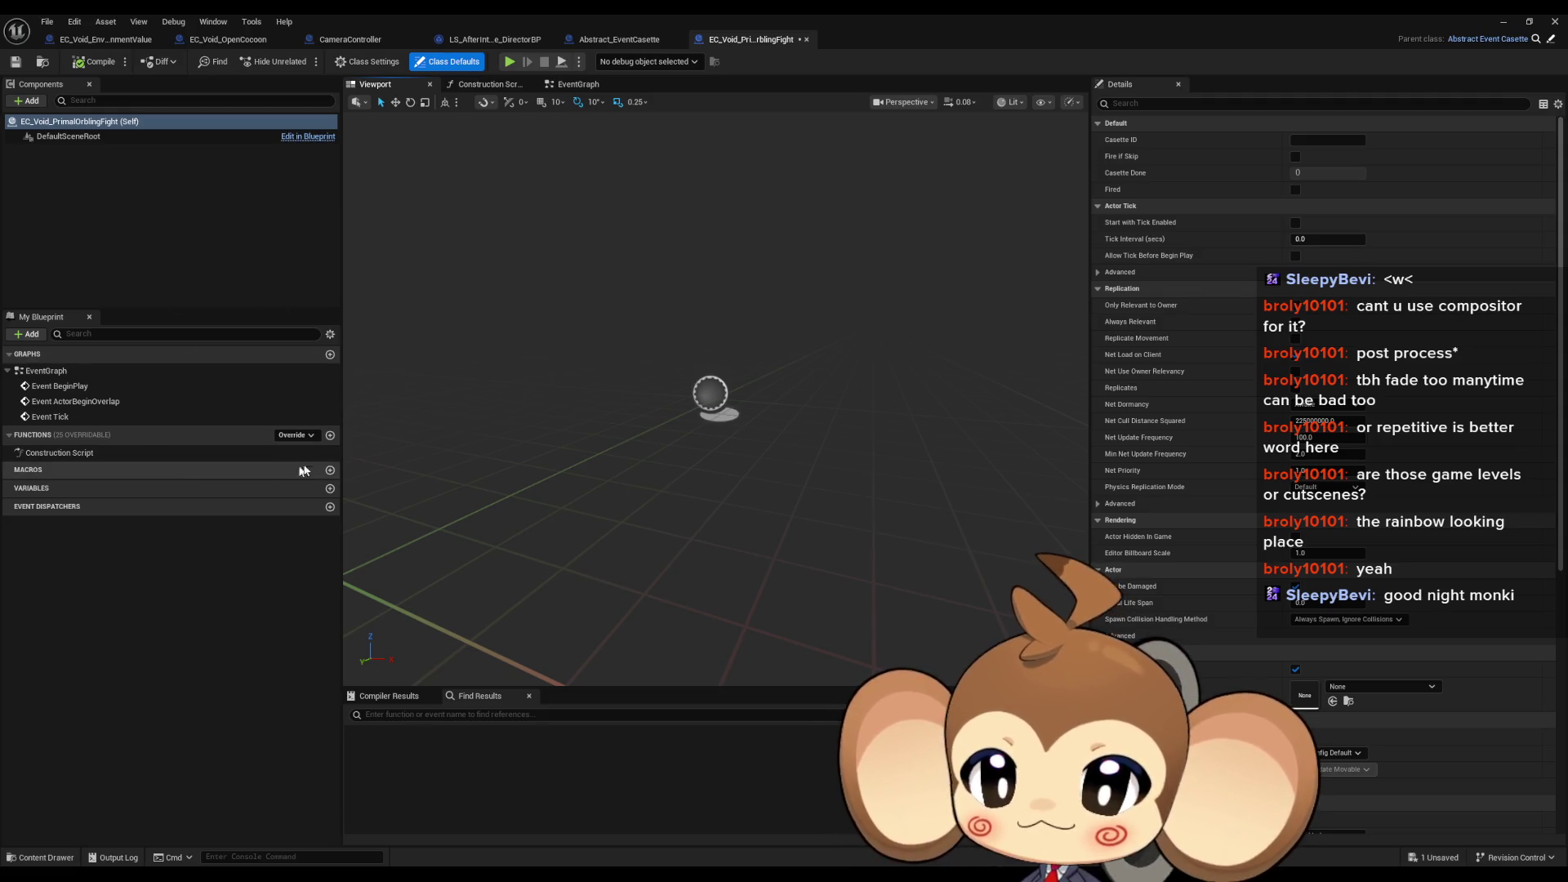
Step: Override PlayCasette in EC_Void_PrimalOrblingFight, then view EC_Void_OpenCocoon and EC_Void_EnvironmentValue blueprints
click(297, 435)
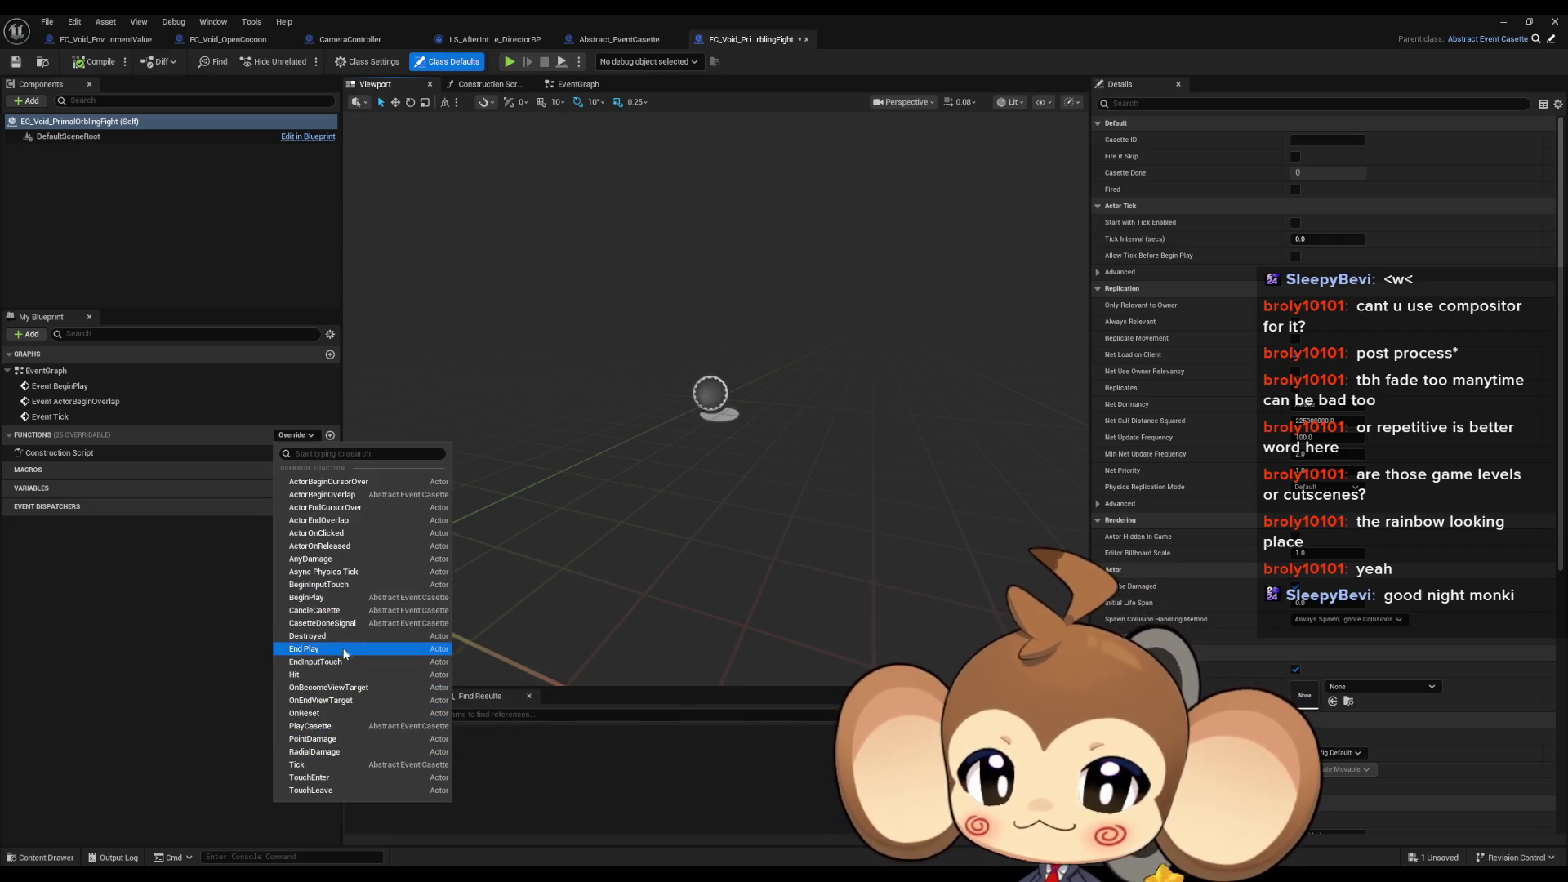
click(342, 727)
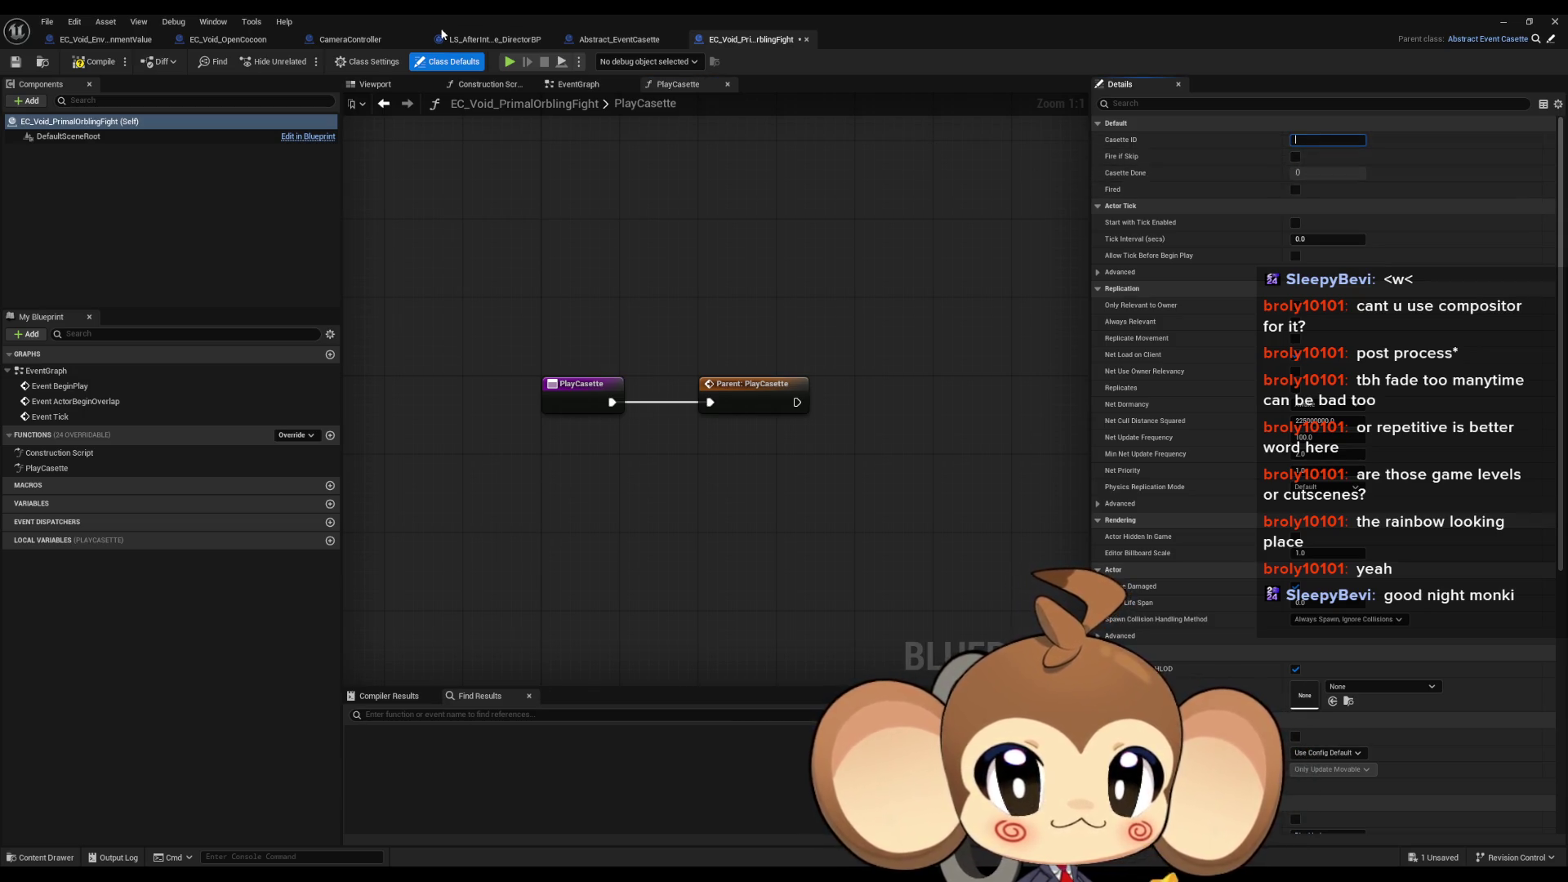
click(225, 42)
click(125, 41)
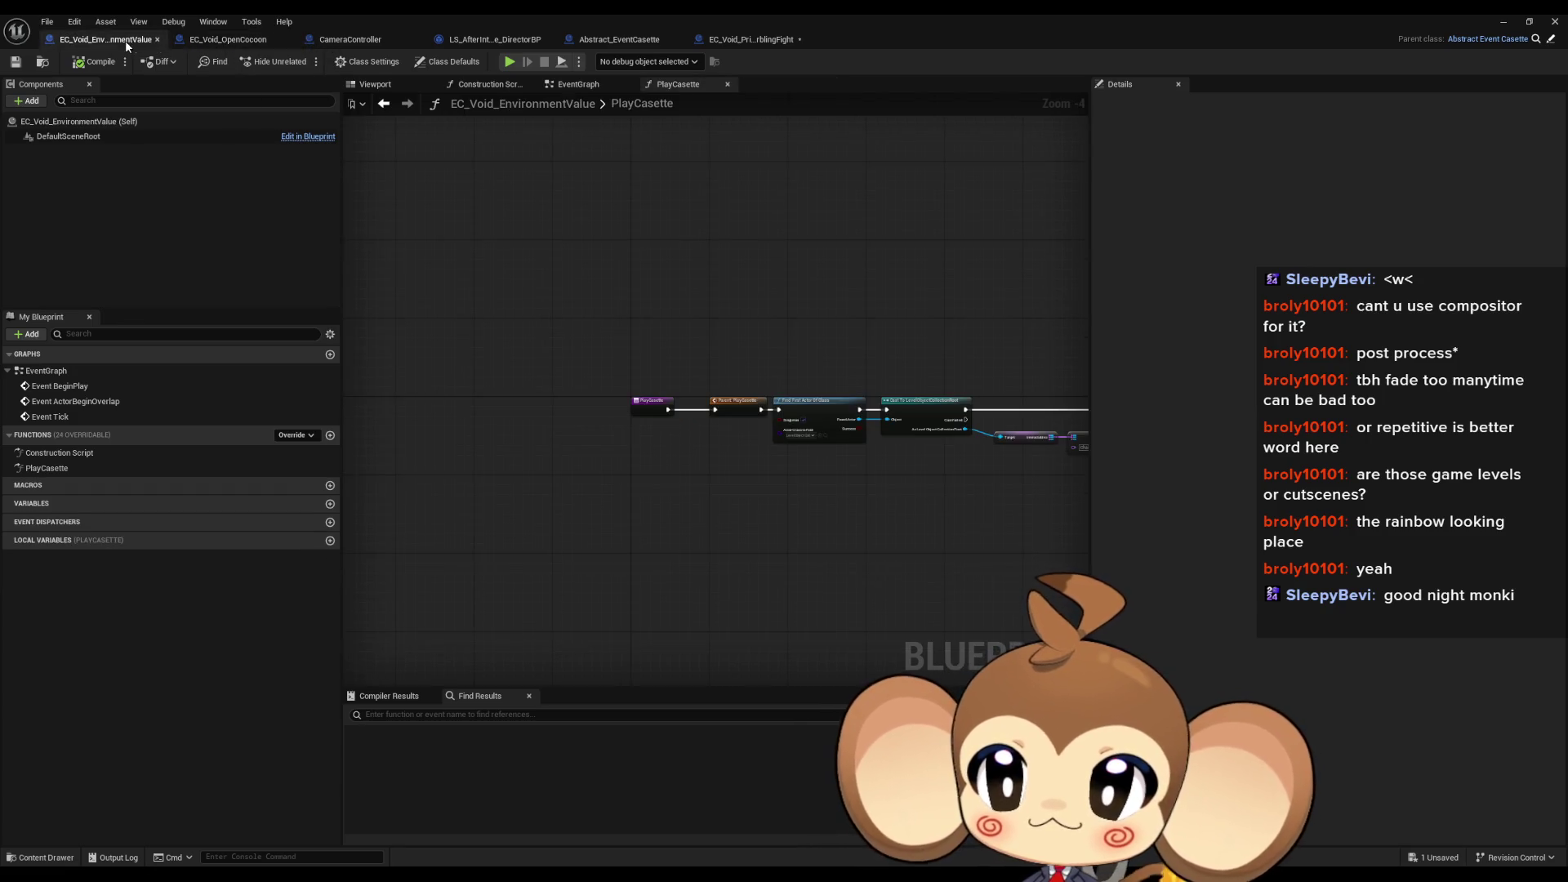
Step: Show EC_Void_EnvironmentValue's class defaults and copy the placed actor's EnvironmentValue Casette ID
click(217, 42)
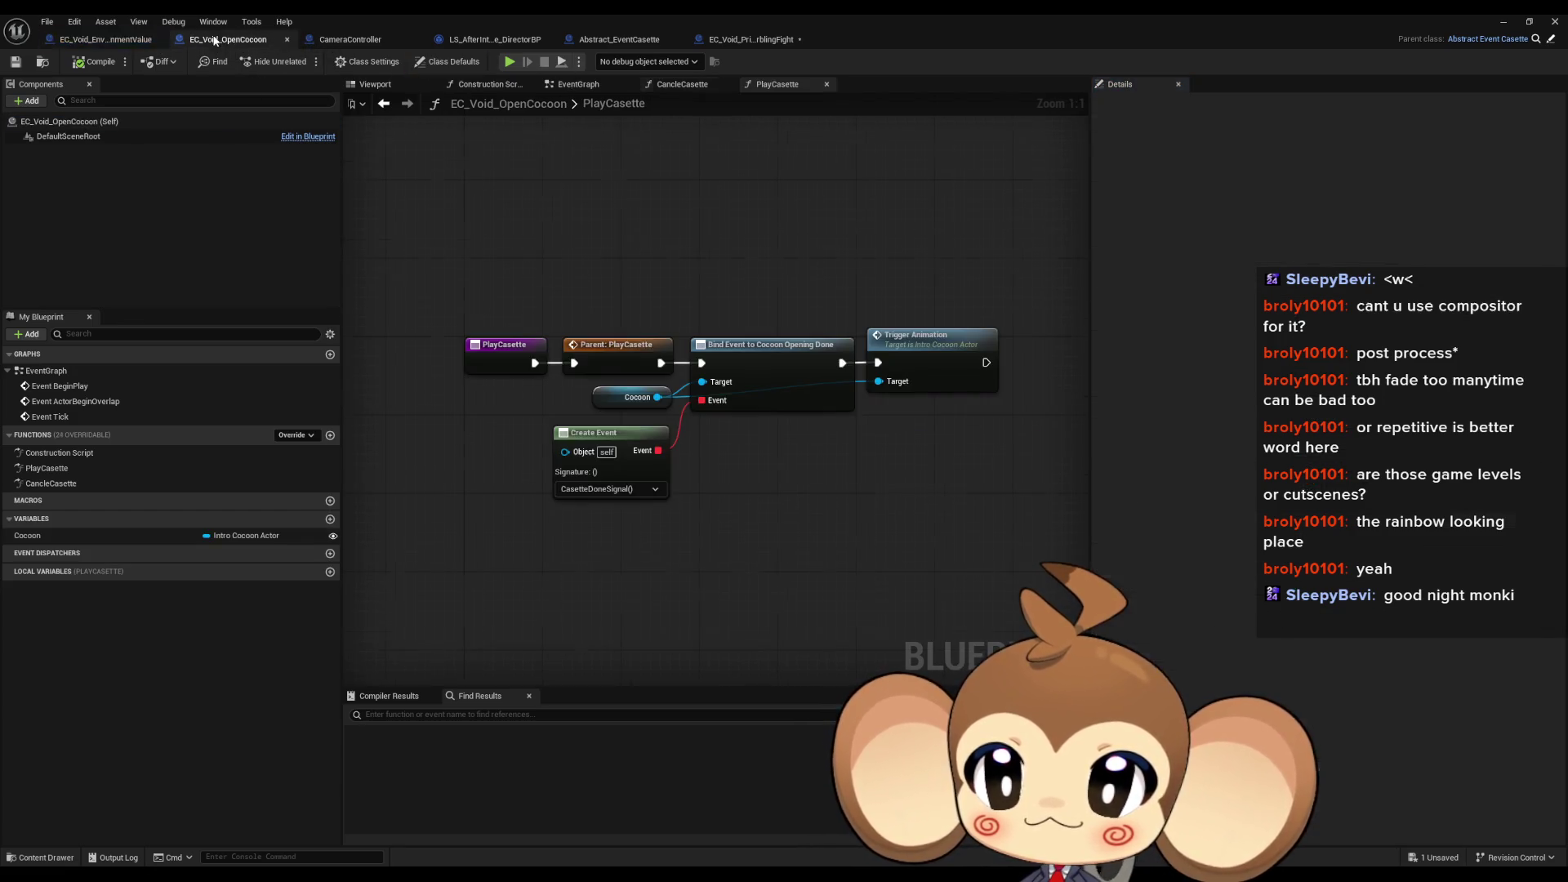
click(465, 65)
click(99, 39)
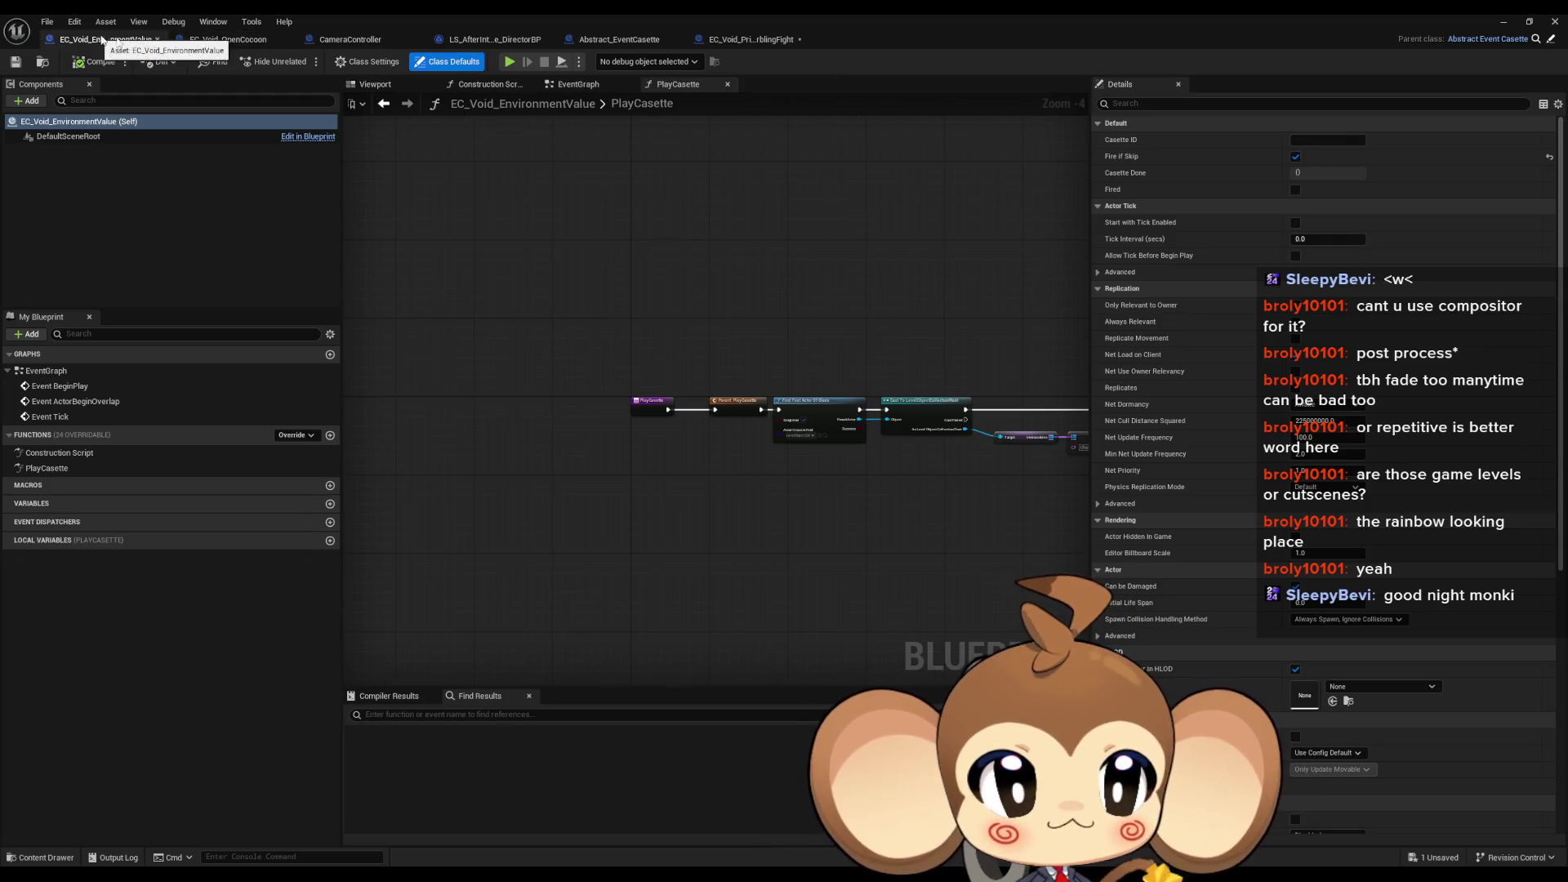
click(1310, 140)
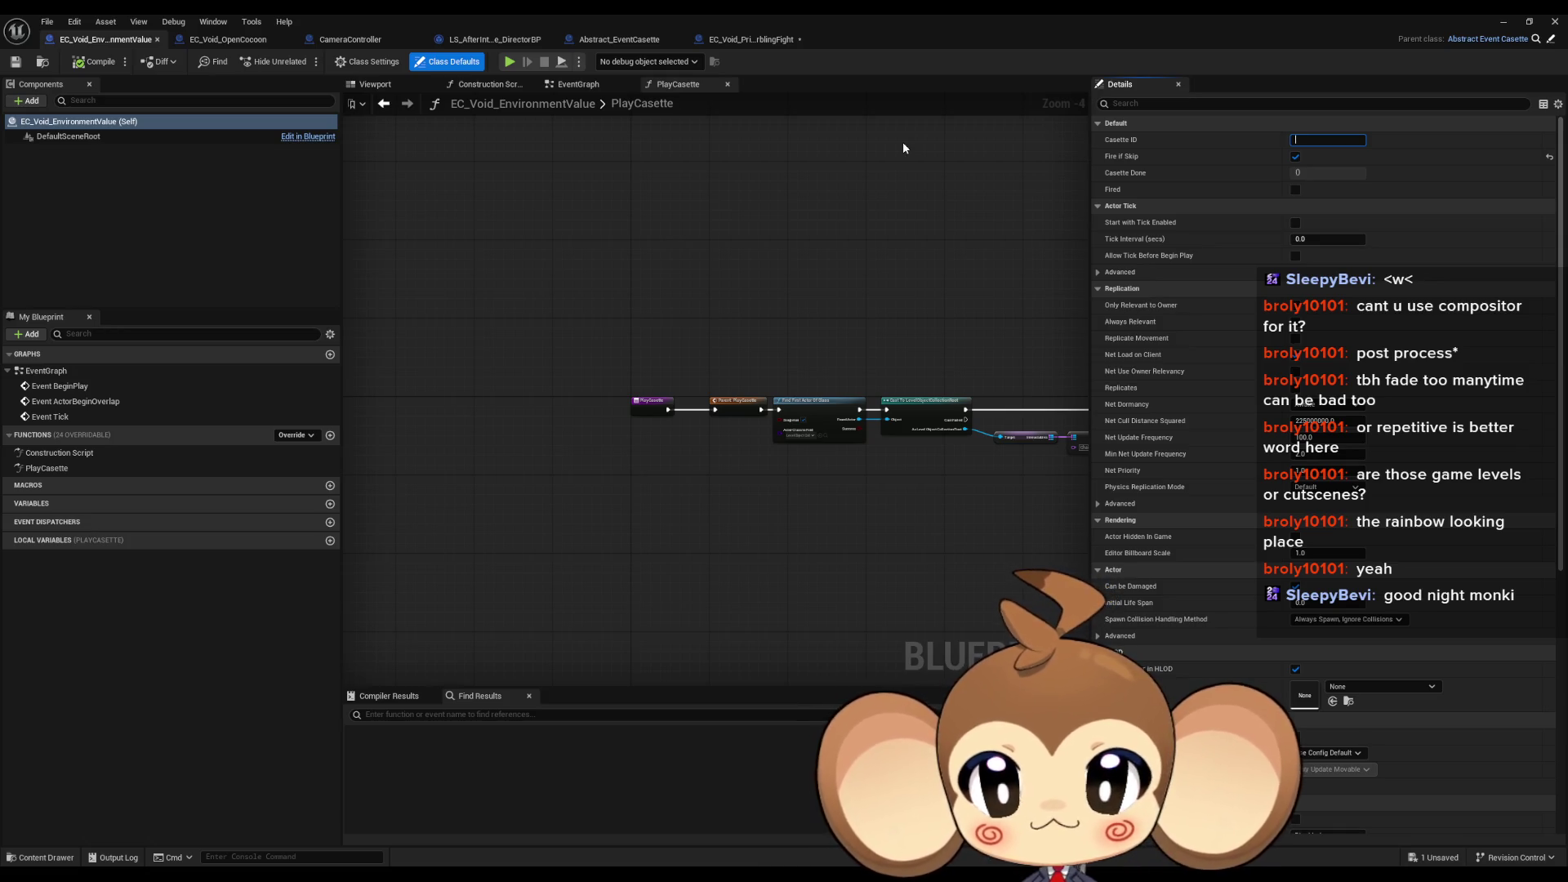
double_click(970, 13)
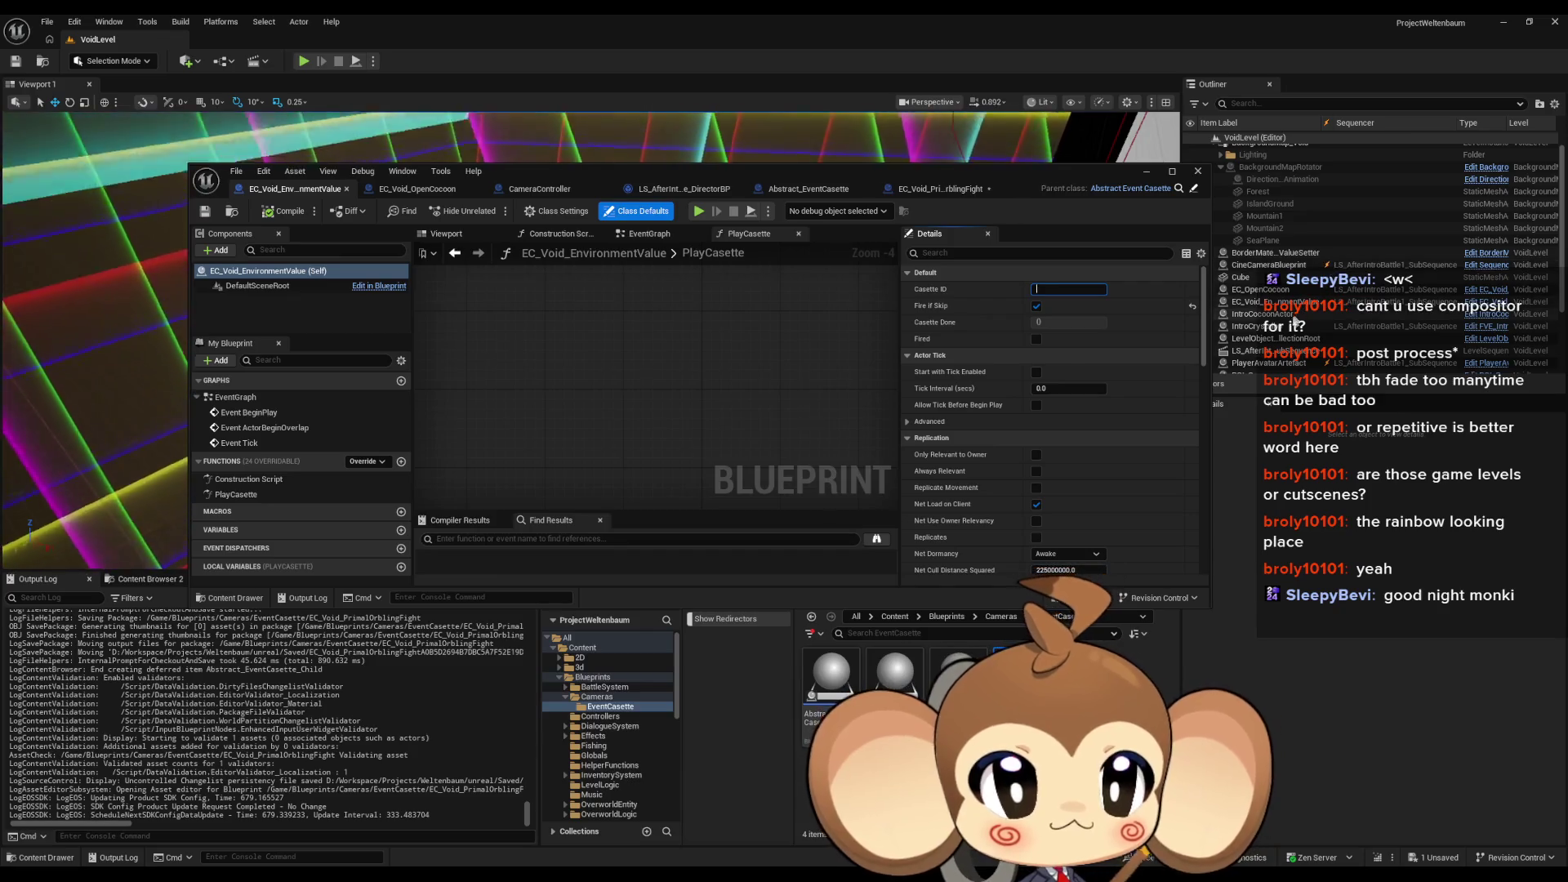
click(1286, 301)
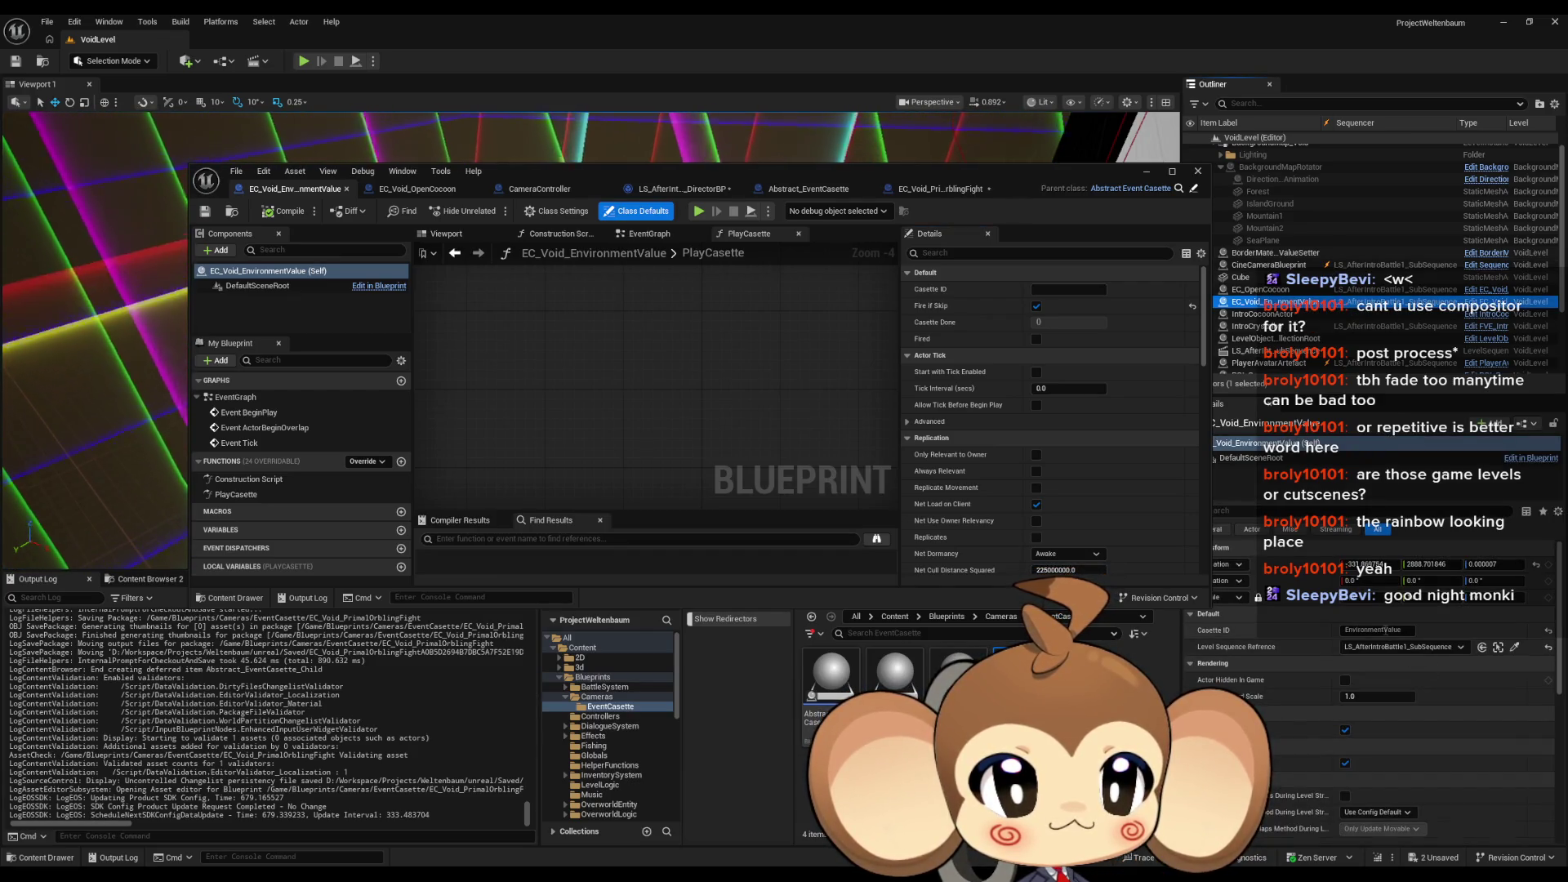
click(1374, 630)
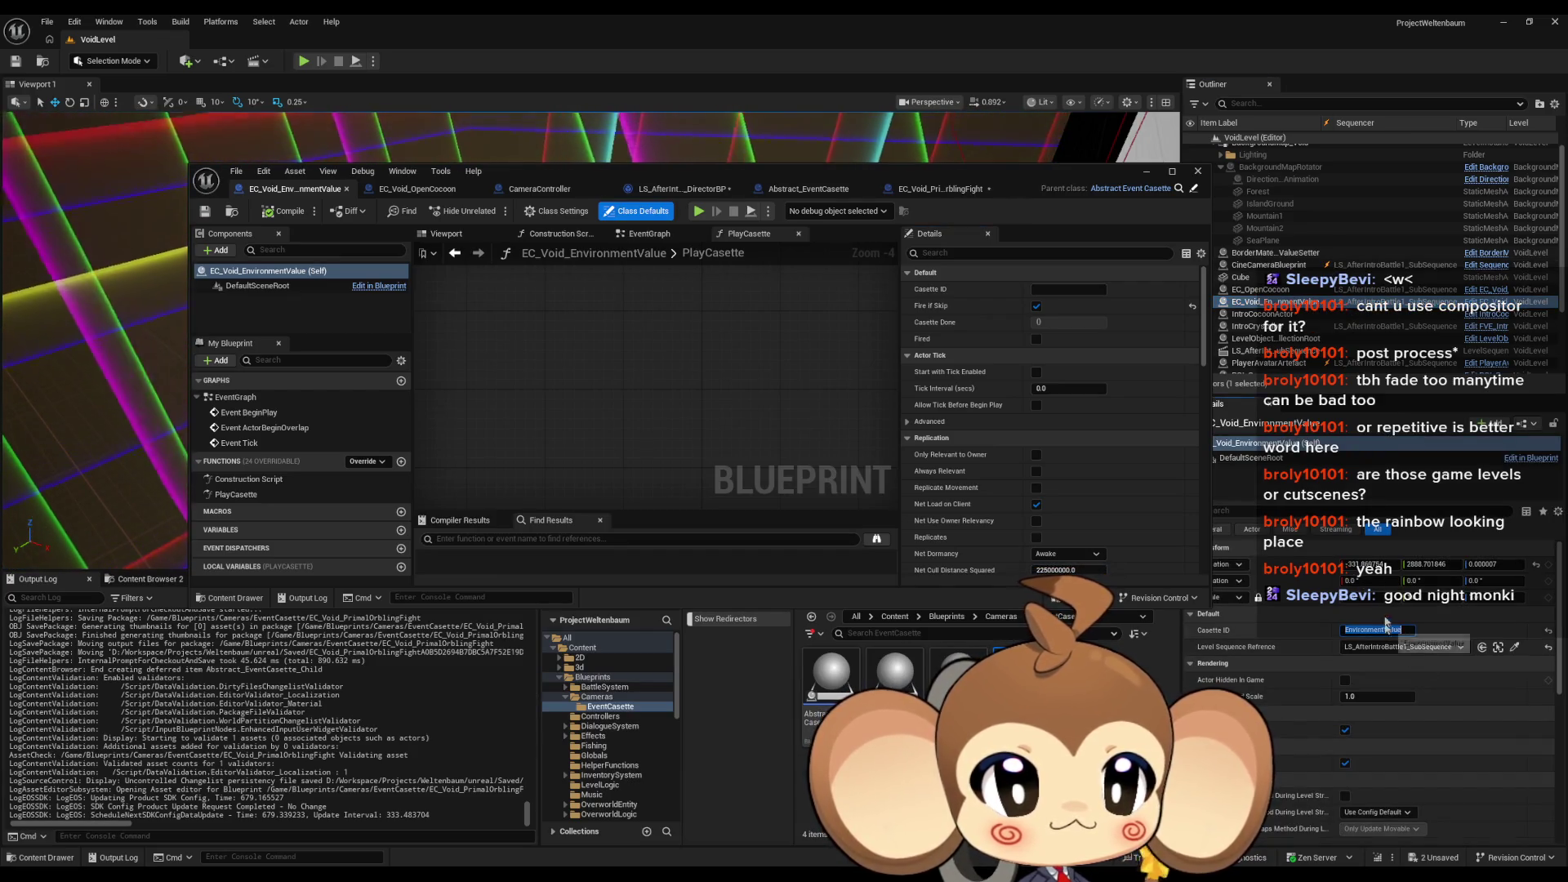
Step: Paste EnvironmentValue into EC_Void_EnvironmentValue's Casette ID default, then move to EC_Void_PrimalOrblingFight
click(443, 190)
double_click(571, 173)
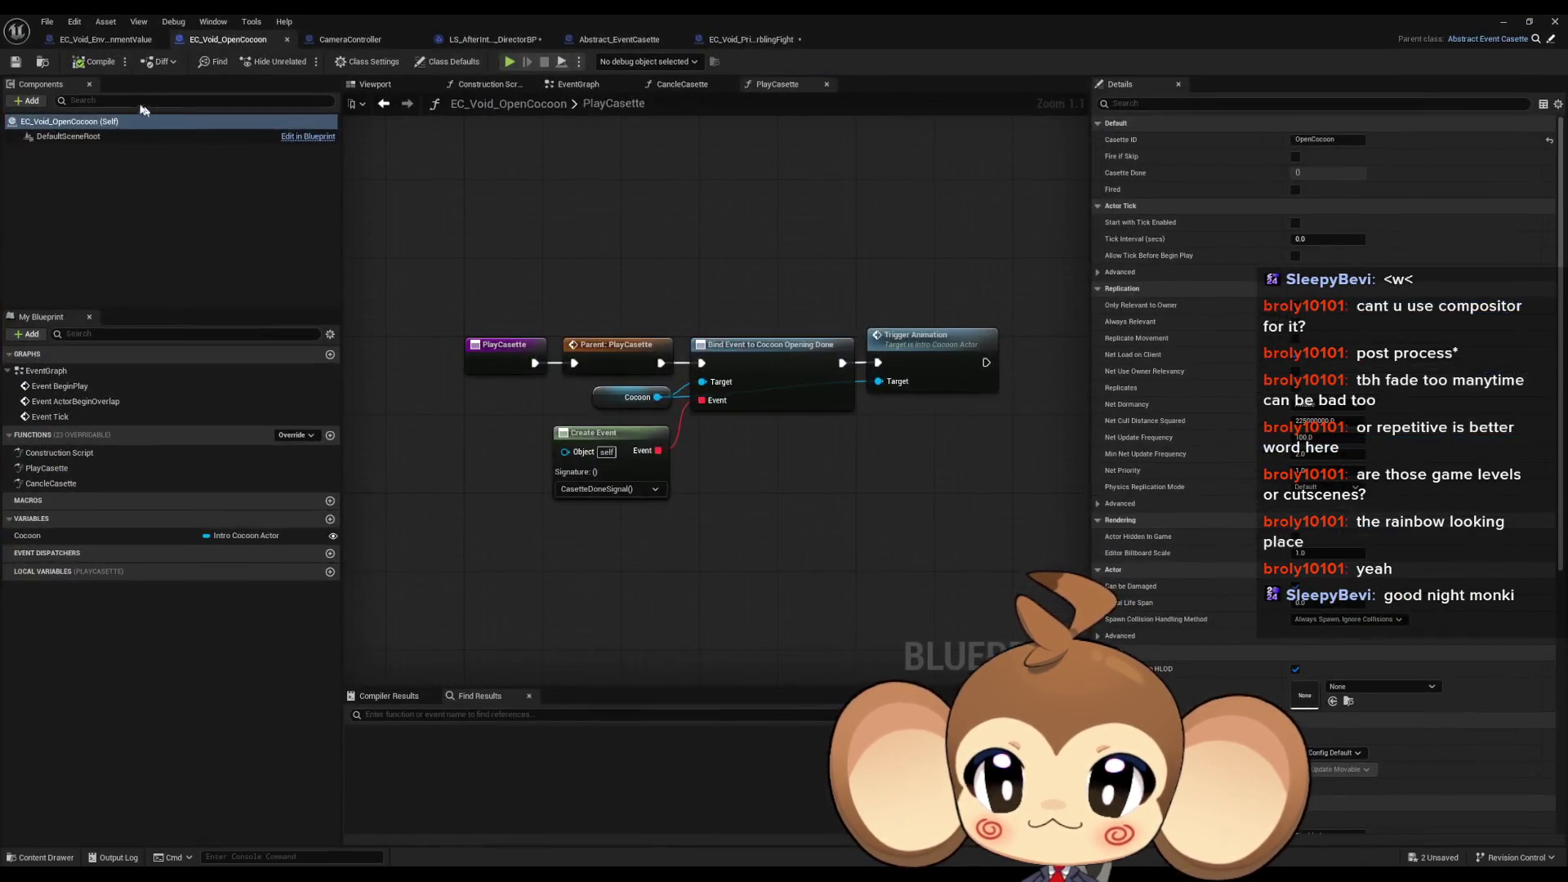
click(105, 38)
text(EnvironmentValue)
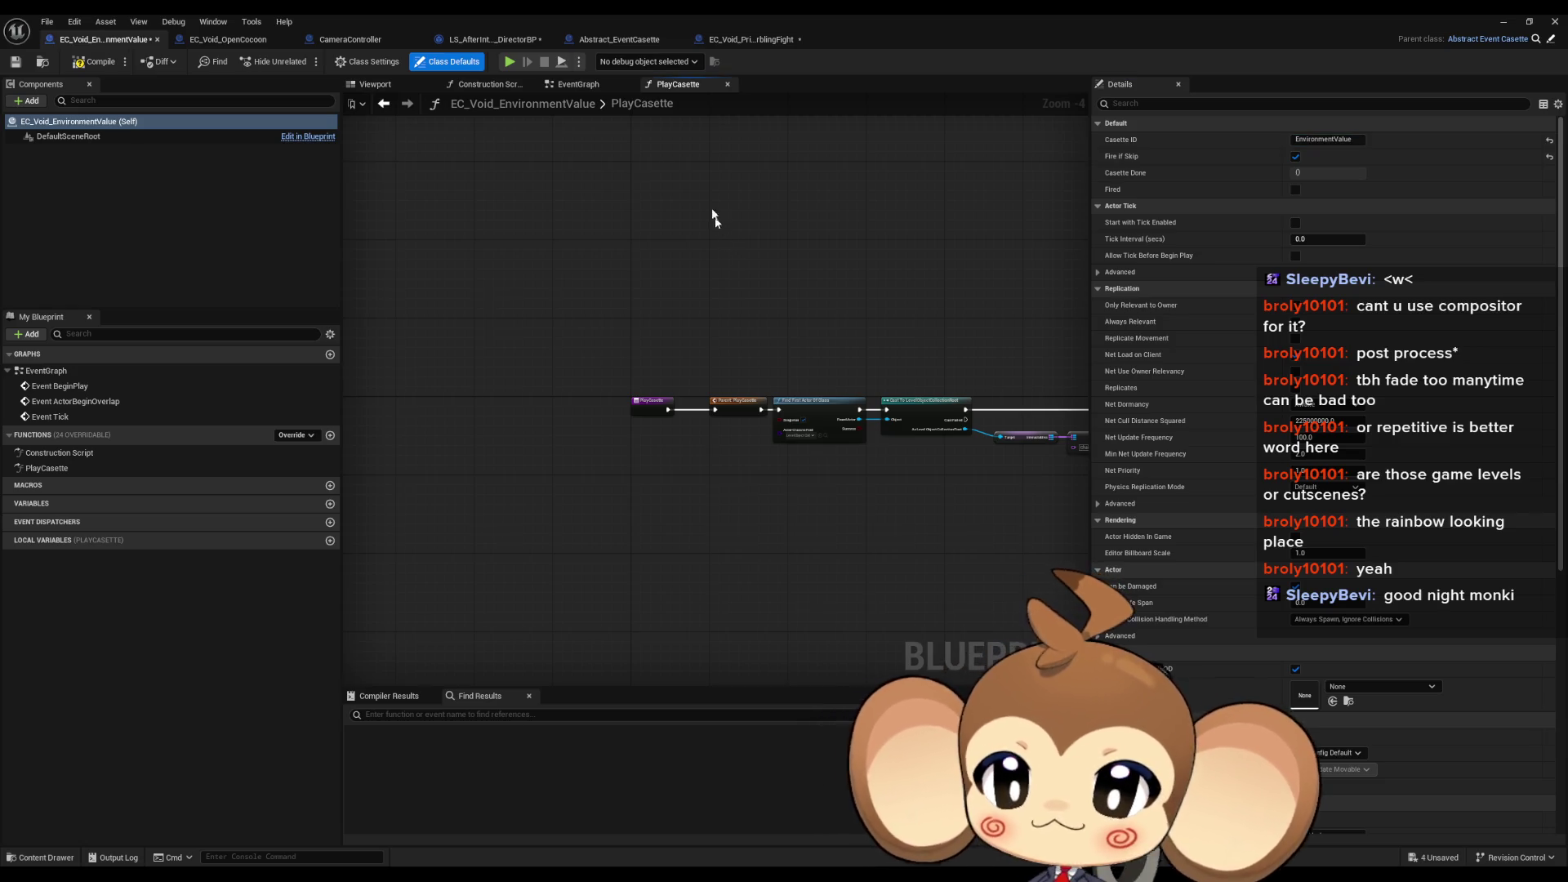
double_click(743, 13)
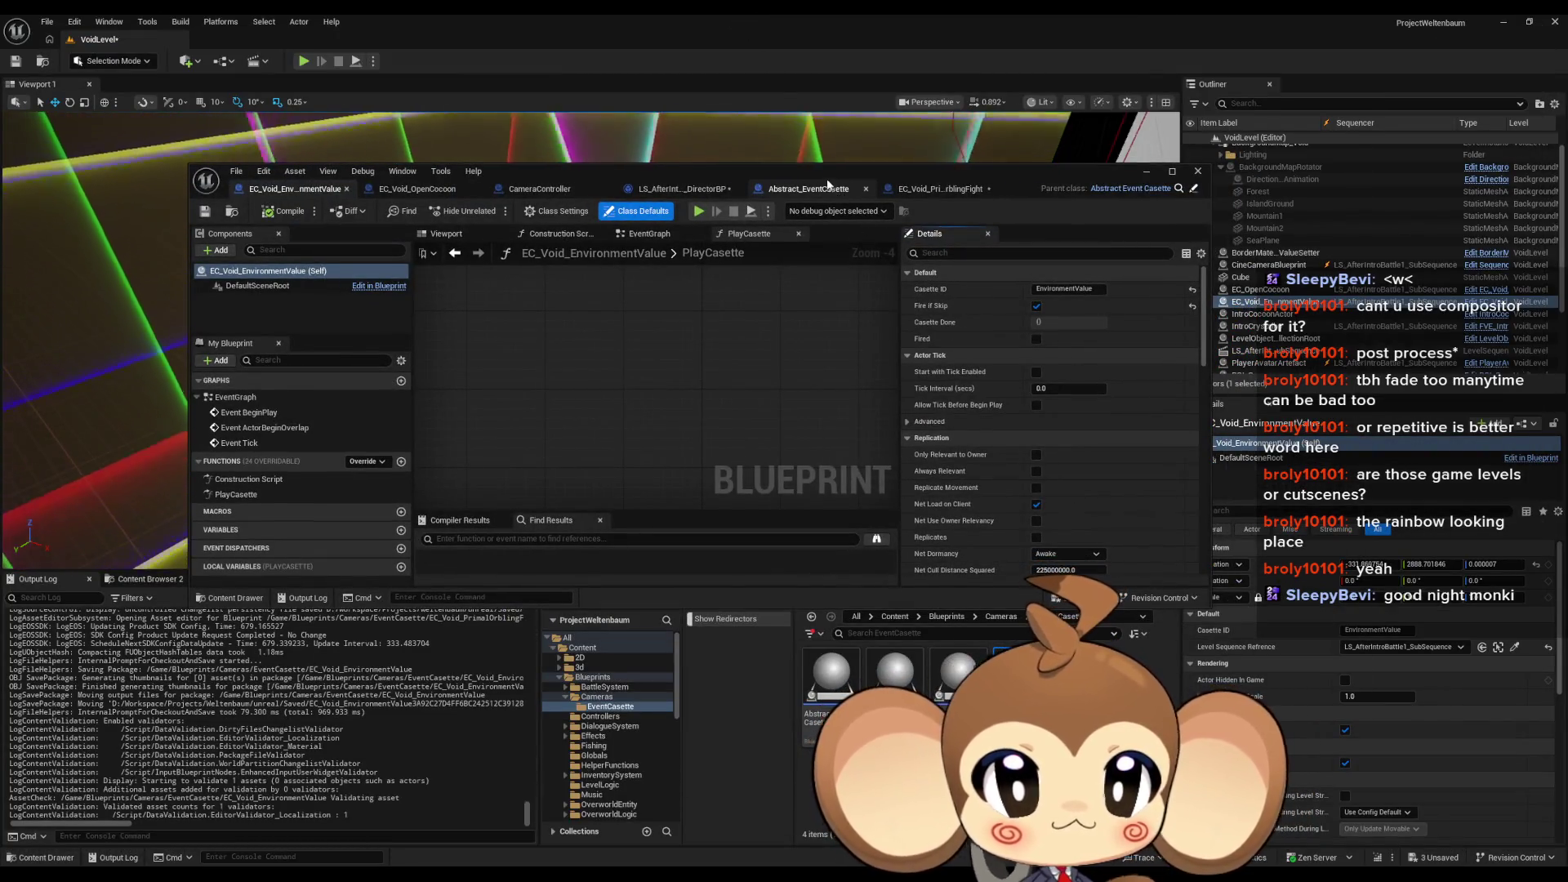
double_click(875, 168)
click(747, 41)
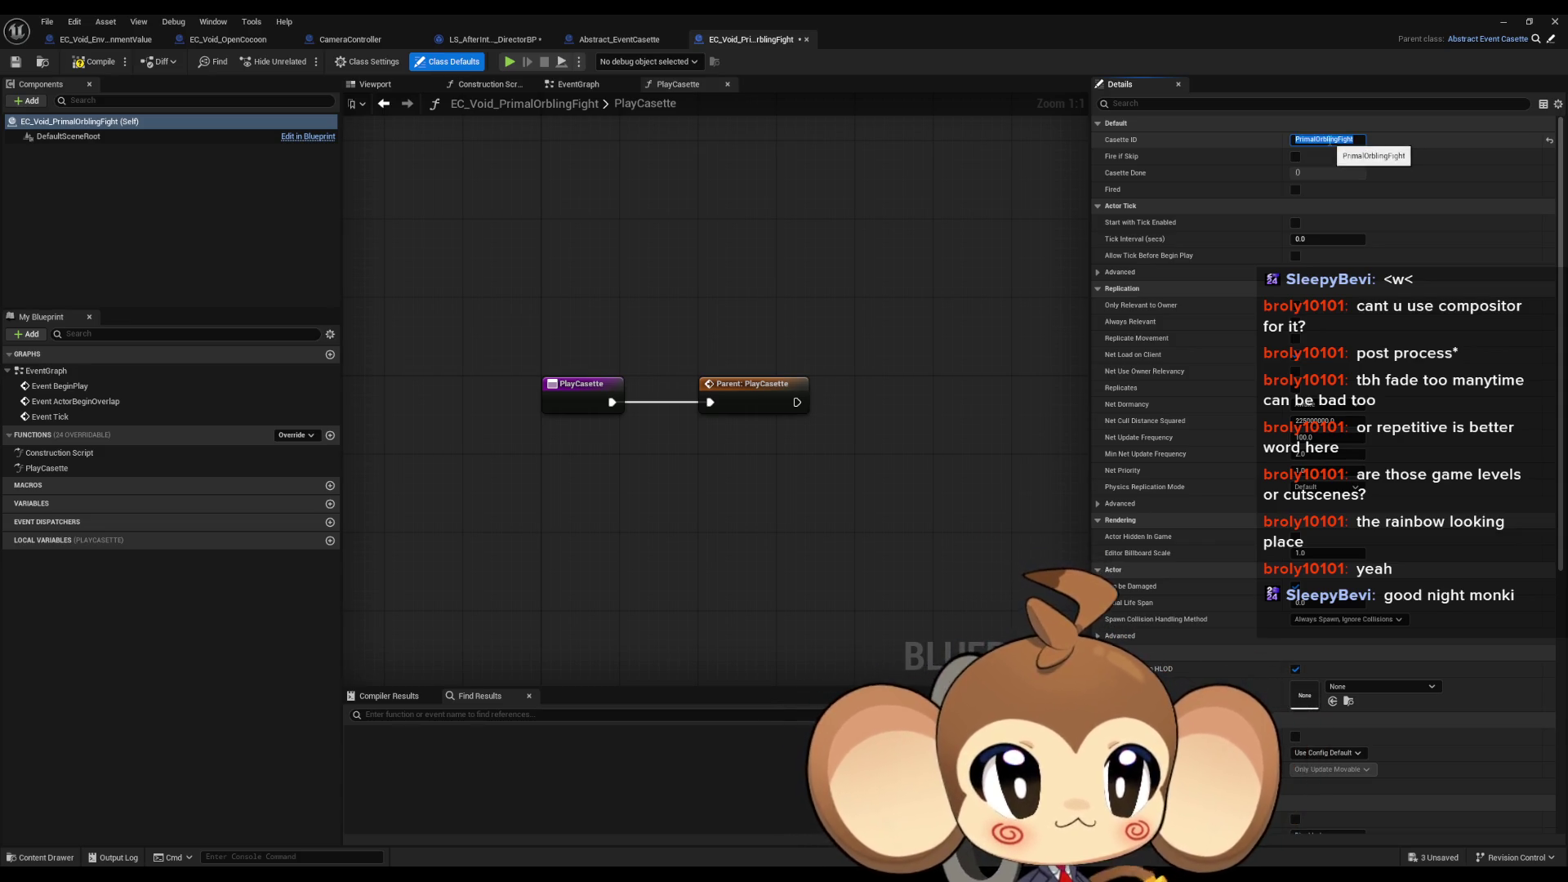
Step: Enable Fire if Skip in EC_Void_PrimalOrblingFight's class defaults
click(1295, 156)
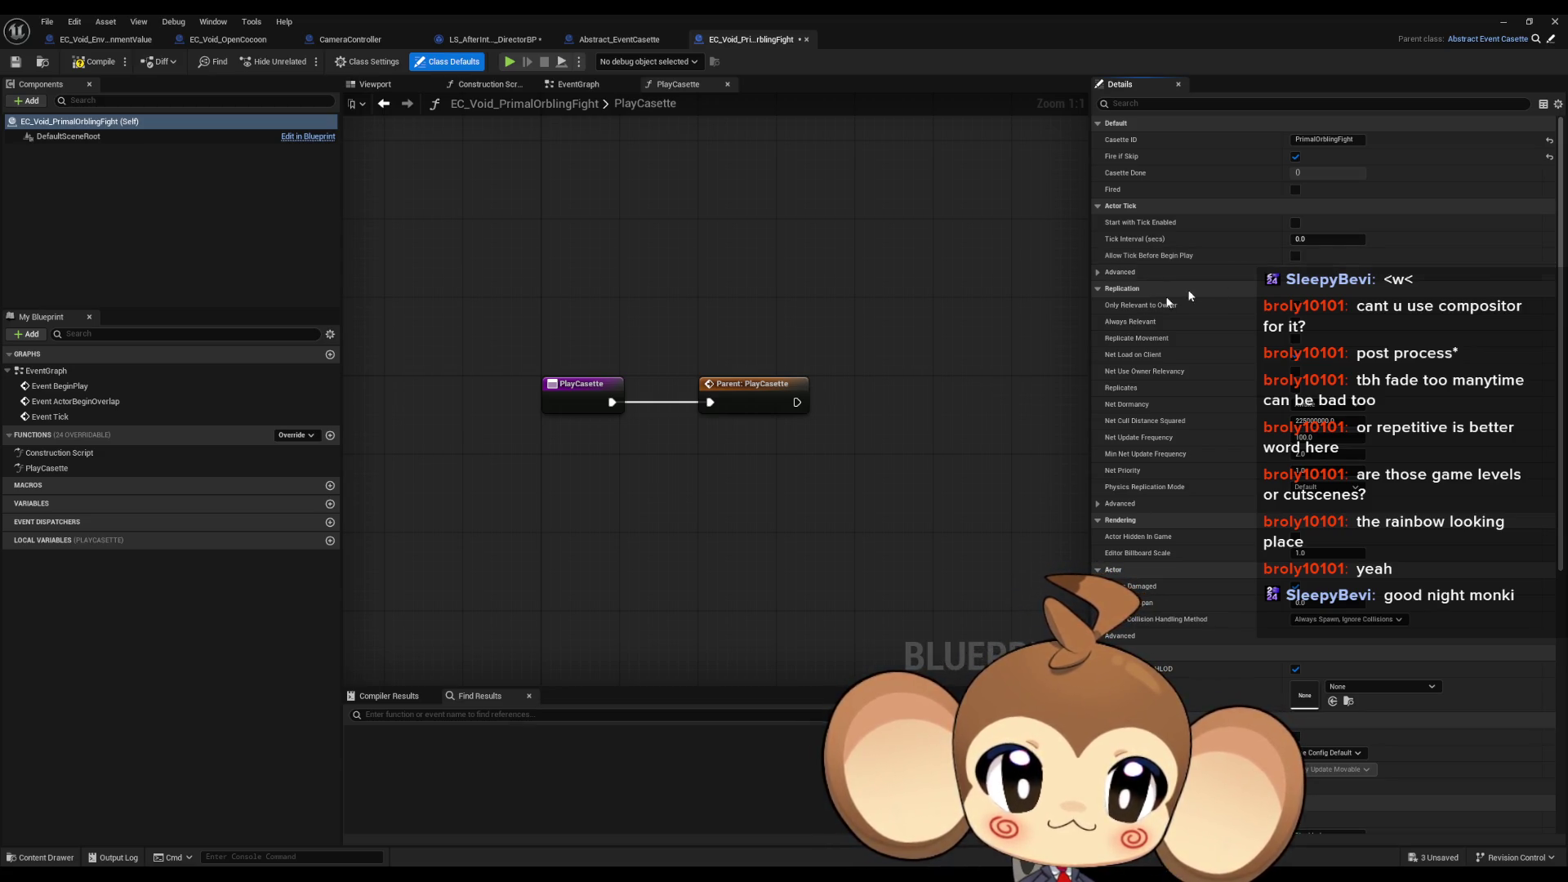
drag(855, 322, 744, 329)
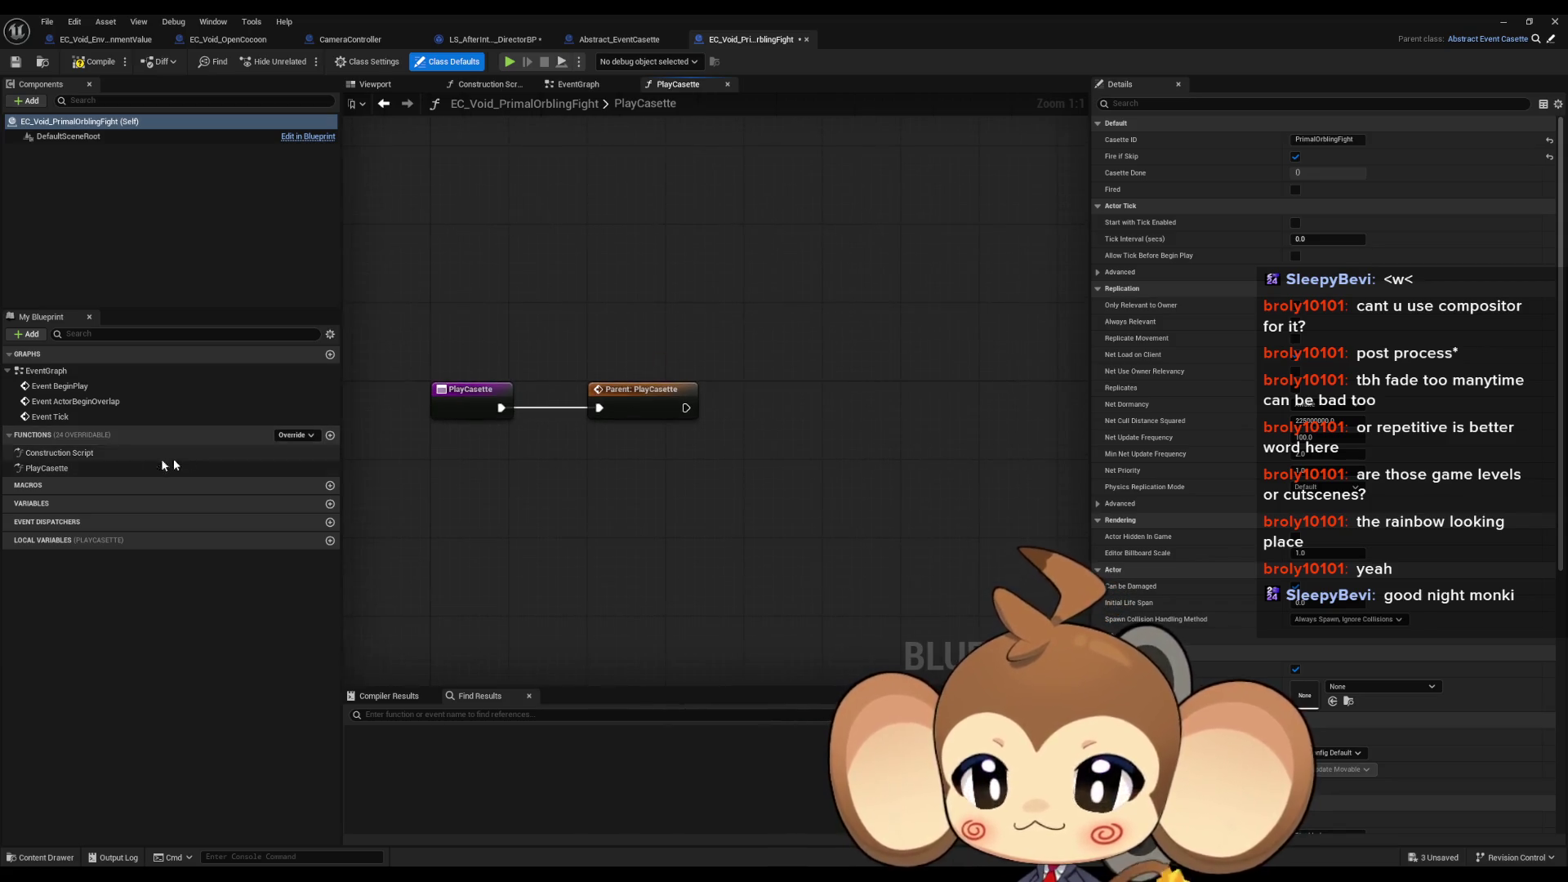
drag(609, 337, 702, 317)
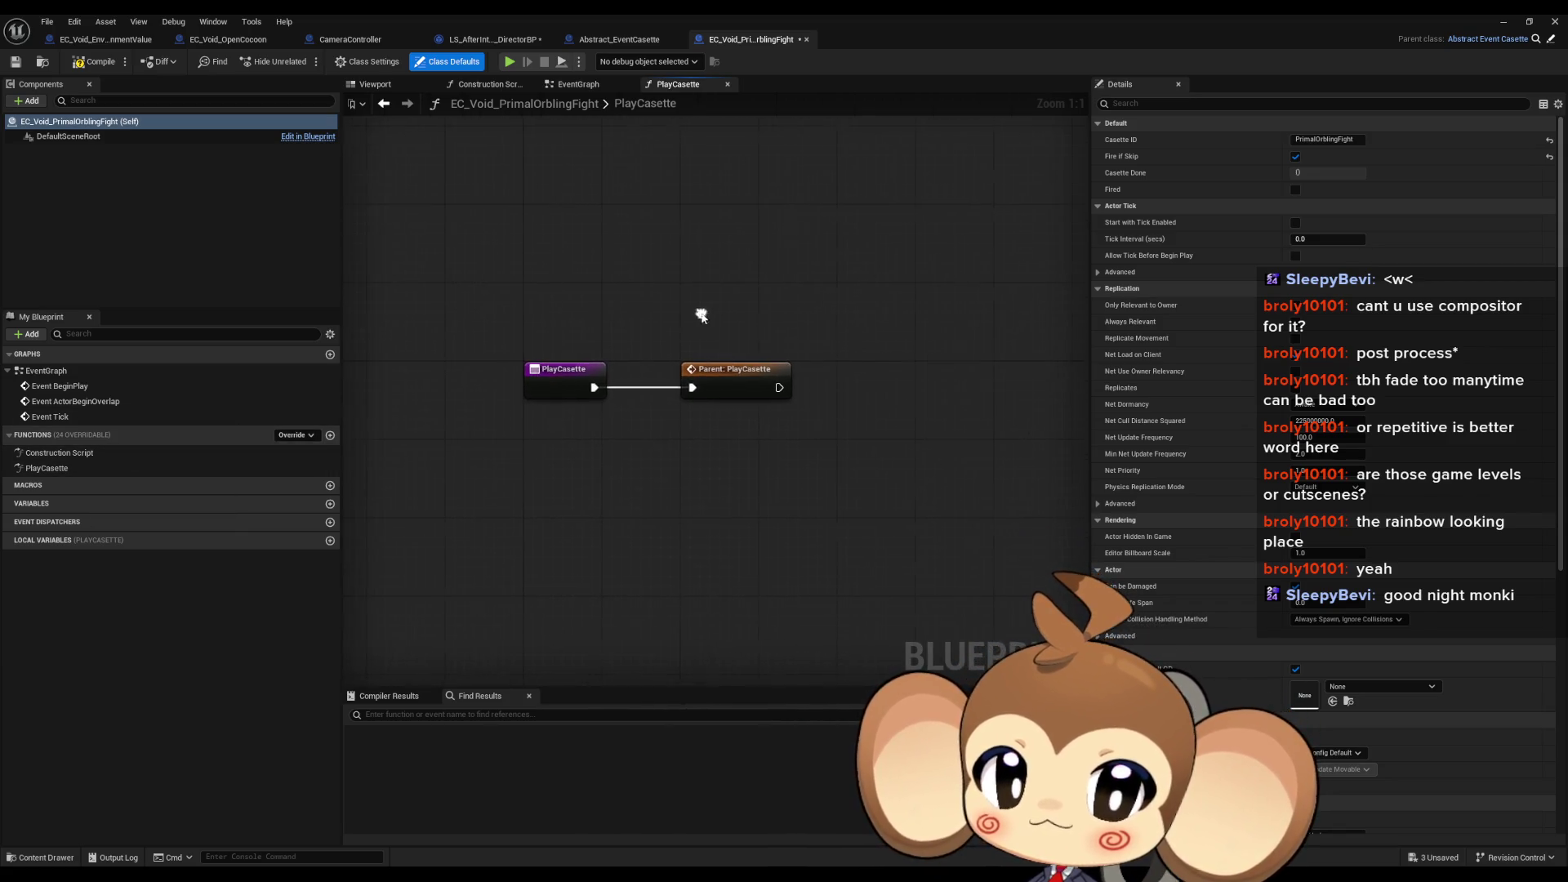
Step: Inspect Abstract_EventCasette's parent PlayCasette graph, then return to EC_Void_PrimalOrblingFight and the level
double_click(724, 373)
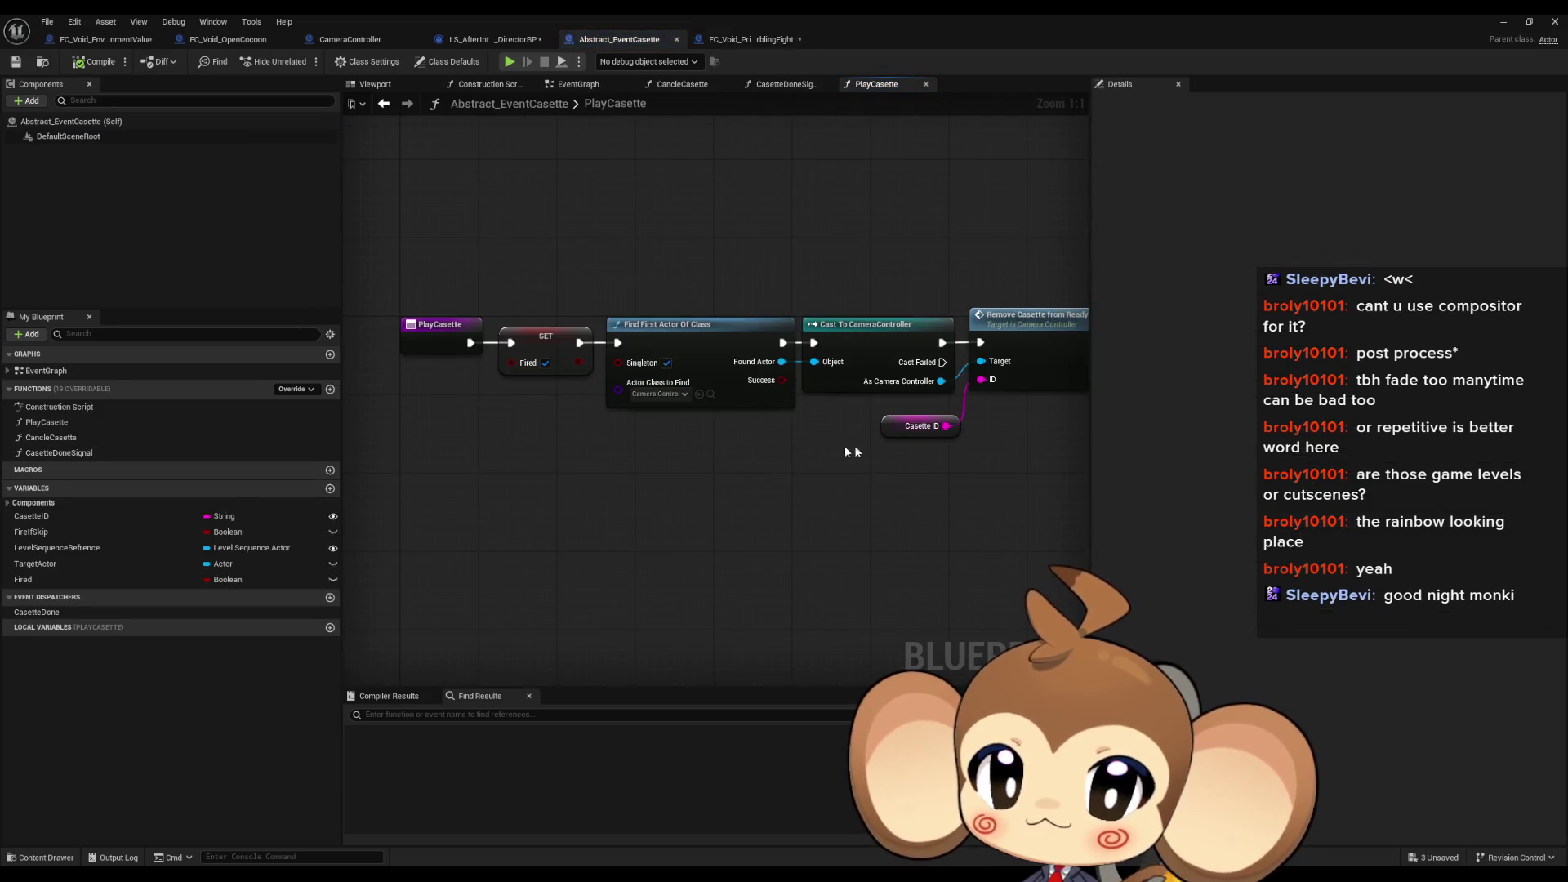
drag(892, 446, 759, 465)
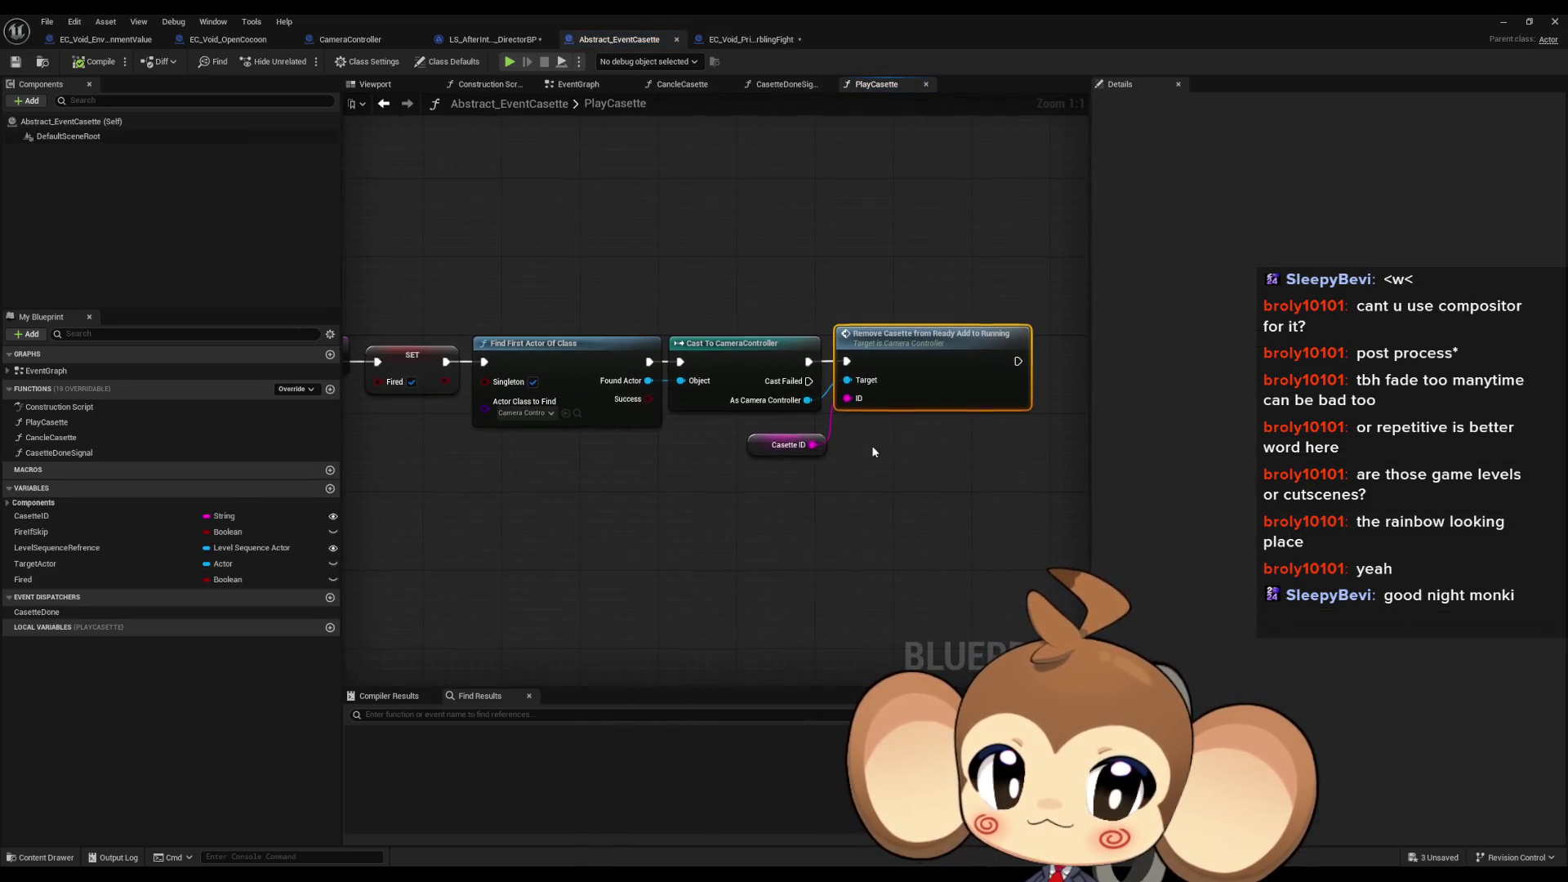
drag(873, 452, 952, 445)
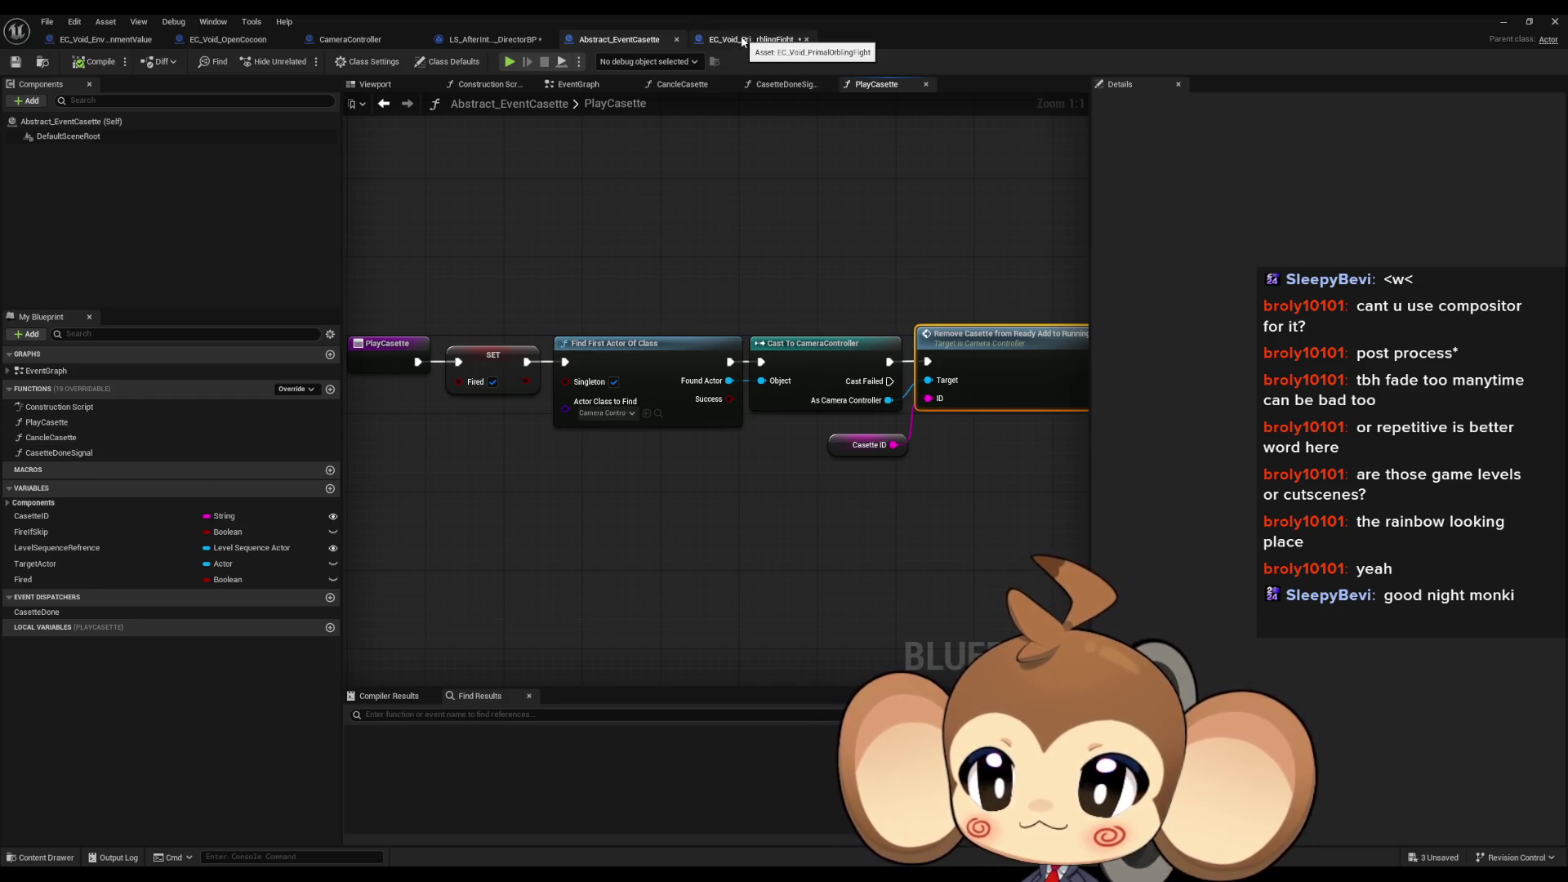
click(105, 43)
click(753, 41)
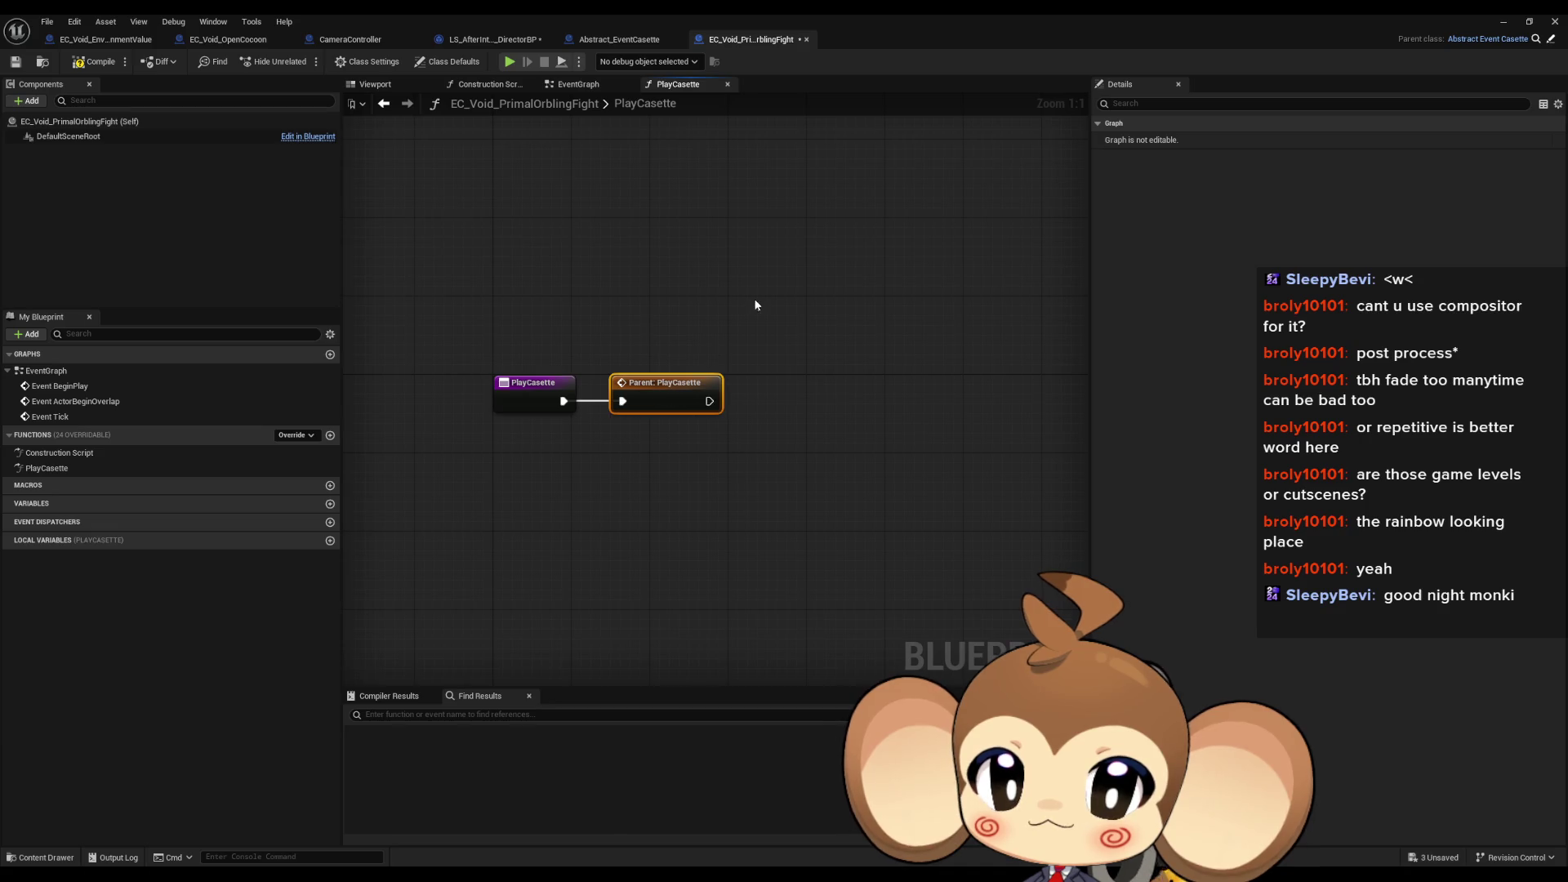
mouse_move(537, 17)
mouse_down()
mouse_move(662, 149)
mouse_move(653, 180)
mouse_up()
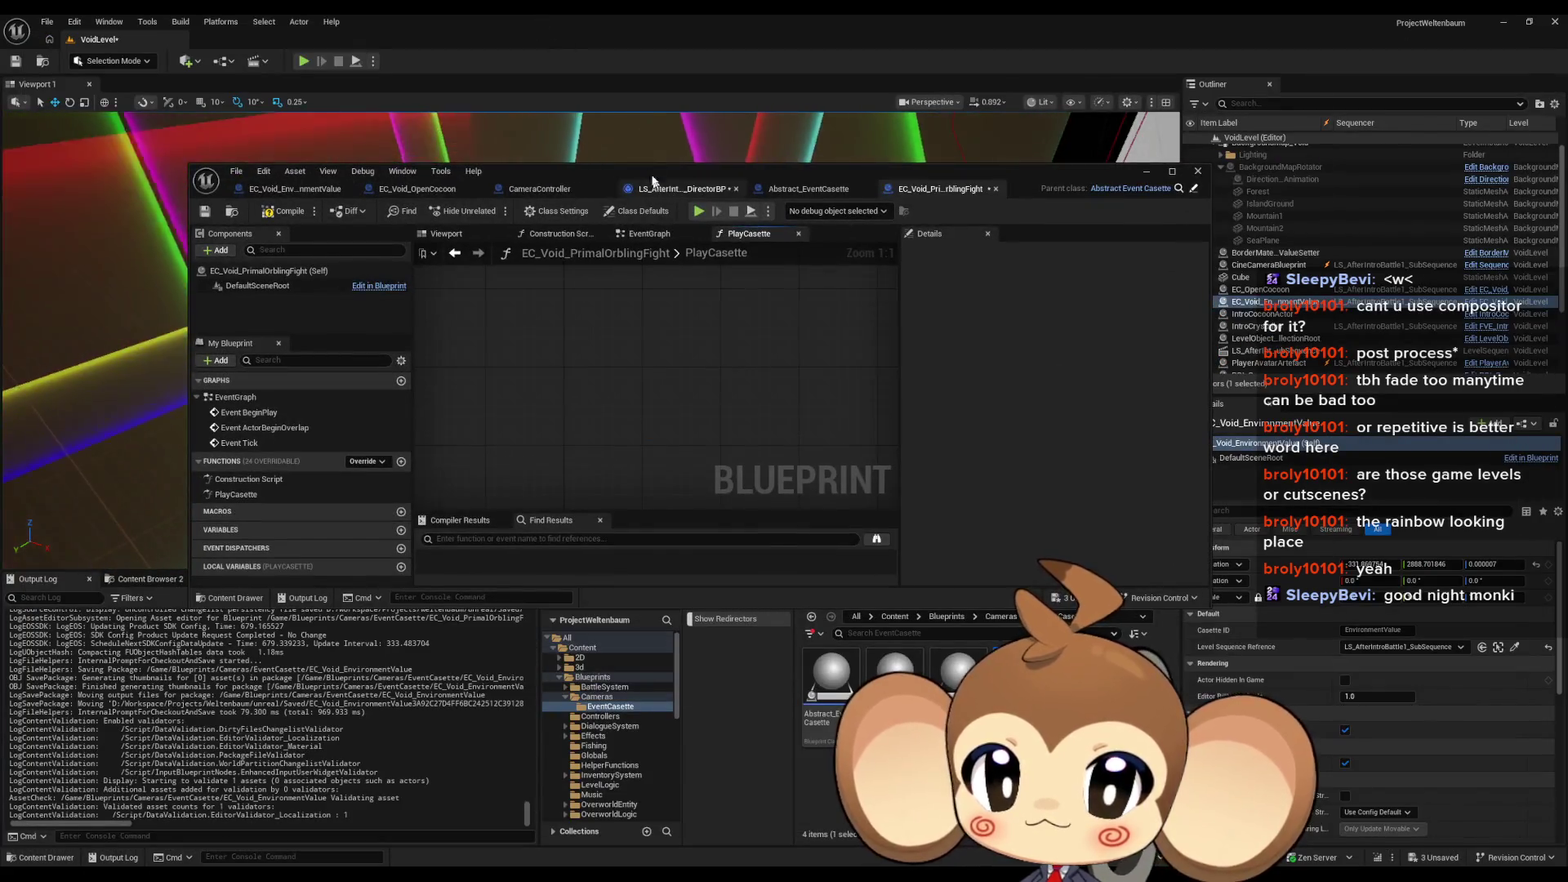
Step: Review the sub-sequence director's Sequencer Events nodes, including Trigger_PrimalOrblingFight_Event and its Do Interaction
double_click(653, 179)
click(492, 38)
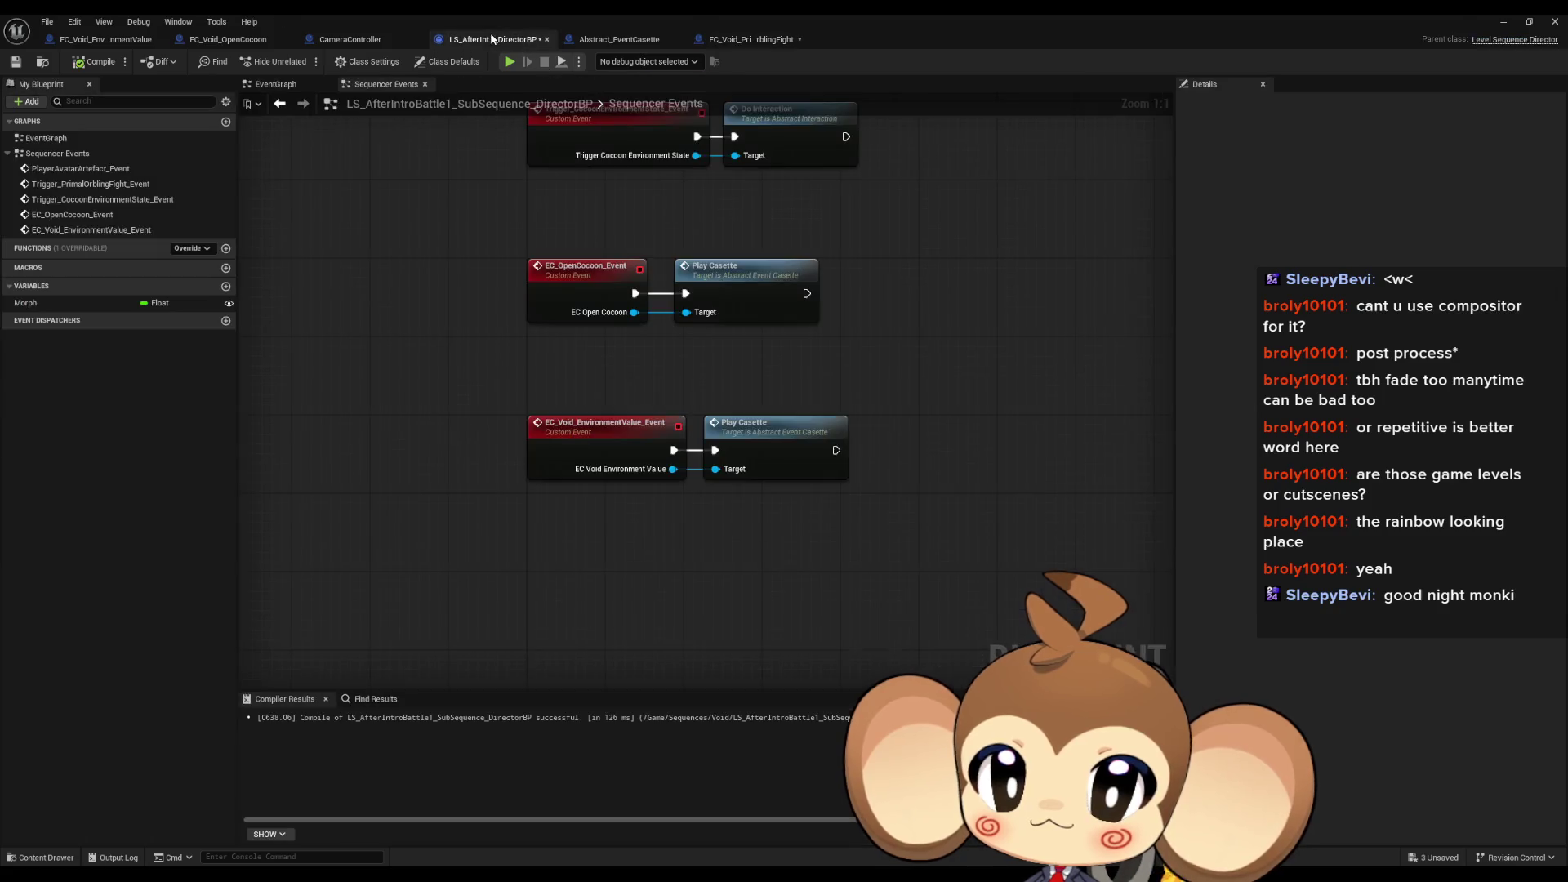
scroll(722, 419, up, 5)
click(830, 343)
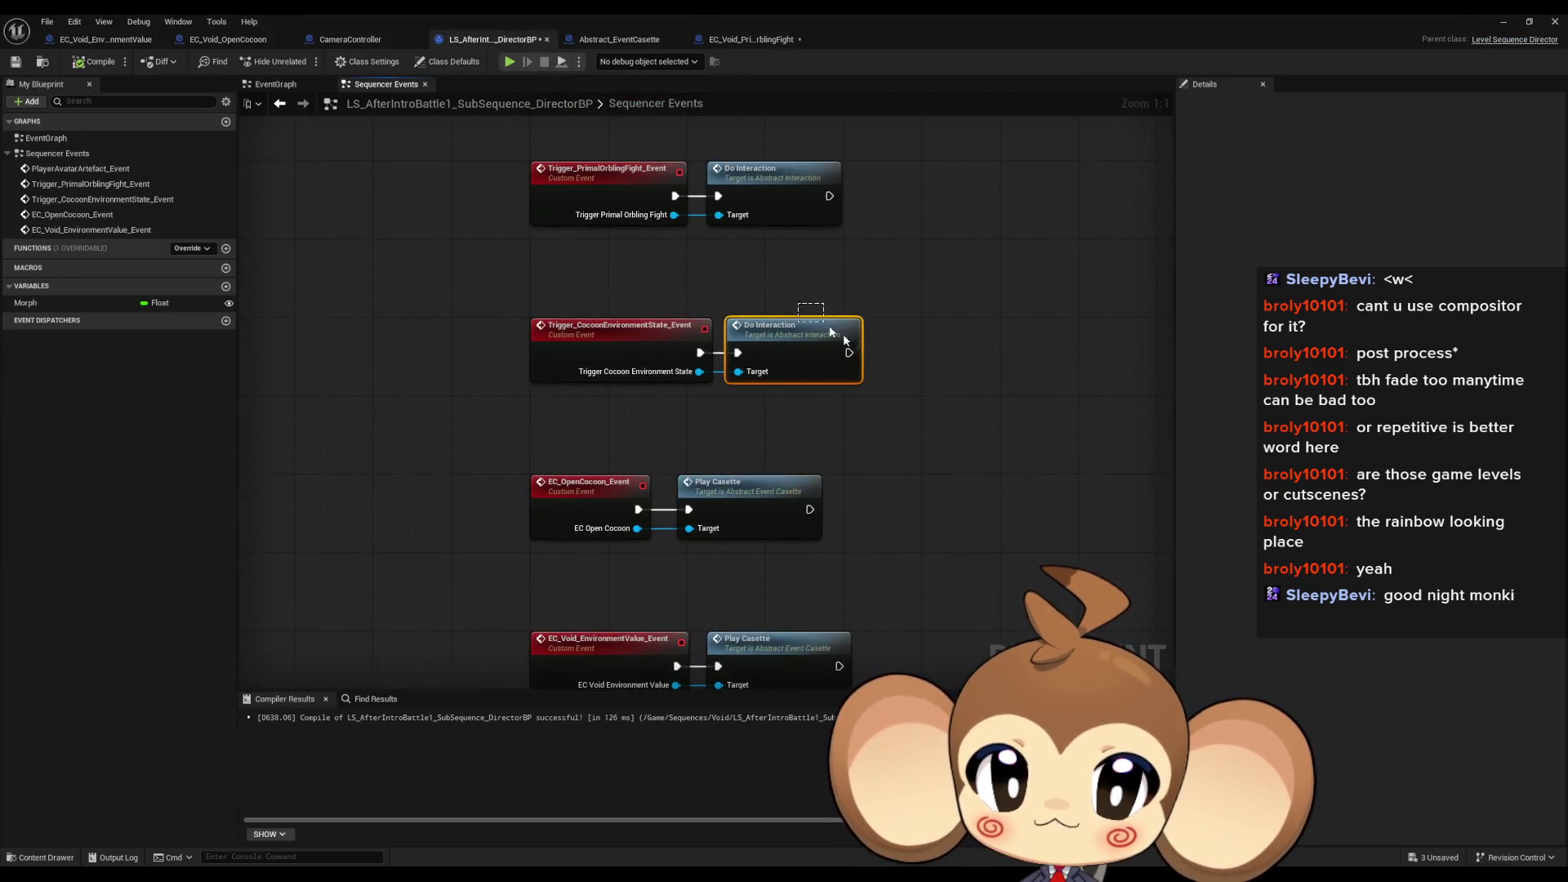
mouse_move(878, 537)
mouse_down()
mouse_move(880, 554)
mouse_move(854, 550)
mouse_up()
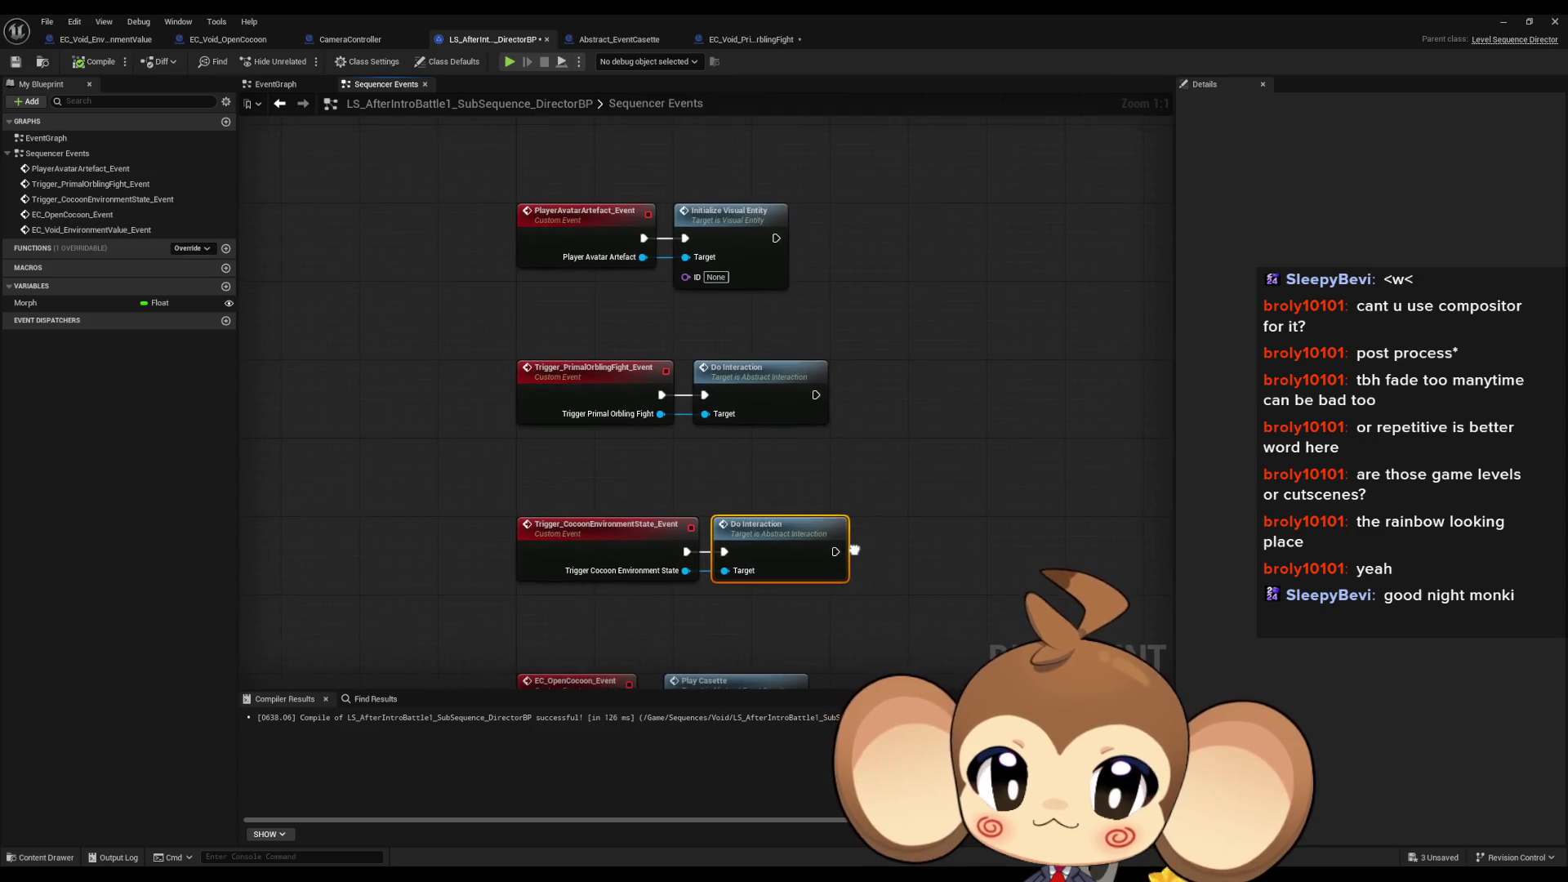
mouse_move(453, 186)
mouse_down()
mouse_move(498, 237)
mouse_move(783, 270)
mouse_up()
drag(818, 333, 806, 233)
drag(447, 245, 853, 332)
drag(484, 368, 831, 485)
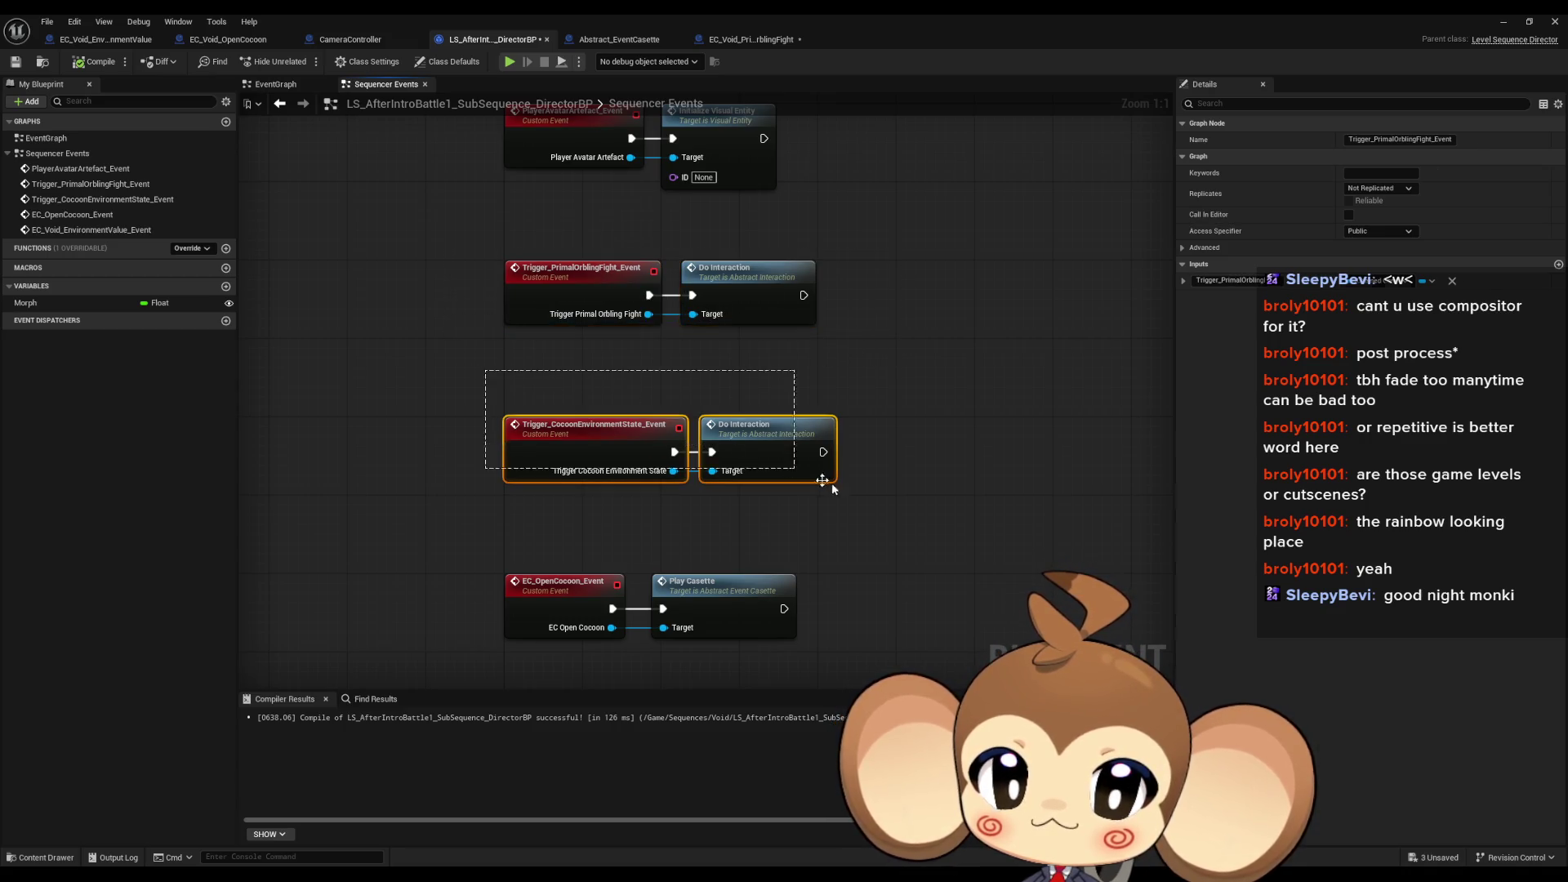
drag(733, 234, 823, 344)
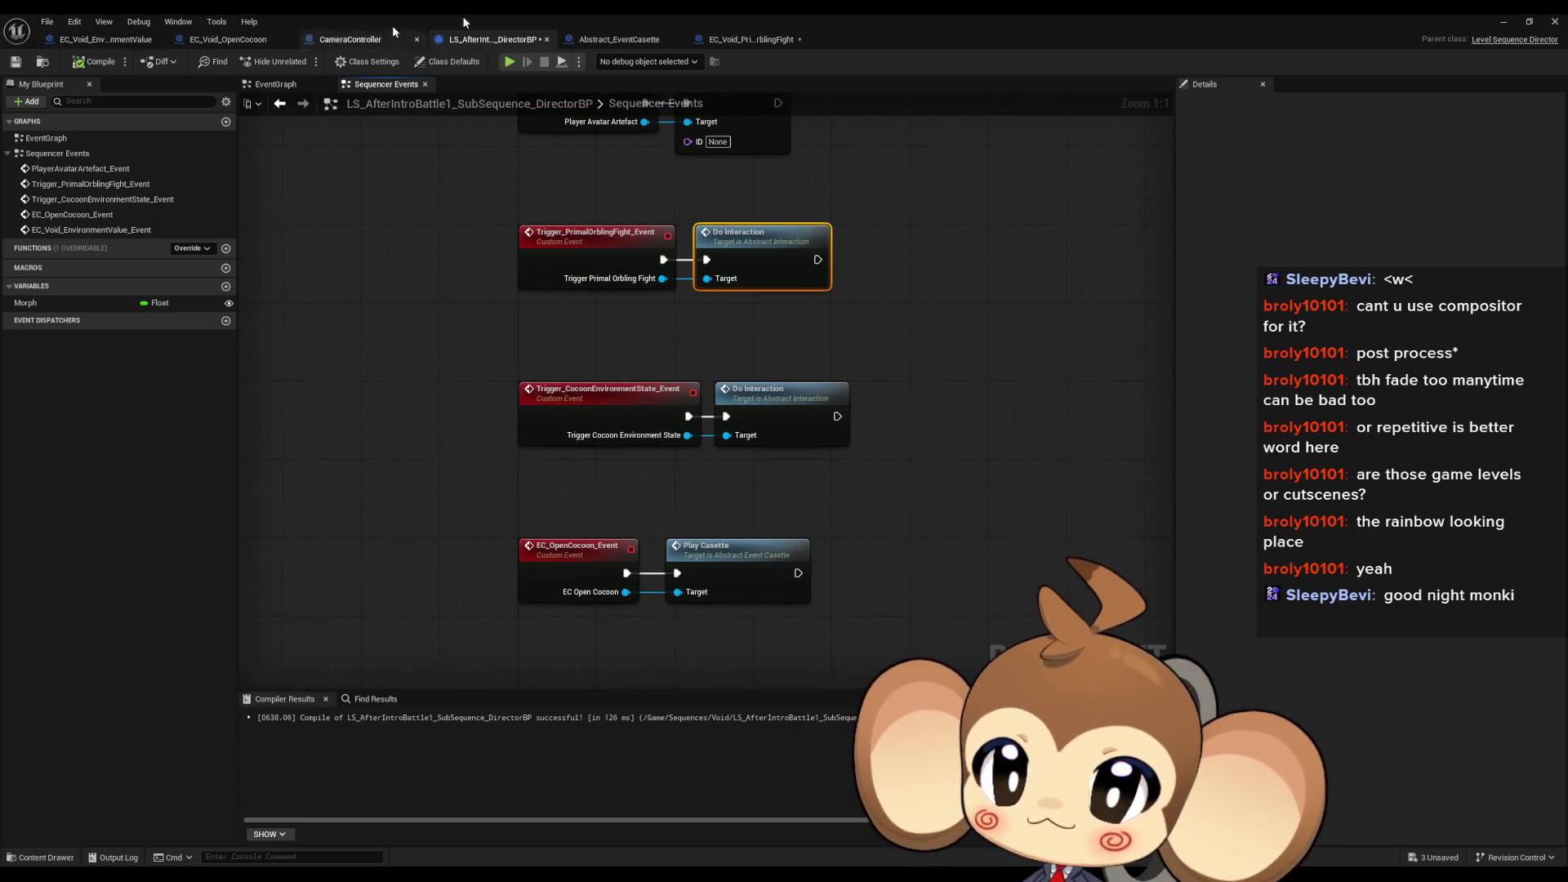
Step: Check LevelObjectCollectionRoot's interaction map entries, then bring up the EC_Void_EnvironmentValue blueprint
double_click(617, 13)
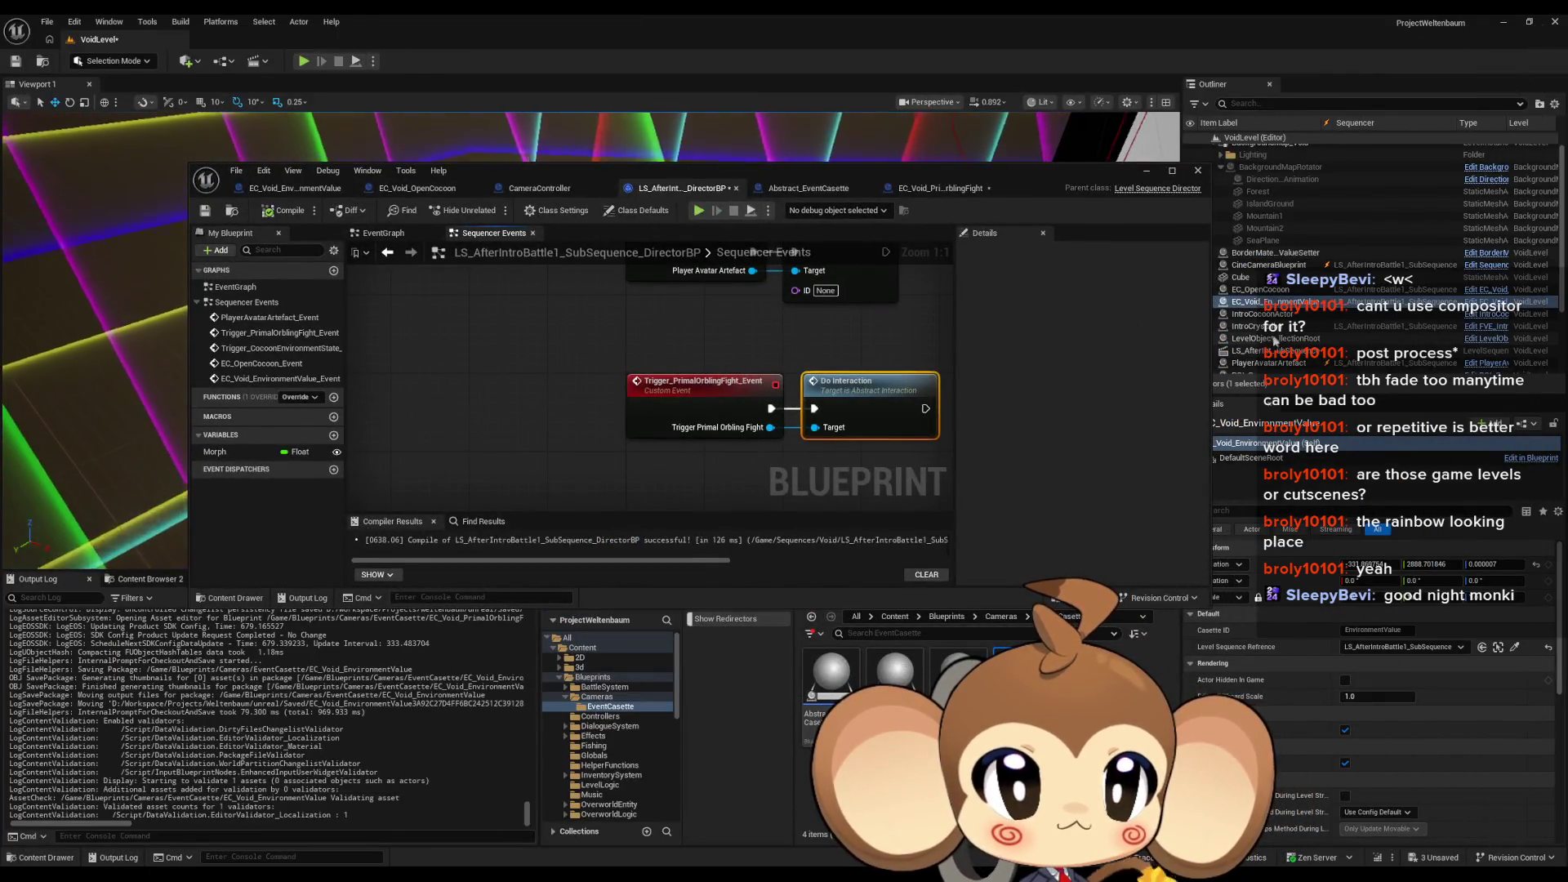
click(1272, 338)
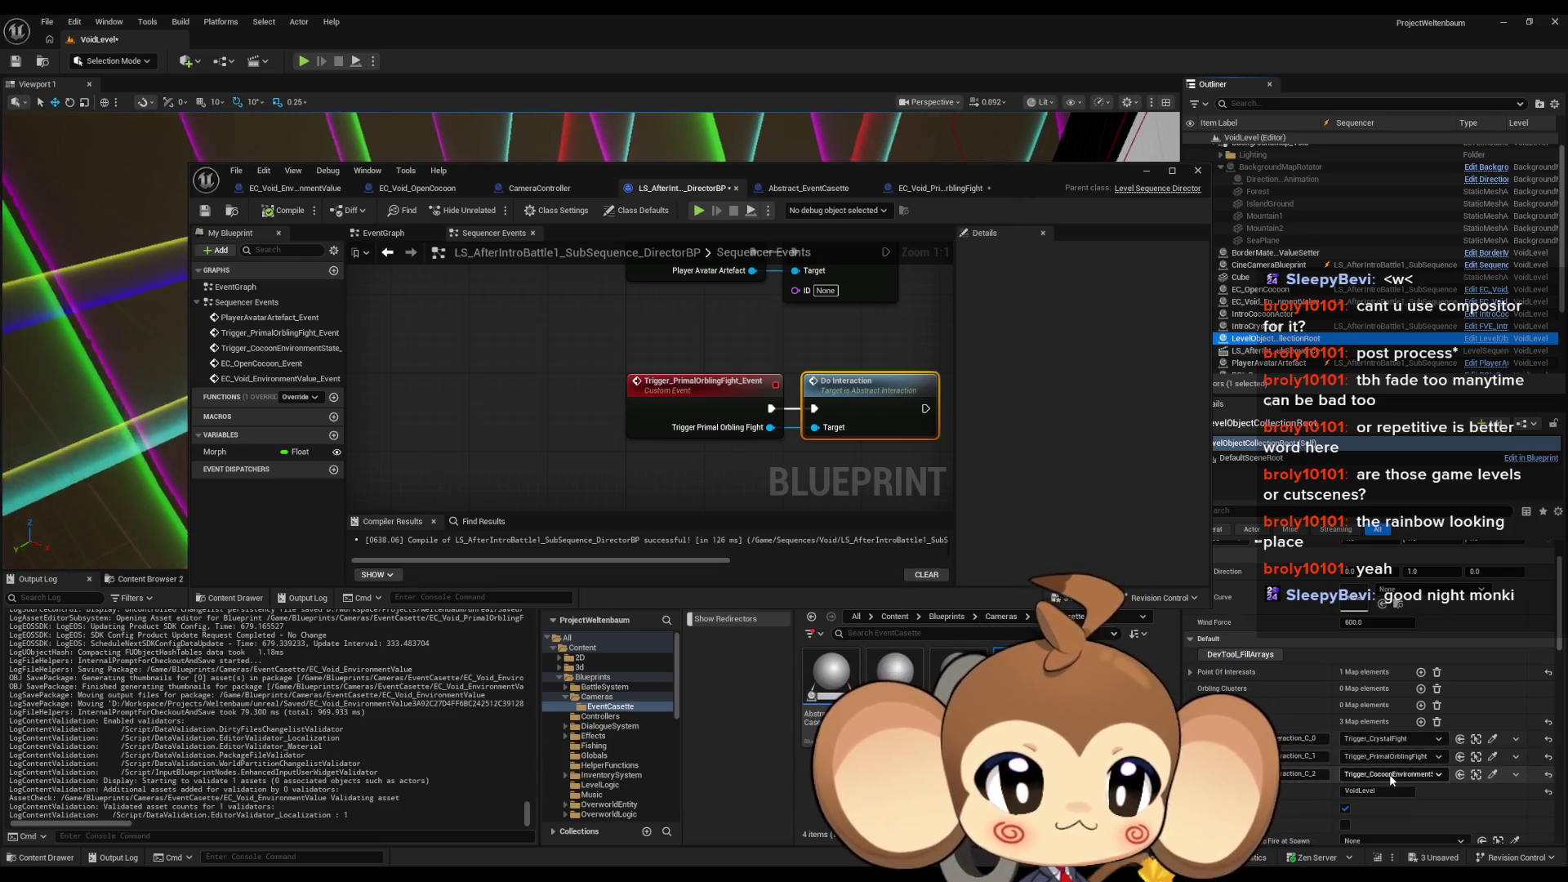
click(1307, 756)
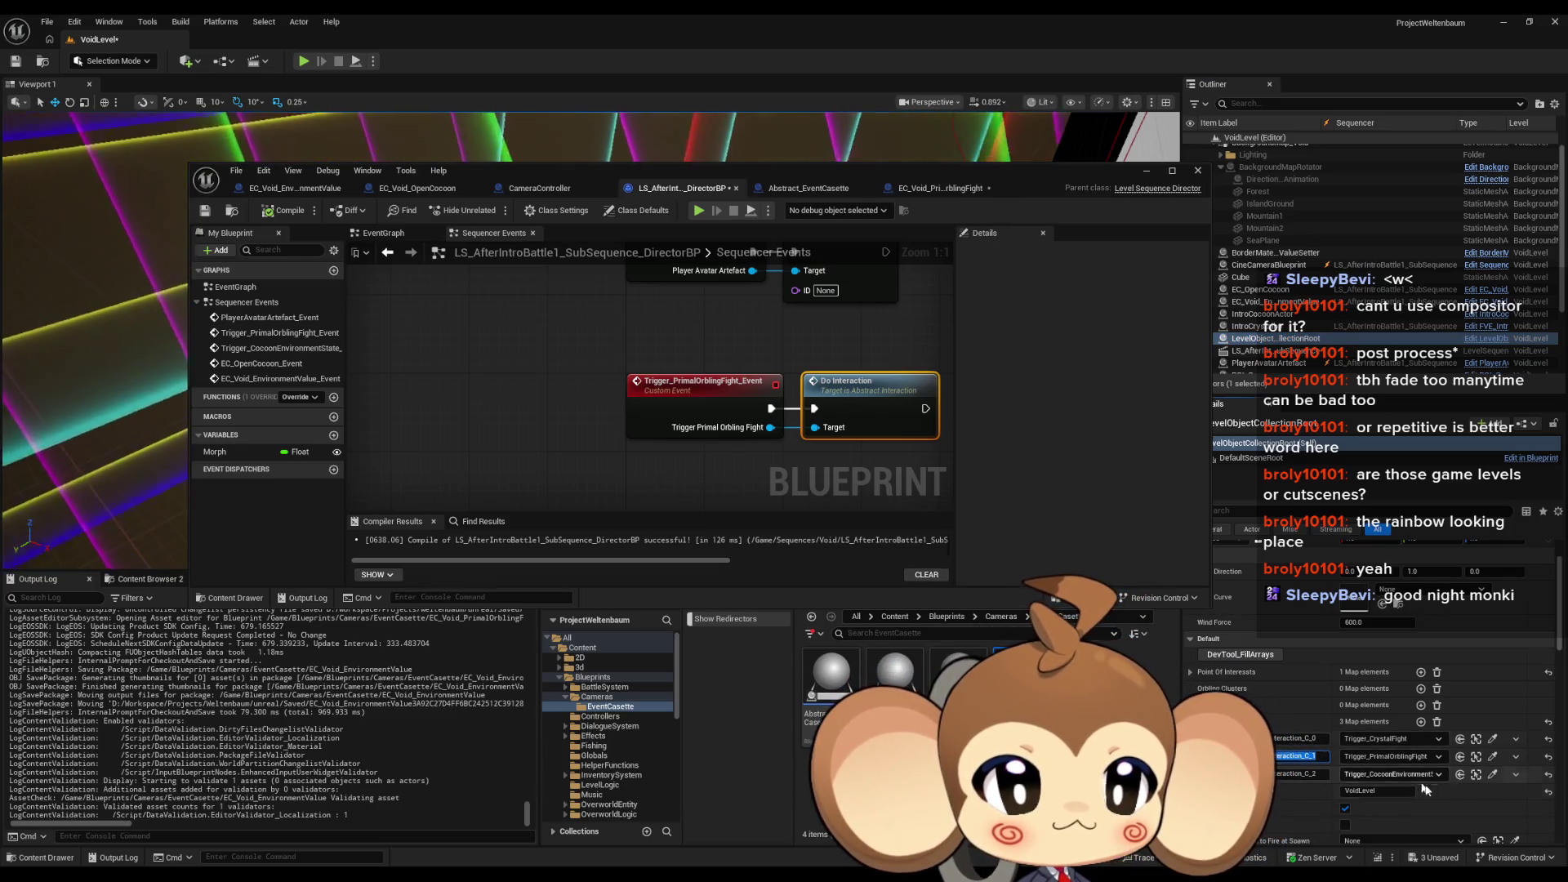
double_click(725, 171)
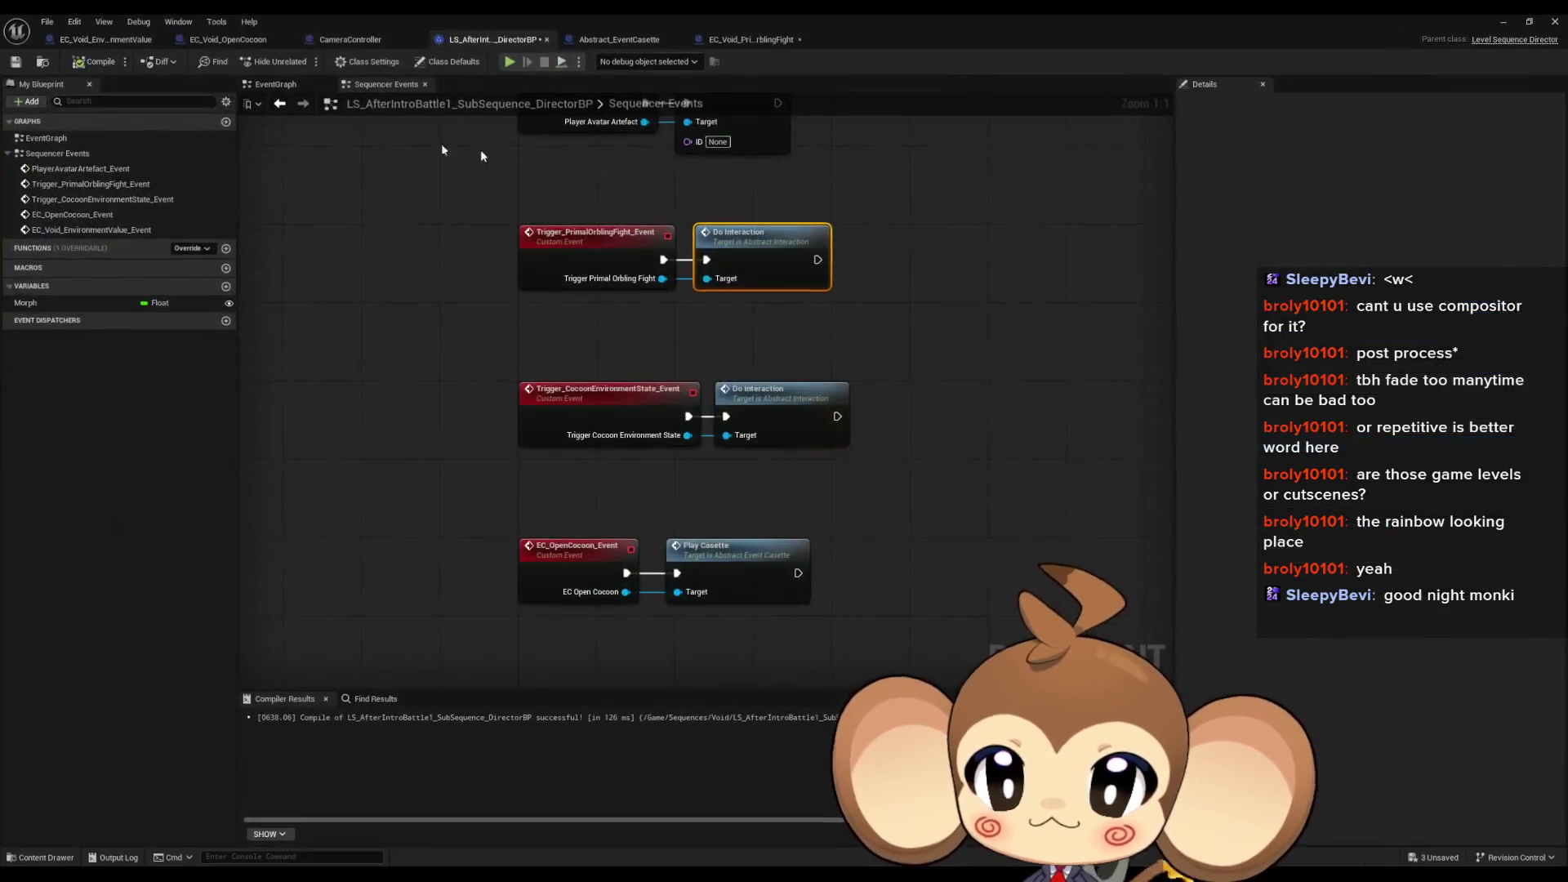
click(97, 41)
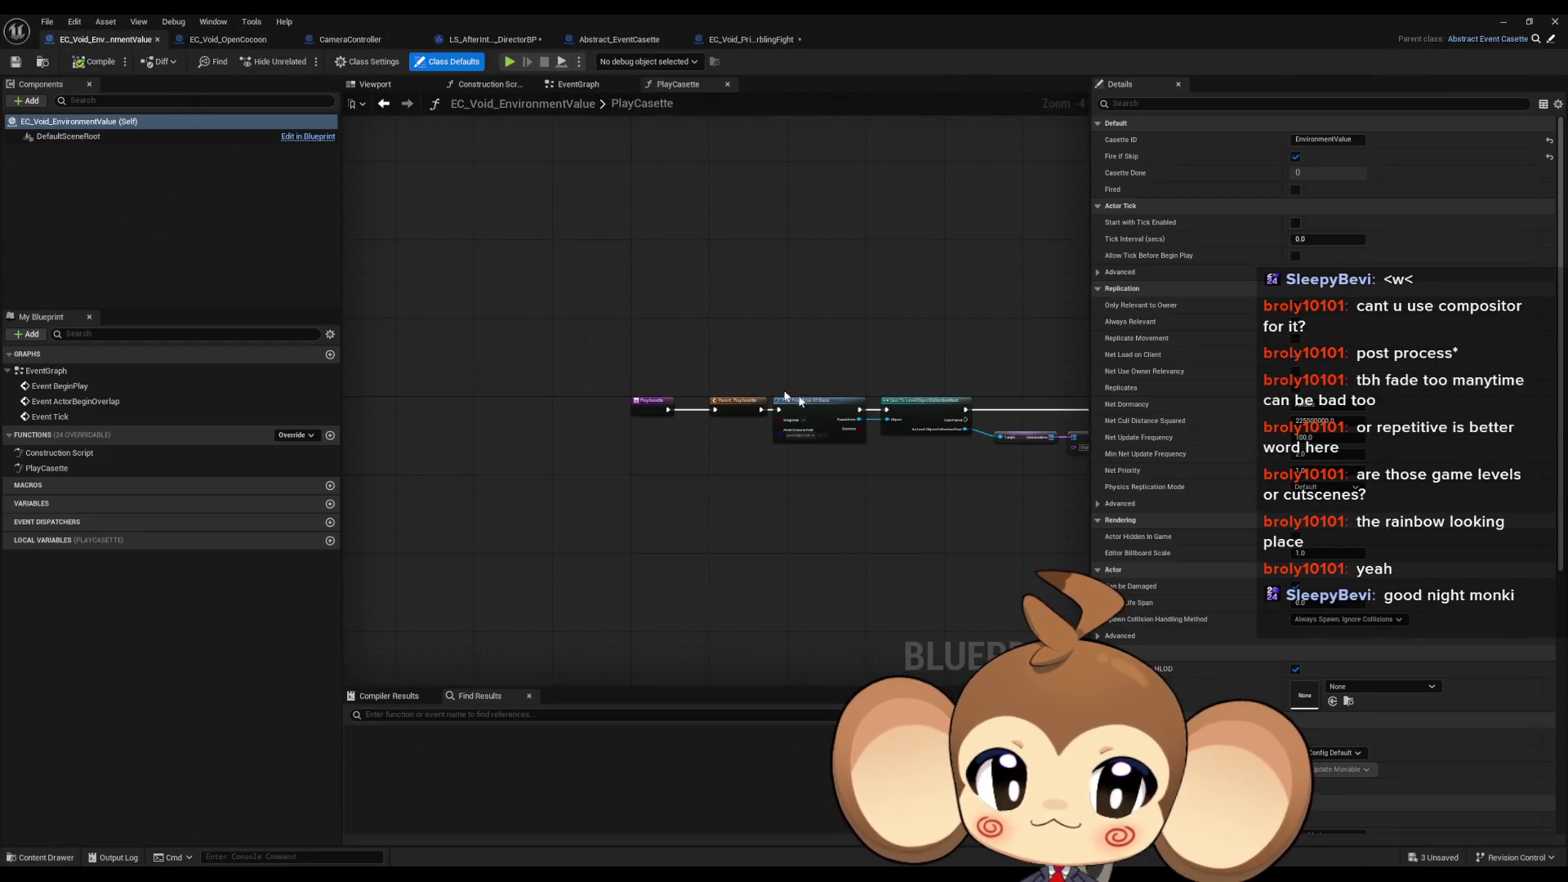
Step: Paste the copied PlayCasette node chain into EC_Void_PrimalOrblingFight and place it after Parent: PlayCasette
mouse_move(784, 398)
mouse_down()
mouse_move(490, 363)
mouse_move(561, 352)
mouse_up()
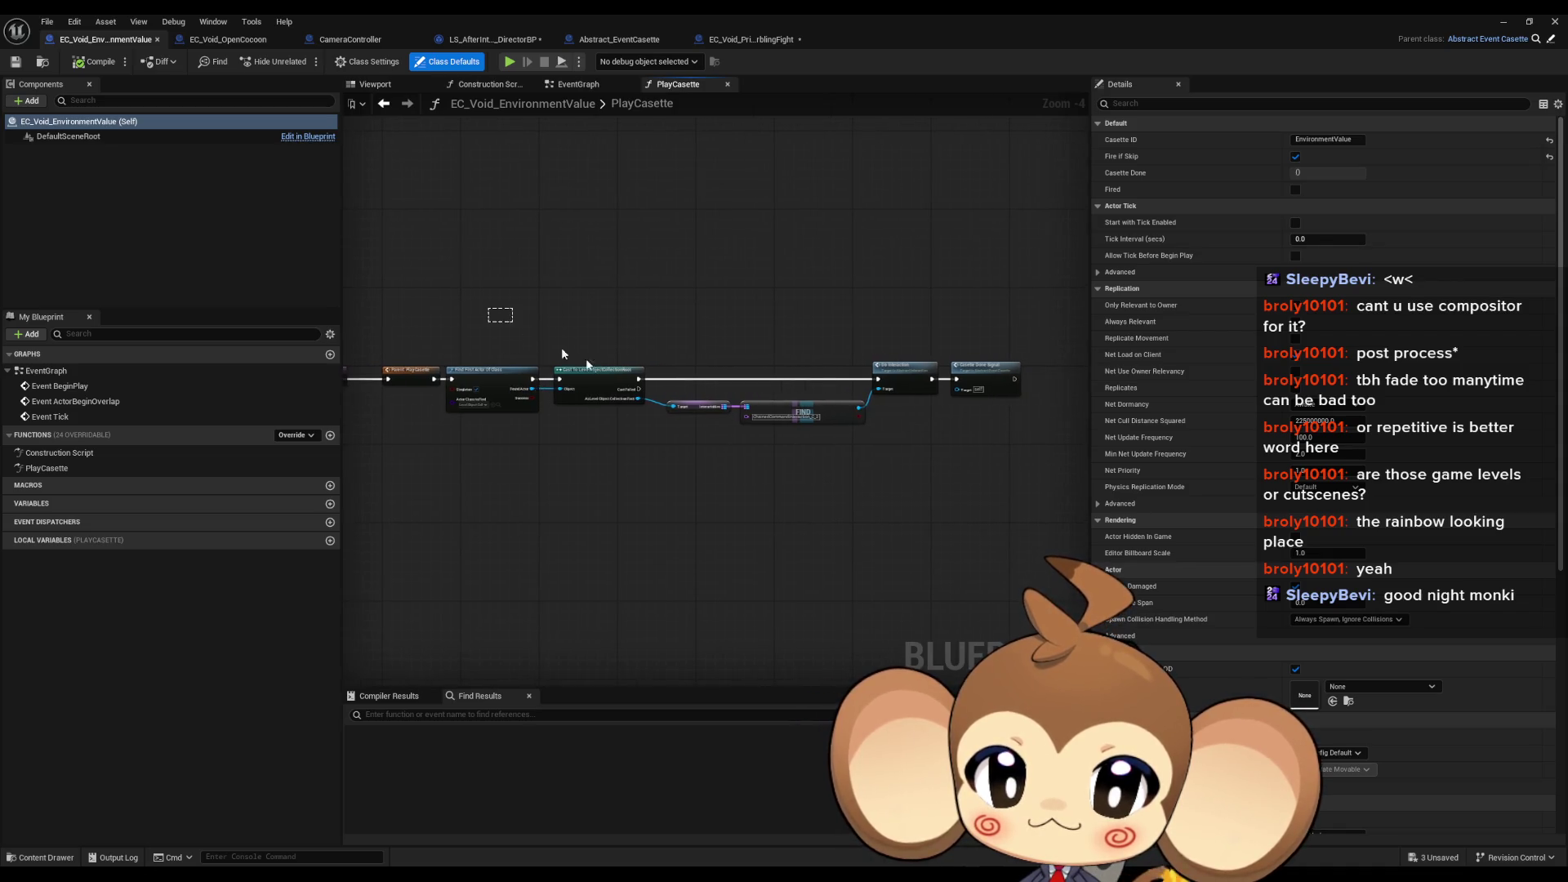
click(740, 39)
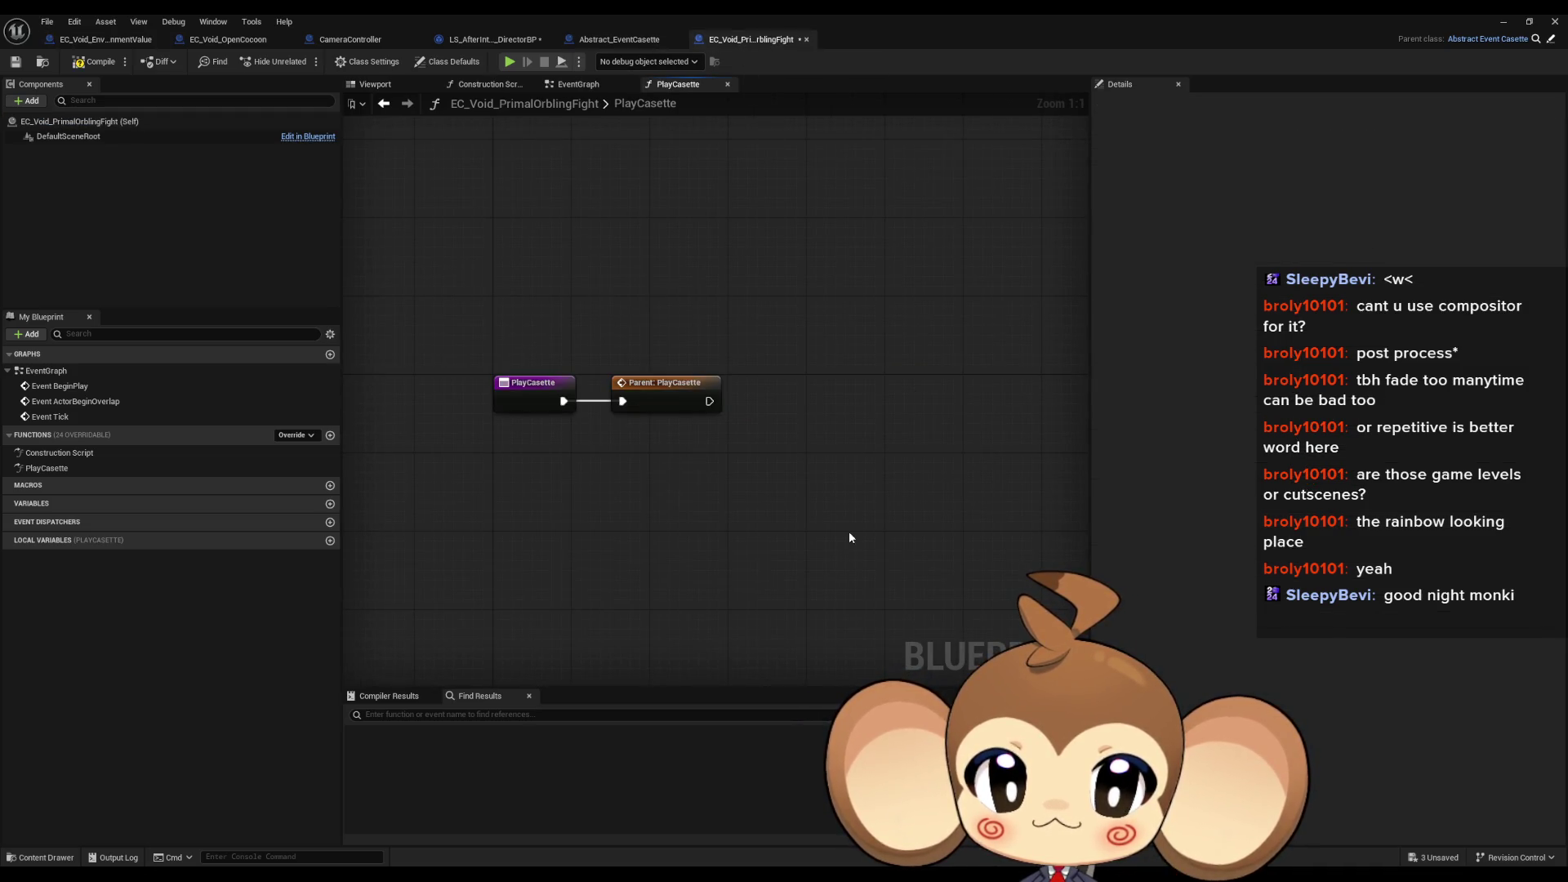
key(ctrl+v)
double_click(1061, 38)
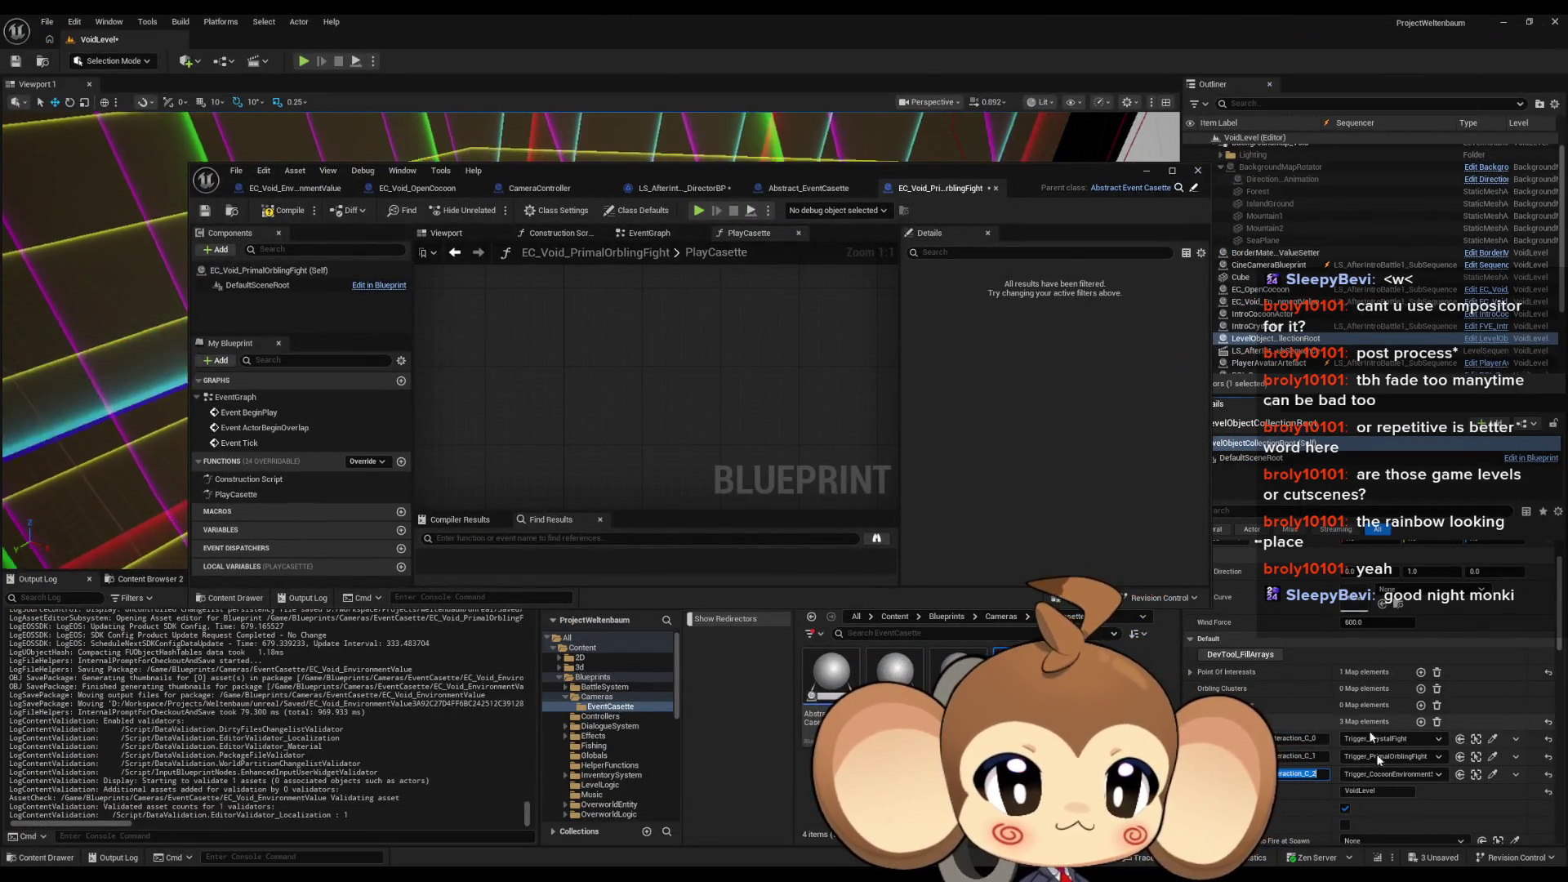
double_click(763, 169)
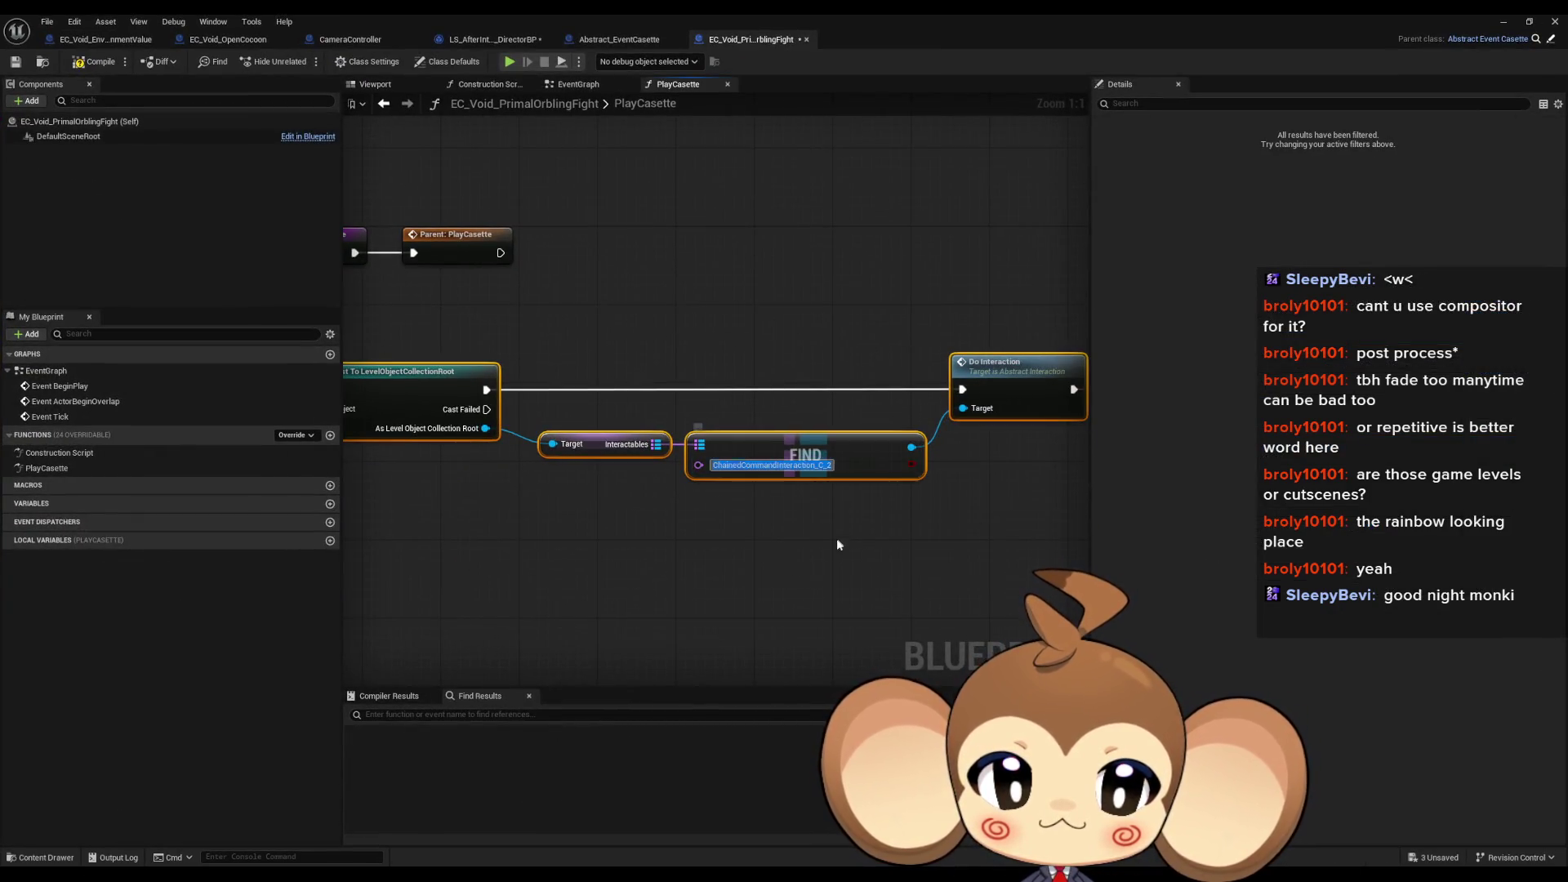
click(882, 558)
scroll(877, 547, down, 3)
drag(876, 547, 351, 412)
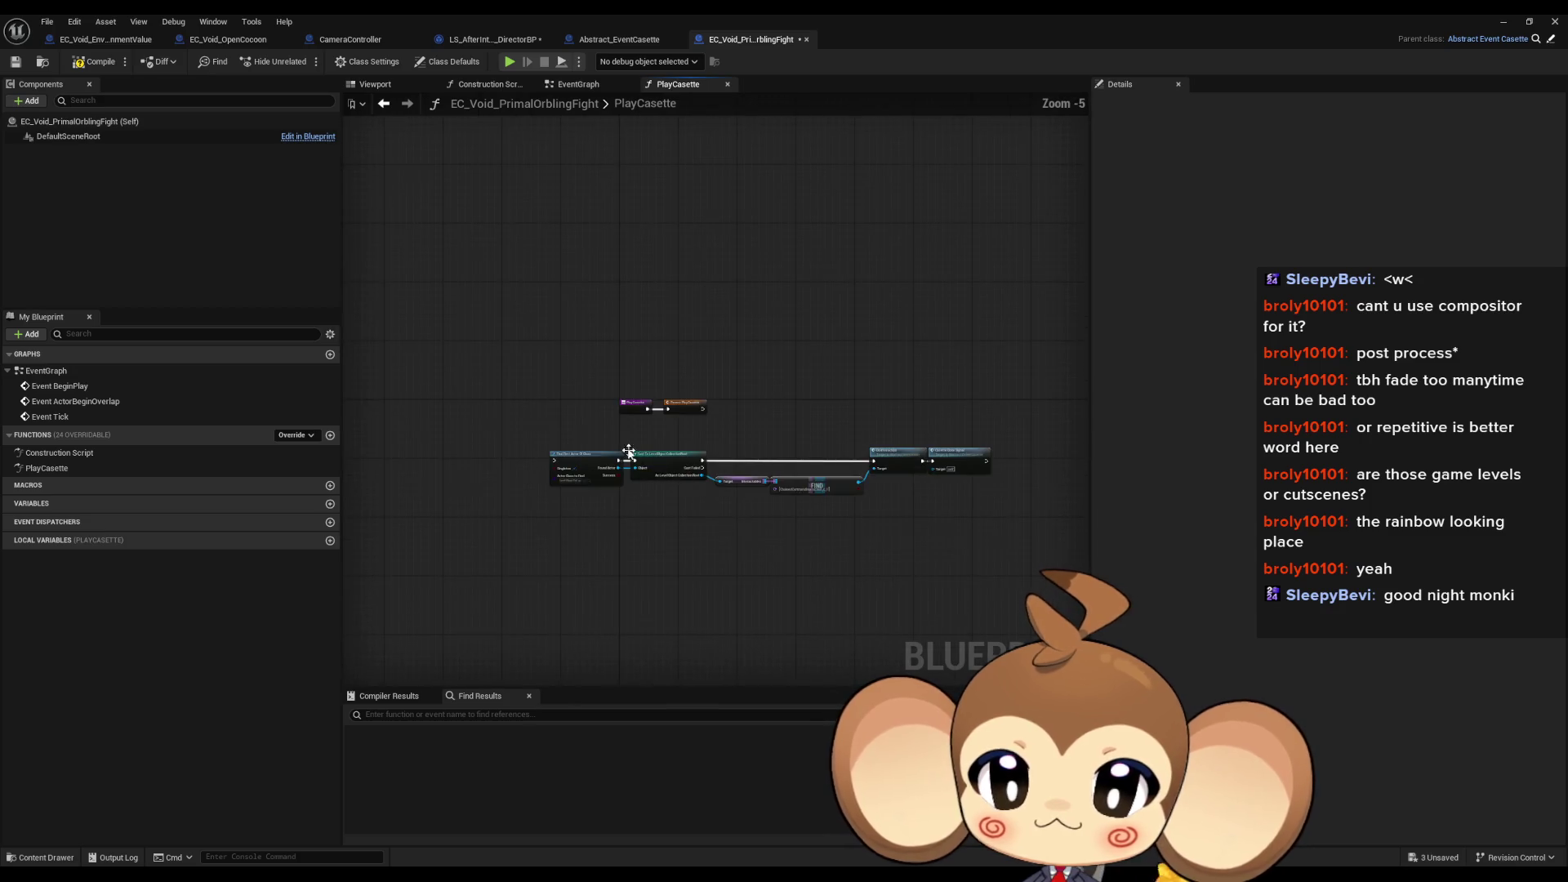
mouse_move(435, 442)
mouse_down()
mouse_move(545, 461)
mouse_move(834, 367)
mouse_up()
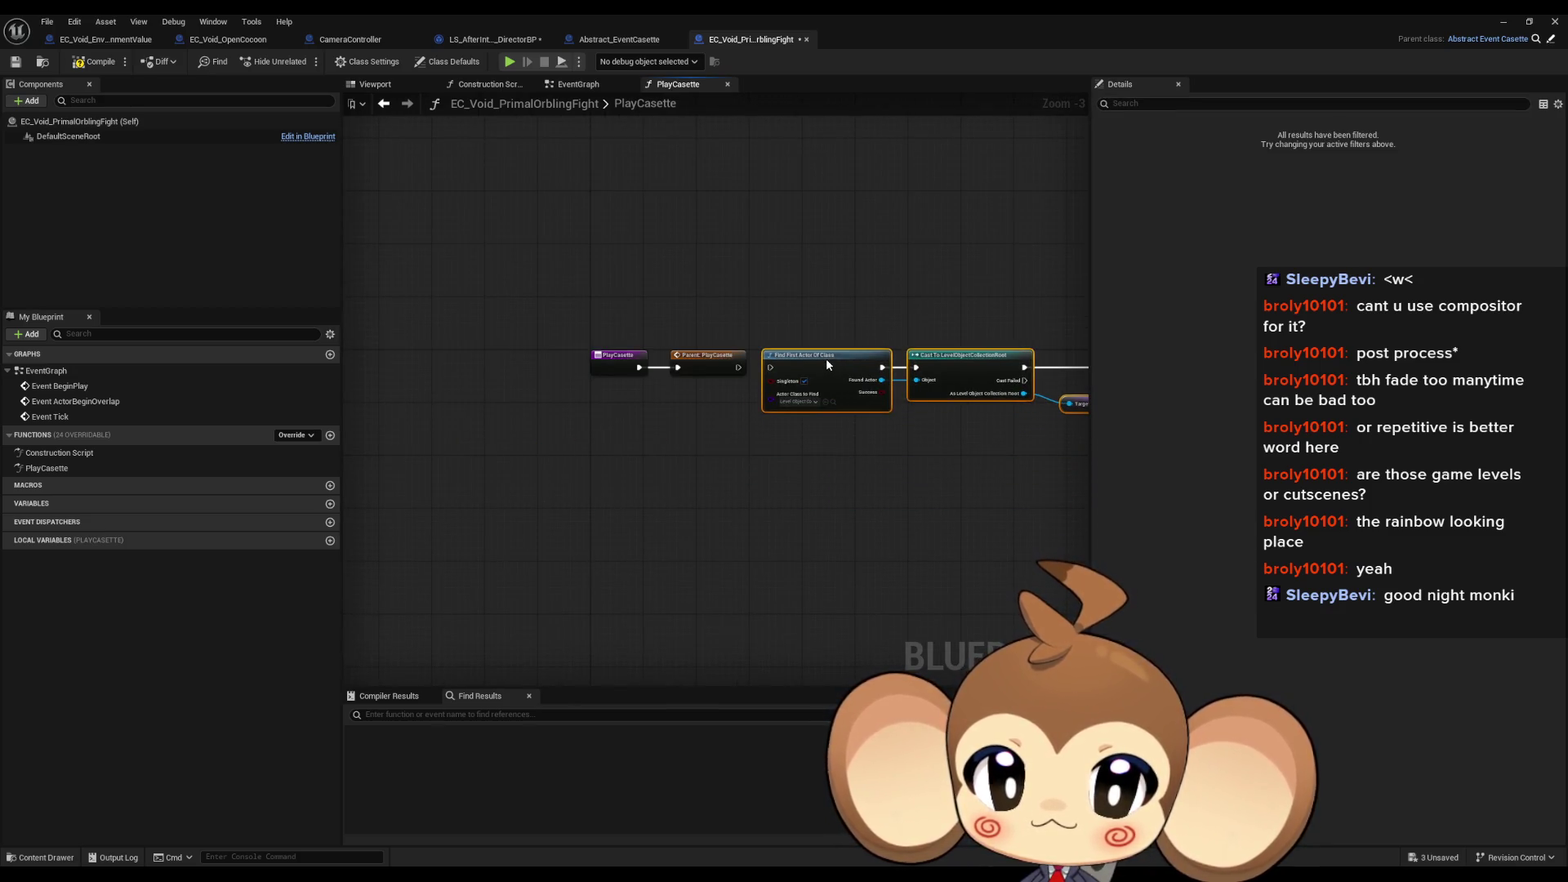
Step: Compare the pasted chain with the EC_Void_OpenCocoon and EC_Void_EnvironmentValue PlayCasette graphs
scroll(784, 449, up, 2)
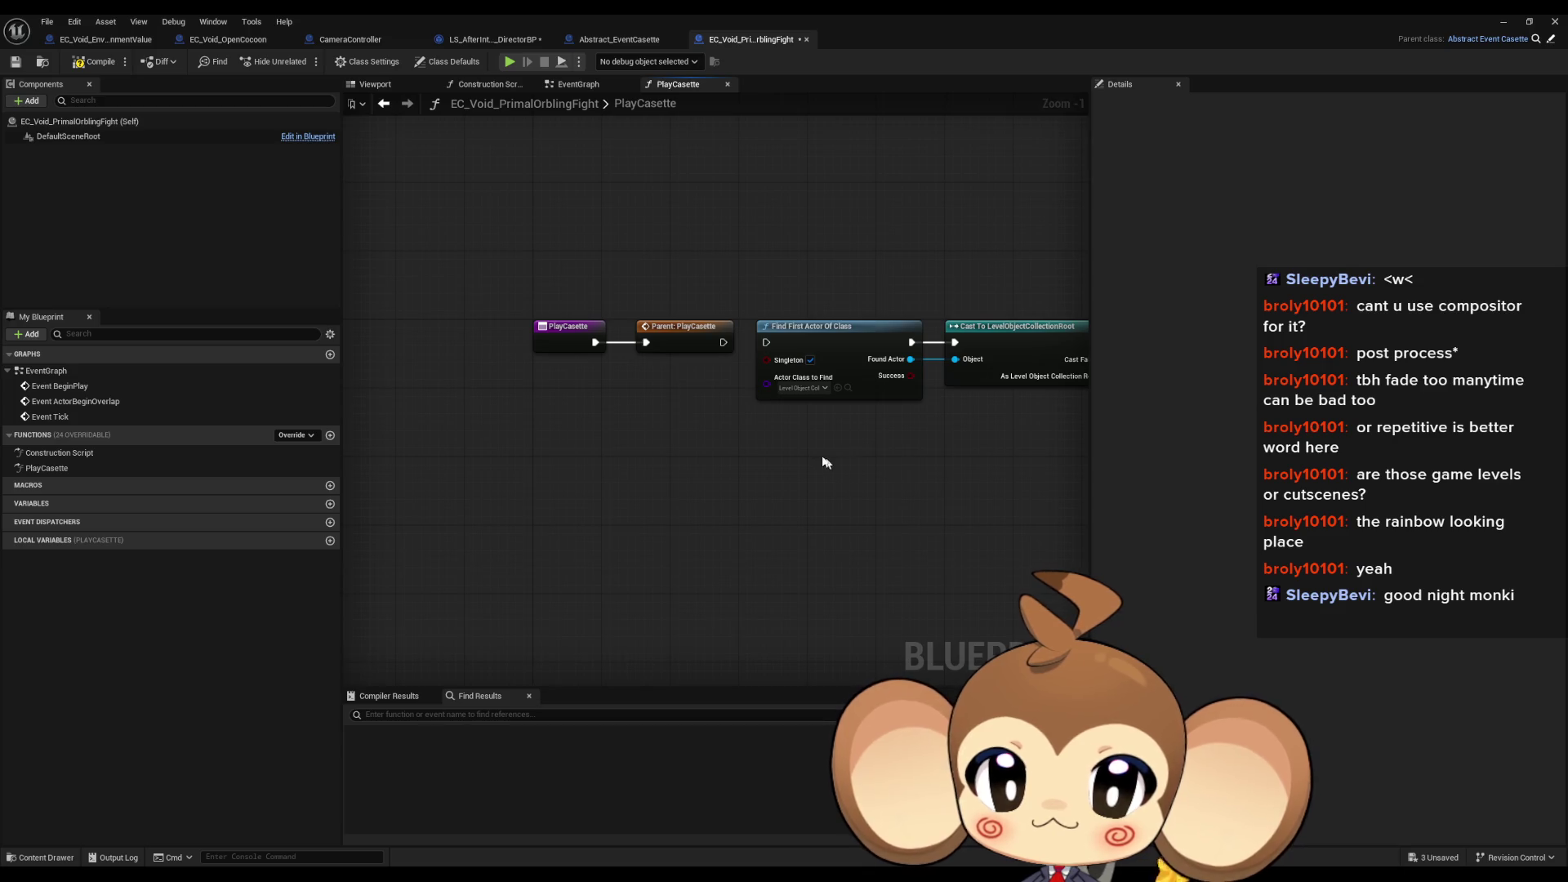
click(551, 348)
drag(871, 464, 602, 445)
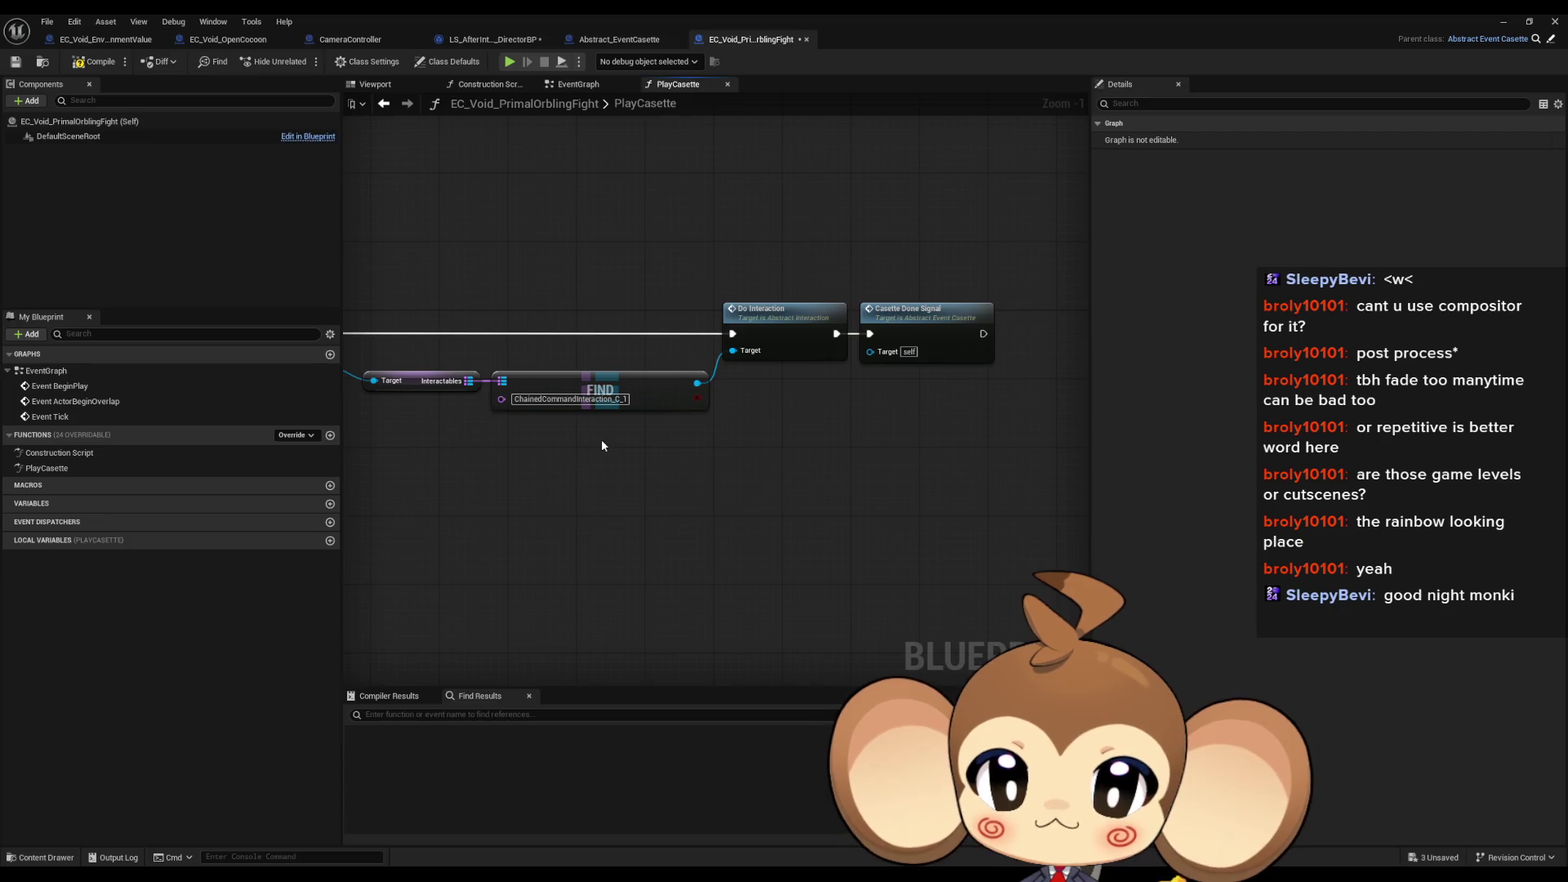
drag(777, 380, 1279, 389)
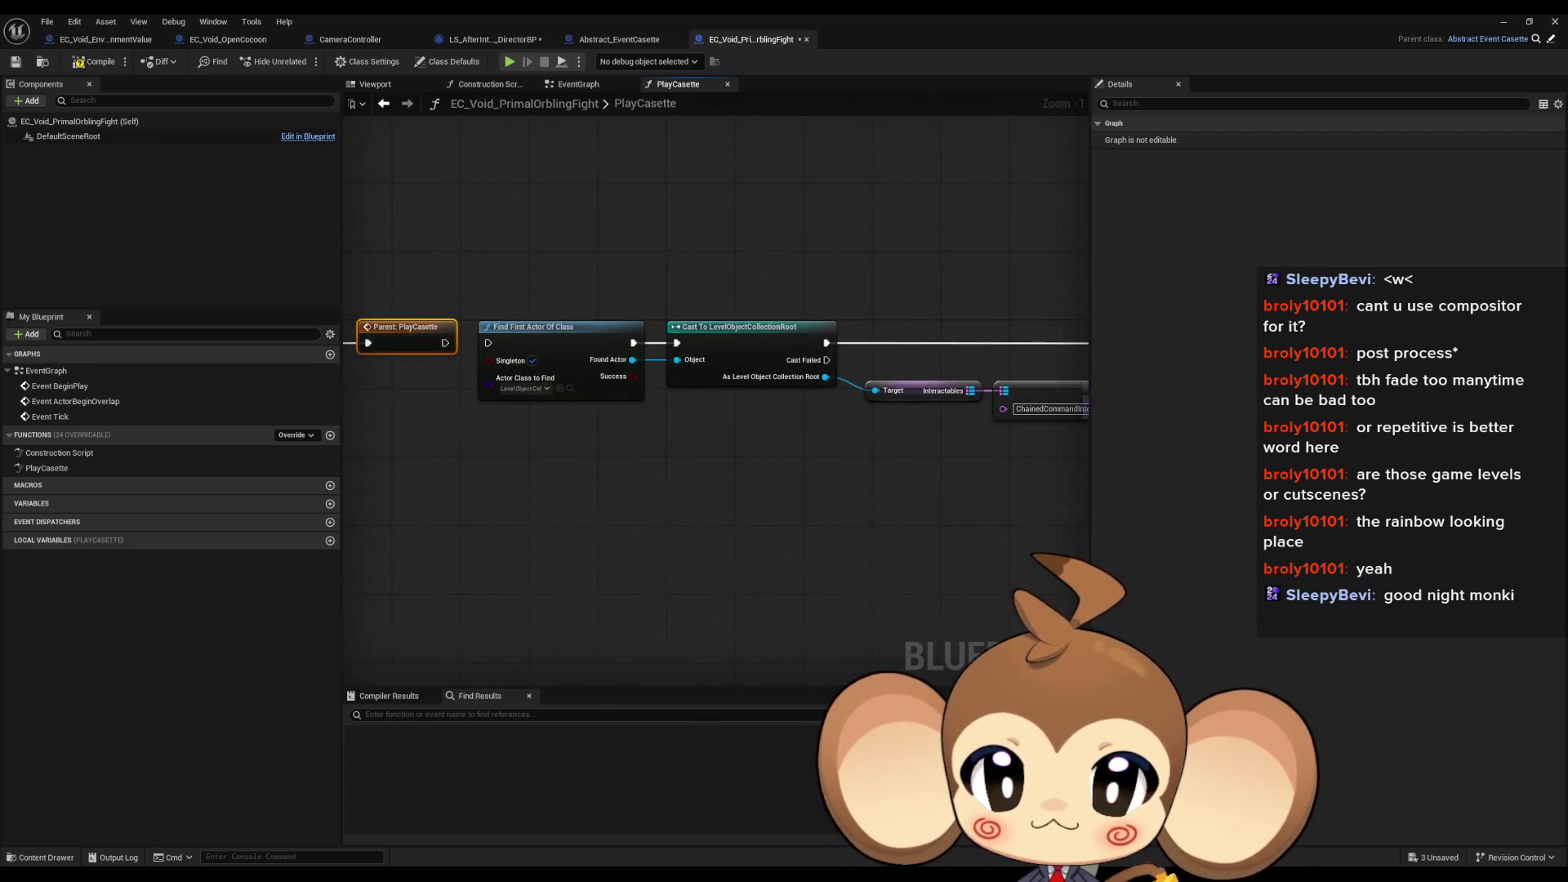
scroll(391, 374, up, 1)
drag(391, 374, 675, 412)
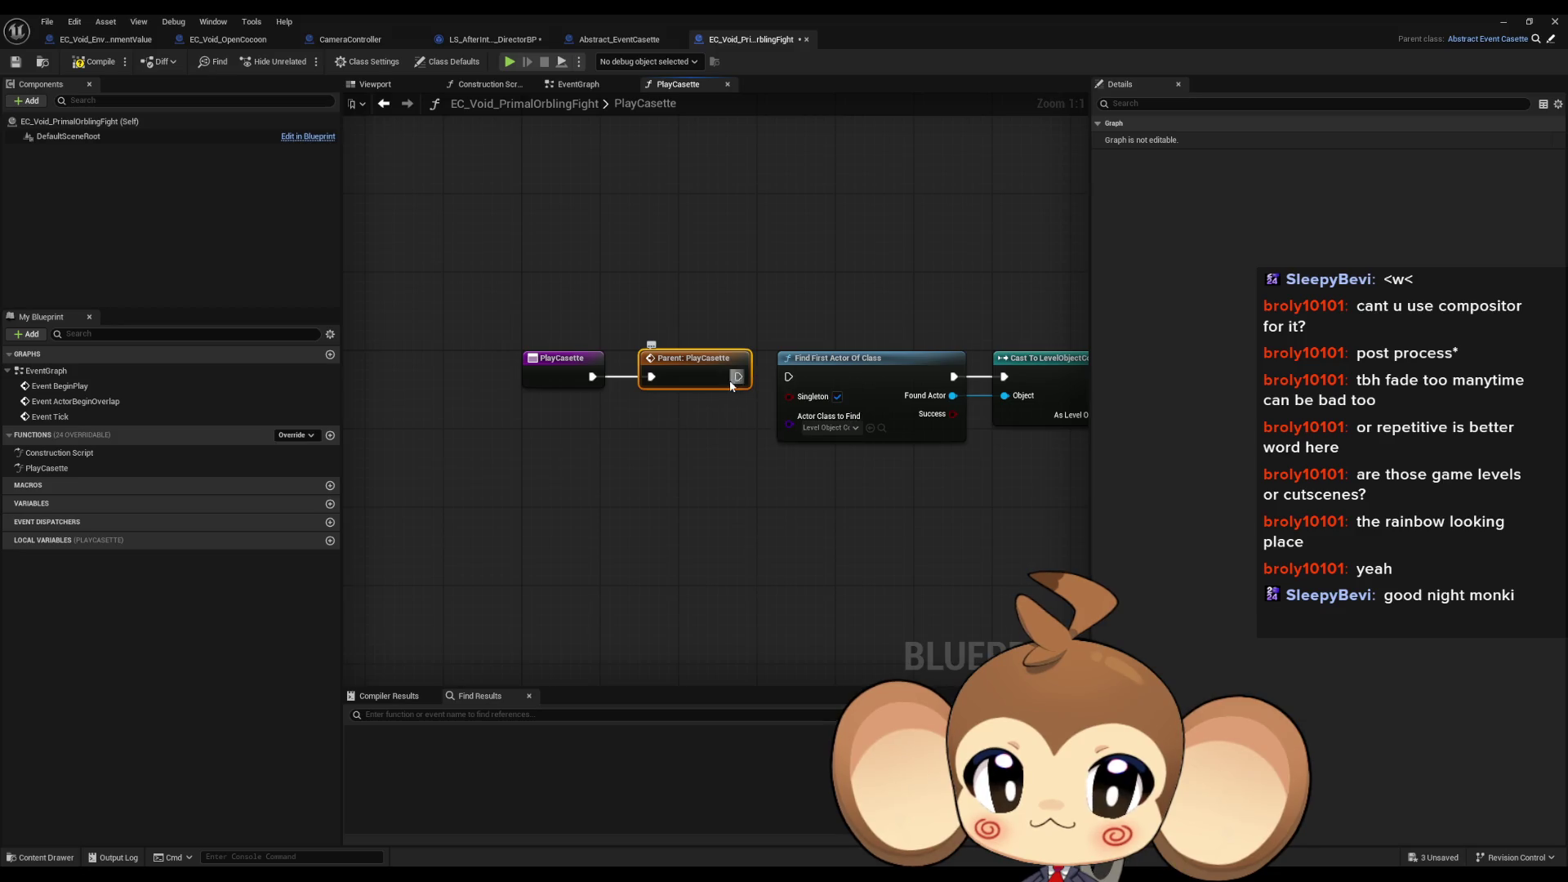
click(253, 41)
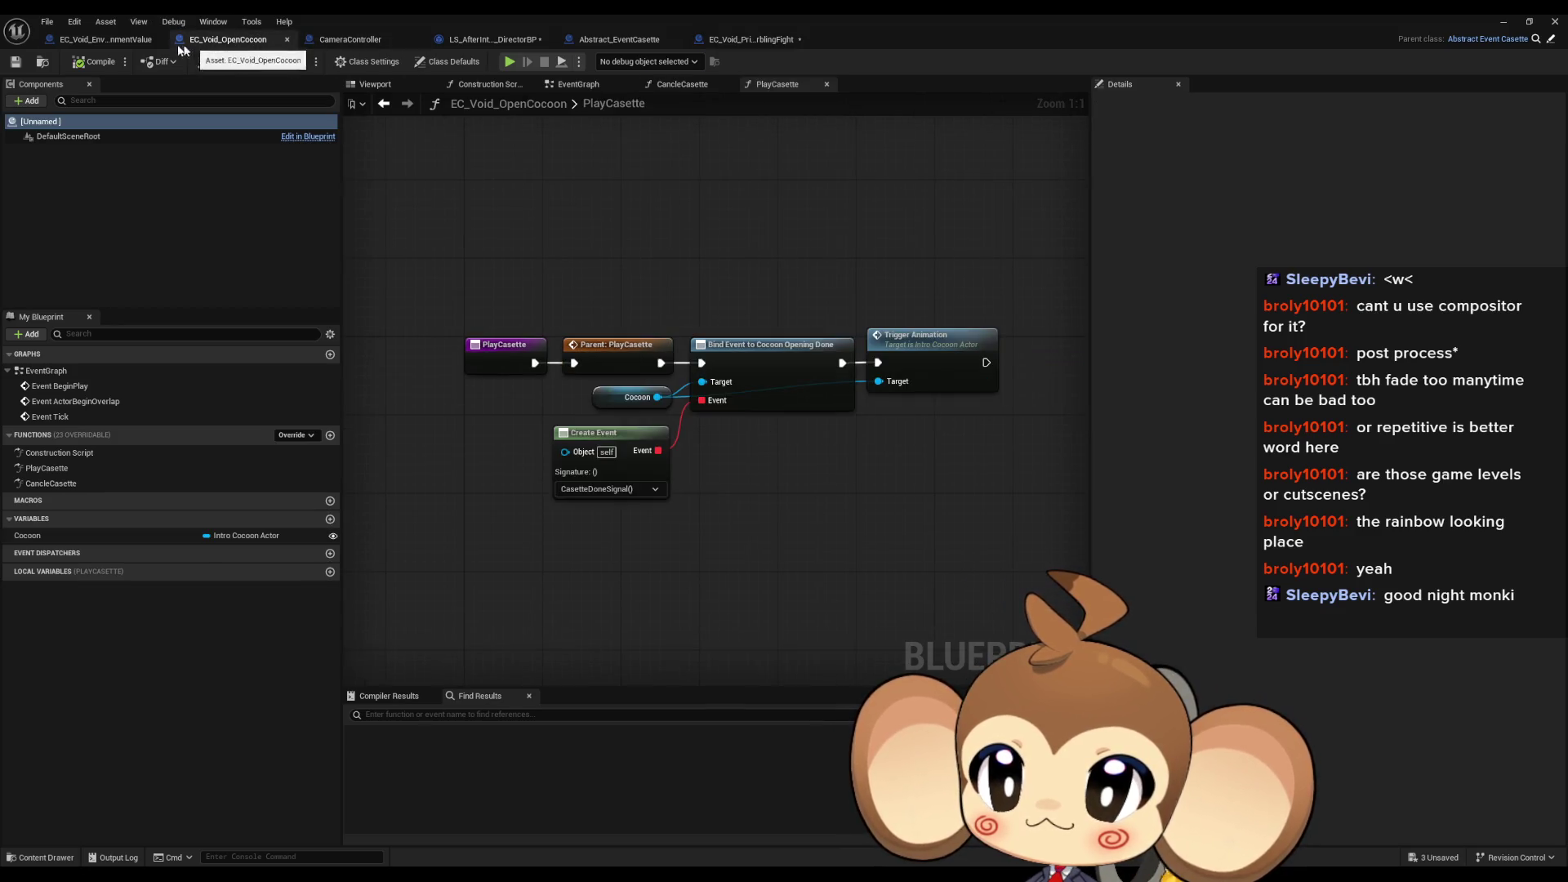
click(111, 44)
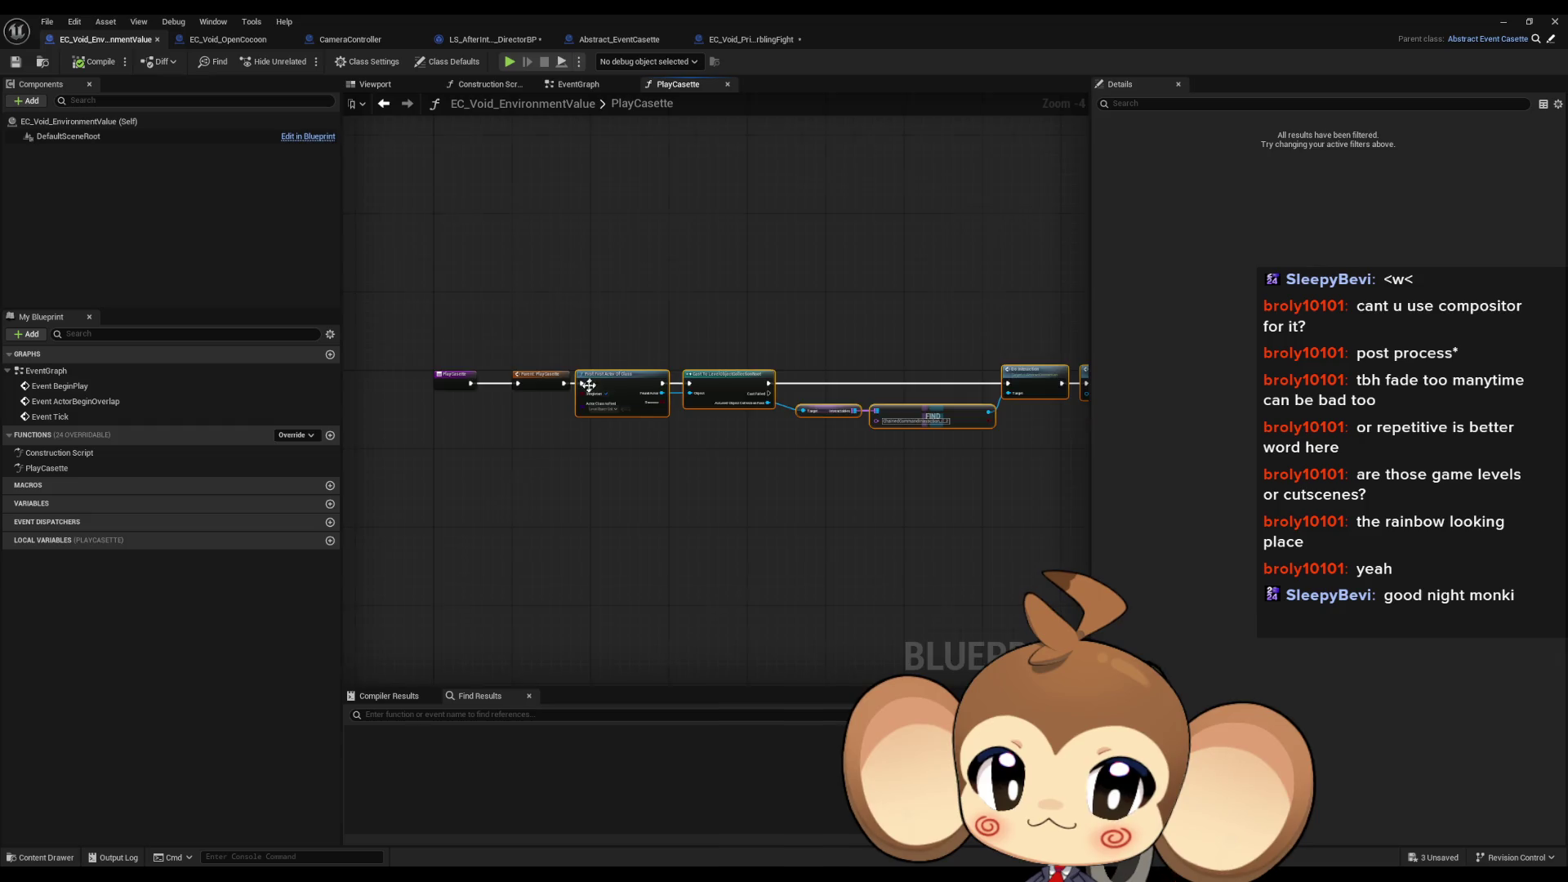
scroll(588, 384, up, 4)
drag(888, 459, 247, 419)
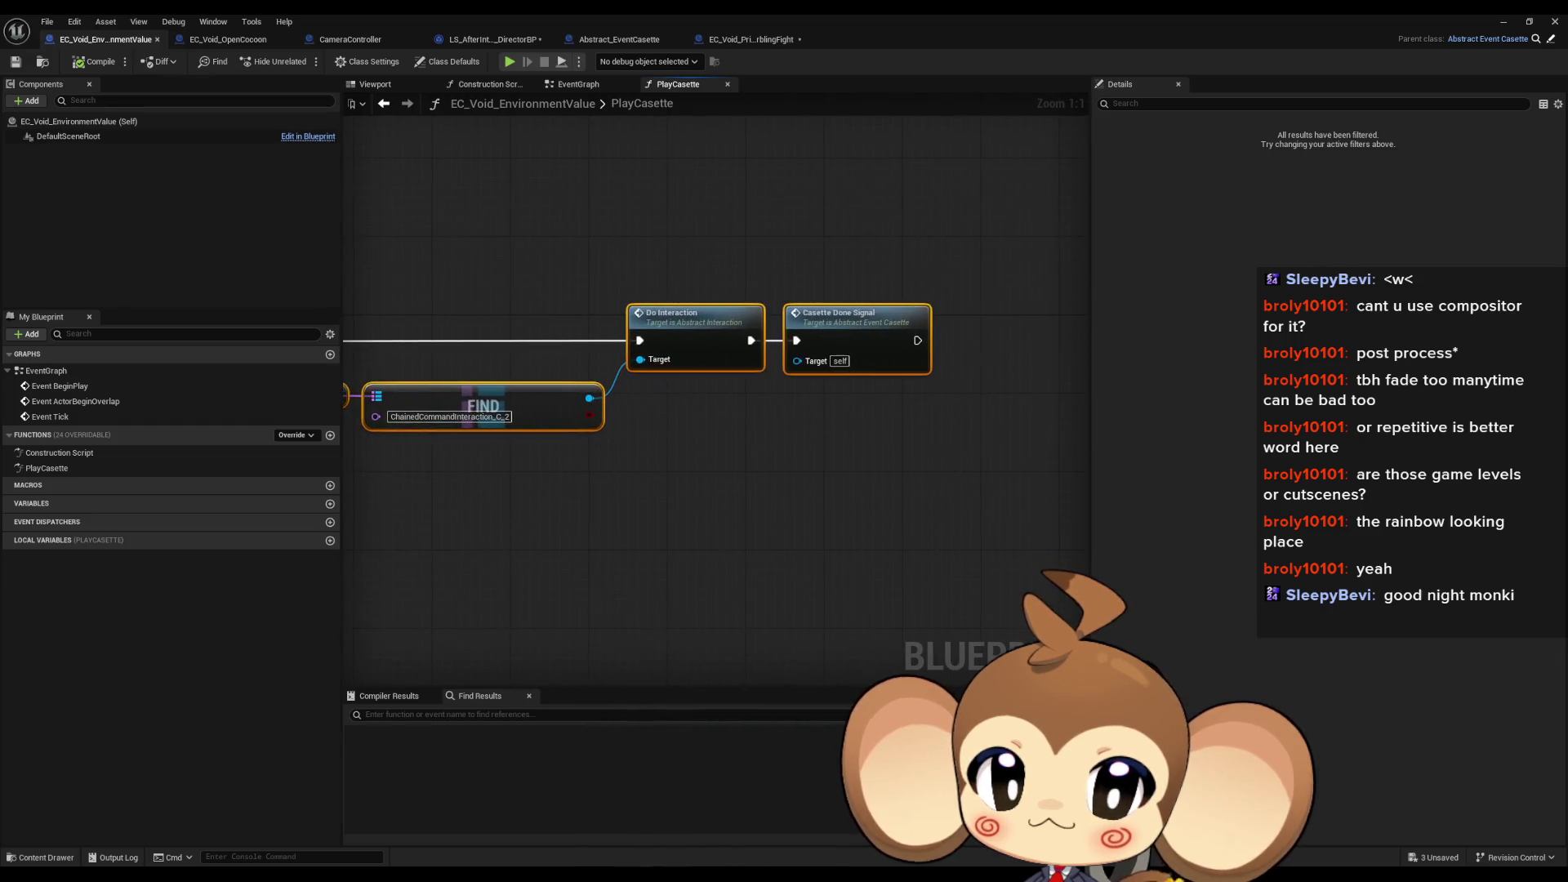
click(747, 347)
ctrl+click(817, 343)
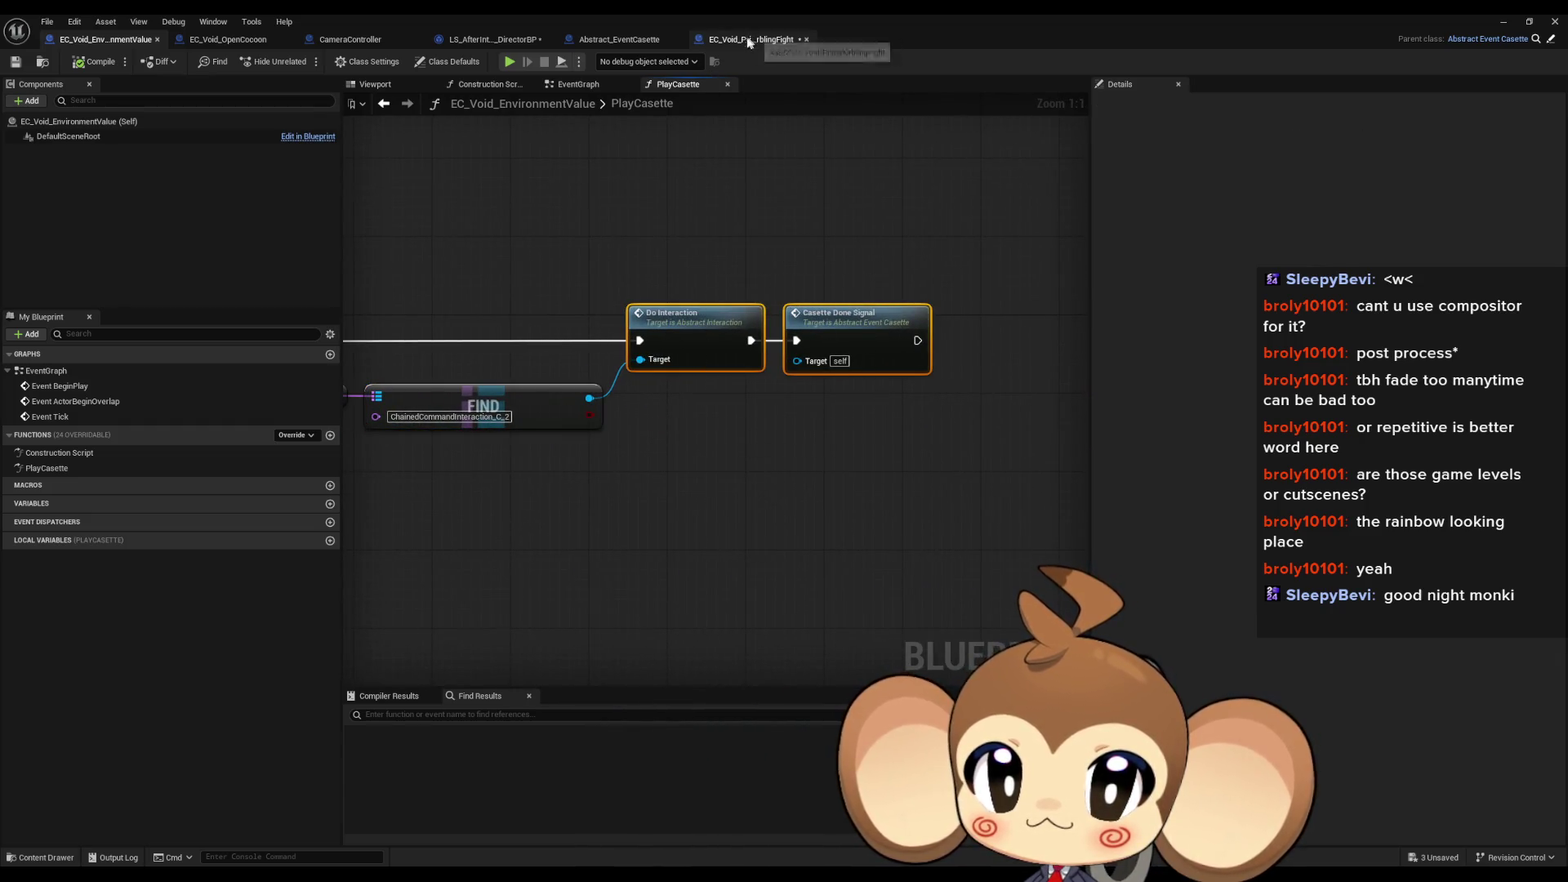
Step: Review the Find First Actor, cast, Do Interaction and Casette Done Signal chain in EC_Void_PrimalOrblingFight
click(492, 39)
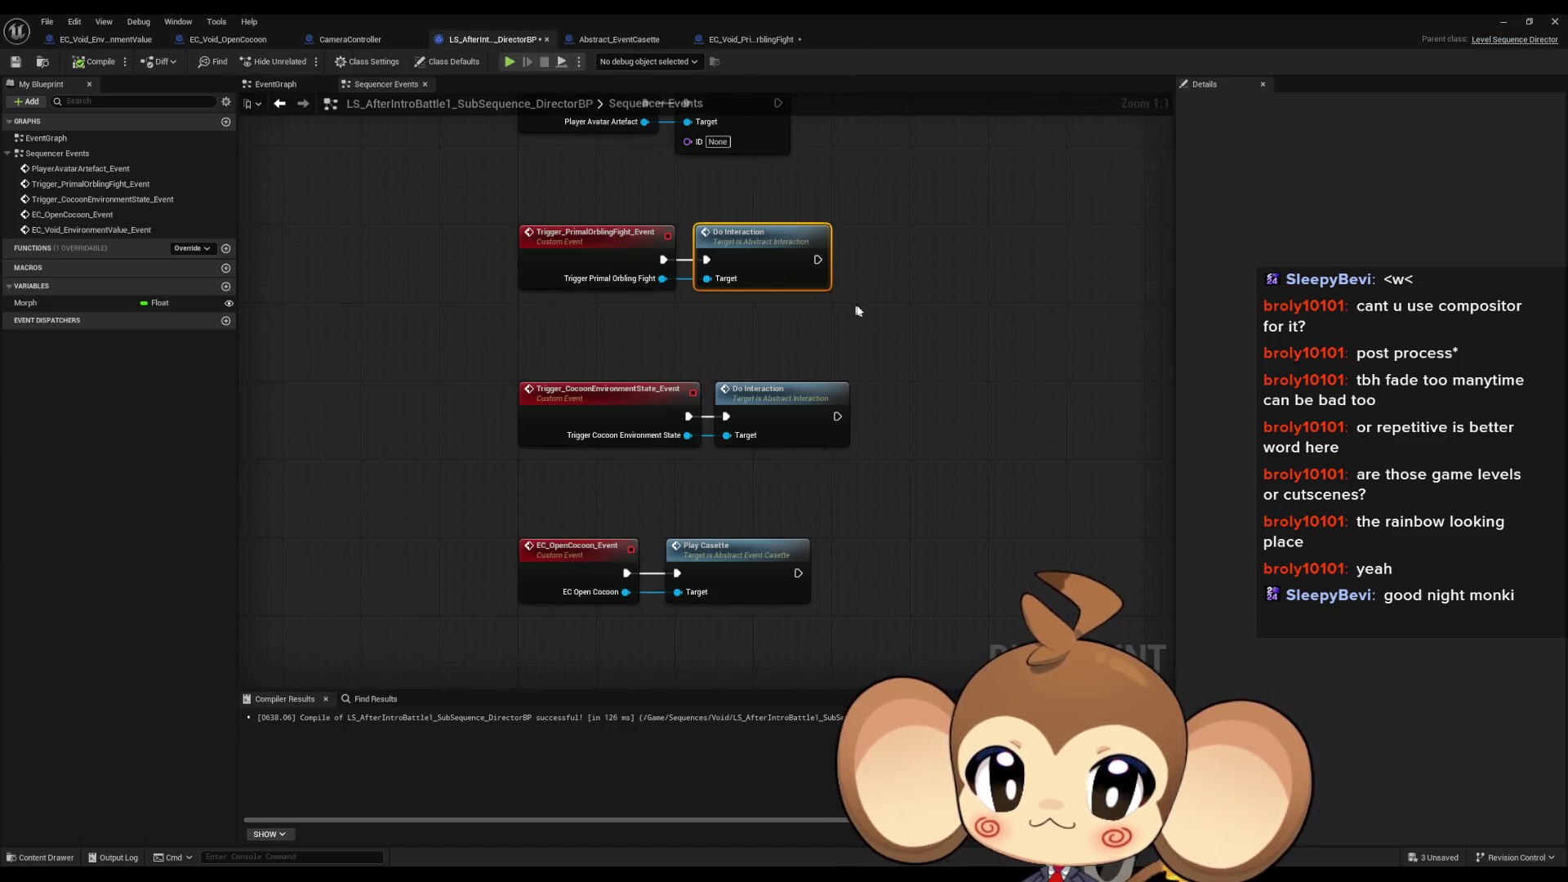
click(744, 40)
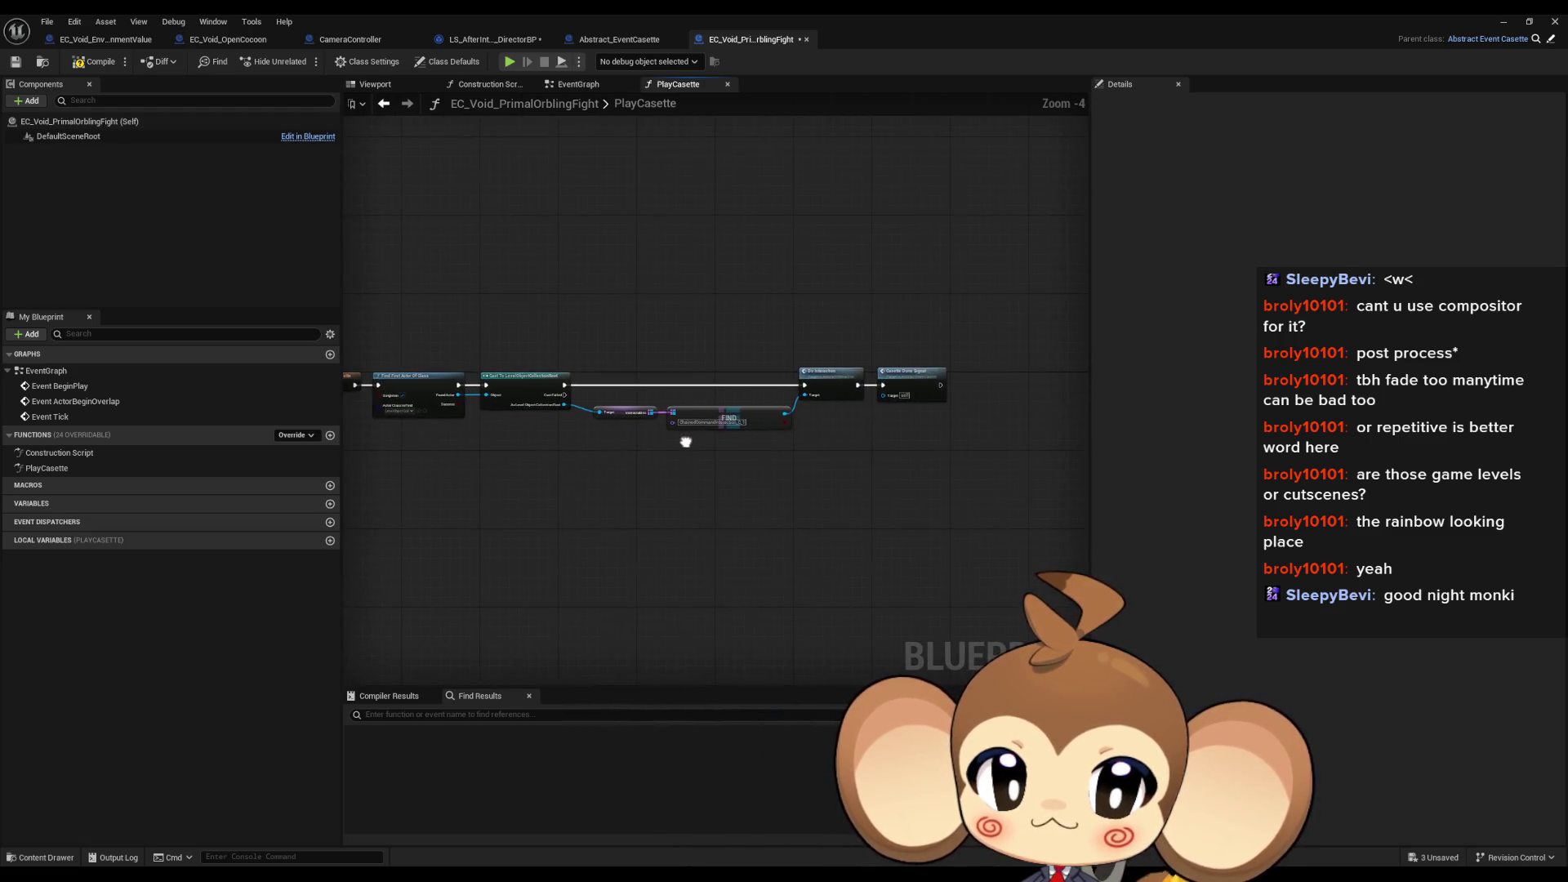
scroll(831, 418, up, 1)
drag(841, 459, 1055, 420)
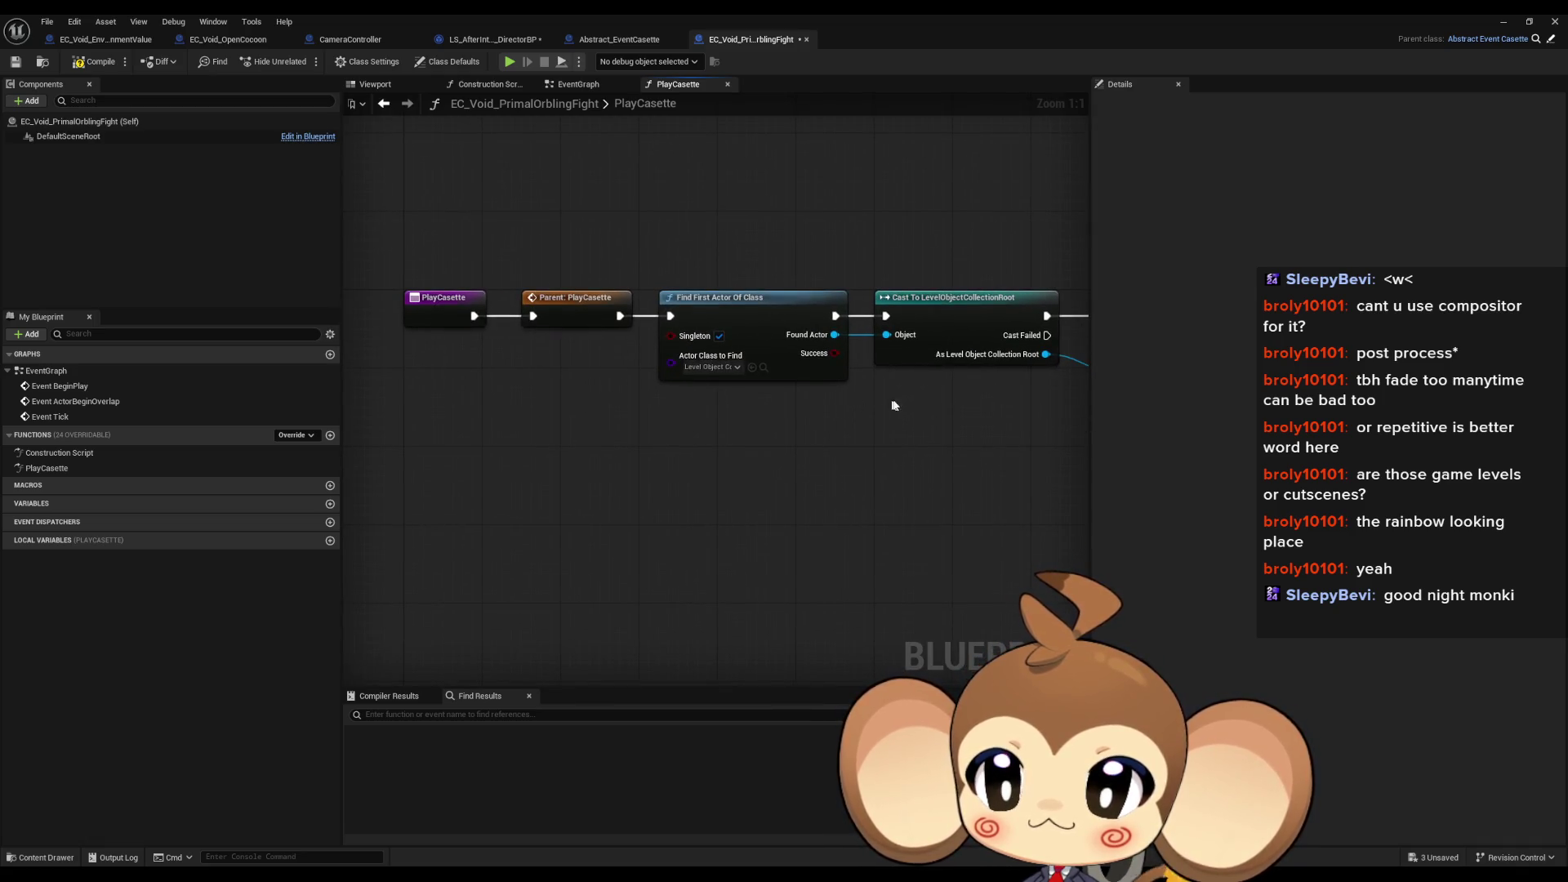
drag(896, 406, 817, 468)
scroll(816, 467, down, 2)
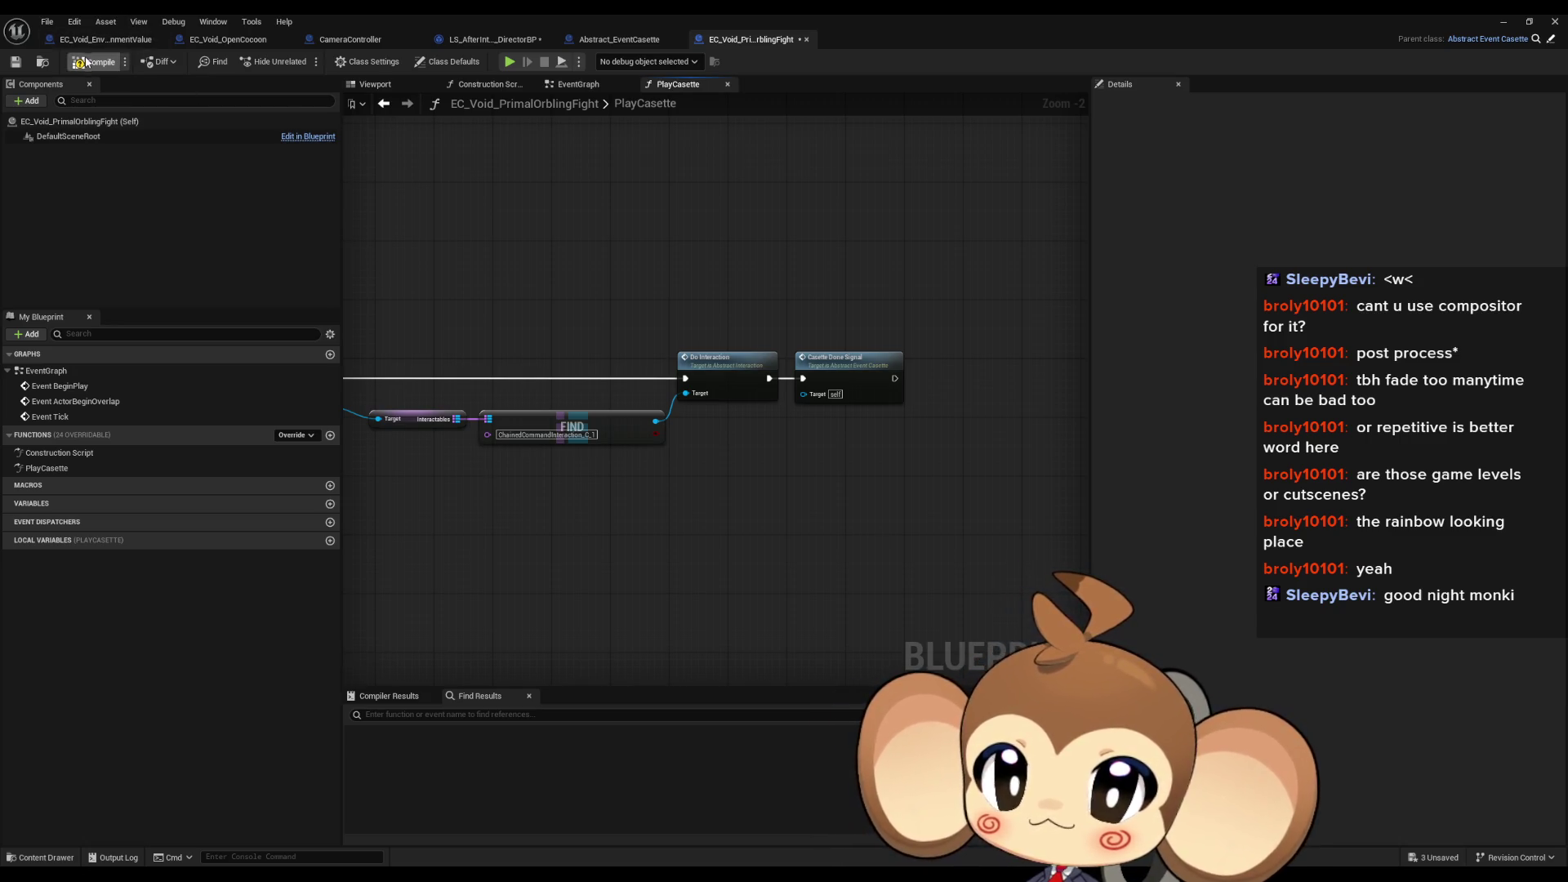
mouse_move(570, 303)
mouse_down()
mouse_move(650, 326)
mouse_move(600, 315)
mouse_up()
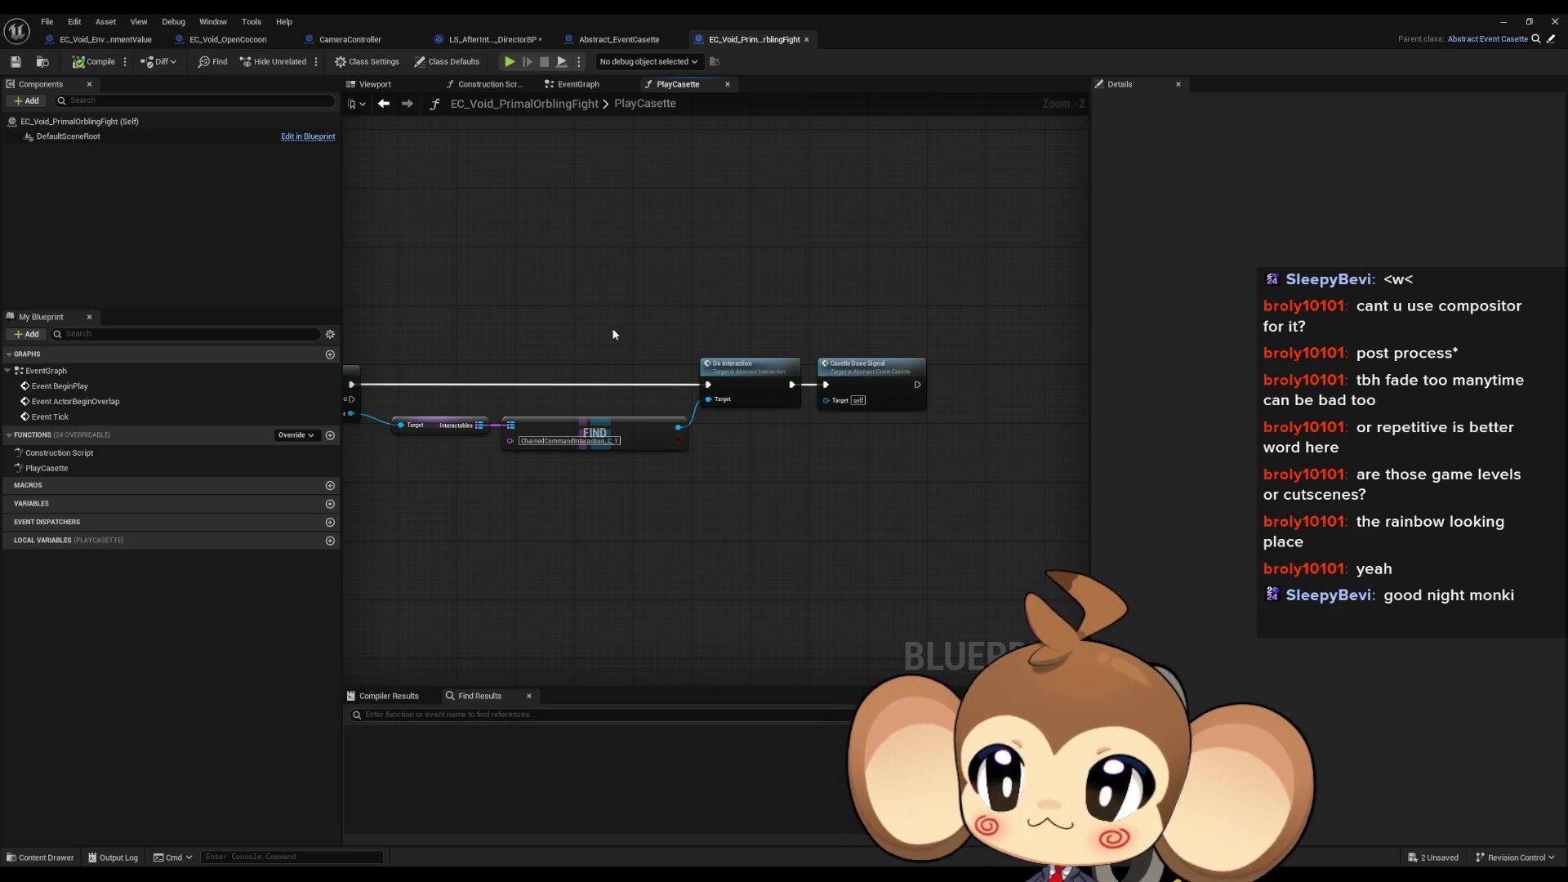
drag(614, 334, 962, 349)
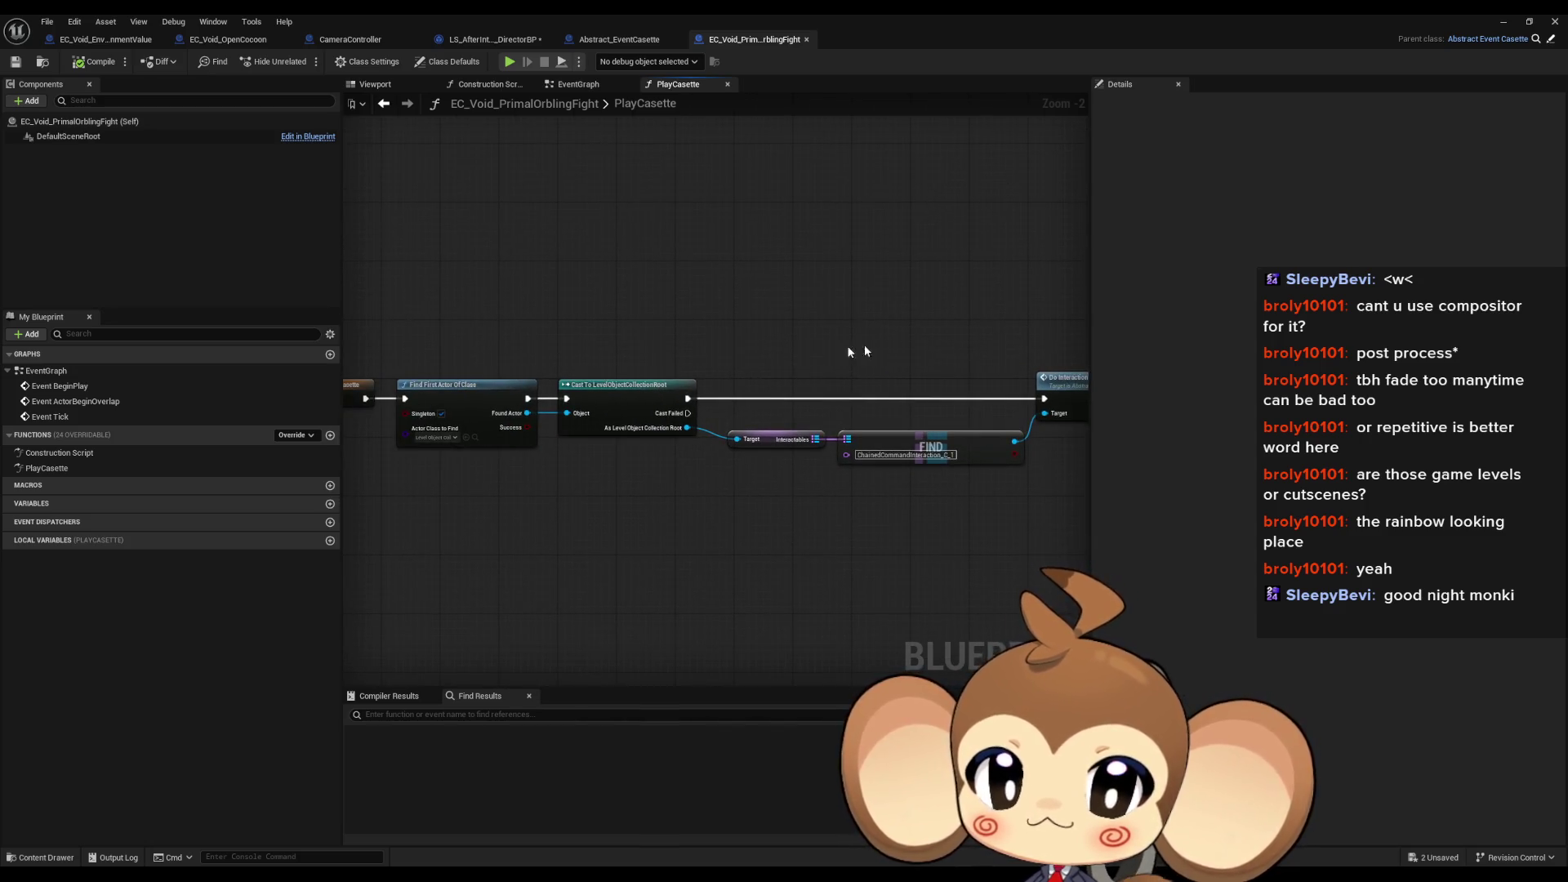
double_click(713, 14)
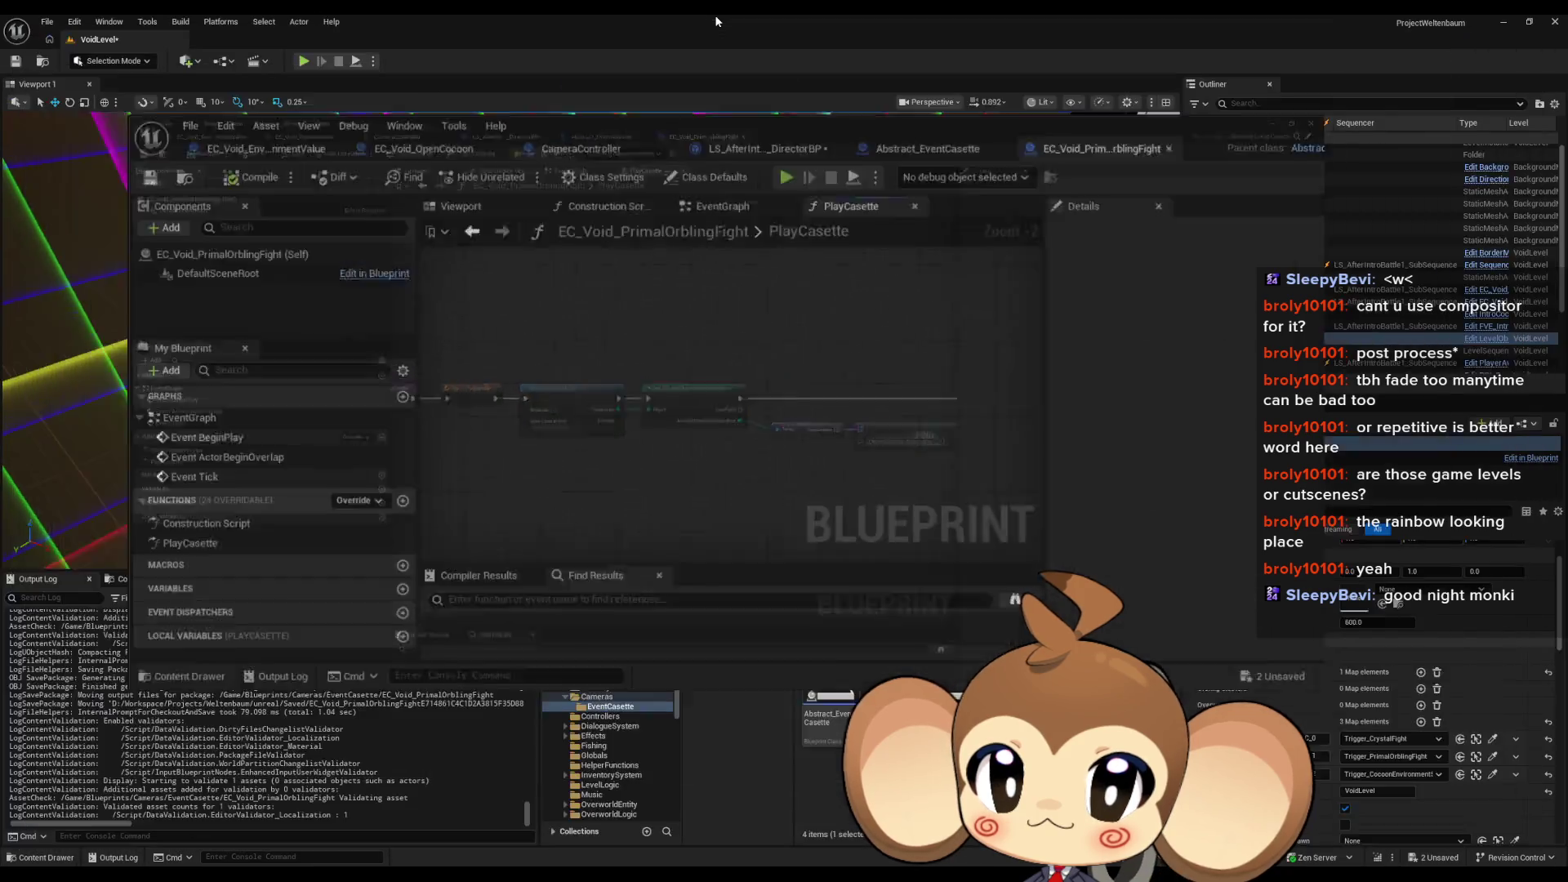
Step: Place the EC_Void_PrimalOrblingFight cassette in VoidLevel, referencing LS_AfterIntroBattle1_SubSequence
mouse_move(836, 176)
mouse_down()
mouse_move(296, 49)
mouse_move(220, 198)
mouse_up()
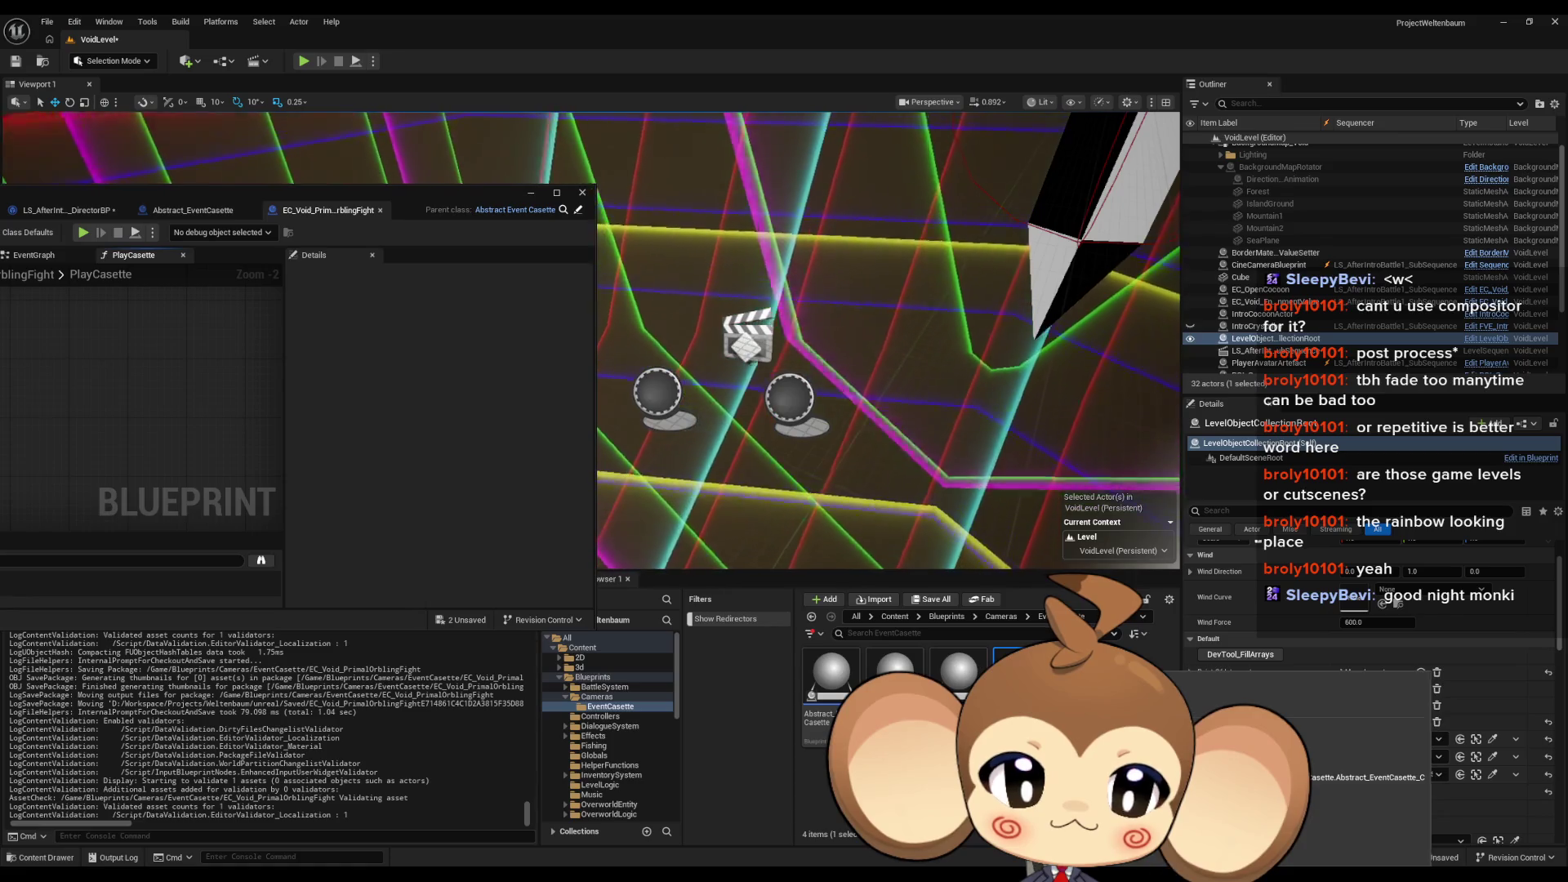
drag(1008, 674, 768, 424)
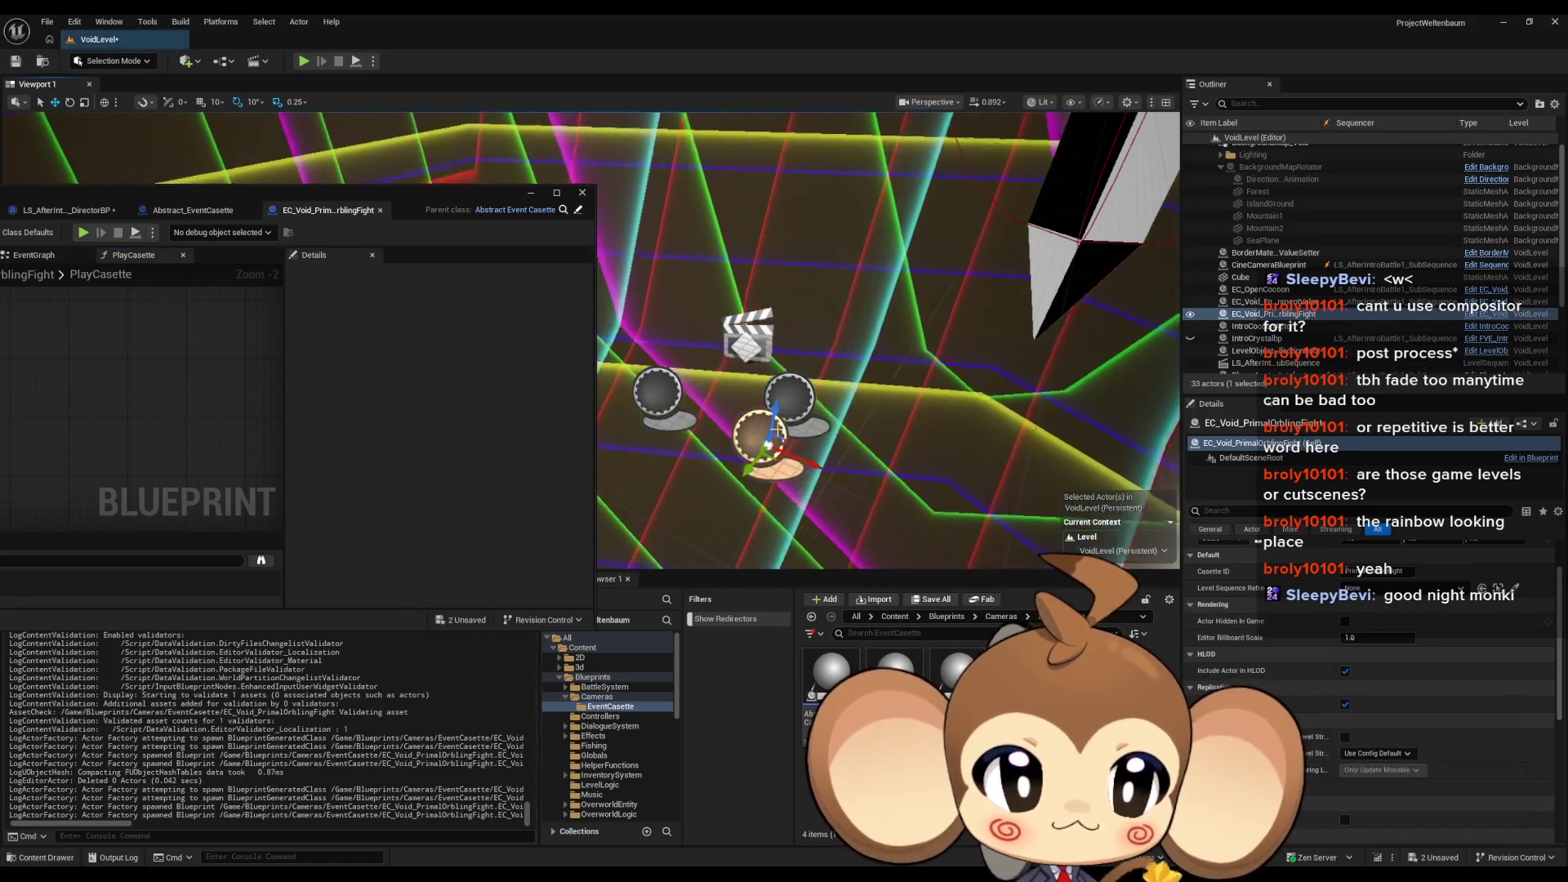
click(1393, 589)
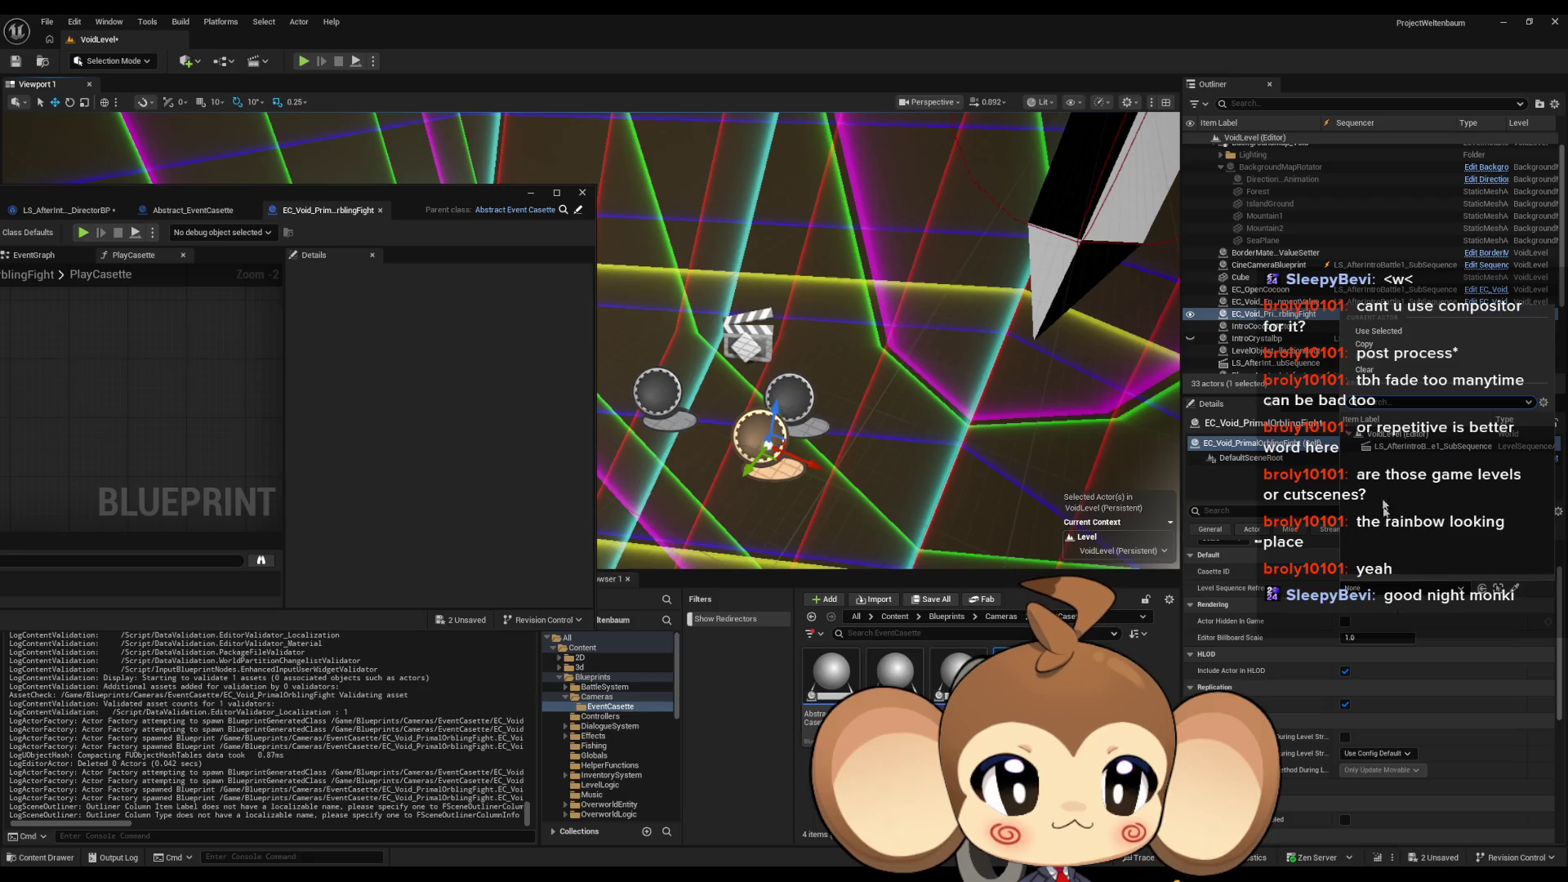
click(1395, 449)
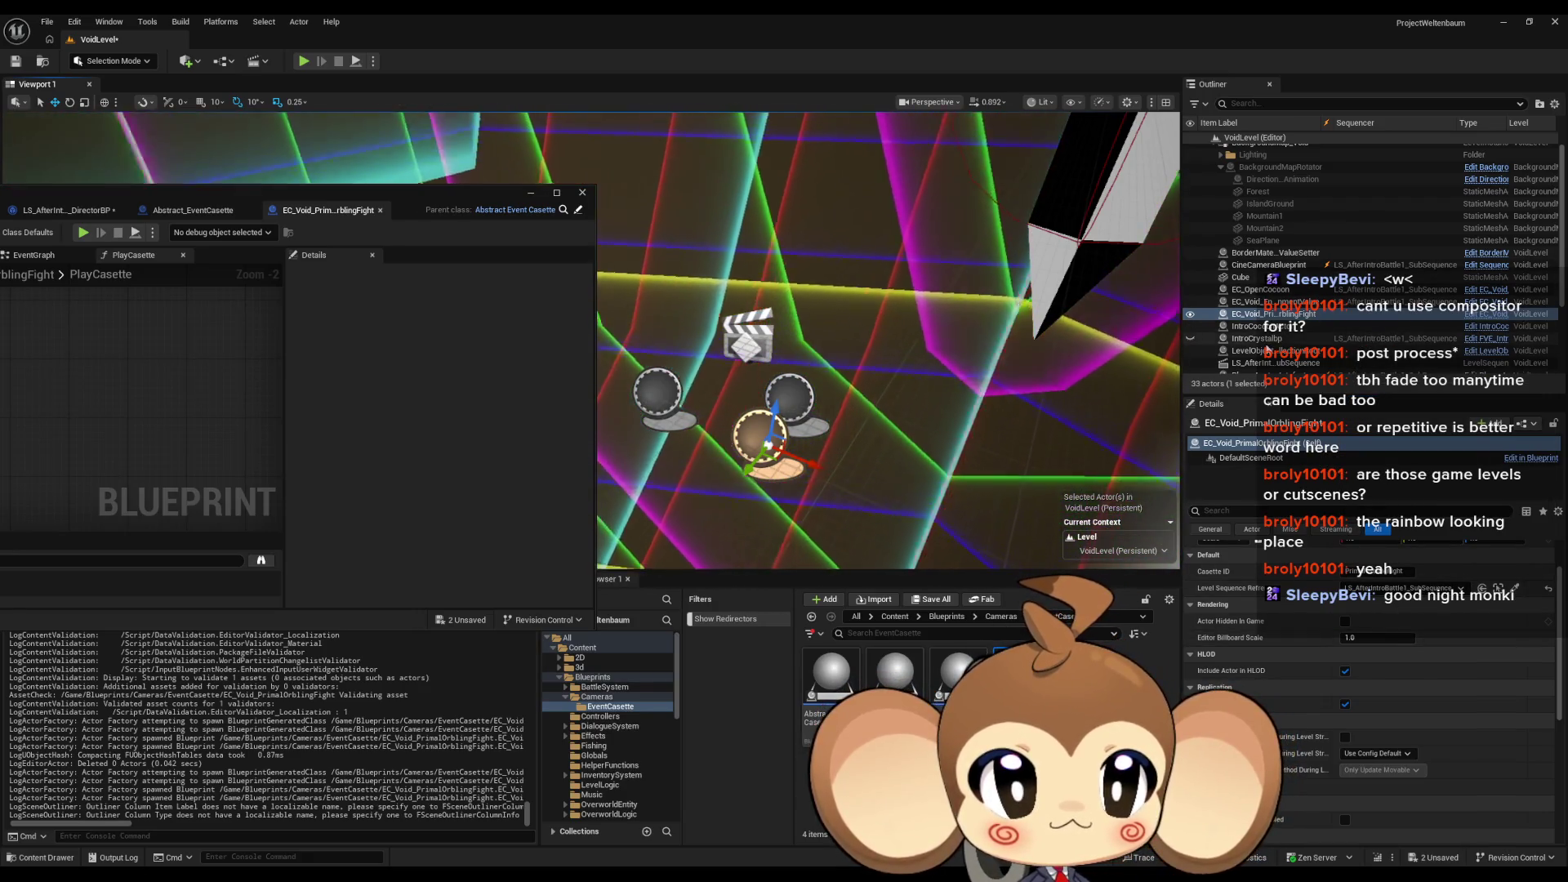
Step: Check LevelObjectCollectionRoot's settings, reselect the cassette, and save VoidLevel
click(1269, 350)
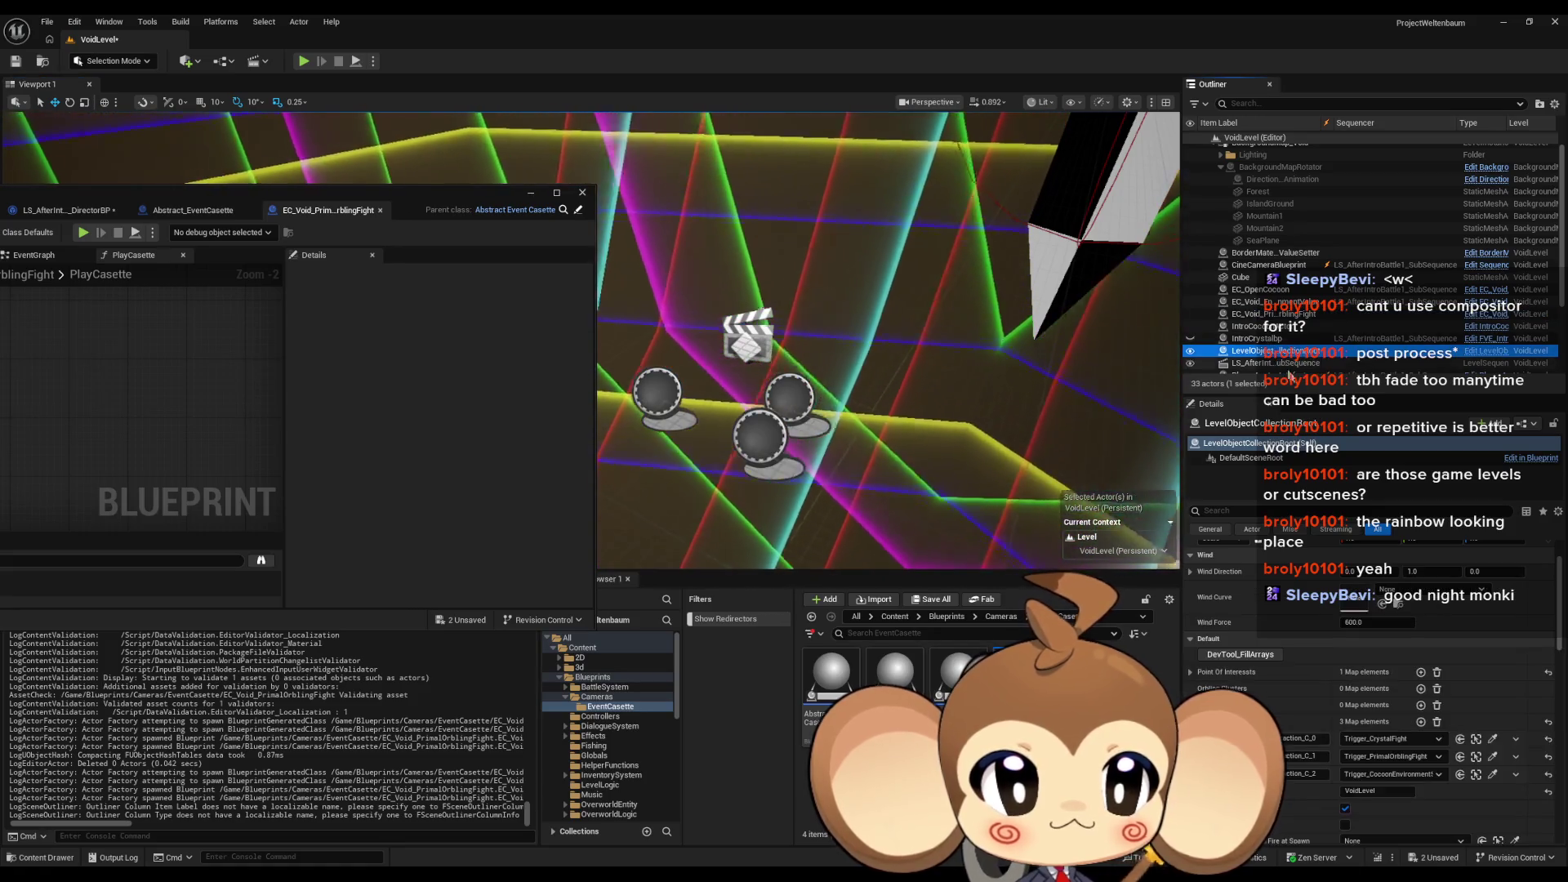
scroll(1375, 688, down, 2)
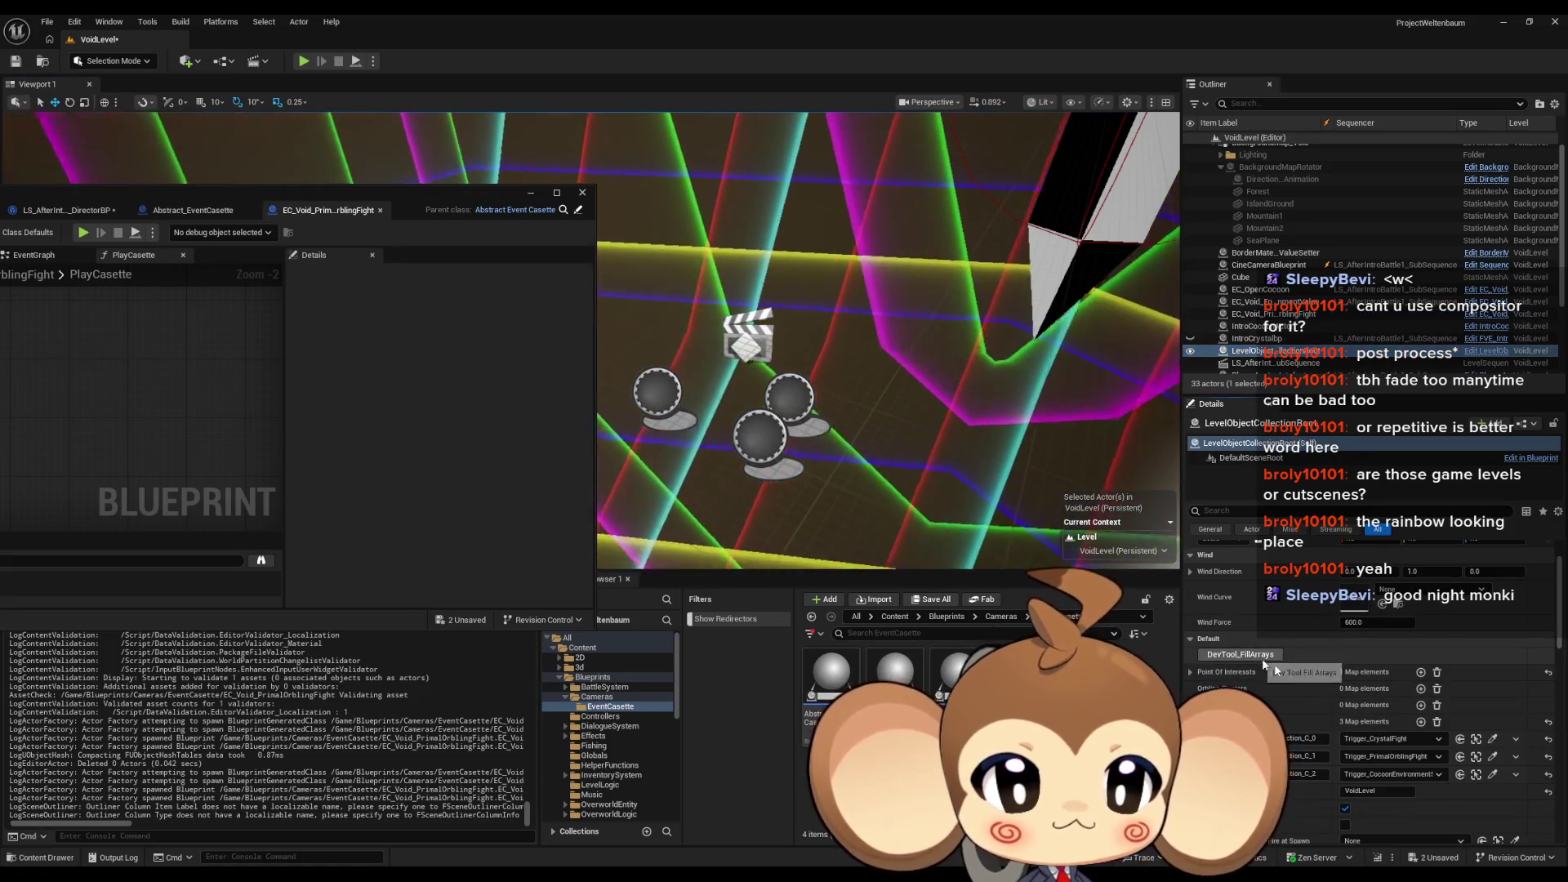
scroll(1393, 694, down, 4)
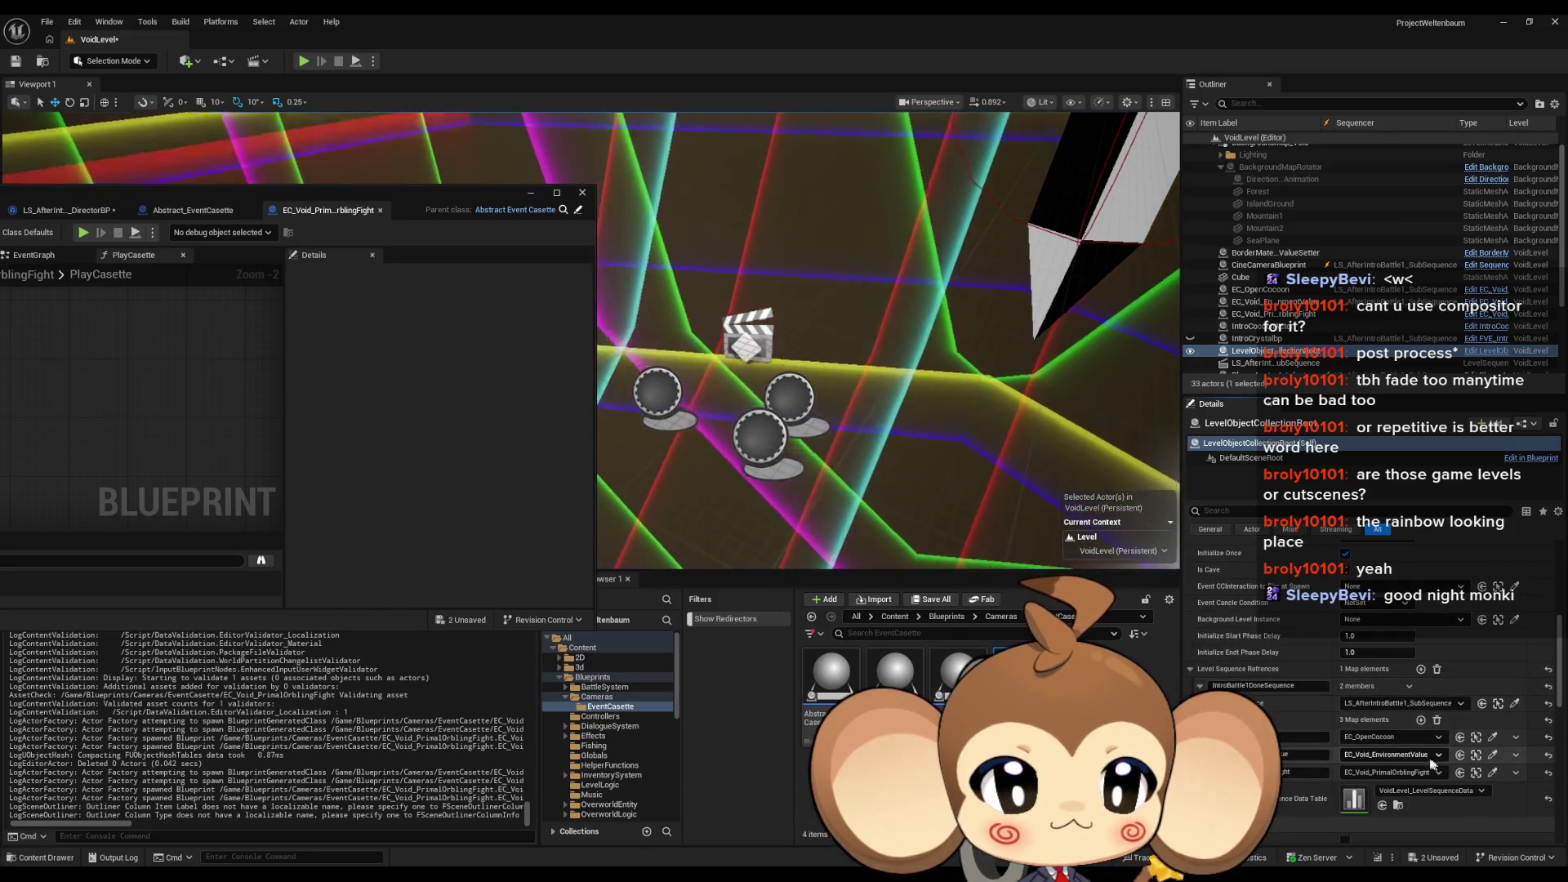
click(1021, 678)
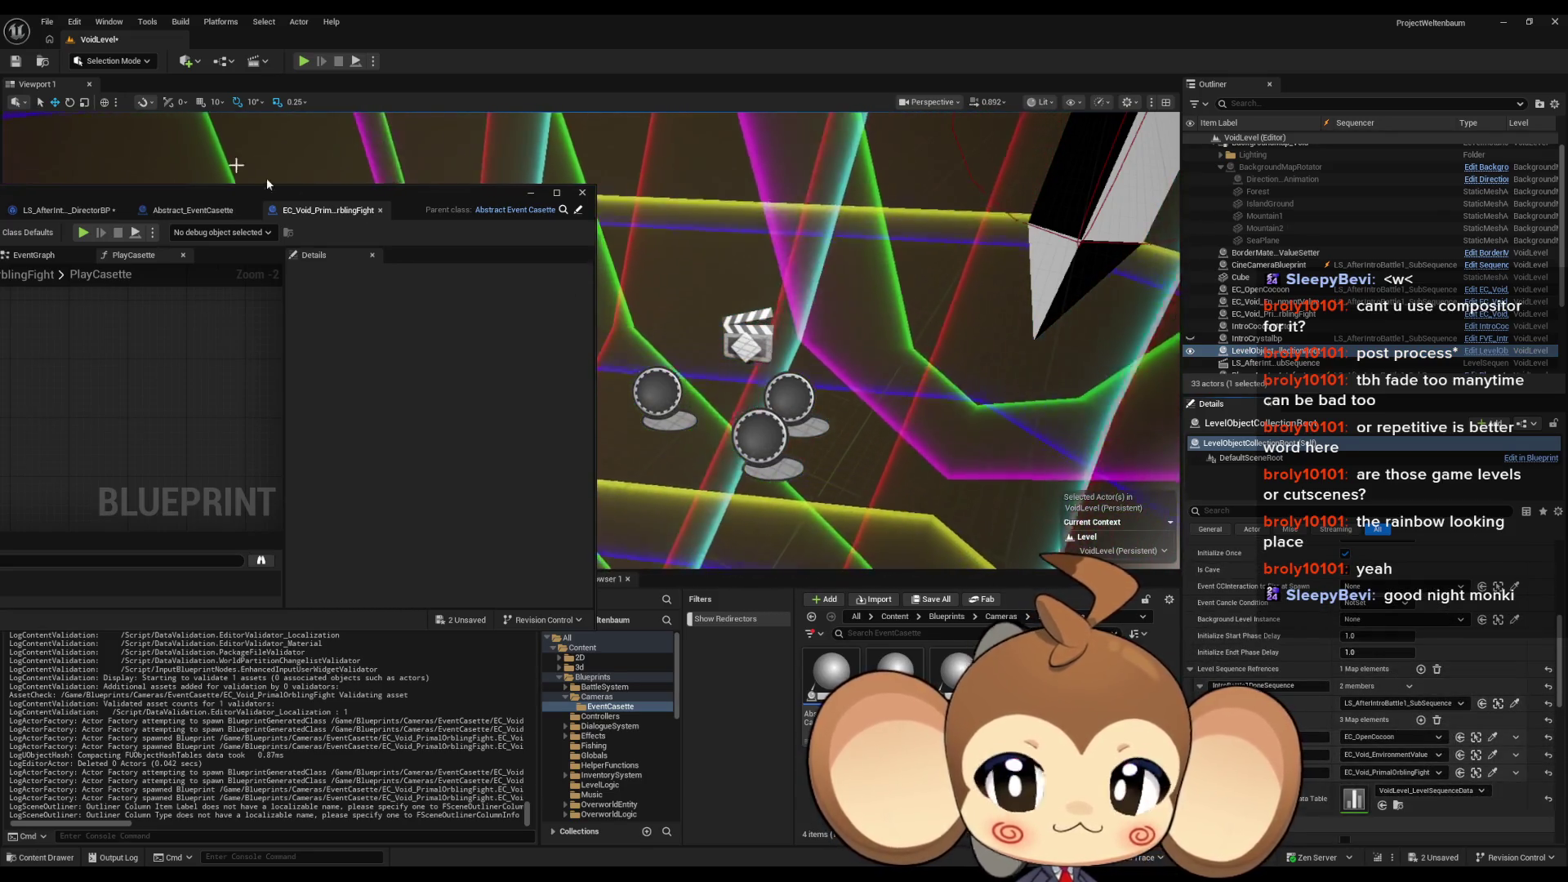
click(759, 437)
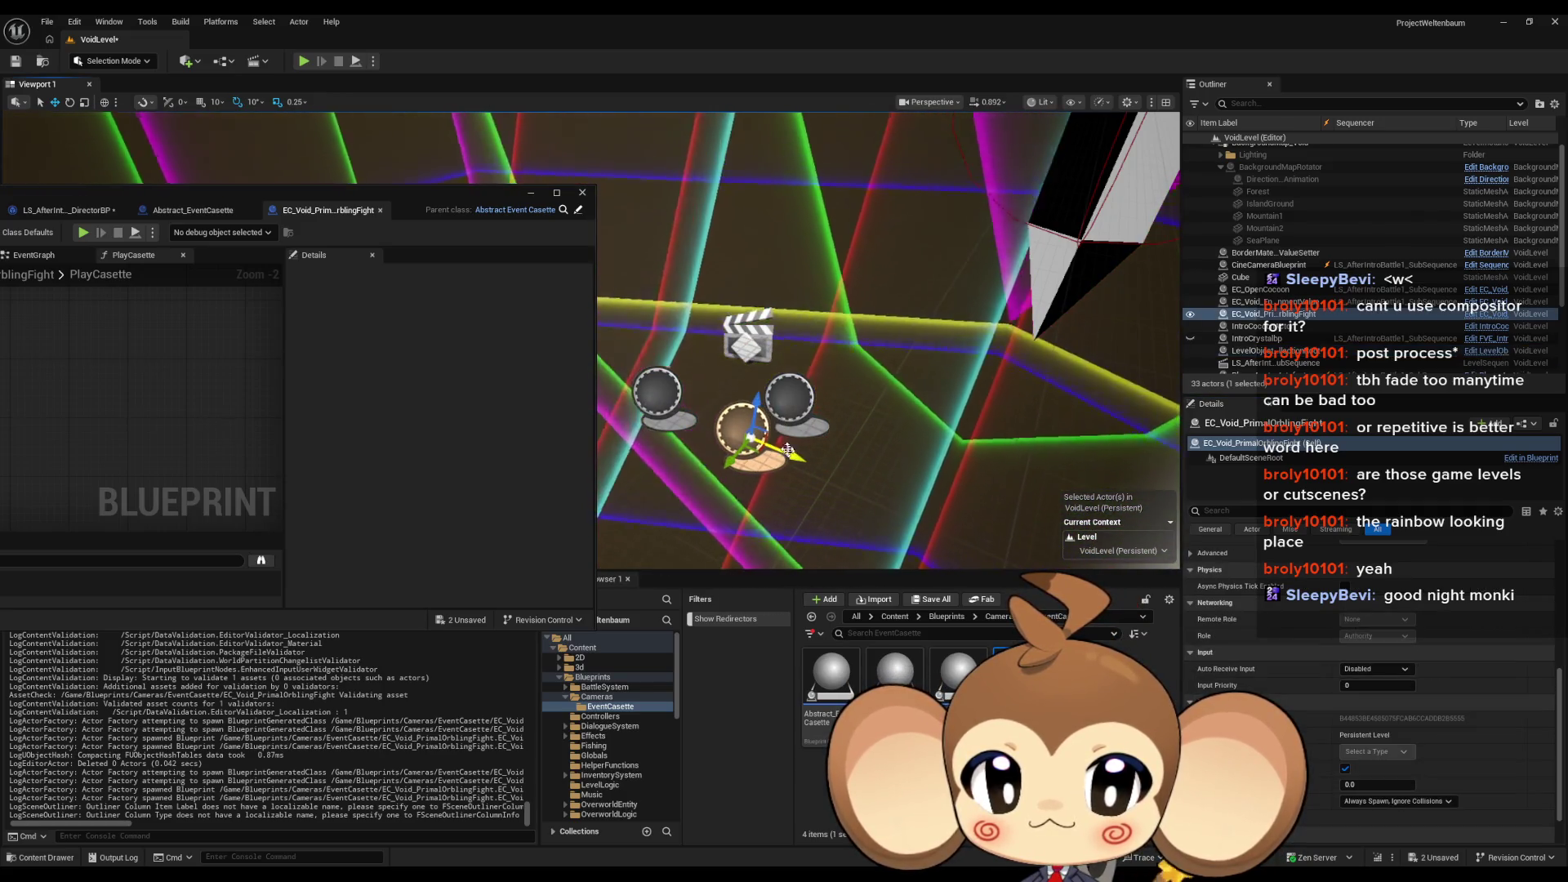
key(ctrl+s)
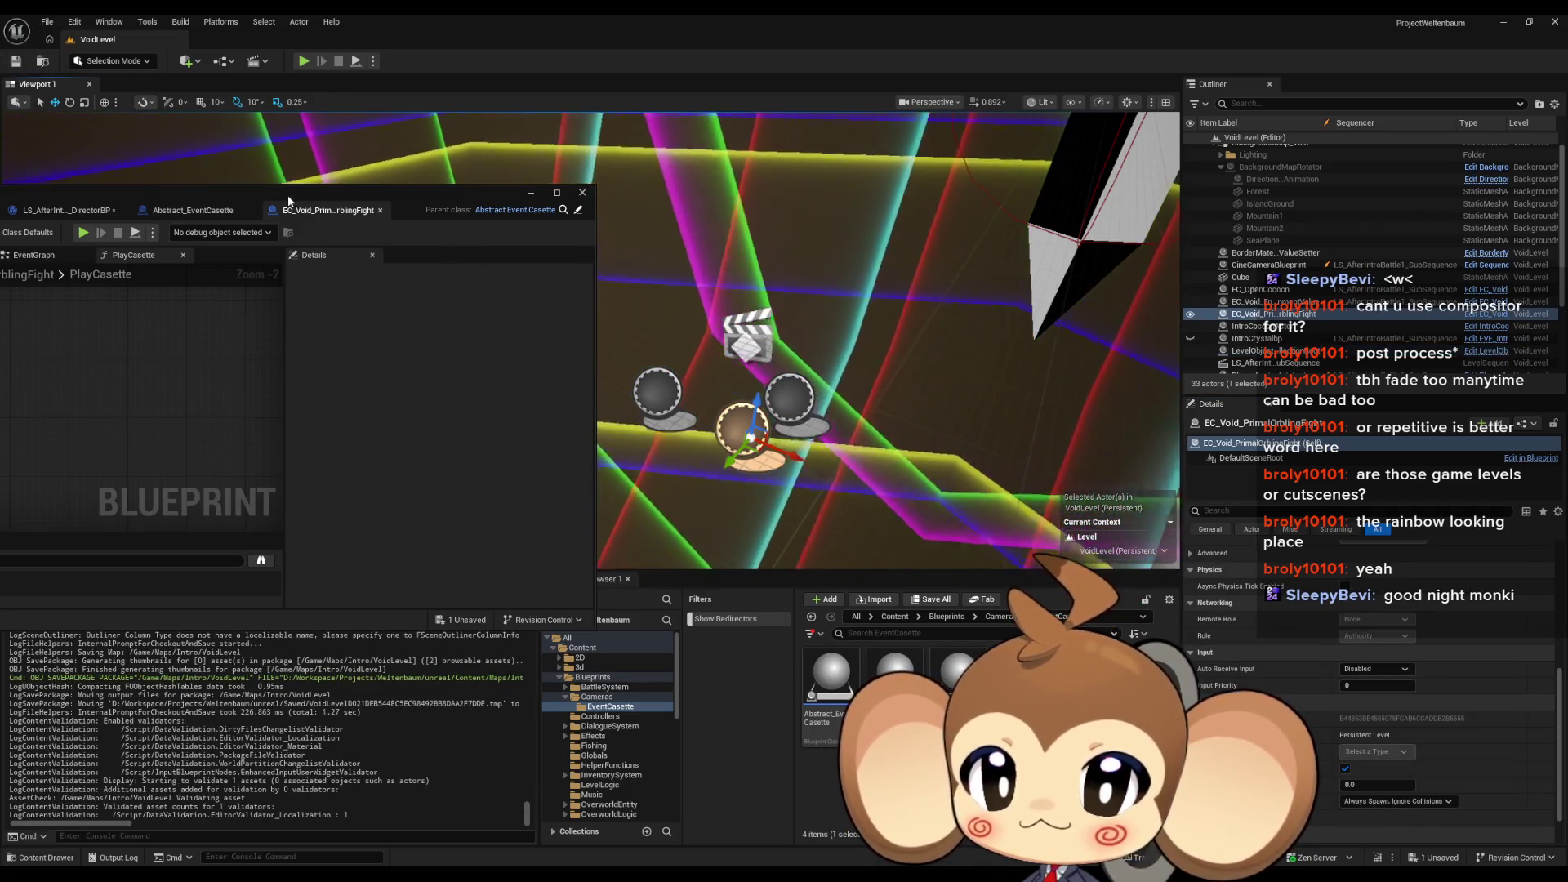
mouse_move(288, 194)
mouse_down()
mouse_move(756, 196)
mouse_move(939, 176)
mouse_move(811, 137)
mouse_up()
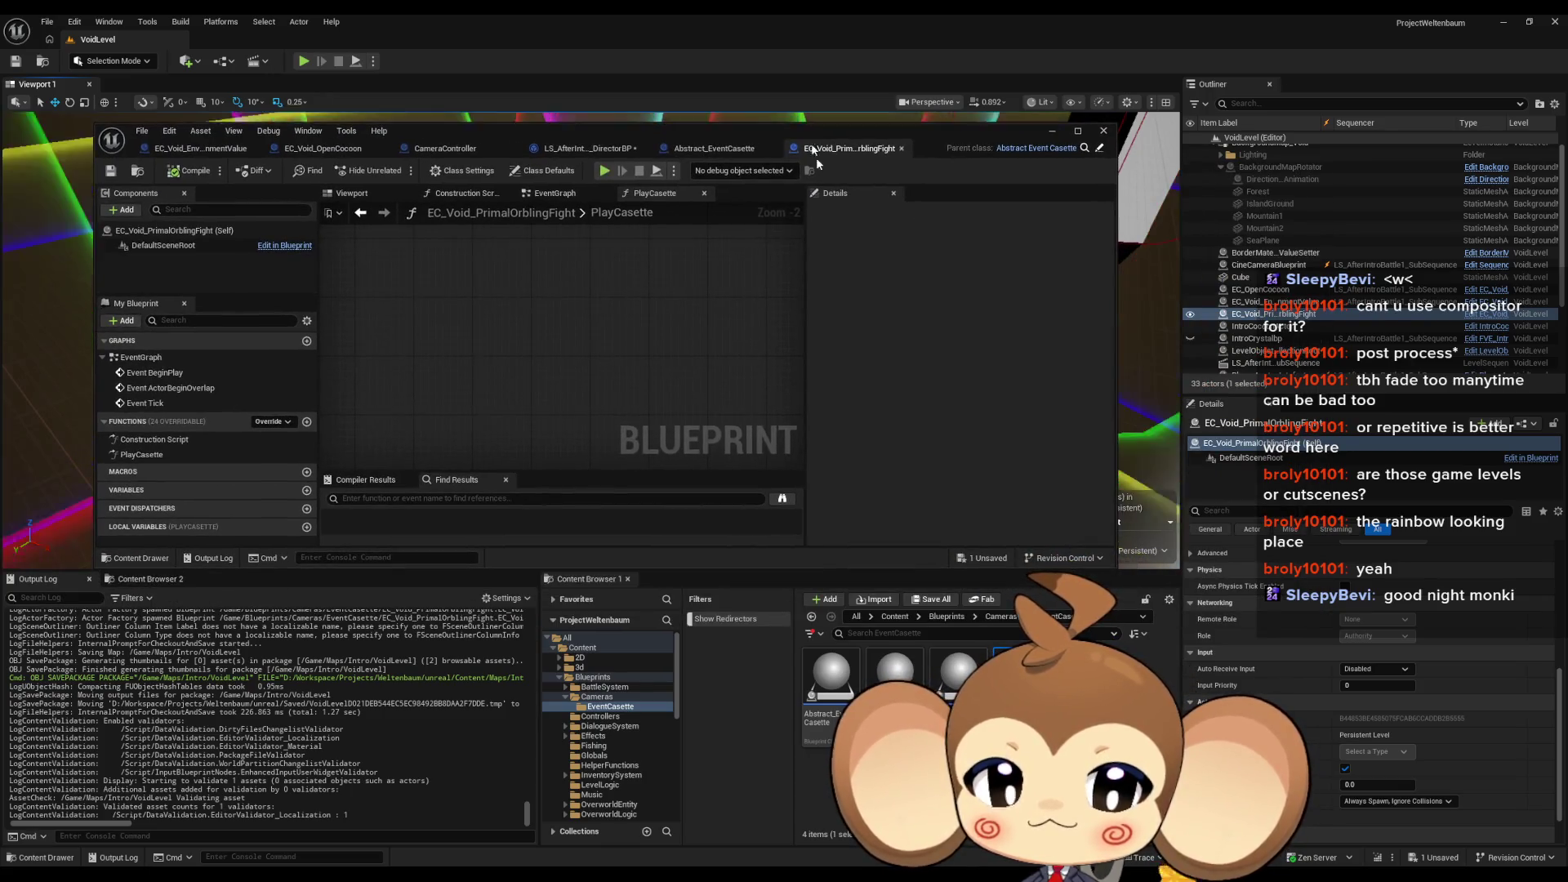
Step: Add EC_Void_PrimalOrblingFight as an actor track in LS_AfterIntroBattle1_SubSequence
mouse_move(638, 858)
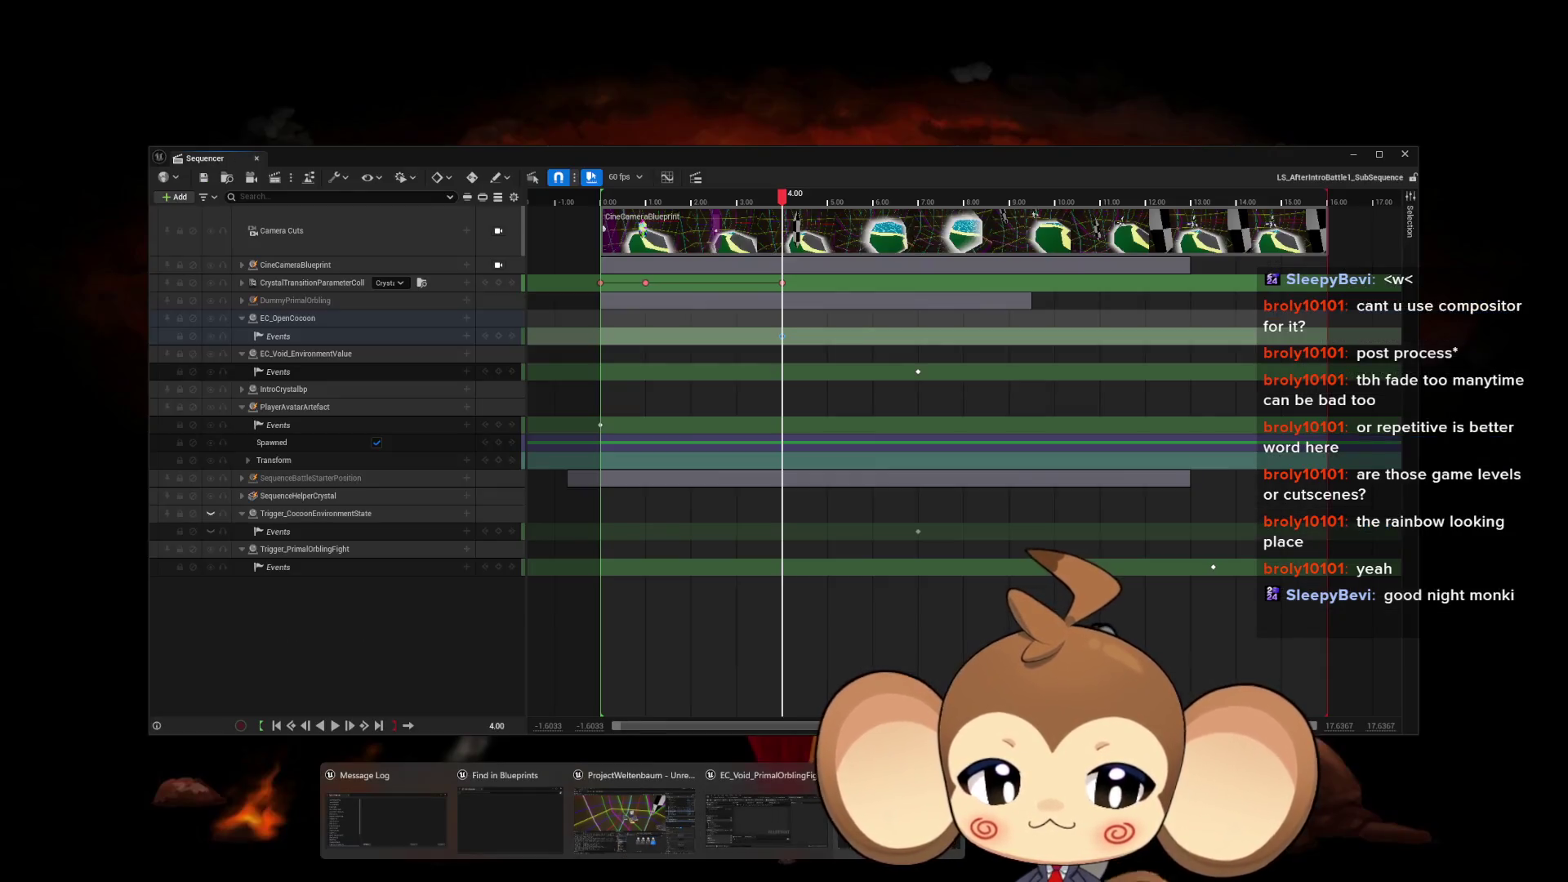
click(653, 805)
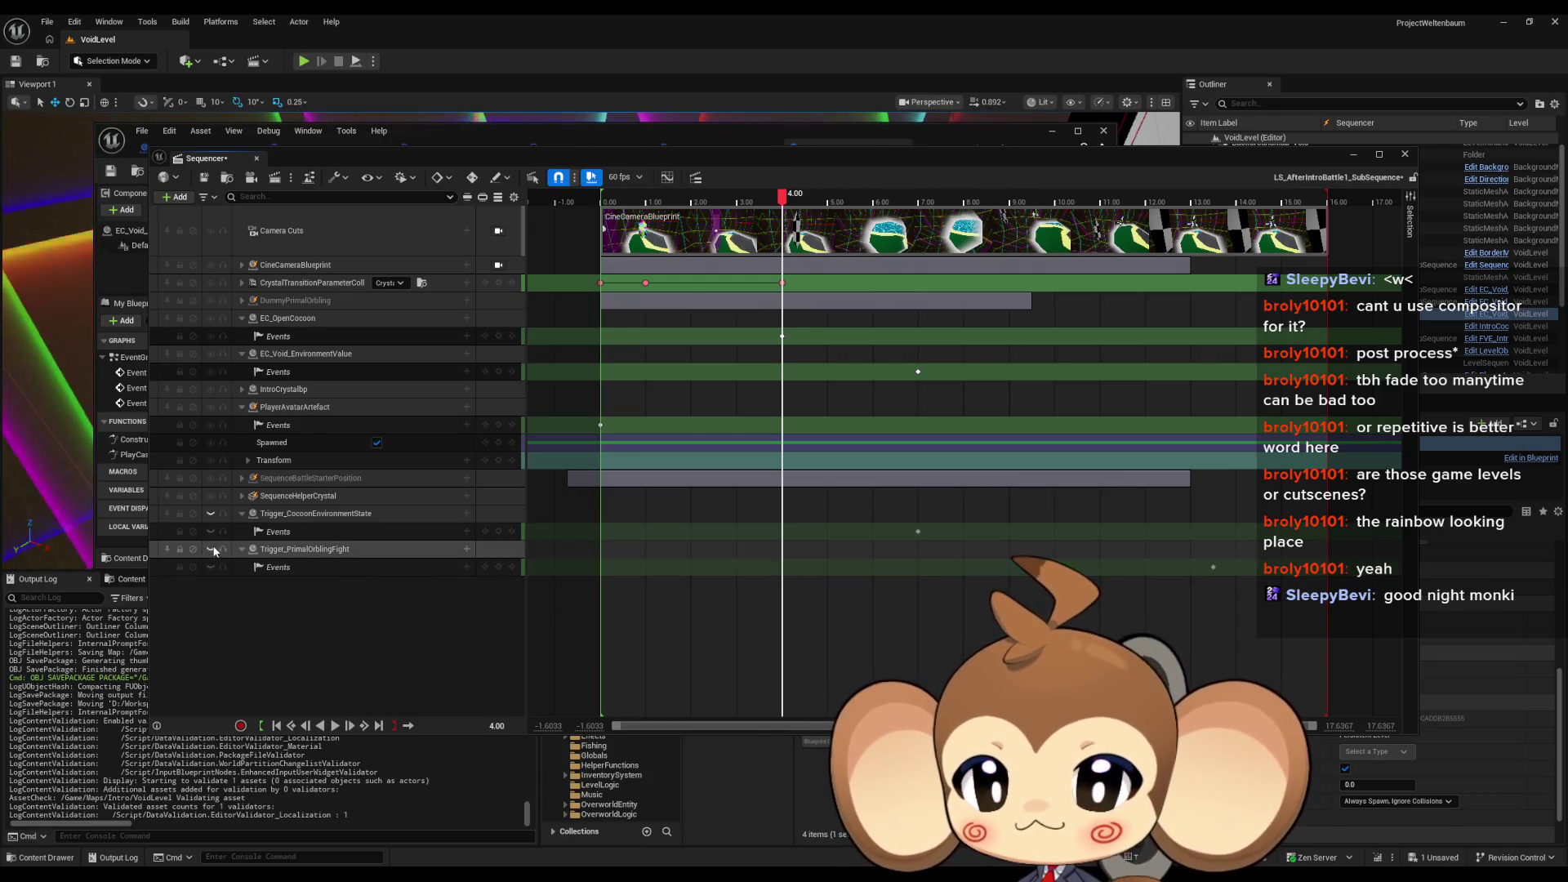
click(180, 197)
mouse_move(206, 247)
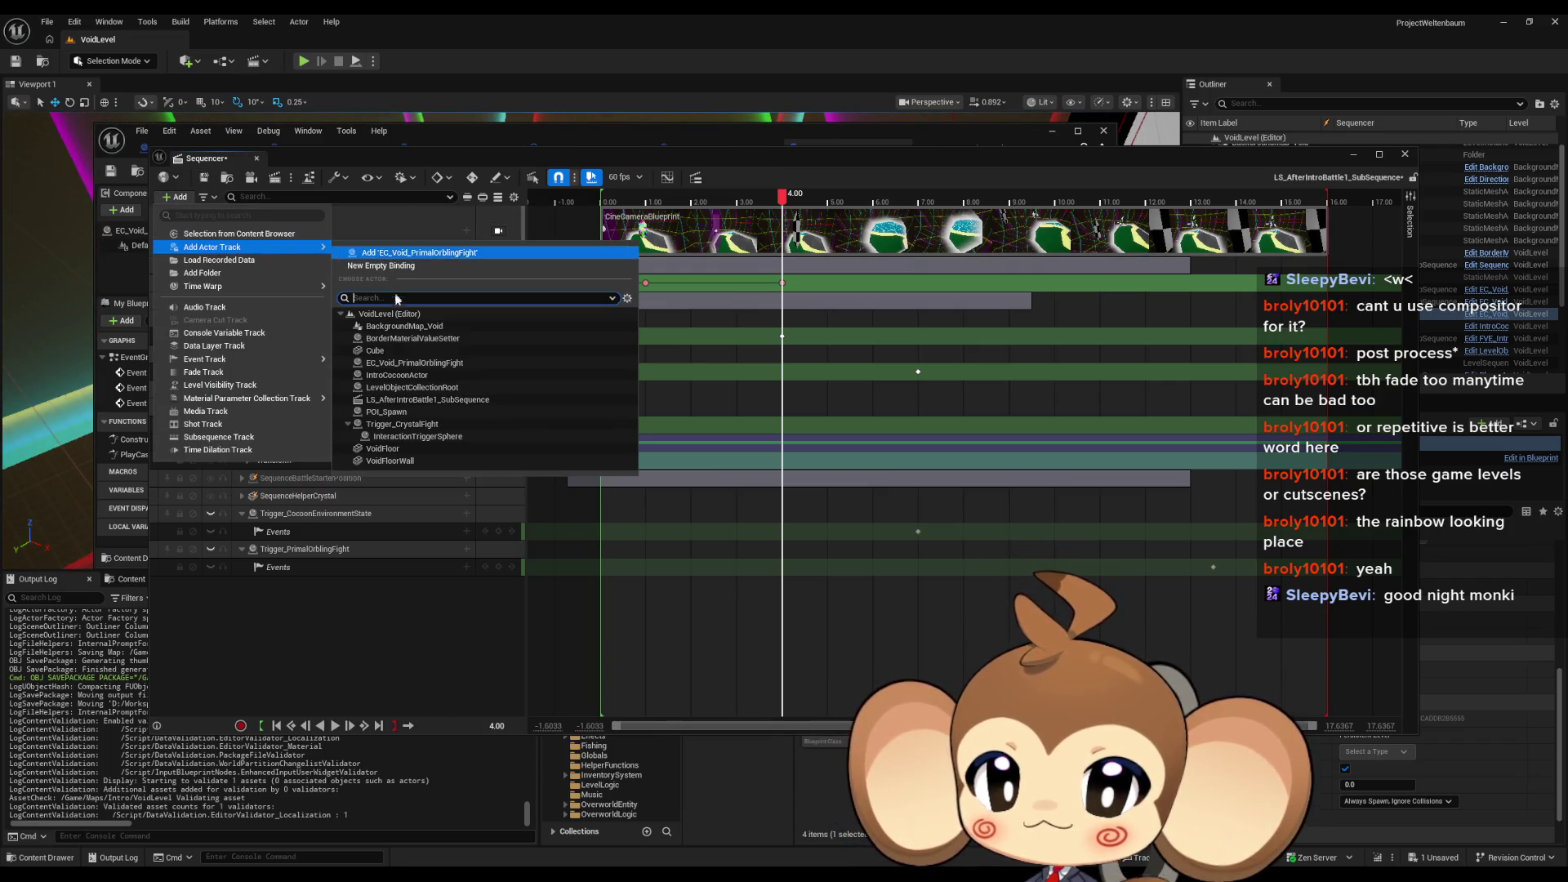
click(402, 363)
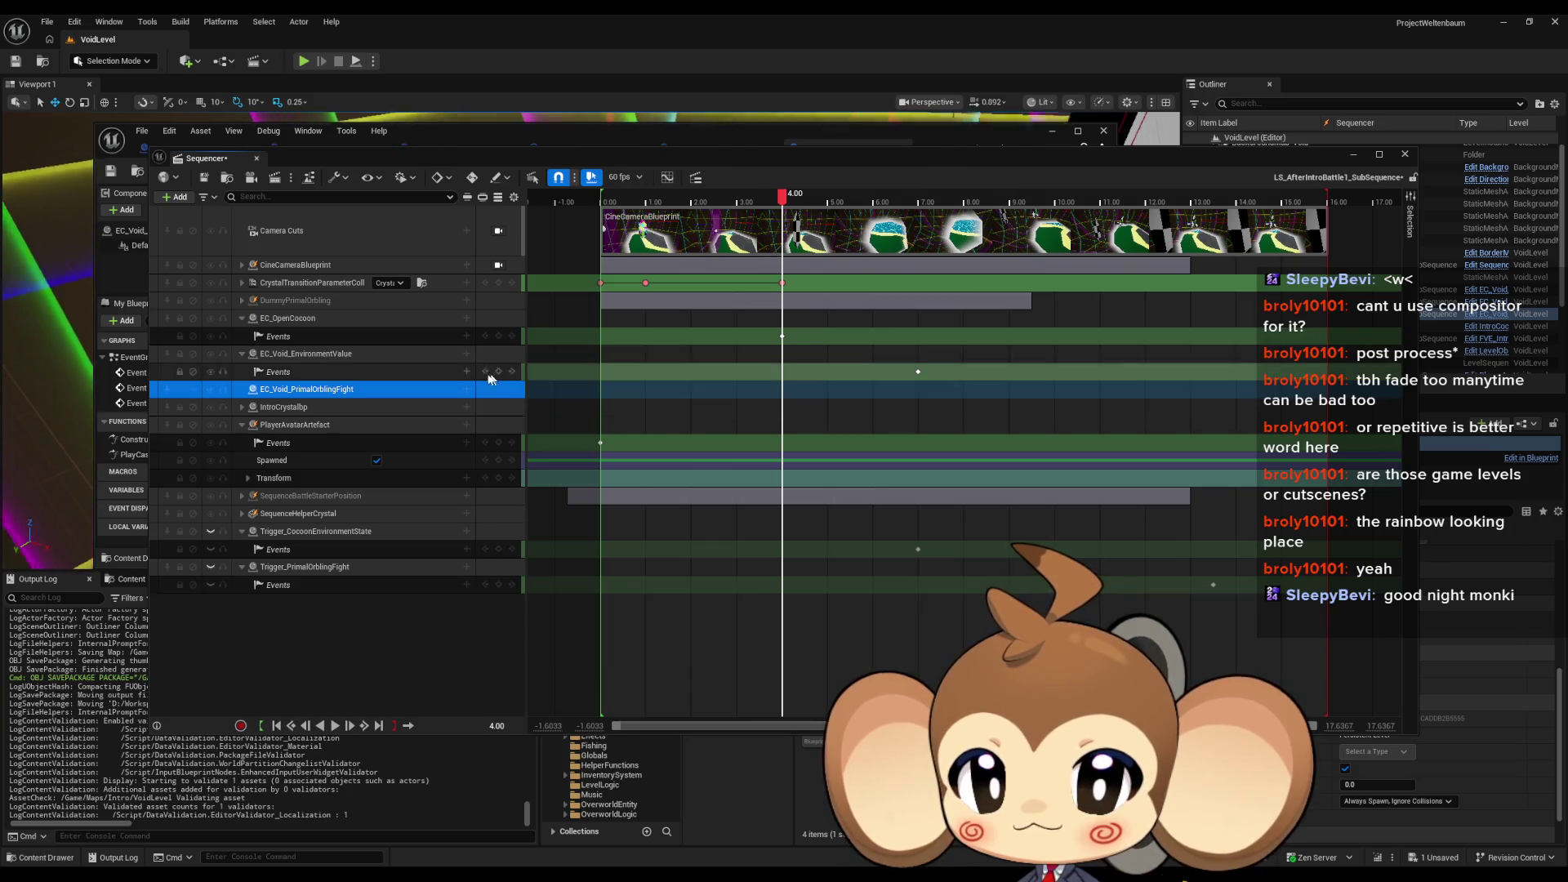
Step: Give the cassette track a trigger Events sub-track with the playhead at 13.50
click(467, 389)
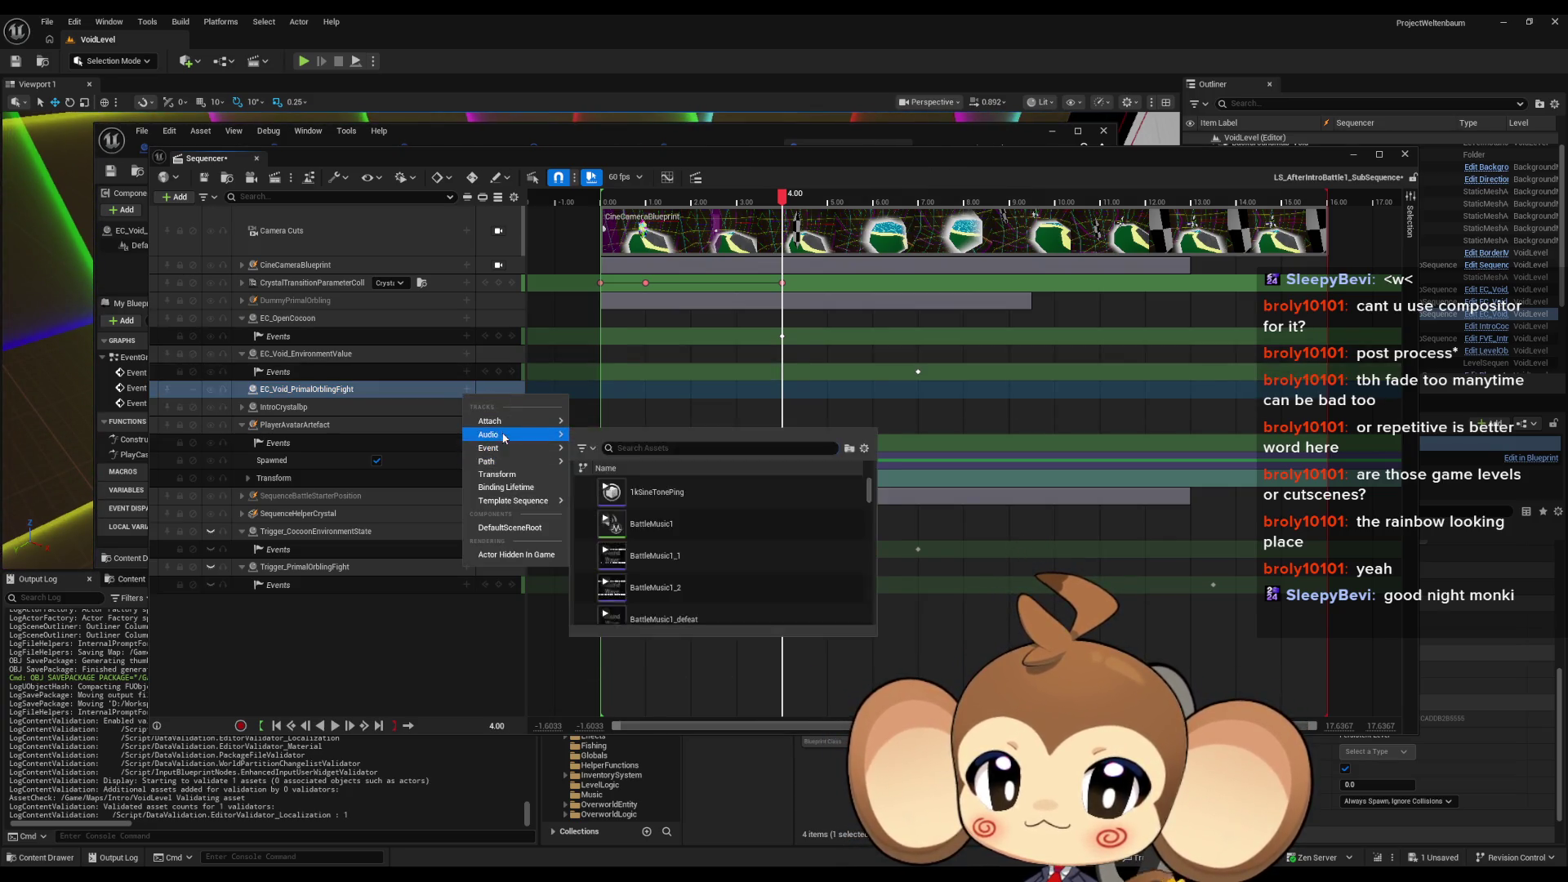
mouse_move(507, 455)
click(597, 454)
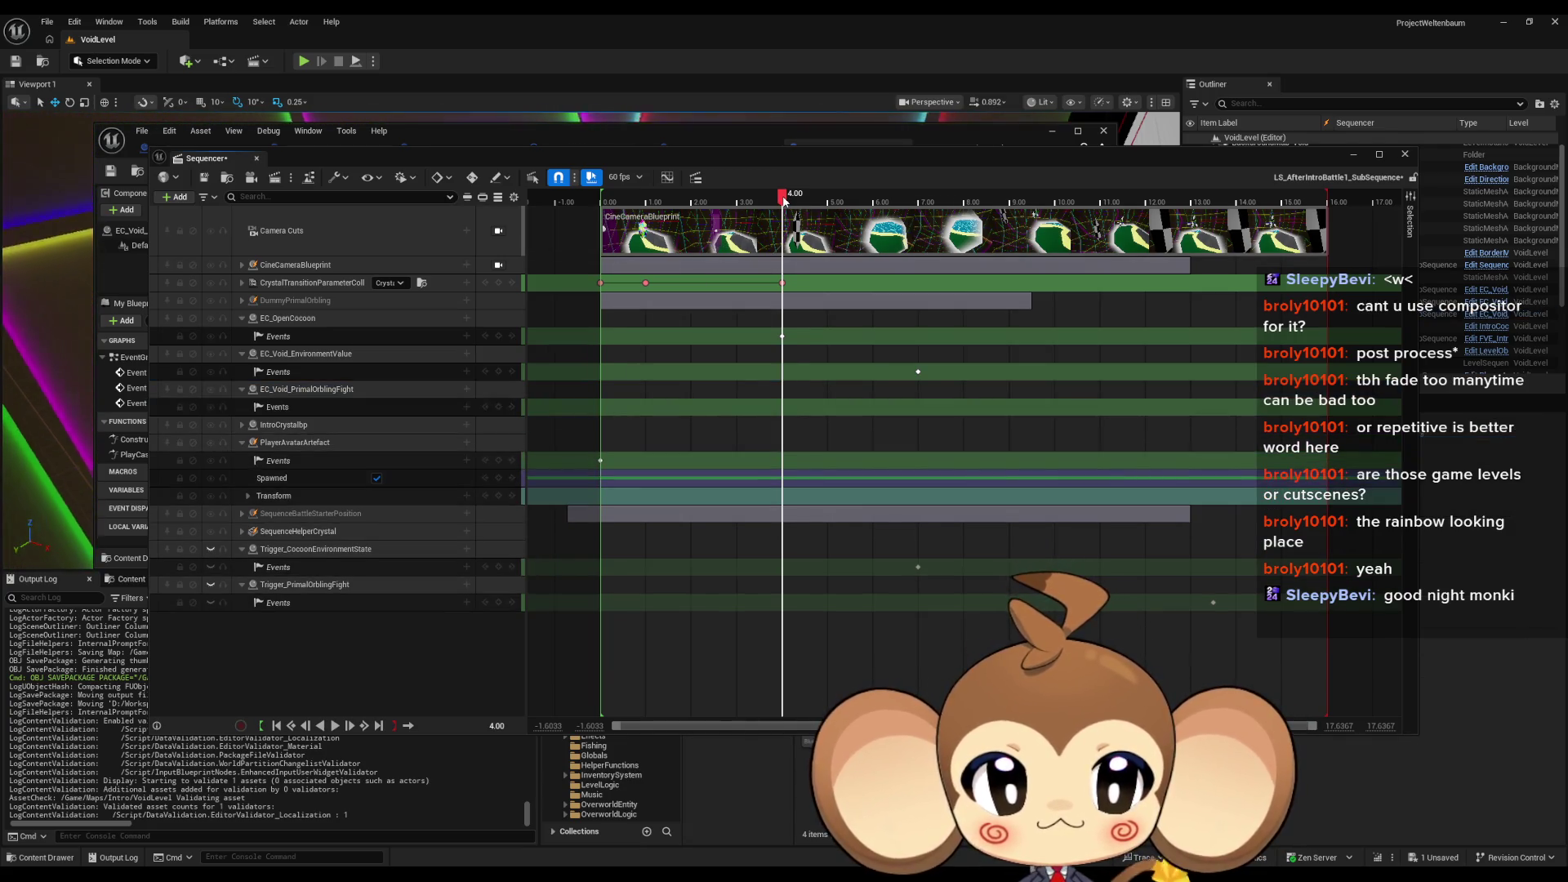
drag(784, 201, 1214, 201)
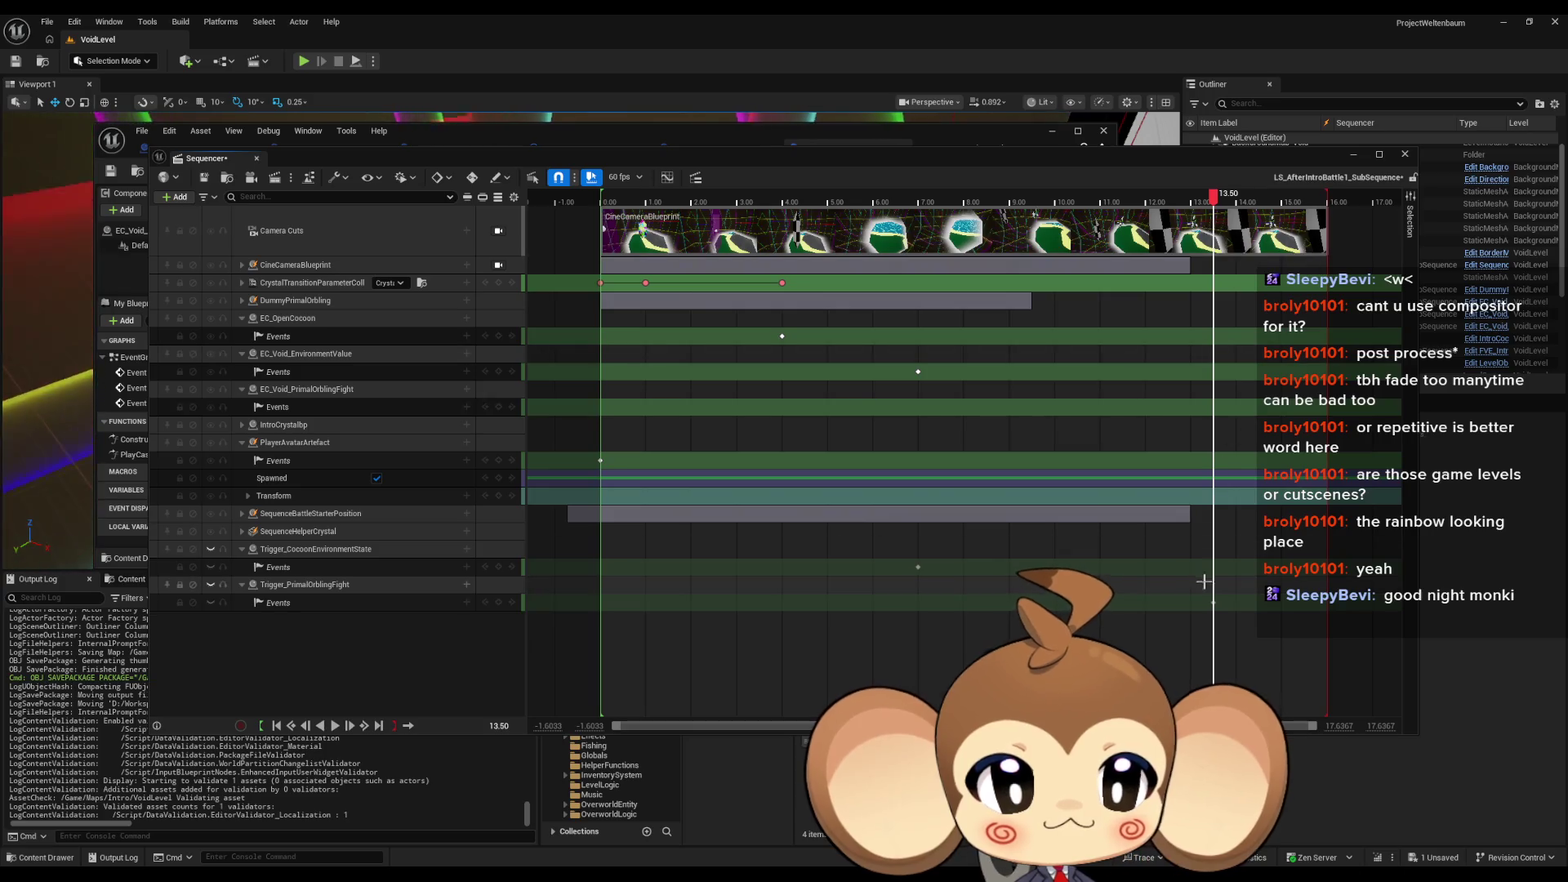
click(1214, 602)
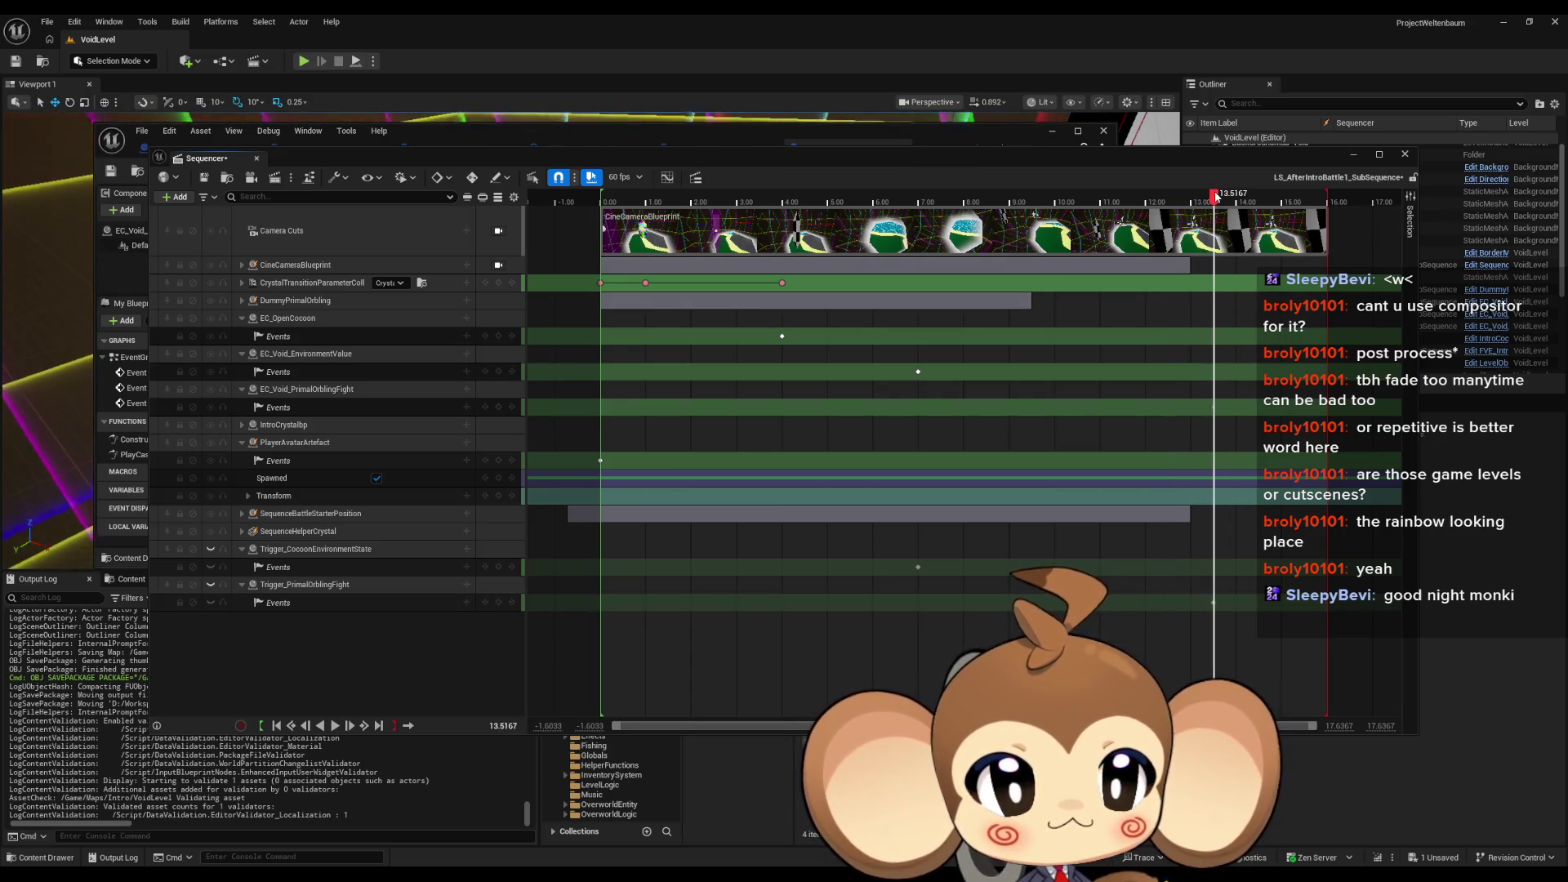
Step: Wire a Play Casette call from the EC_Void_PrimalOrblingFight event in the director graph
double_click(1213, 407)
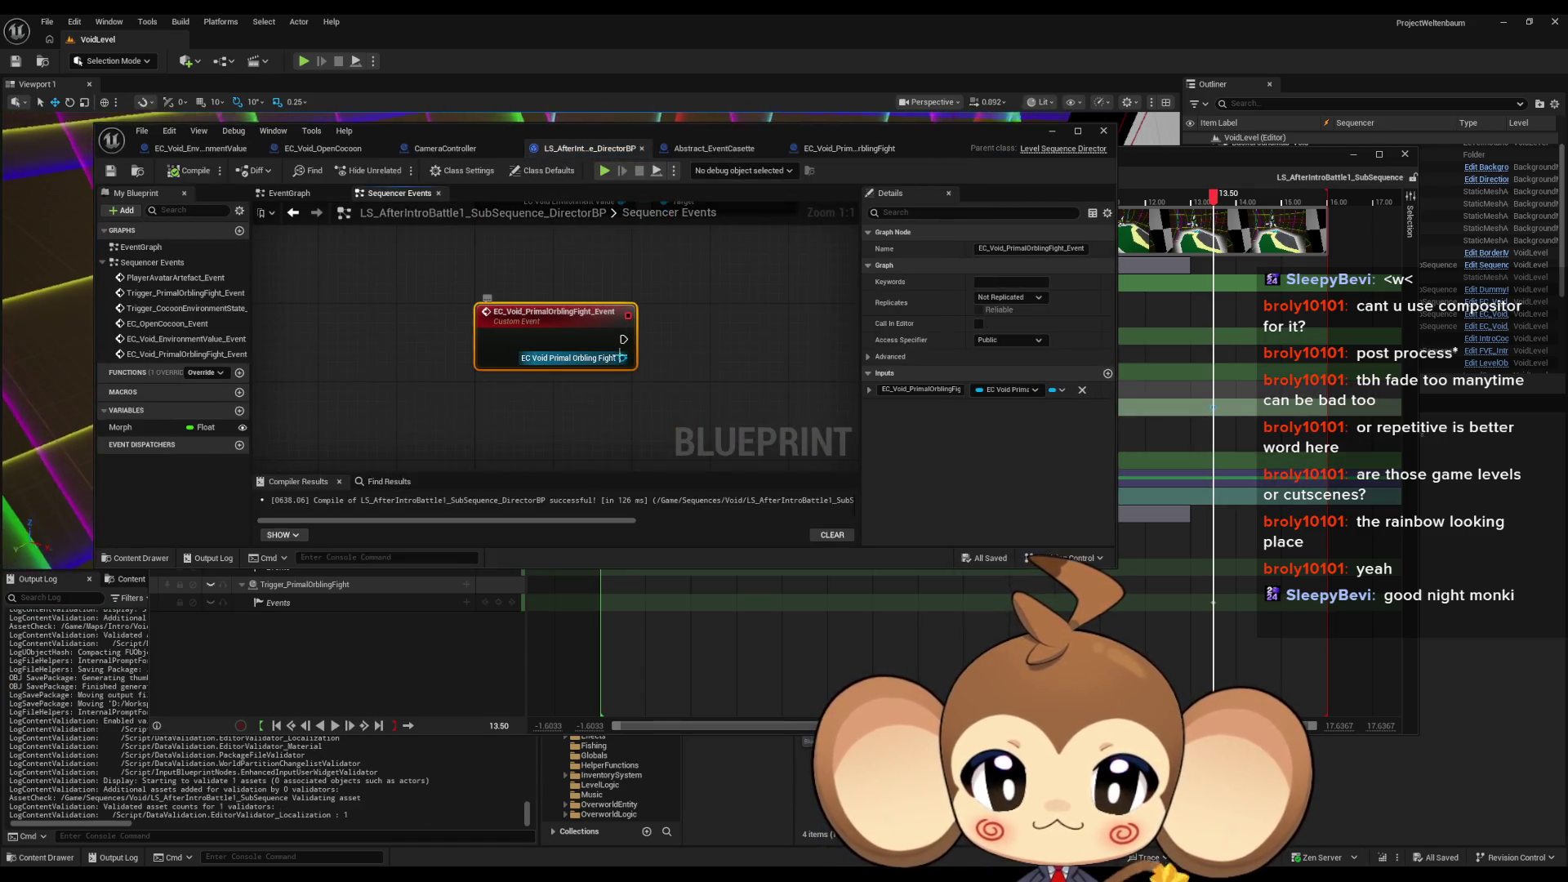
drag(623, 358, 616, 426)
drag(721, 390, 705, 405)
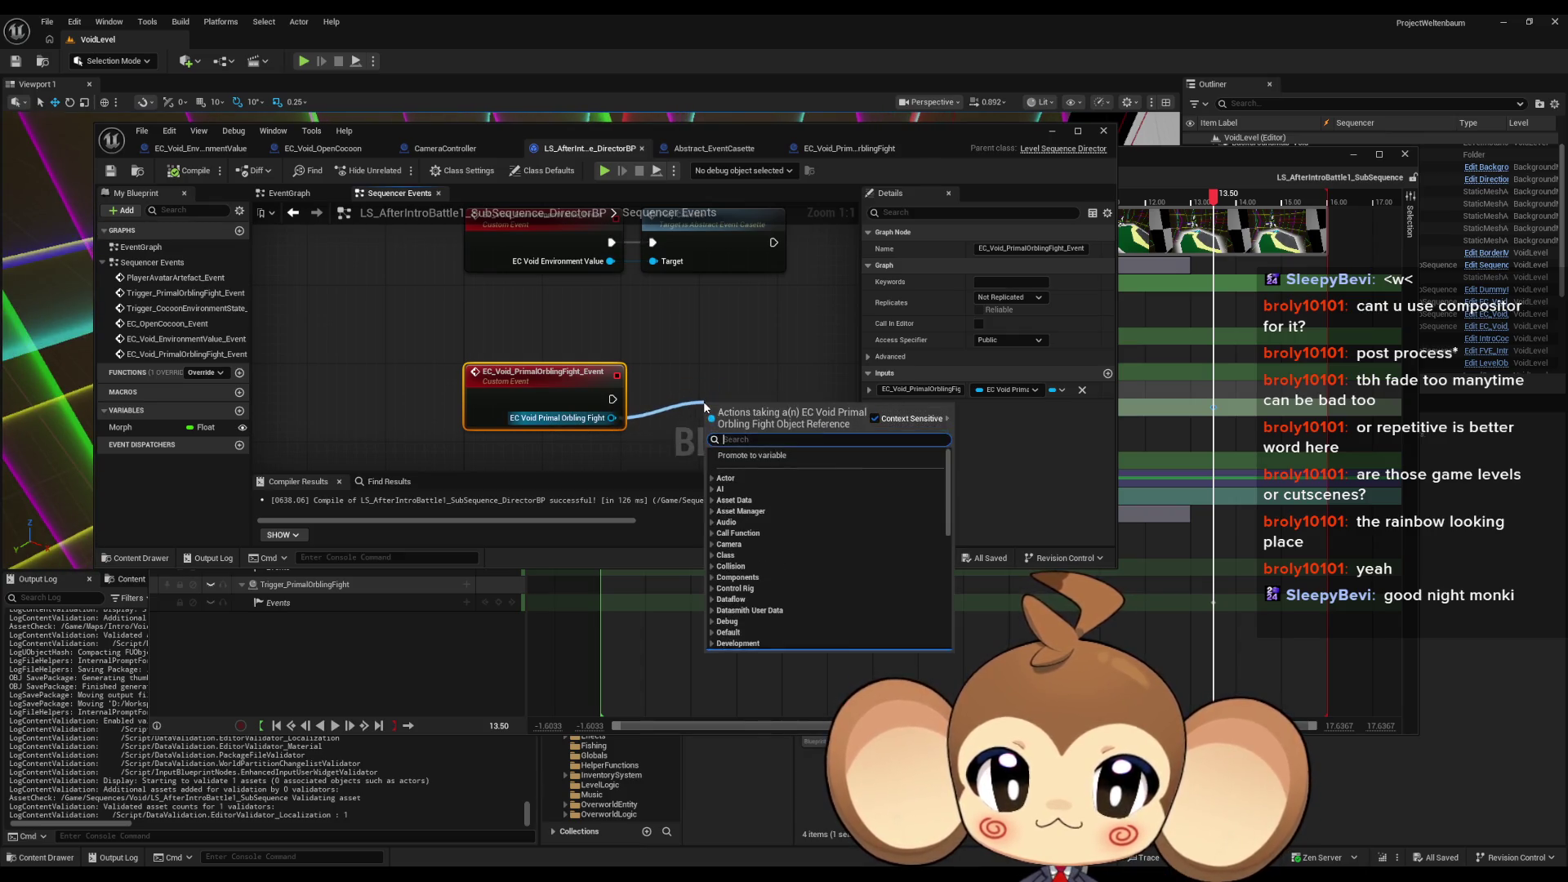
text(play)
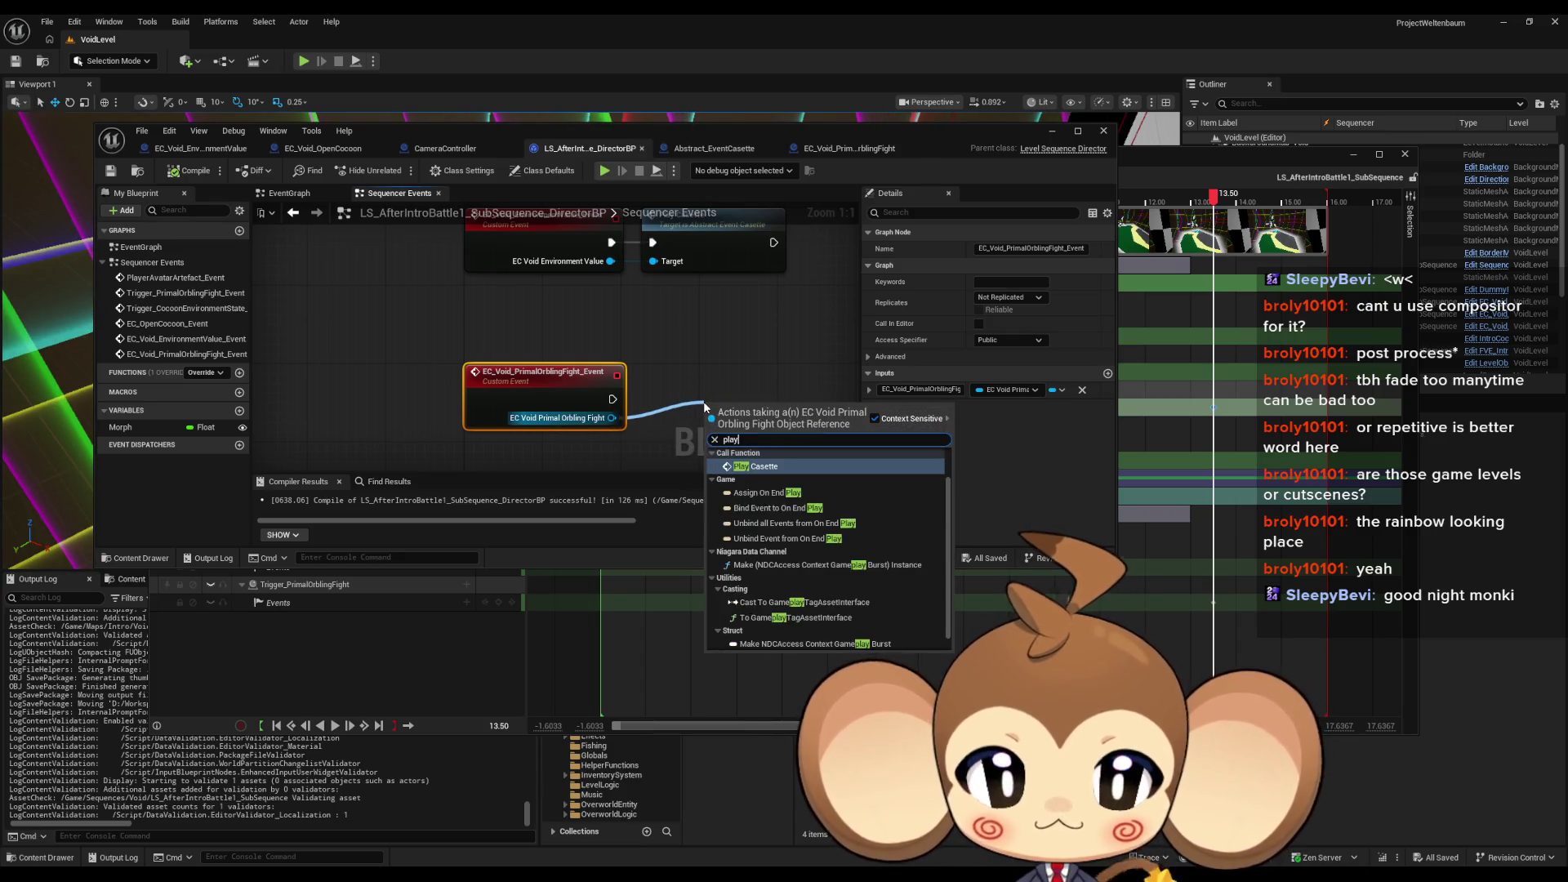
key(Return)
drag(724, 416, 684, 372)
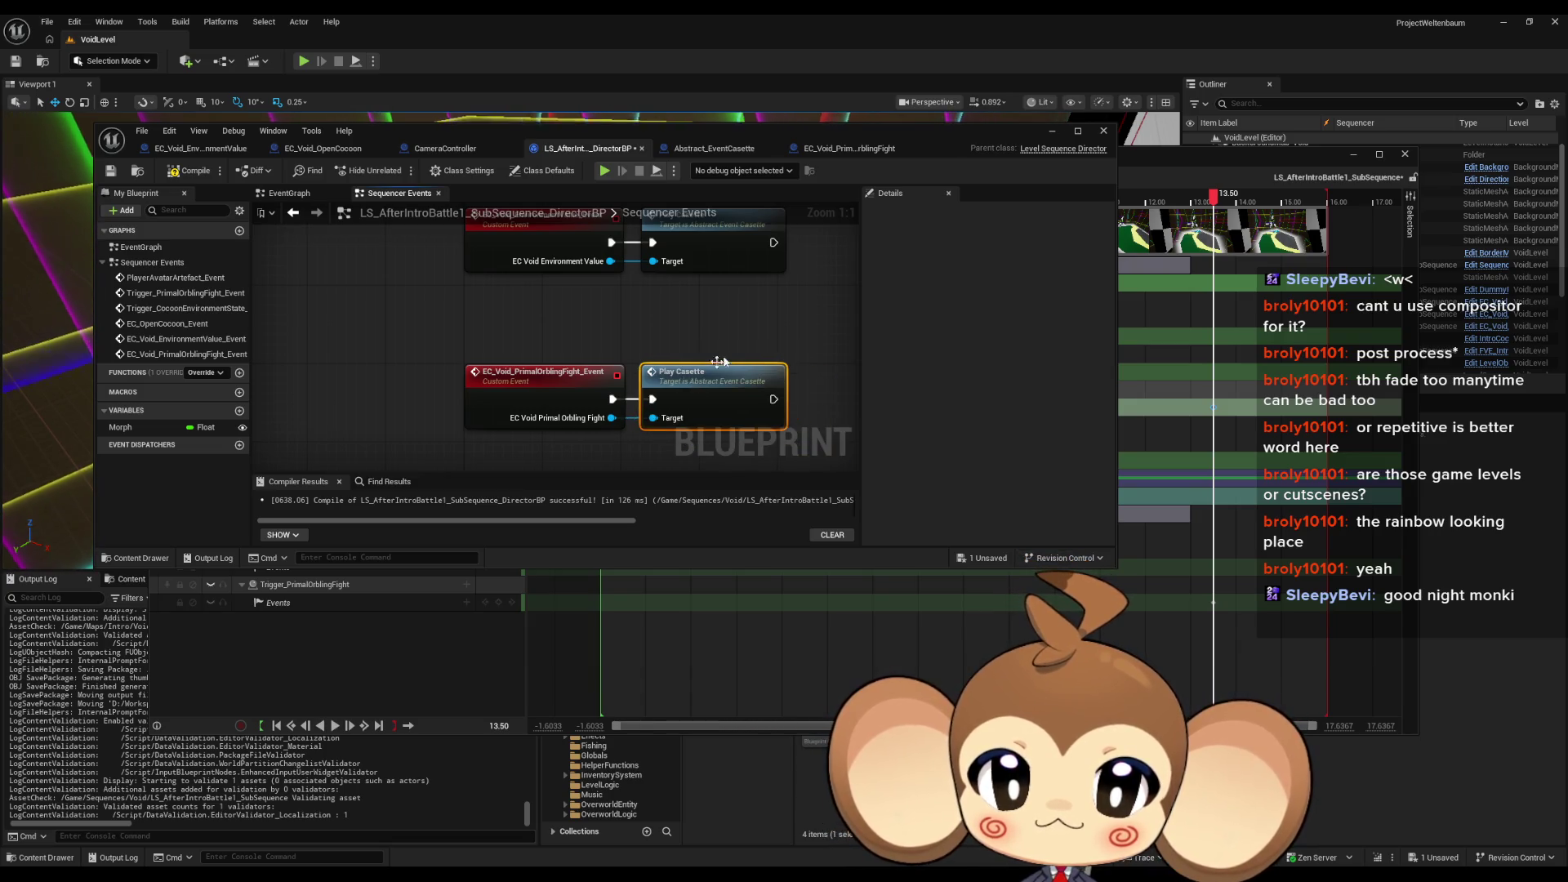
Step: Look over the event and Play Casette node pairs, then close the director blueprint
scroll(702, 368, down, 5)
scroll(705, 370, up, 3)
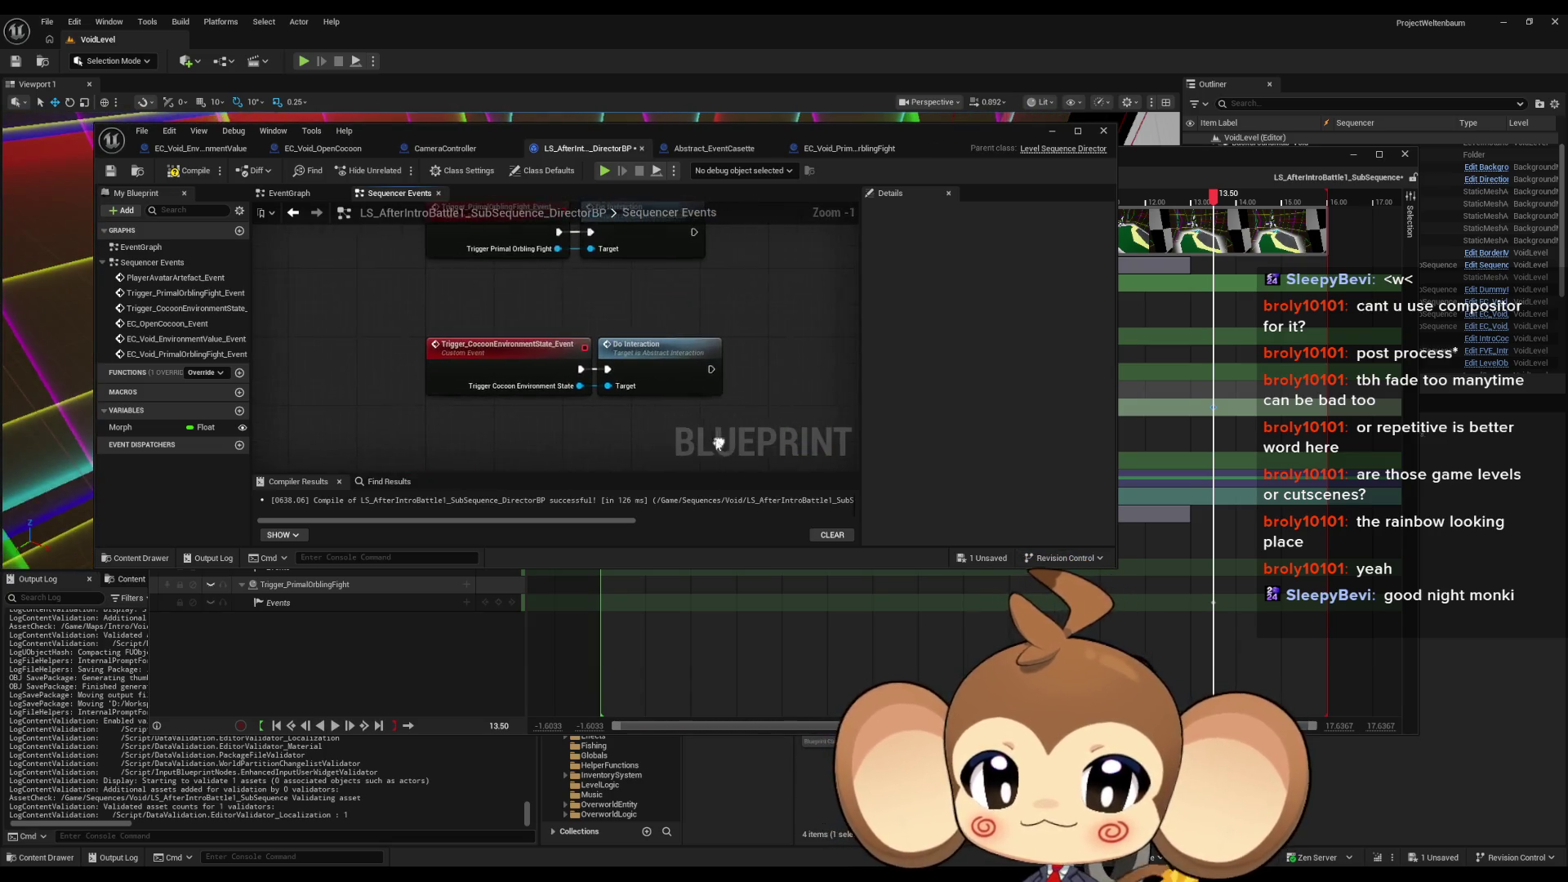
scroll(651, 380, down, 1)
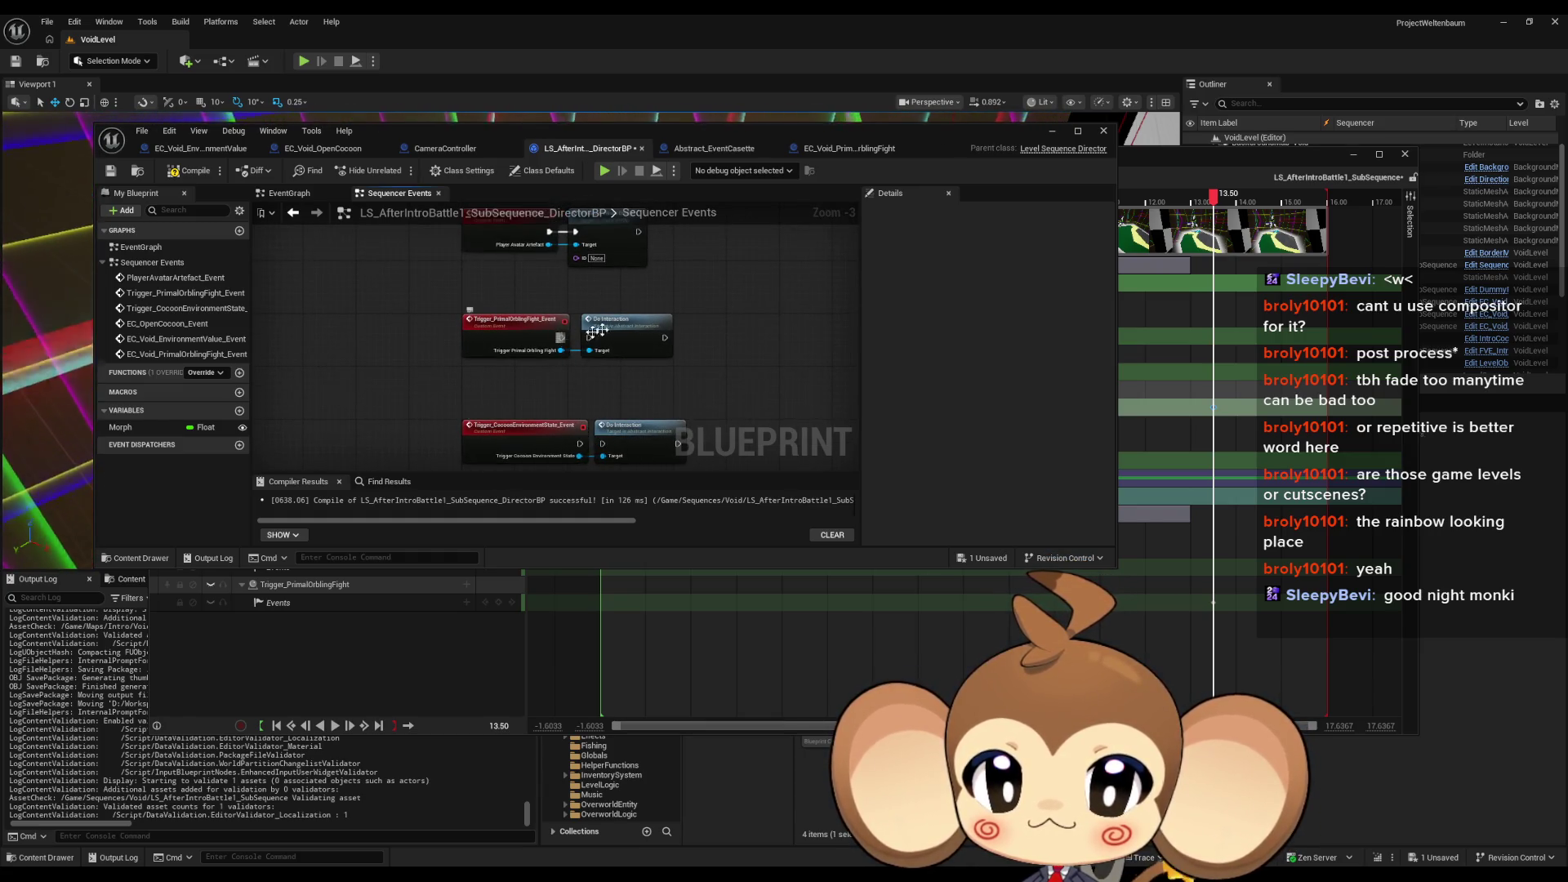
scroll(597, 330, down, 3)
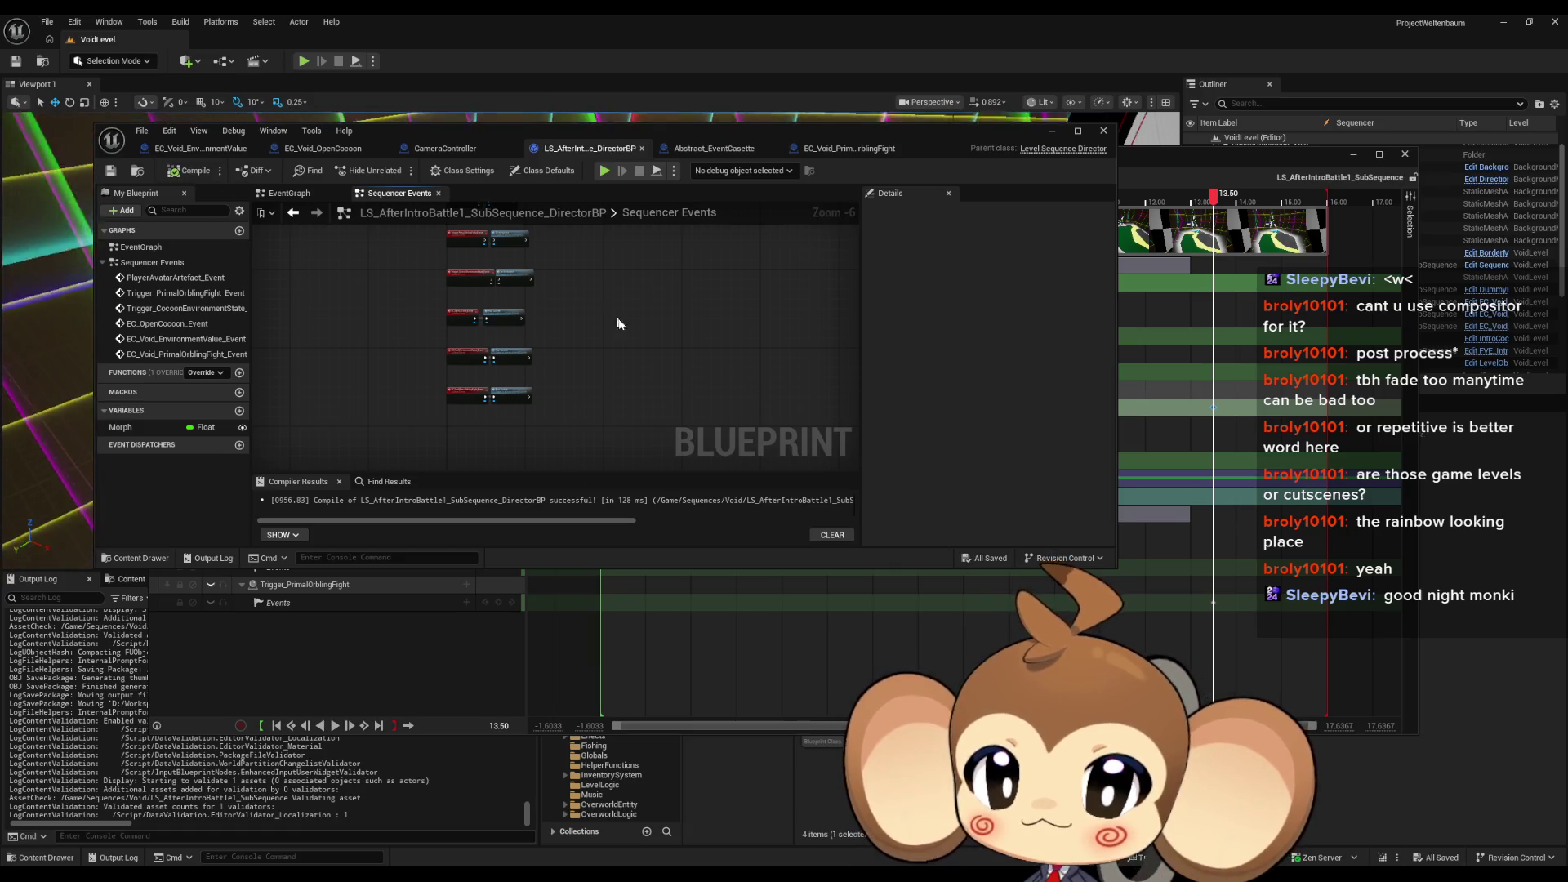
drag(617, 324, 728, 250)
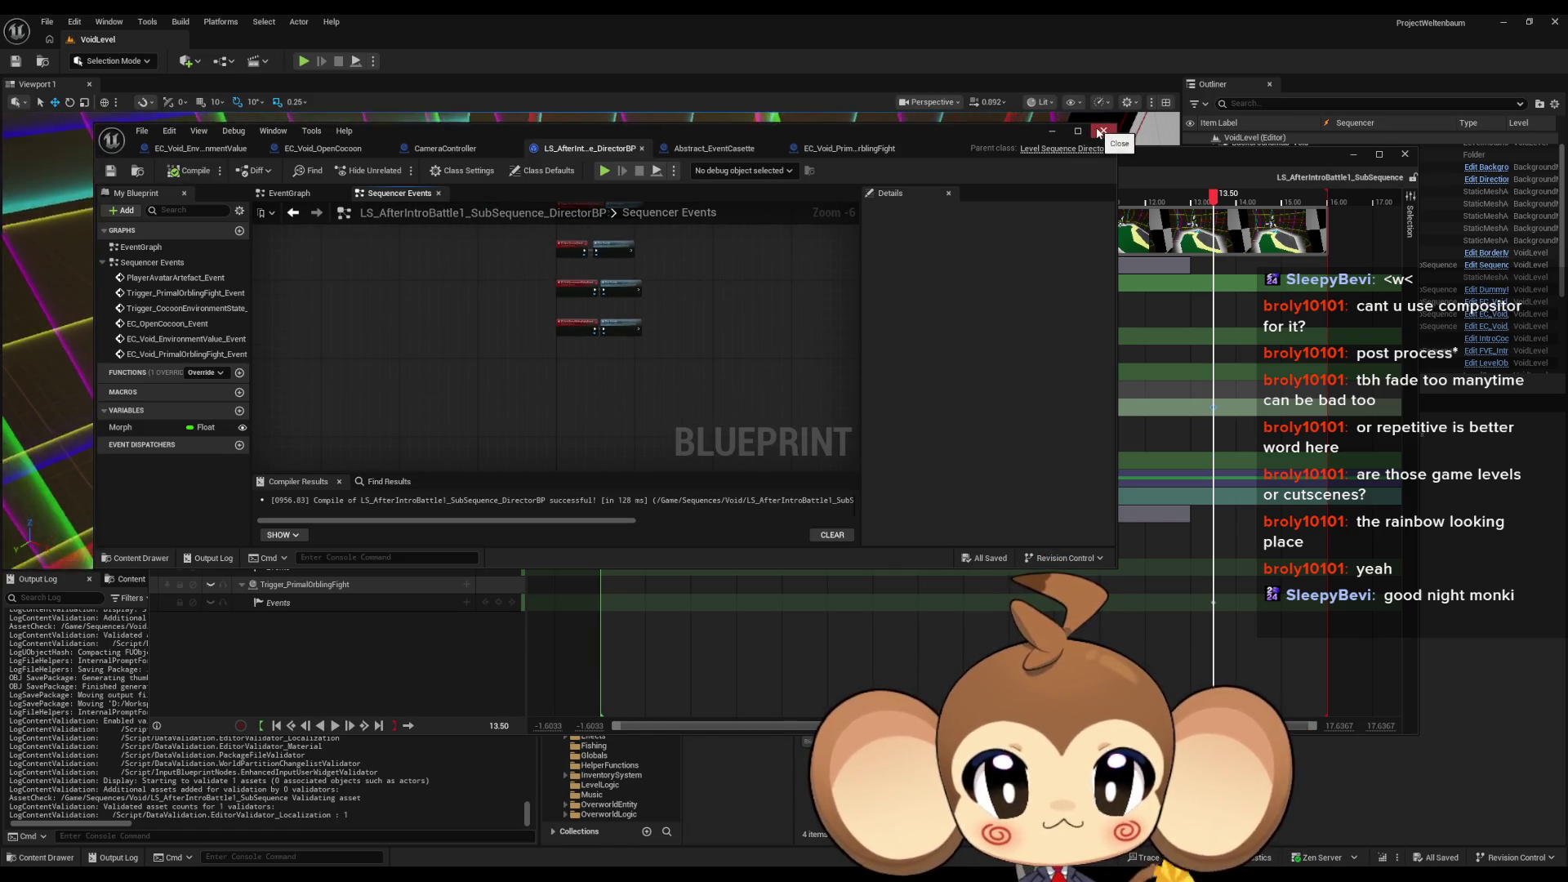
click(1094, 132)
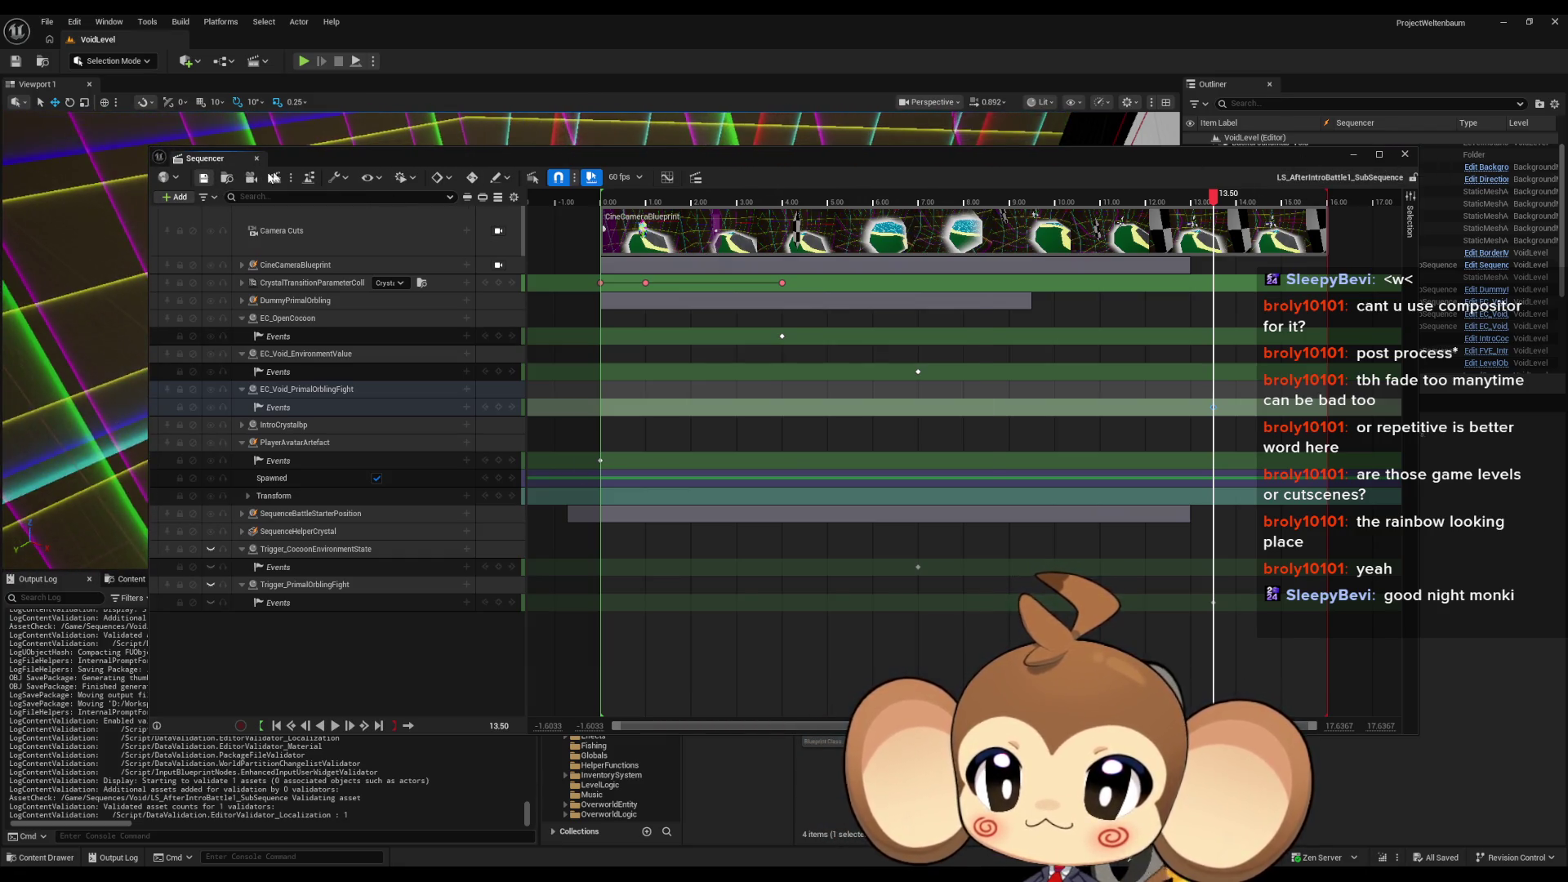
Step: Close the Sequencer, save VoidLevel, open the Main map from Content, and start Play
click(1405, 154)
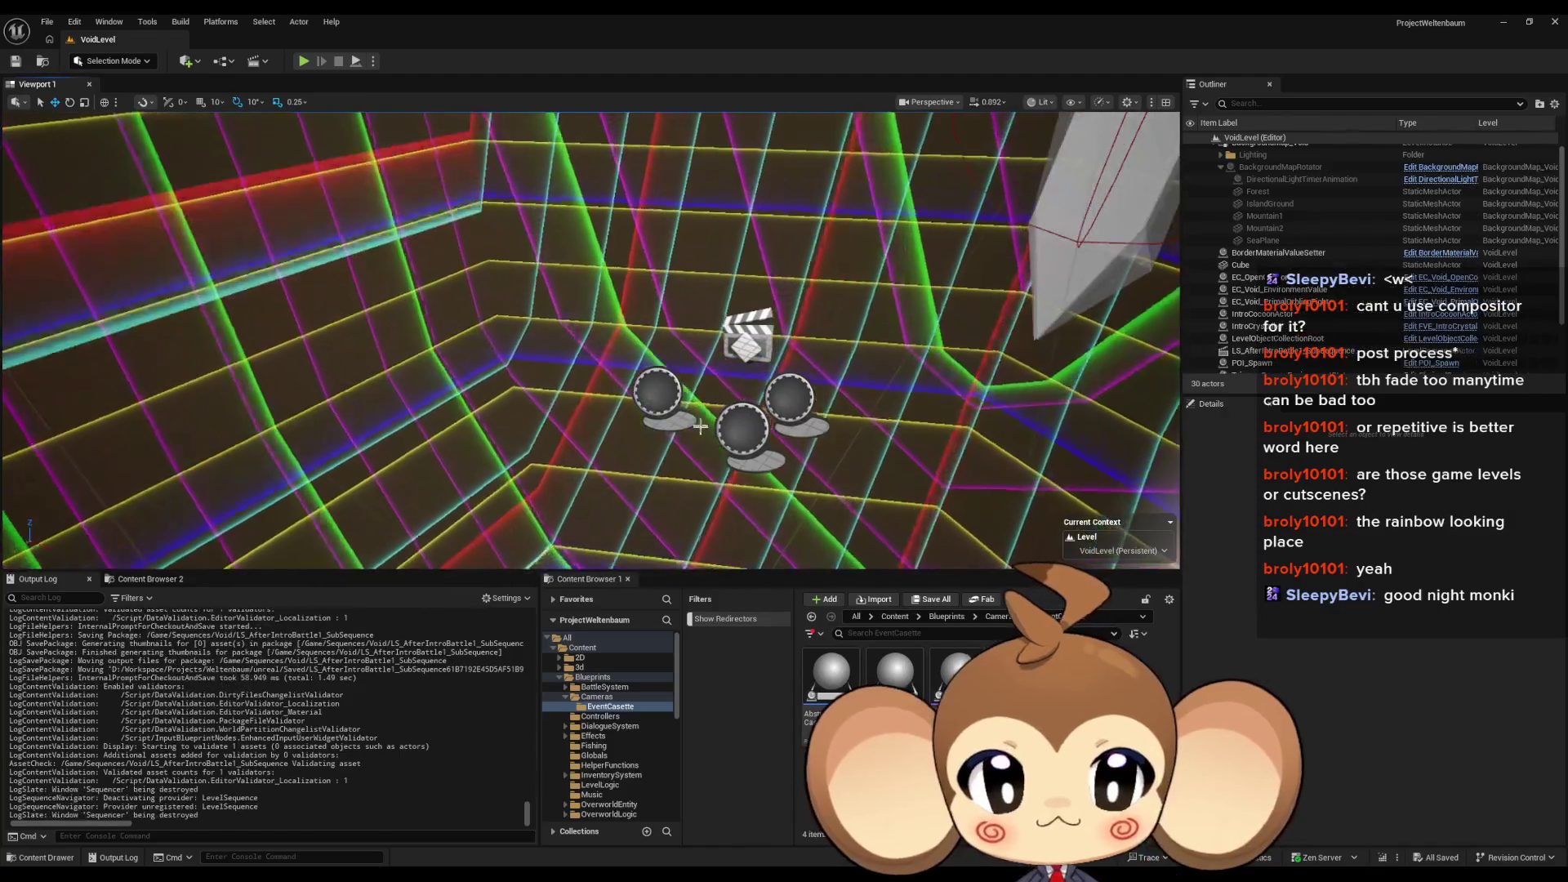
click(15, 61)
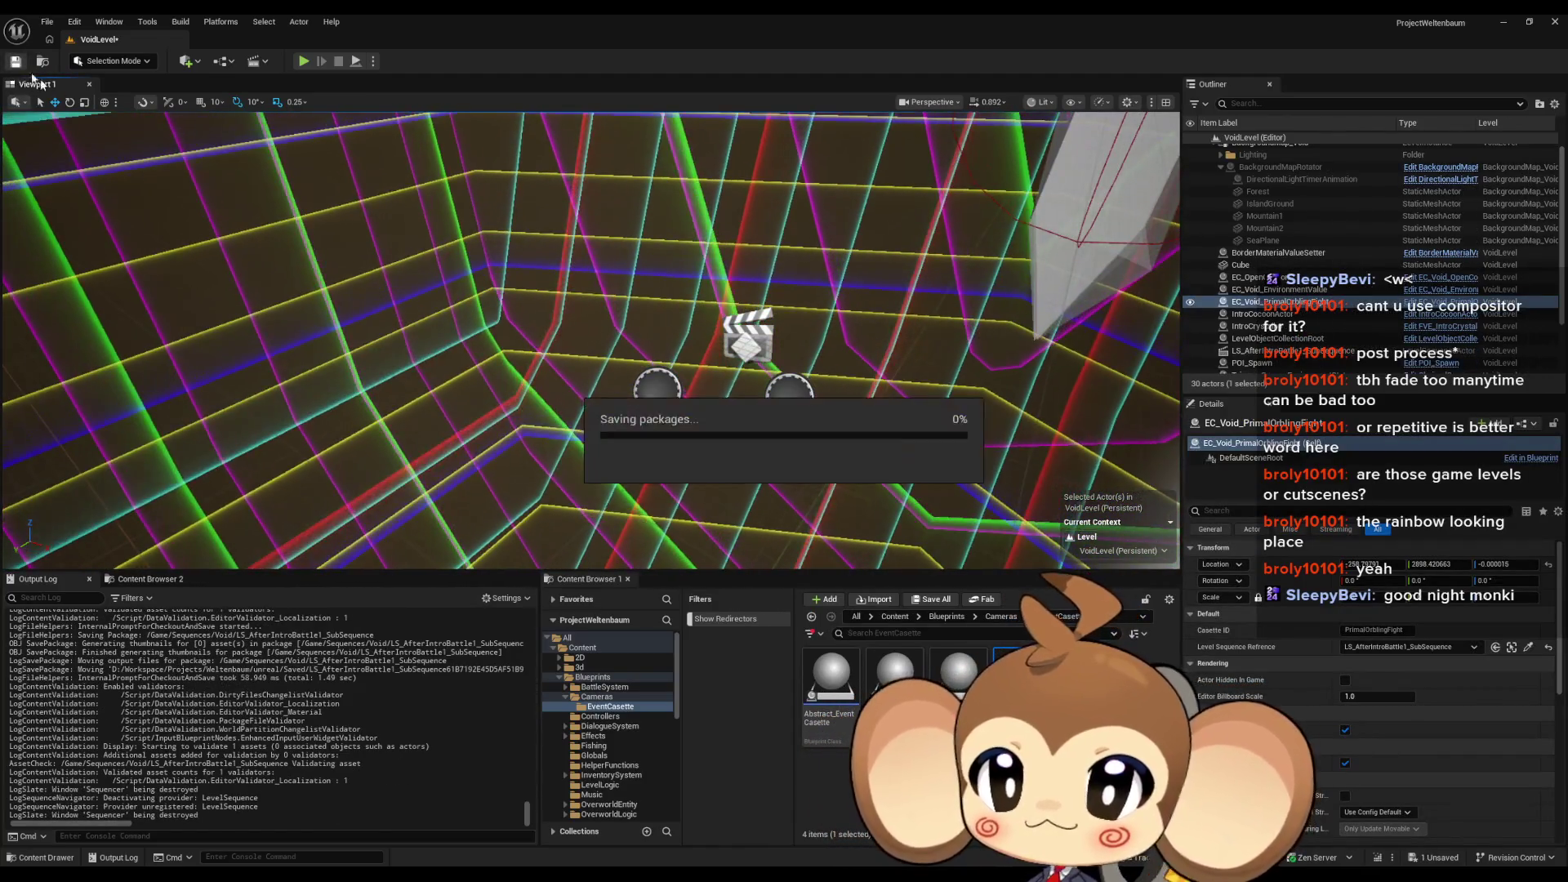
click(892, 616)
click(582, 647)
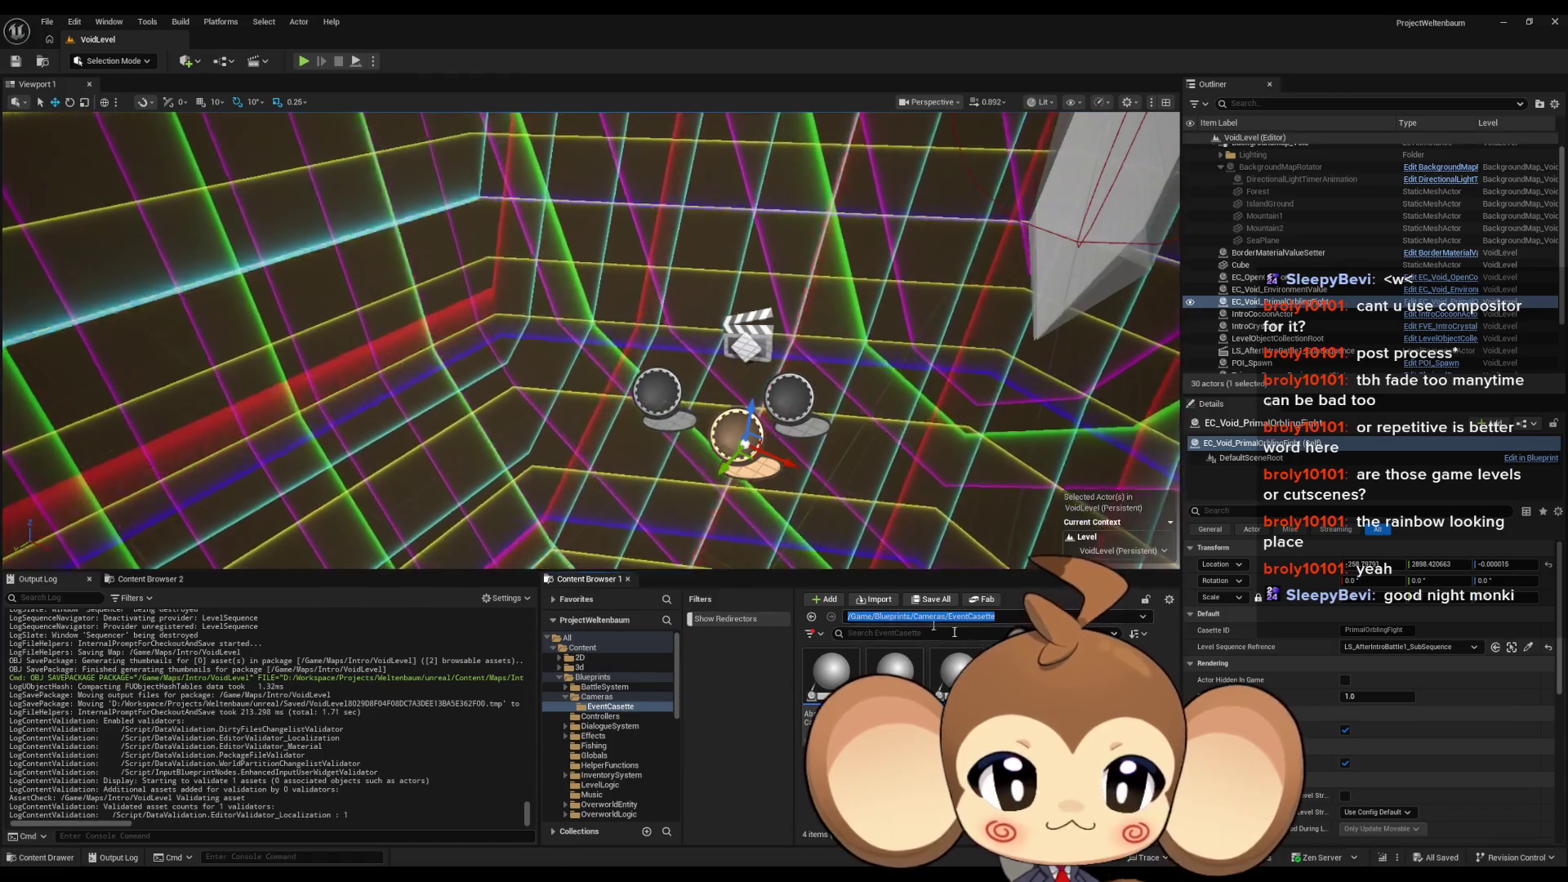
scroll(981, 735, down, 2)
double_click(894, 759)
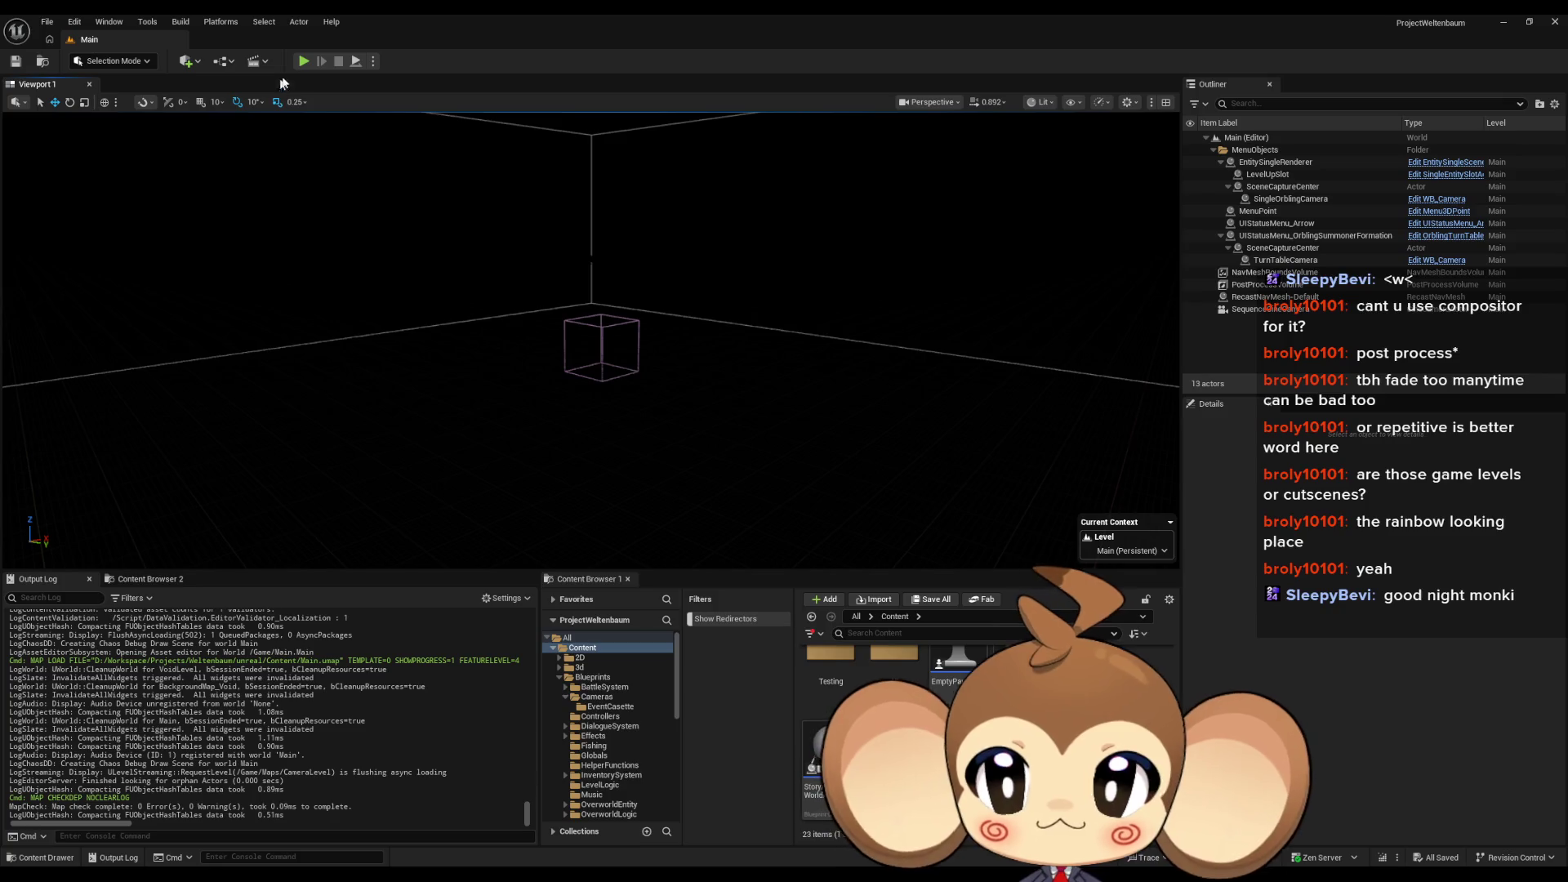
click(303, 61)
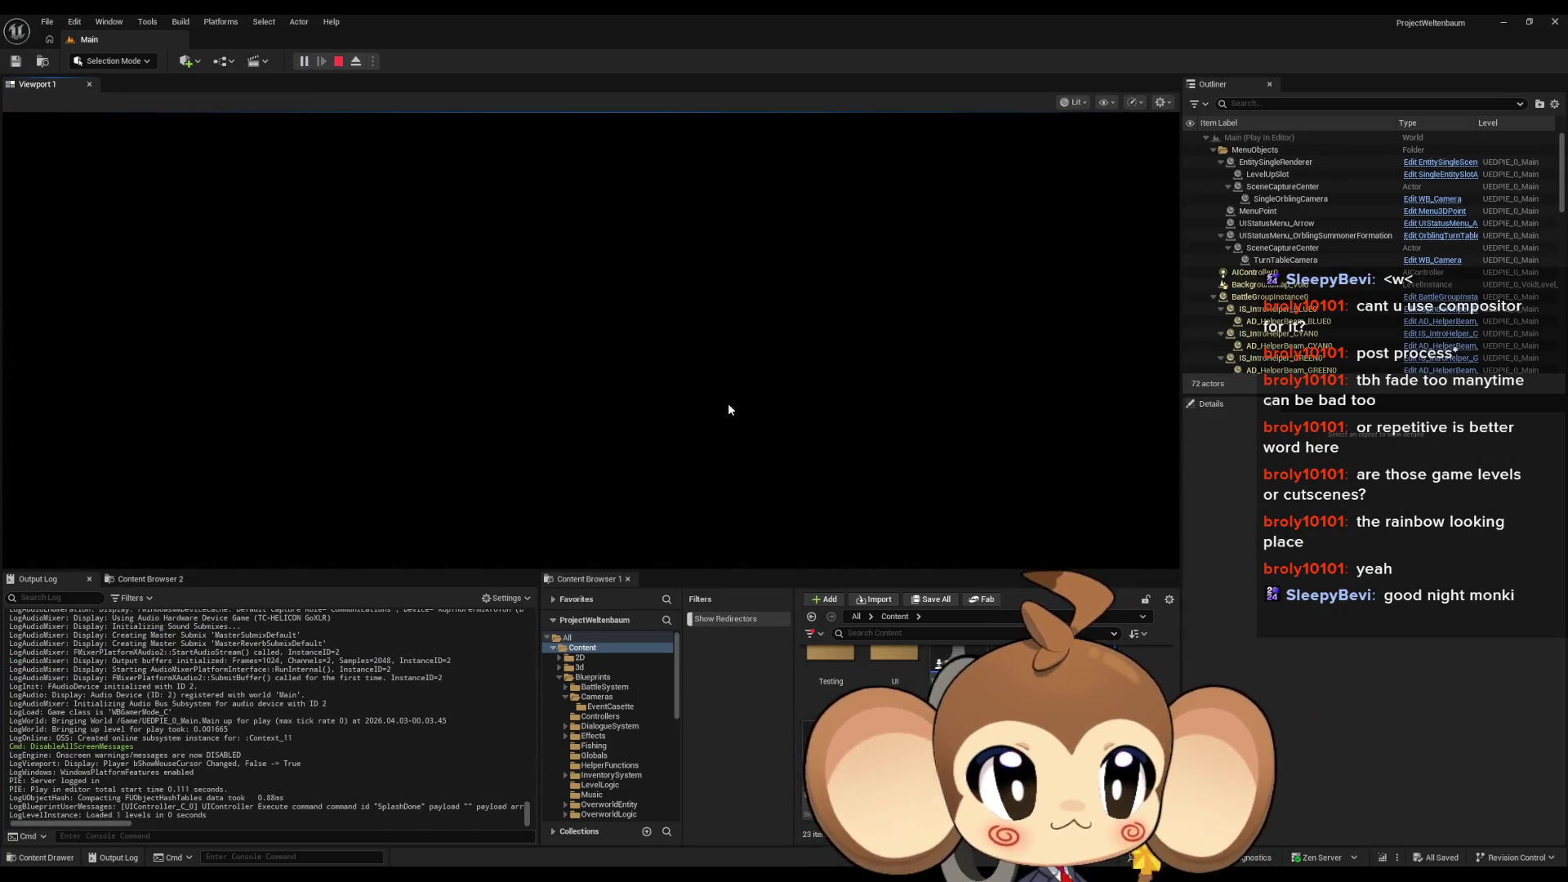
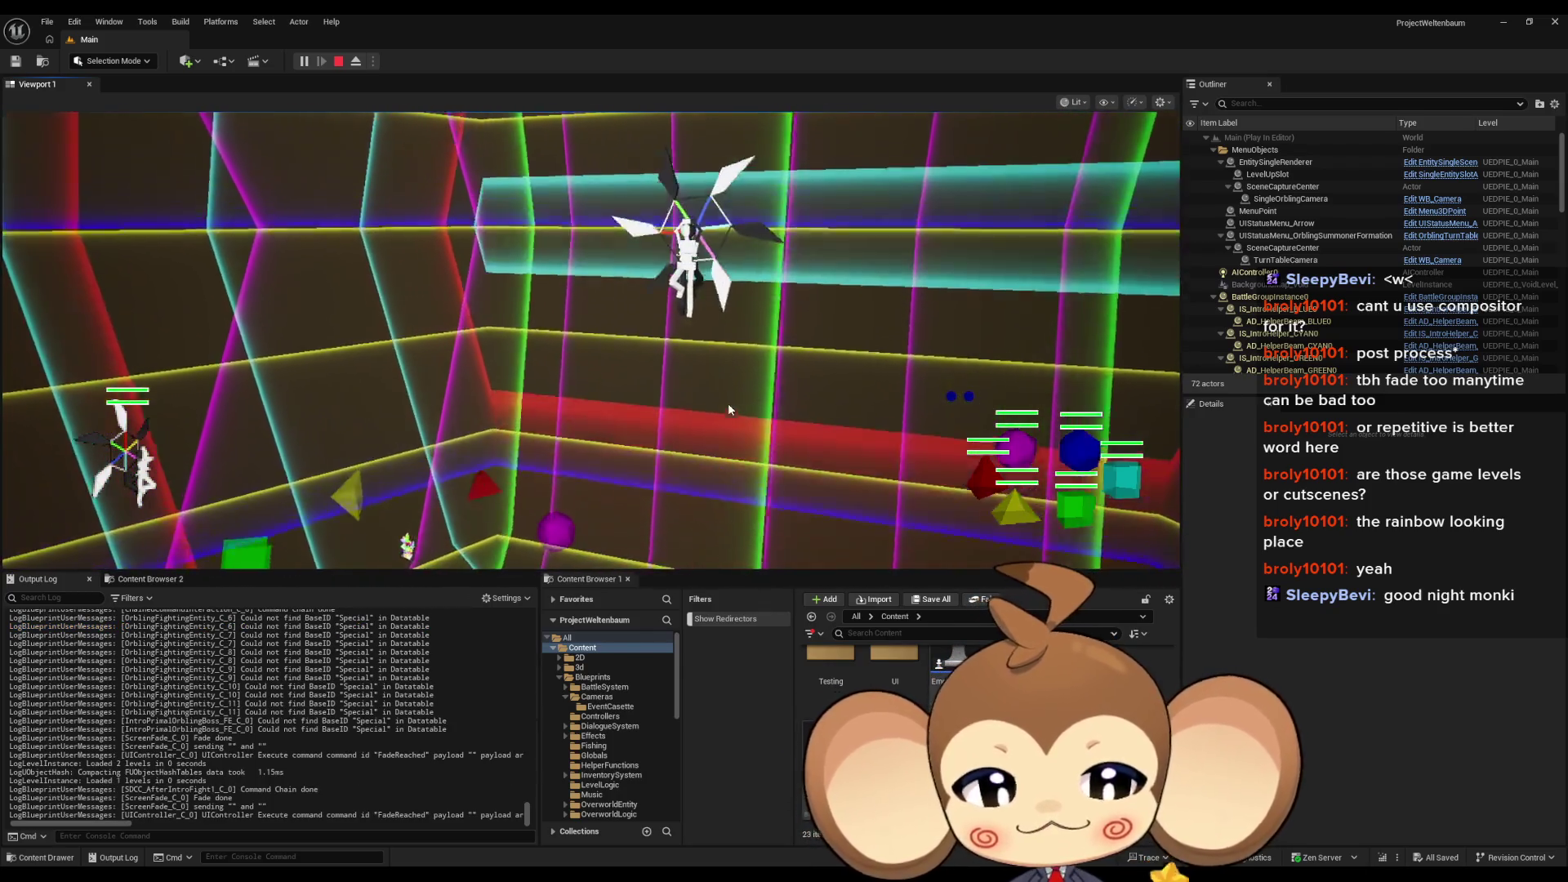
Step: Stop the running PIE session, start a fresh play test, then stop it to return to Main
click(340, 61)
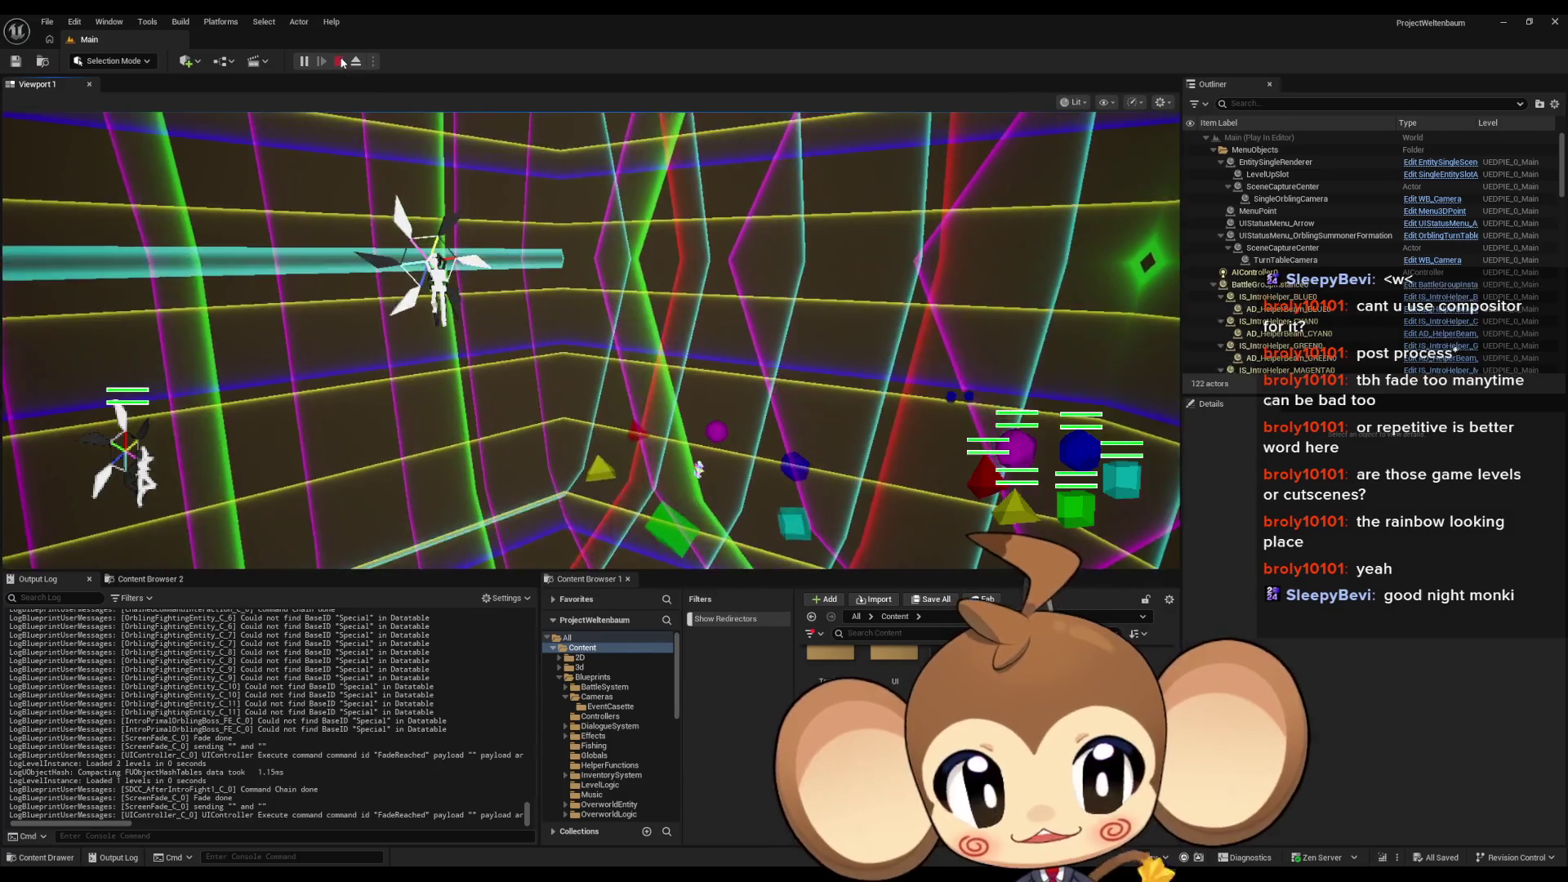
click(303, 62)
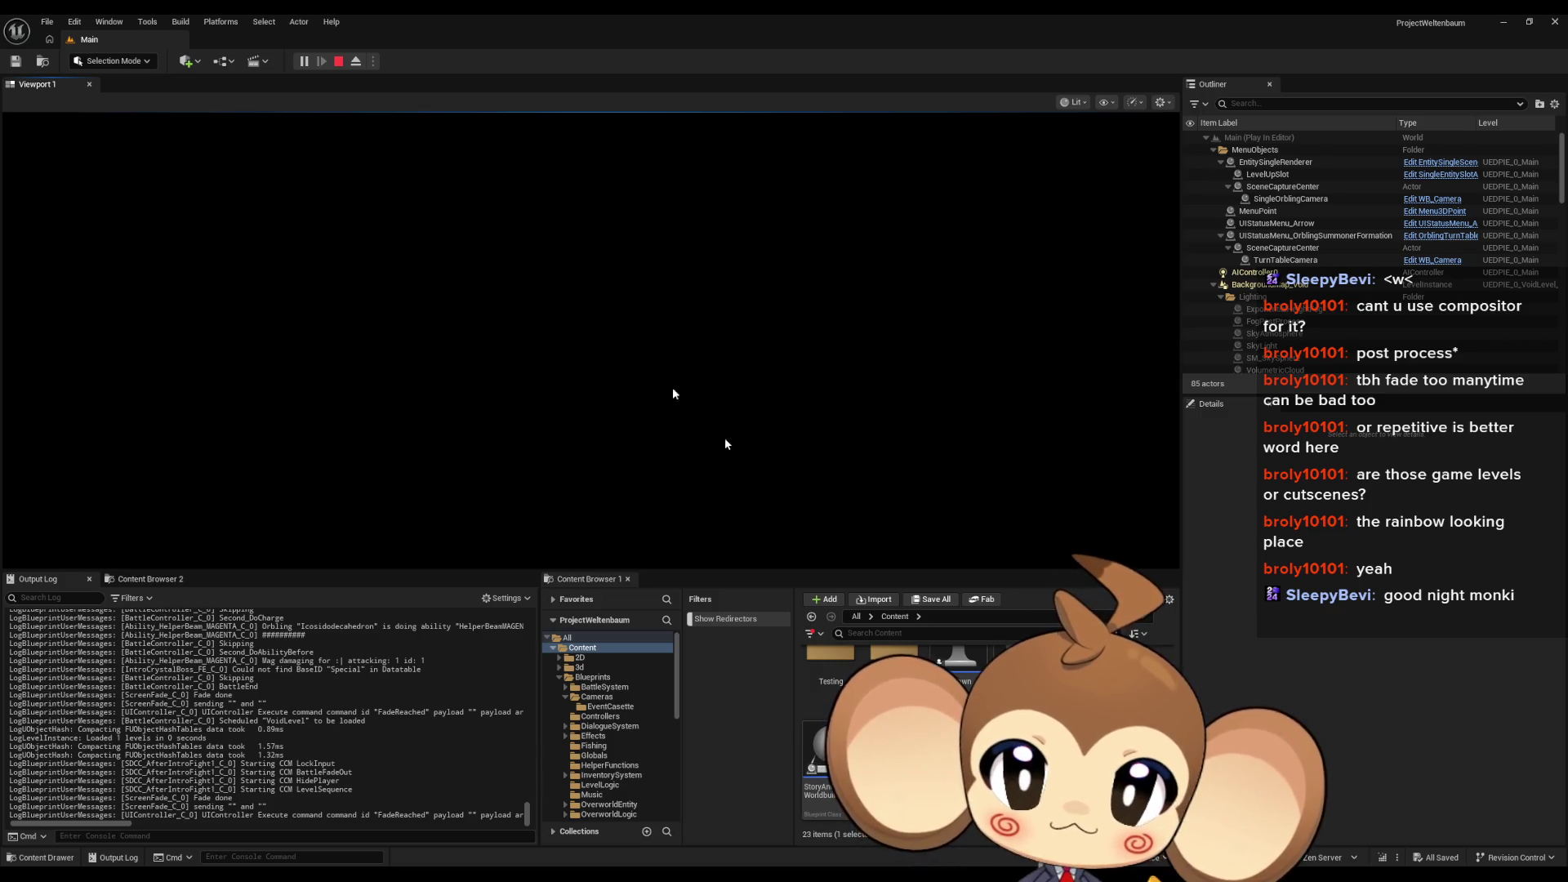
click(339, 62)
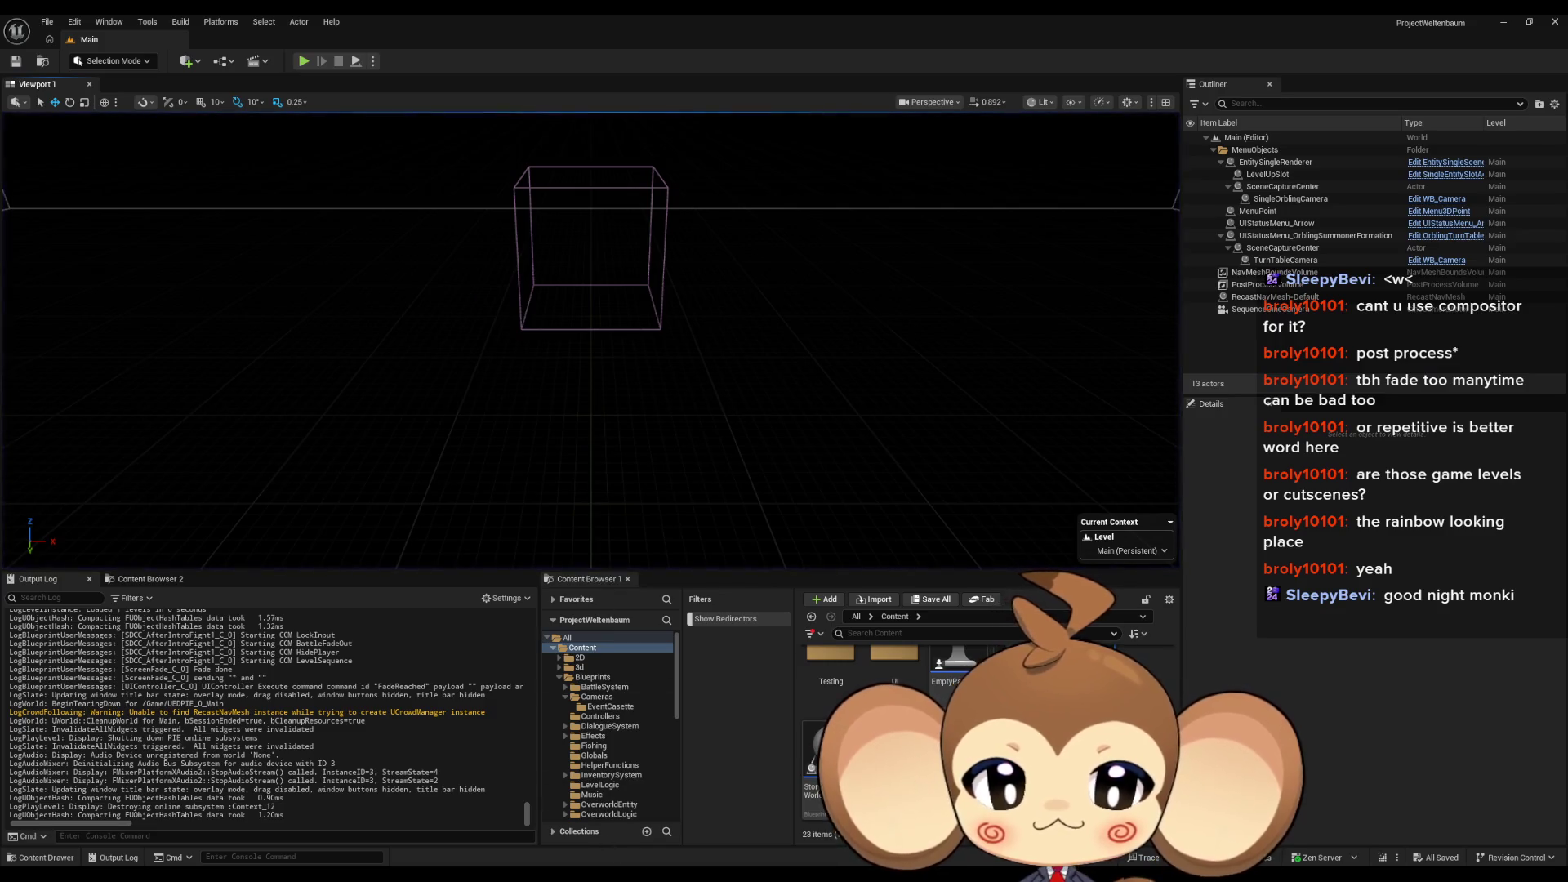
Step: Raise the LS_AfterIntroBattle1 blueprint editor, maximize it, and frame all sequencer event nodes
mouse_move(616, 870)
click(812, 818)
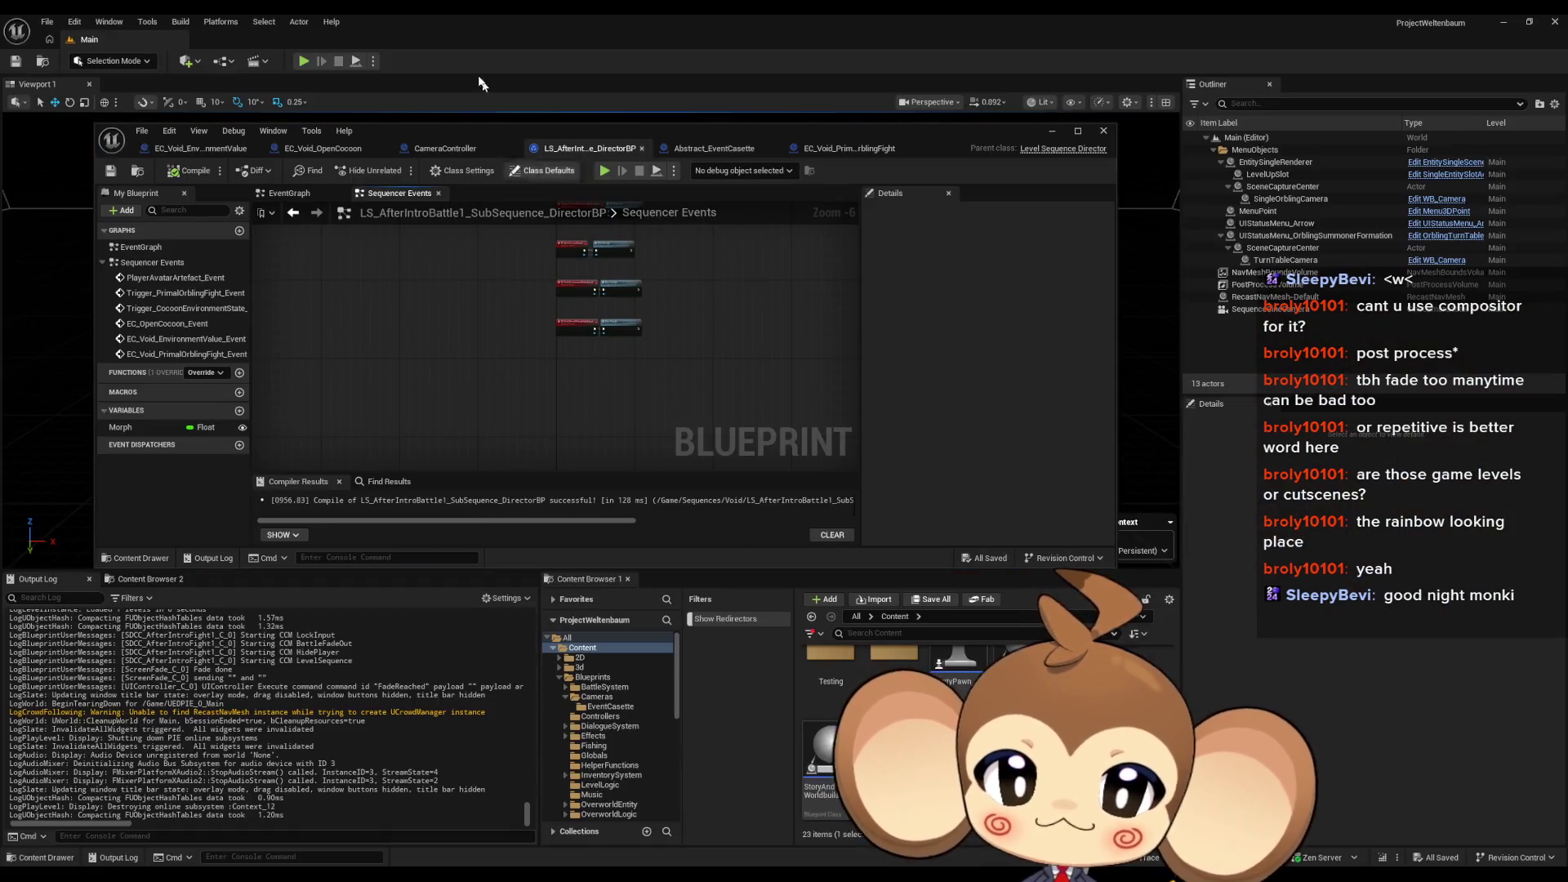
double_click(490, 131)
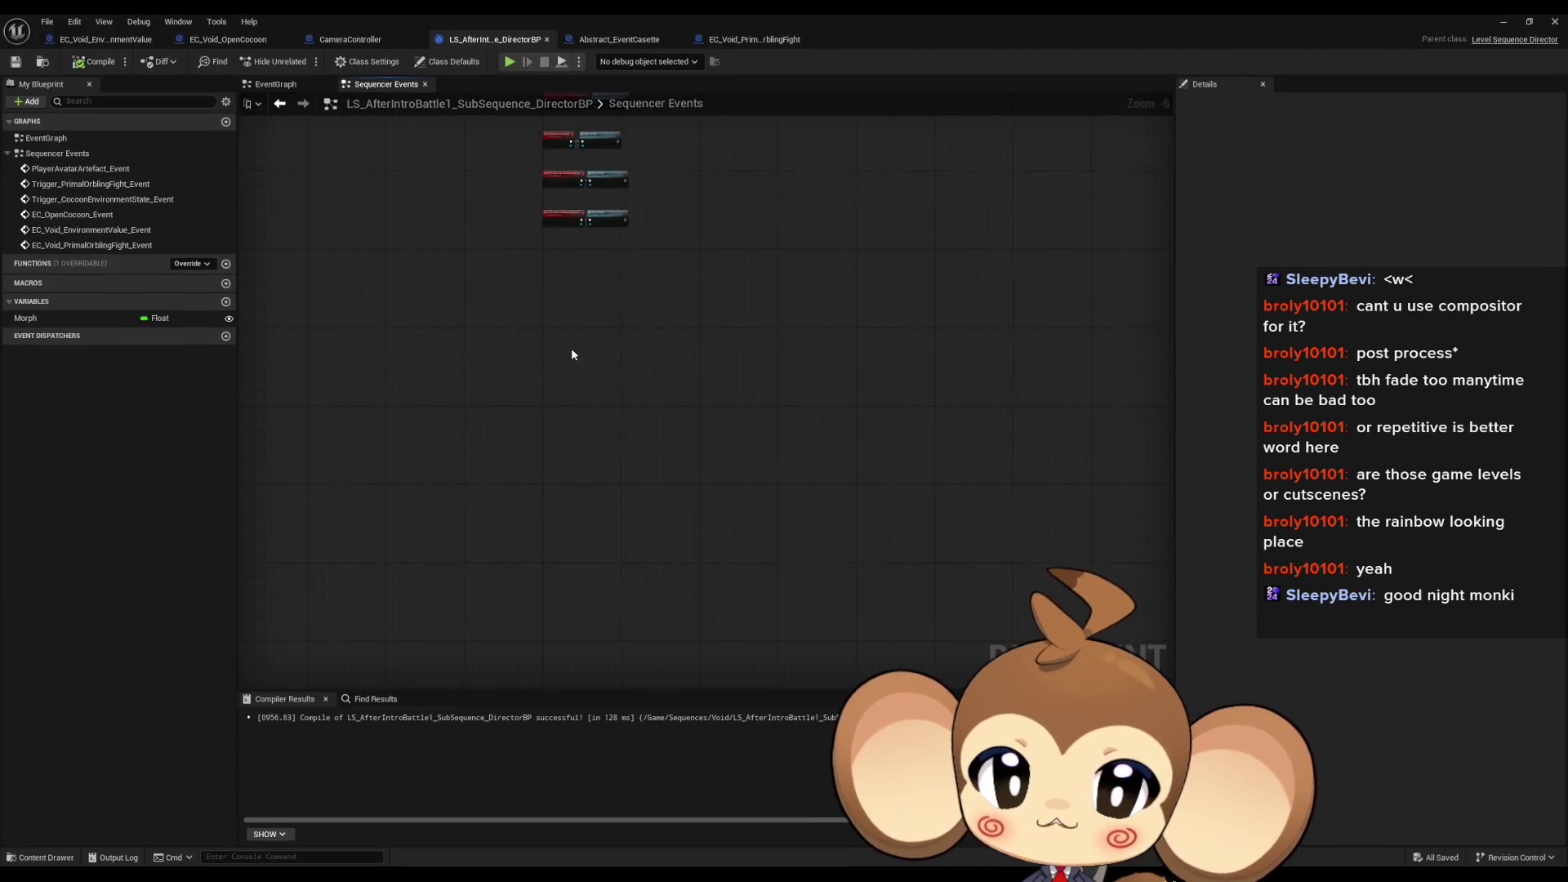
key(Home)
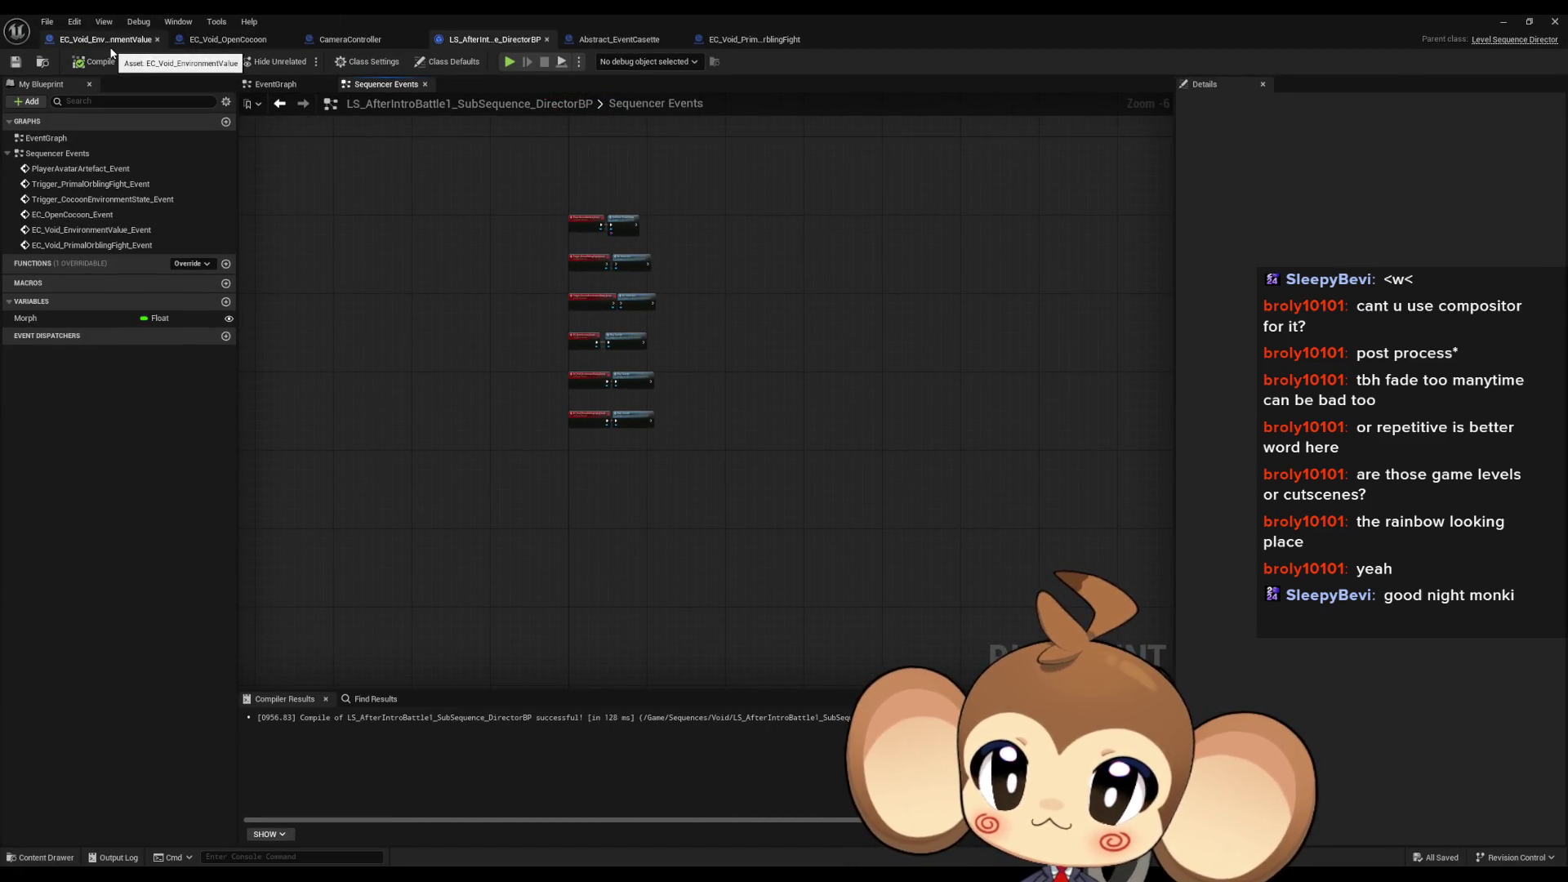
Step: Move Abstract_EventCasette to the first tab, browse its PlayCasette, CasetteDoneSignal and CancleCasette graphs, then view EC_Void_OpenCocoon
click(112, 48)
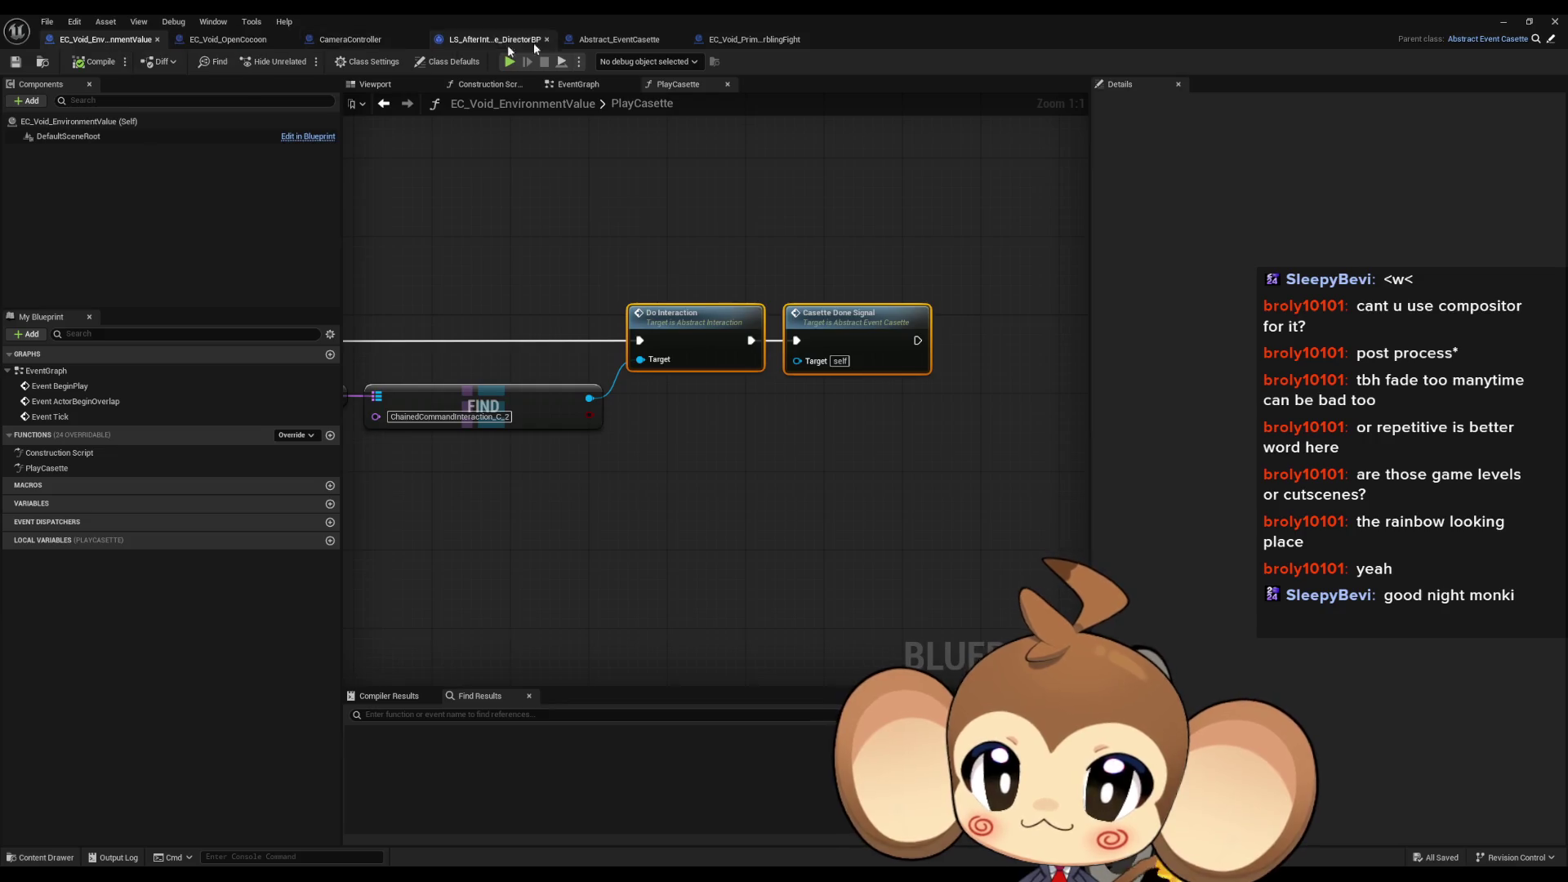
drag(668, 38, 94, 40)
drag(556, 451, 678, 557)
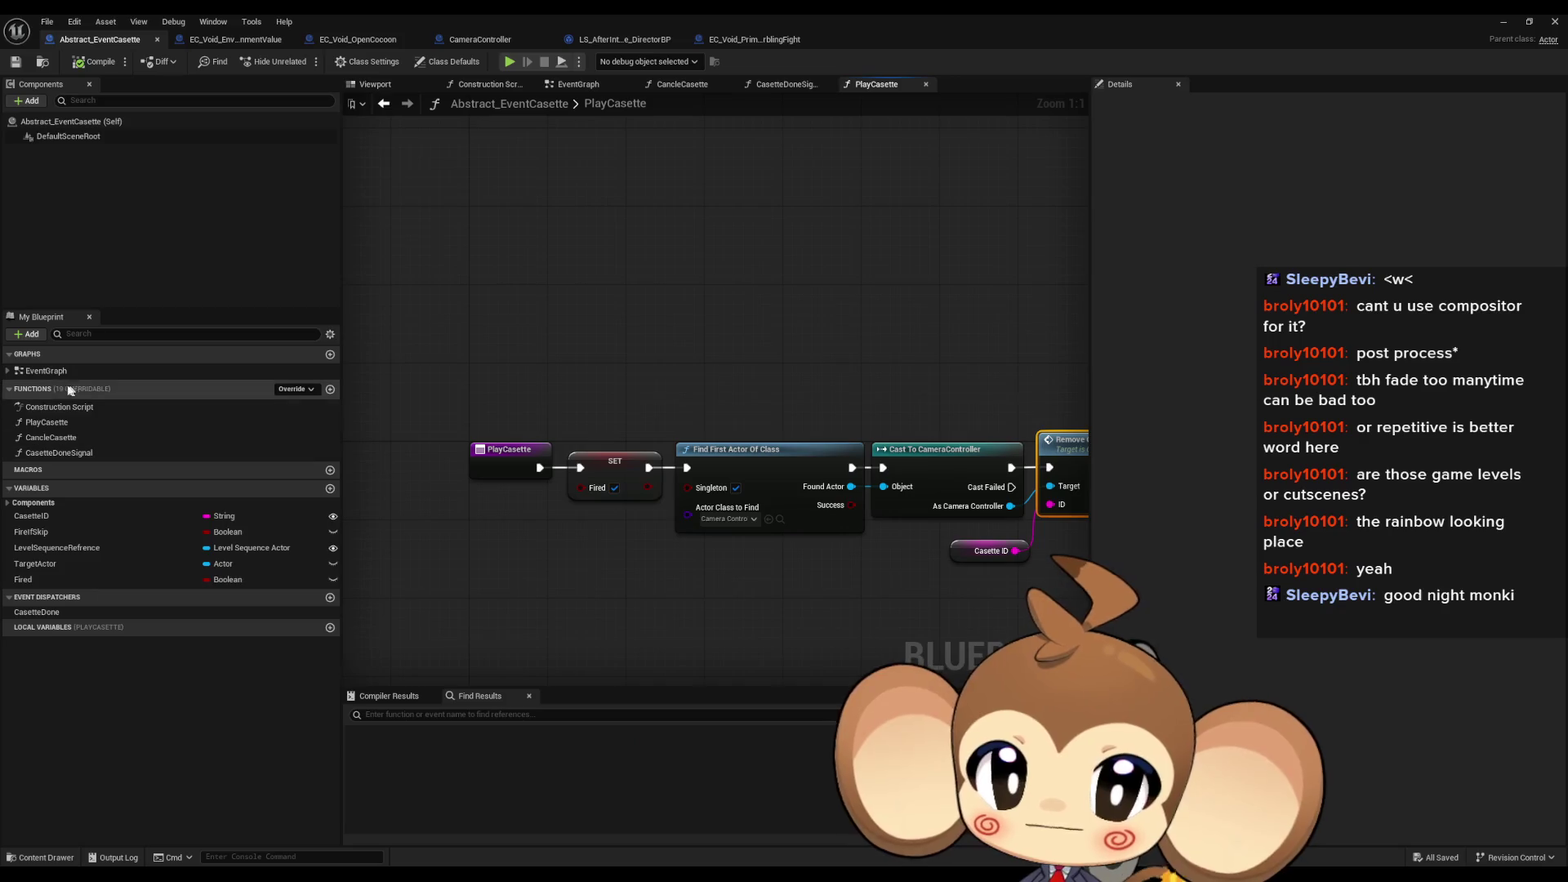
double_click(59, 451)
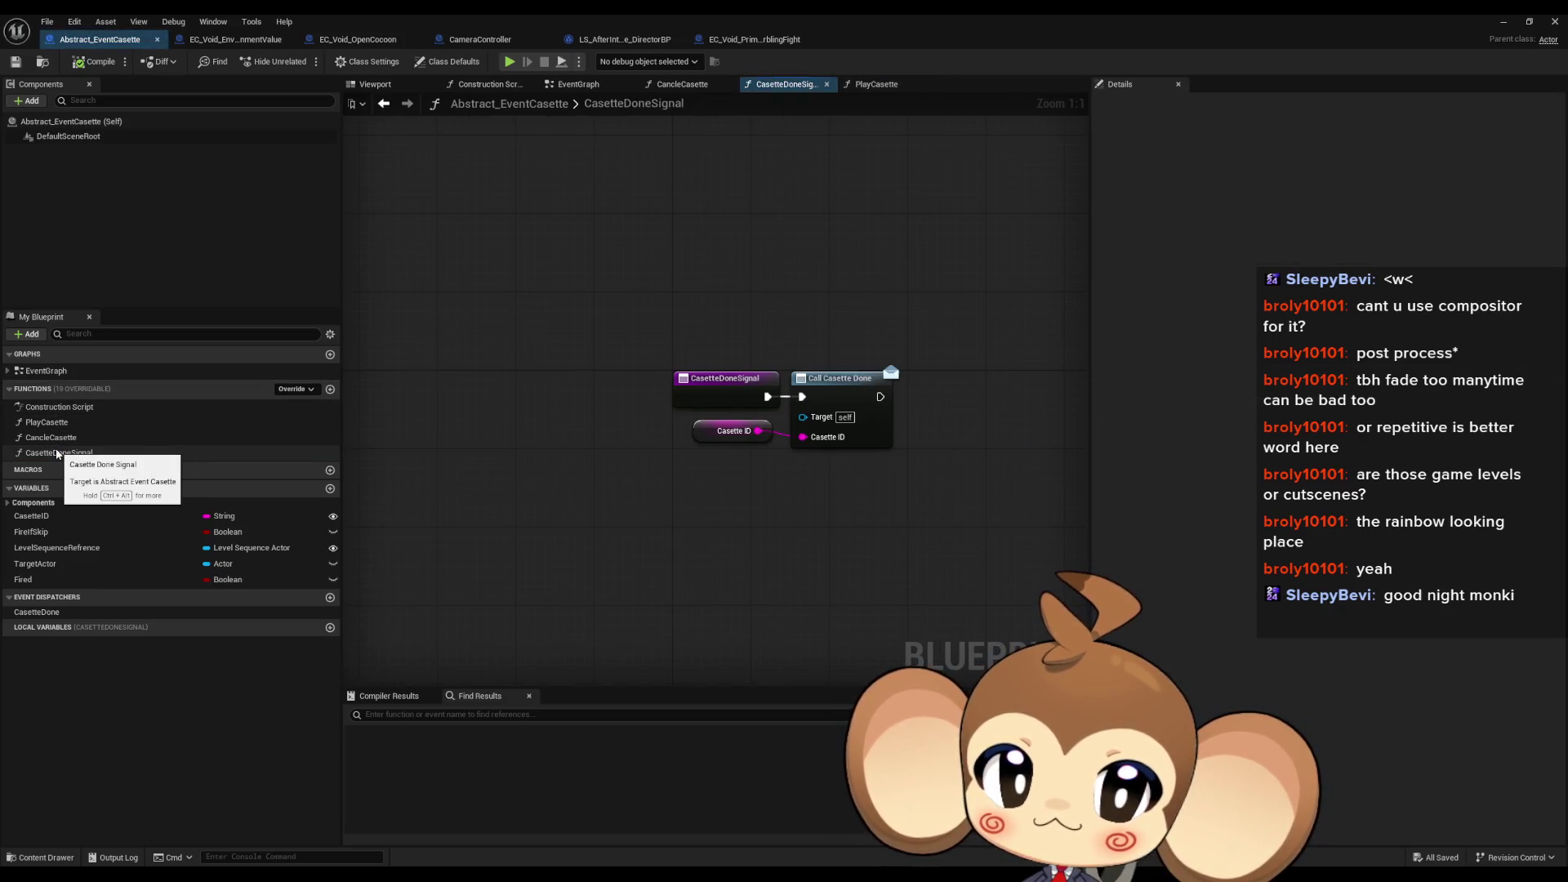
double_click(64, 438)
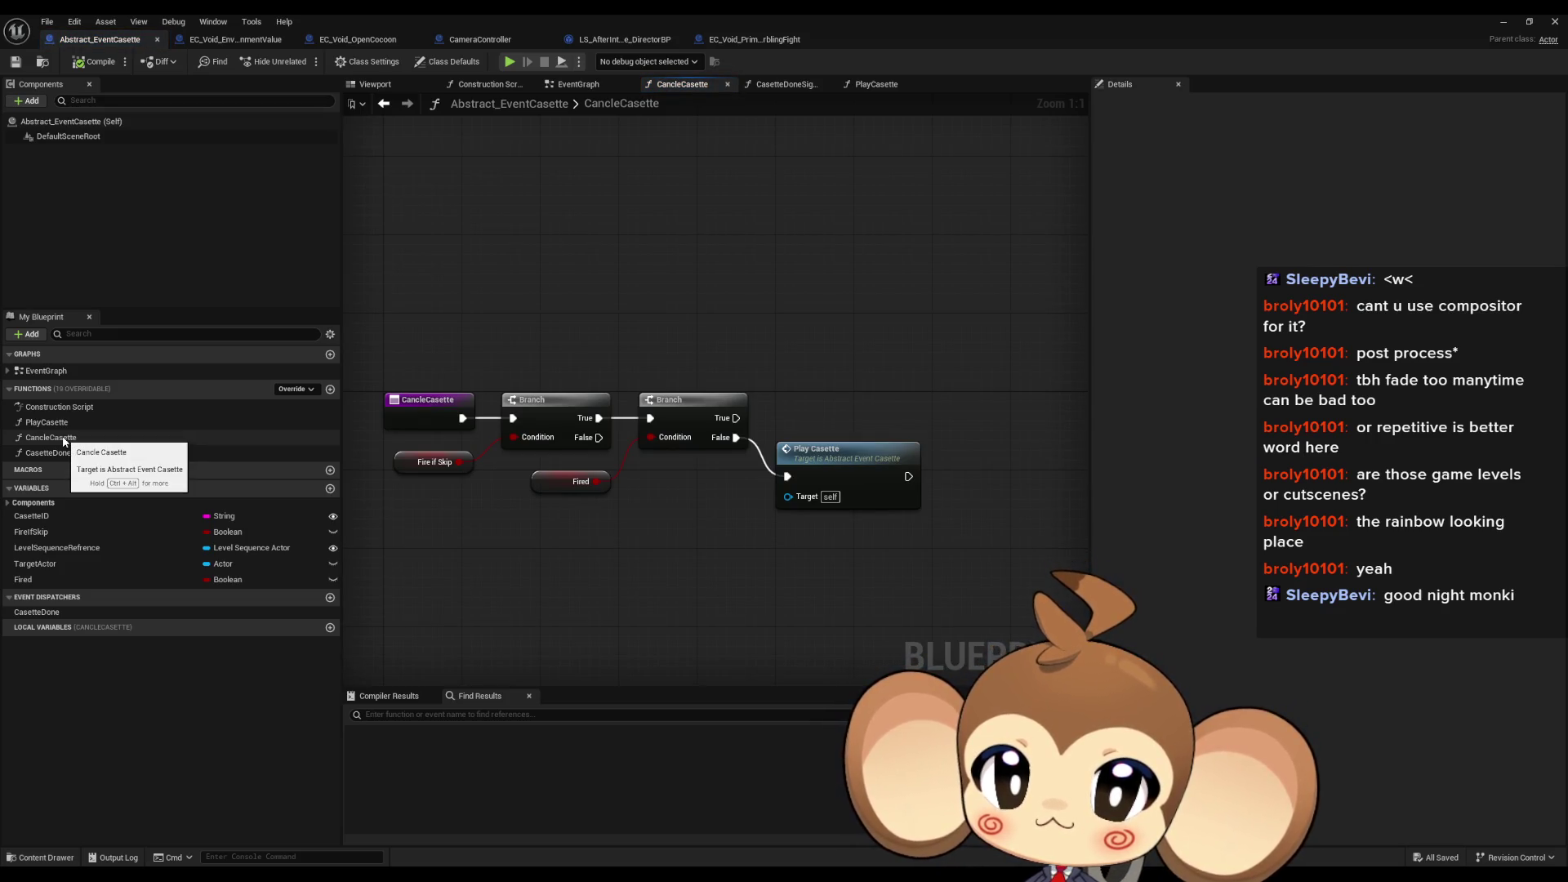
click(243, 44)
click(385, 40)
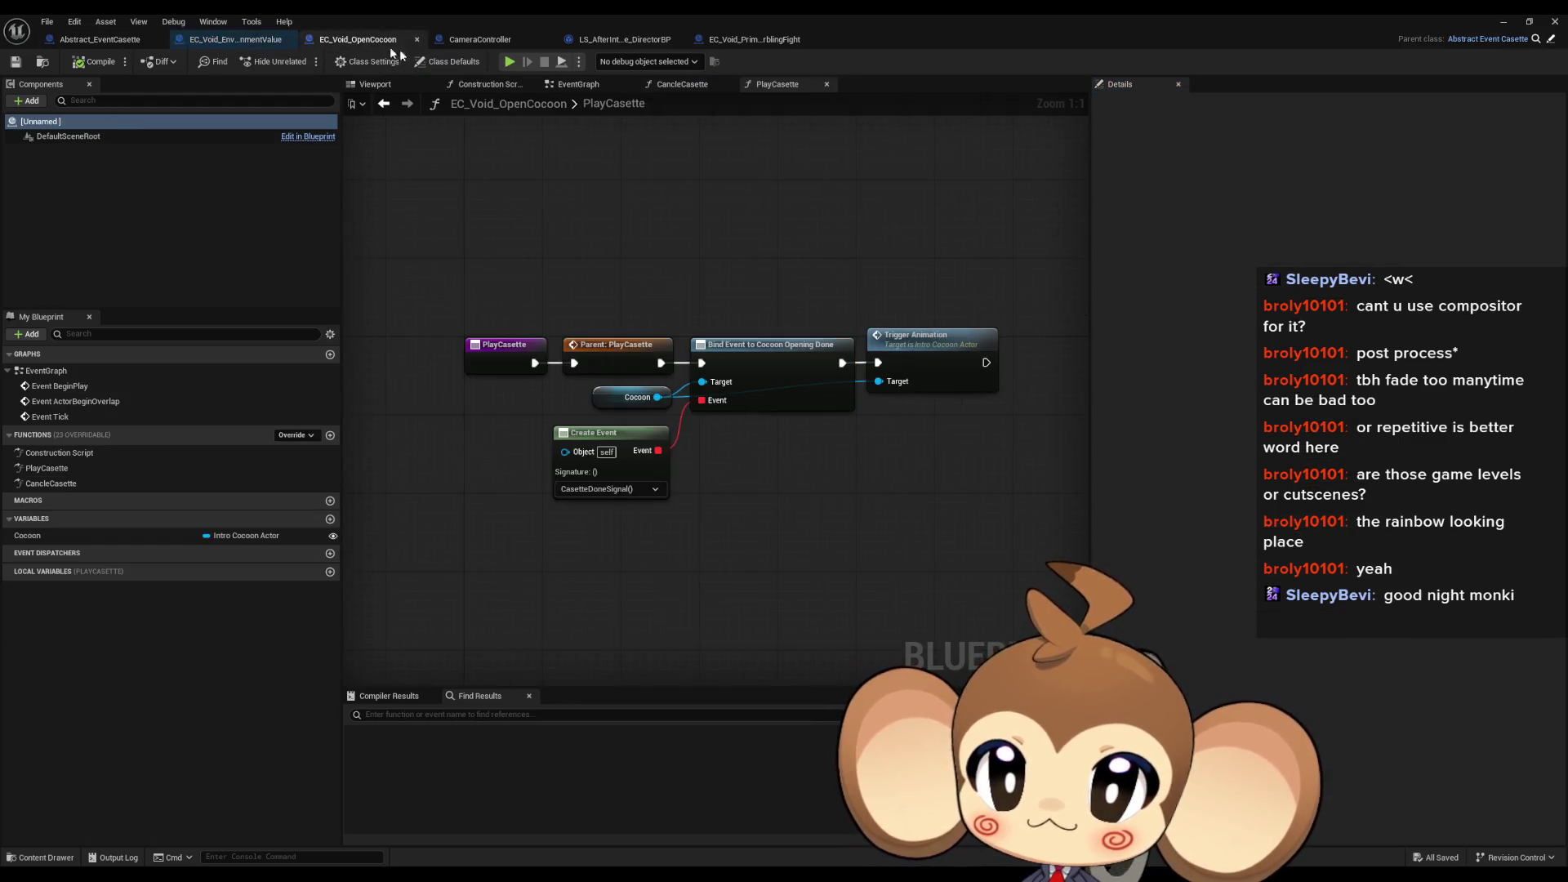
Step: Review EC_Void_PrimalOrblingFight's Class Settings and Class Defaults
click(749, 41)
click(372, 64)
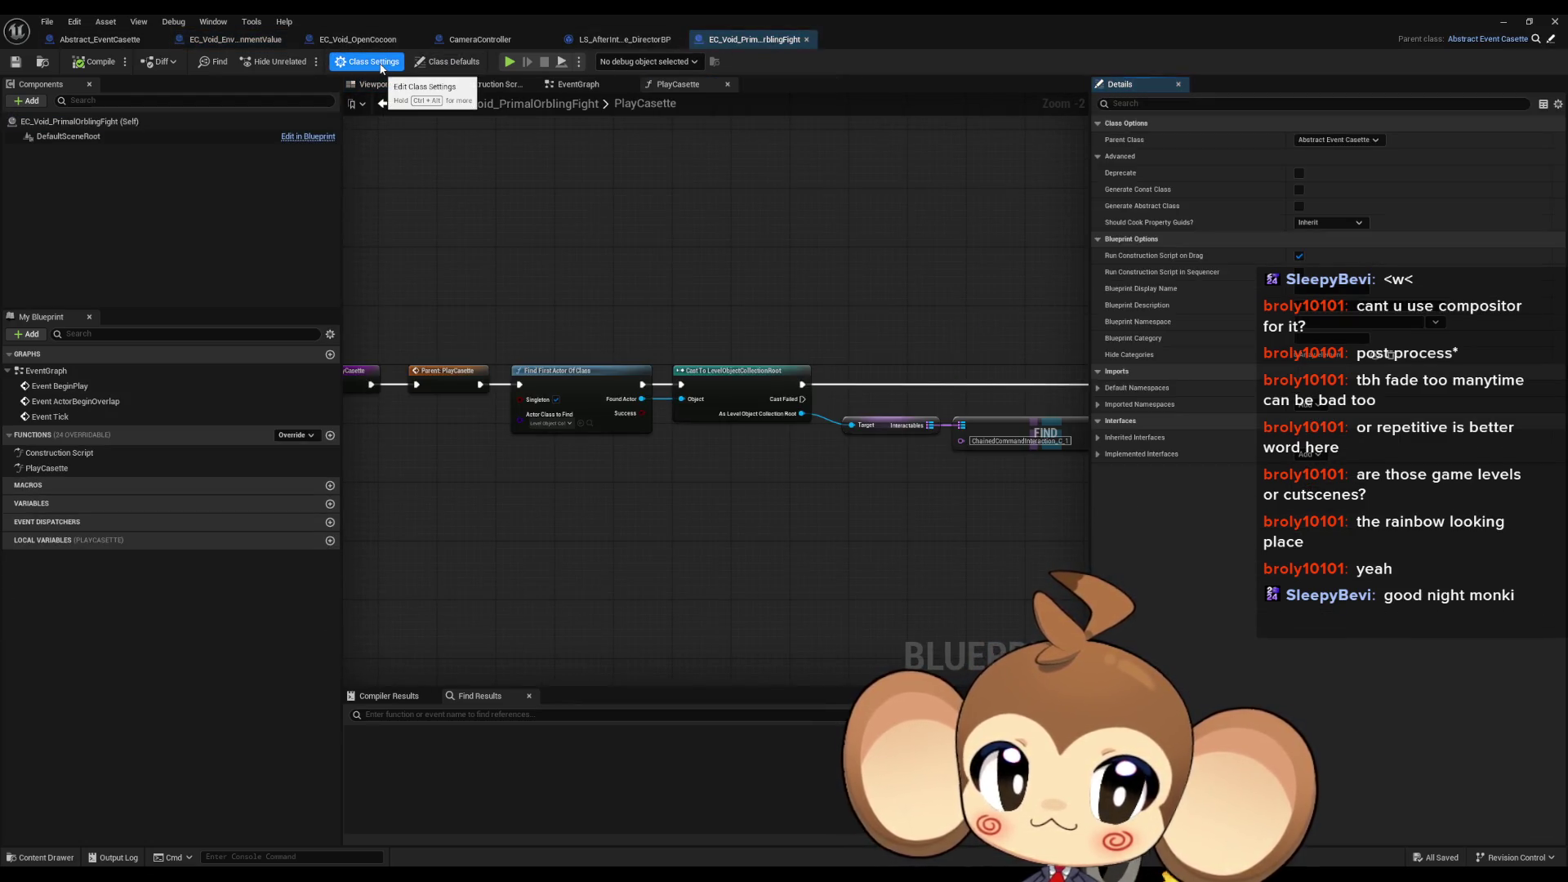
click(441, 64)
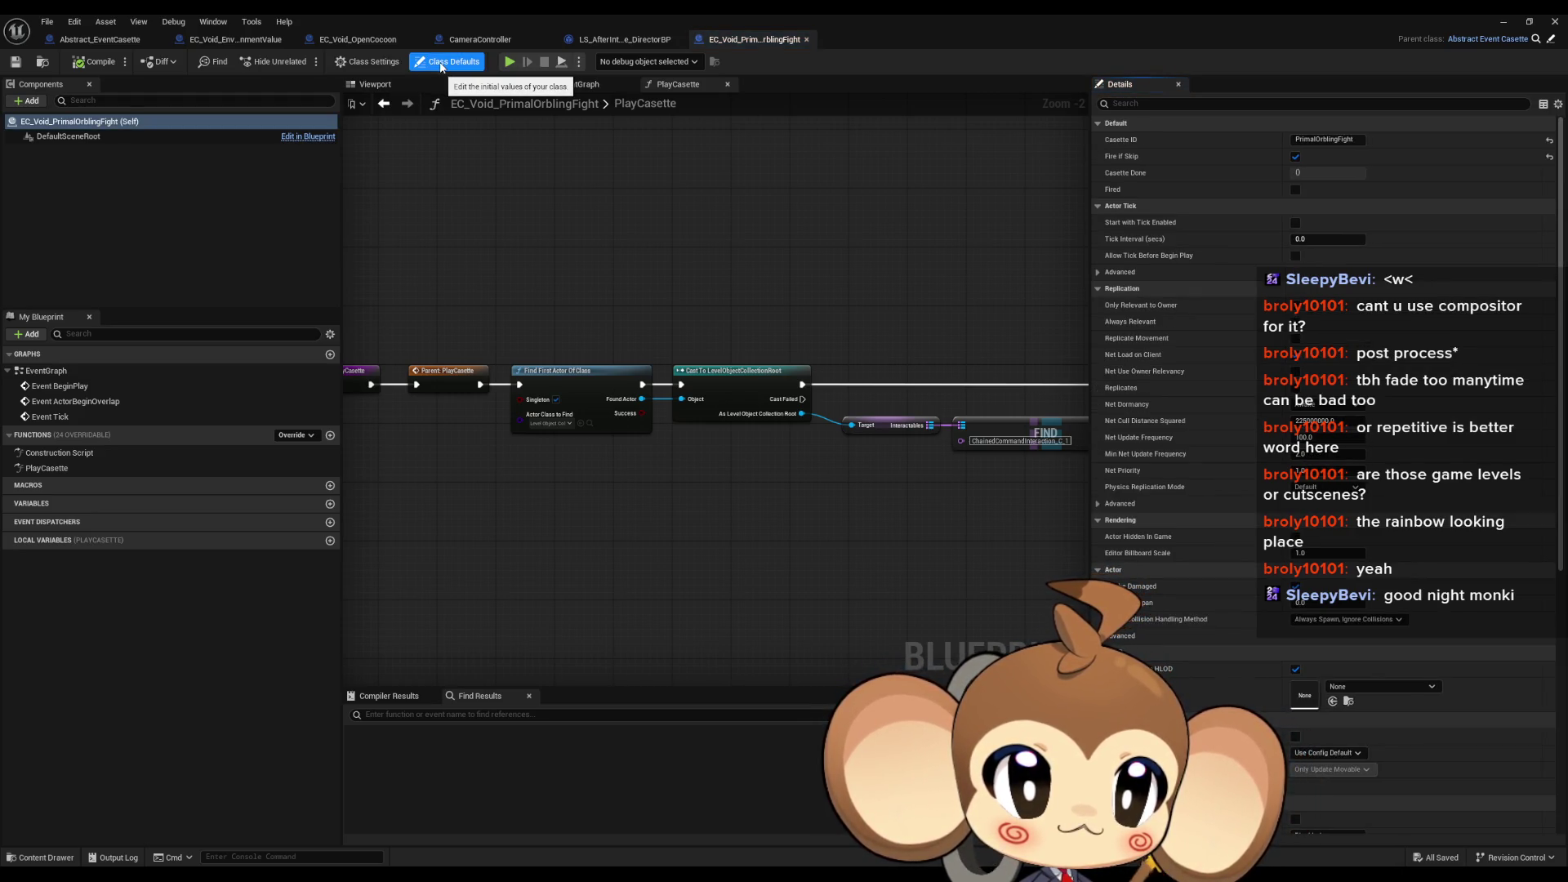
Step: Inspect EC_Void_OpenCocoon's DefaultSceneRoot and root entries, then close it and restore the floating editor window
click(342, 45)
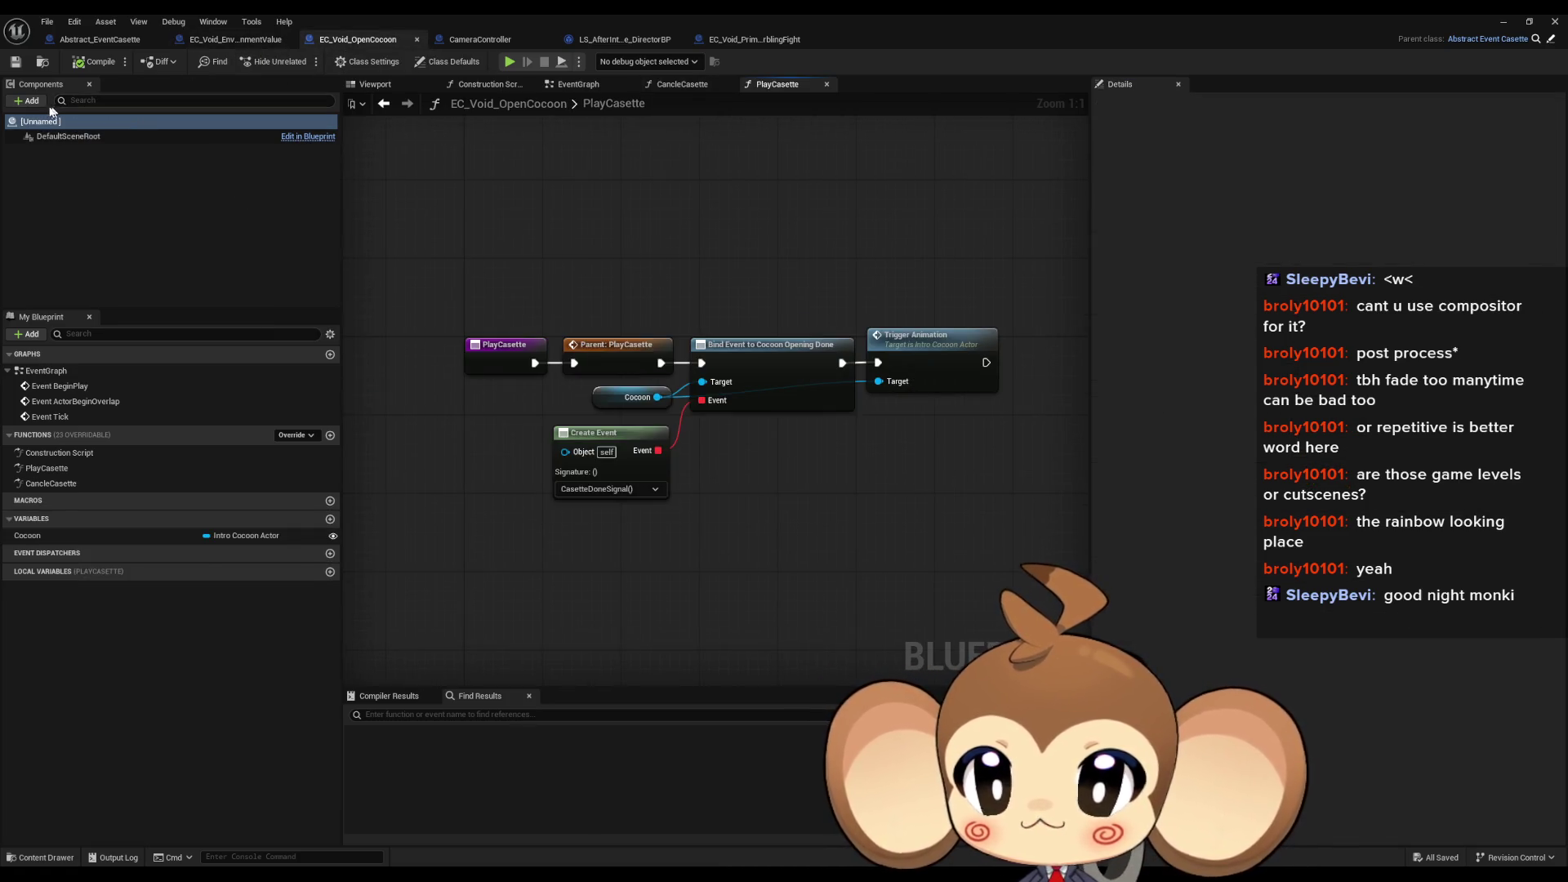
click(54, 137)
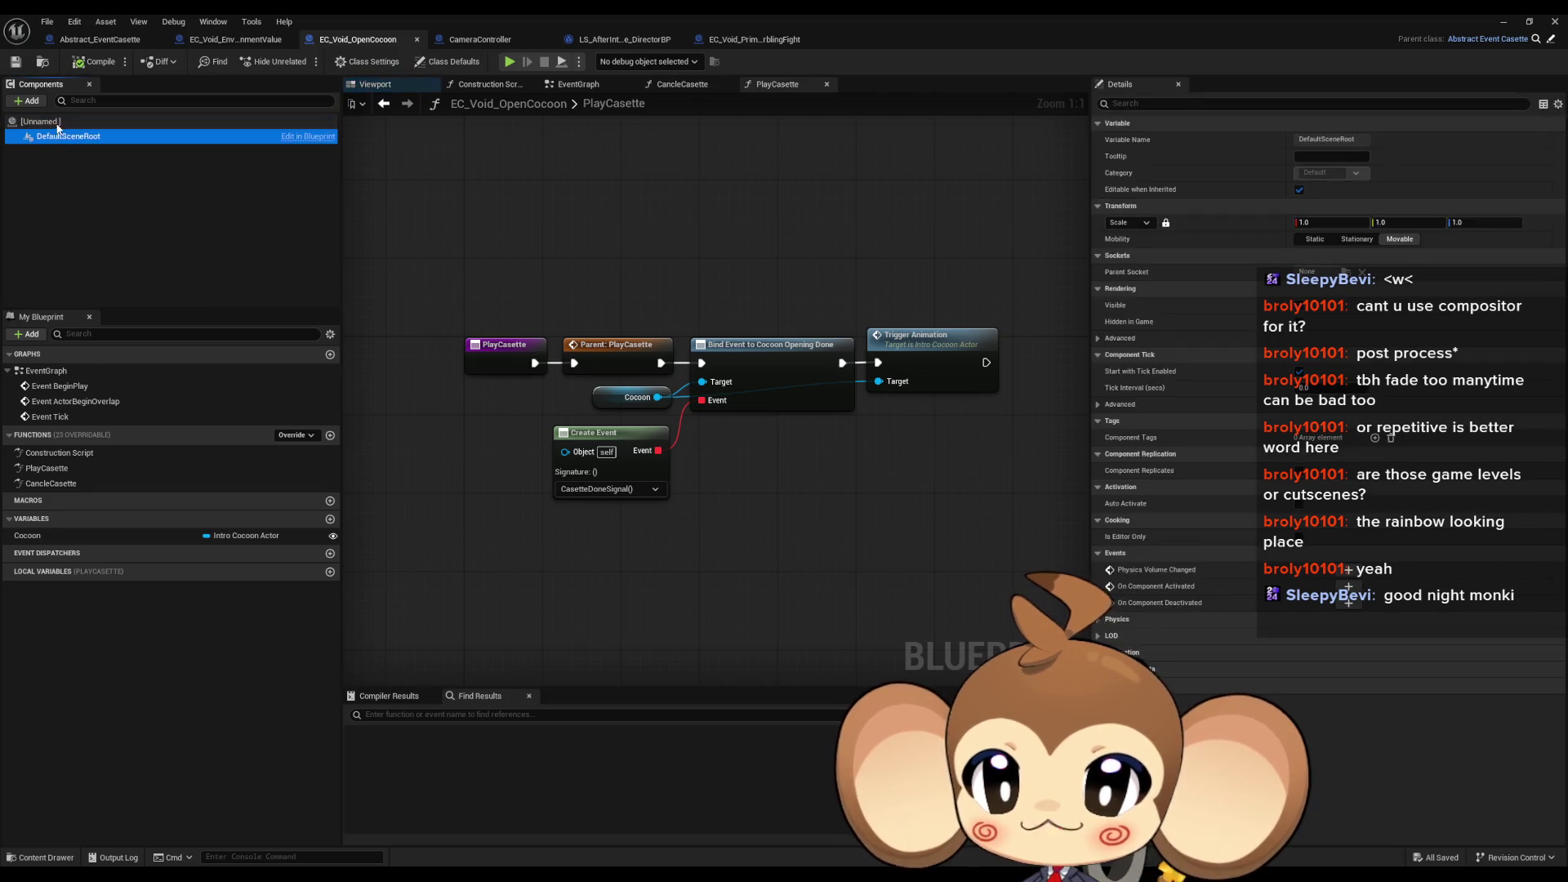
click(58, 123)
click(59, 131)
click(64, 124)
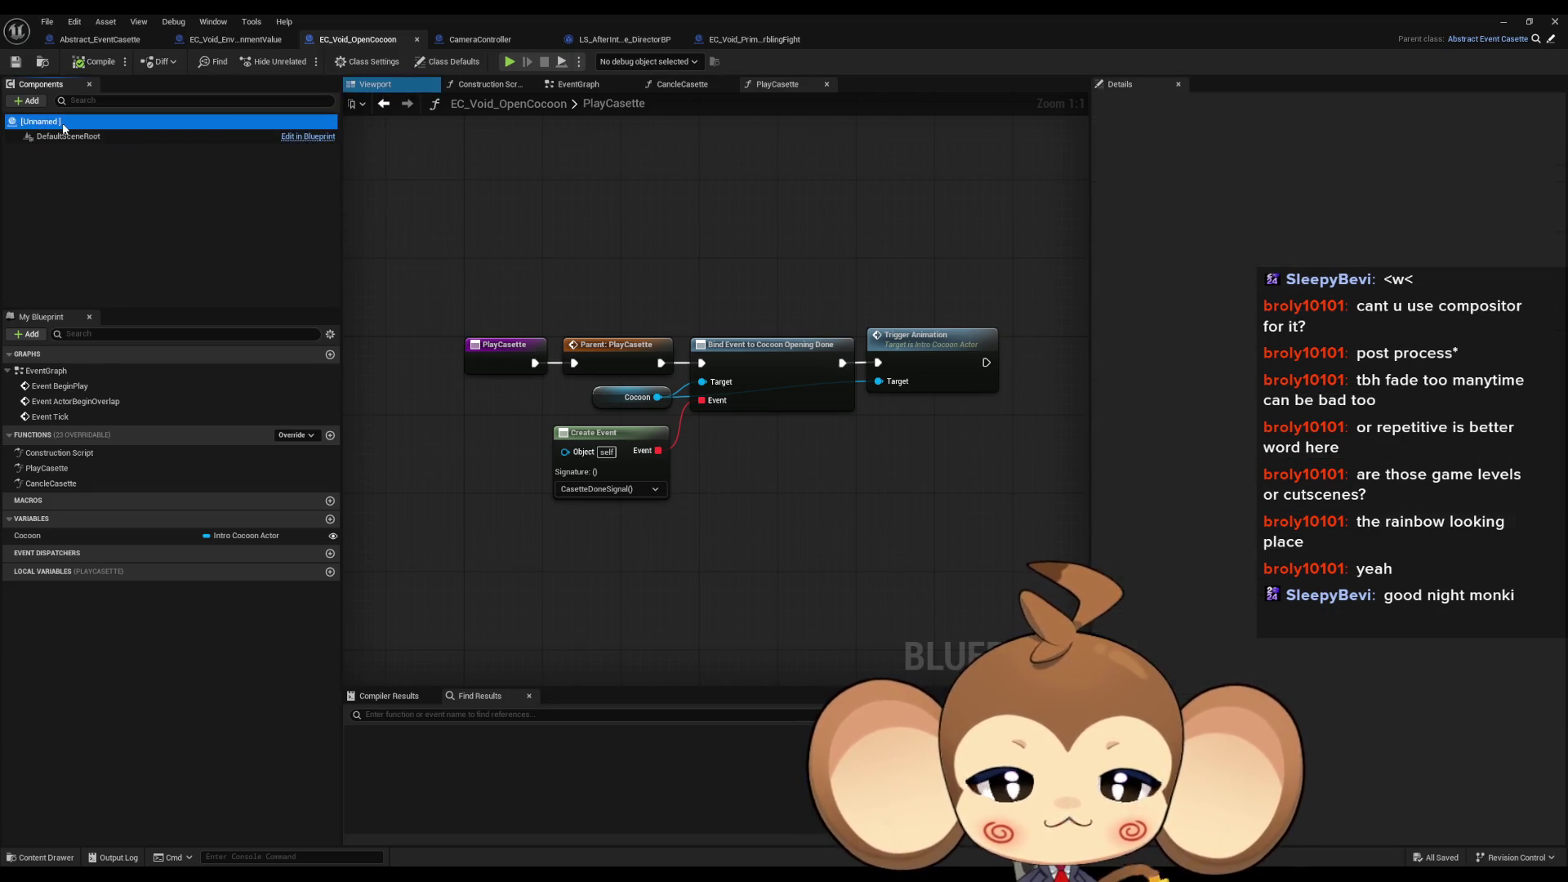
click(572, 223)
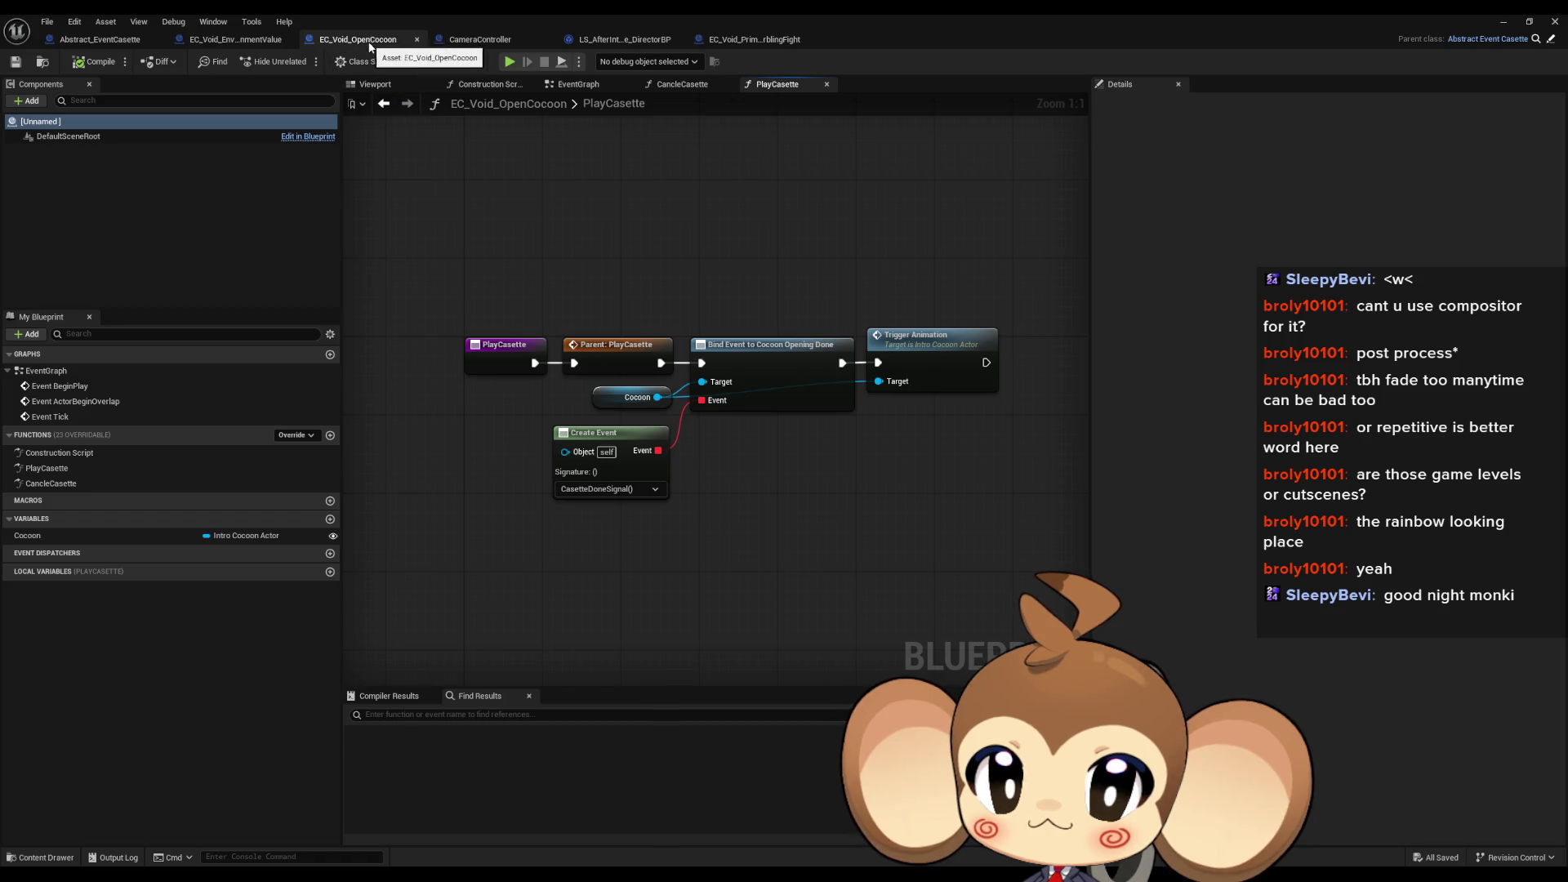
click(417, 39)
double_click(476, 17)
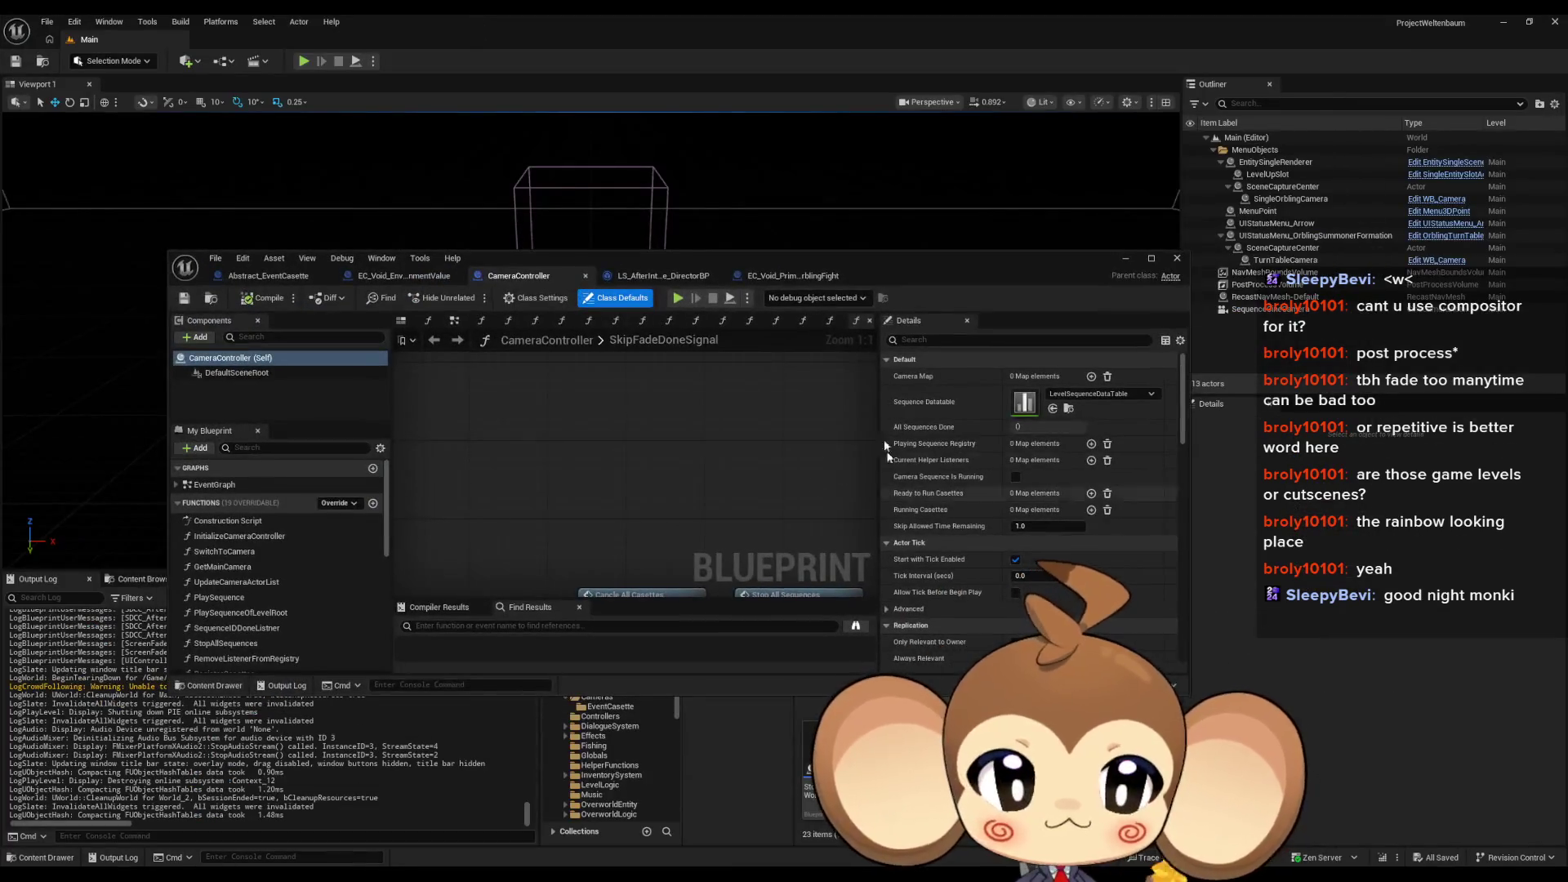
Step: Check the Edit menu, move the floating Blueprint window aside, and maximize the reopened EC_Void_OpenCocoon editor
click(46, 22)
mouse_move(74, 22)
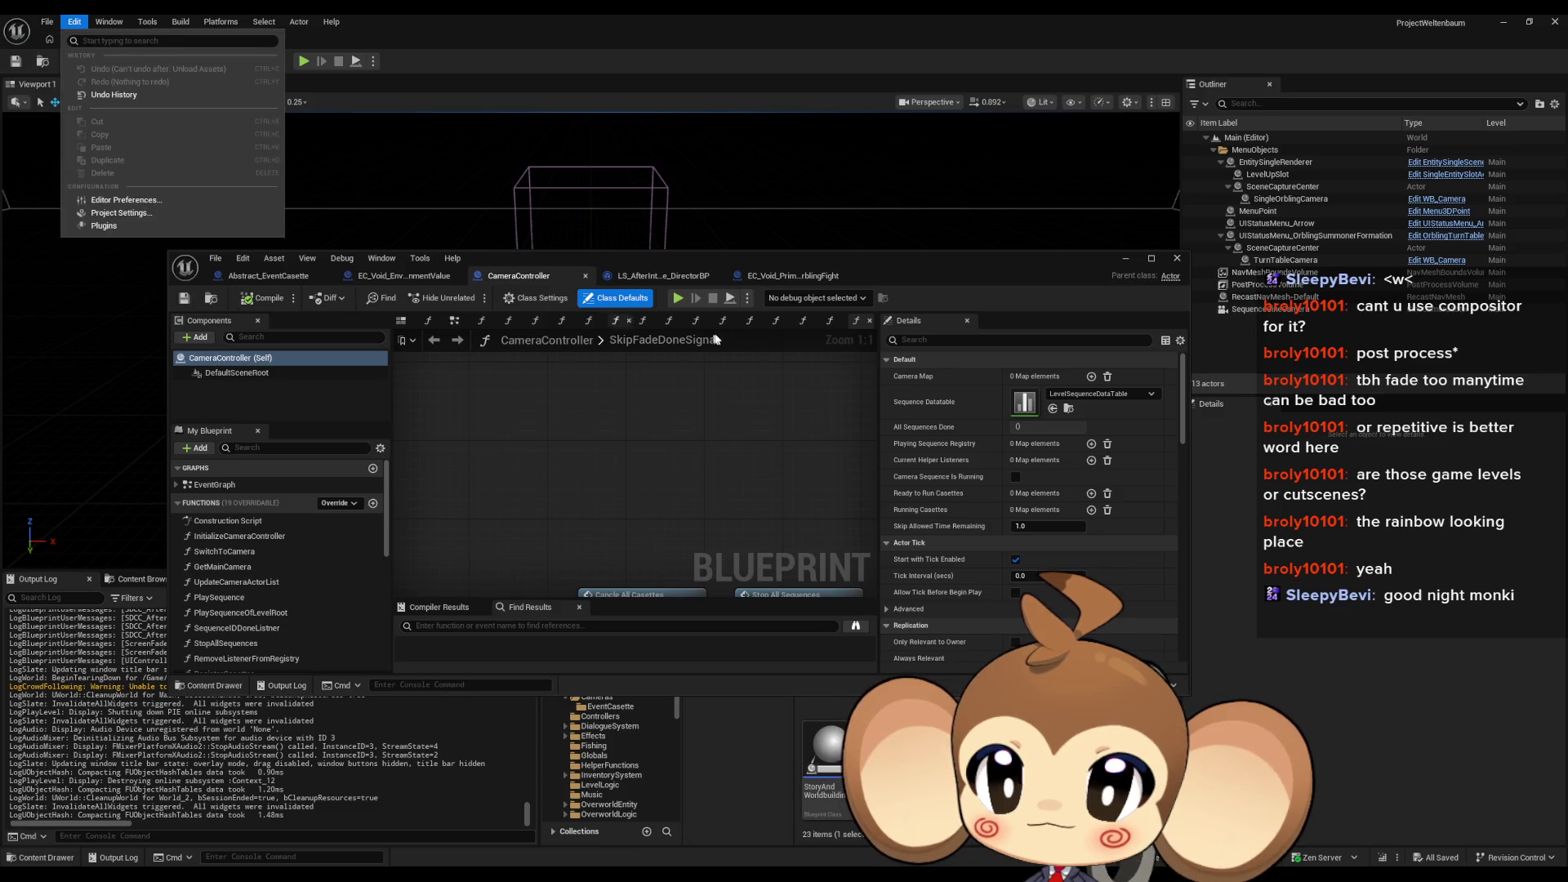
click(726, 273)
drag(749, 273, 623, 89)
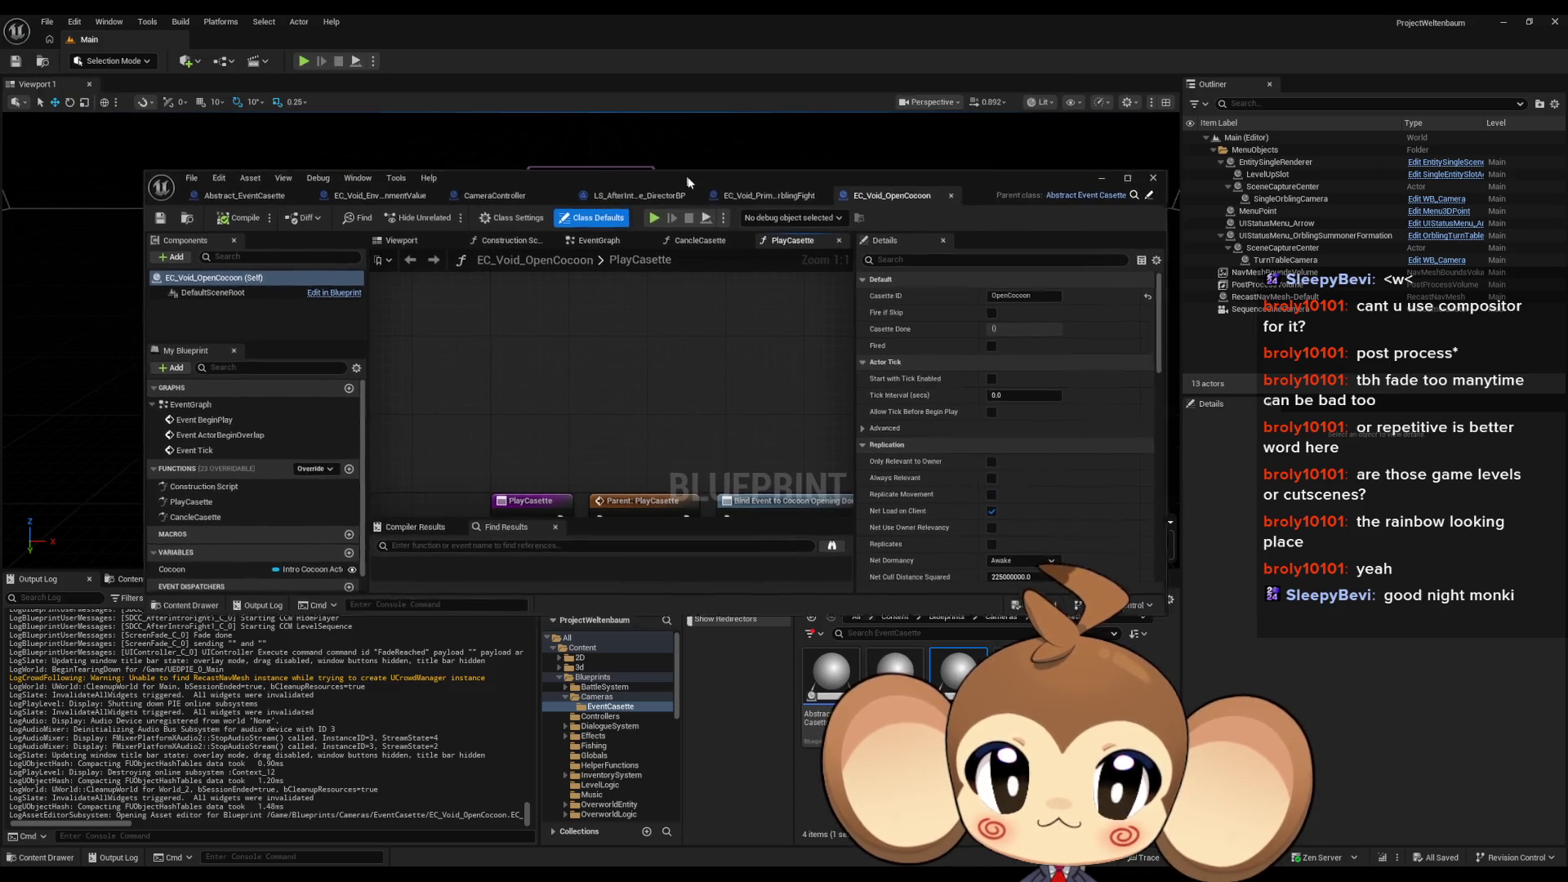
double_click(588, 72)
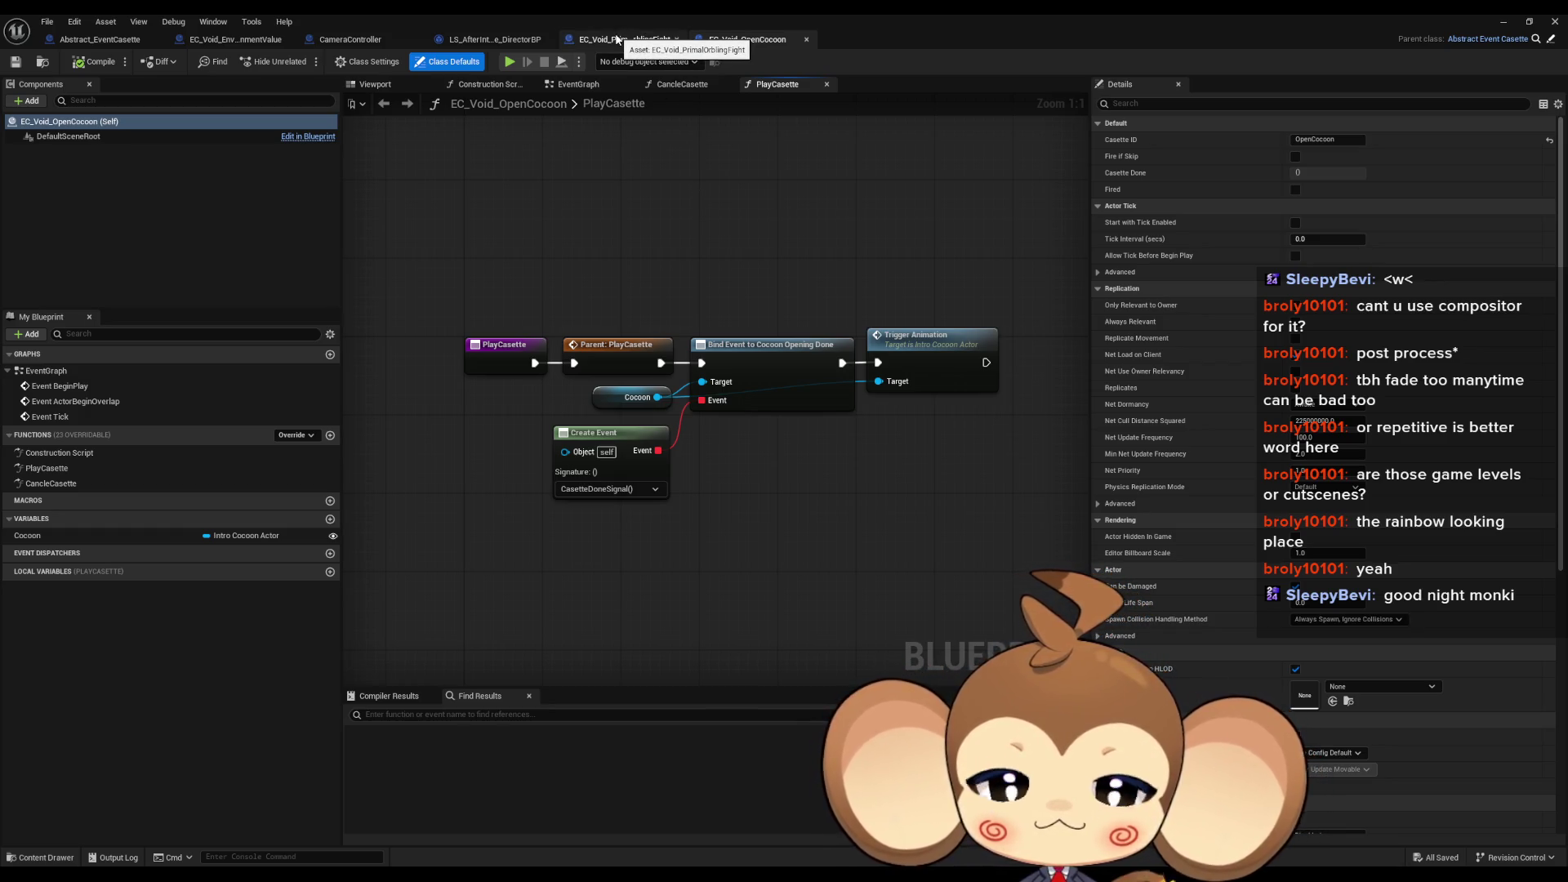
Step: Open OpenCocoon's CancleCasette graph, then look over EC_Void_PrimalOrblingFight's graph
double_click(87, 480)
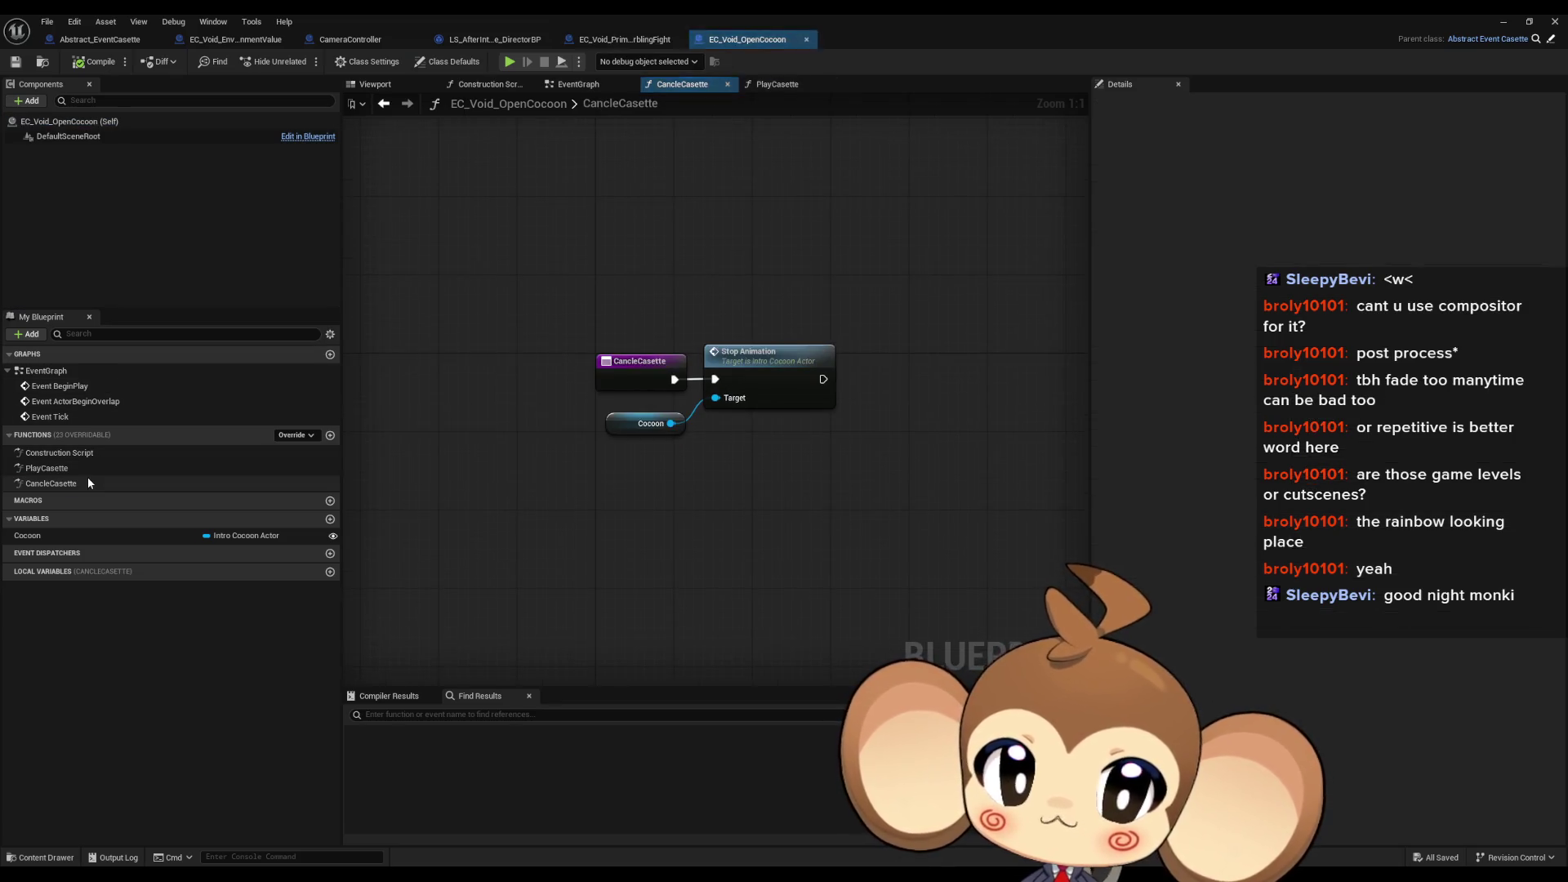
click(625, 40)
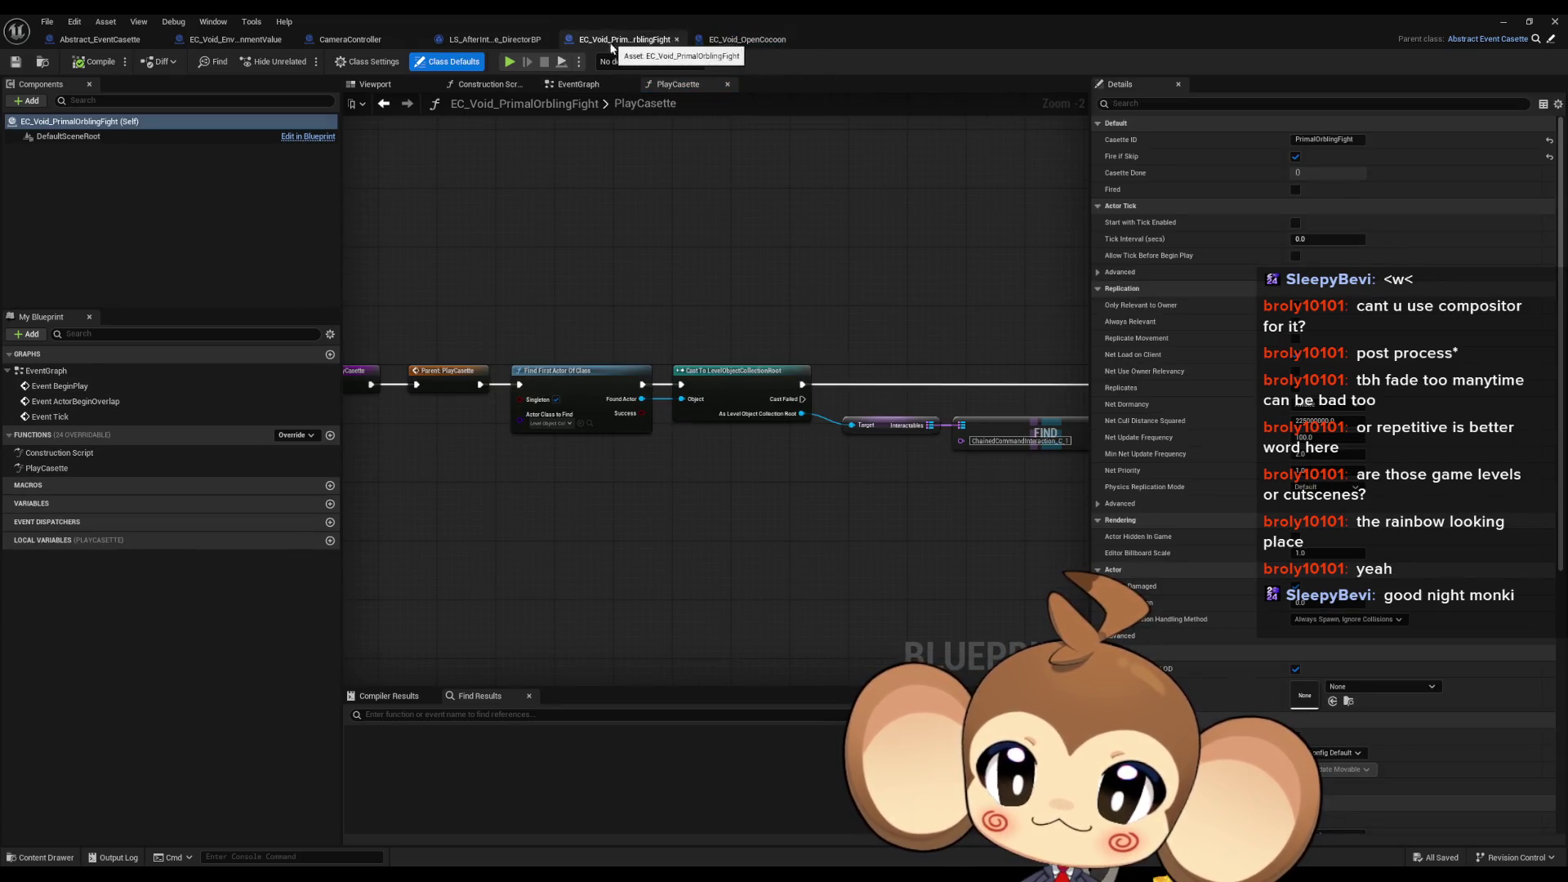
drag(749, 284, 805, 280)
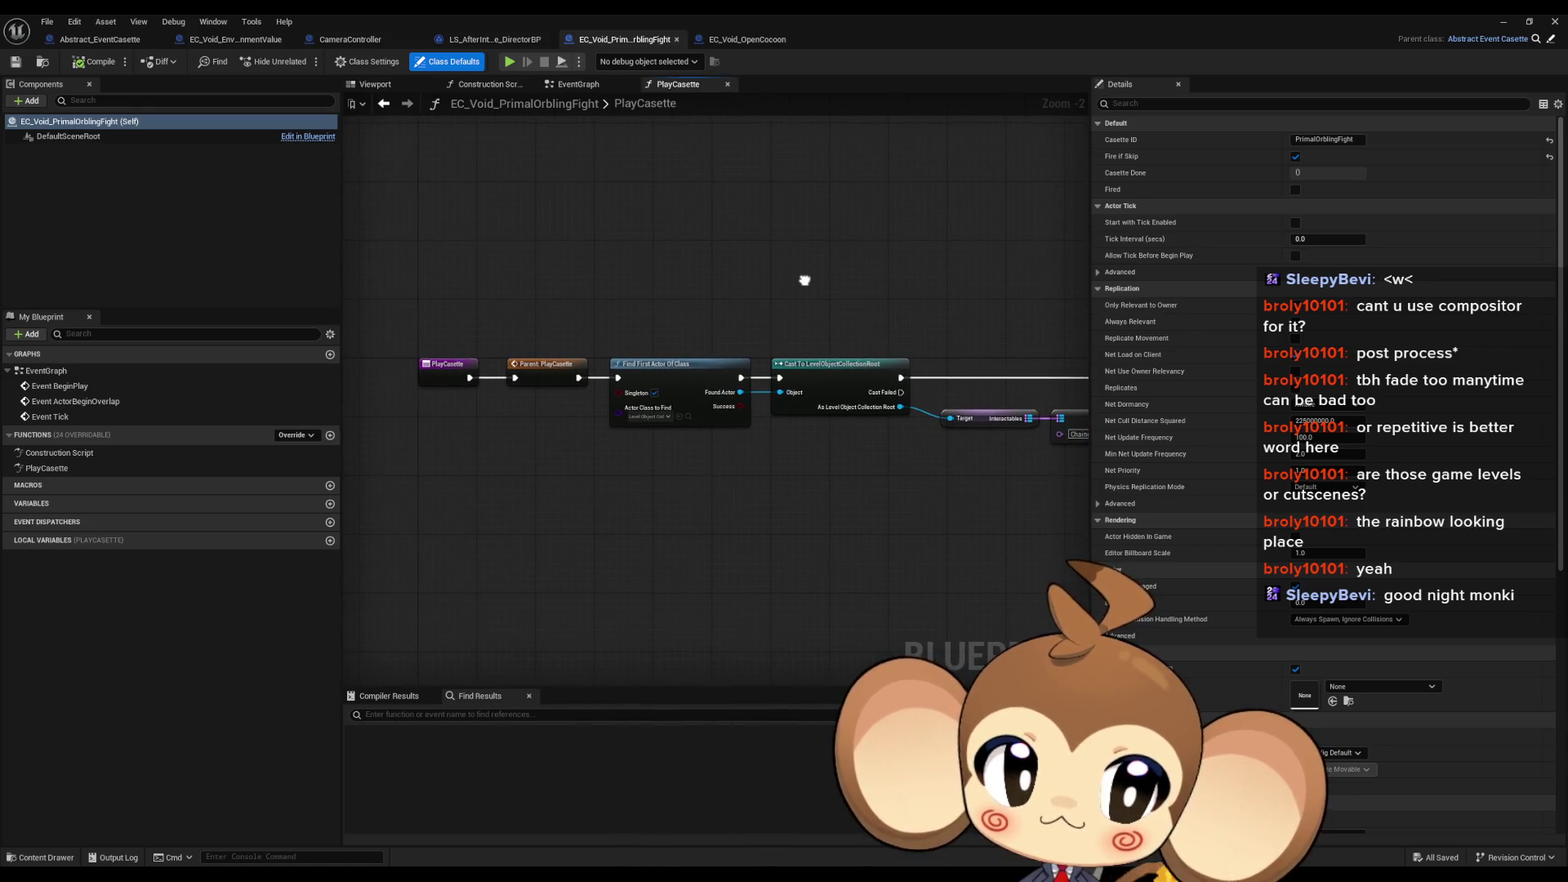
Step: Inspect EC_Void_EnvironmentValue's Do Interaction, Casette Done Signal and FIND nodes, then return to PrimalOrblingFight
click(237, 43)
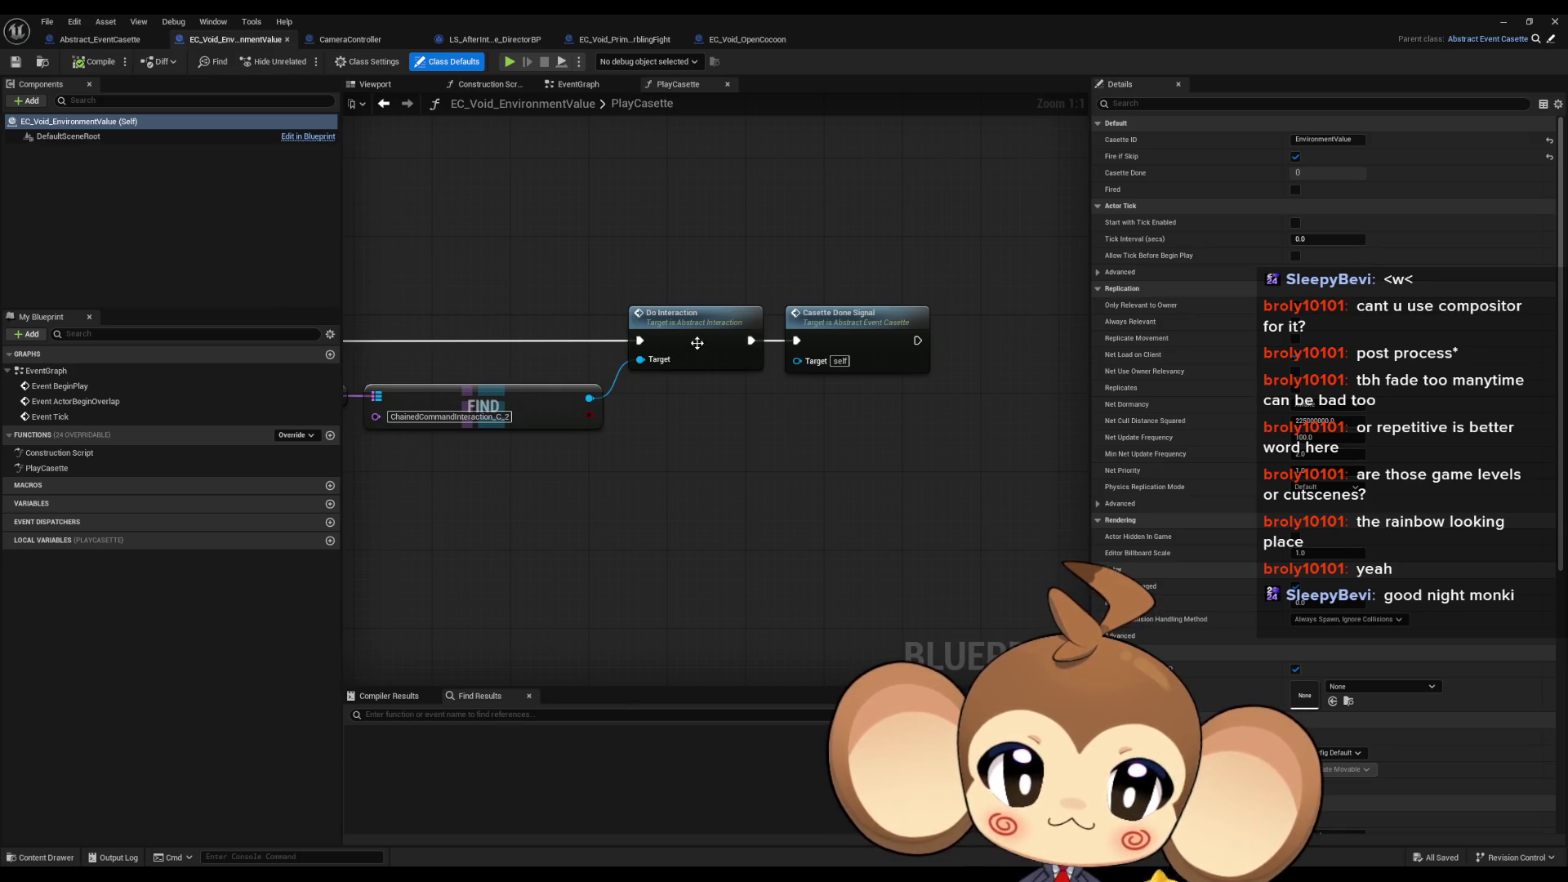
click(739, 330)
click(841, 340)
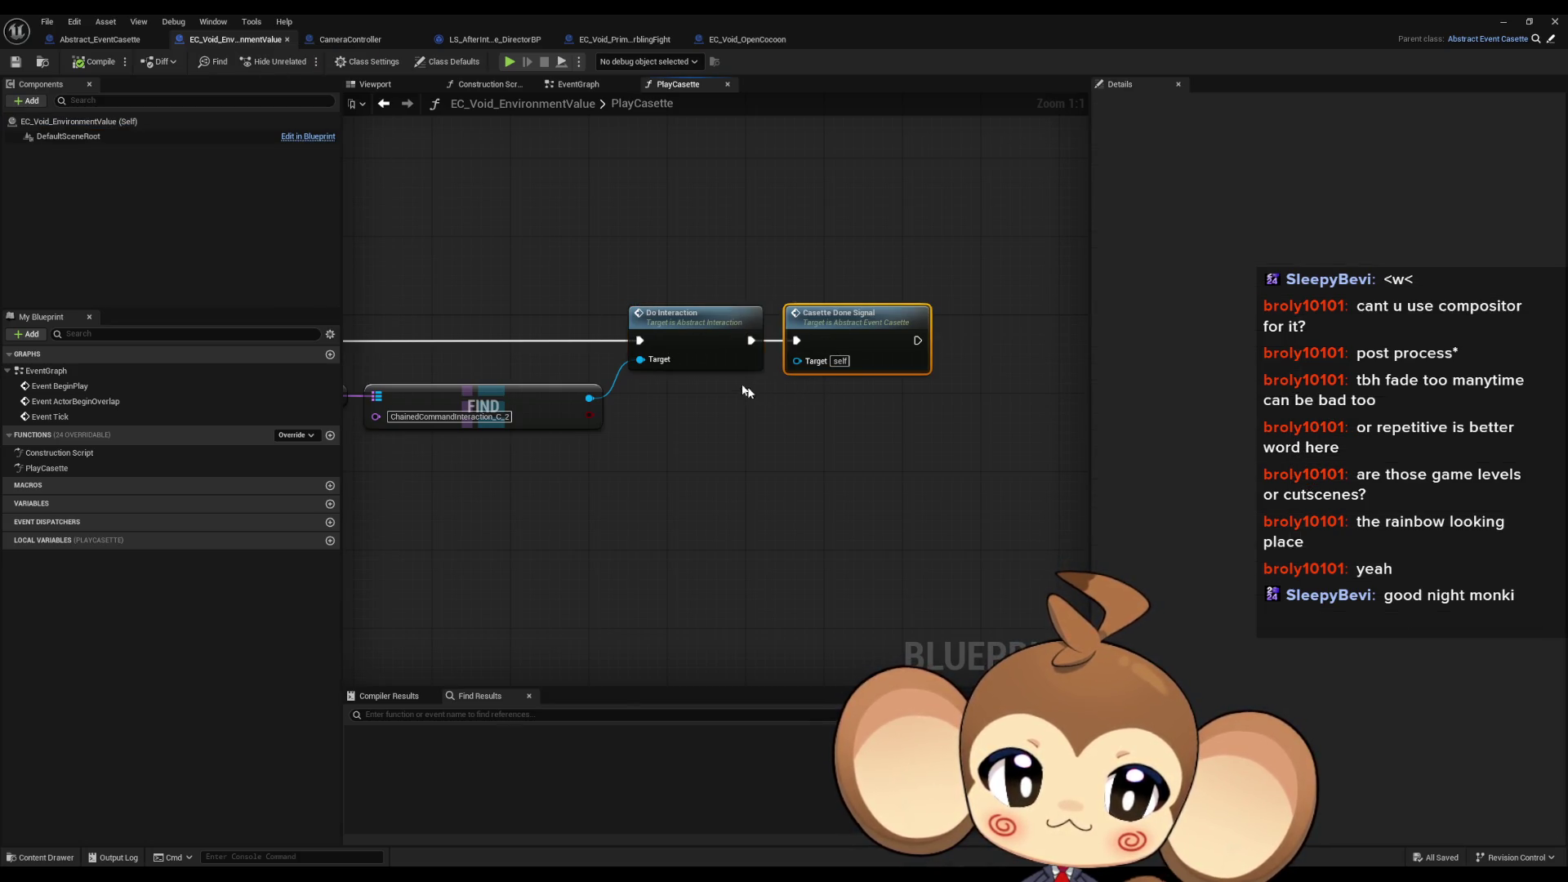
click(699, 343)
drag(748, 406, 845, 404)
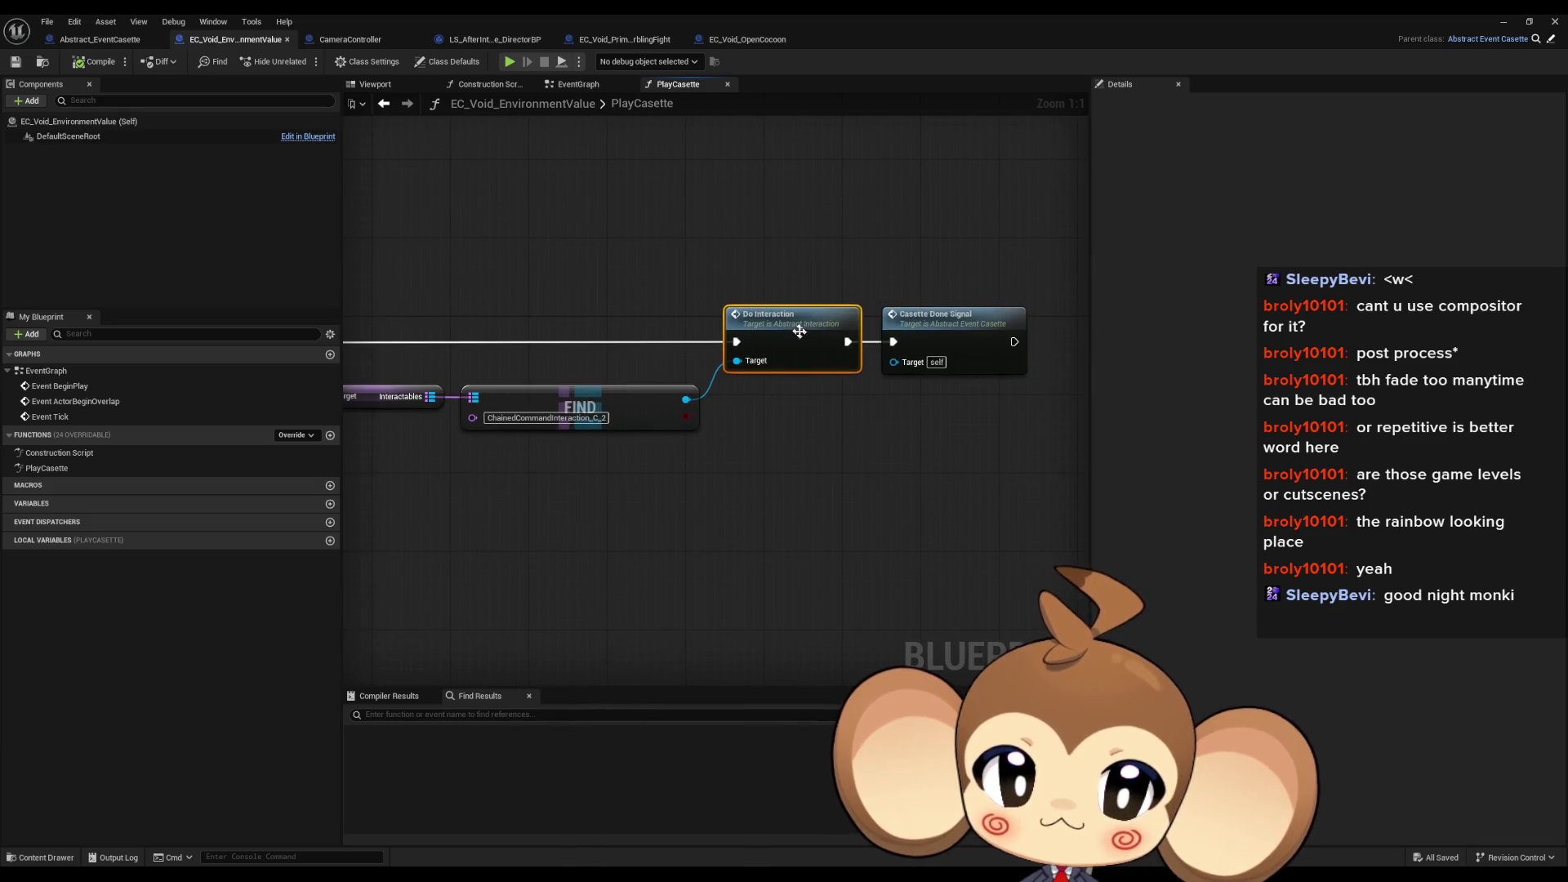
drag(797, 330, 973, 314)
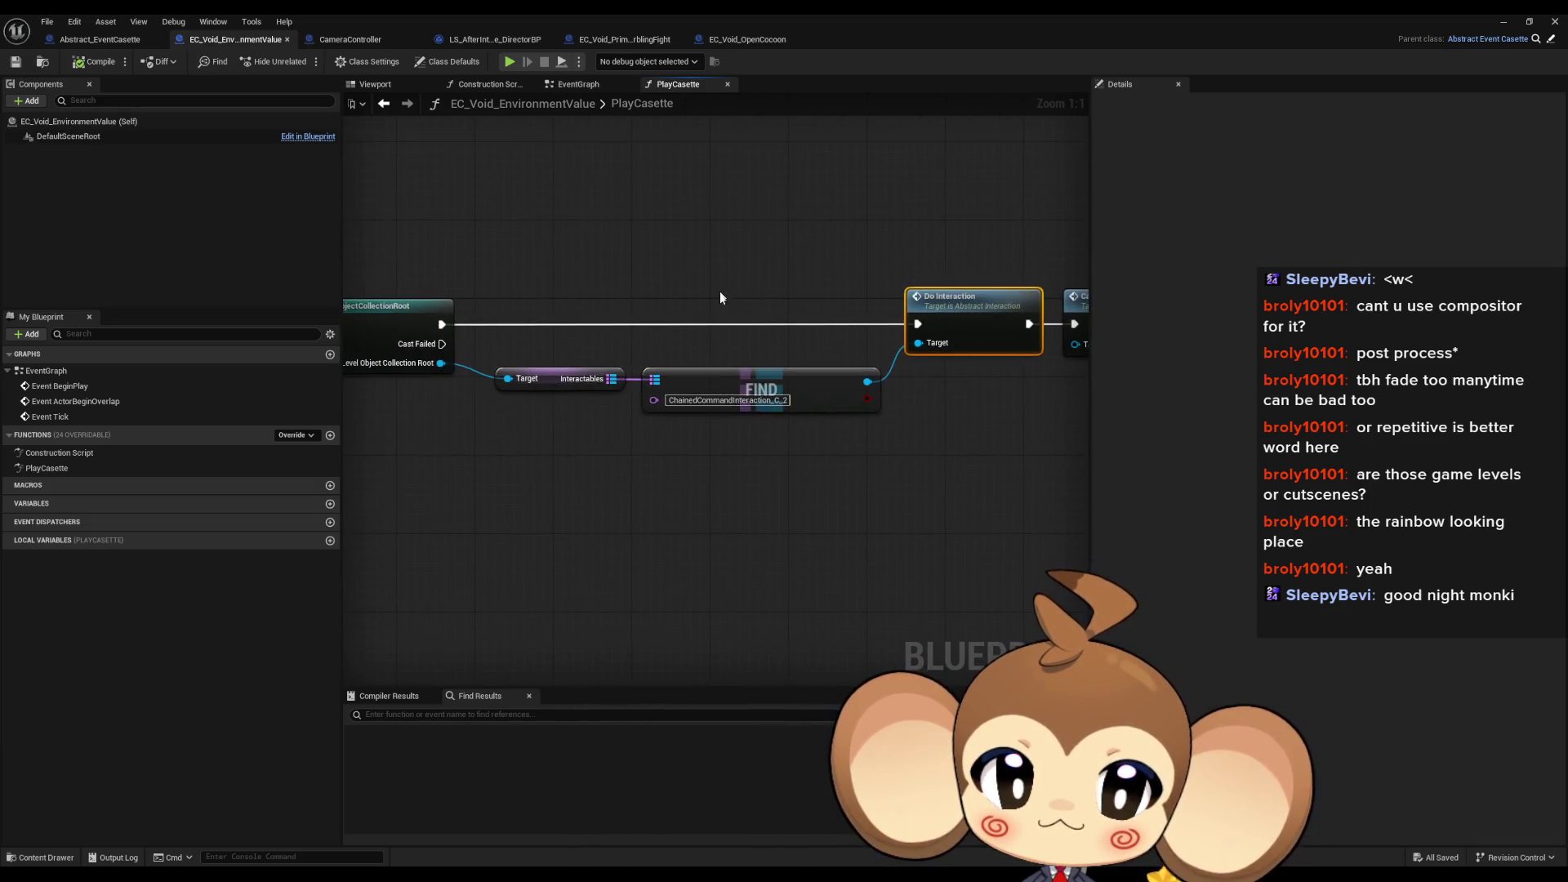
click(816, 401)
mouse_move(673, 337)
mouse_down()
mouse_move(1256, 372)
mouse_move(952, 332)
mouse_move(588, 317)
mouse_up()
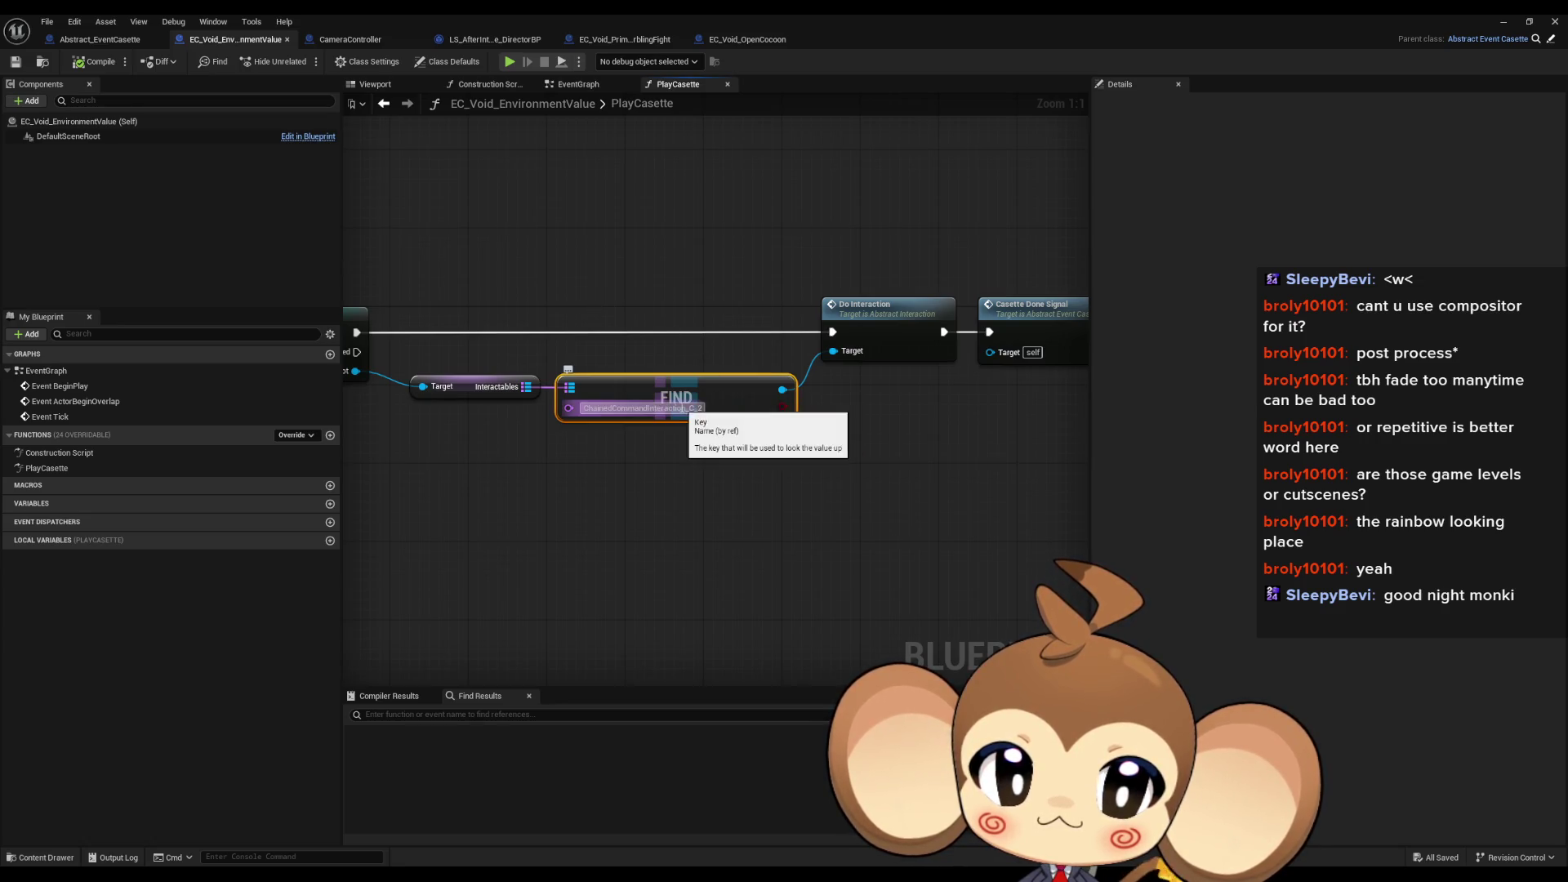
click(594, 249)
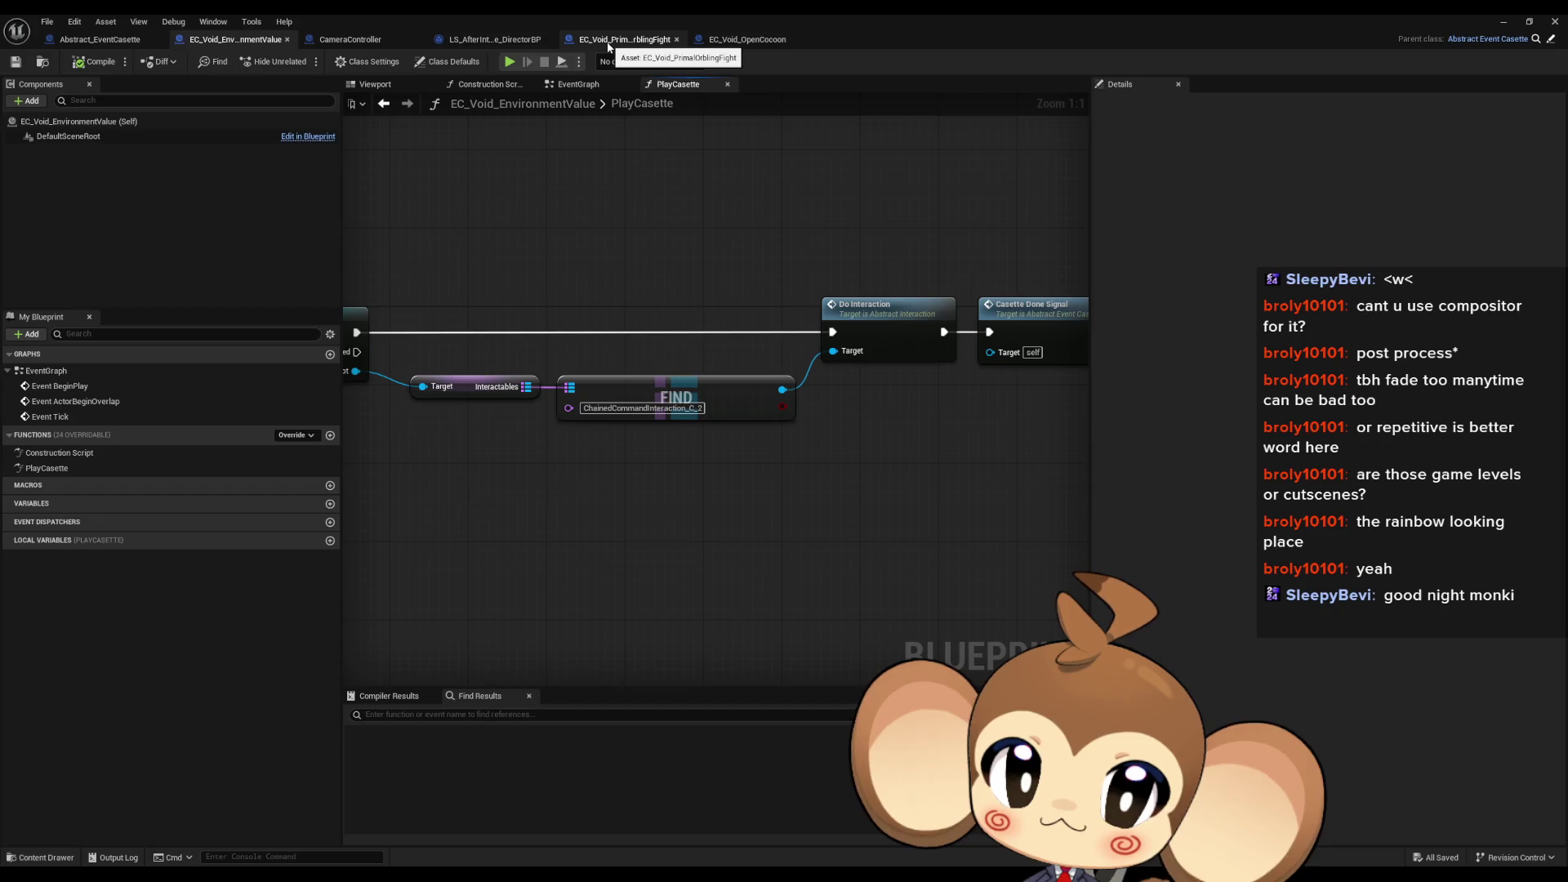
click(606, 42)
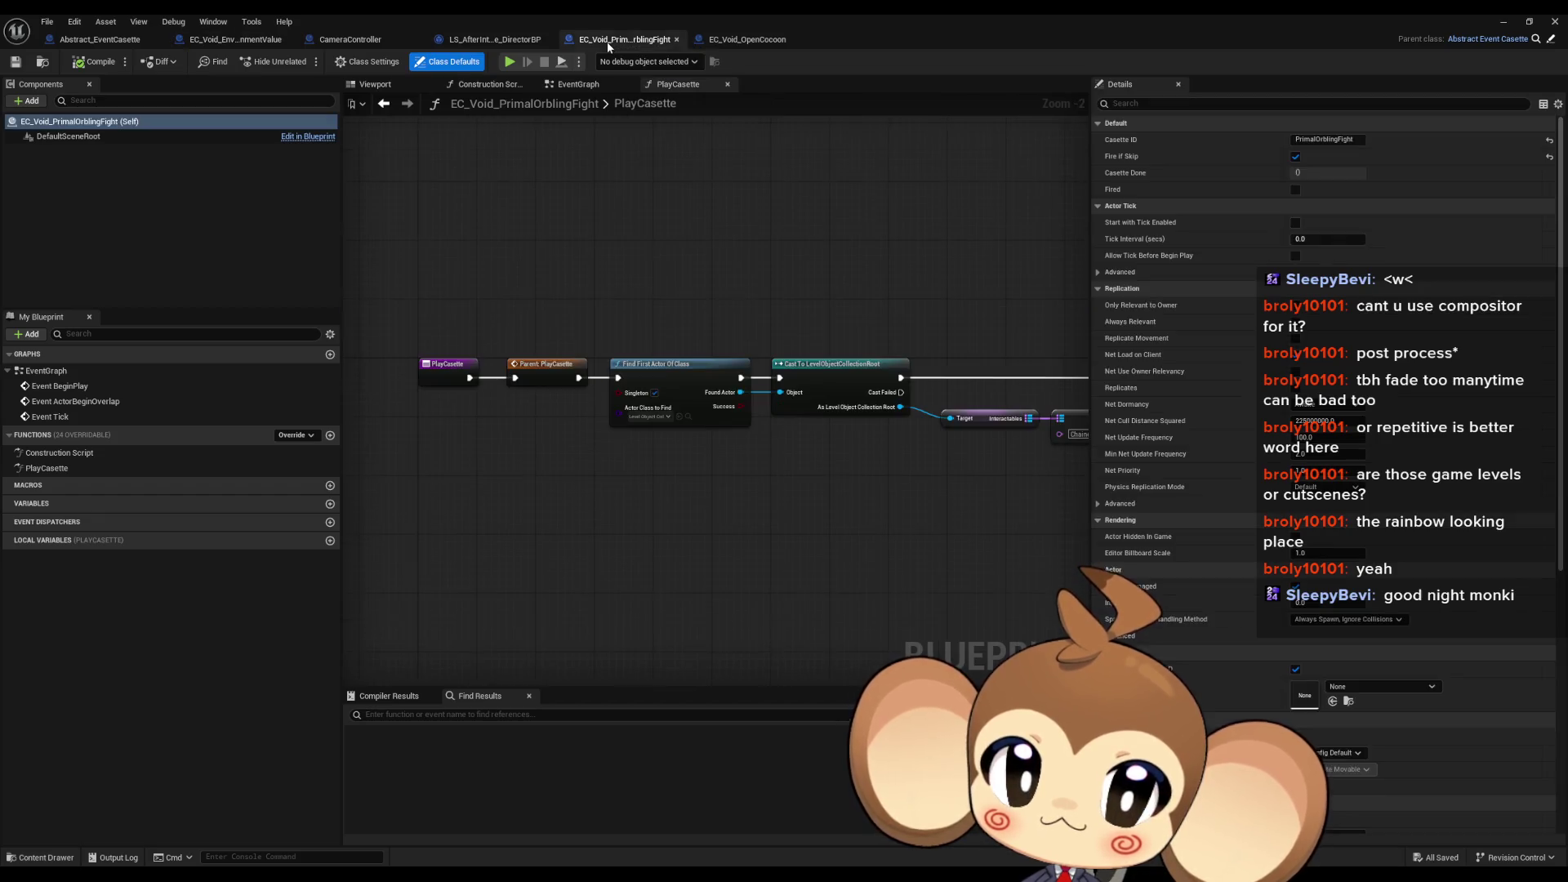
Step: Add a breakpoint on PrimalOrblingFight's Do Interaction node and bring the level editor to the front
scroll(767, 329, down, 1)
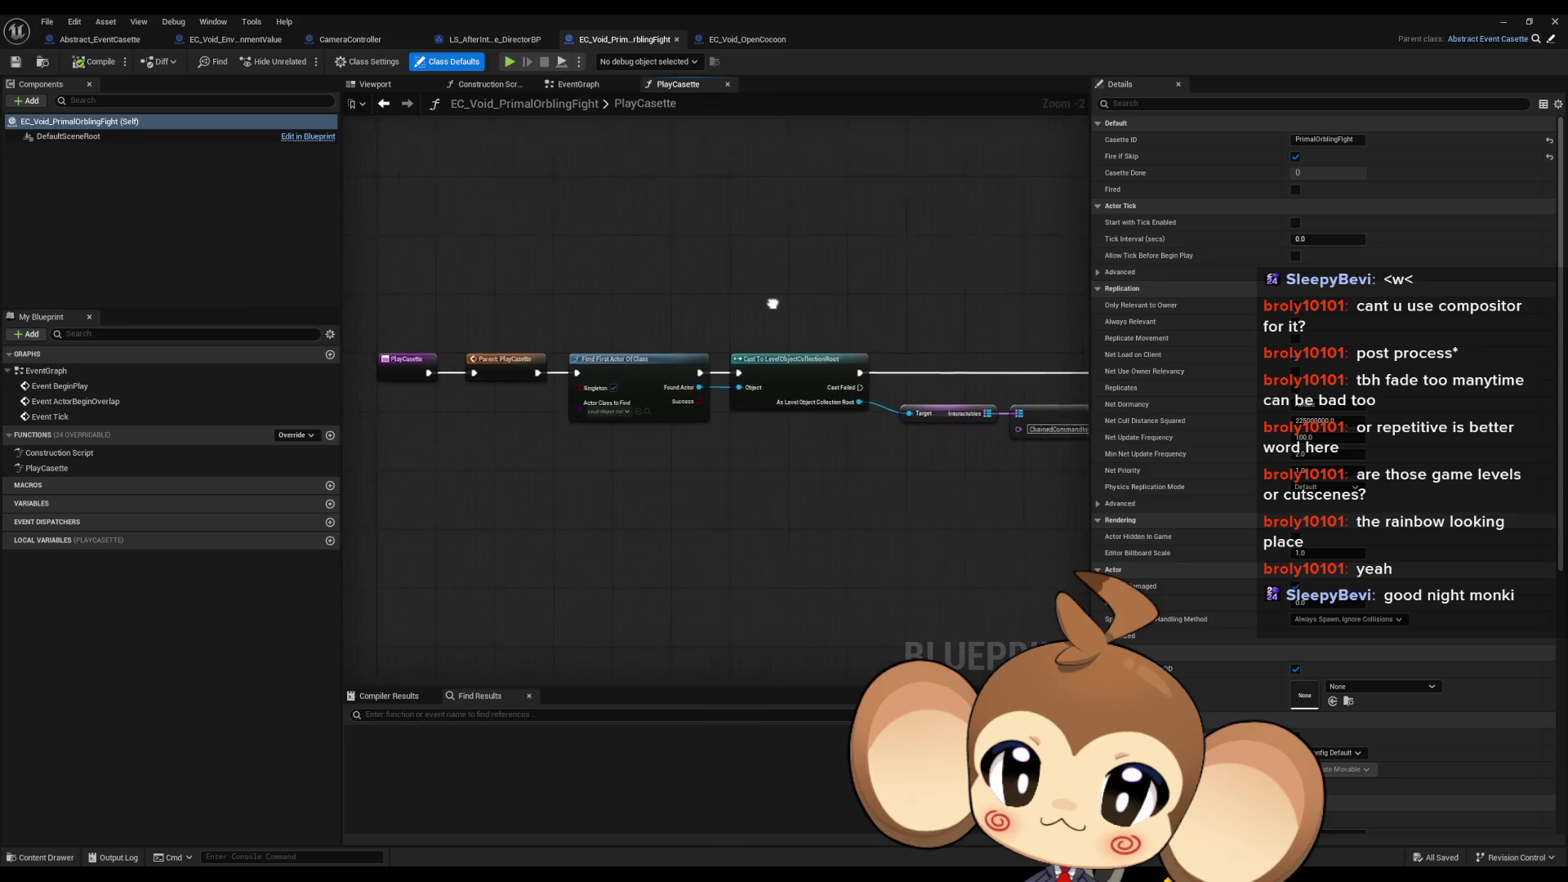
mouse_move(773, 308)
mouse_down()
mouse_move(547, 294)
mouse_move(578, 307)
mouse_up()
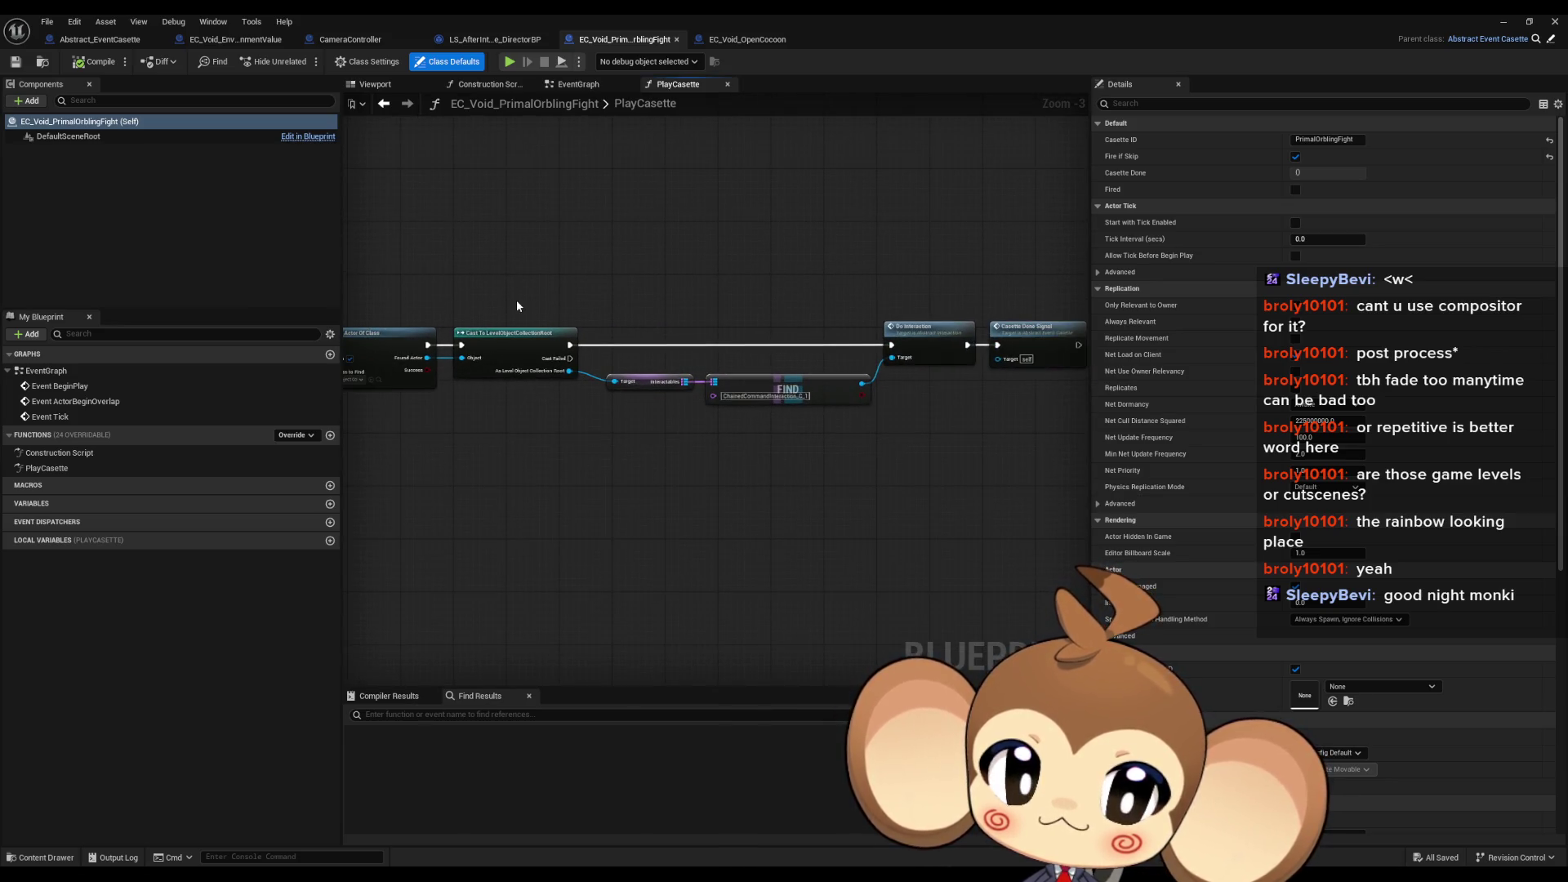
right_click(924, 343)
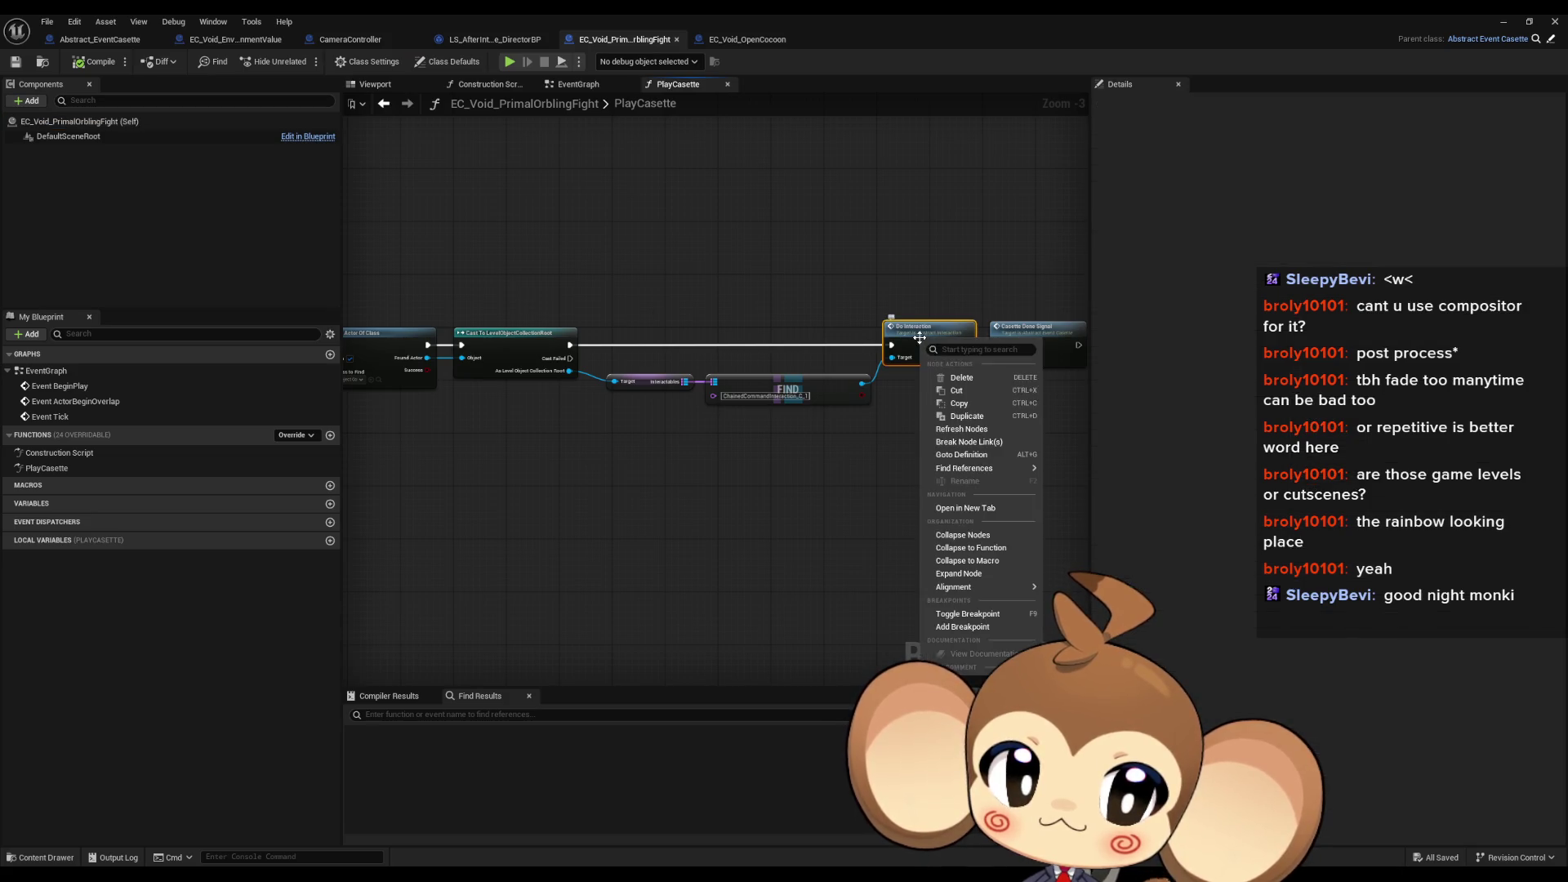
click(956, 629)
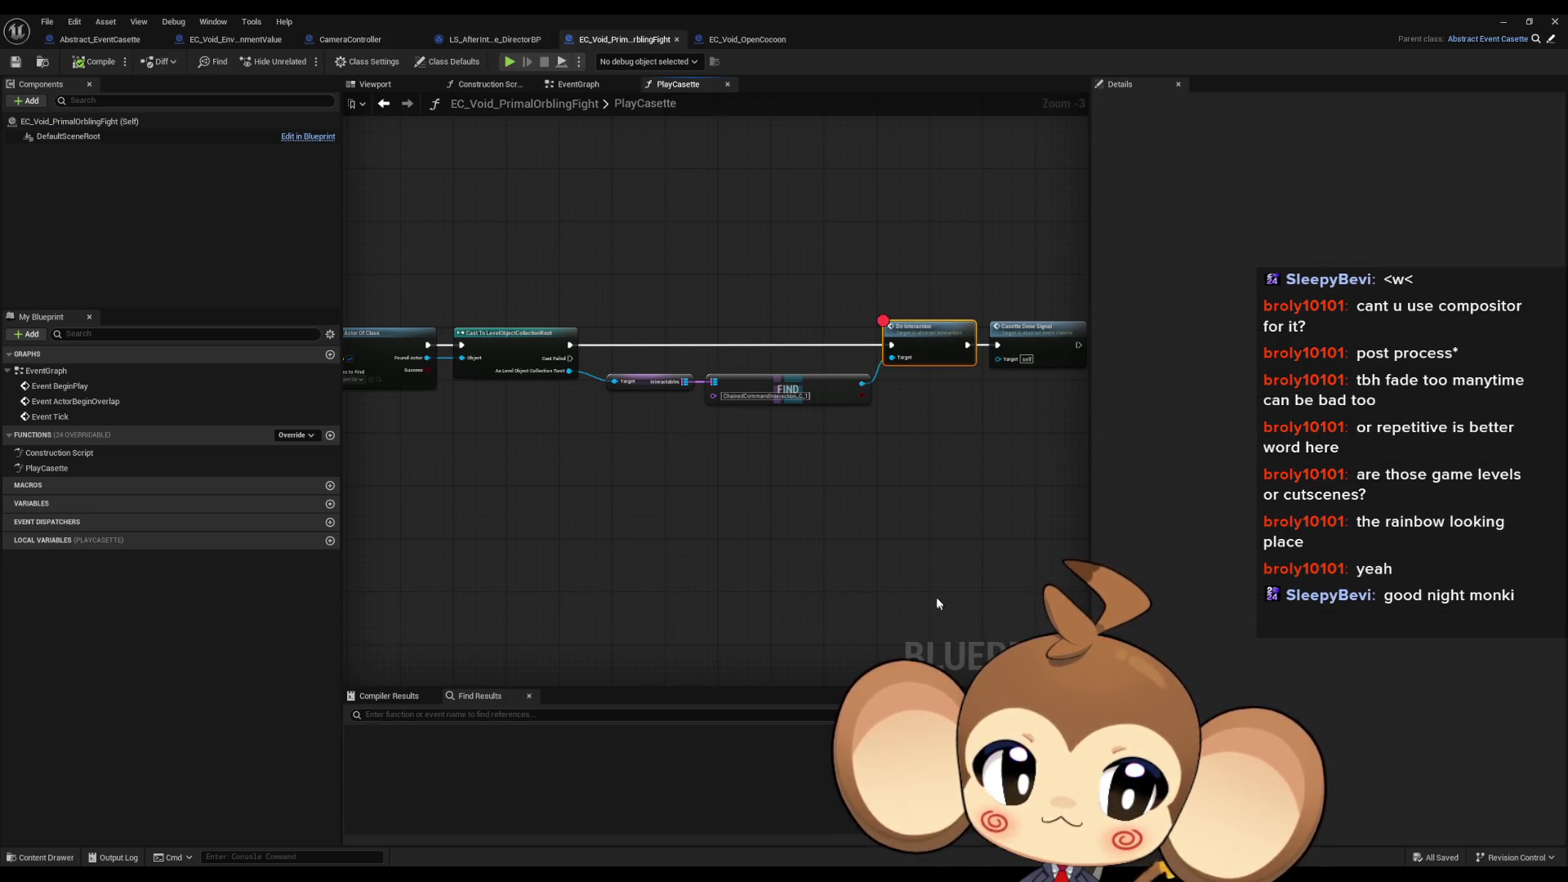
click(931, 481)
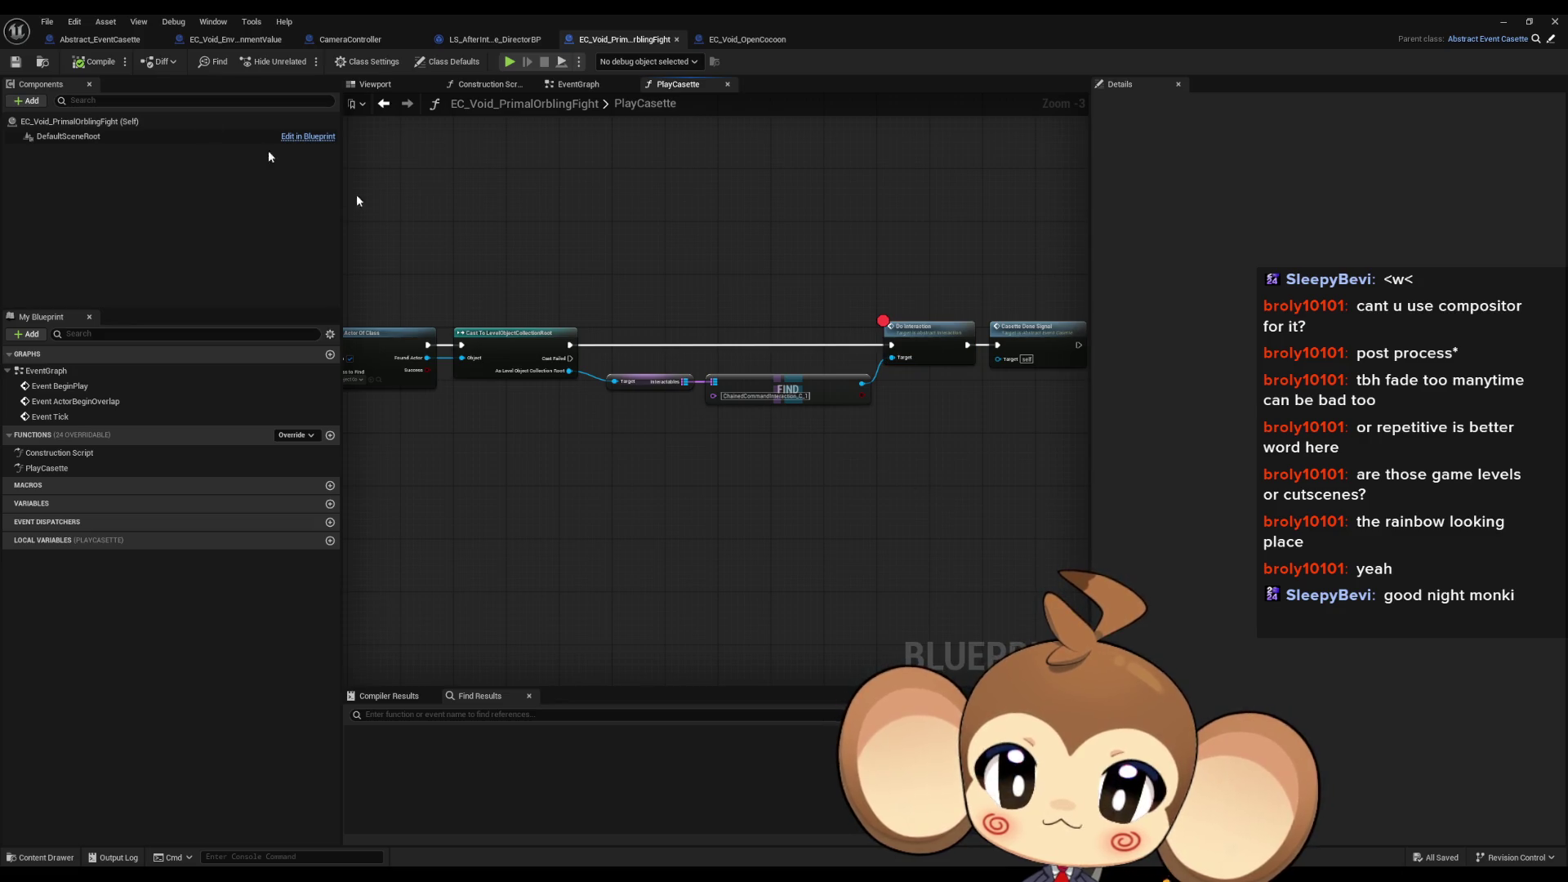
click(1519, 23)
click(47, 21)
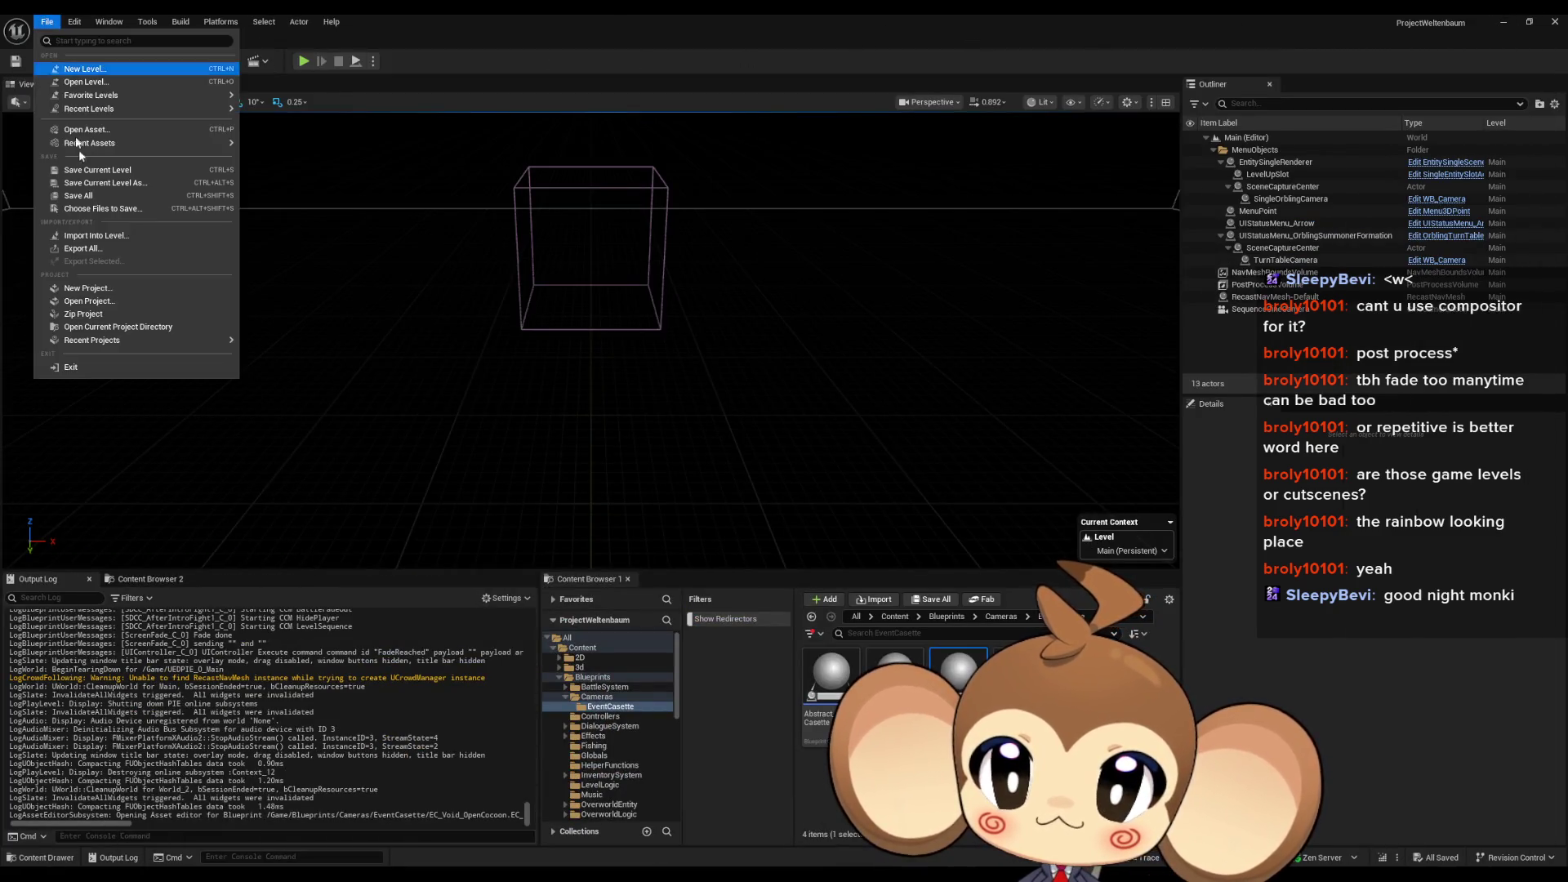
Step: Play the Main level in the editor, let the battle run, then stop the session
click(303, 61)
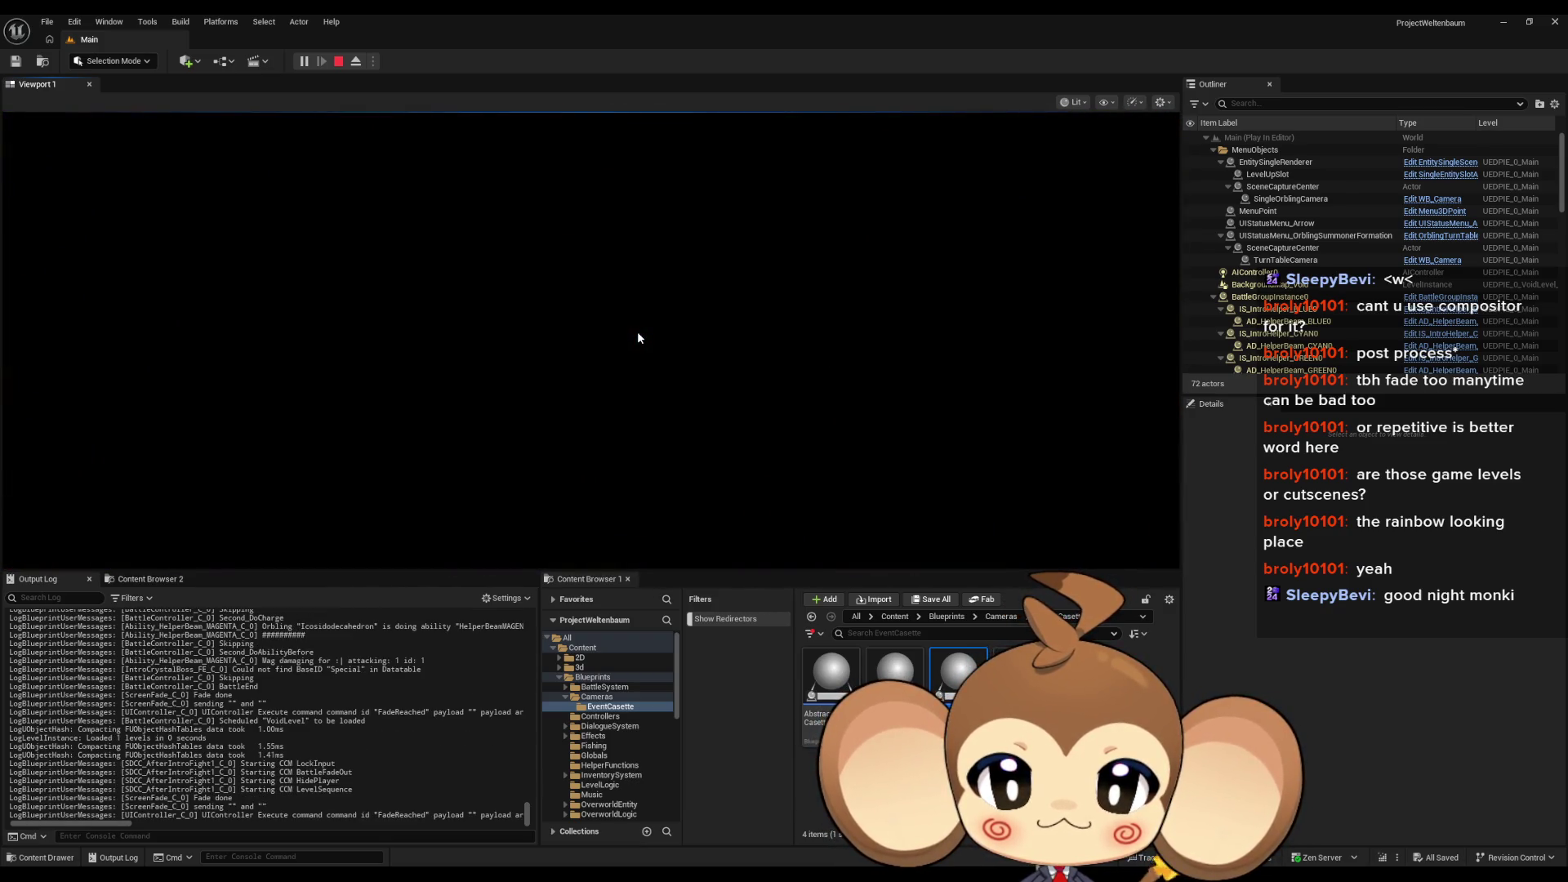
click(338, 62)
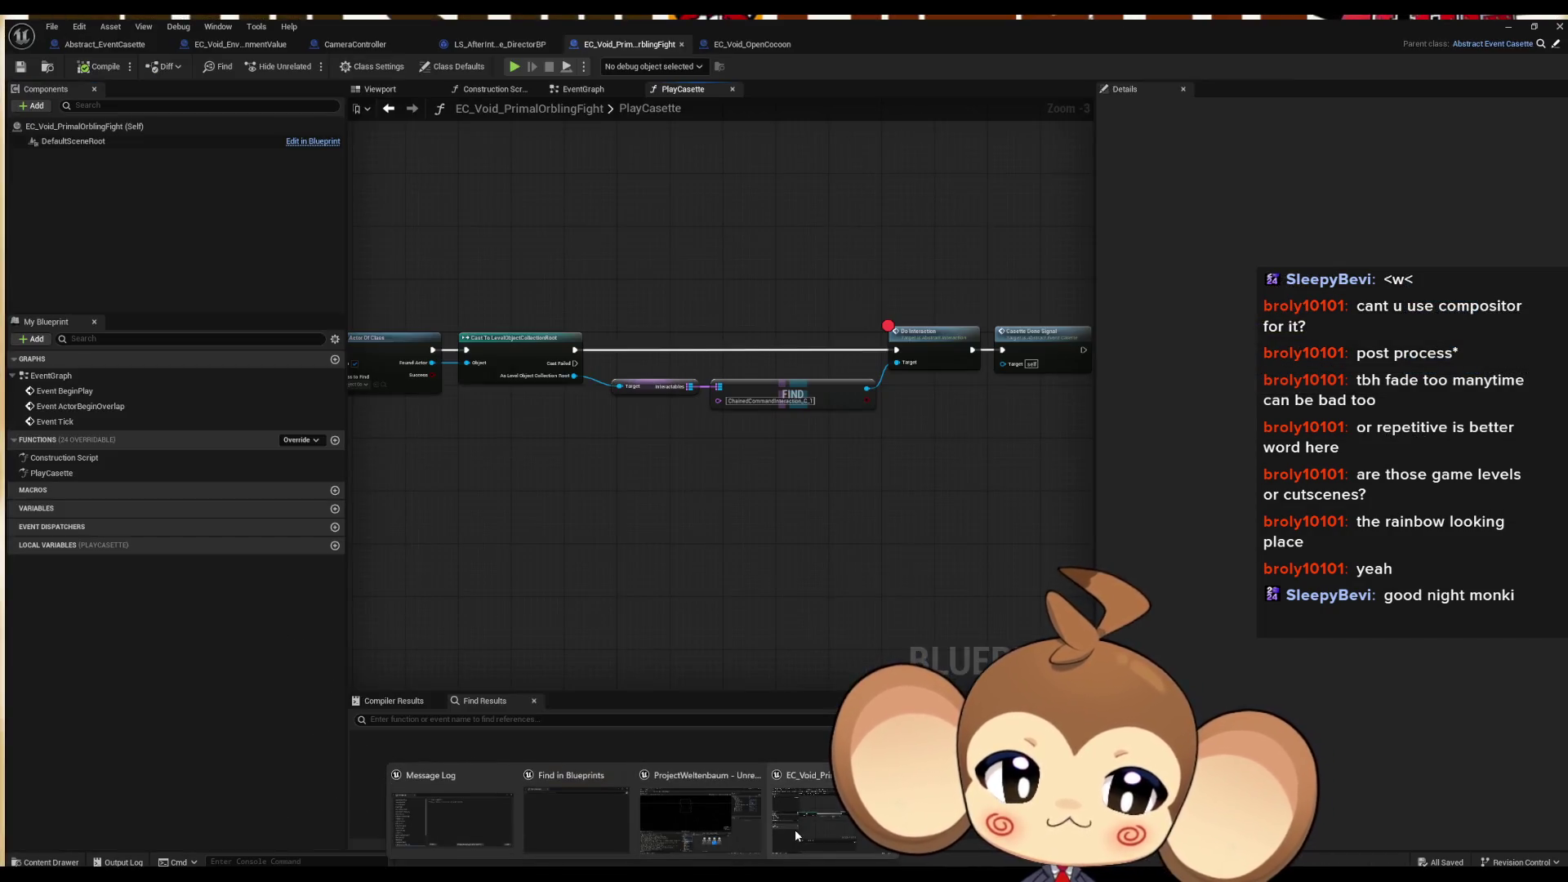
Step: Remove the breakpoint from EC_Void_PrimalOrblingFight's Do Interaction node
click(797, 835)
right_click(928, 345)
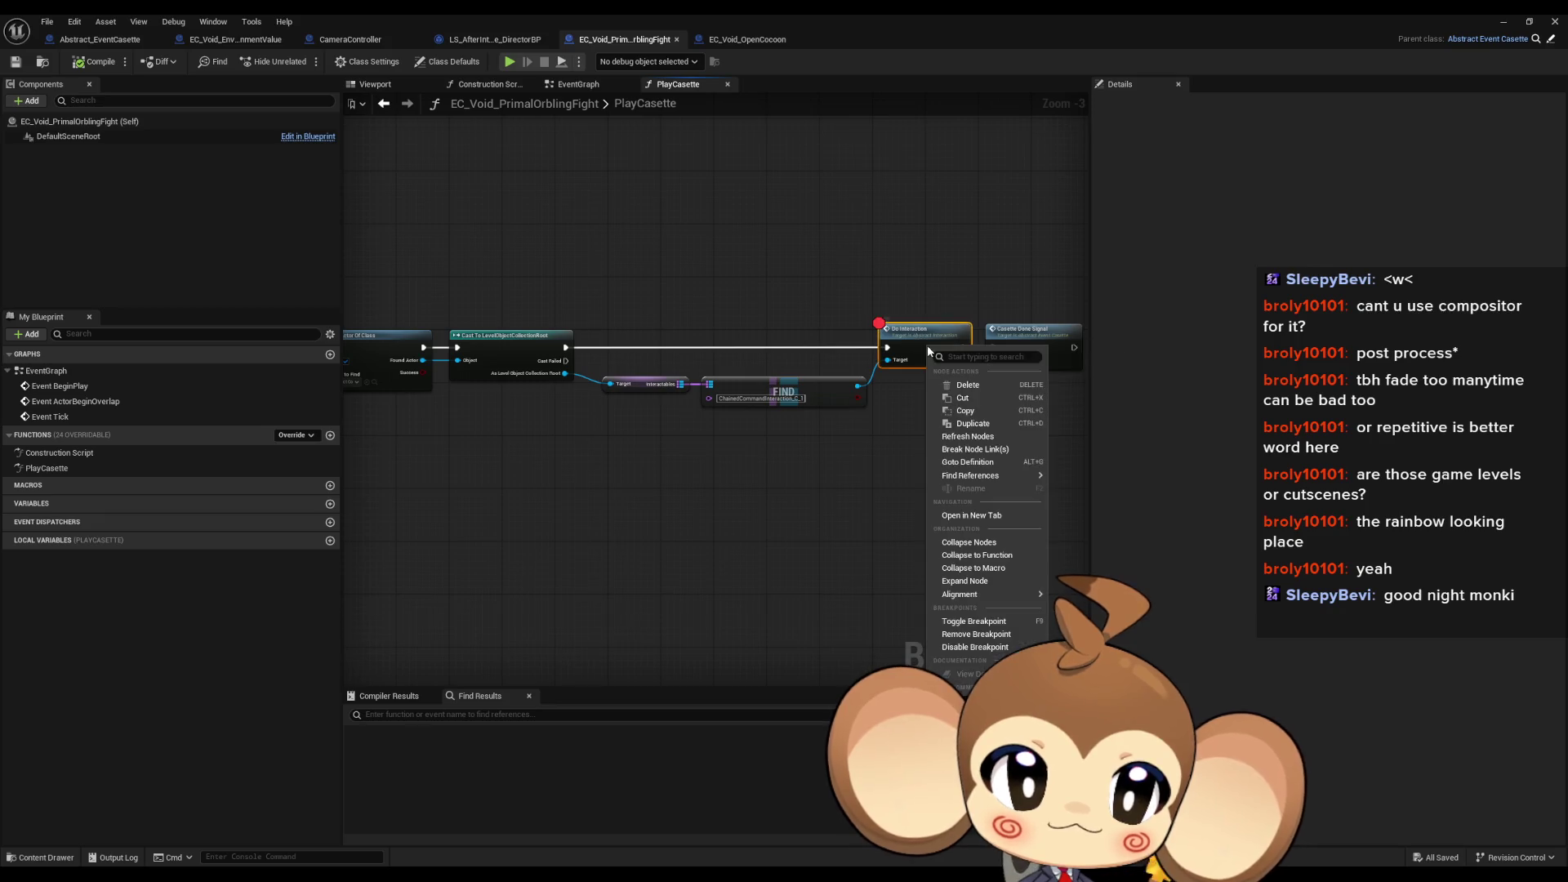
click(972, 647)
double_click(169, 468)
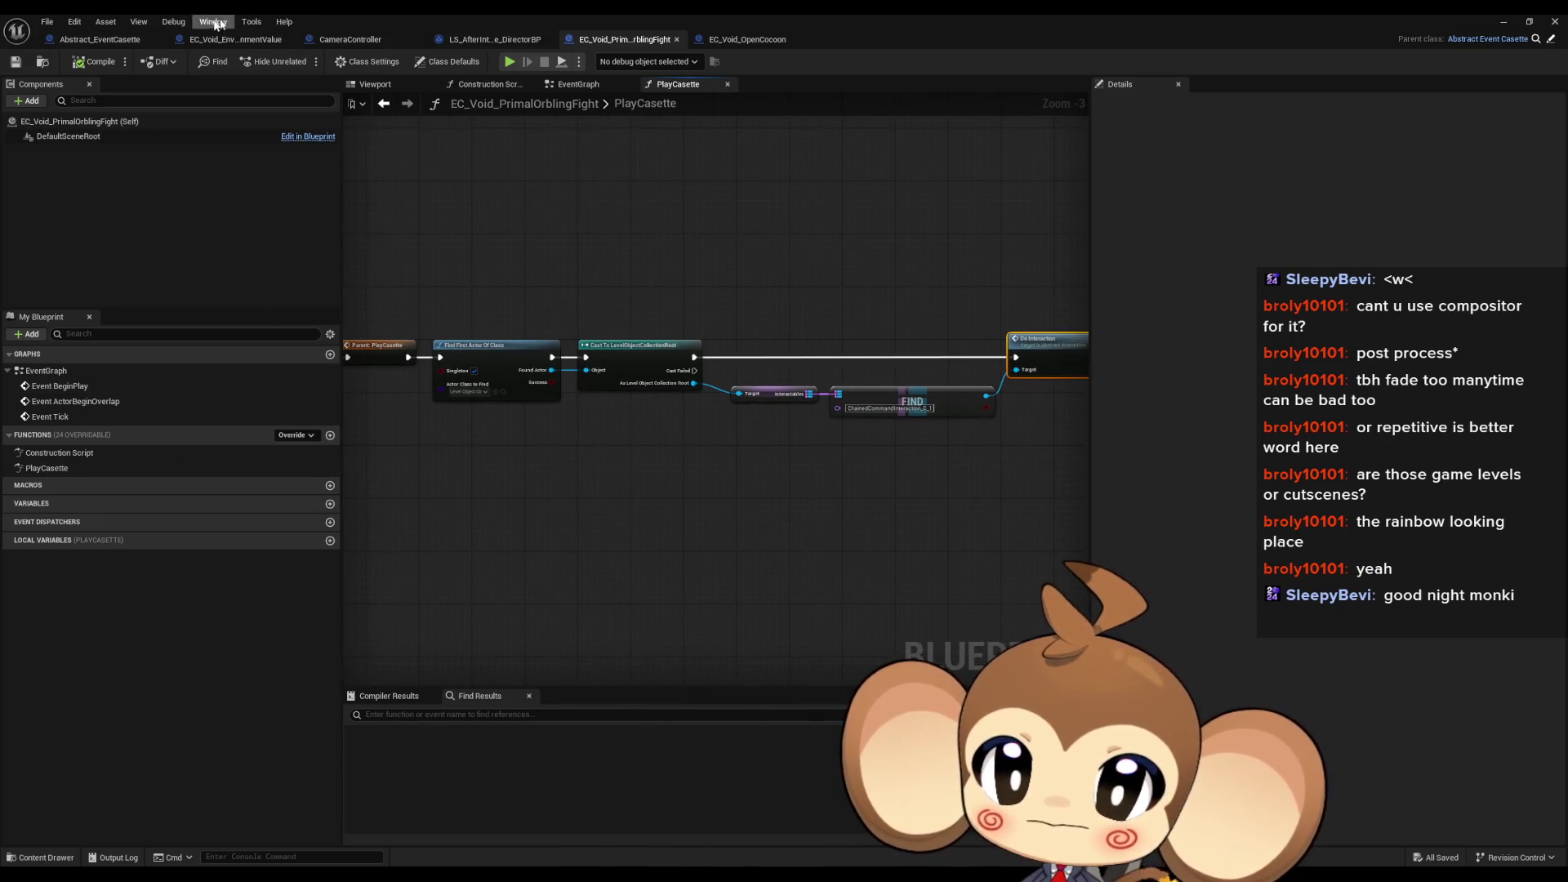
Step: Browse CameraController's SkipLevelSequence and SkipFadeDoneSignal function graphs
click(348, 41)
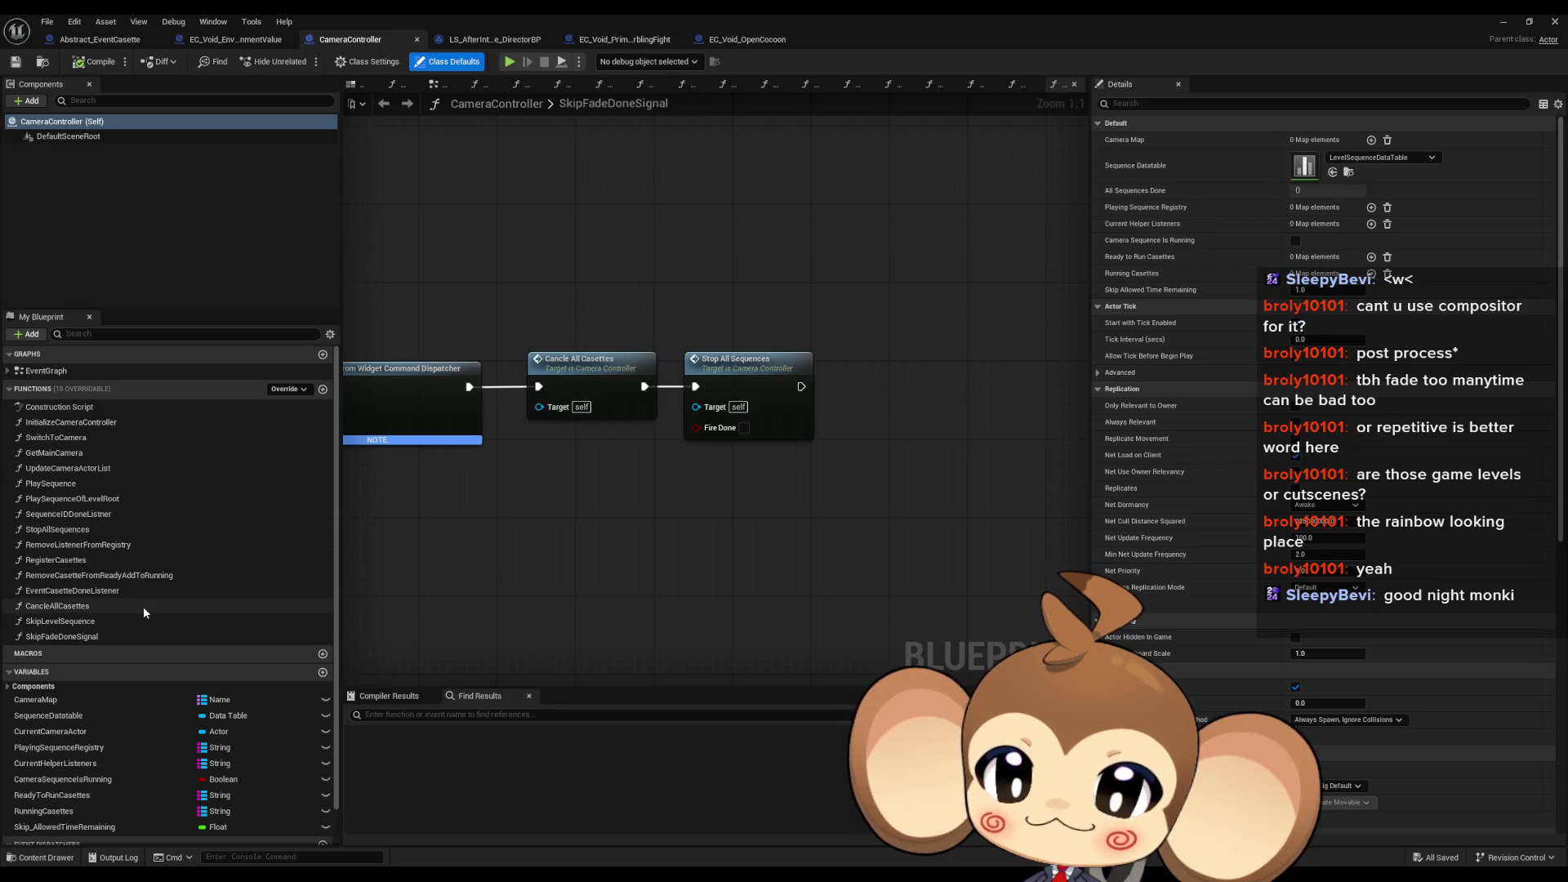
double_click(115, 621)
scroll(751, 433, up, 2)
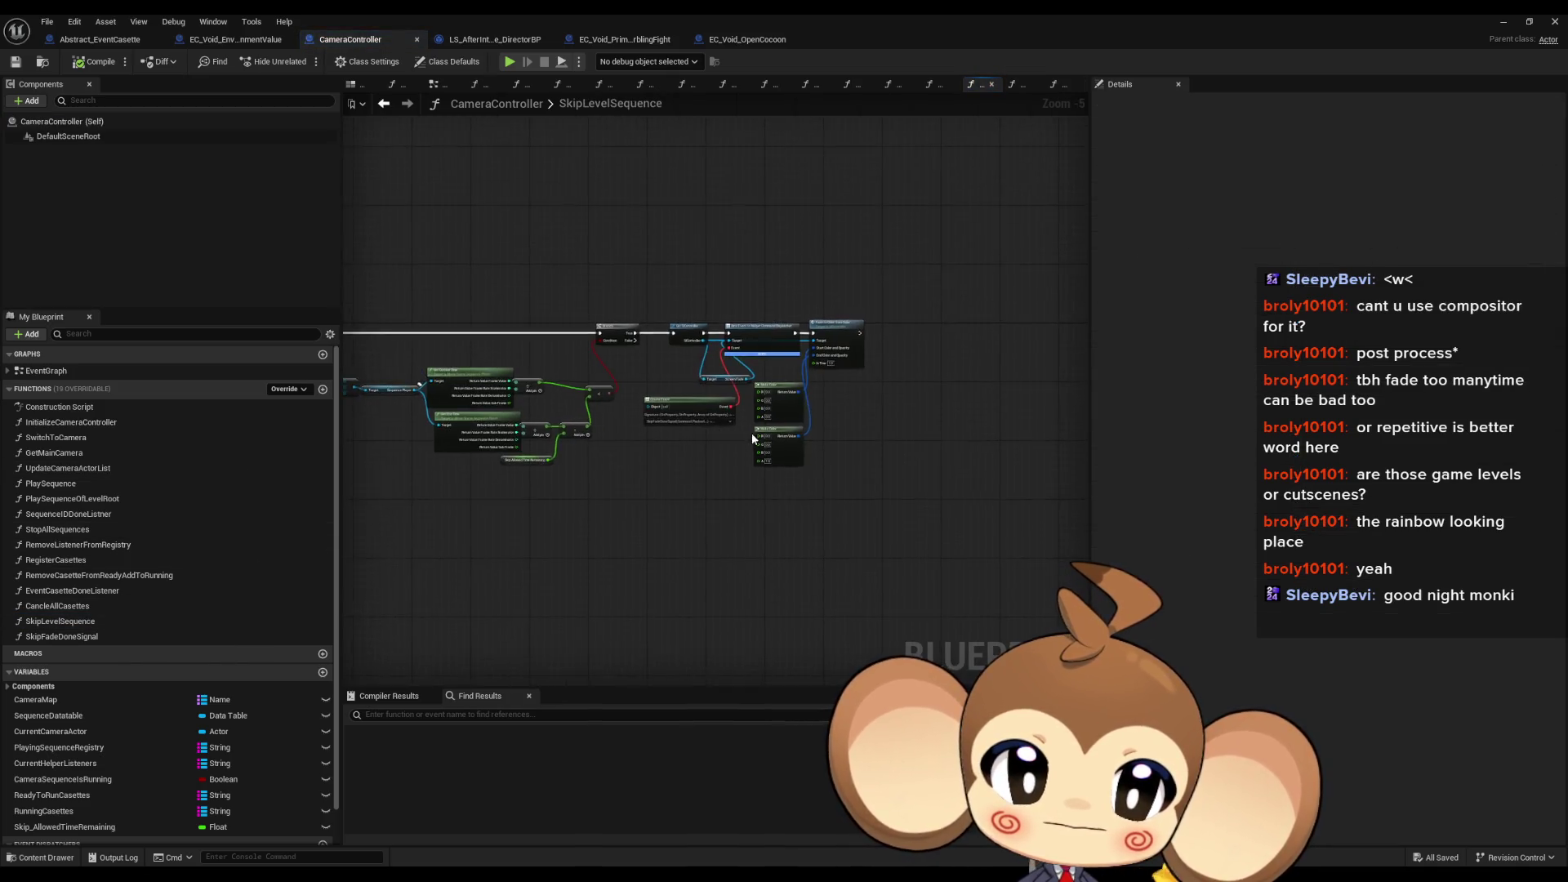
double_click(45, 634)
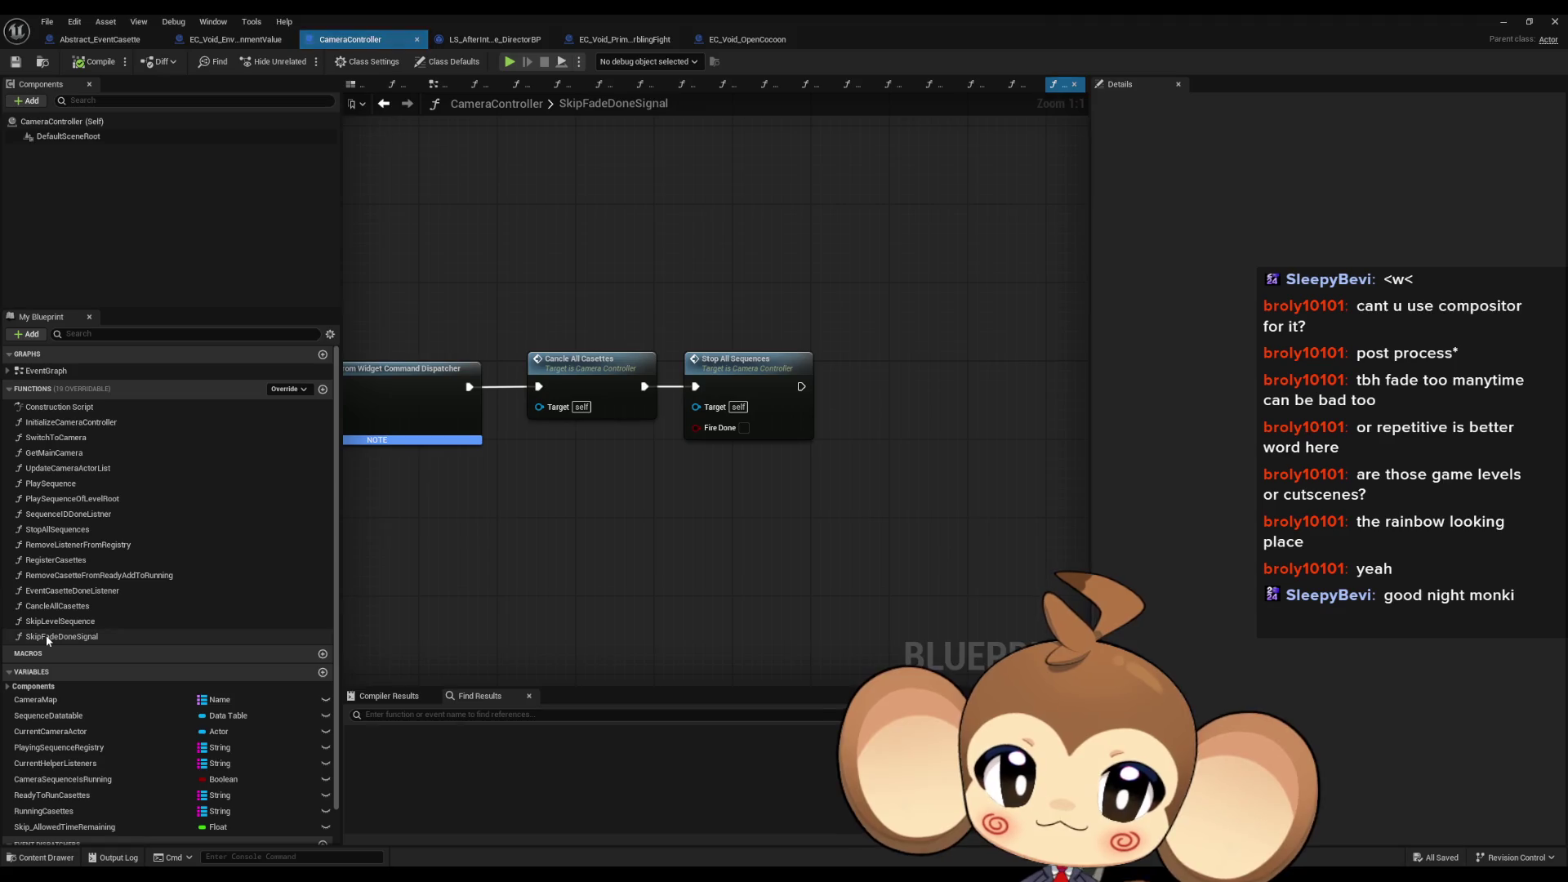
drag(633, 523, 931, 525)
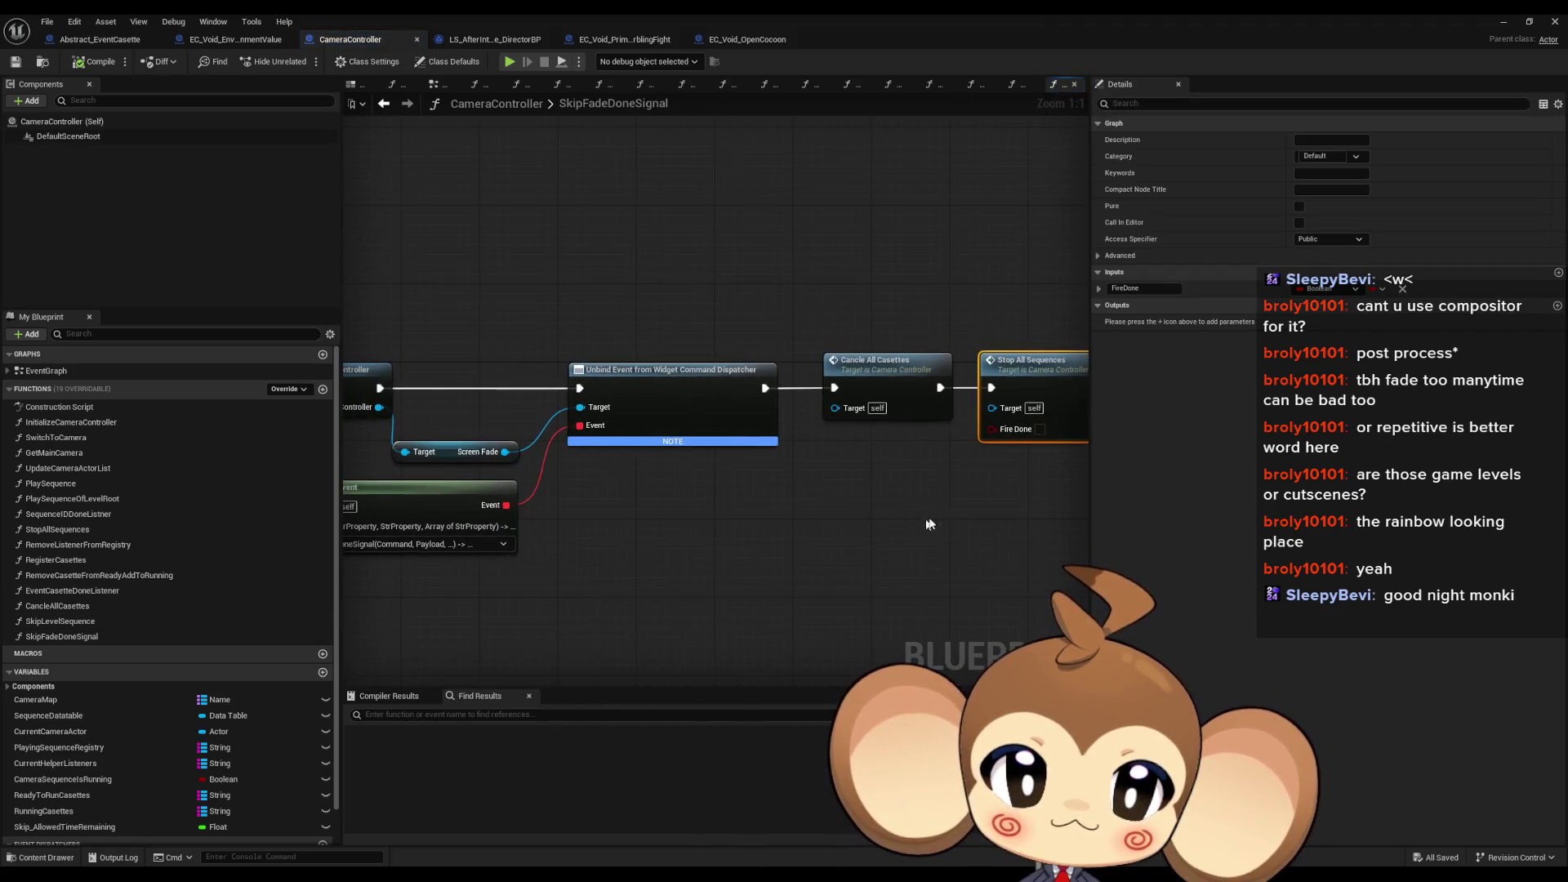
Step: Follow the Cancle All Casettes call into its function graph and center its loop nodes
click(900, 380)
mouse_move(743, 552)
mouse_down()
mouse_move(815, 549)
mouse_move(873, 652)
mouse_move(841, 560)
mouse_move(684, 430)
mouse_up()
double_click(700, 394)
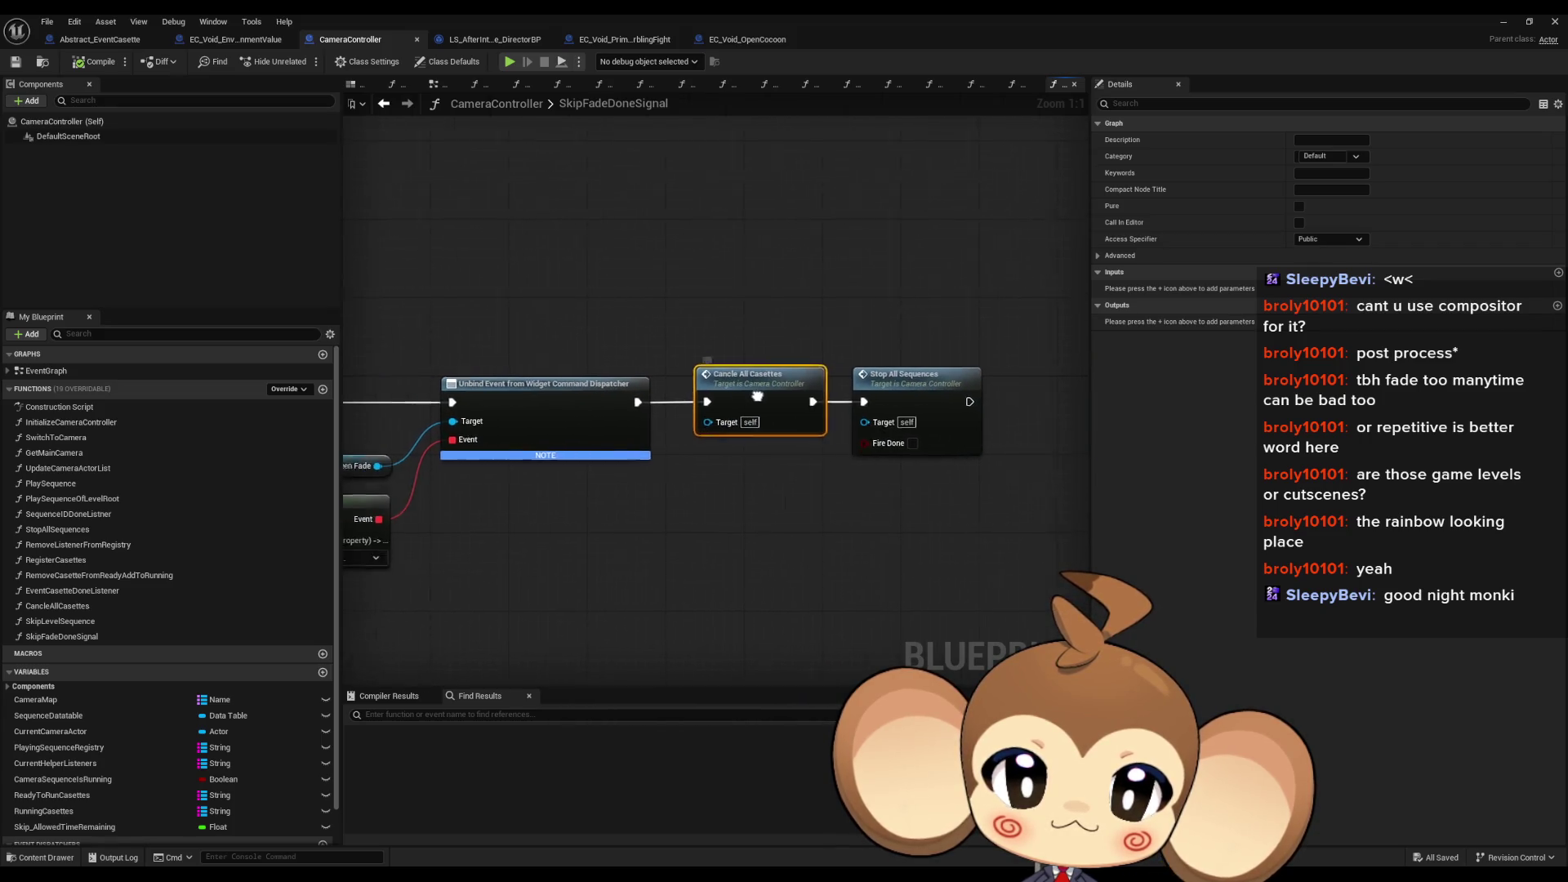
drag(756, 404, 458, 400)
click(644, 348)
drag(645, 348, 794, 392)
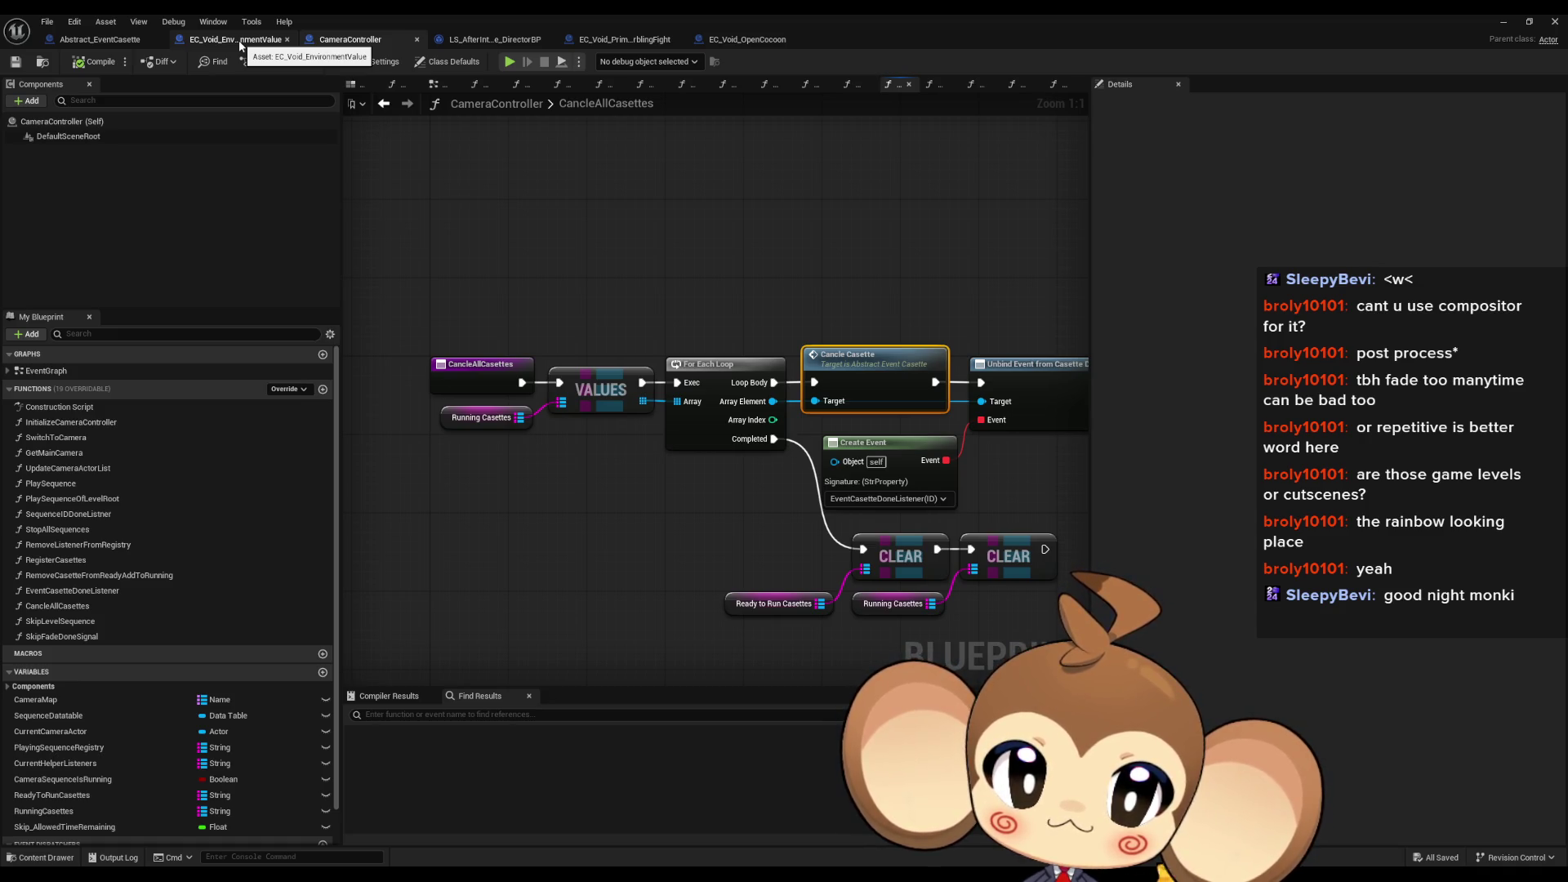
Step: Look over EC_Void_EnvironmentValue's PlayCasette entry and cast nodes, then show Abstract_EventCasette's CancleCasette graph
click(240, 44)
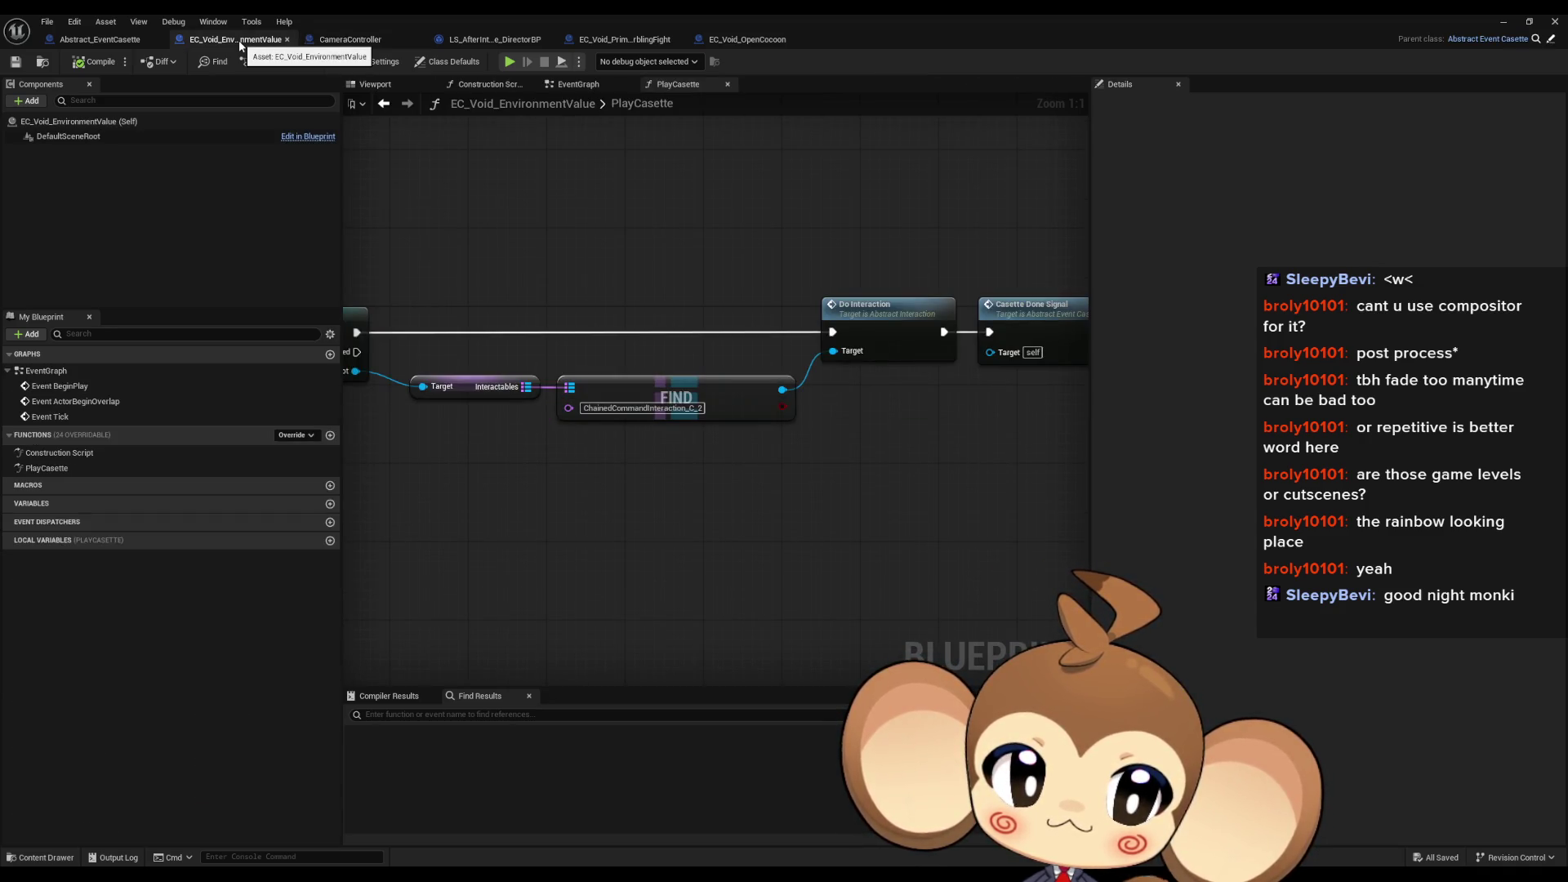
scroll(683, 379, down, 2)
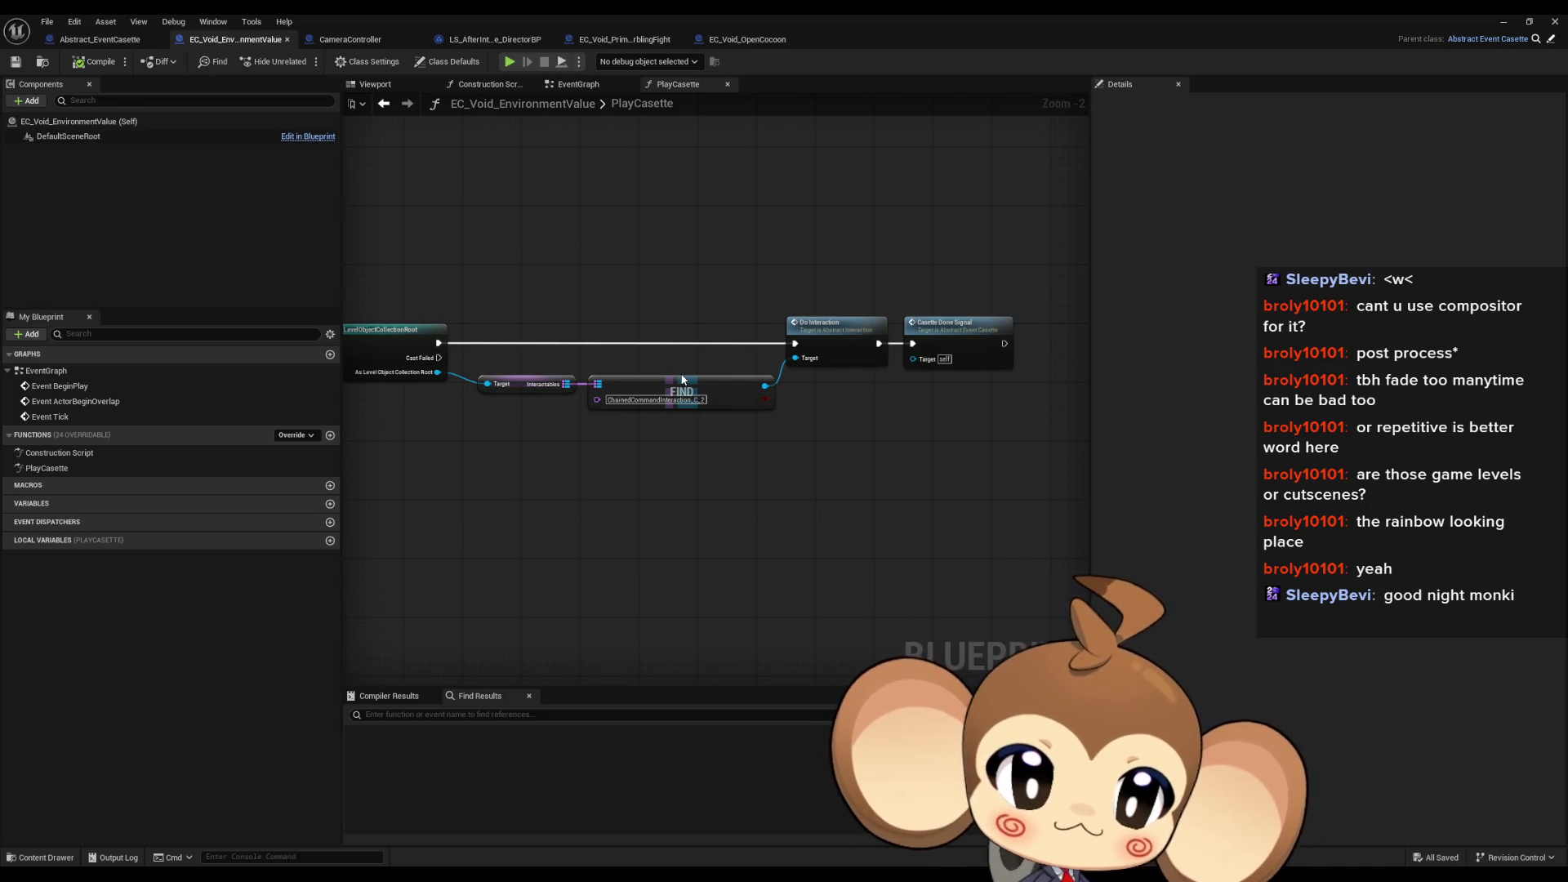
drag(682, 379, 1199, 430)
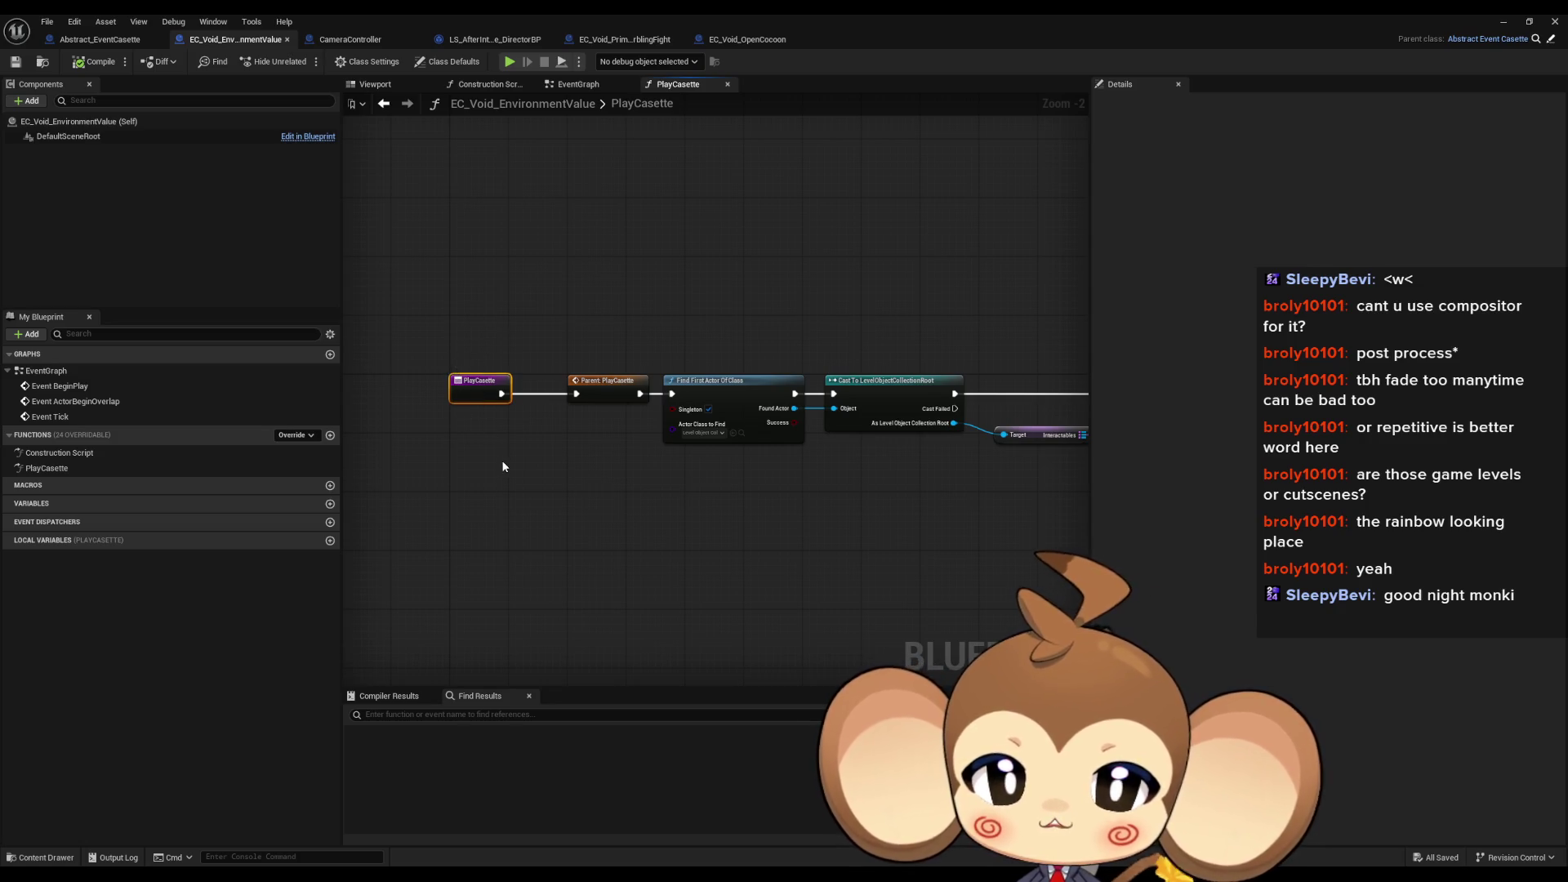
mouse_move(683, 447)
mouse_down()
mouse_move(545, 438)
mouse_move(726, 453)
mouse_up()
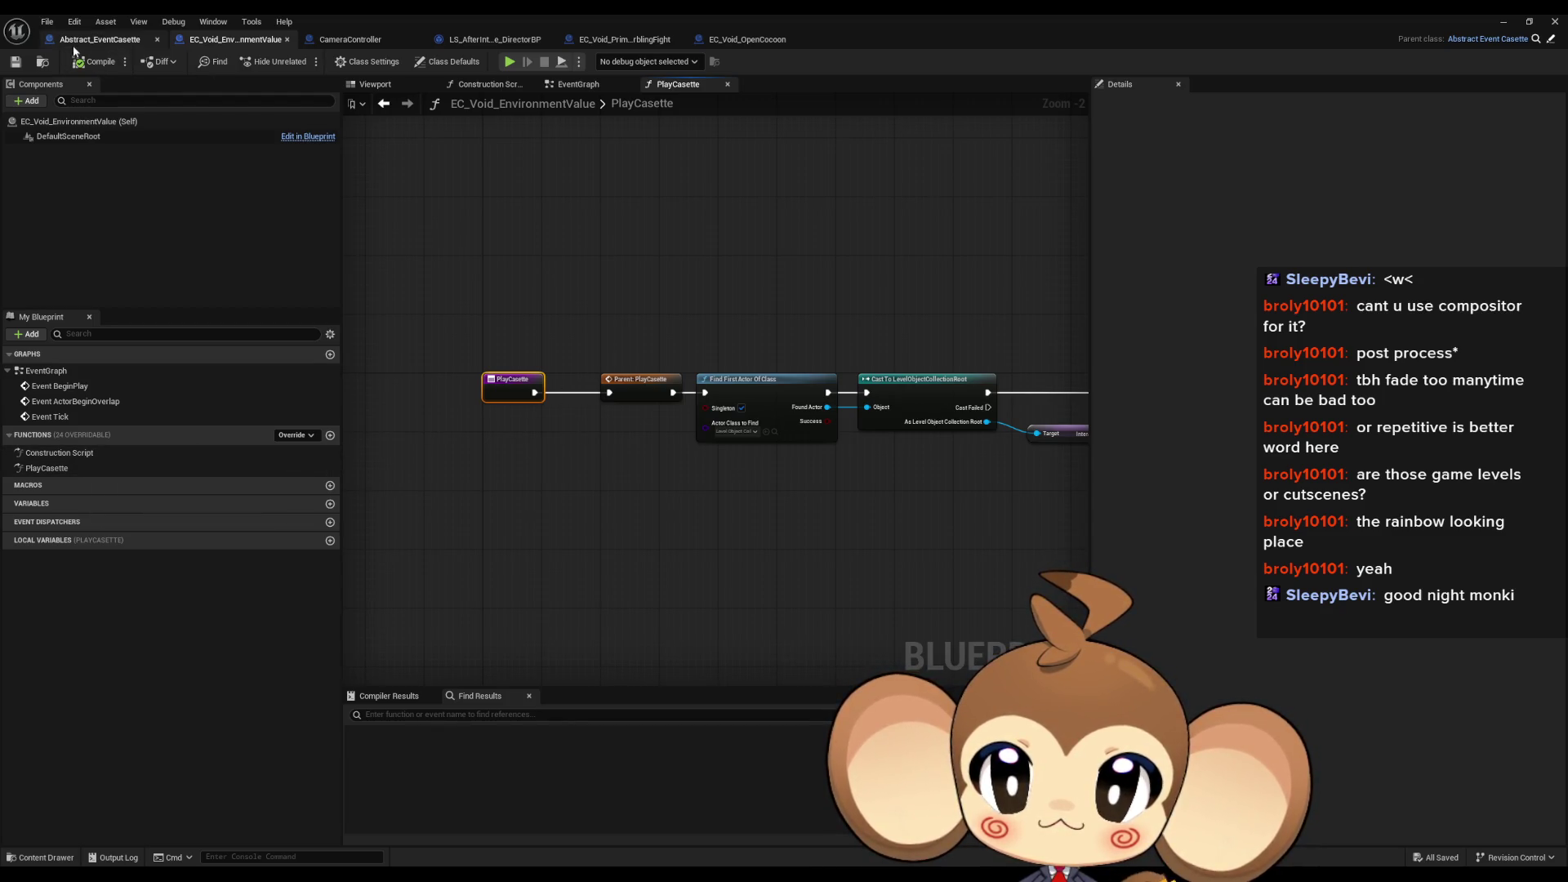
click(98, 39)
click(77, 439)
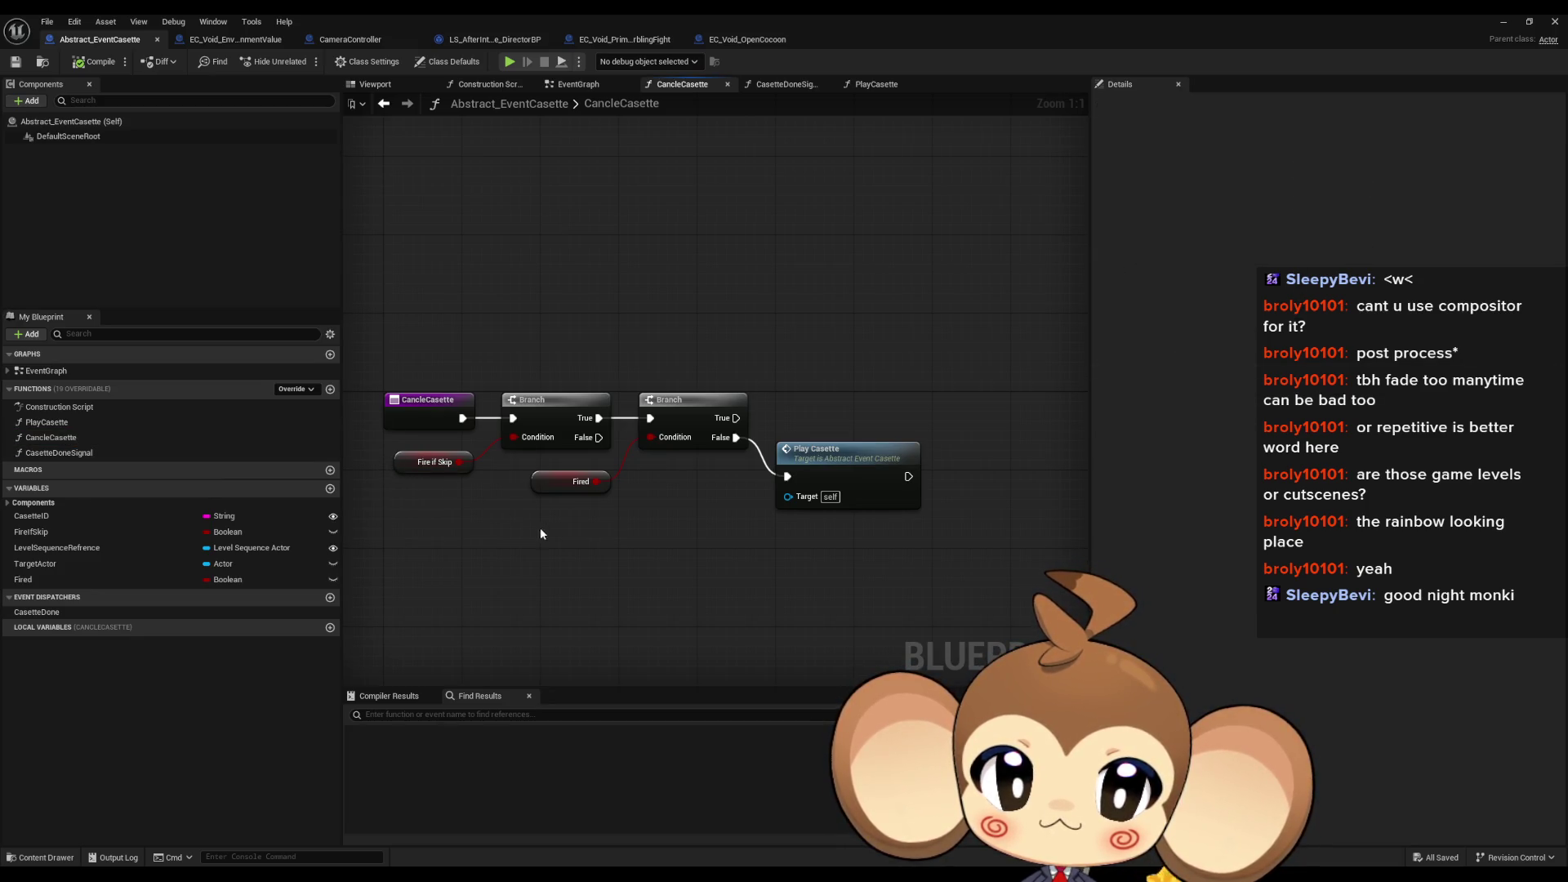
Step: Check the Fired and Fire if Skip nodes, then open PlayCasette and frame its full node chain
drag(543, 531, 605, 487)
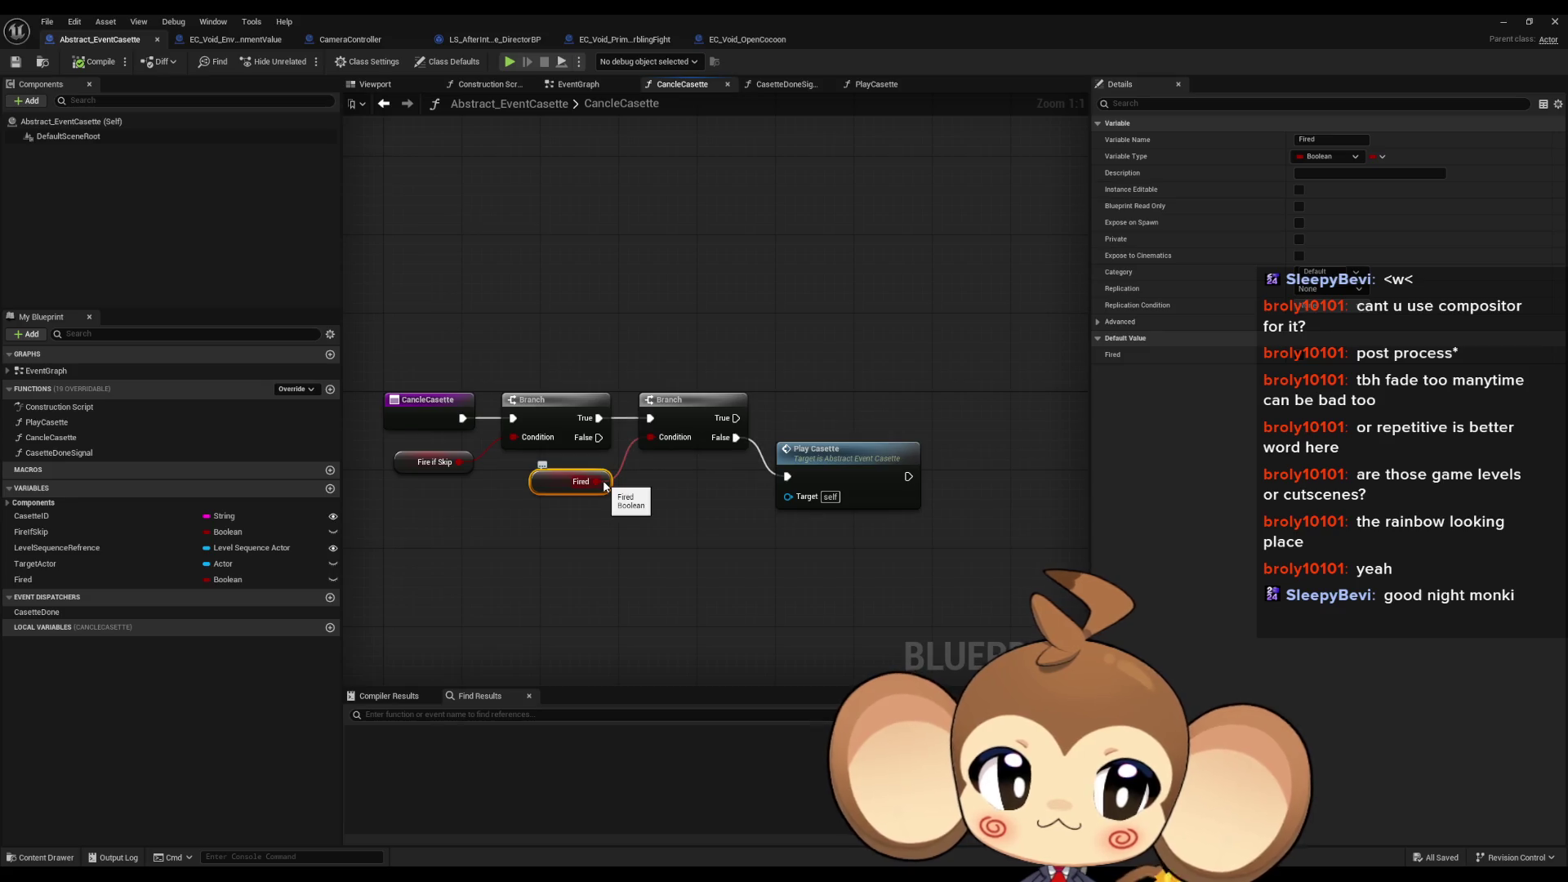
double_click(46, 422)
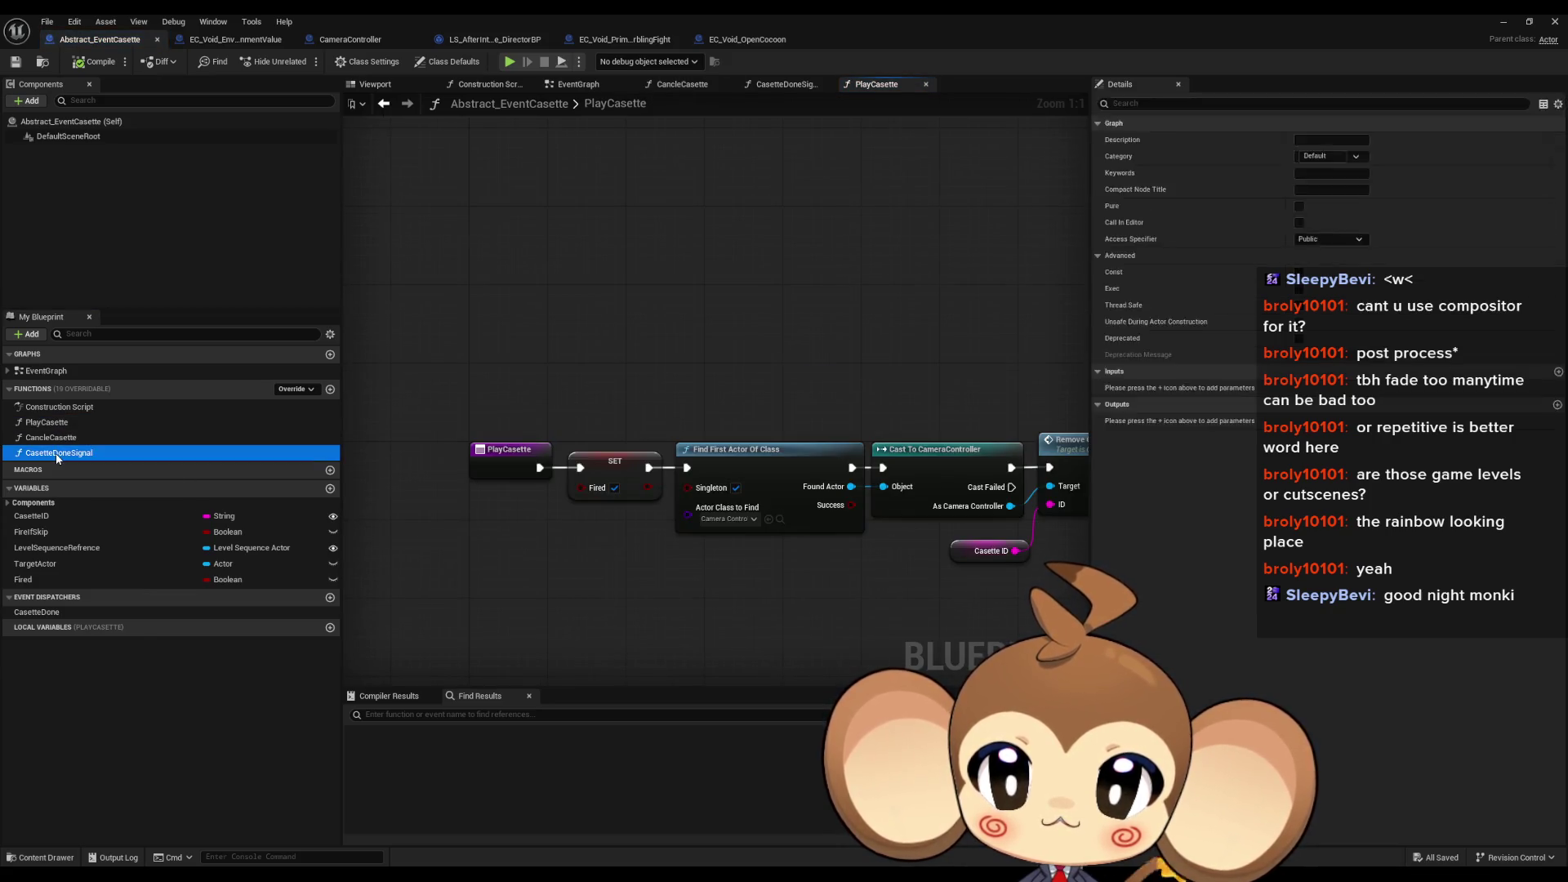
double_click(57, 439)
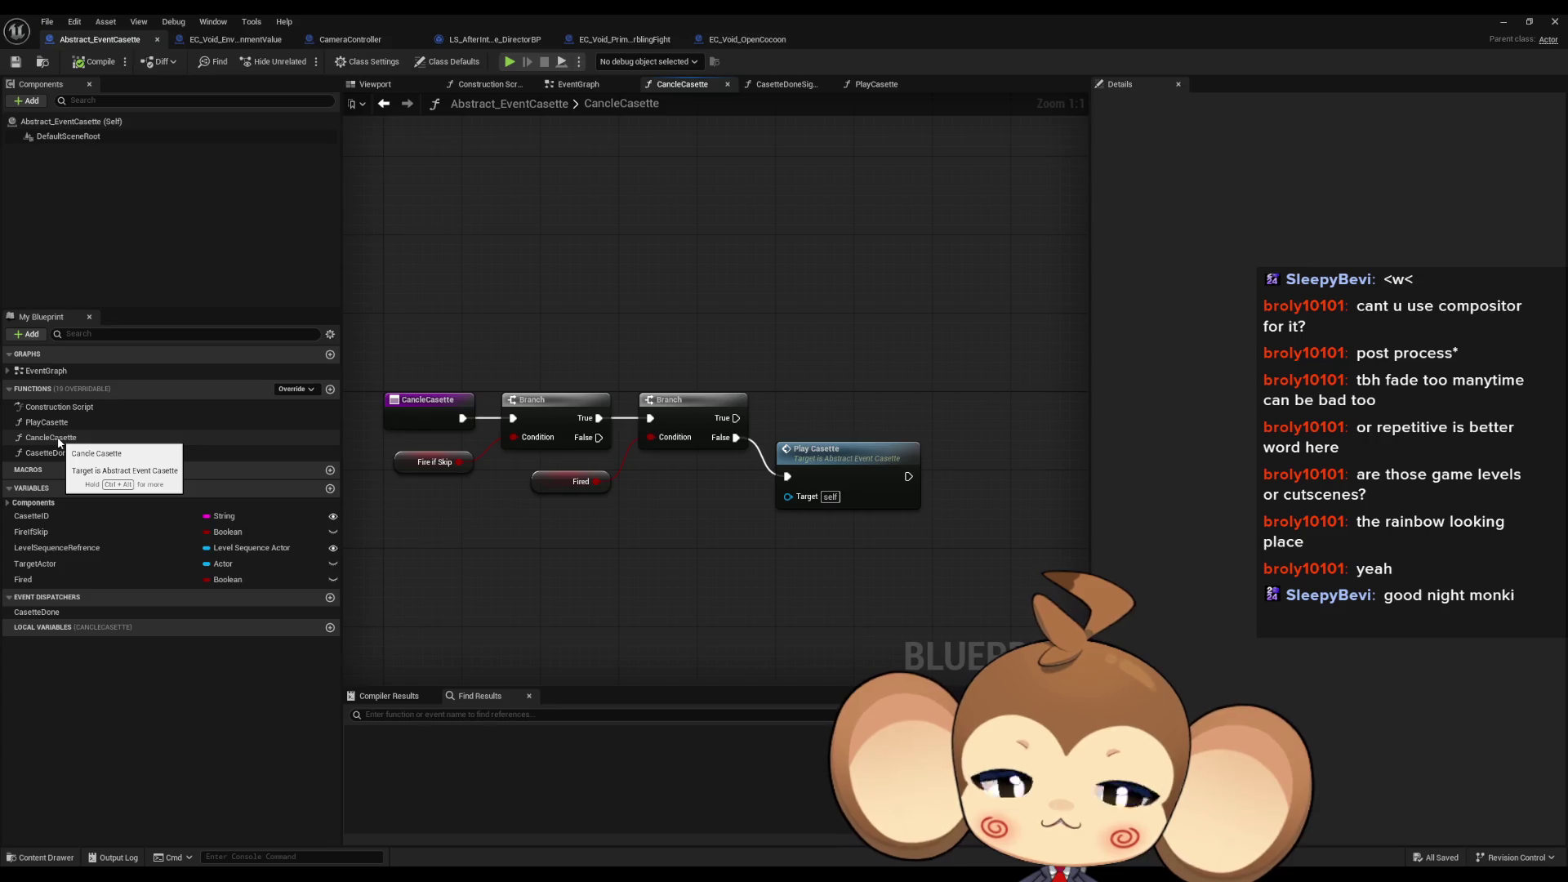
click(453, 467)
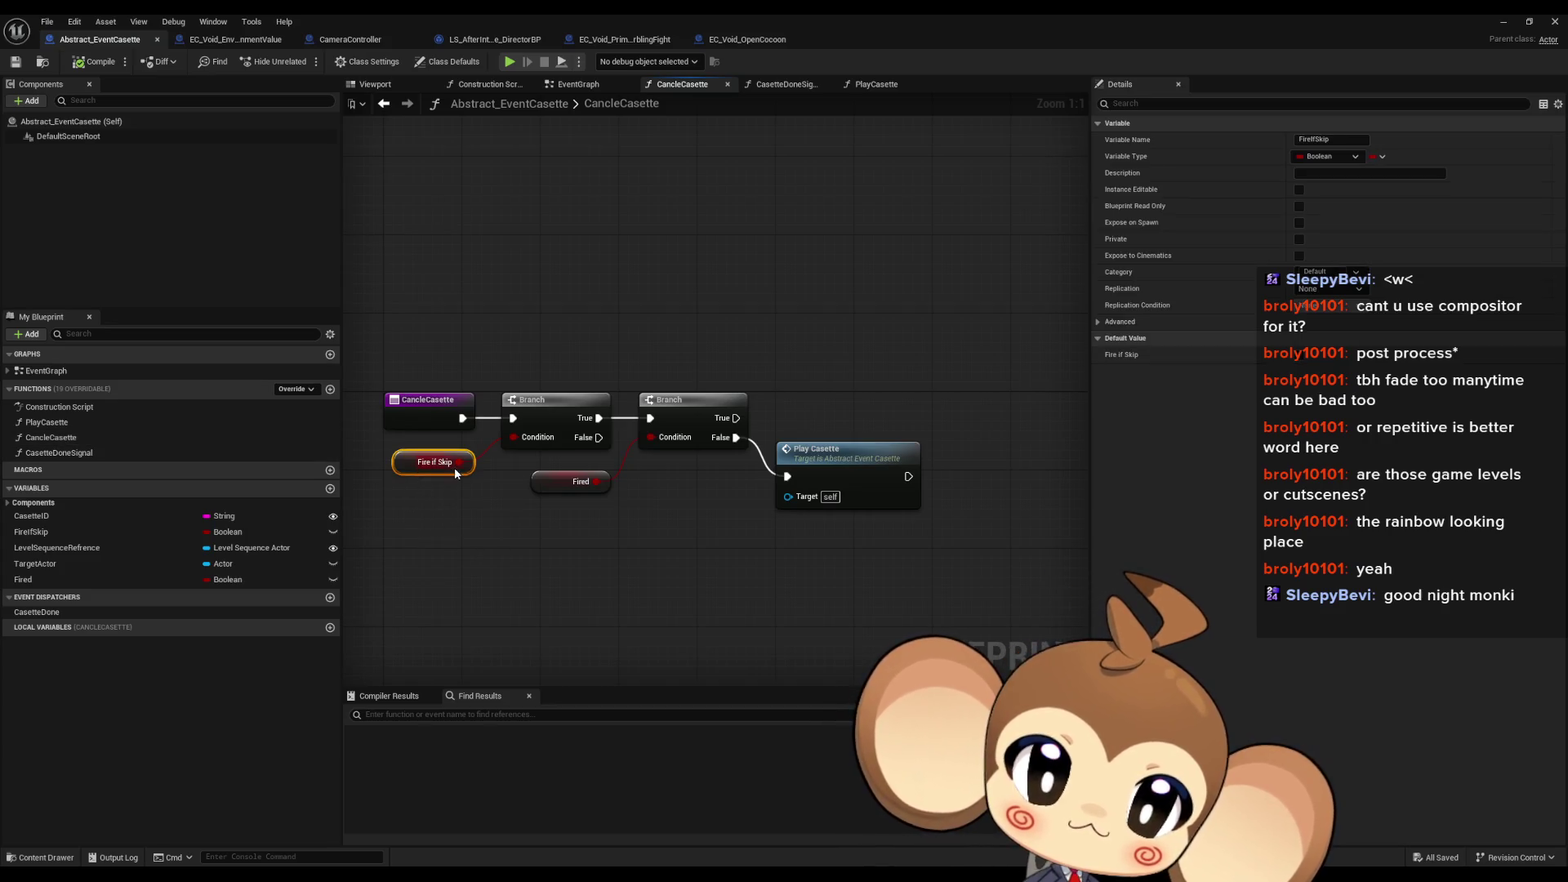
double_click(823, 464)
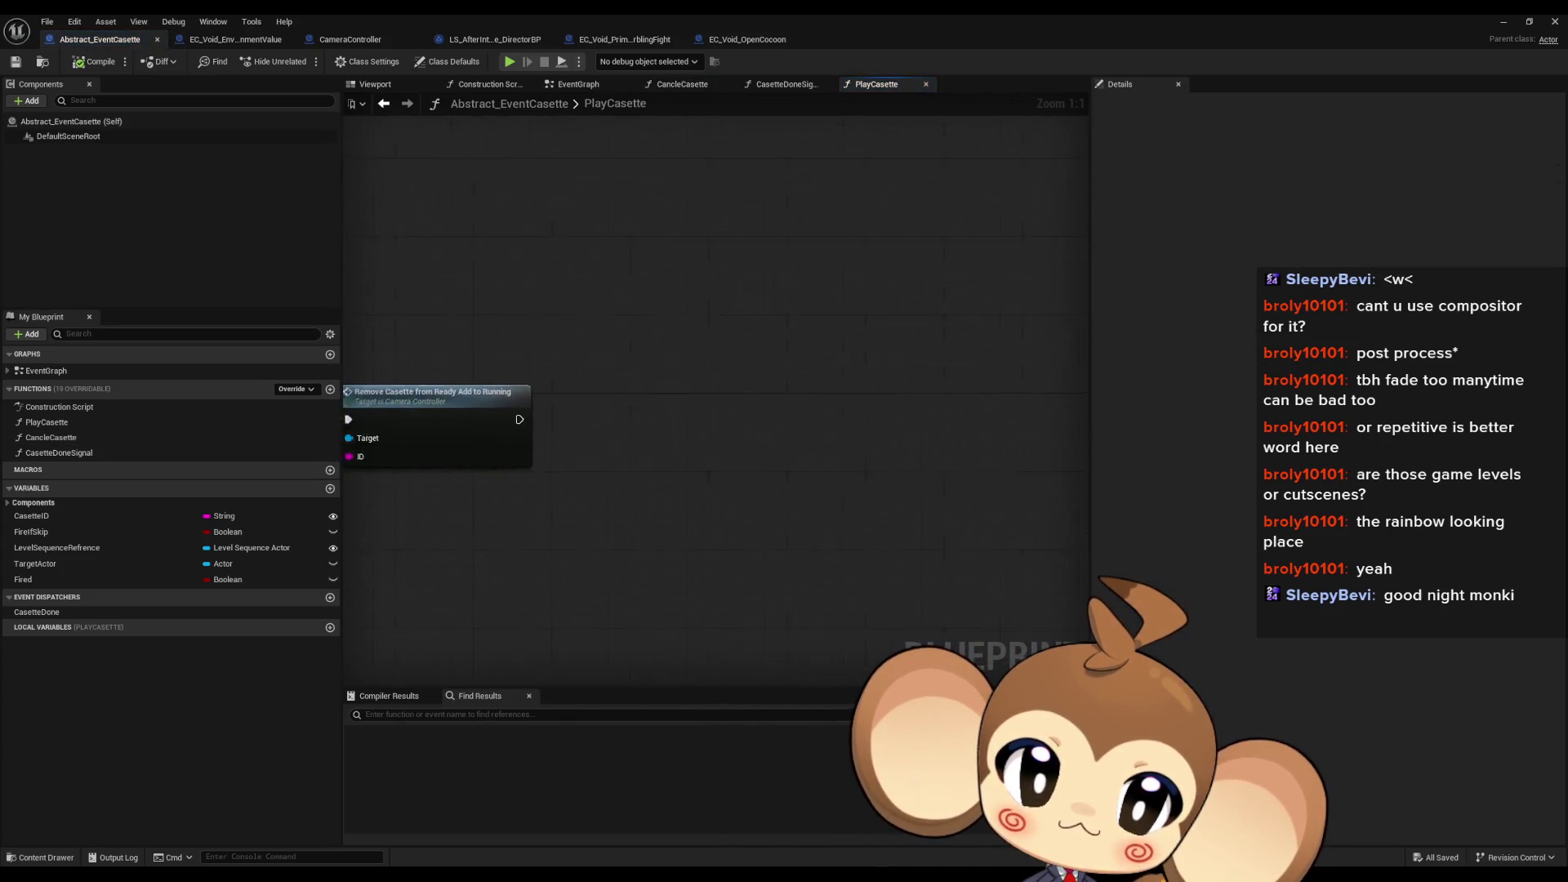
mouse_move(508, 521)
mouse_down()
mouse_move(461, 527)
mouse_move(557, 516)
mouse_up()
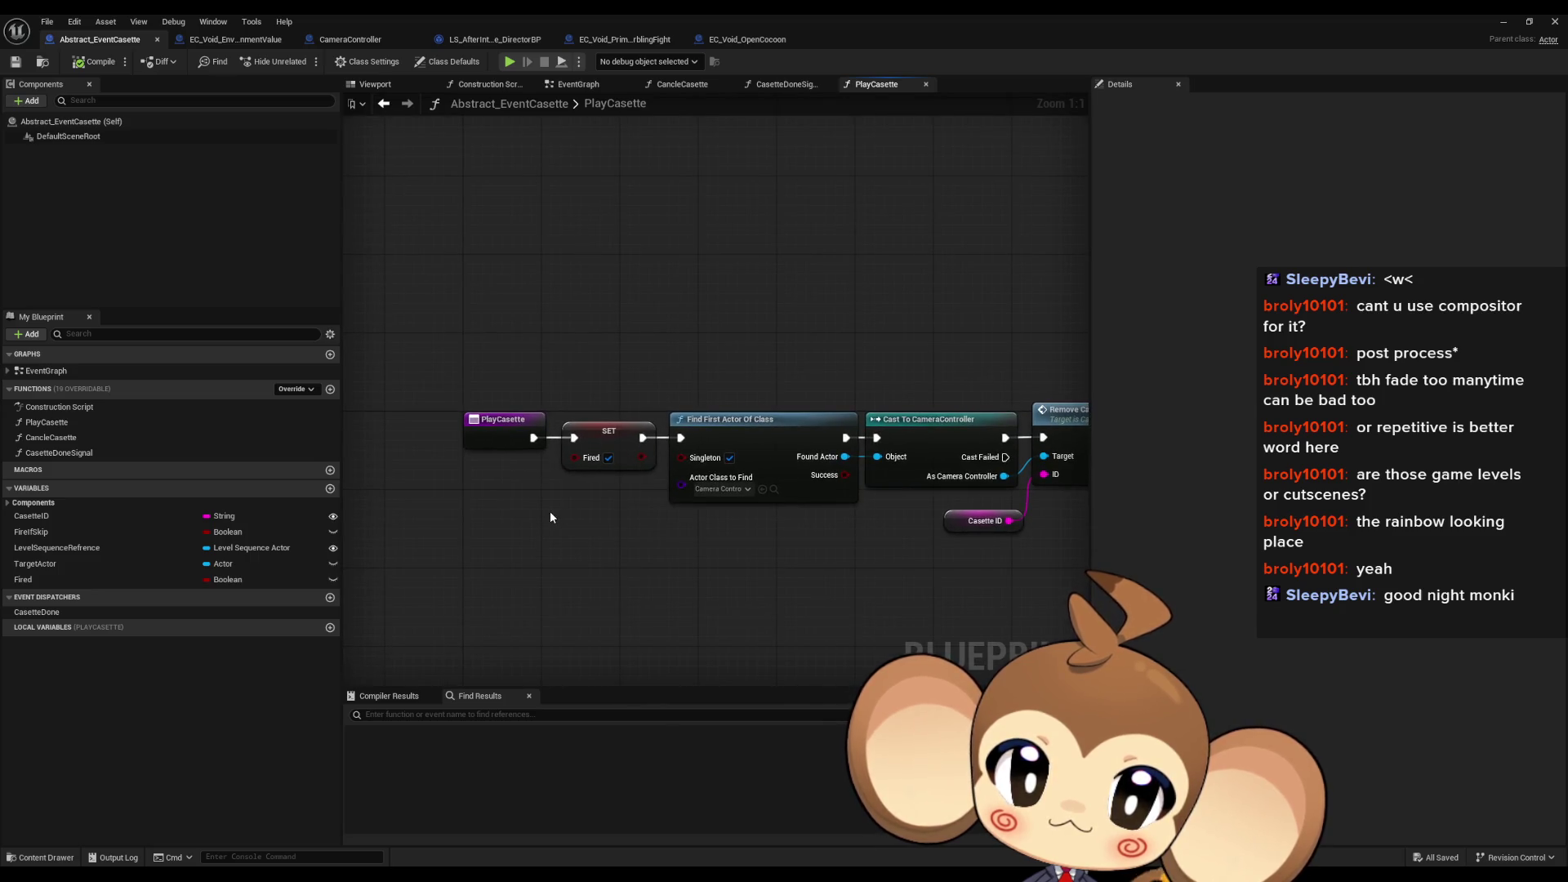
Step: Inspect the Casette Done Signal node in EC_Void_PrimalOrblingFight, then go back to CameraController
click(601, 41)
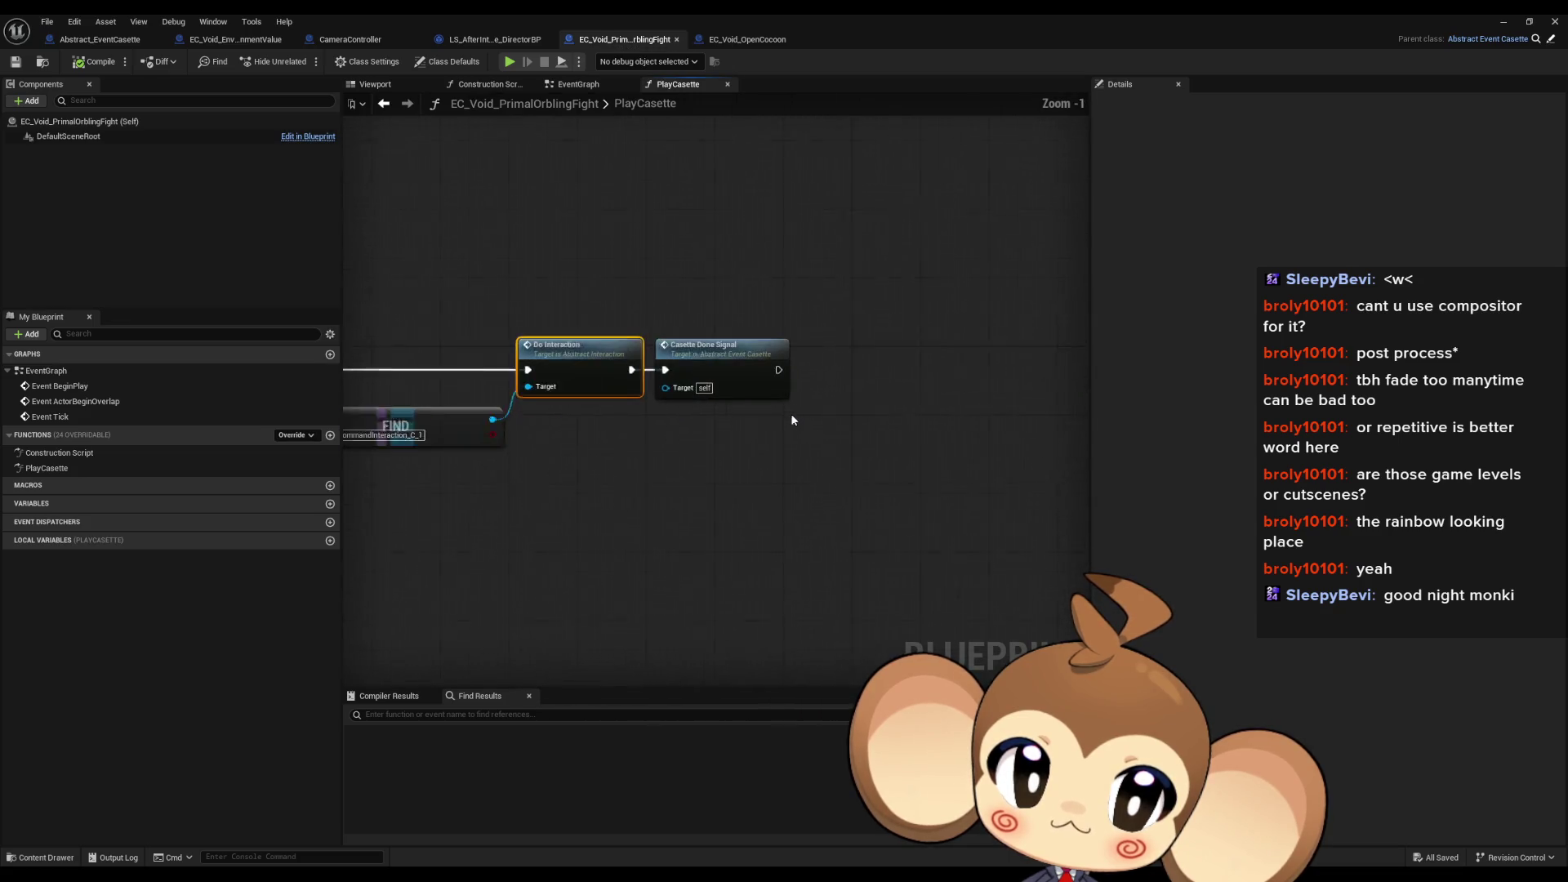
scroll(792, 420, up, 1)
click(706, 347)
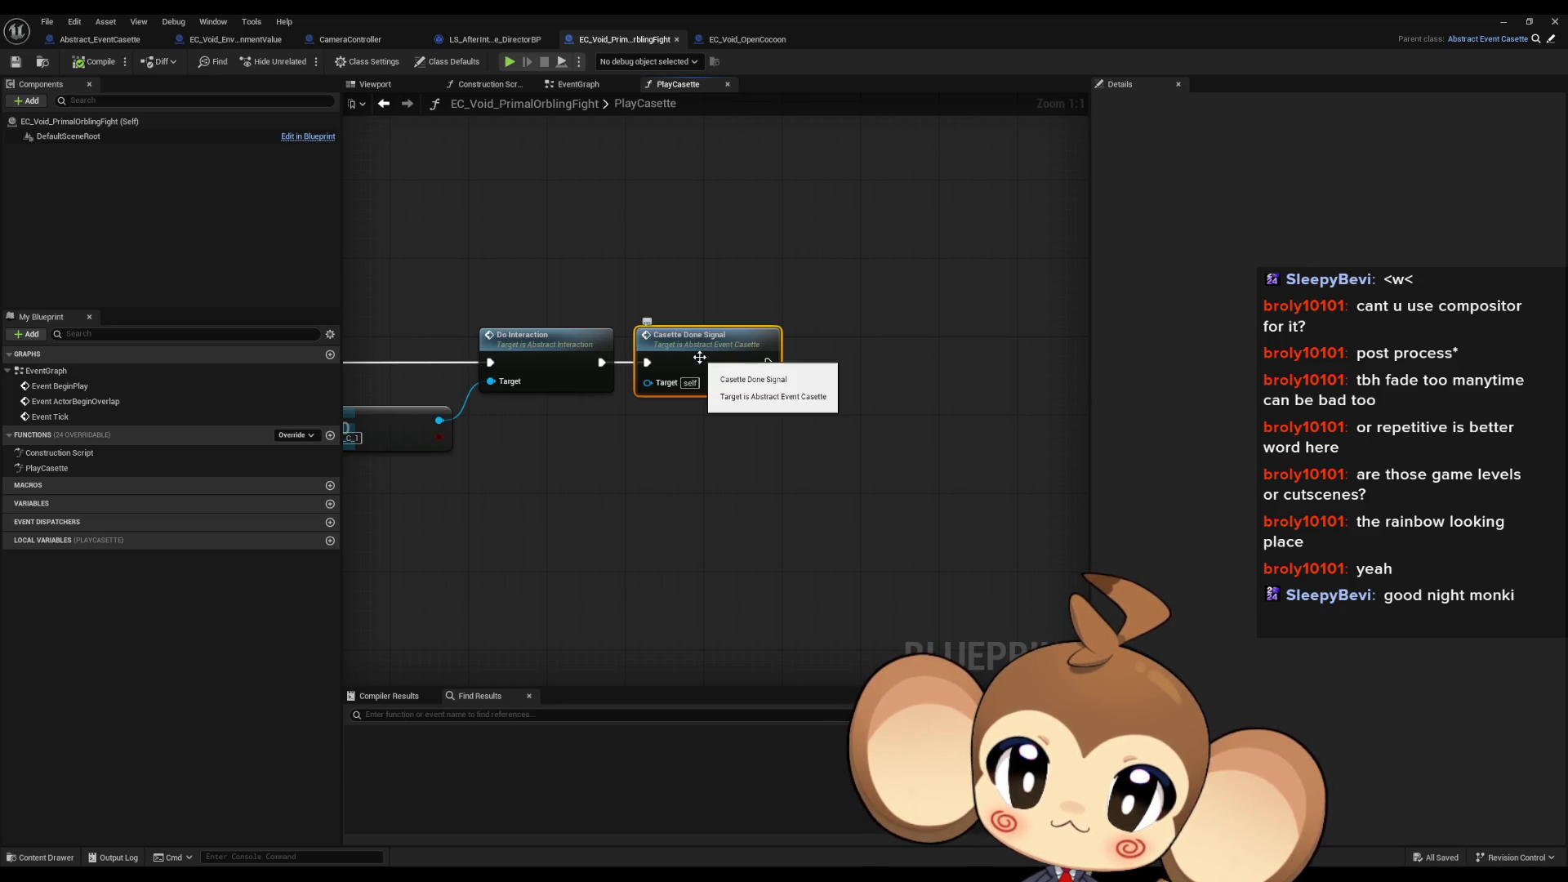
click(350, 39)
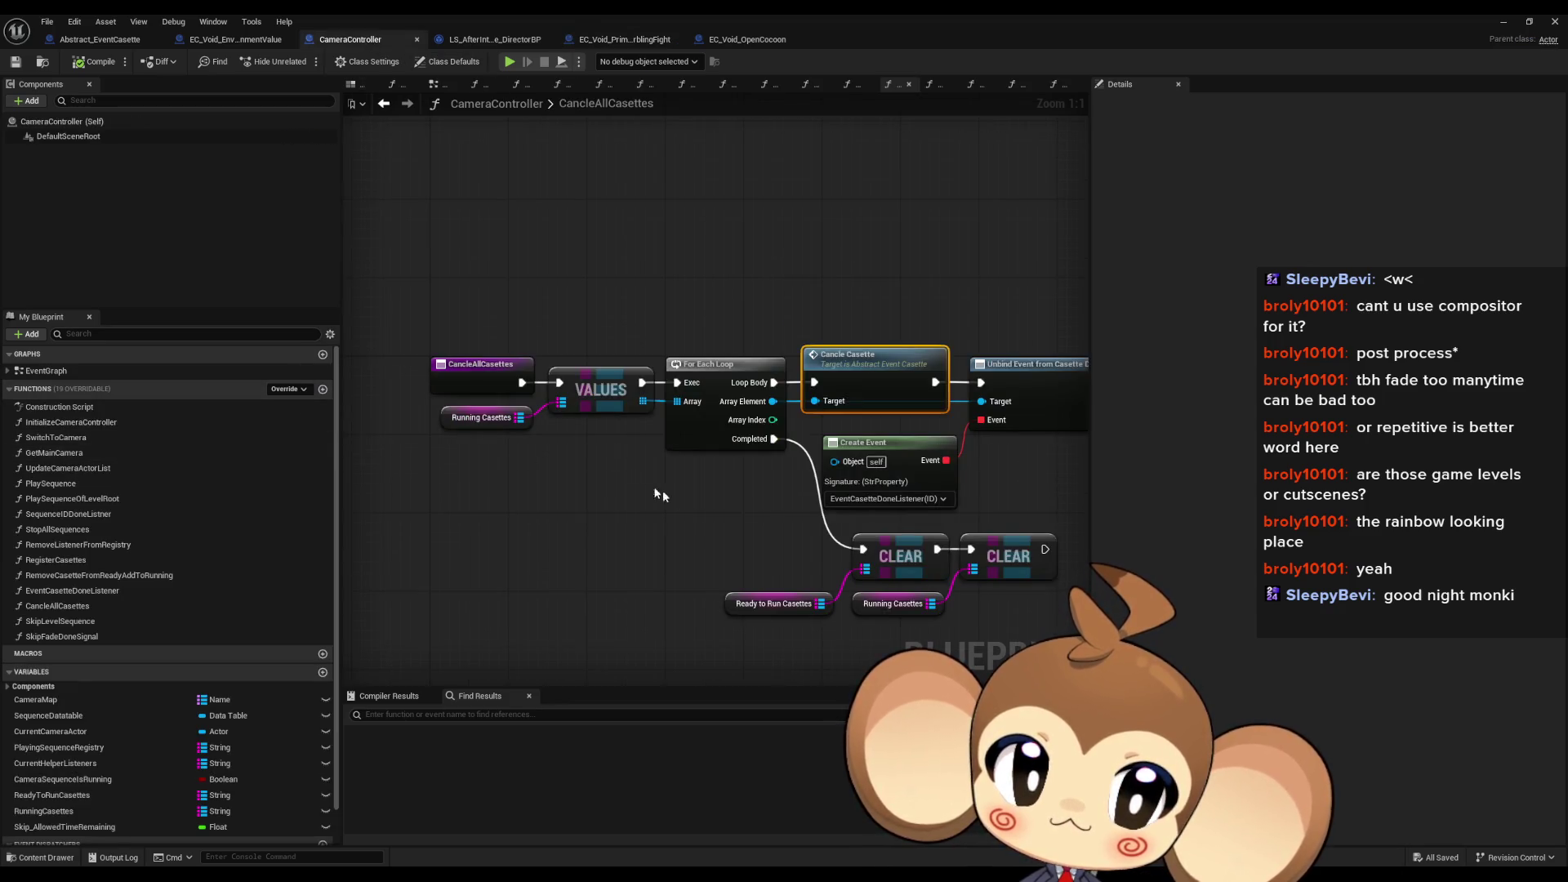
Step: Browse the EventCasetteDoneListener and RemoveCasetteFromReadyAddToRunning graphs, settling on CancleAllCasettes
mouse_move(654, 489)
mouse_down()
mouse_move(728, 515)
mouse_move(578, 522)
mouse_up()
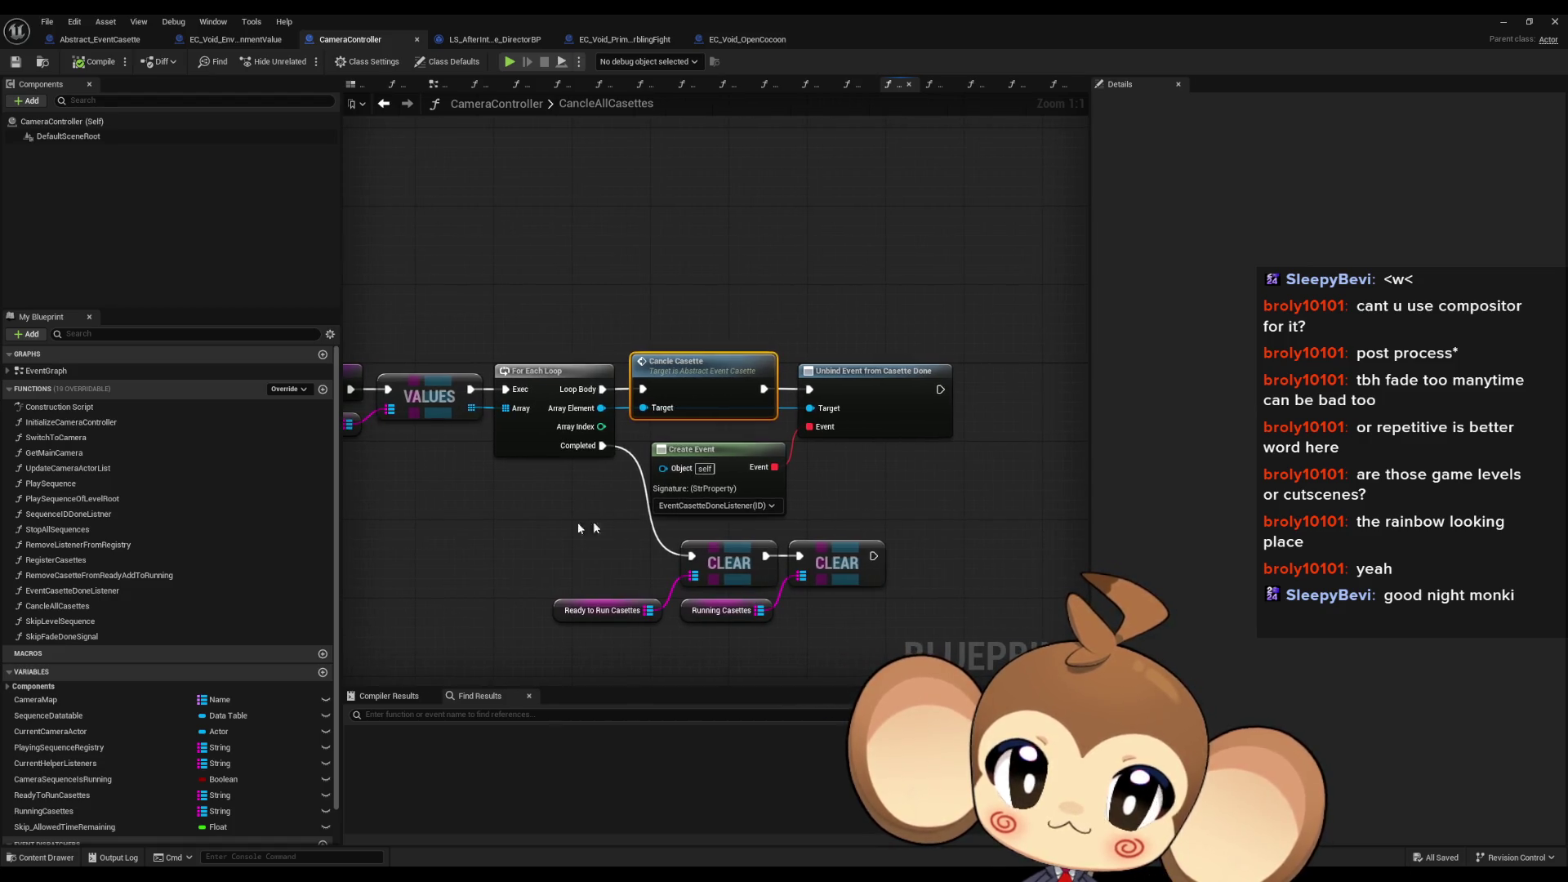
double_click(83, 591)
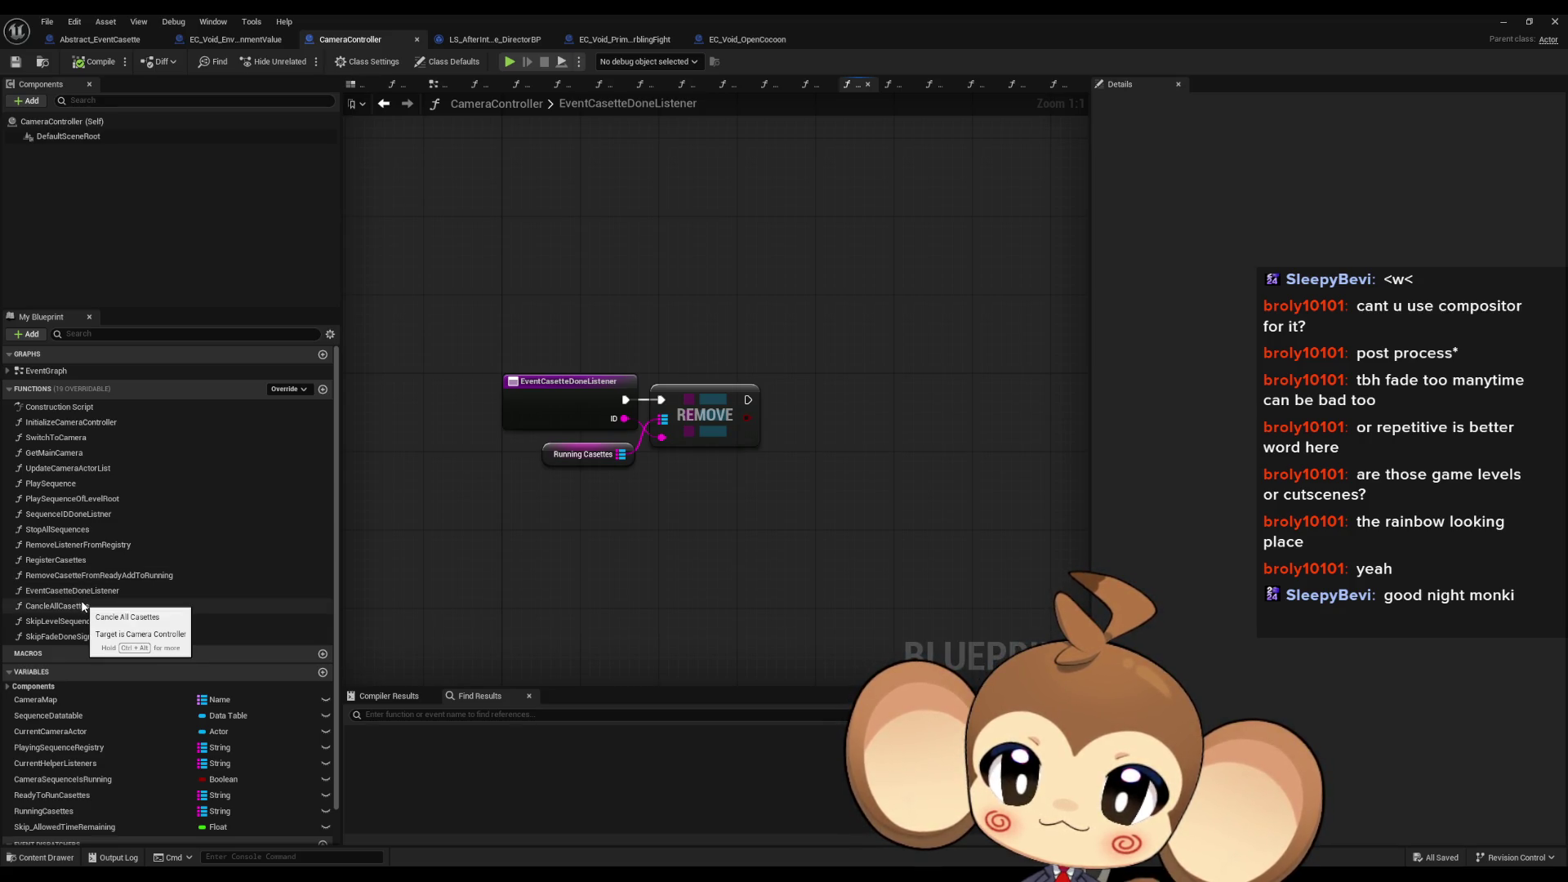
double_click(81, 605)
double_click(79, 575)
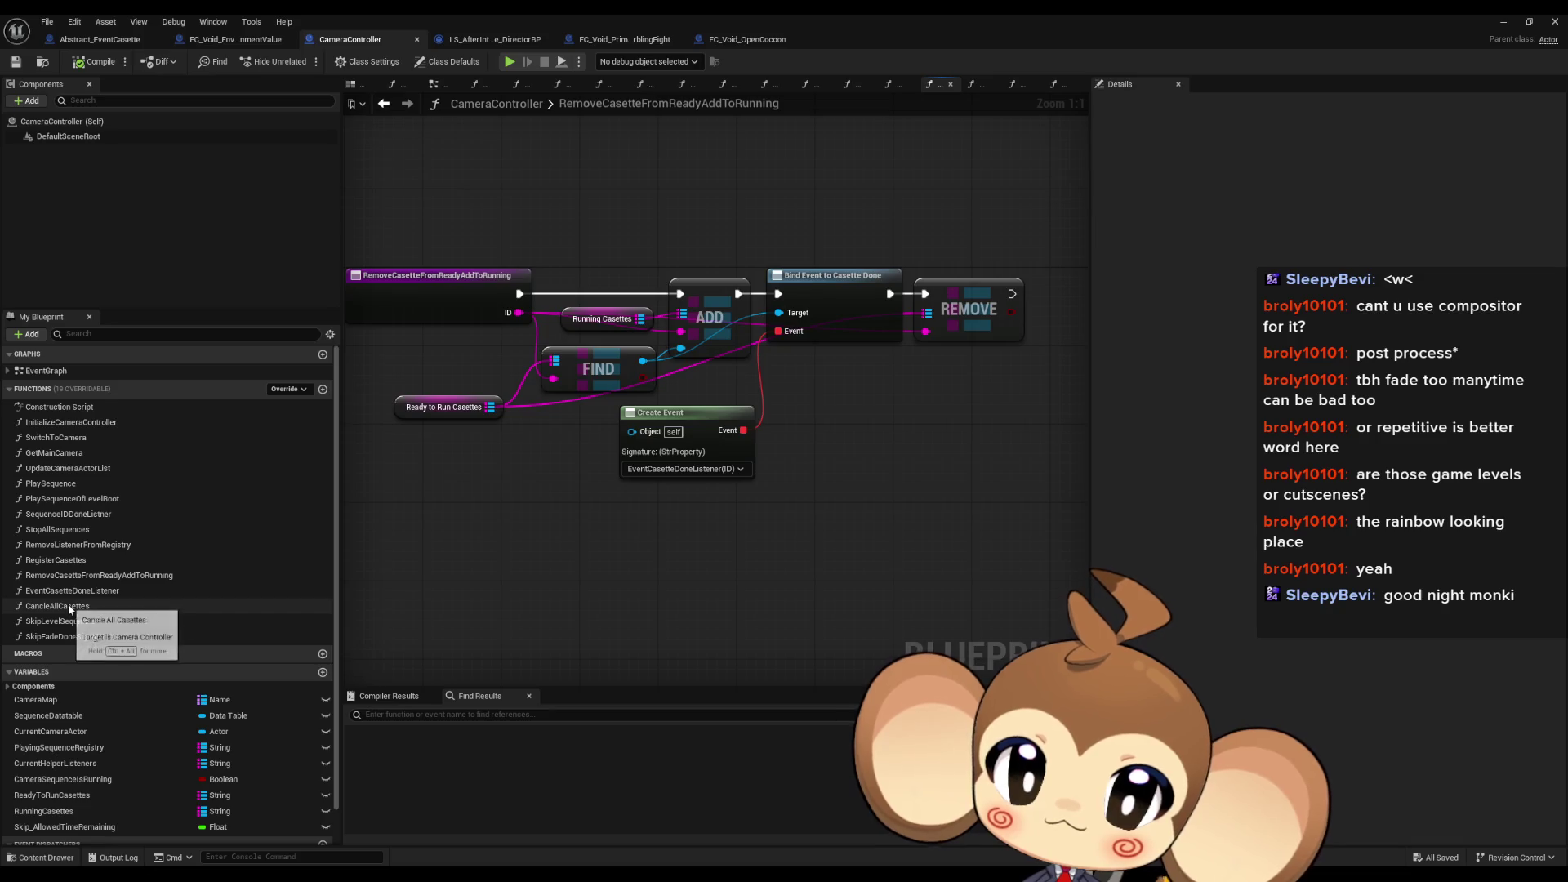
double_click(71, 606)
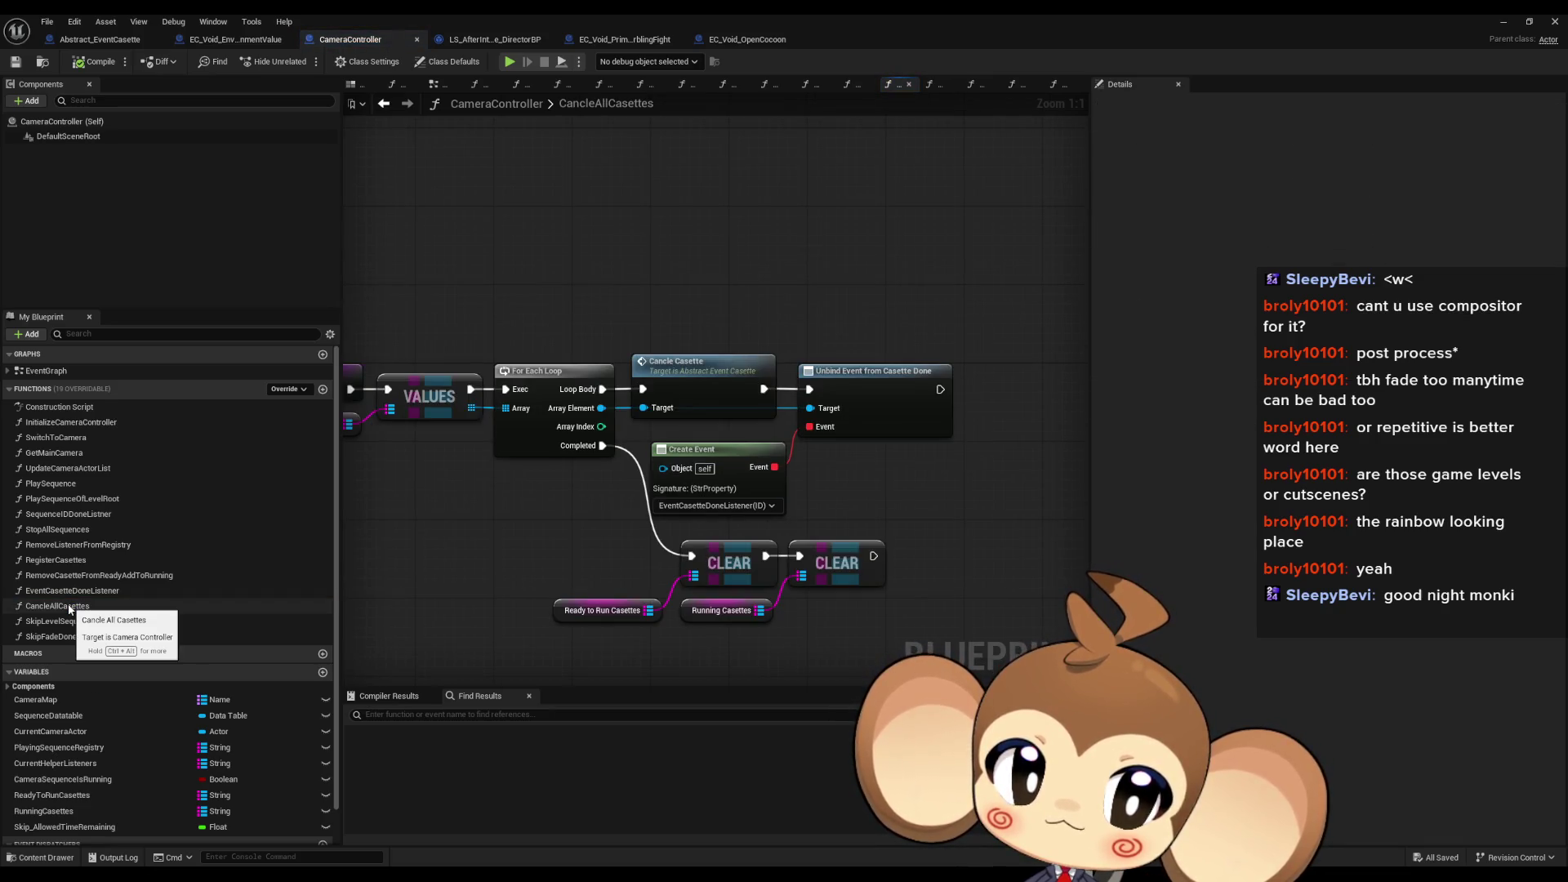
Step: Add a breakpoint on the Cancle Casette node and start a play-in-editor test
mouse_move(593, 503)
mouse_down()
mouse_move(728, 449)
mouse_move(705, 494)
mouse_up()
right_click(806, 348)
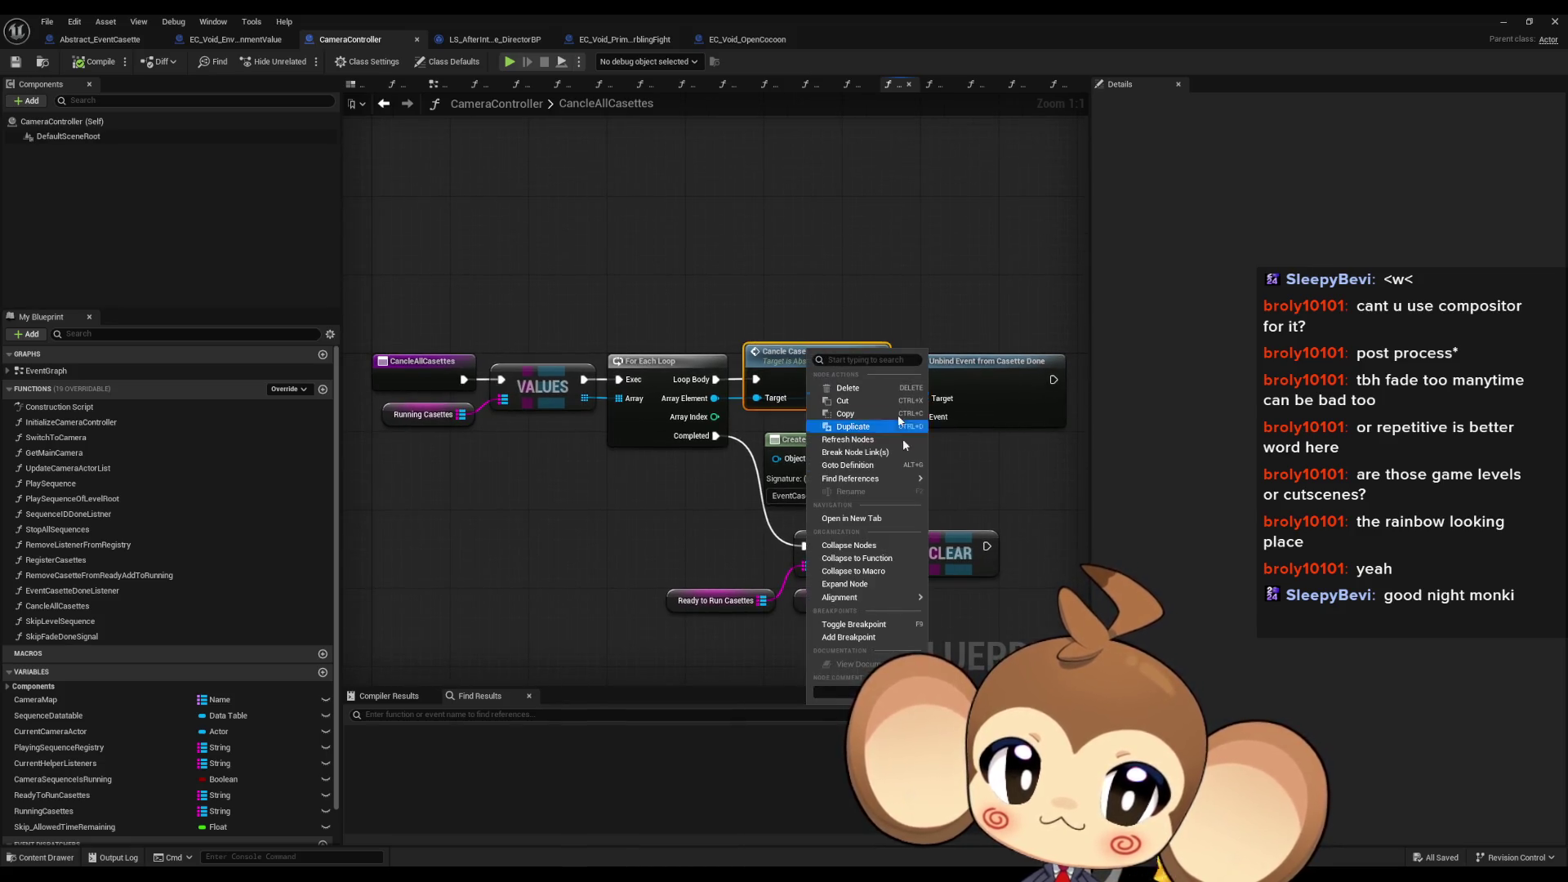
click(853, 637)
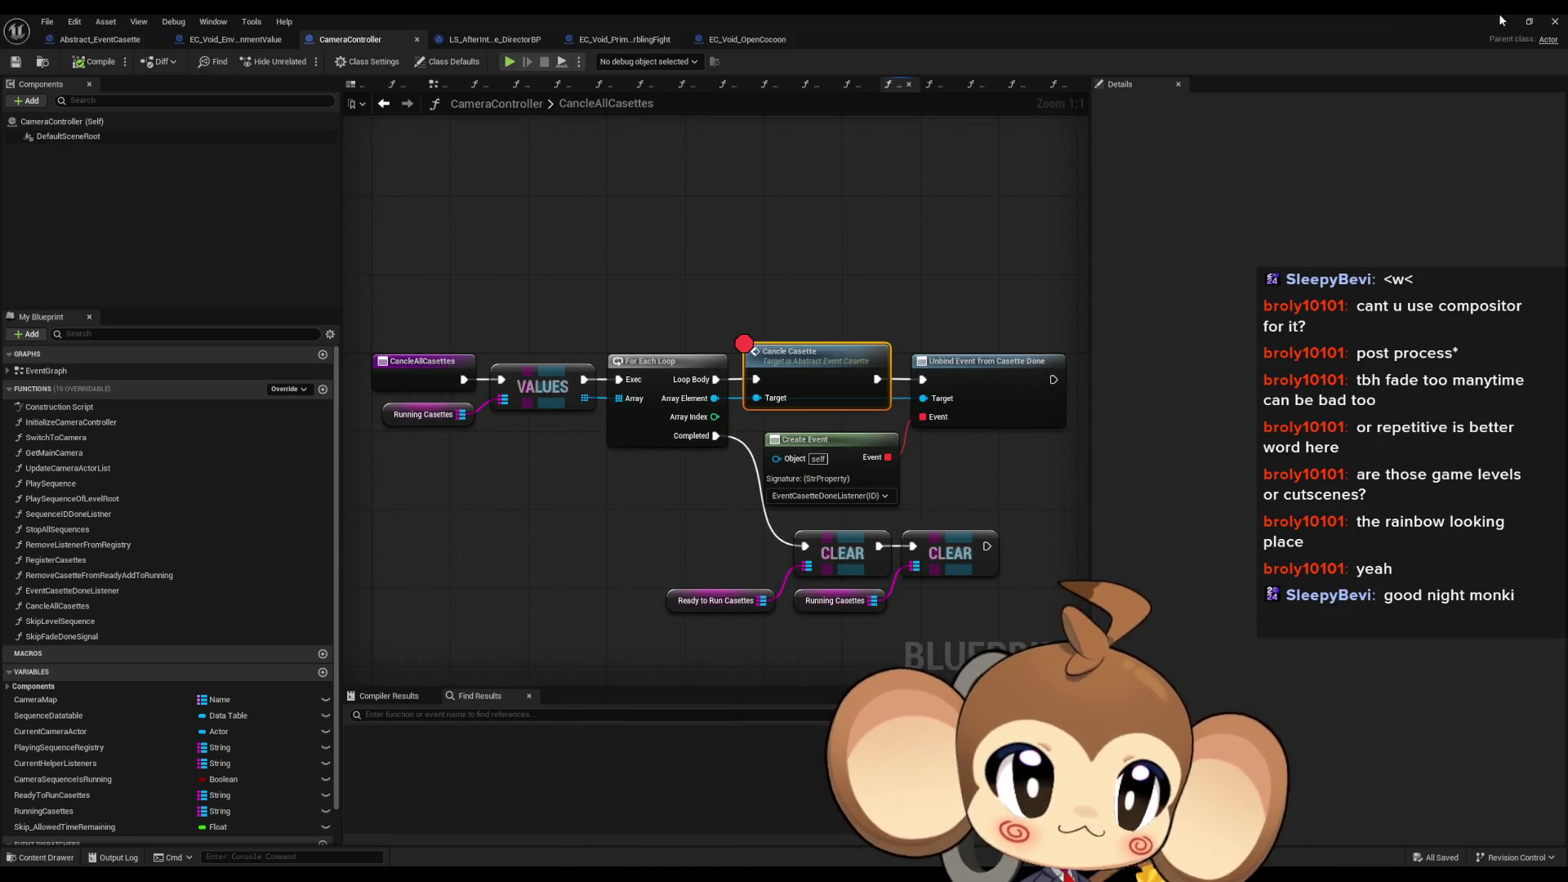
click(1501, 20)
click(303, 61)
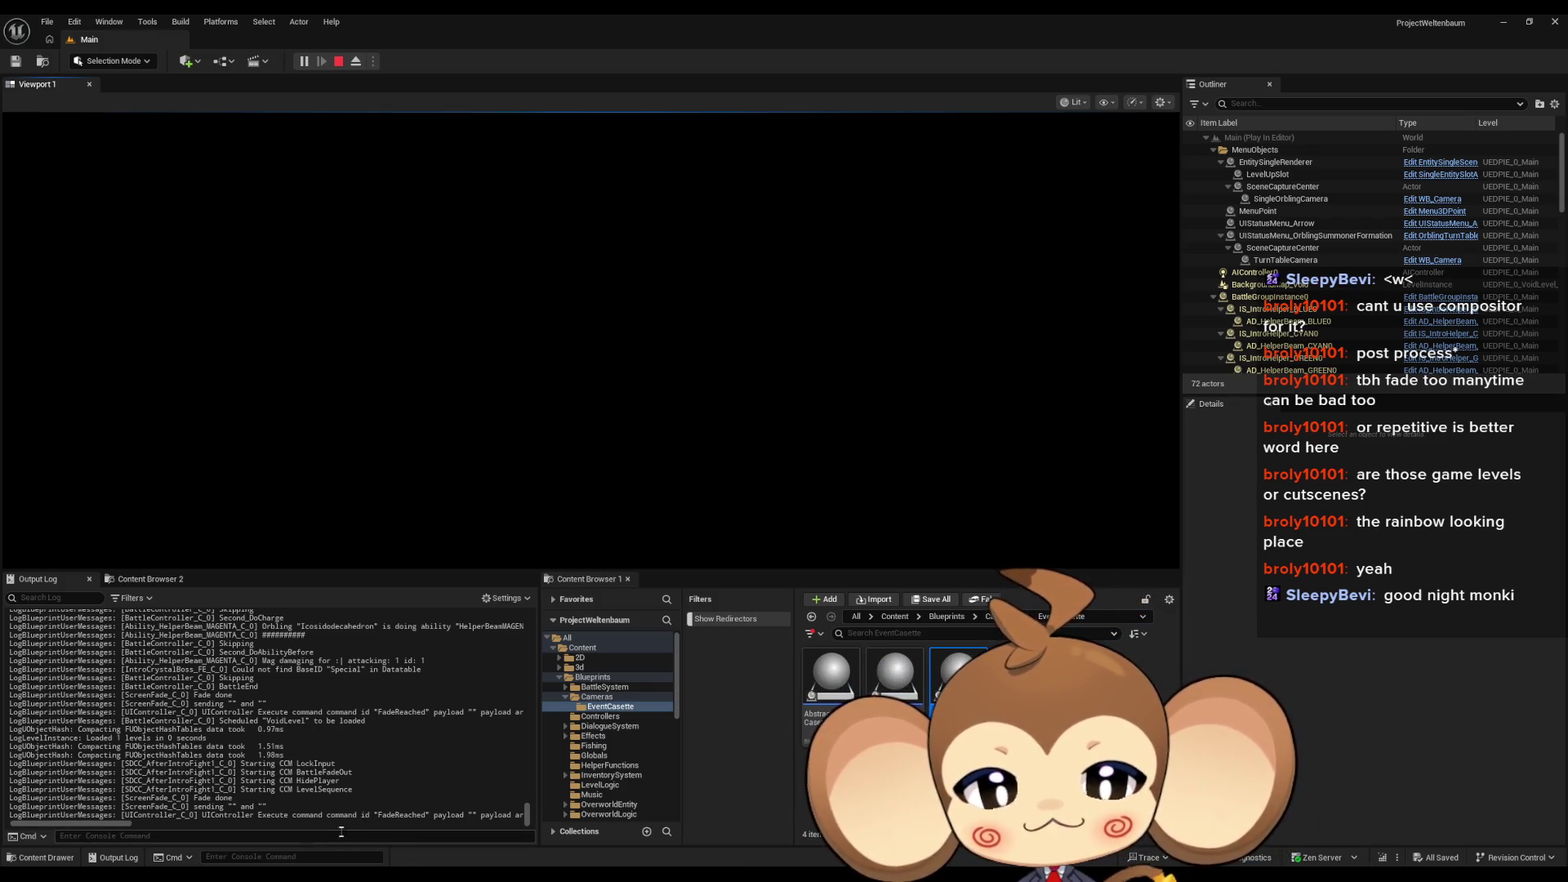
Step: Stop the play session and bring the CameraController blueprint back up
click(338, 61)
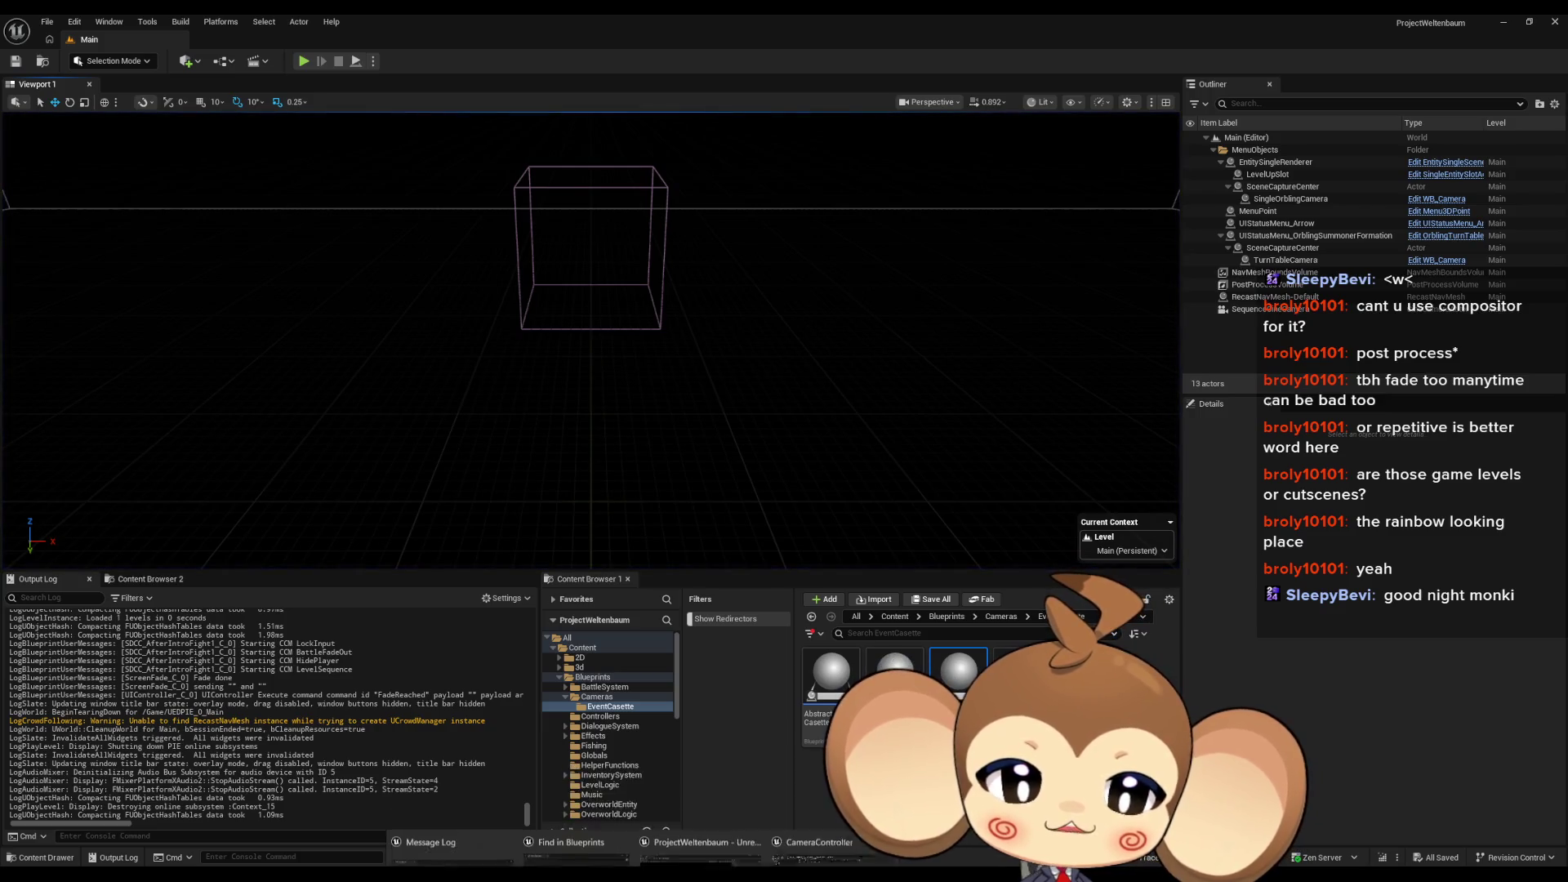
click(821, 845)
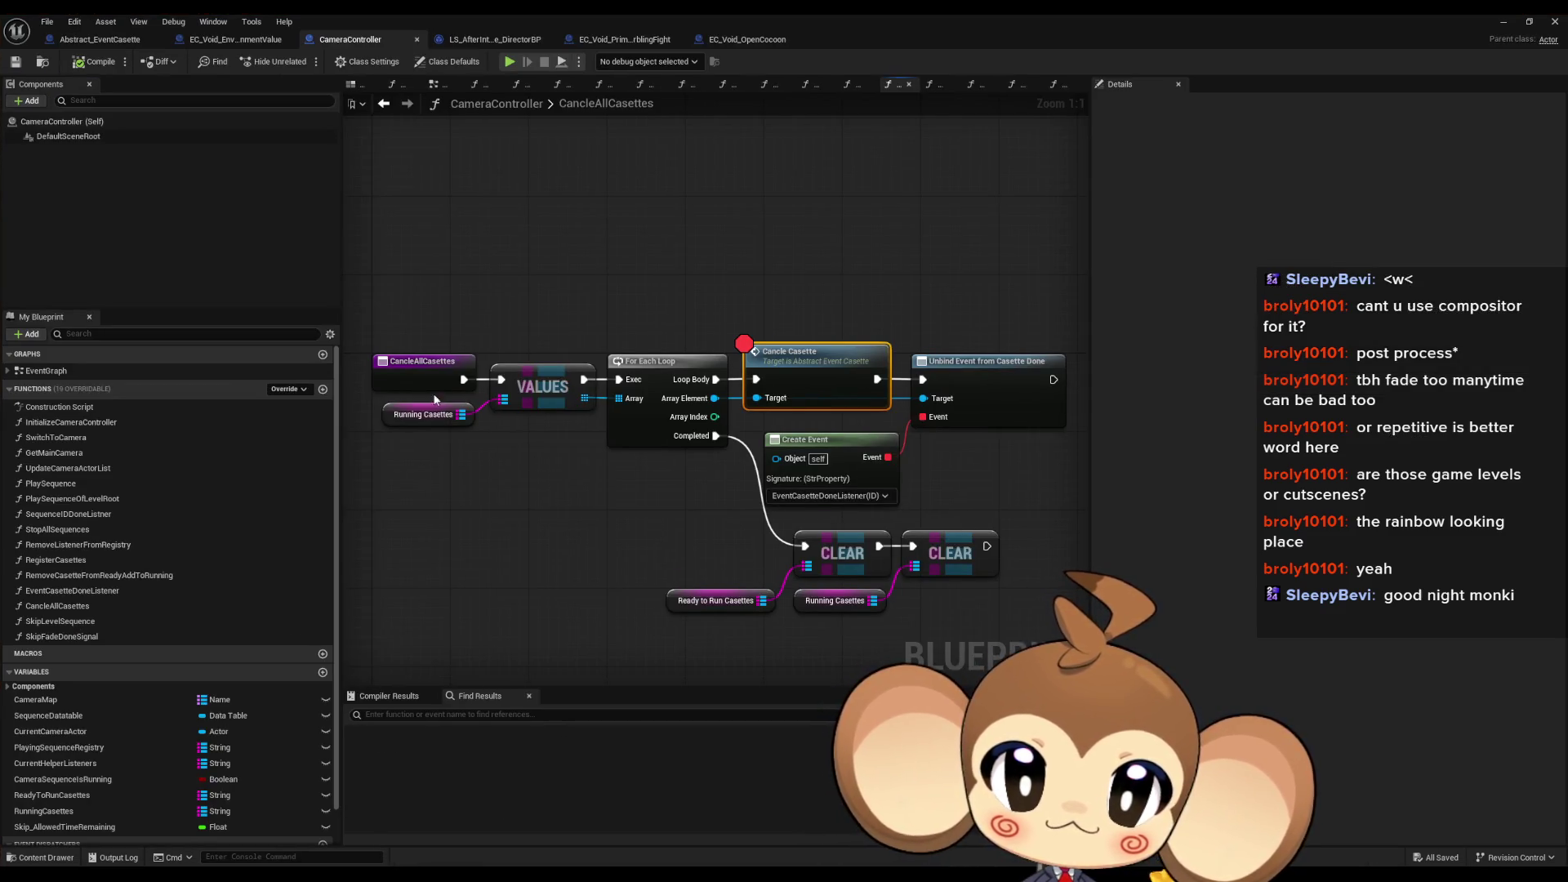
Step: Inspect the SkipLevelSequence graph's bind-event-to-dispatcher and Create Event nodes
click(428, 384)
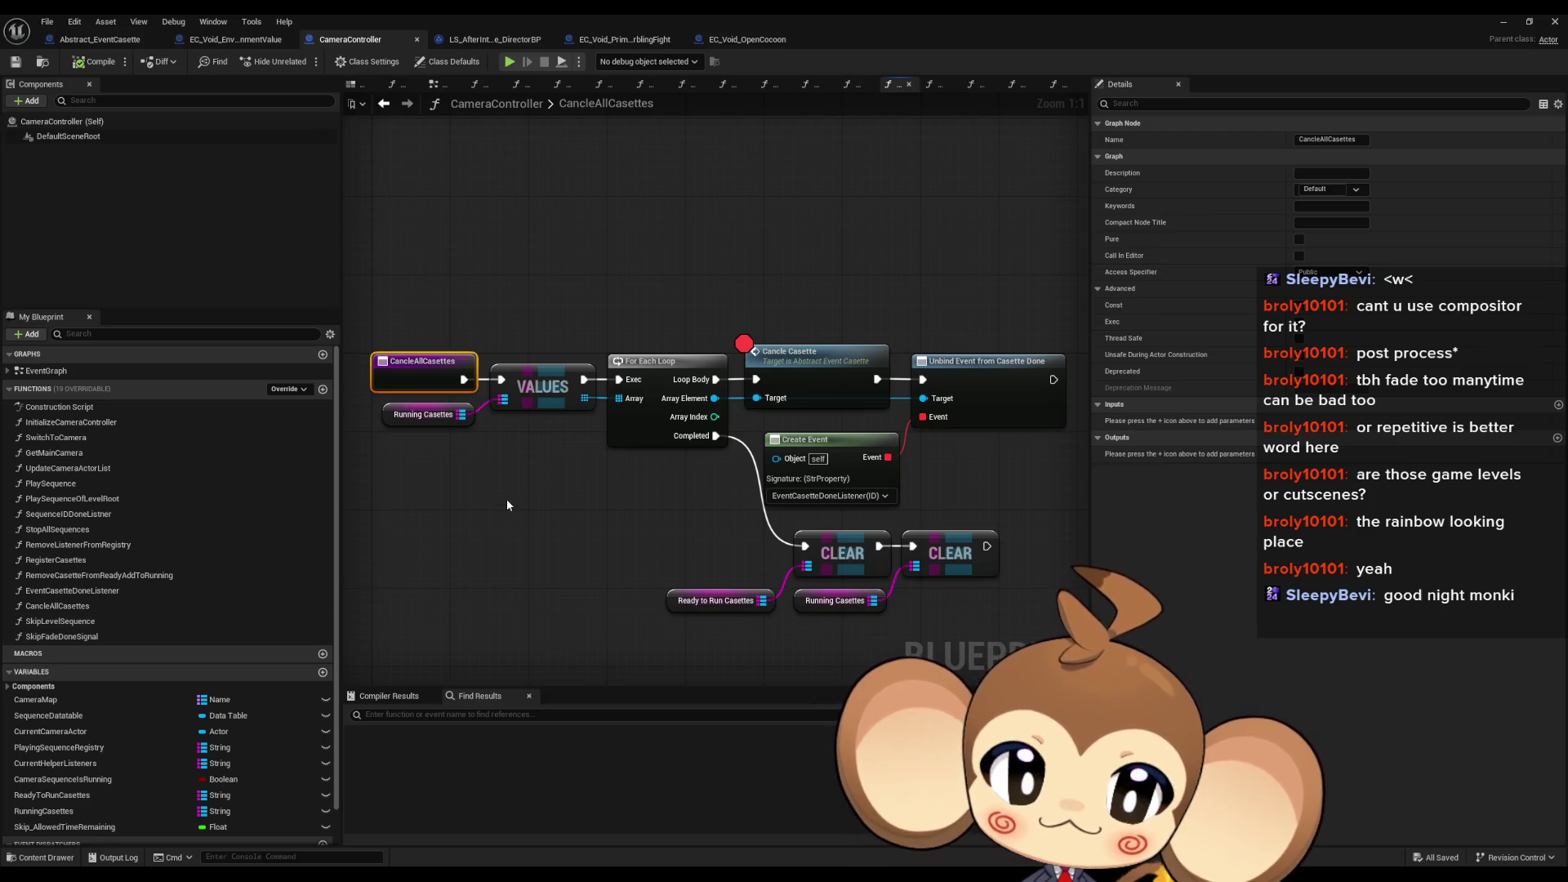
drag(343, 558, 403, 547)
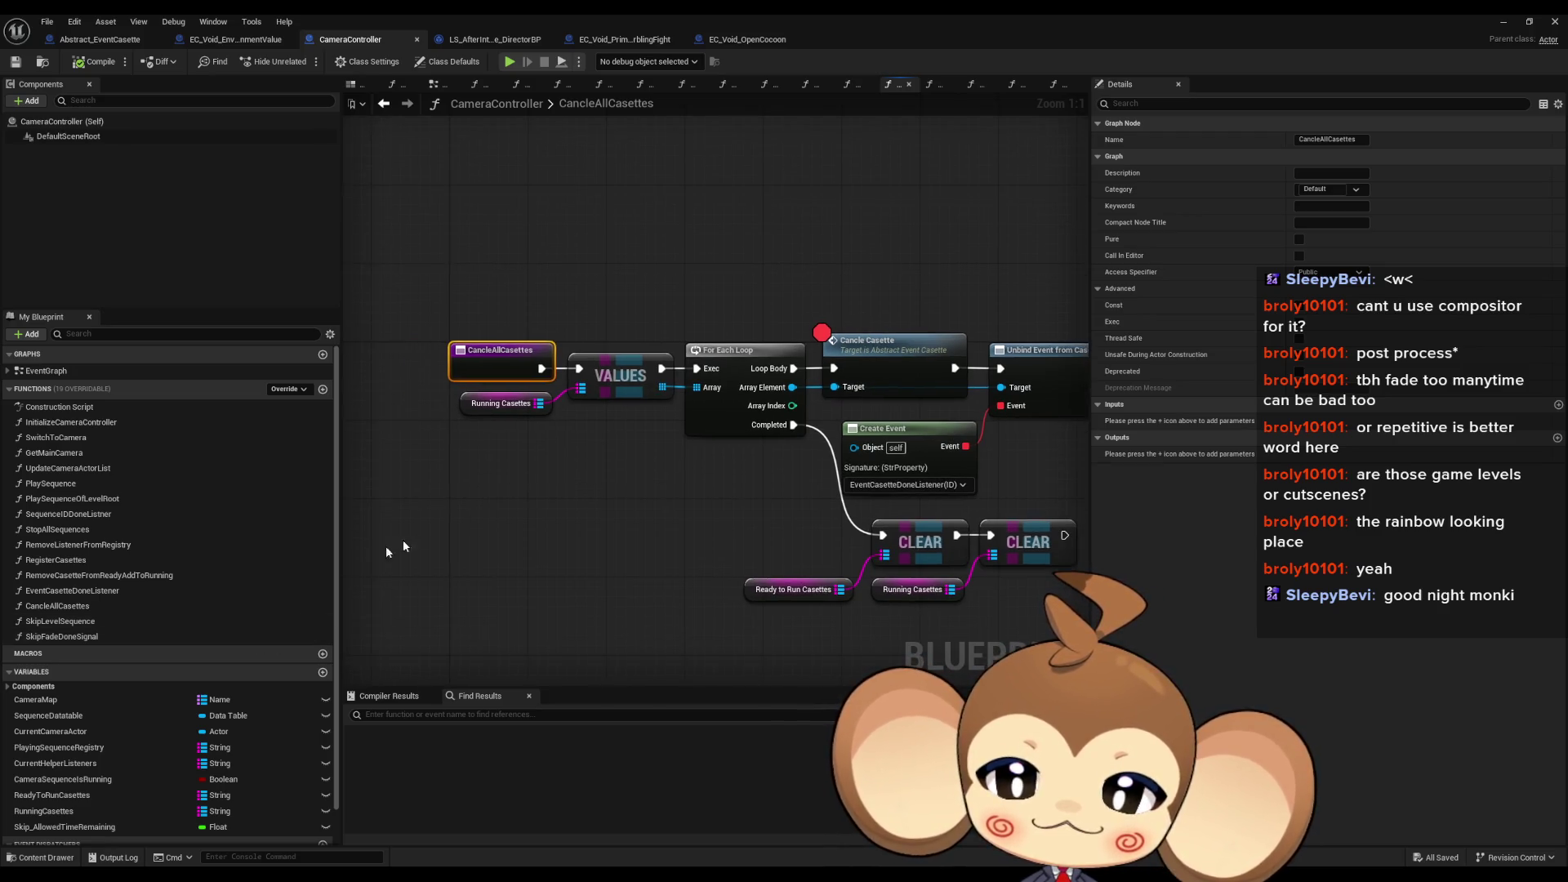
double_click(60, 621)
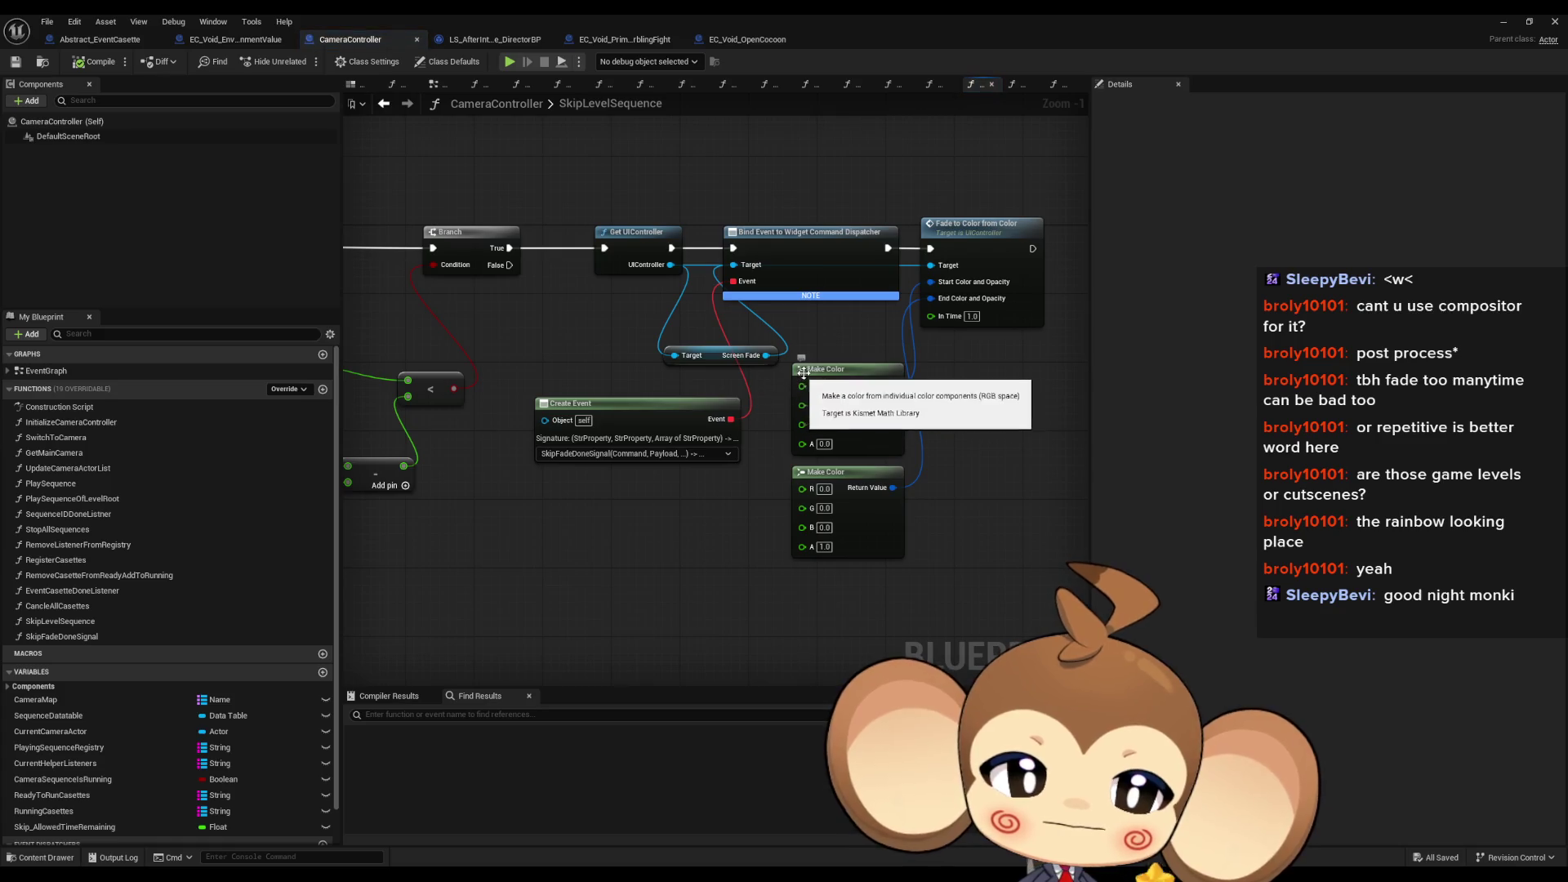
click(972, 269)
click(814, 301)
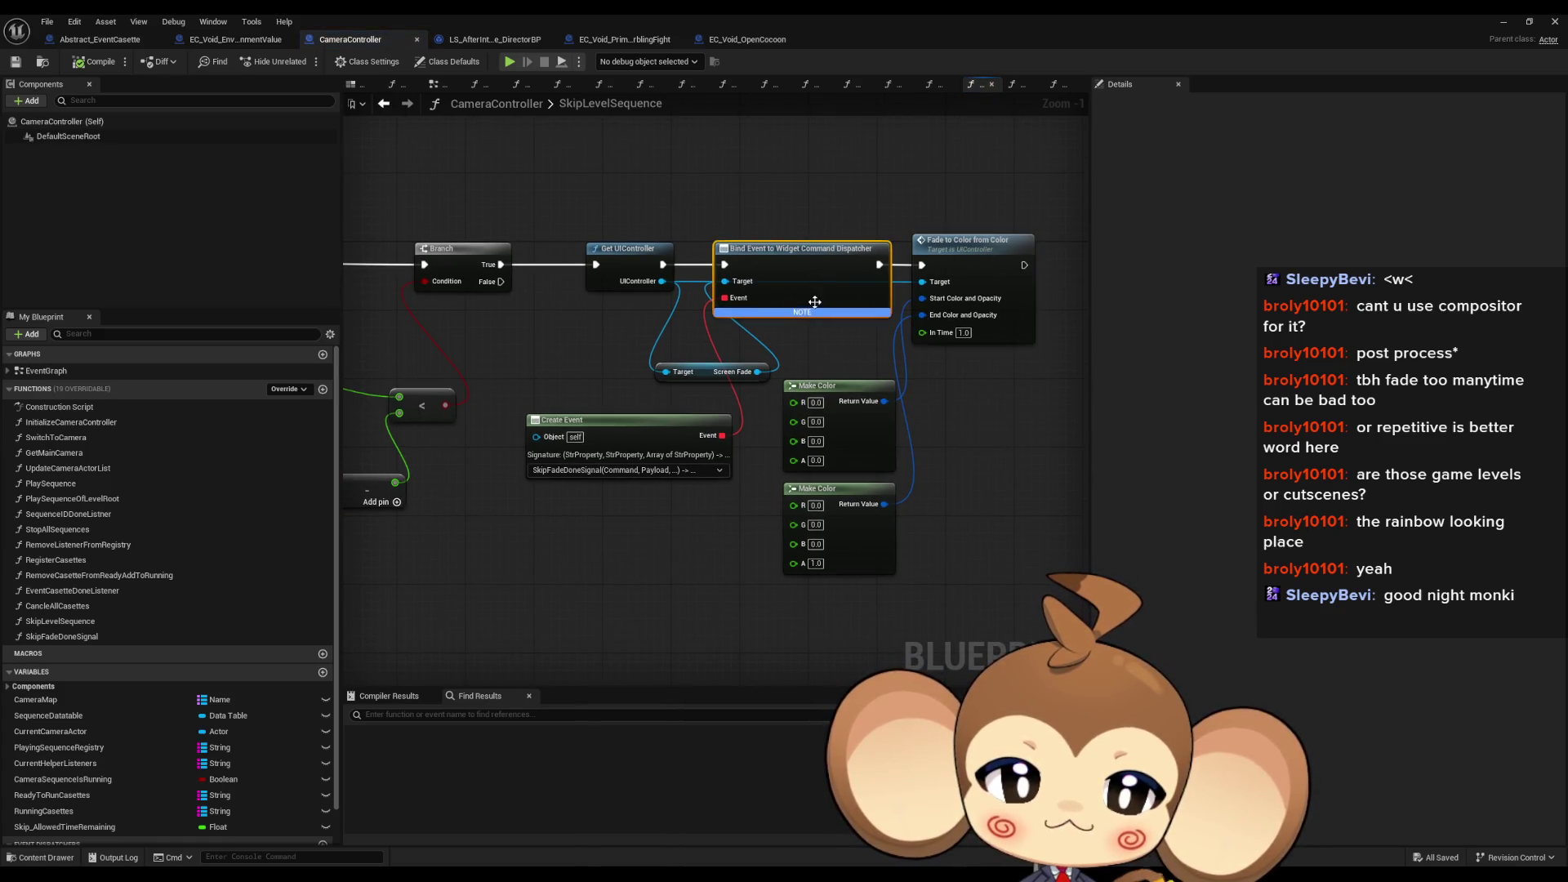
click(572, 445)
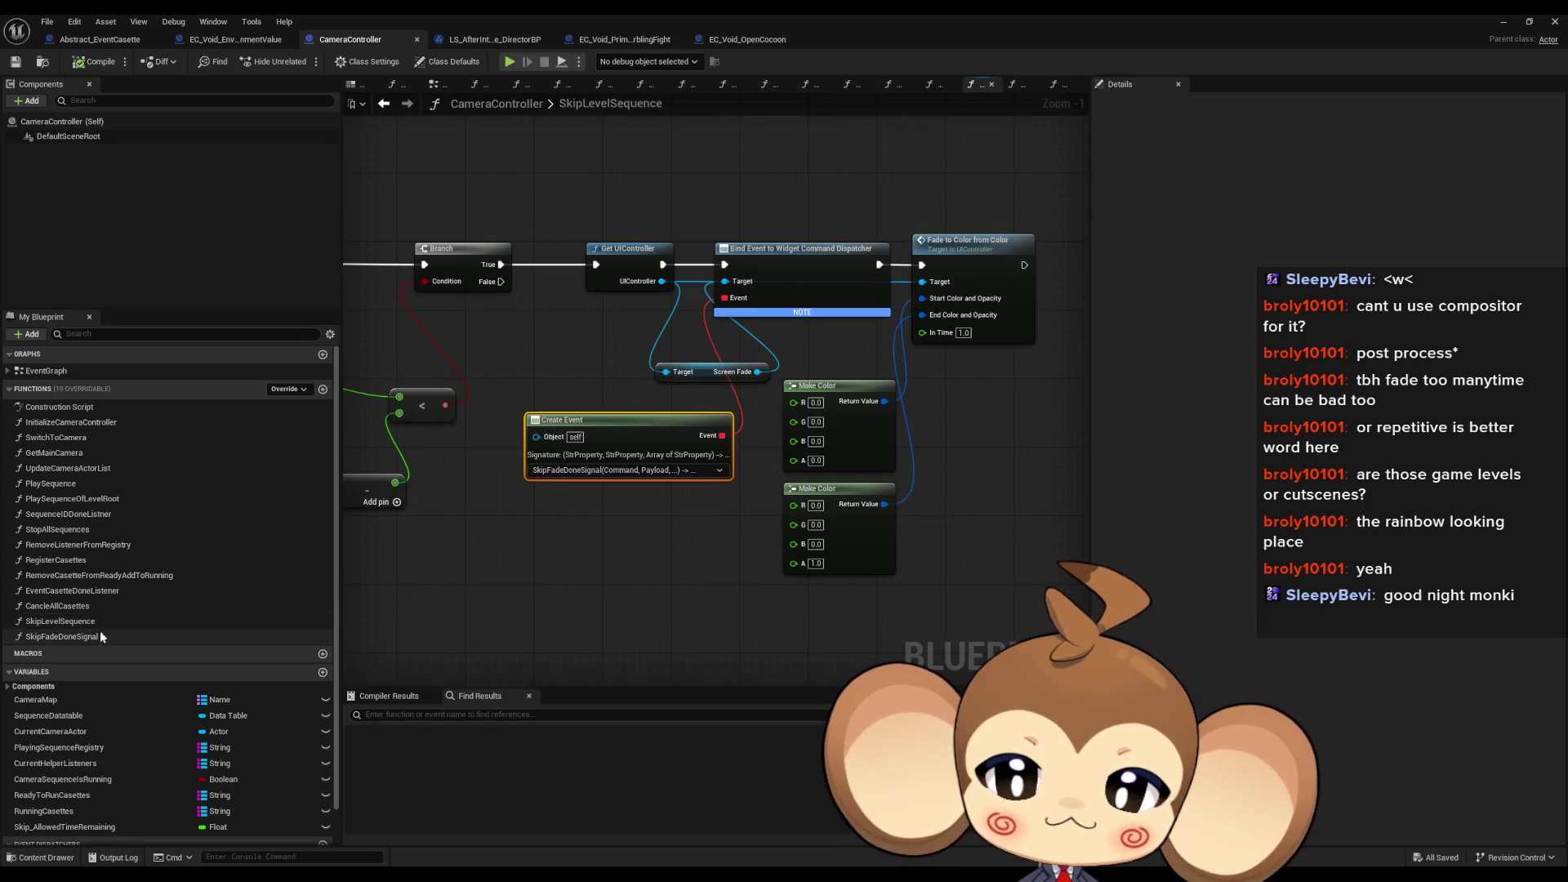
Step: In SkipFadeDoneSignal, add a breakpoint on Get UIController and minimize the blueprint editor
double_click(66, 636)
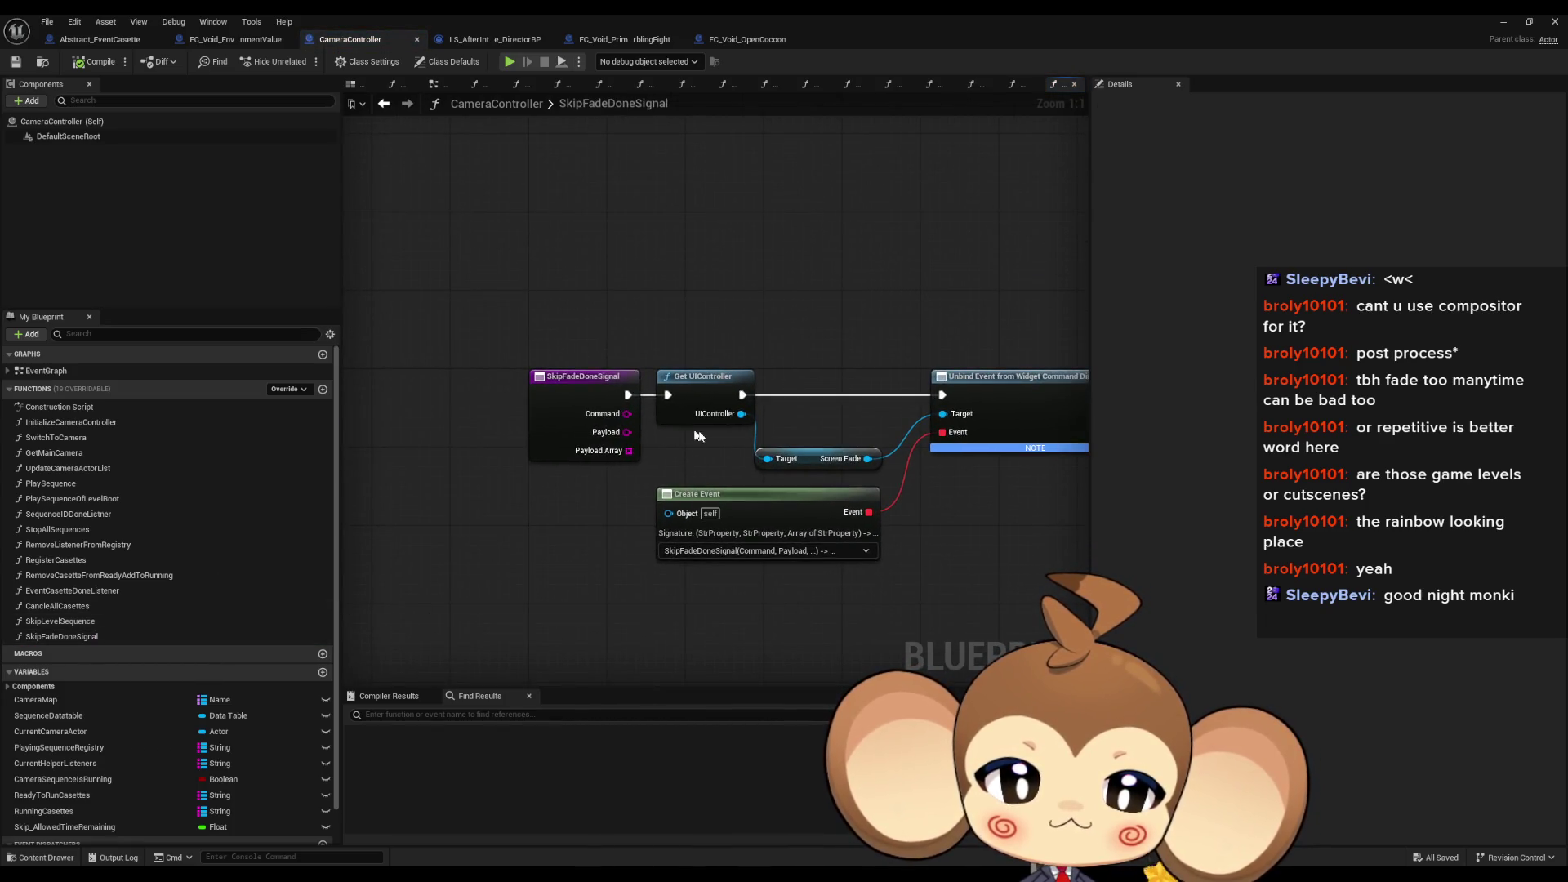
click(103, 634)
double_click(101, 621)
double_click(101, 636)
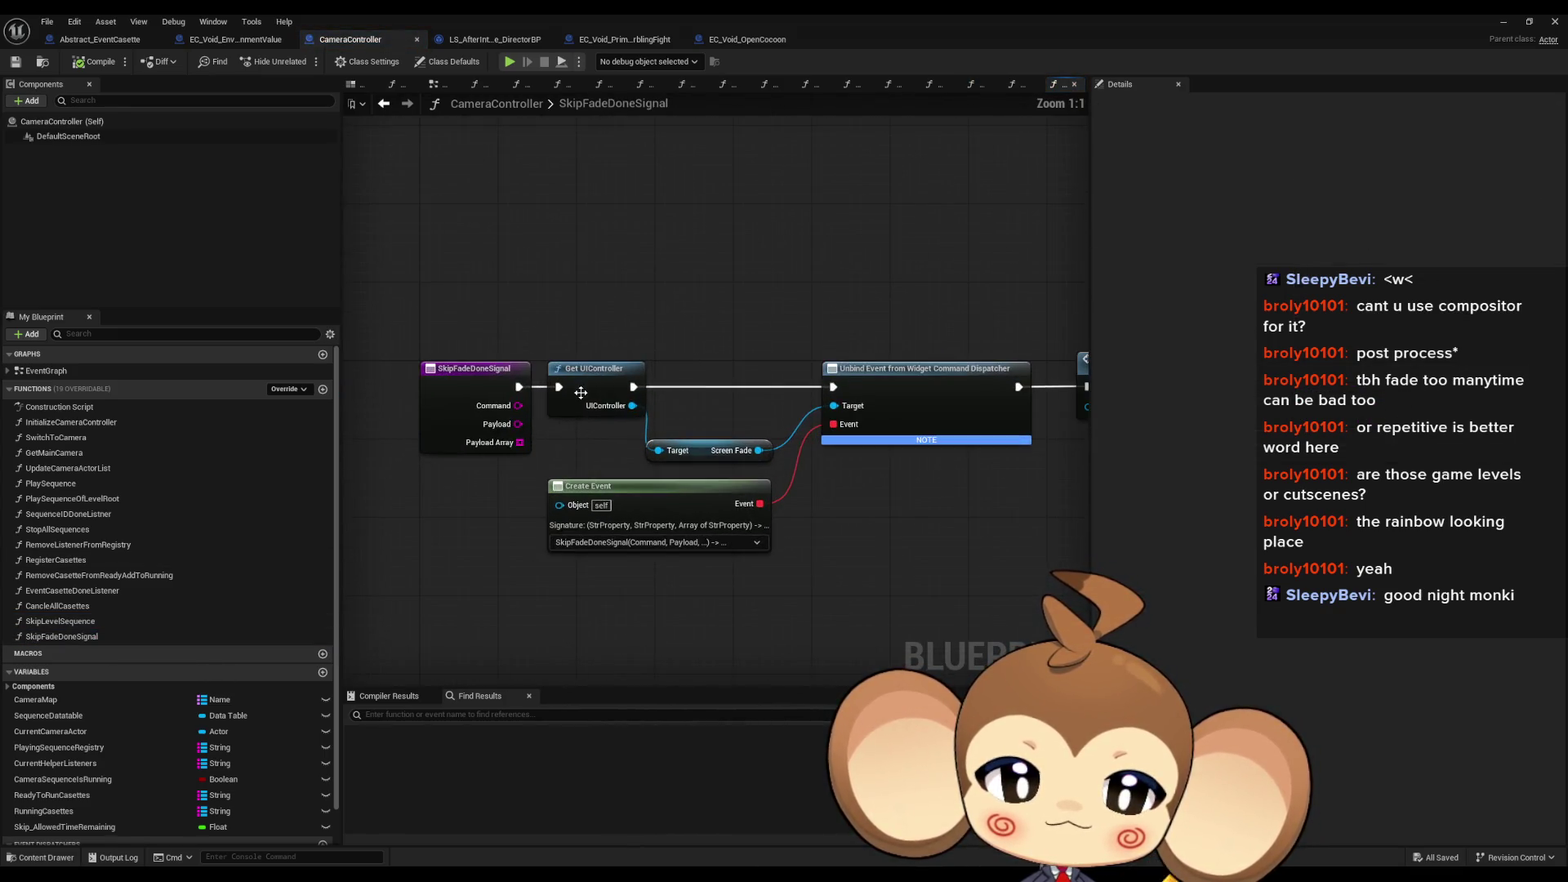
mouse_move(882, 414)
mouse_down()
mouse_move(476, 437)
mouse_move(859, 414)
mouse_up()
right_click(556, 377)
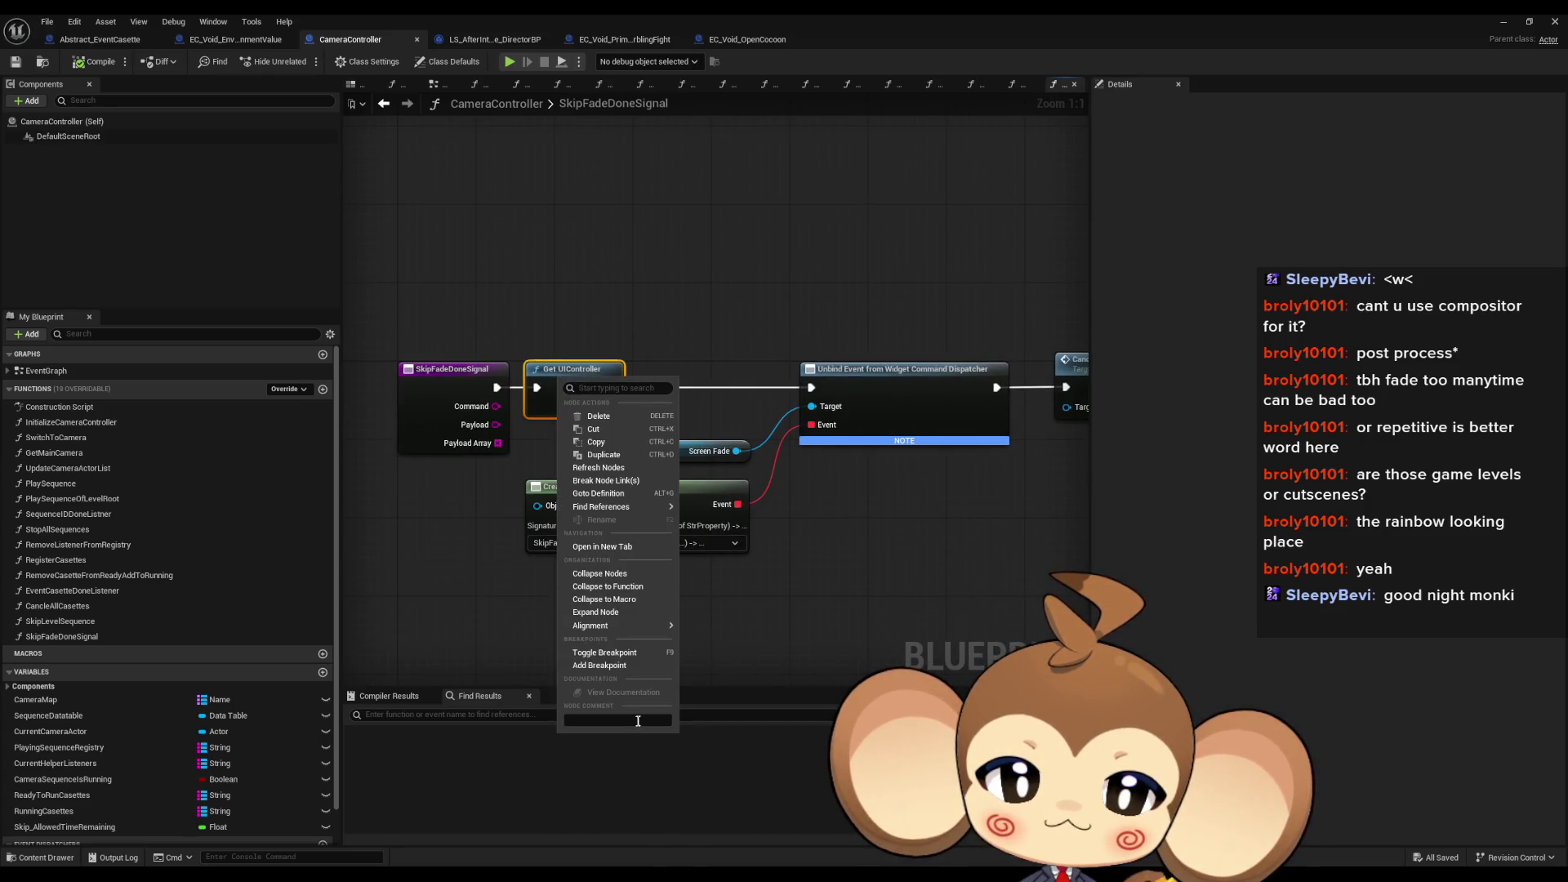
click(619, 666)
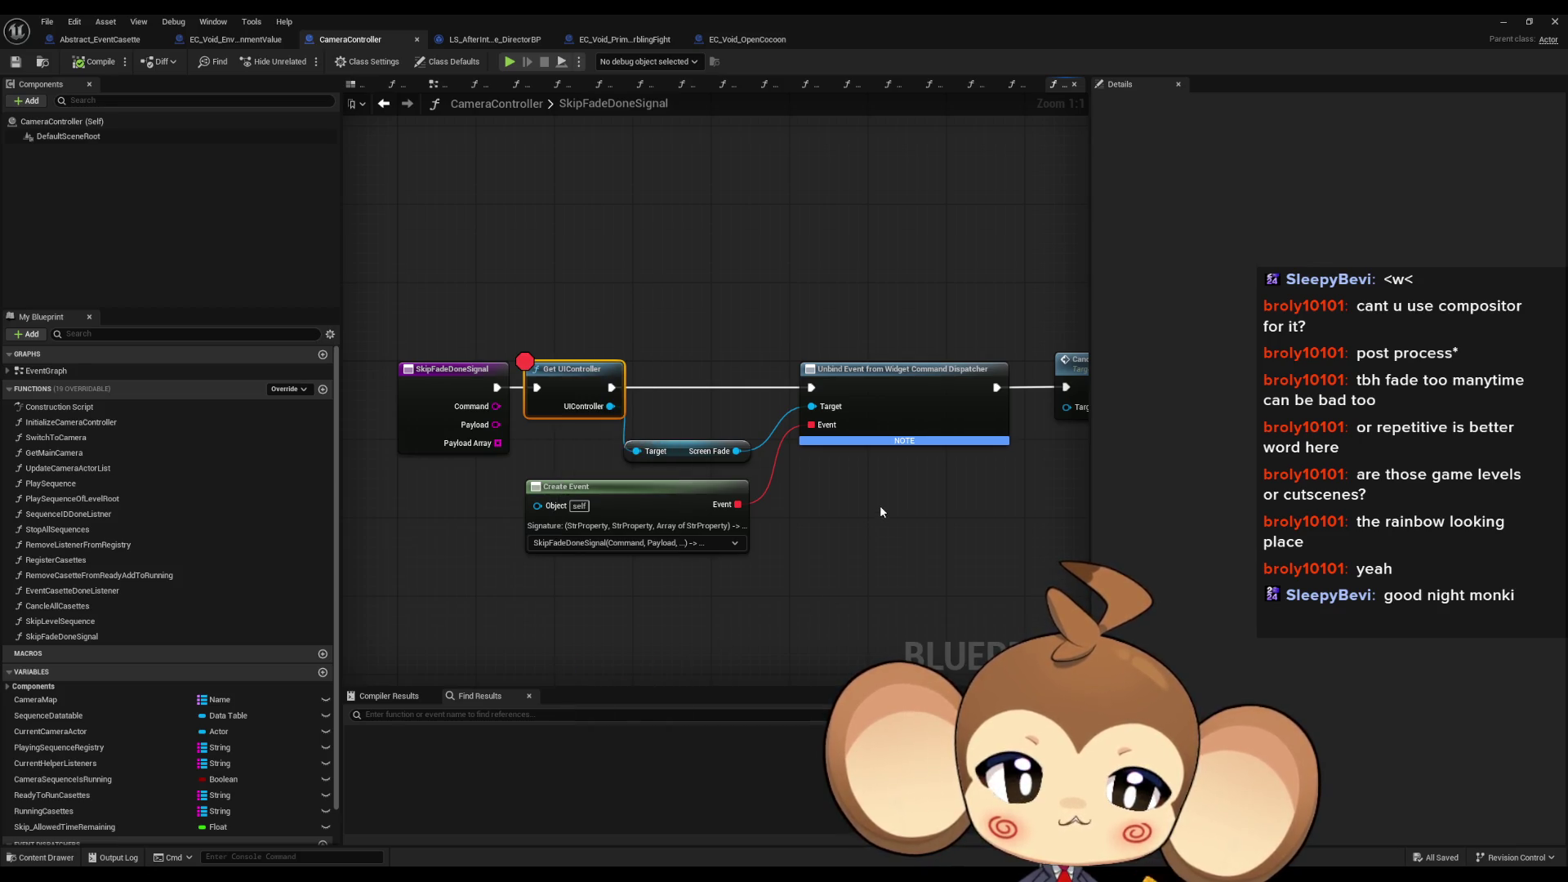
click(1503, 22)
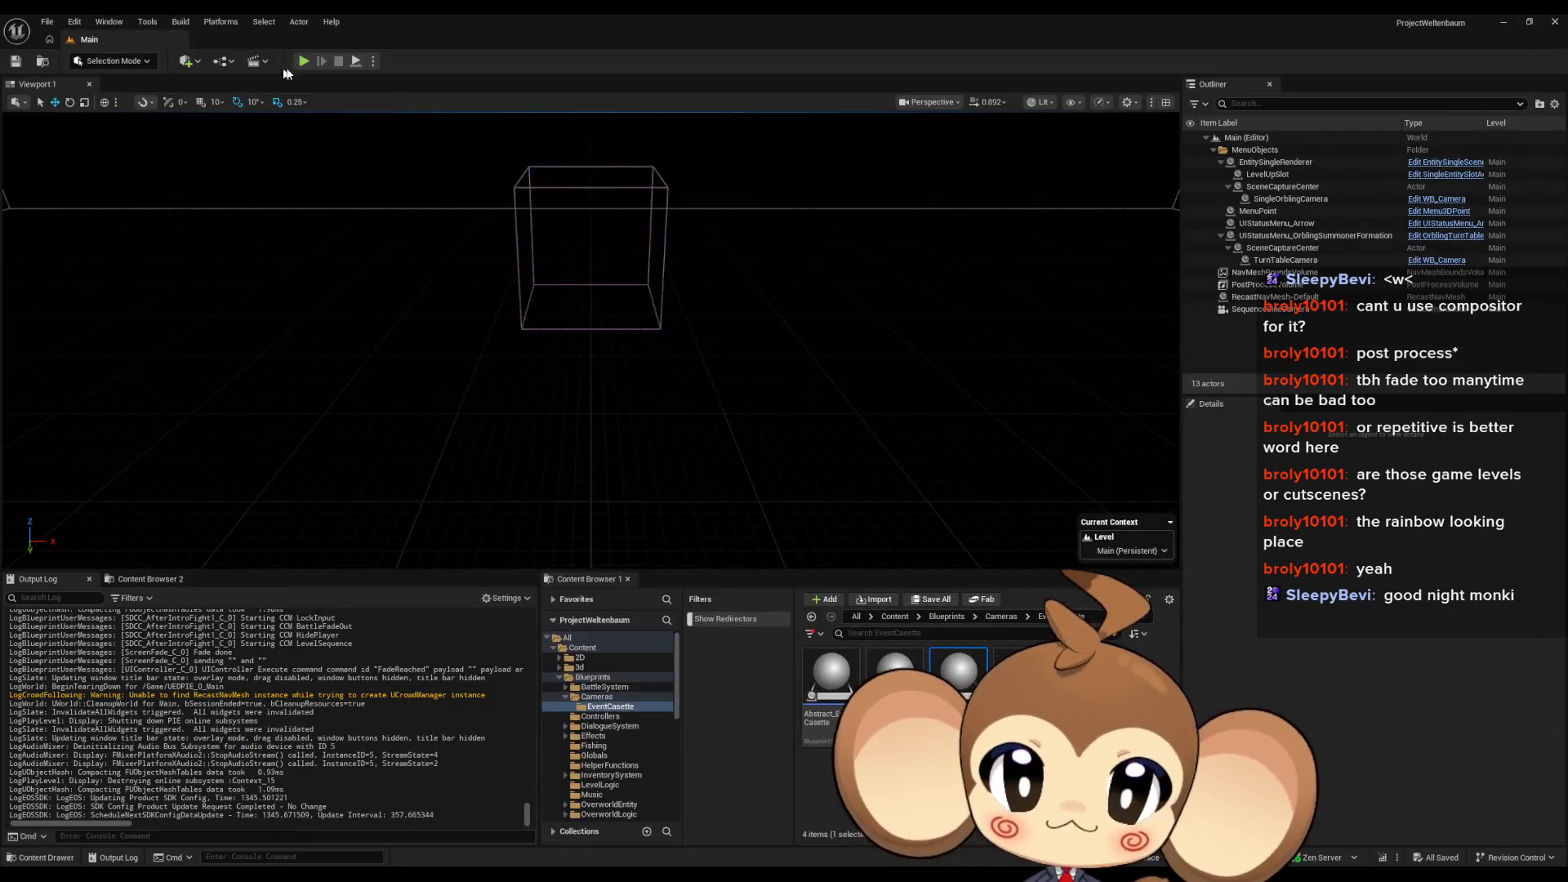
Step: Play the level in the editor until the Get UIController breakpoint pauses execution
click(303, 61)
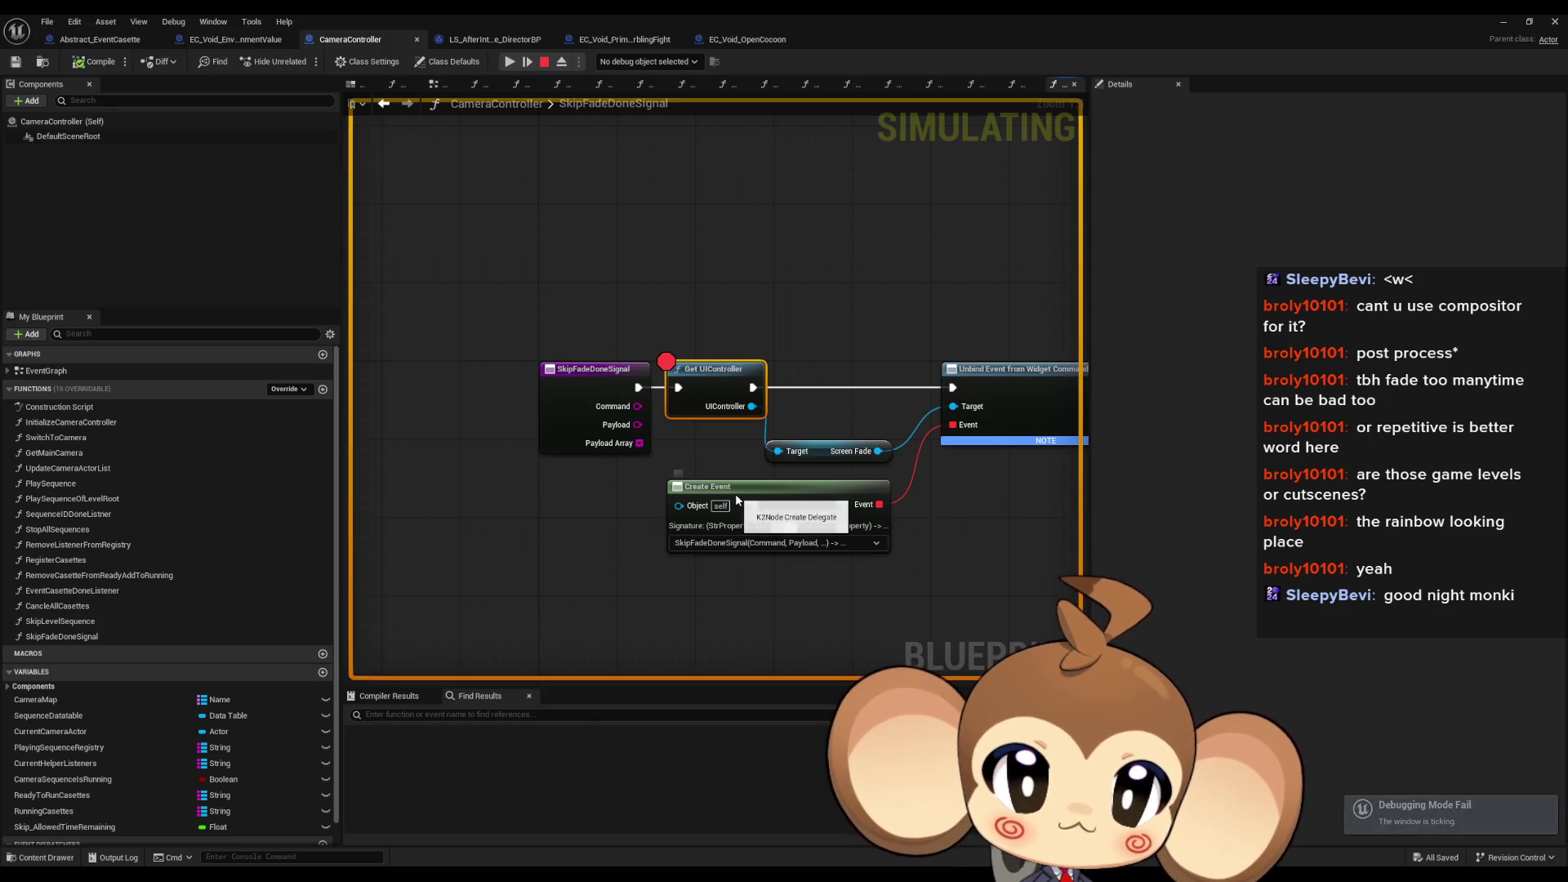
Step: Remove the breakpoint from the Get UIController node
drag(728, 428, 623, 332)
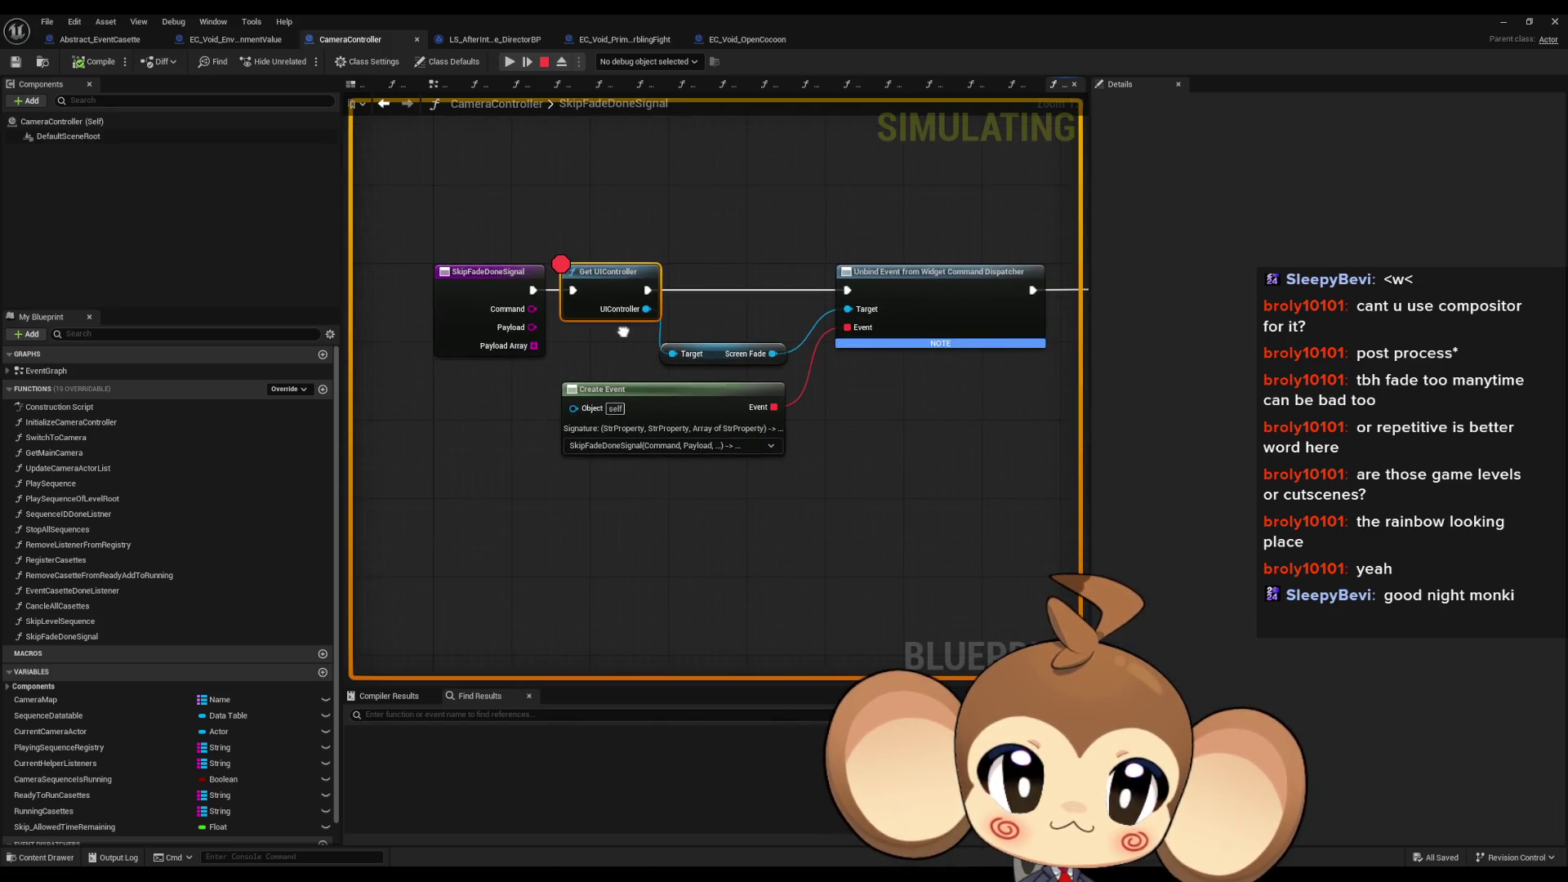
right_click(606, 290)
click(645, 574)
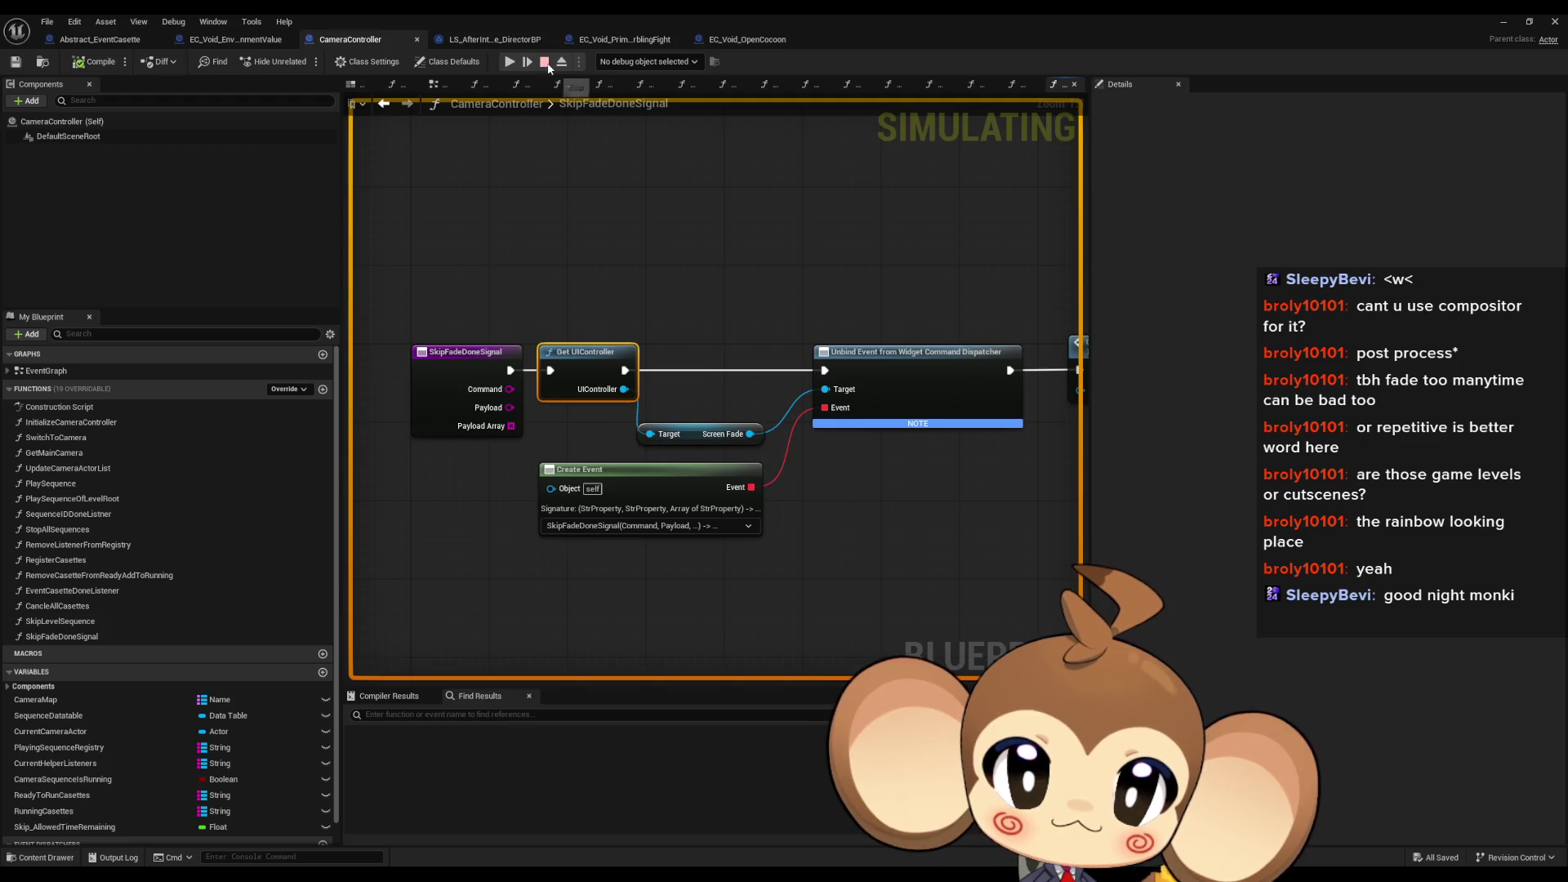
Step: Step into CancleAllCasettes, stop the simulation, and open Abstract_EventCasette's CancleCasette function
mouse_move(726, 243)
mouse_down()
mouse_move(644, 295)
mouse_move(339, 304)
mouse_up()
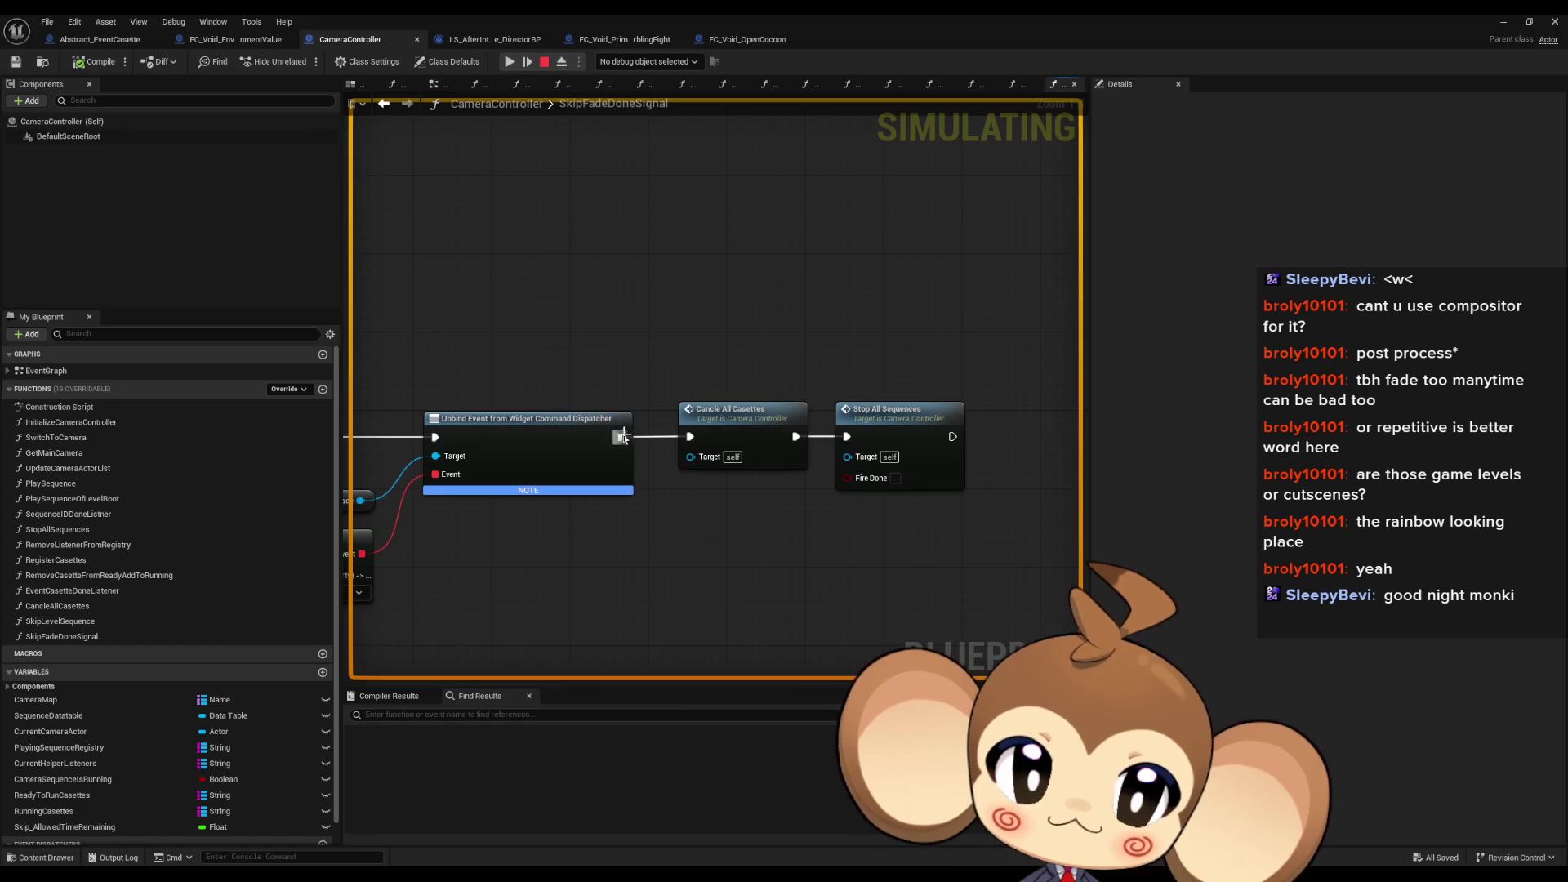
click(727, 445)
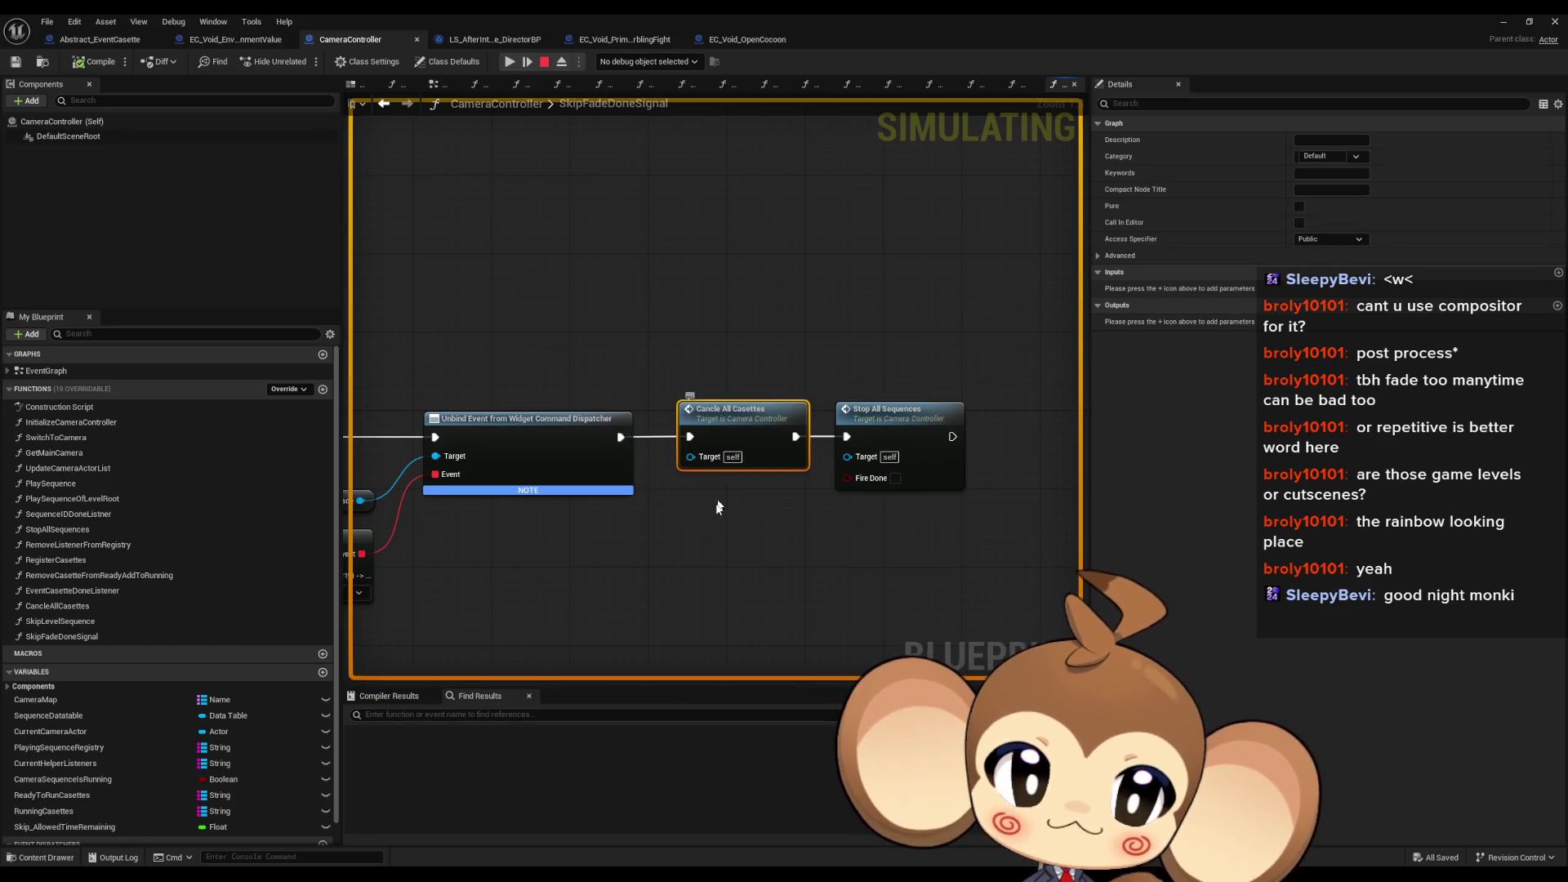
double_click(725, 438)
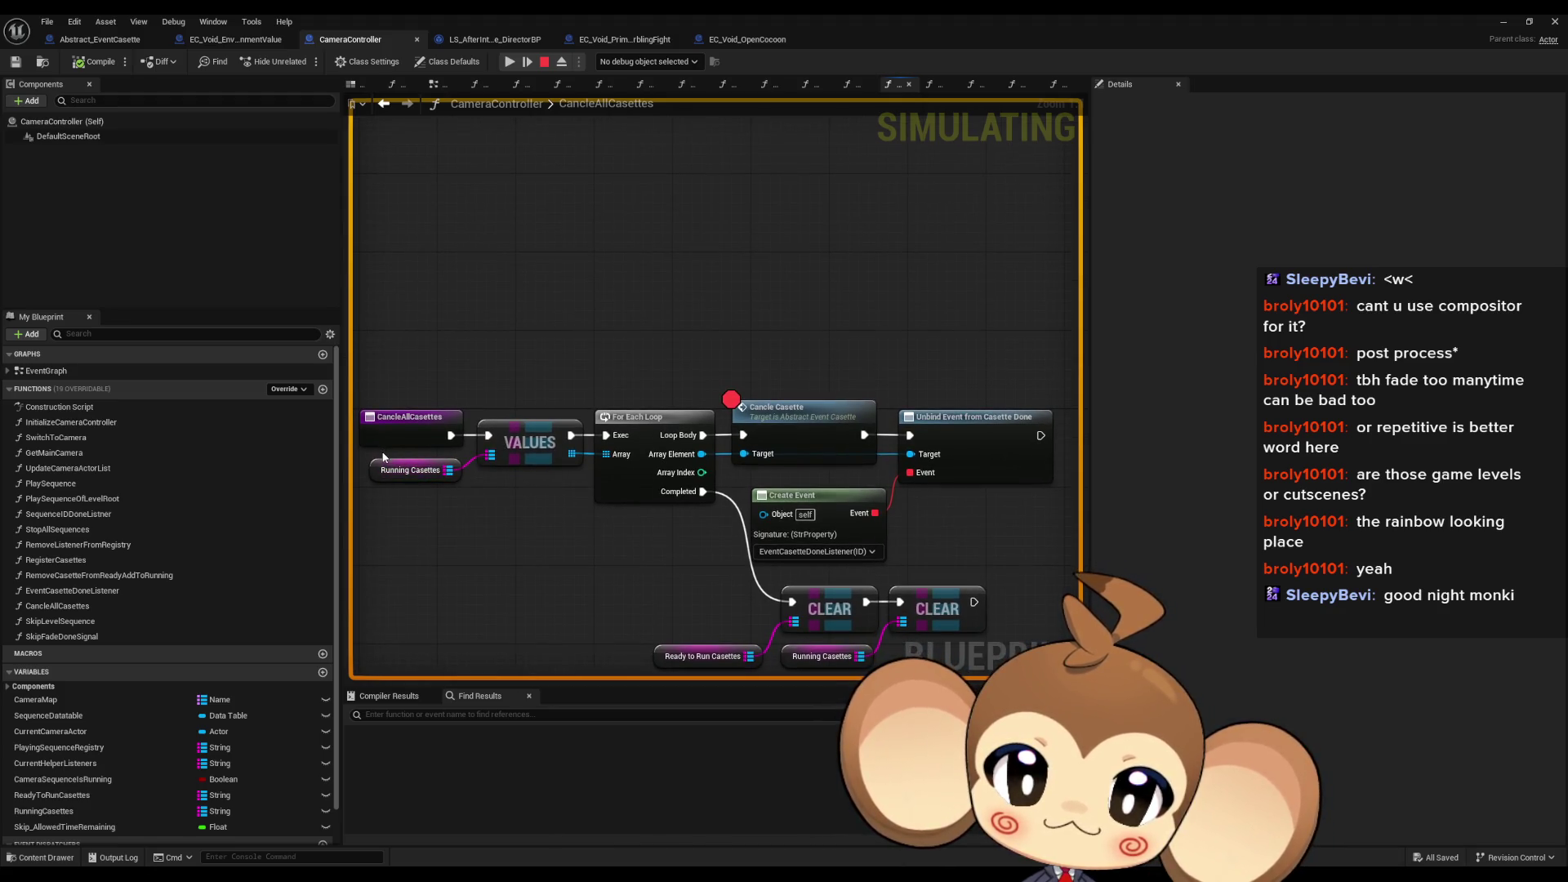
click(418, 480)
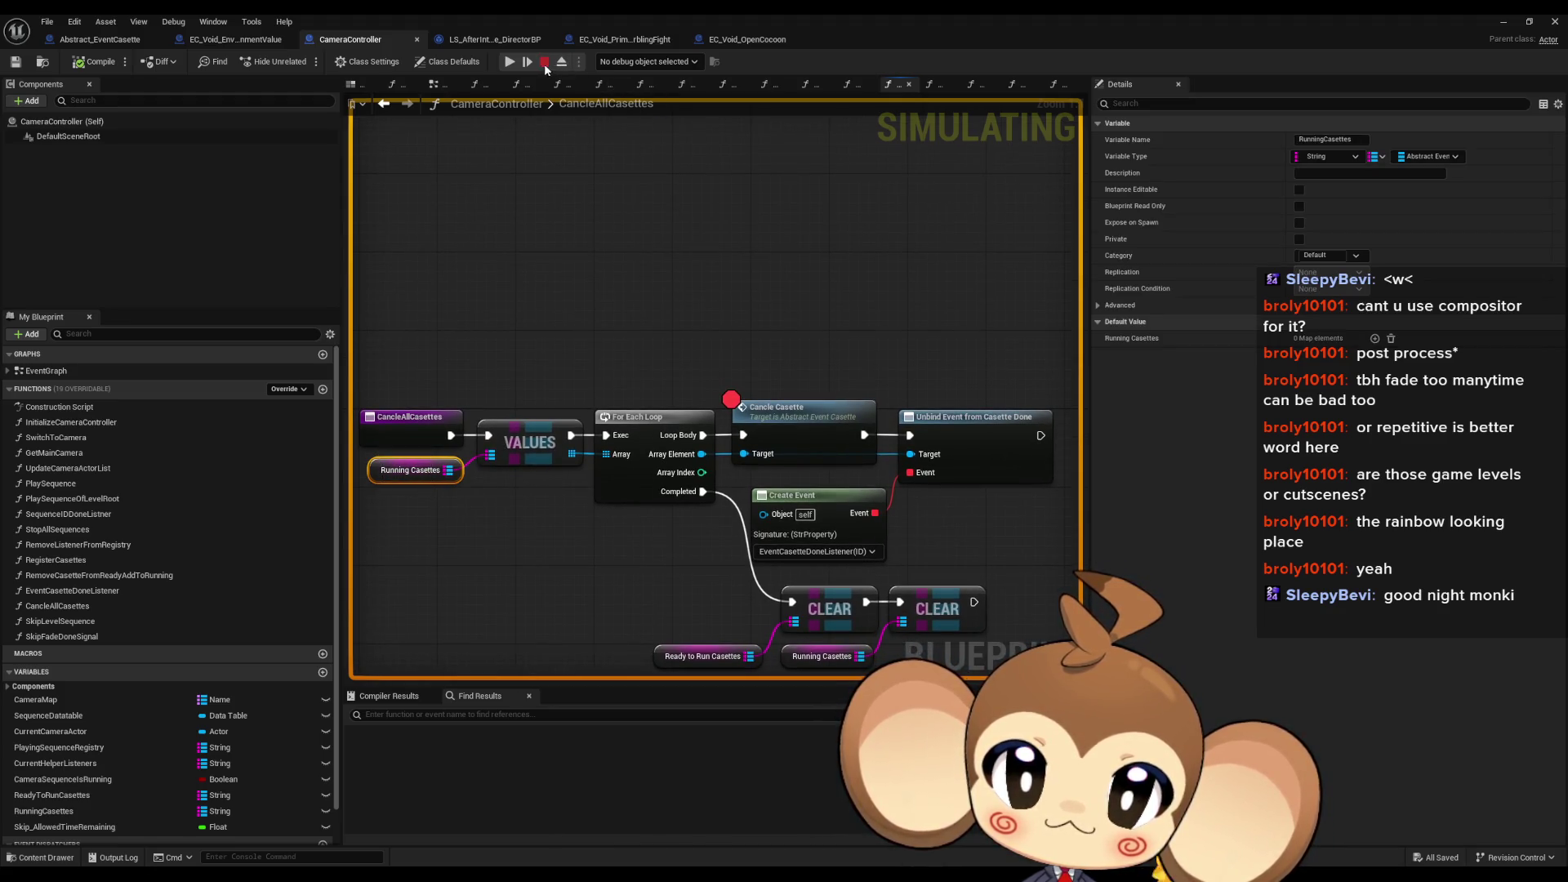
click(545, 63)
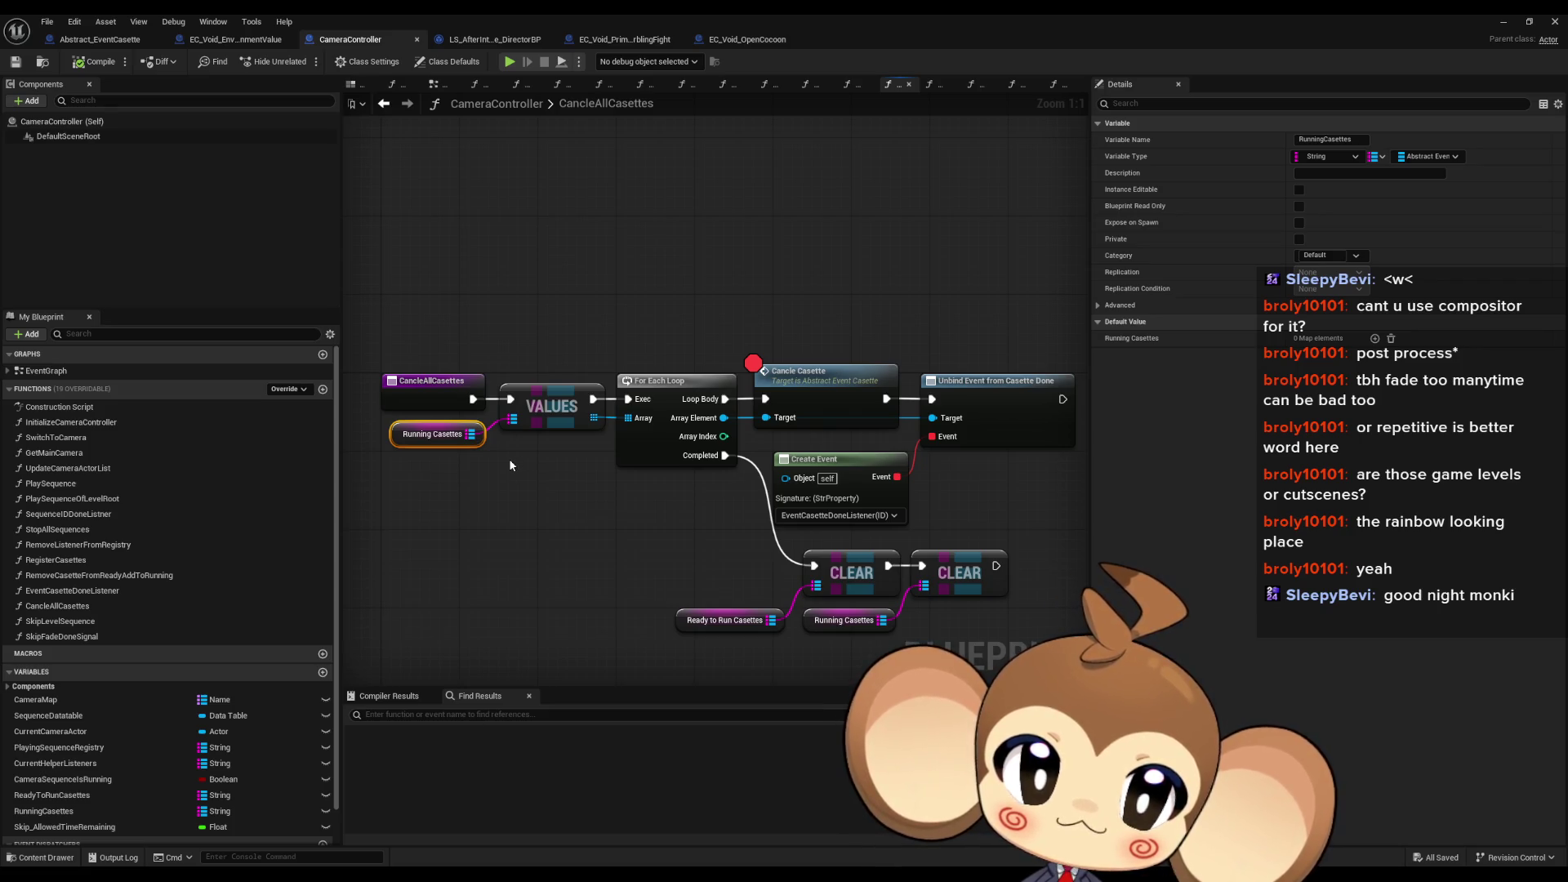
right_click(816, 380)
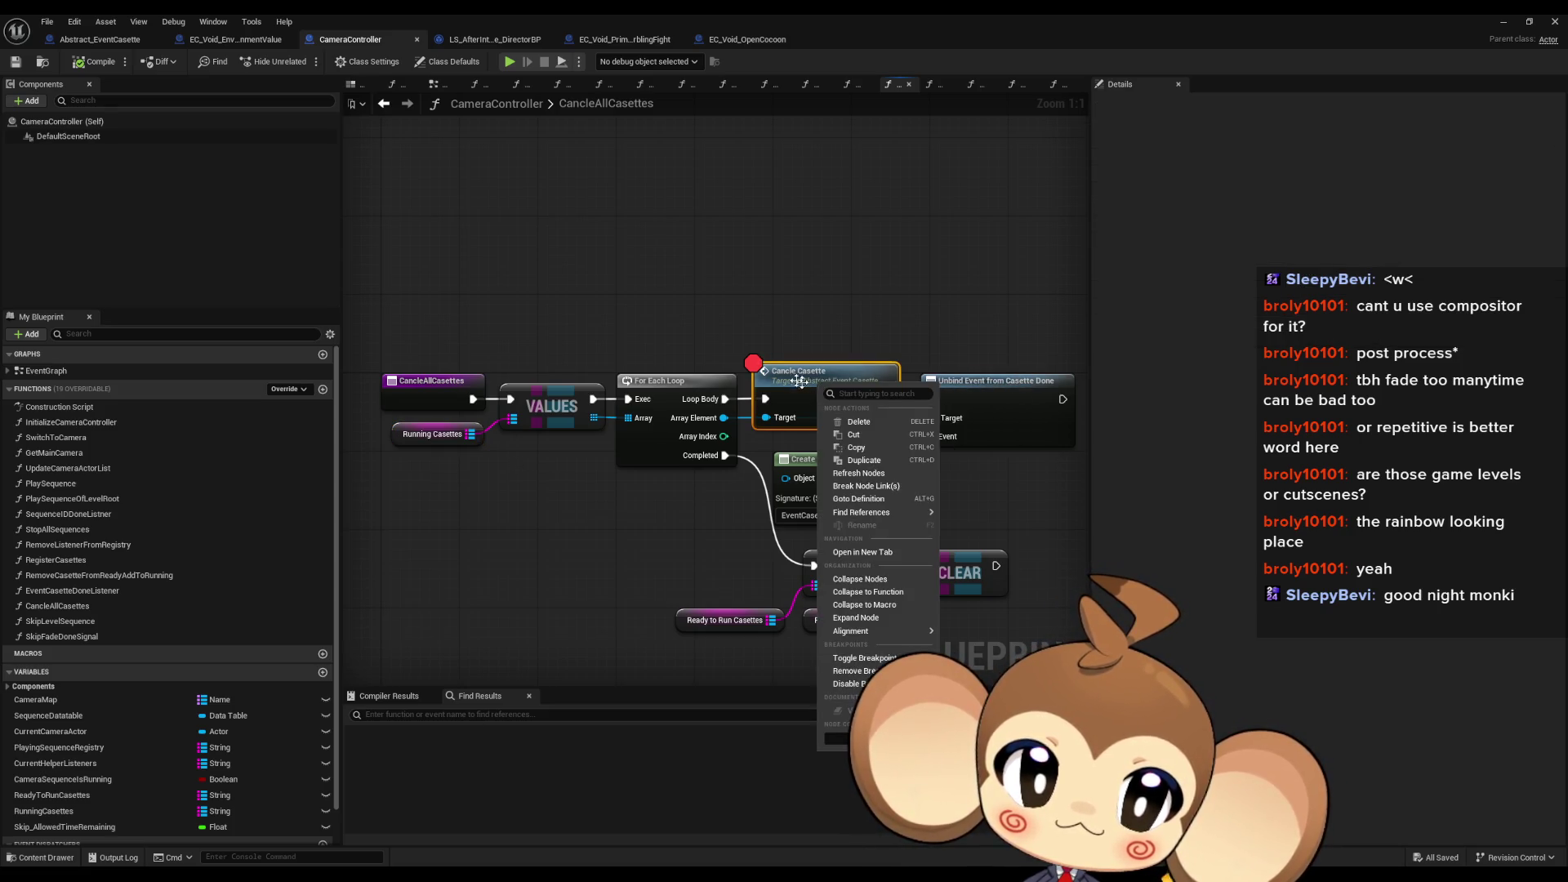
double_click(785, 375)
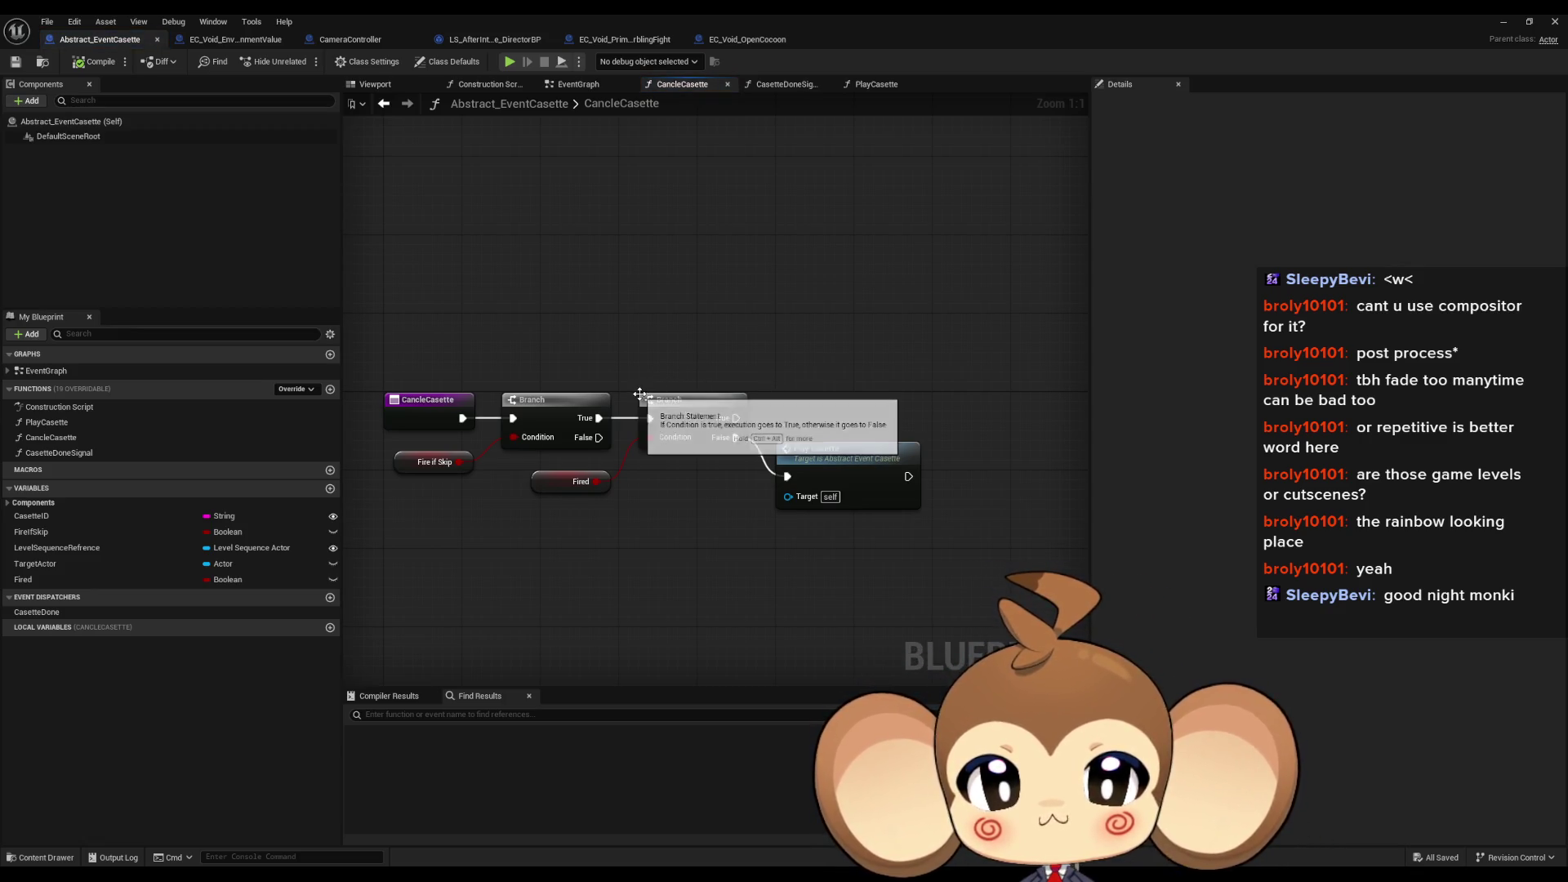
Step: Add a new function named TriggerAllForCancle to Abstract_EventCasette
click(453, 426)
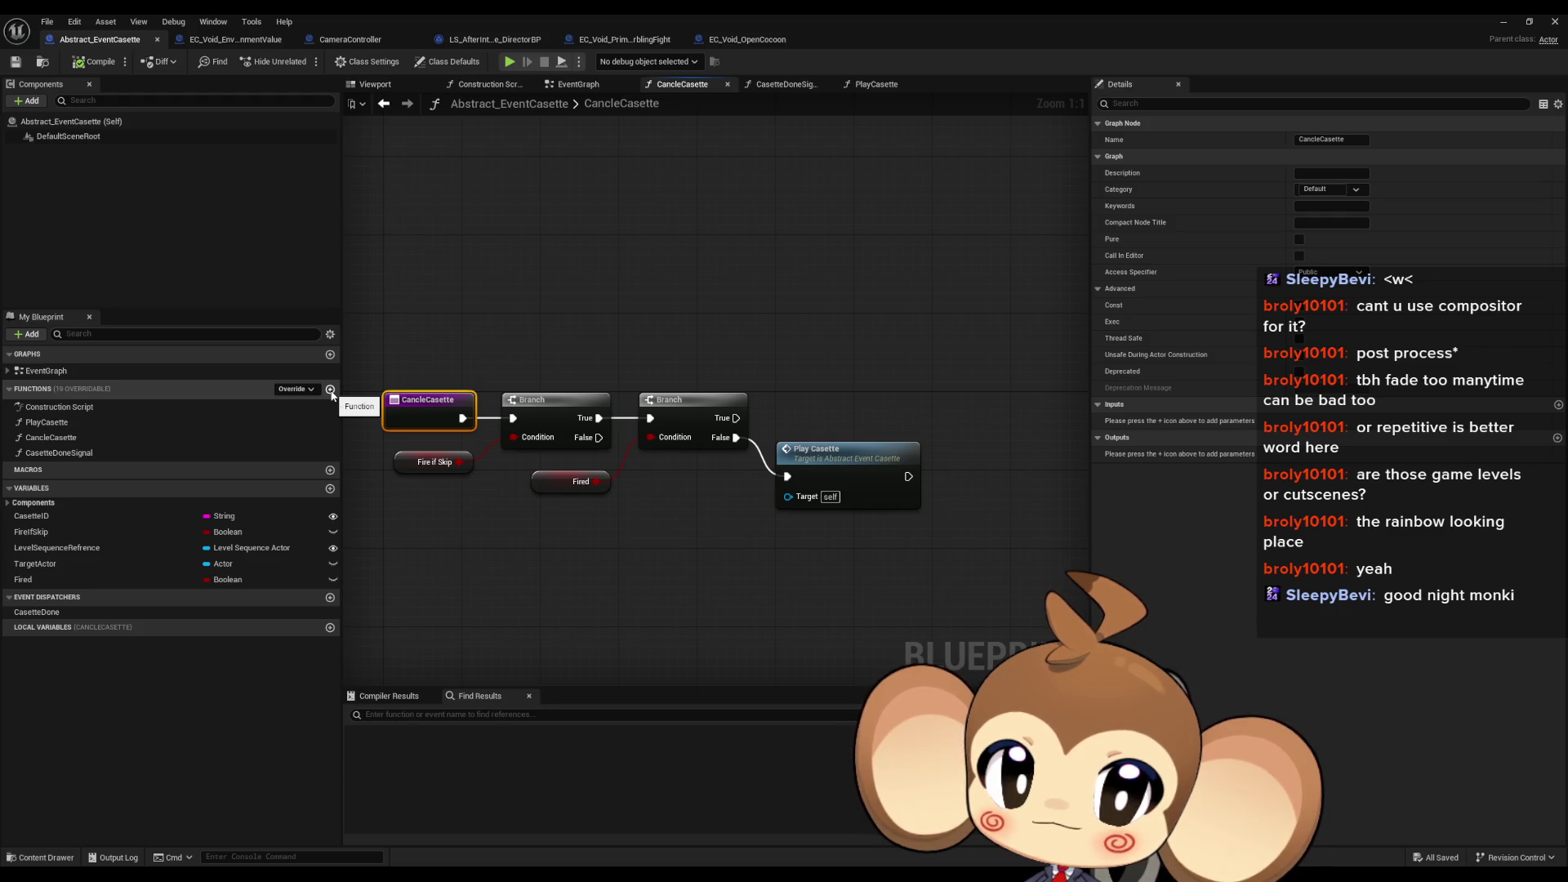
drag(409, 515, 479, 525)
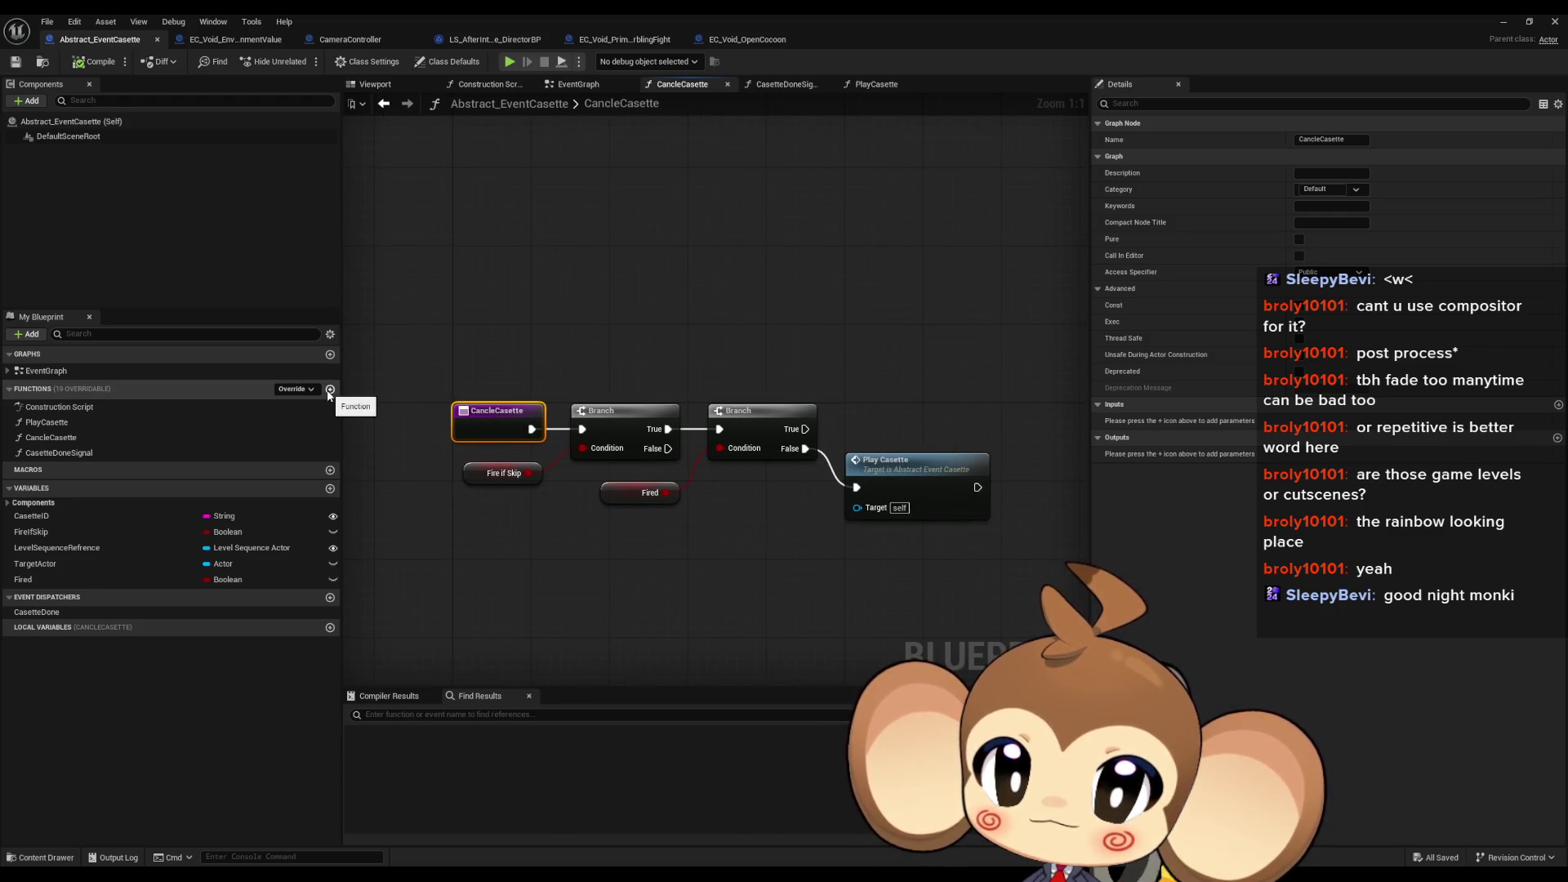
click(329, 391)
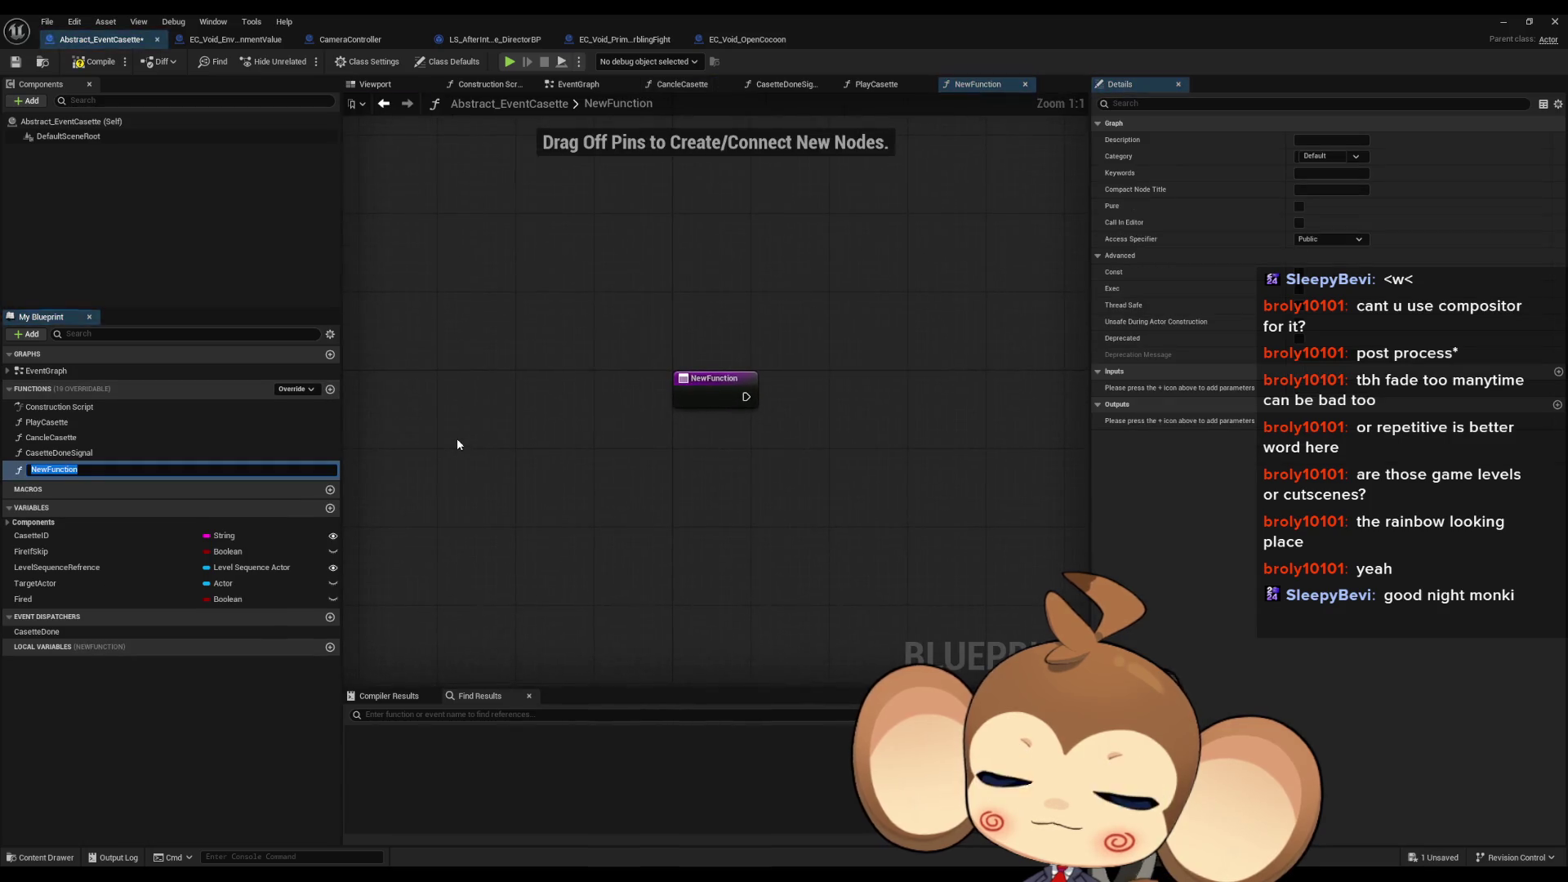
text(TriggerForCancle)
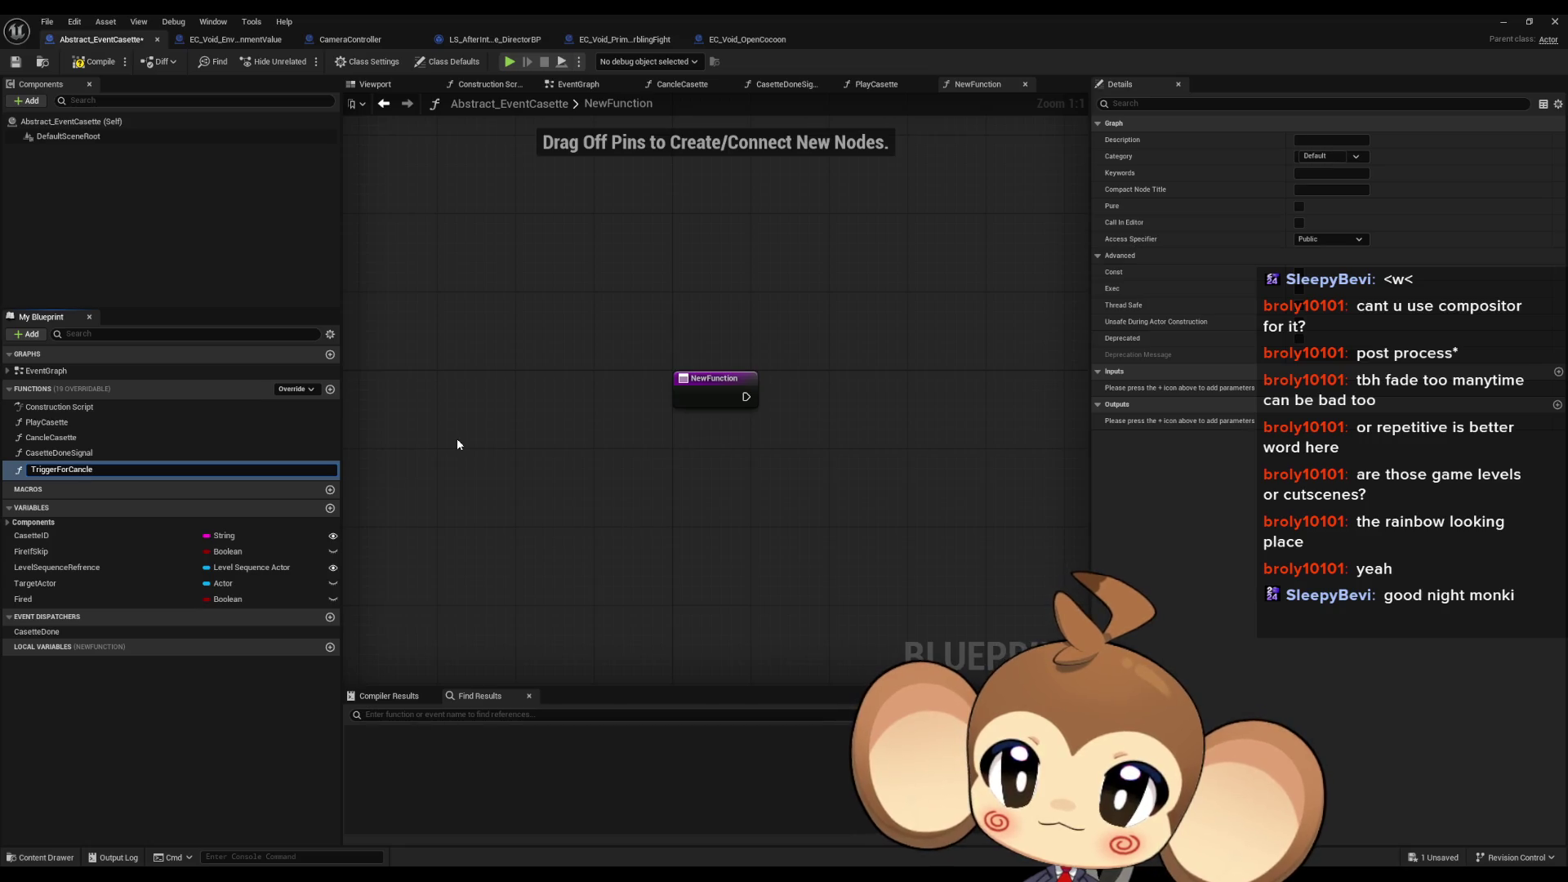
key(ctrl+a)
text(T)
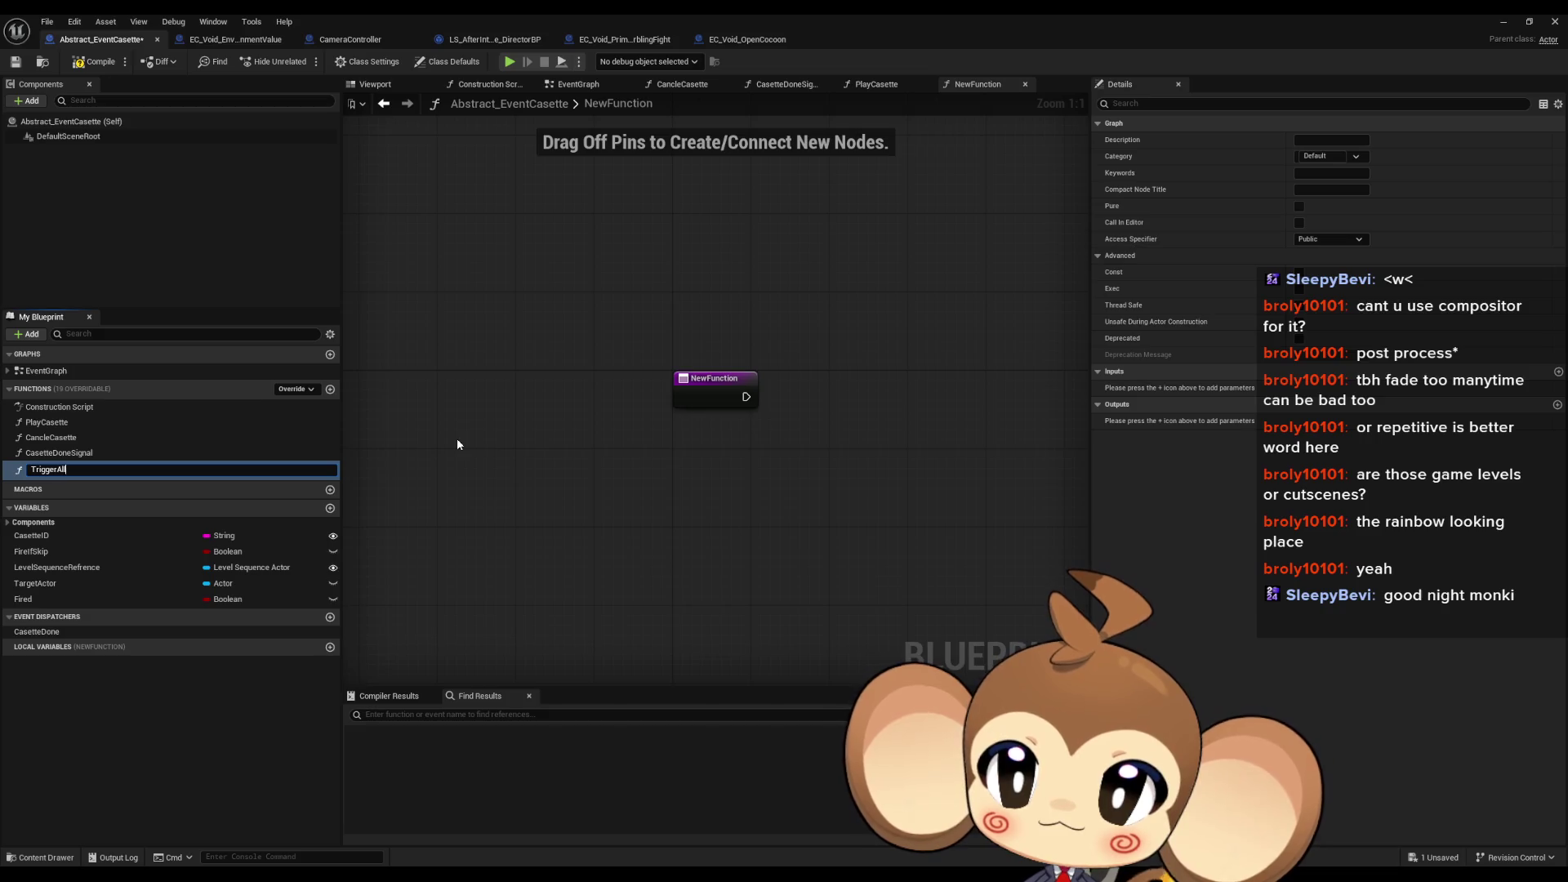
text(cle)
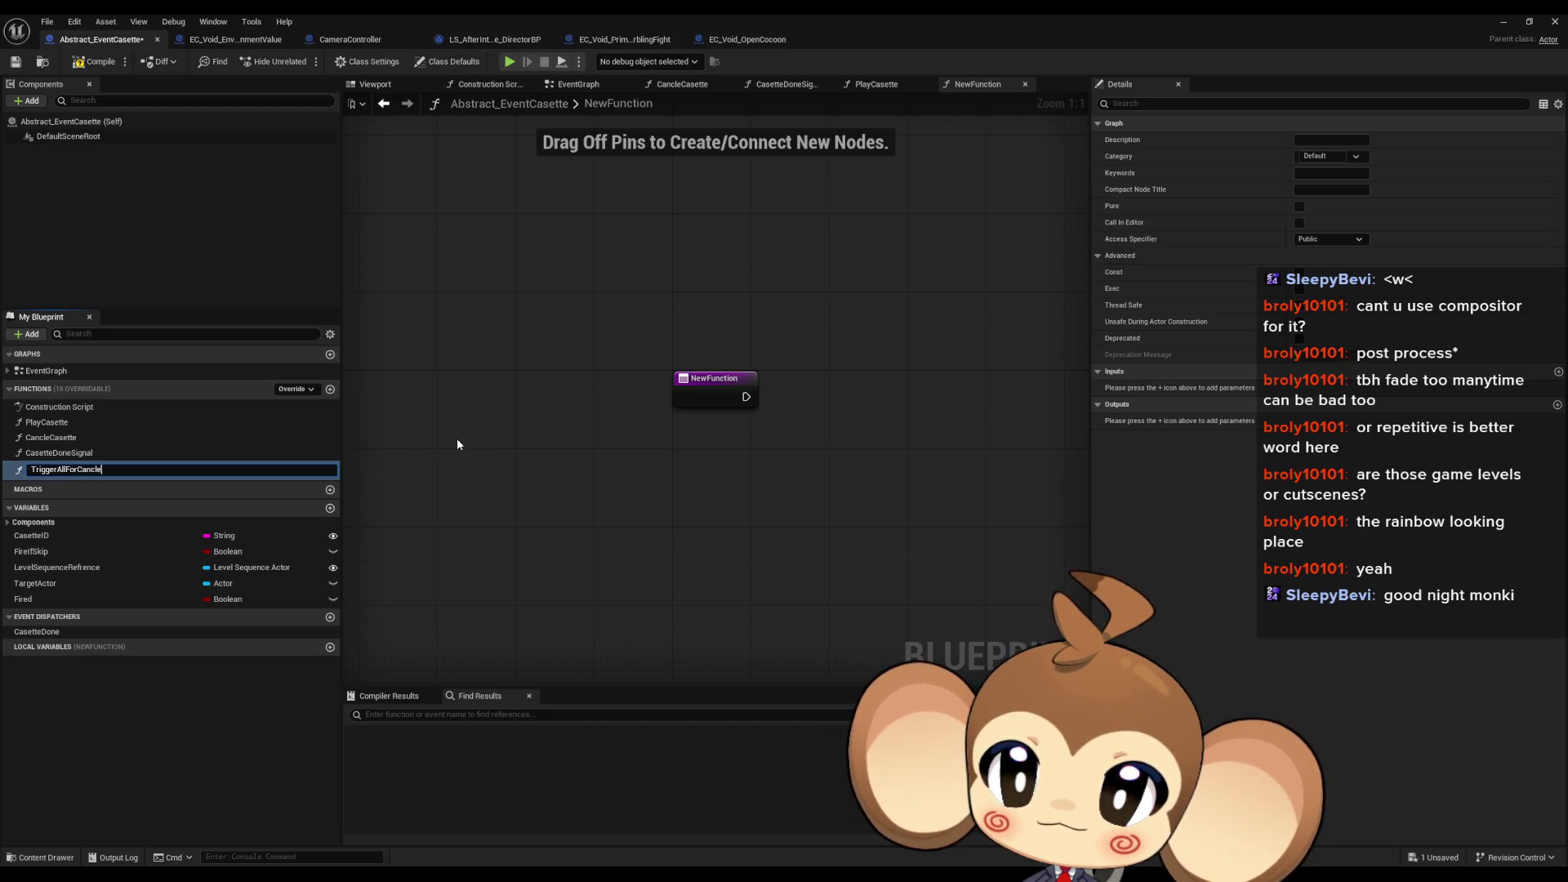
key(Return)
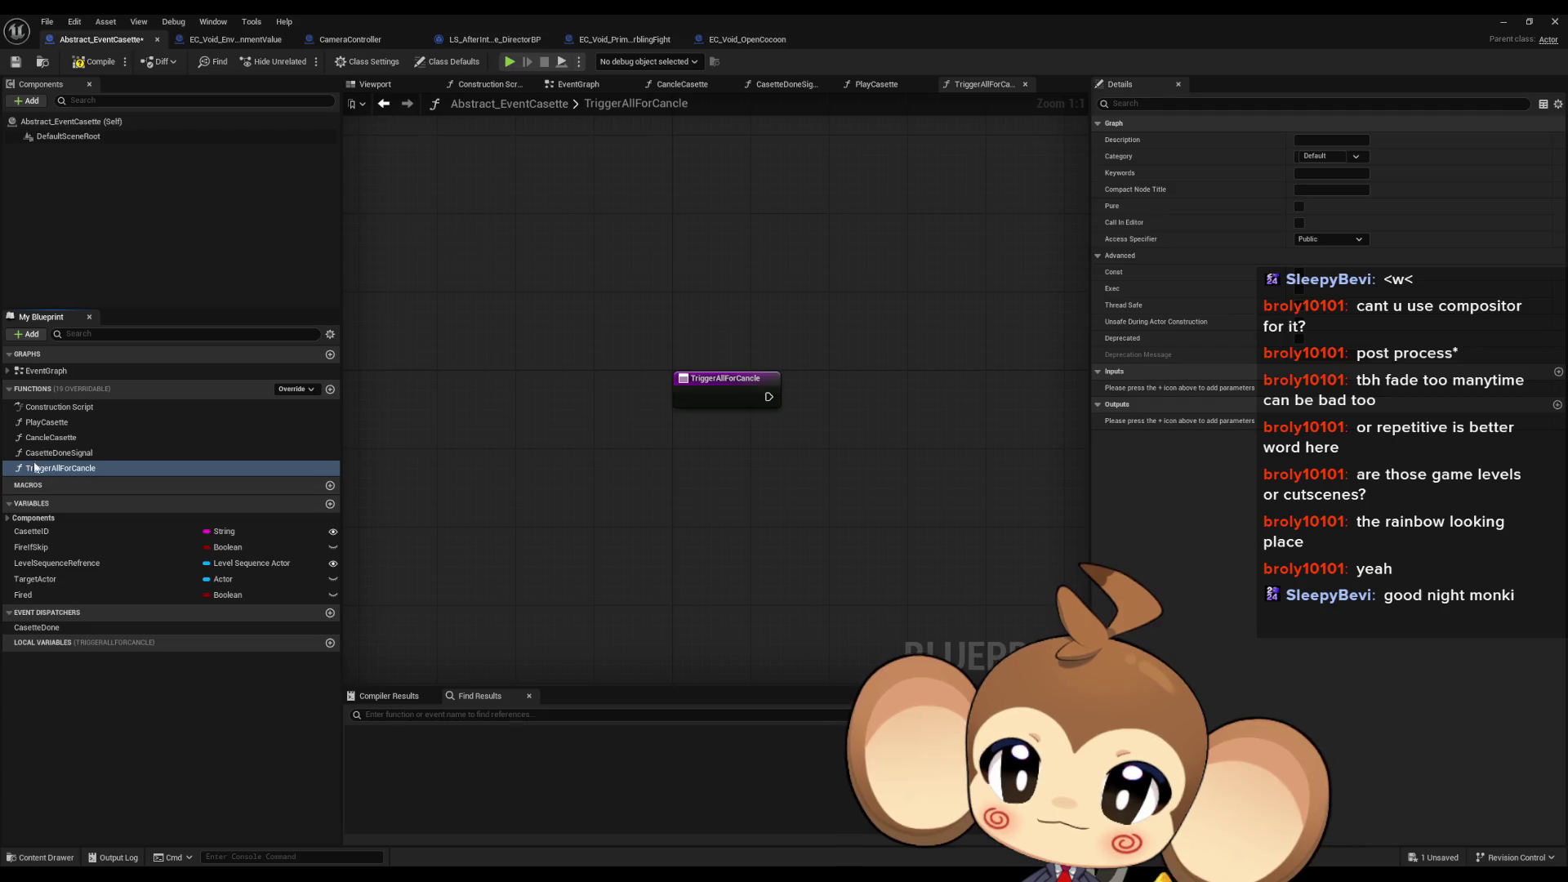
Step: Rename the function to TriggerIfCancle and open its graph
double_click(57, 452)
double_click(57, 439)
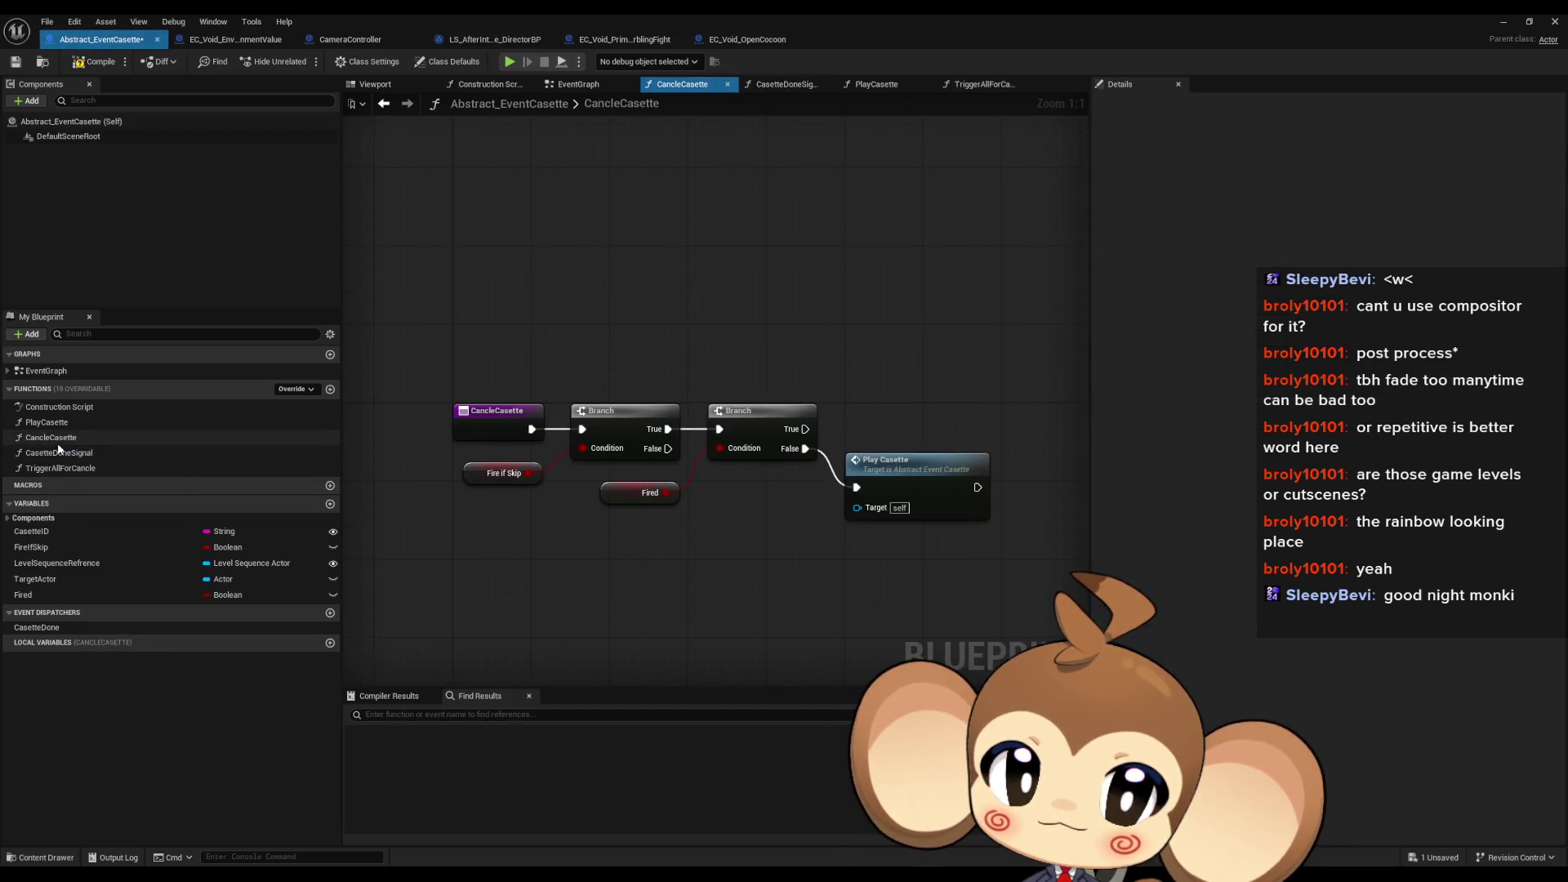
drag(608, 493, 583, 422)
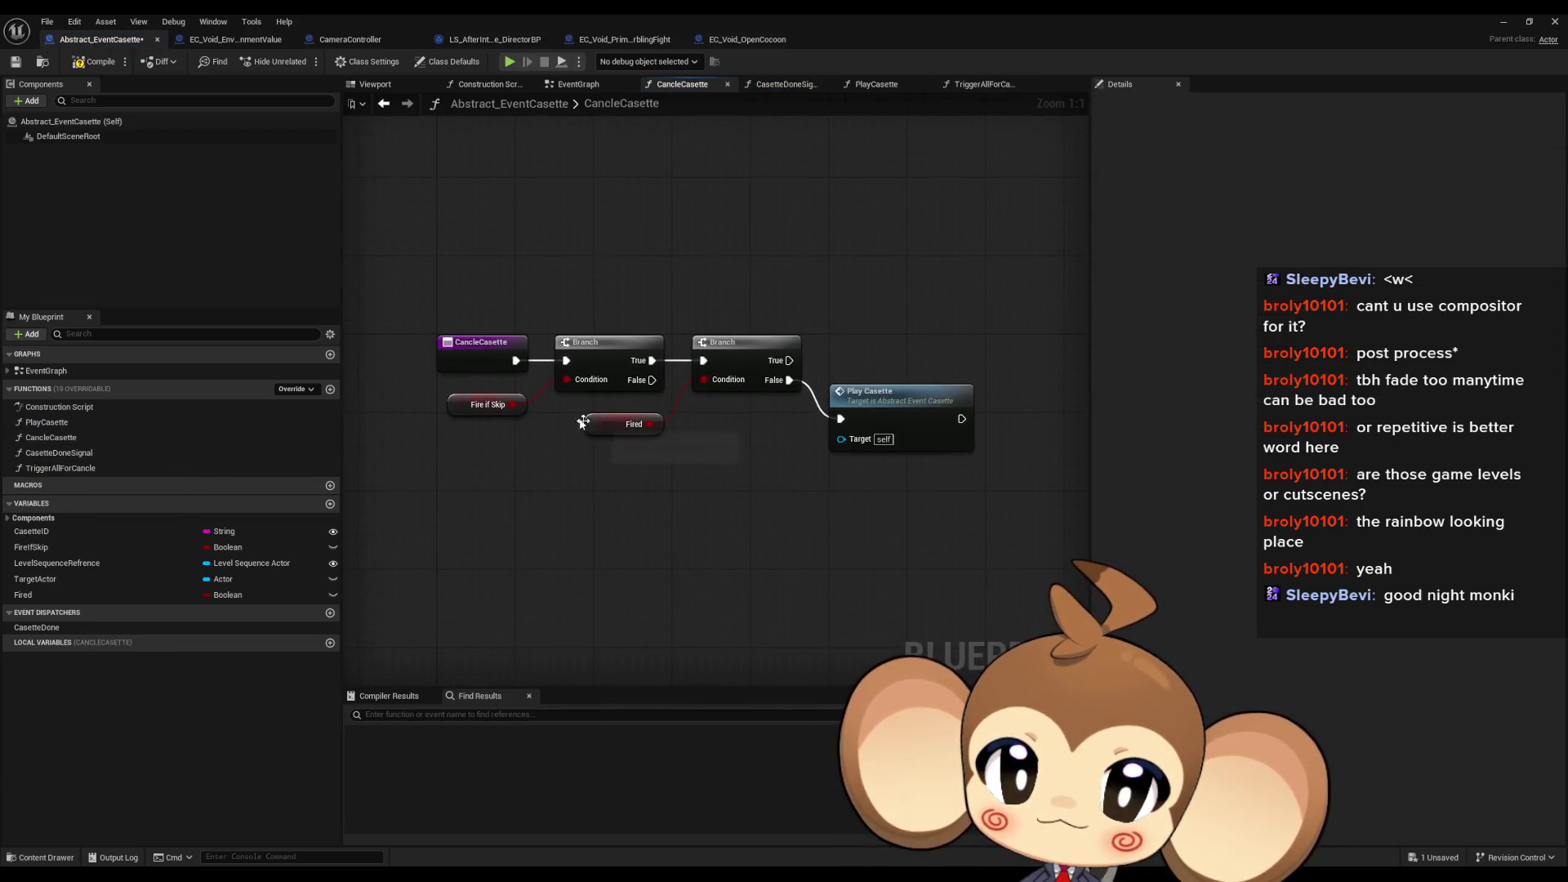
click(498, 359)
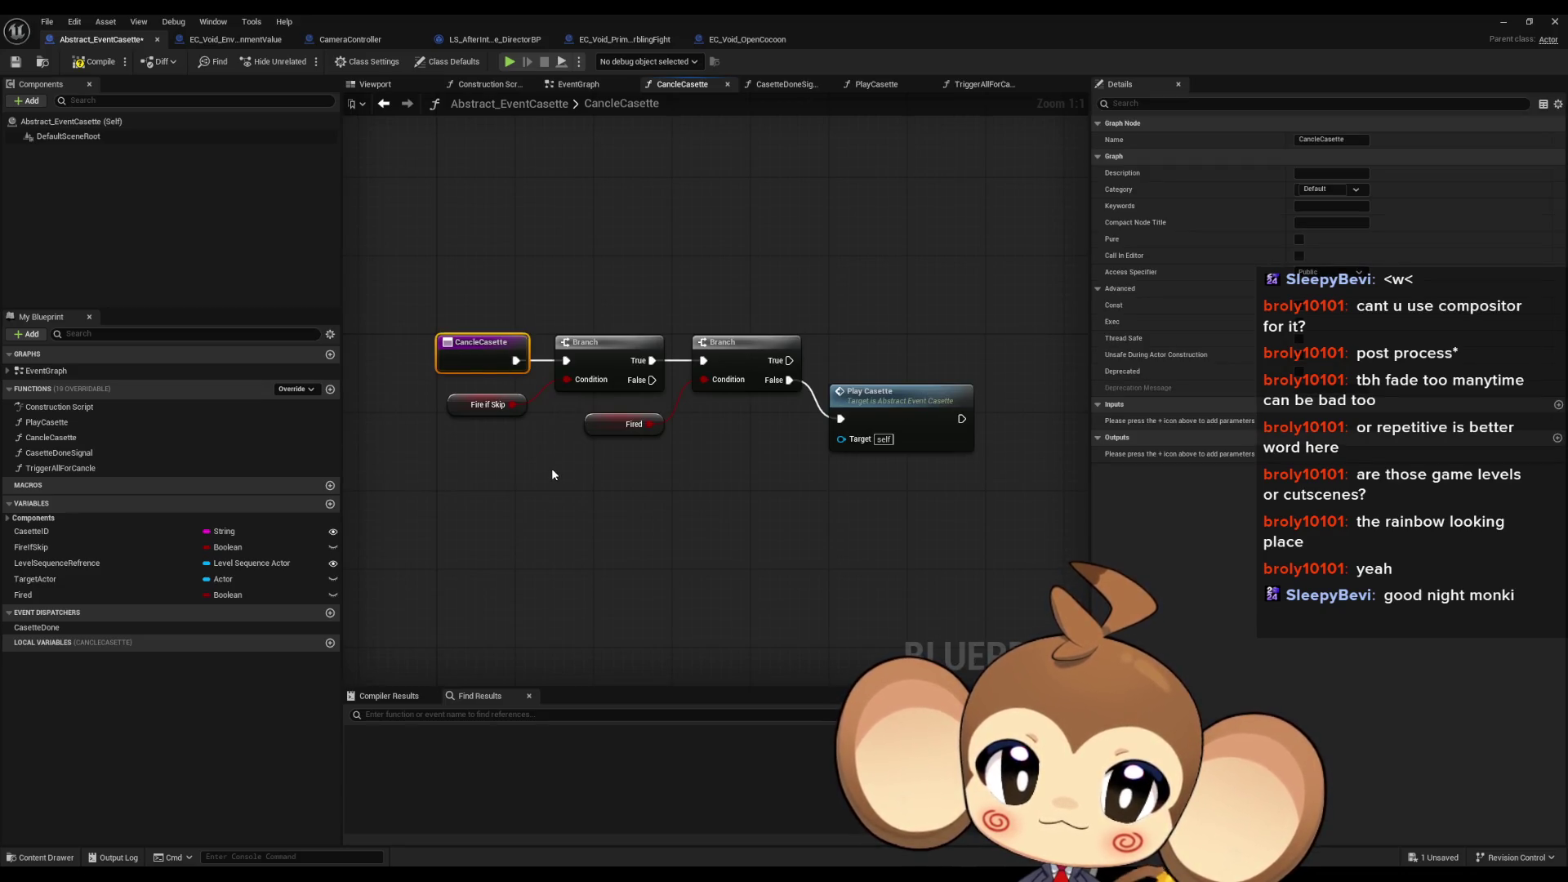
click(107, 468)
key(F2)
text(T)
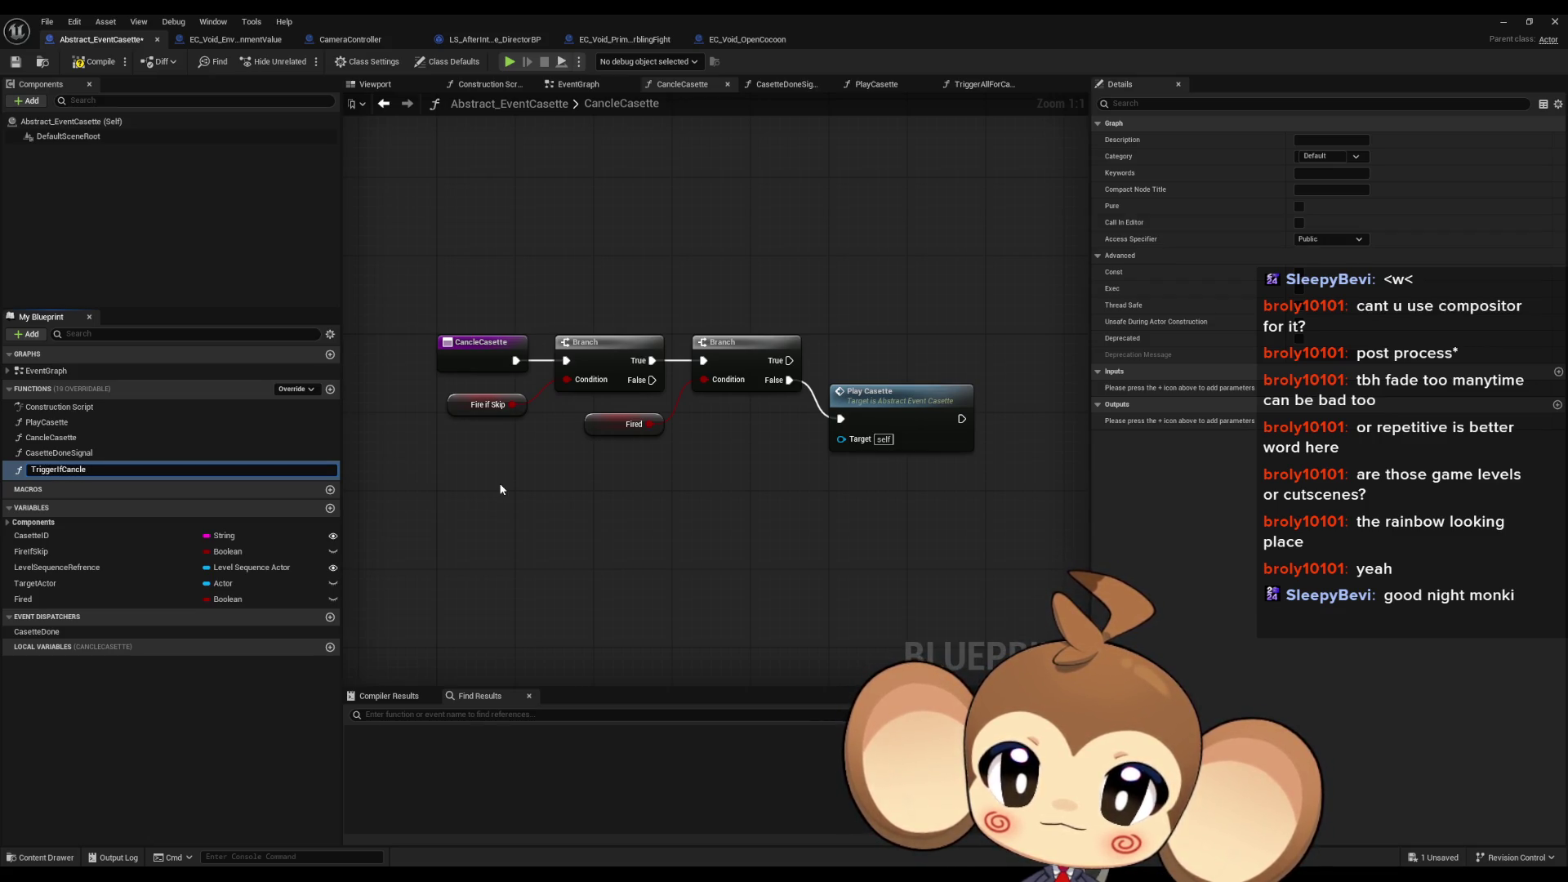
key(Return)
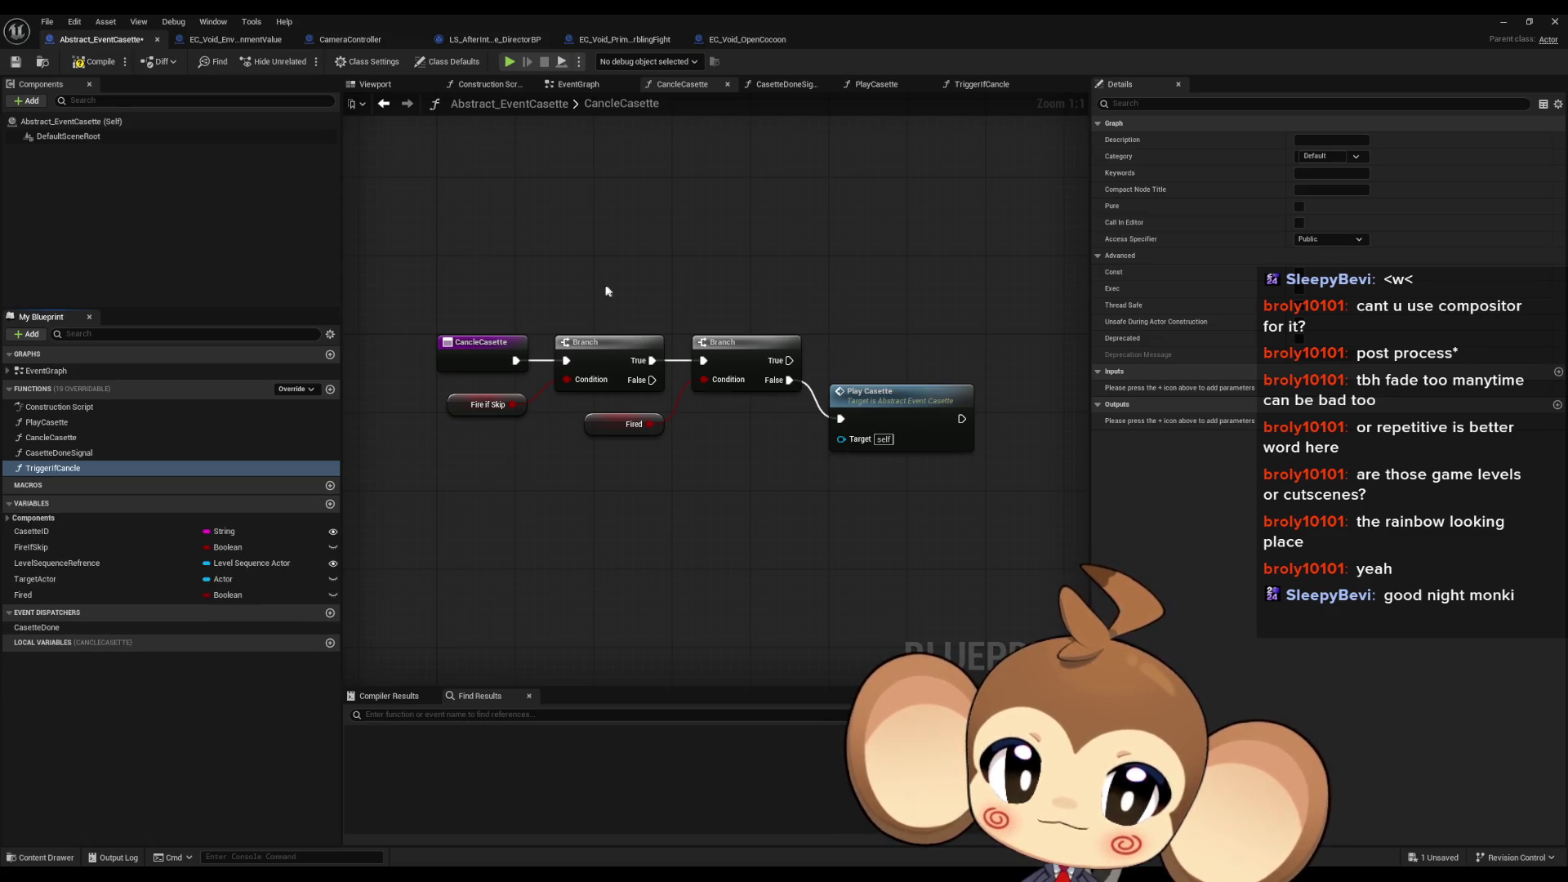
double_click(66, 470)
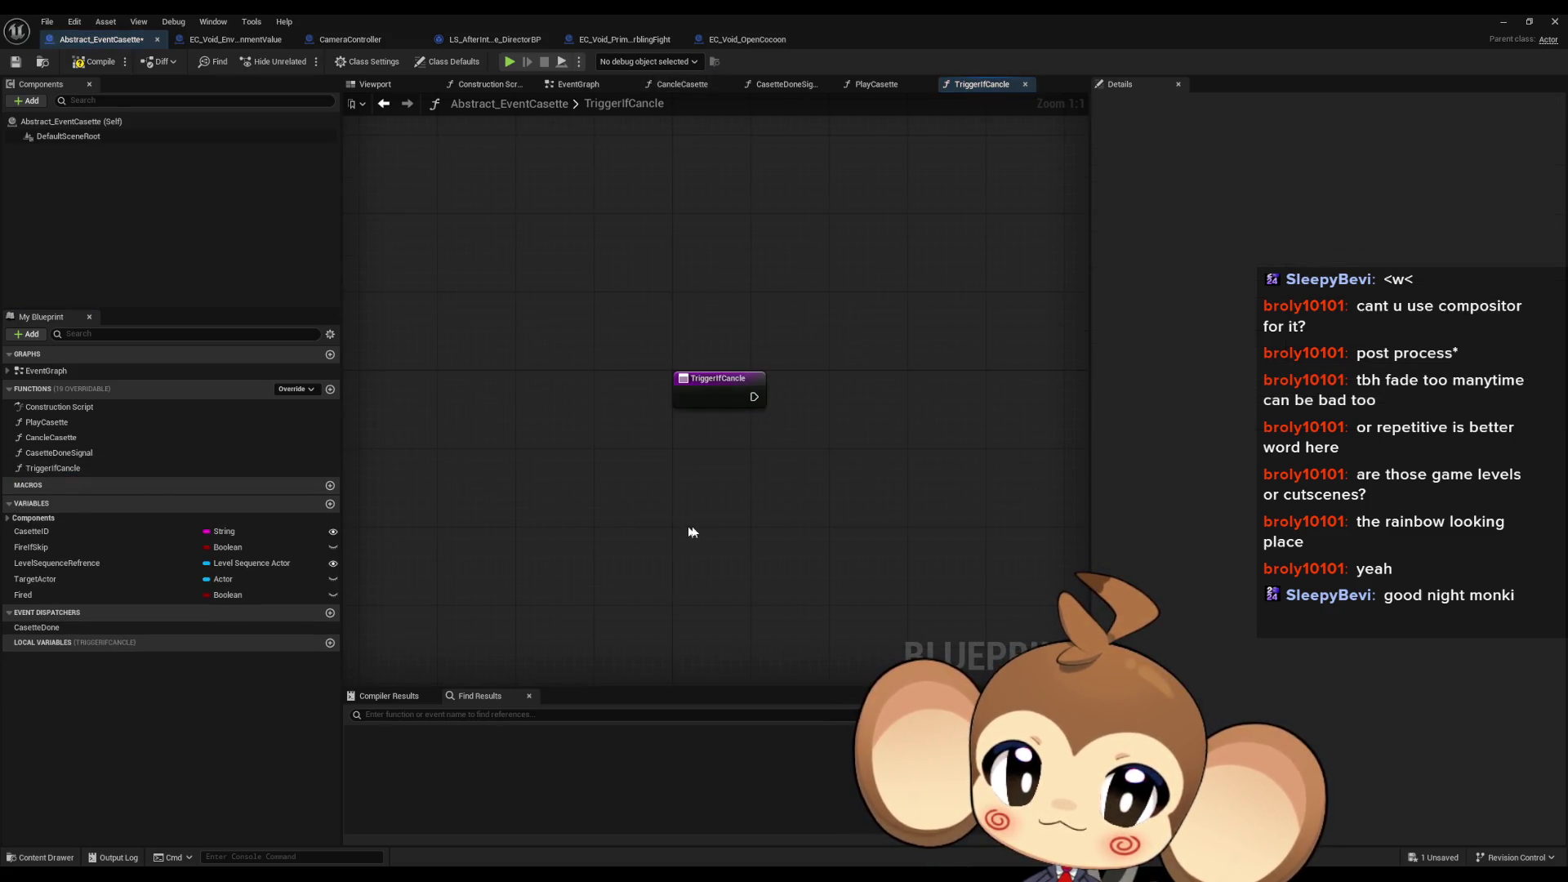
Step: Paste the Branch, Fired and Play Casette nodes into TriggerIfCancle, wired from its entry, then return to CancleCasette
key(ctrl+v)
mouse_move(859, 425)
mouse_down()
mouse_move(840, 405)
mouse_move(759, 399)
mouse_up()
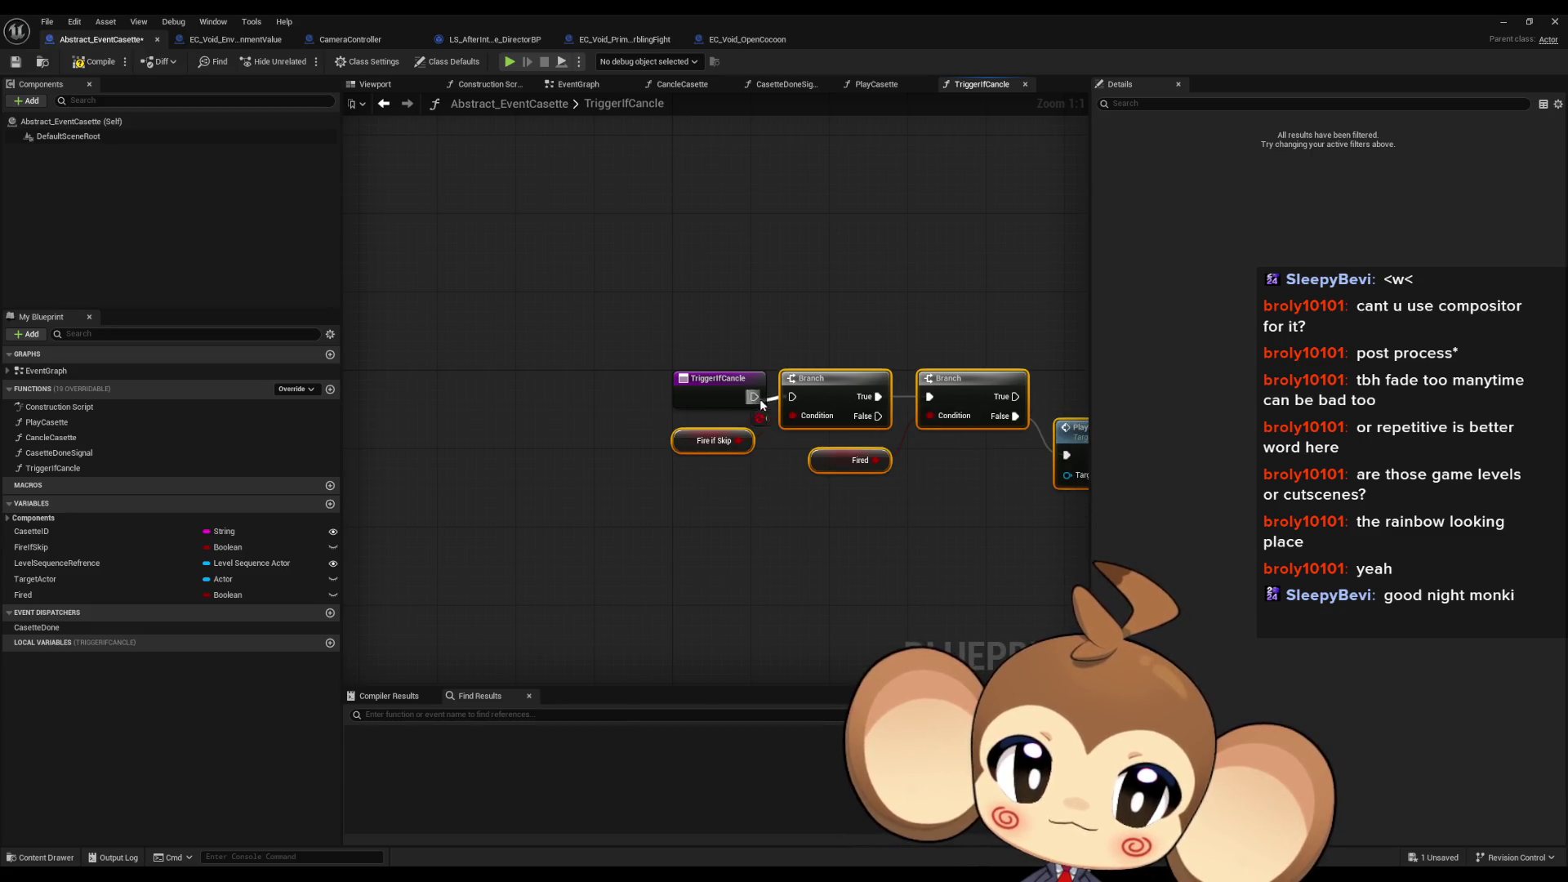
click(833, 531)
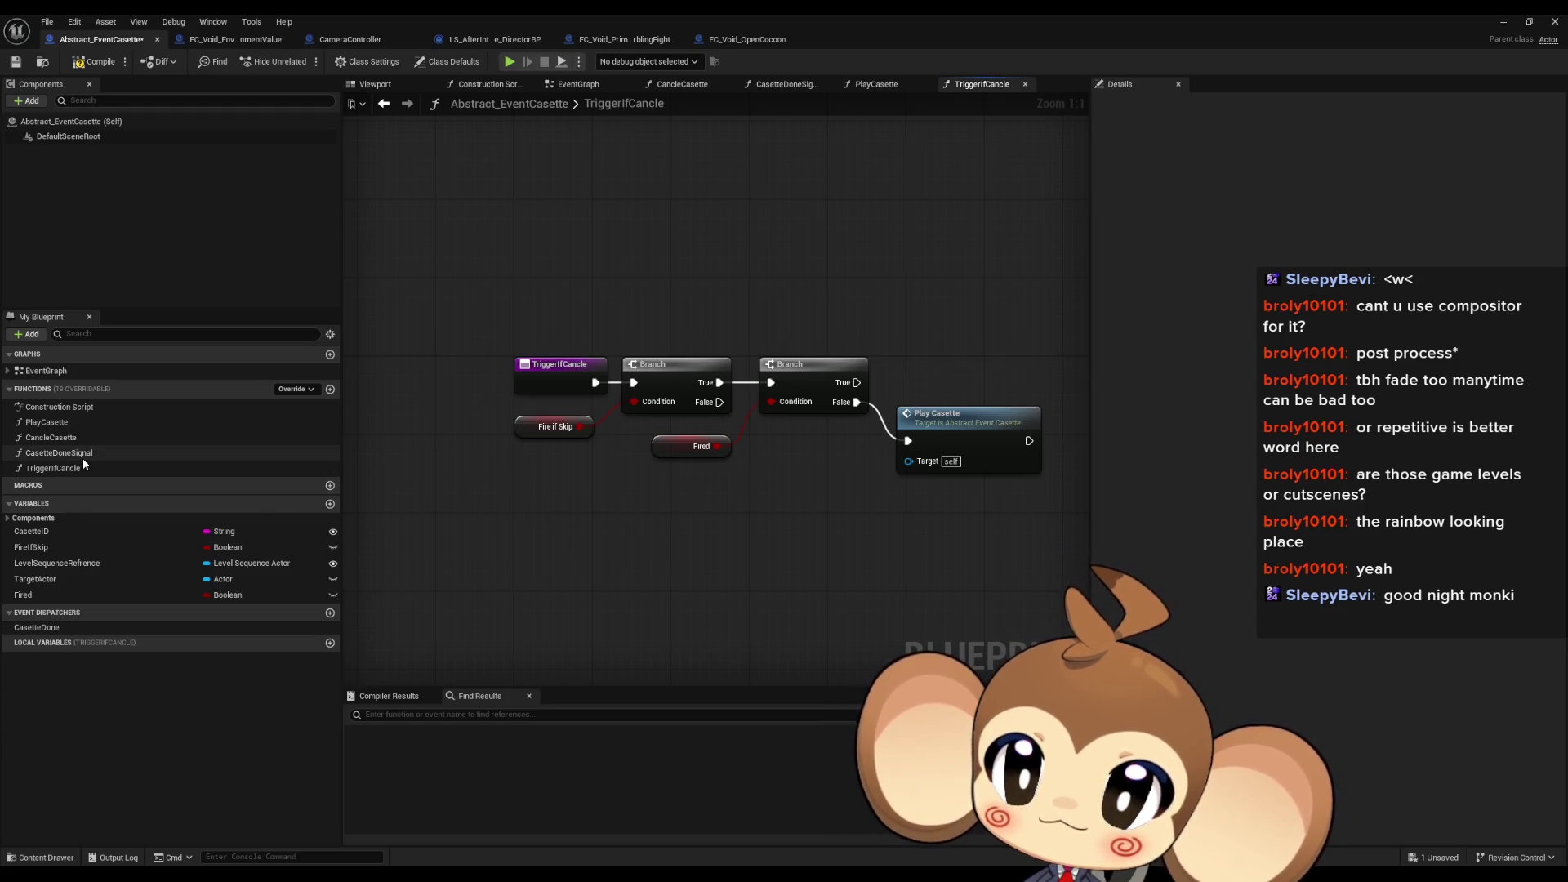
double_click(80, 438)
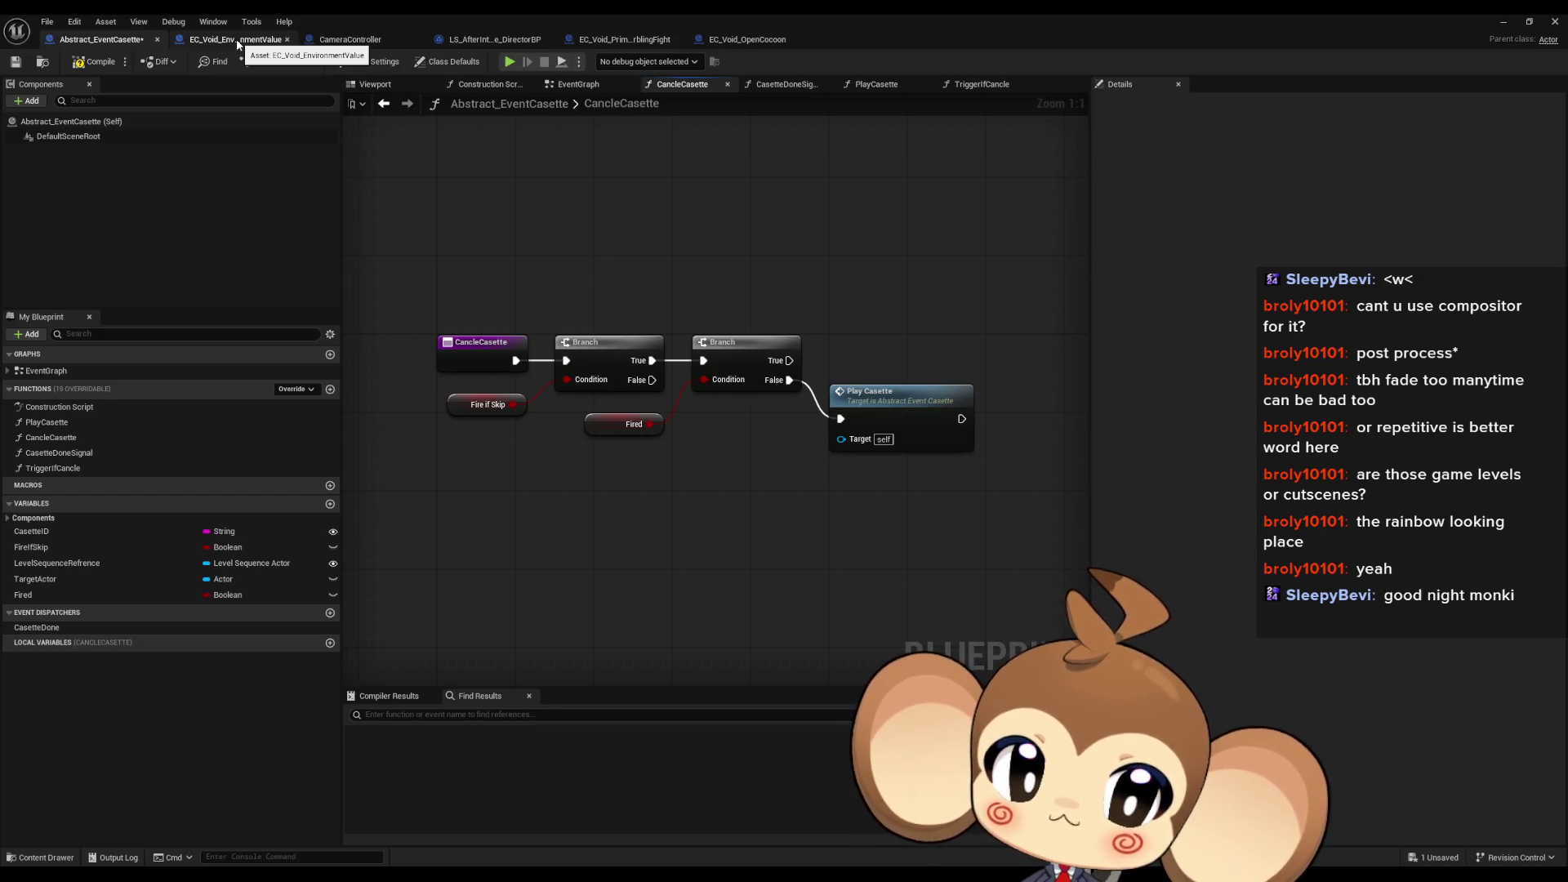
drag(684, 217, 730, 304)
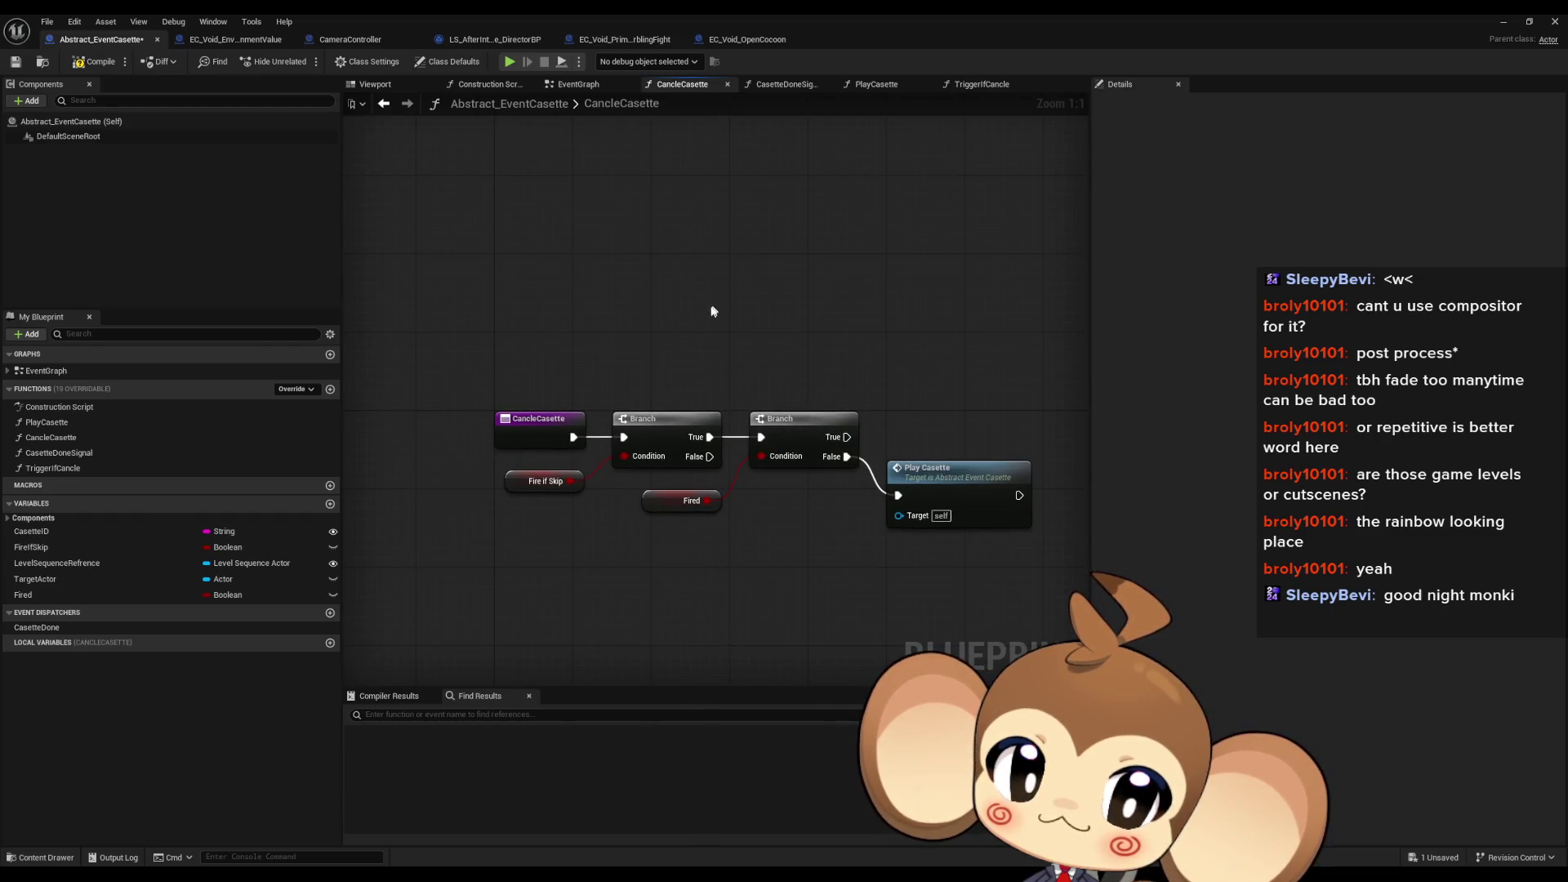
Step: Delete the Branch, Fired, Play Casette and Fire if Skip nodes from CancleCasette and save
mouse_move(956, 353)
mouse_down()
mouse_move(648, 536)
mouse_move(659, 520)
mouse_up()
key(Delete)
click(543, 482)
key(Delete)
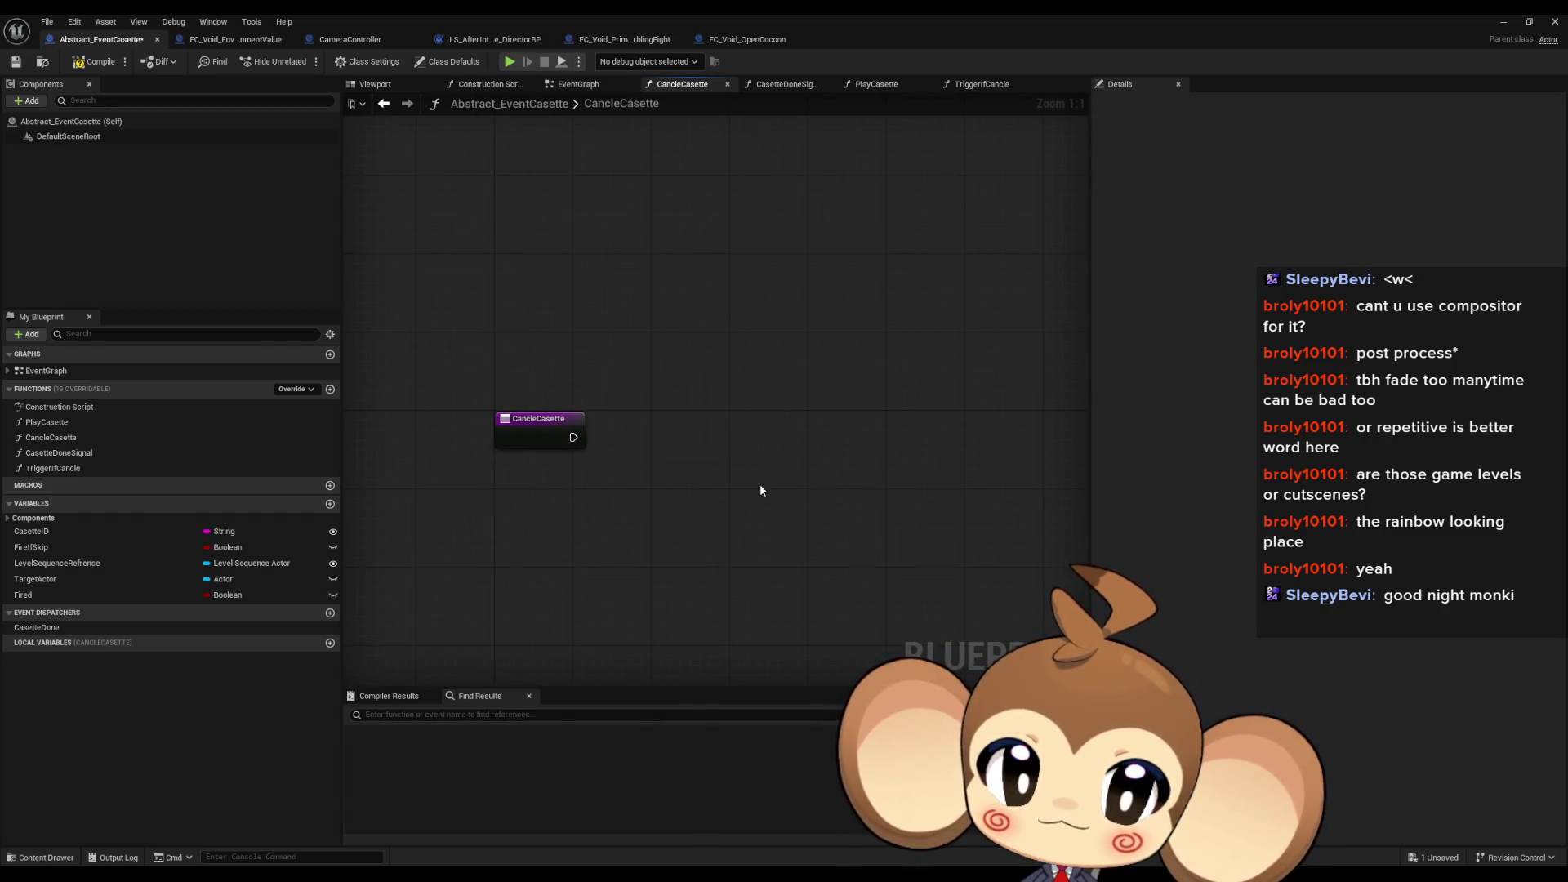
drag(760, 484, 742, 409)
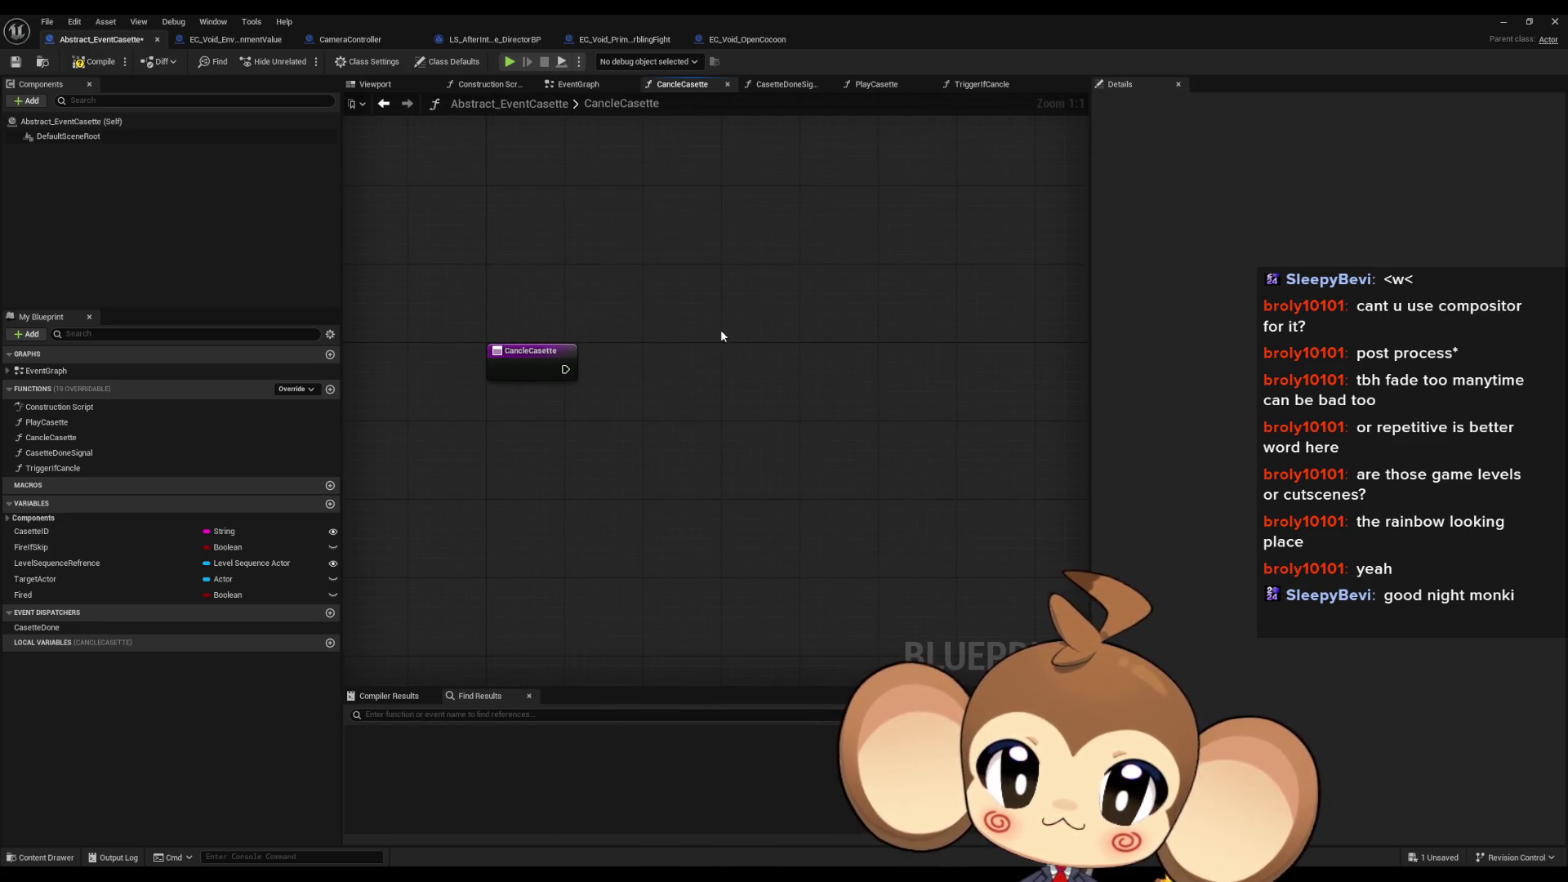
click(95, 62)
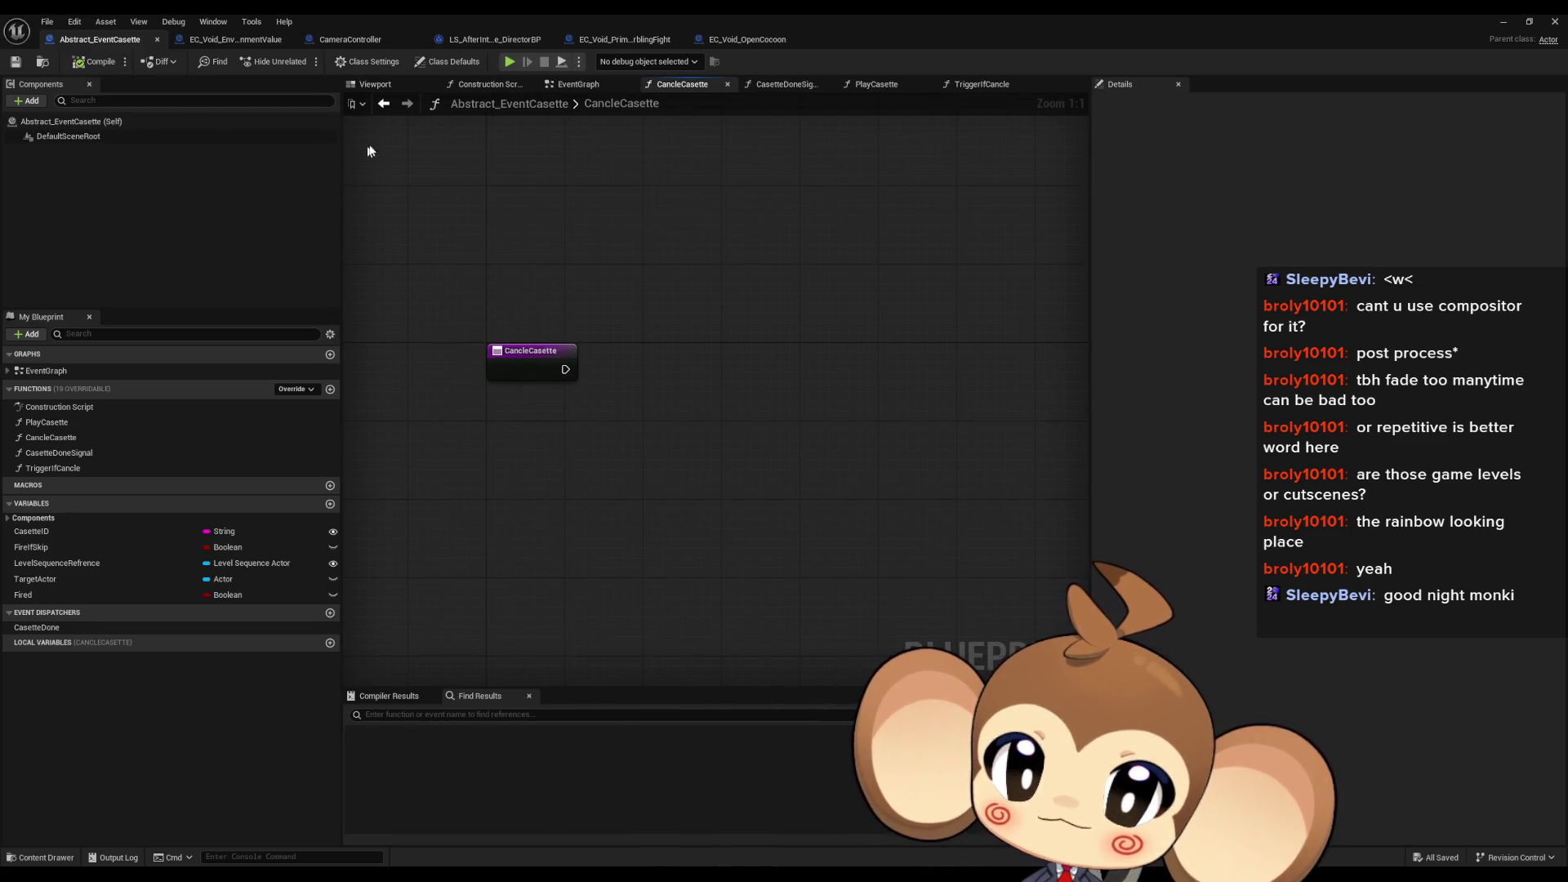
Step: Look through EC_Void_EnvironmentValue and EC_Void_PrimalOrblingFight before switching to CameraController
click(216, 44)
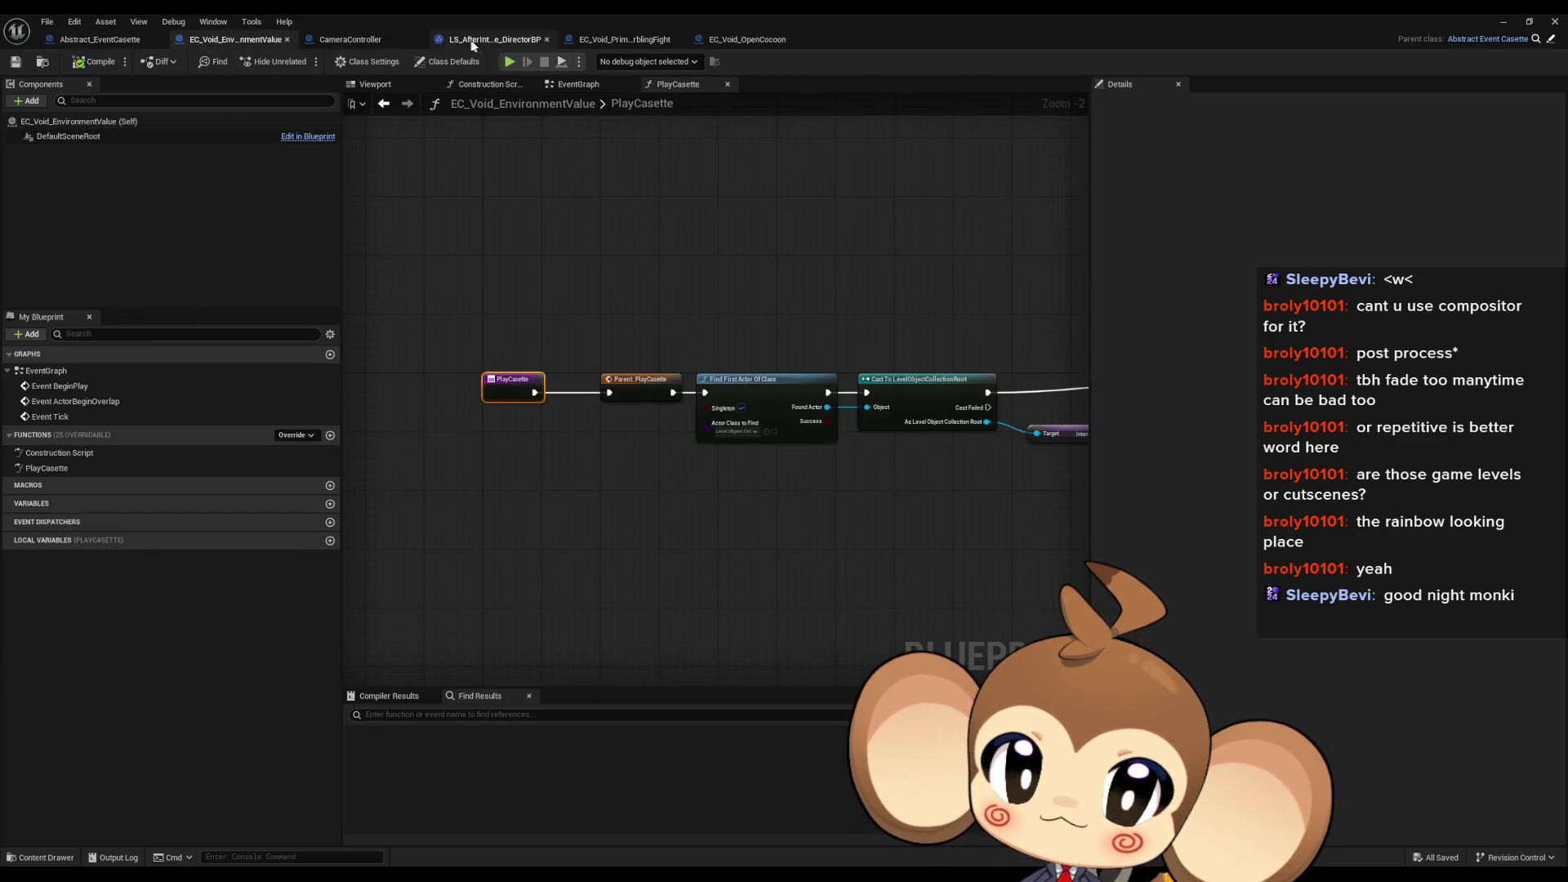
click(613, 41)
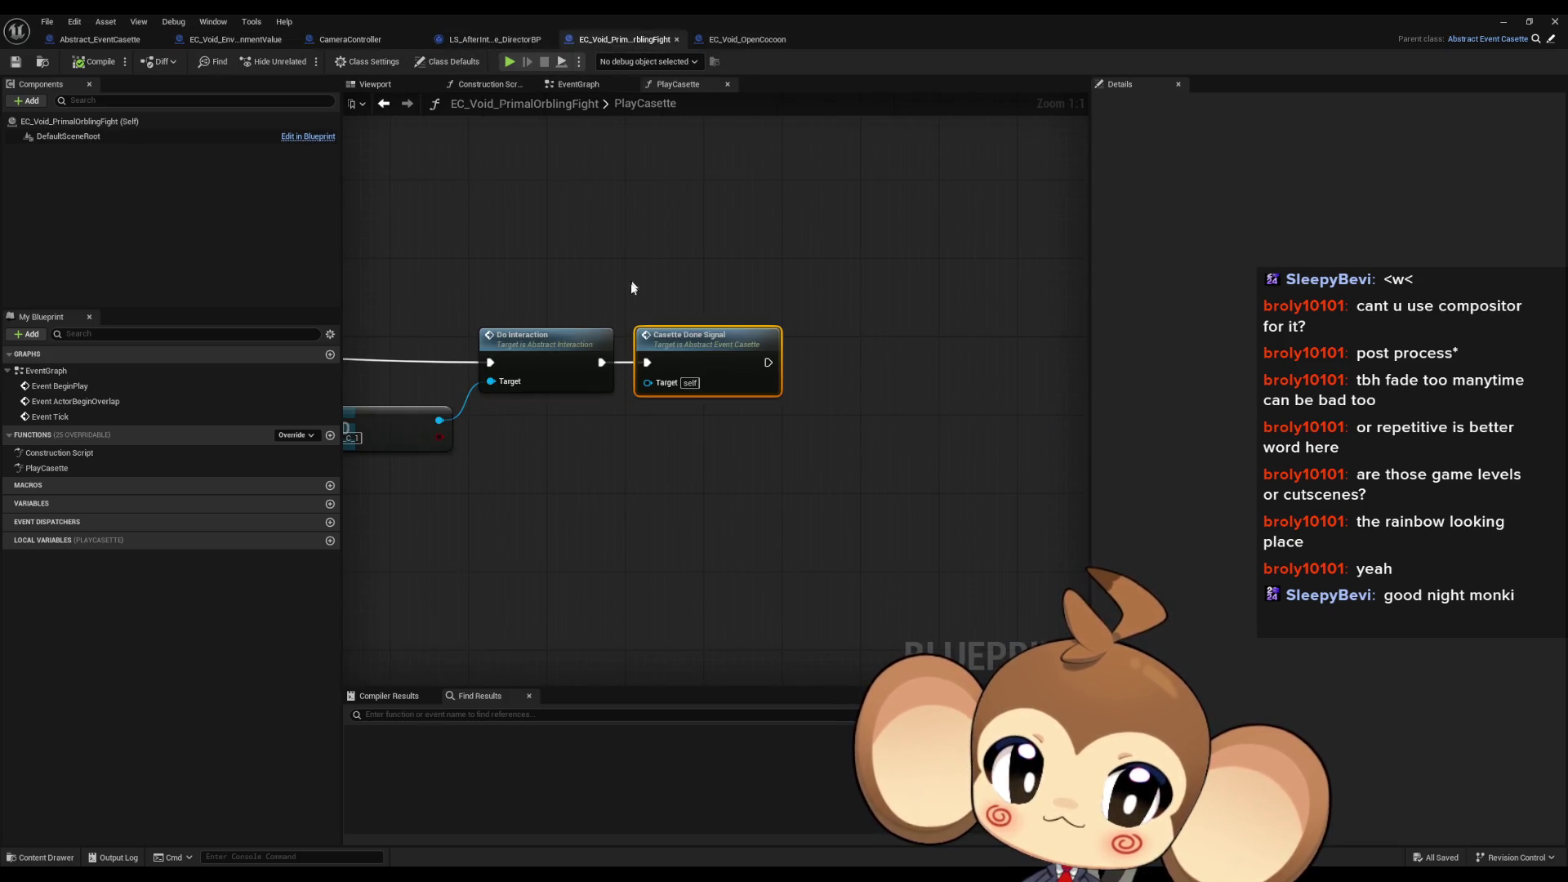
scroll(633, 288, down, 1)
mouse_move(633, 288)
mouse_down()
mouse_move(627, 270)
mouse_move(923, 296)
mouse_up()
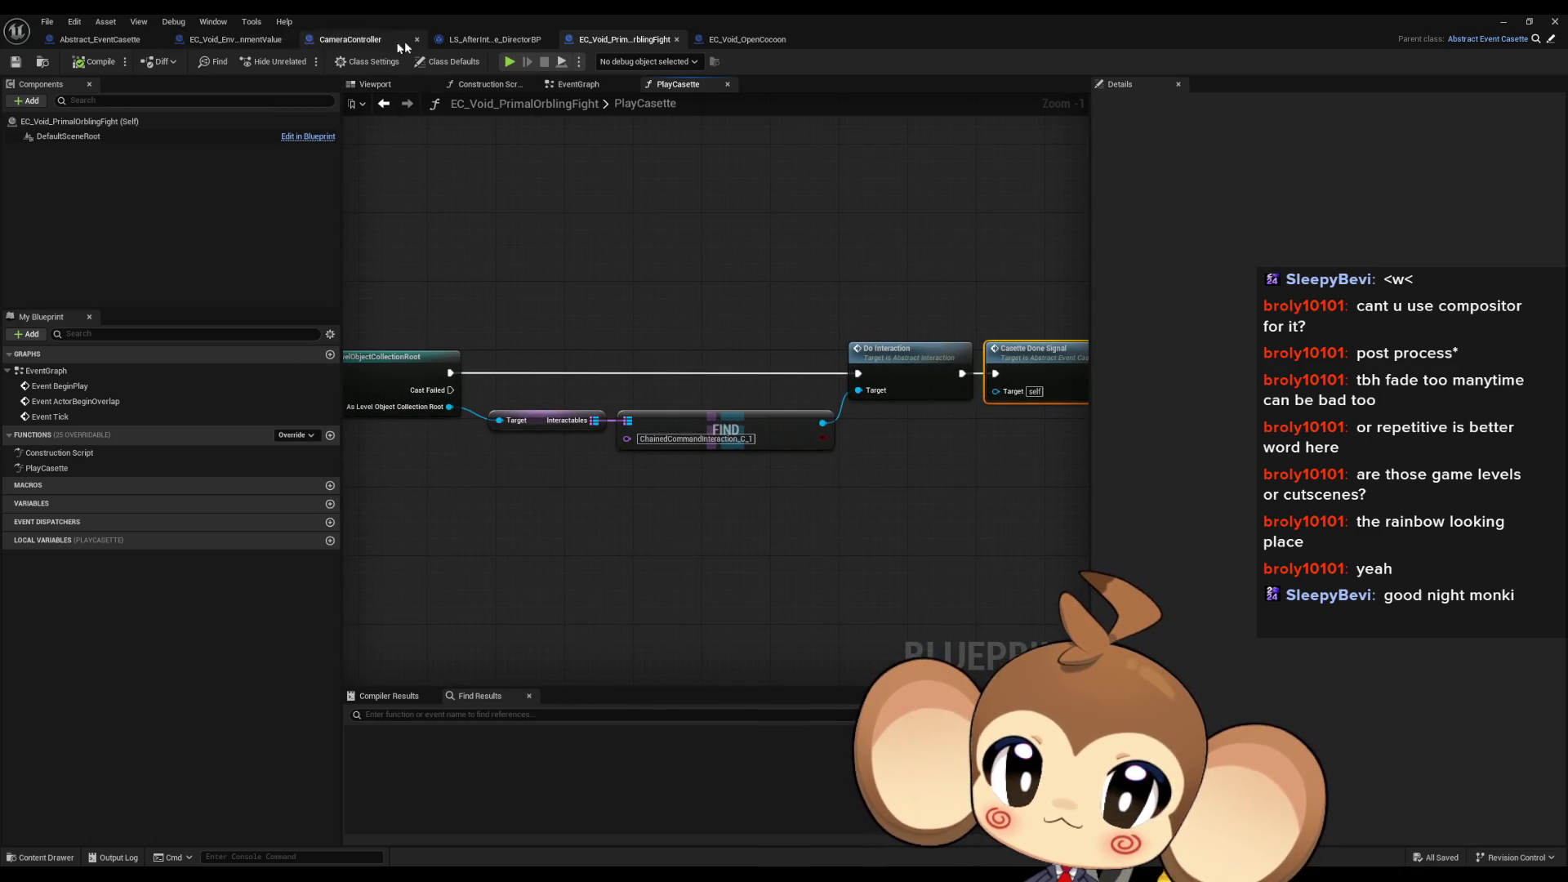
click(114, 41)
click(339, 41)
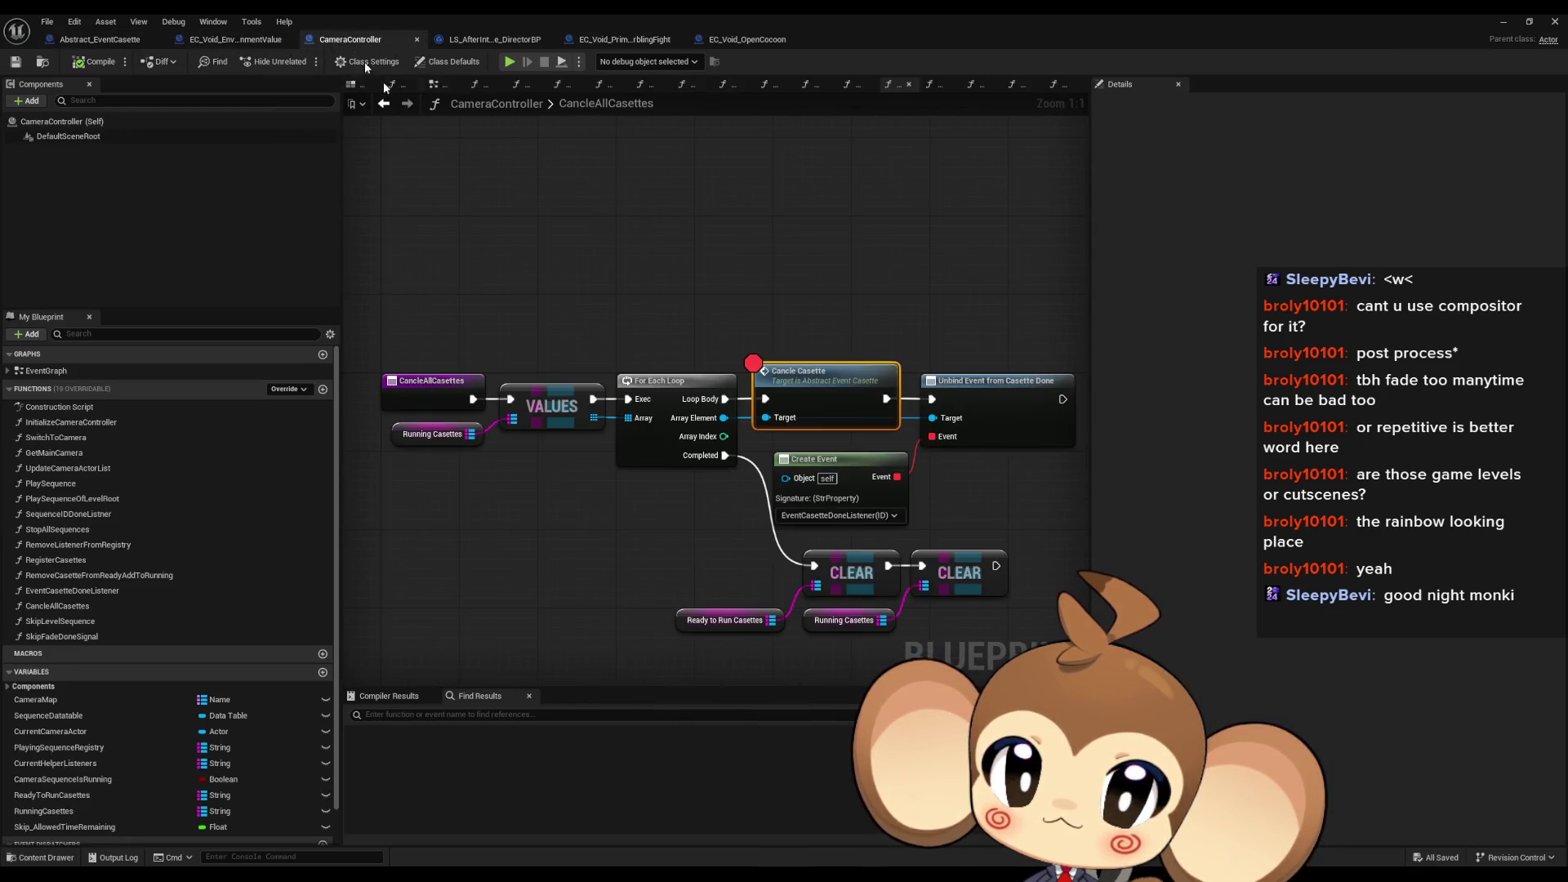
Step: Remove the Cancle Casette breakpoint and duplicate the Ready to Run Casettes node
right_click(804, 398)
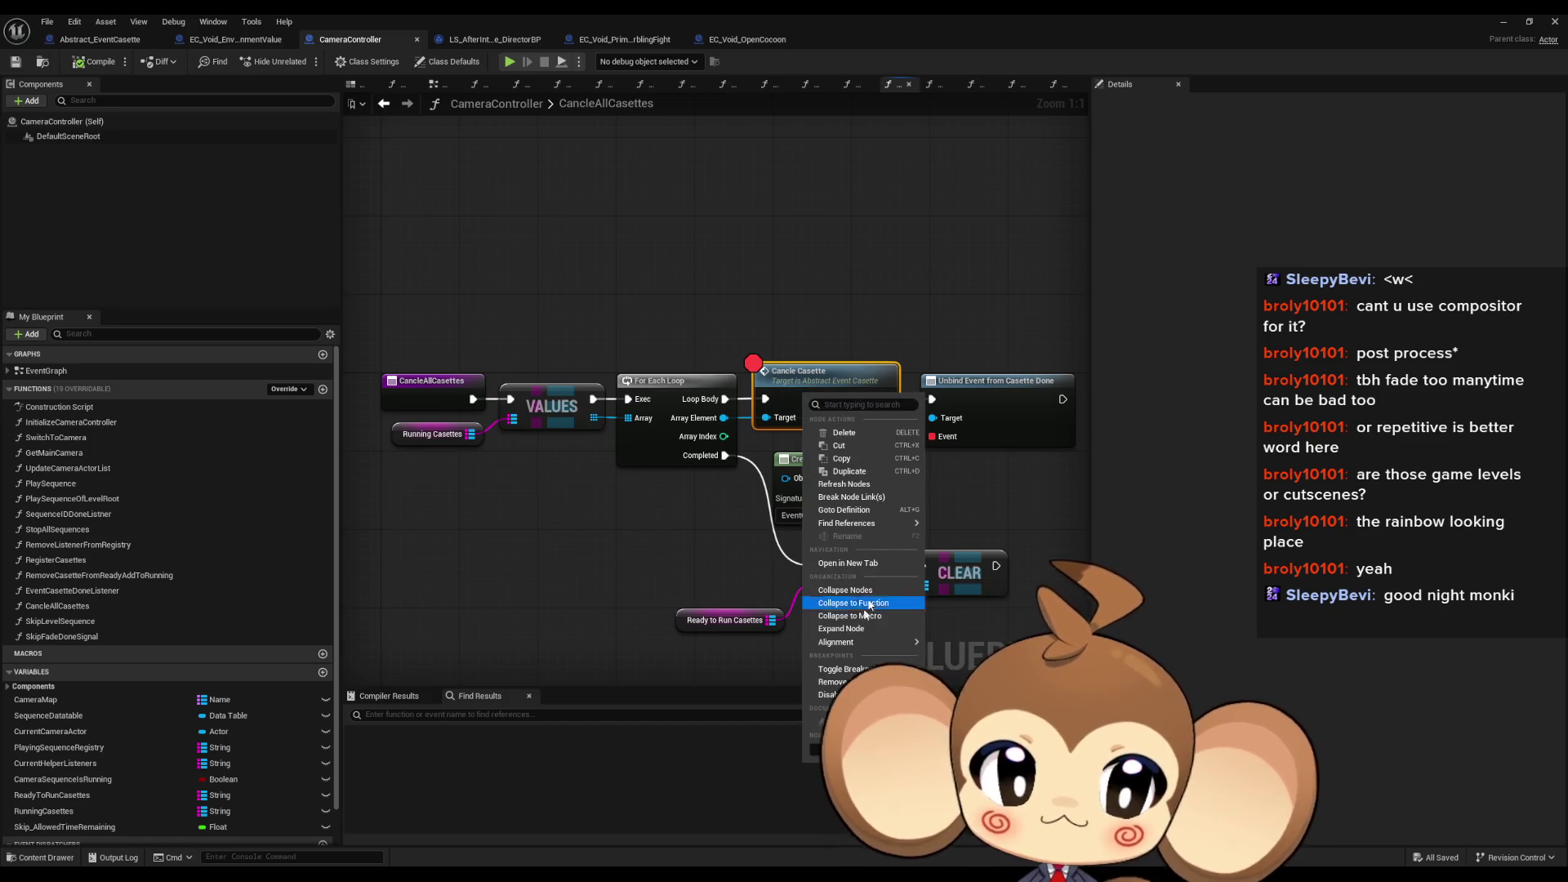
click(833, 681)
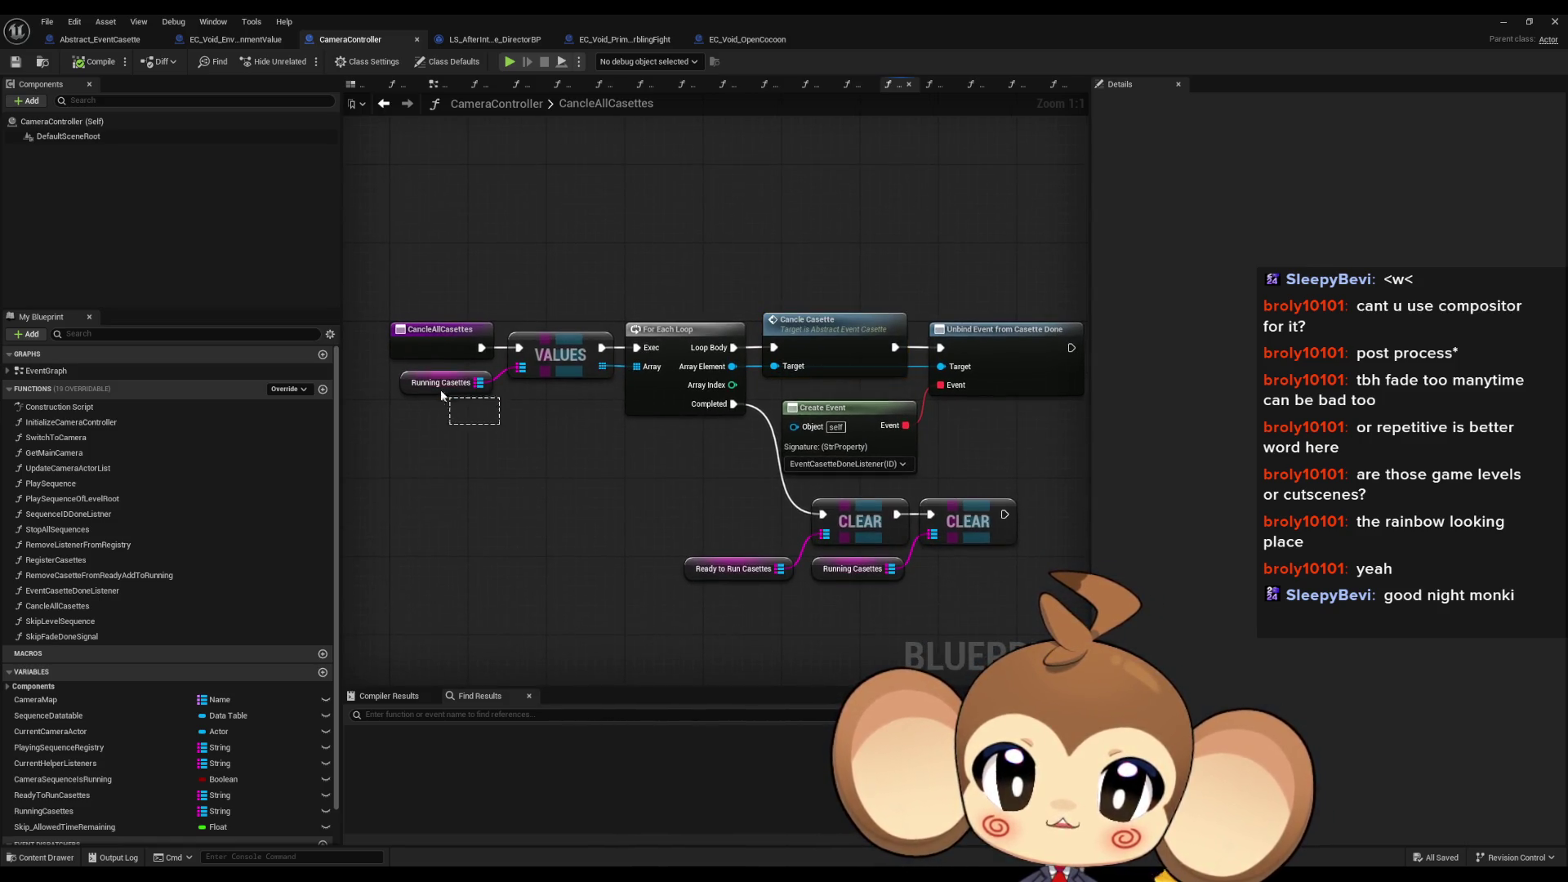
drag(441, 395, 440, 386)
drag(691, 552, 691, 552)
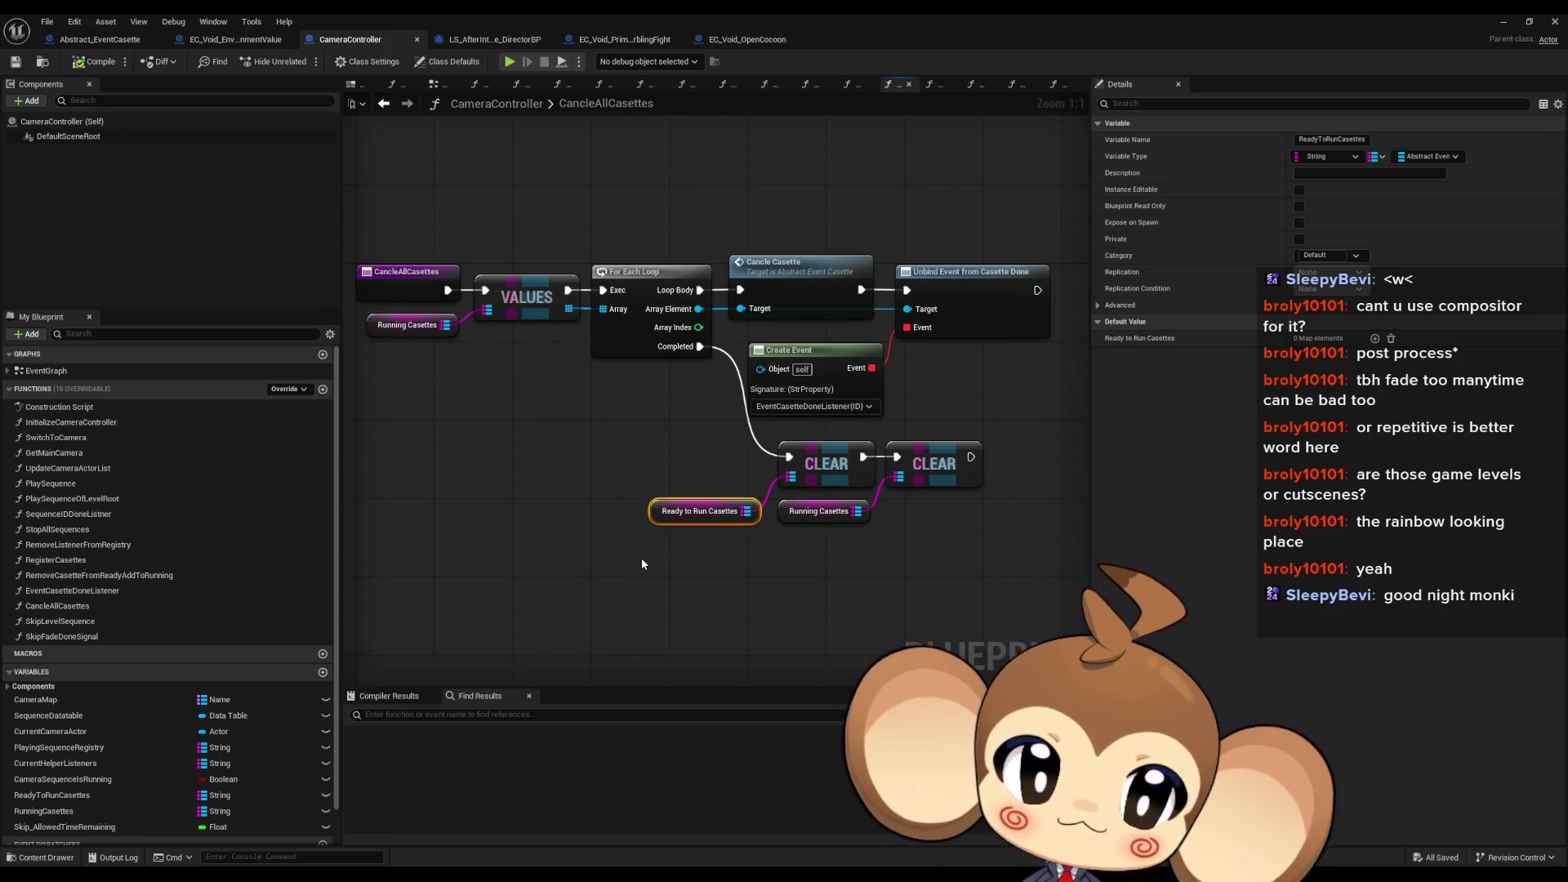
key(ctrl+c)
key(ctrl+v)
Step: Loop over Ready to Run Casettes values with For Each, calling Trigger if Cancle per element
drag(516, 494, 571, 515)
key(Escape)
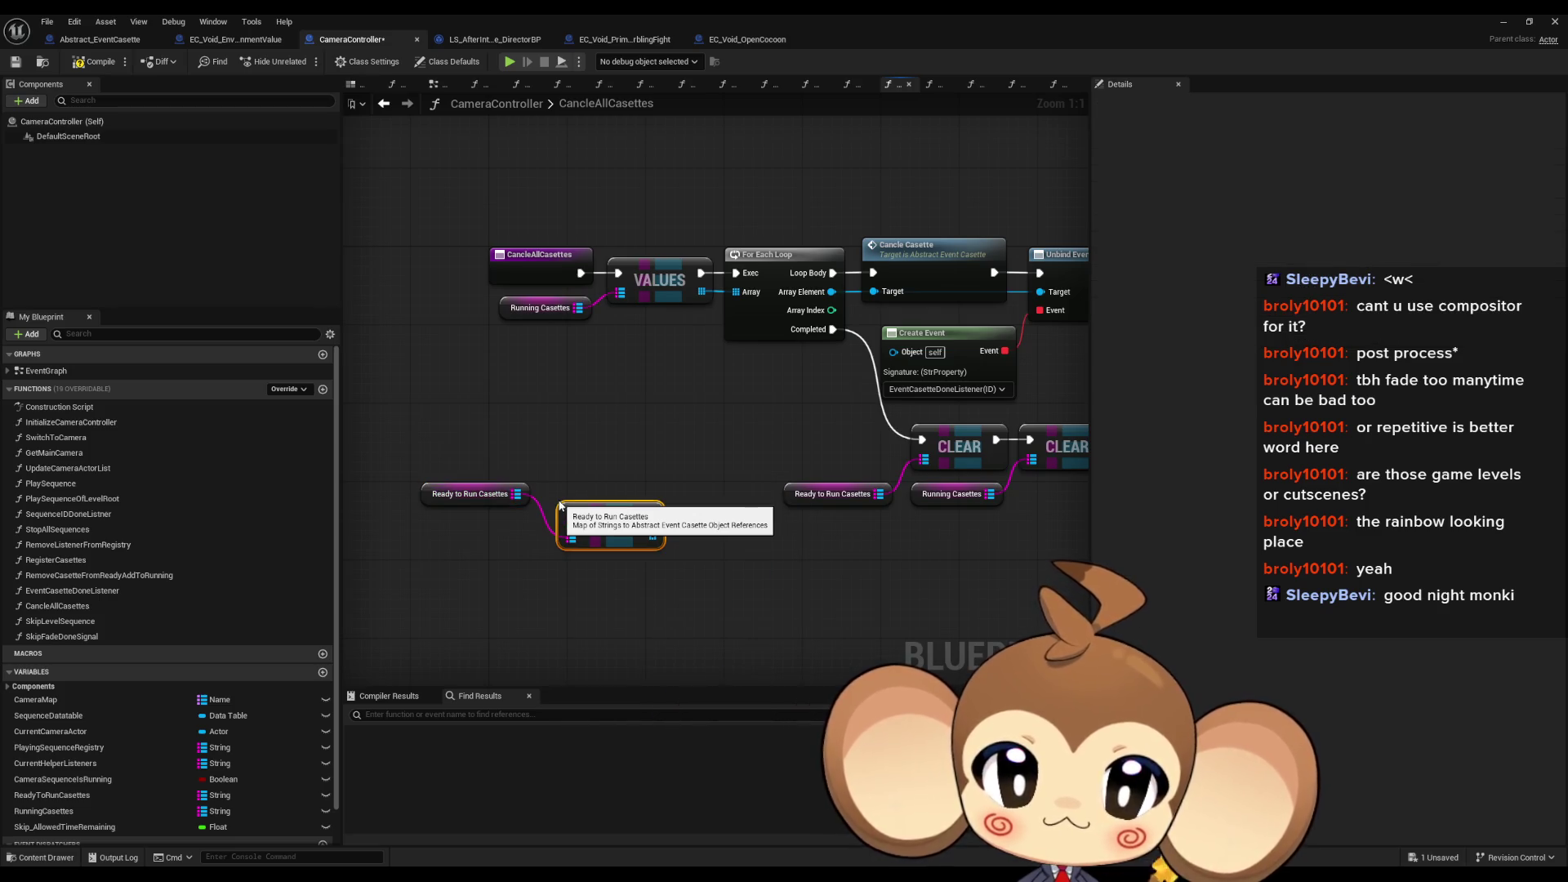
text(values)
key(Return)
mouse_move(663, 544)
mouse_down()
mouse_move(532, 545)
mouse_move(554, 541)
mouse_up()
text(for each)
key(Return)
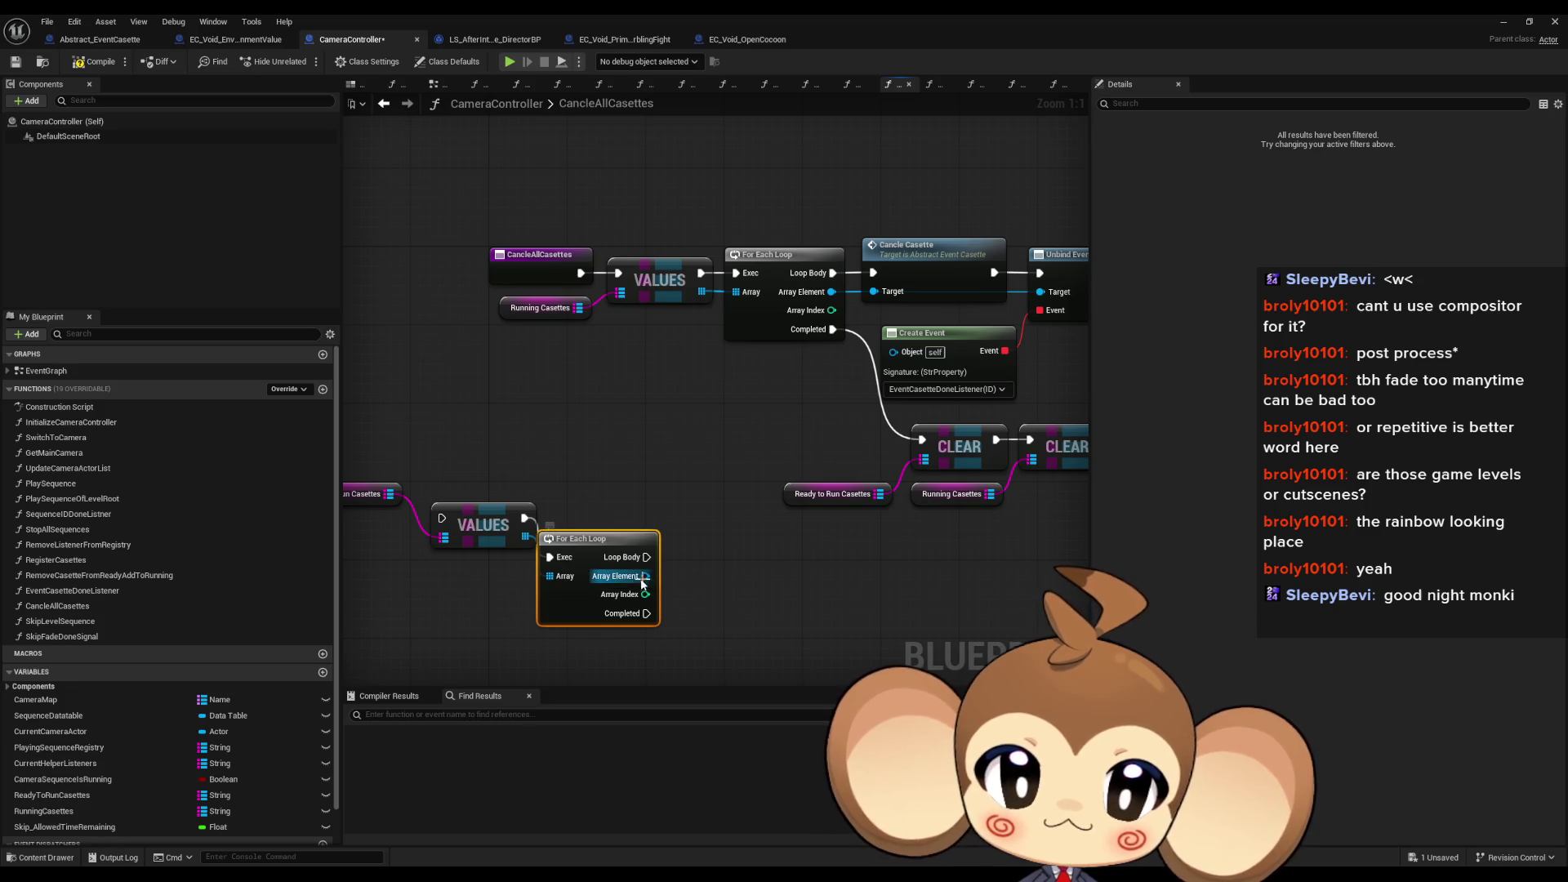
drag(643, 583, 691, 570)
text(trigger)
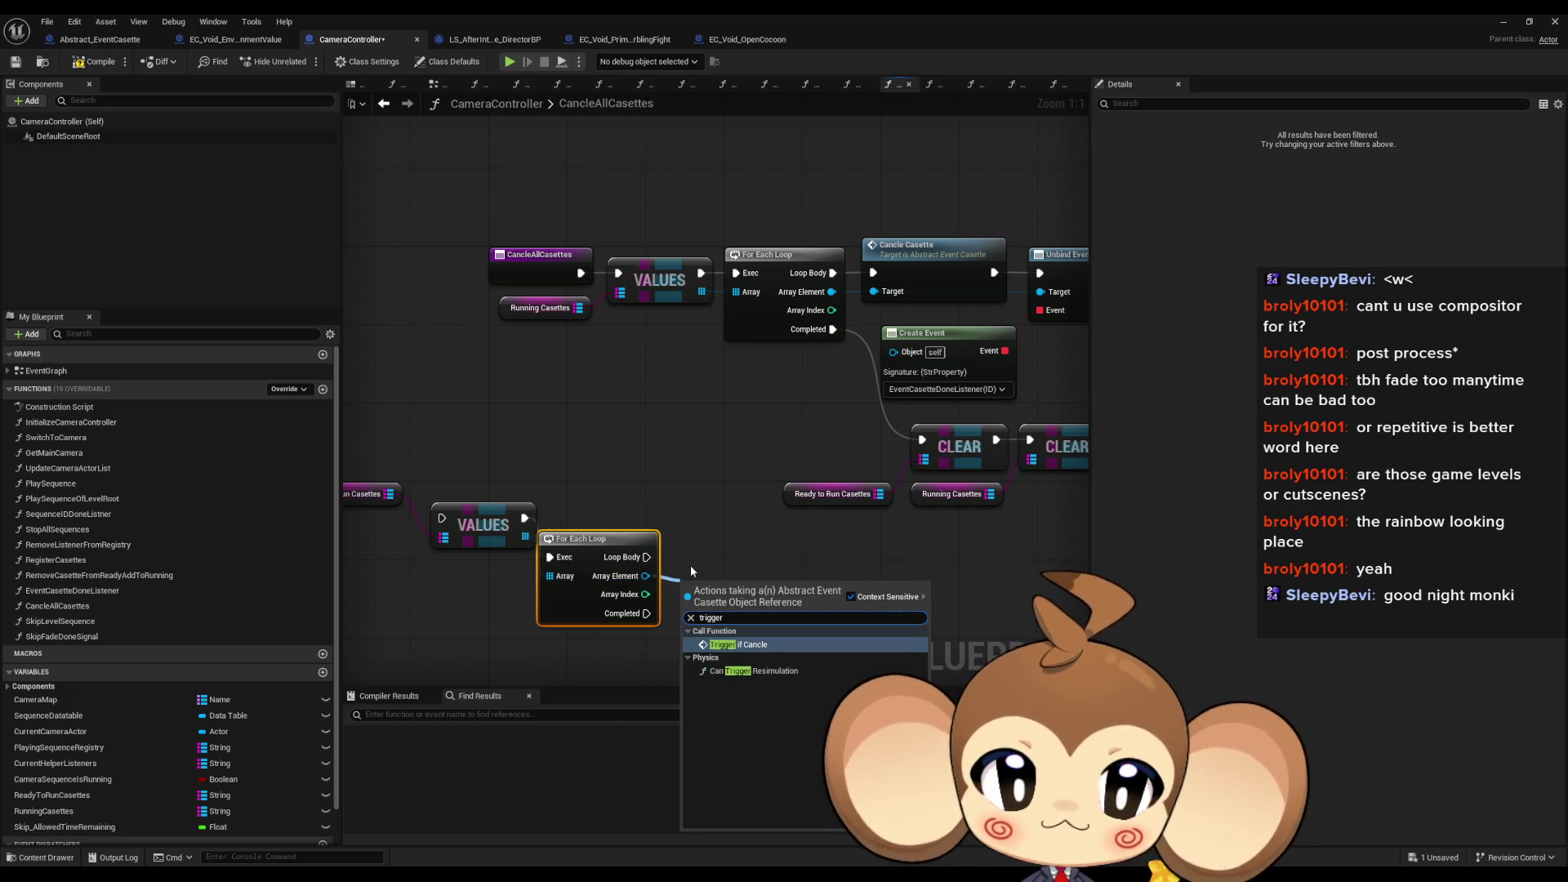
key(Return)
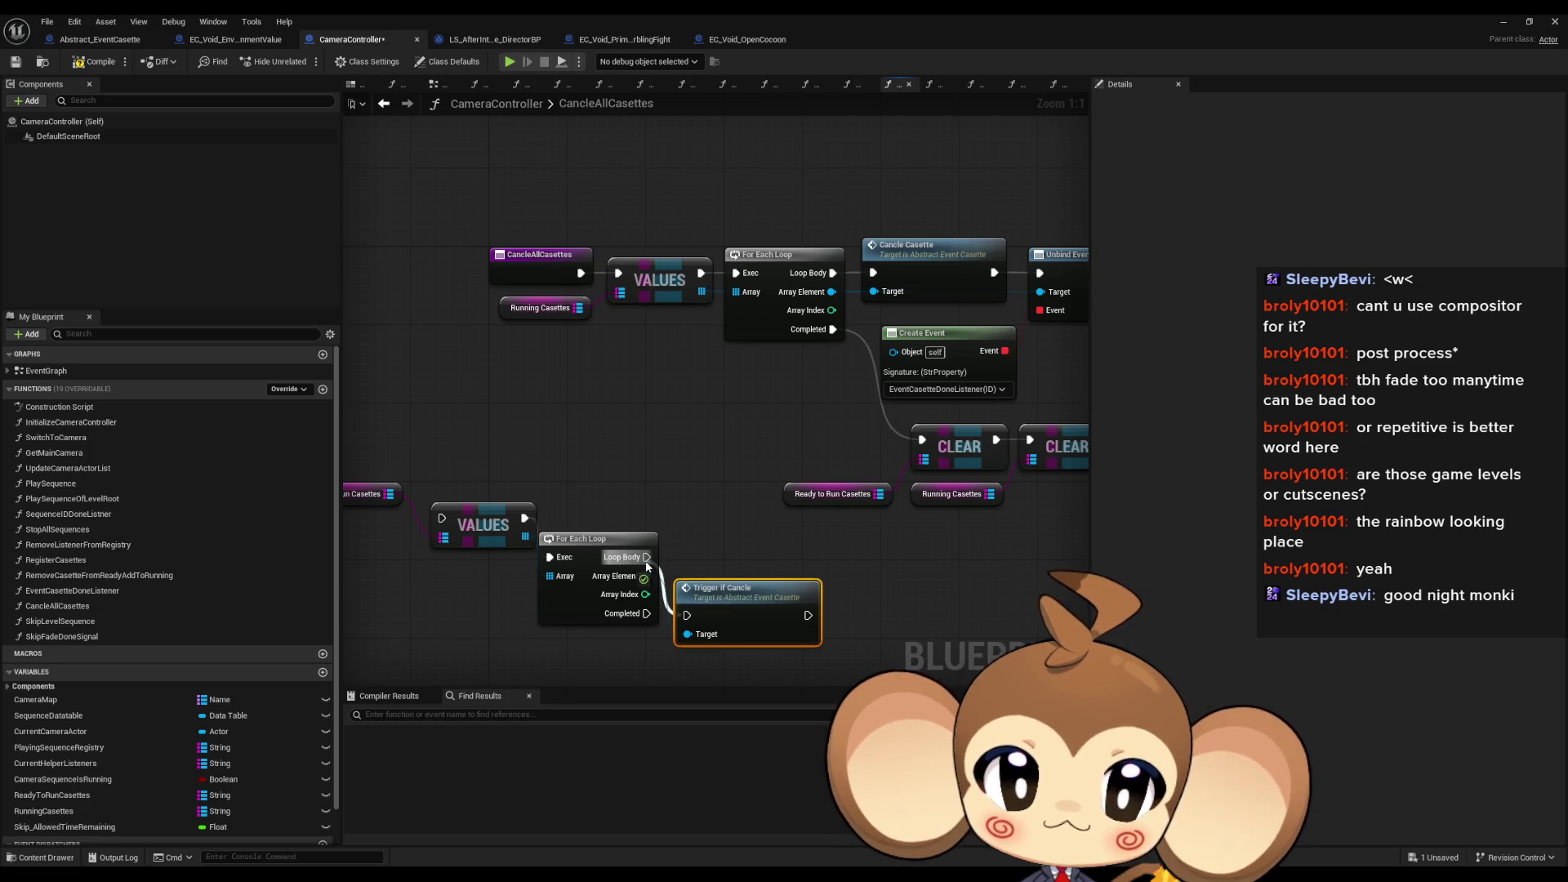
mouse_move(724, 602)
mouse_down()
mouse_move(722, 548)
mouse_move(549, 573)
mouse_up()
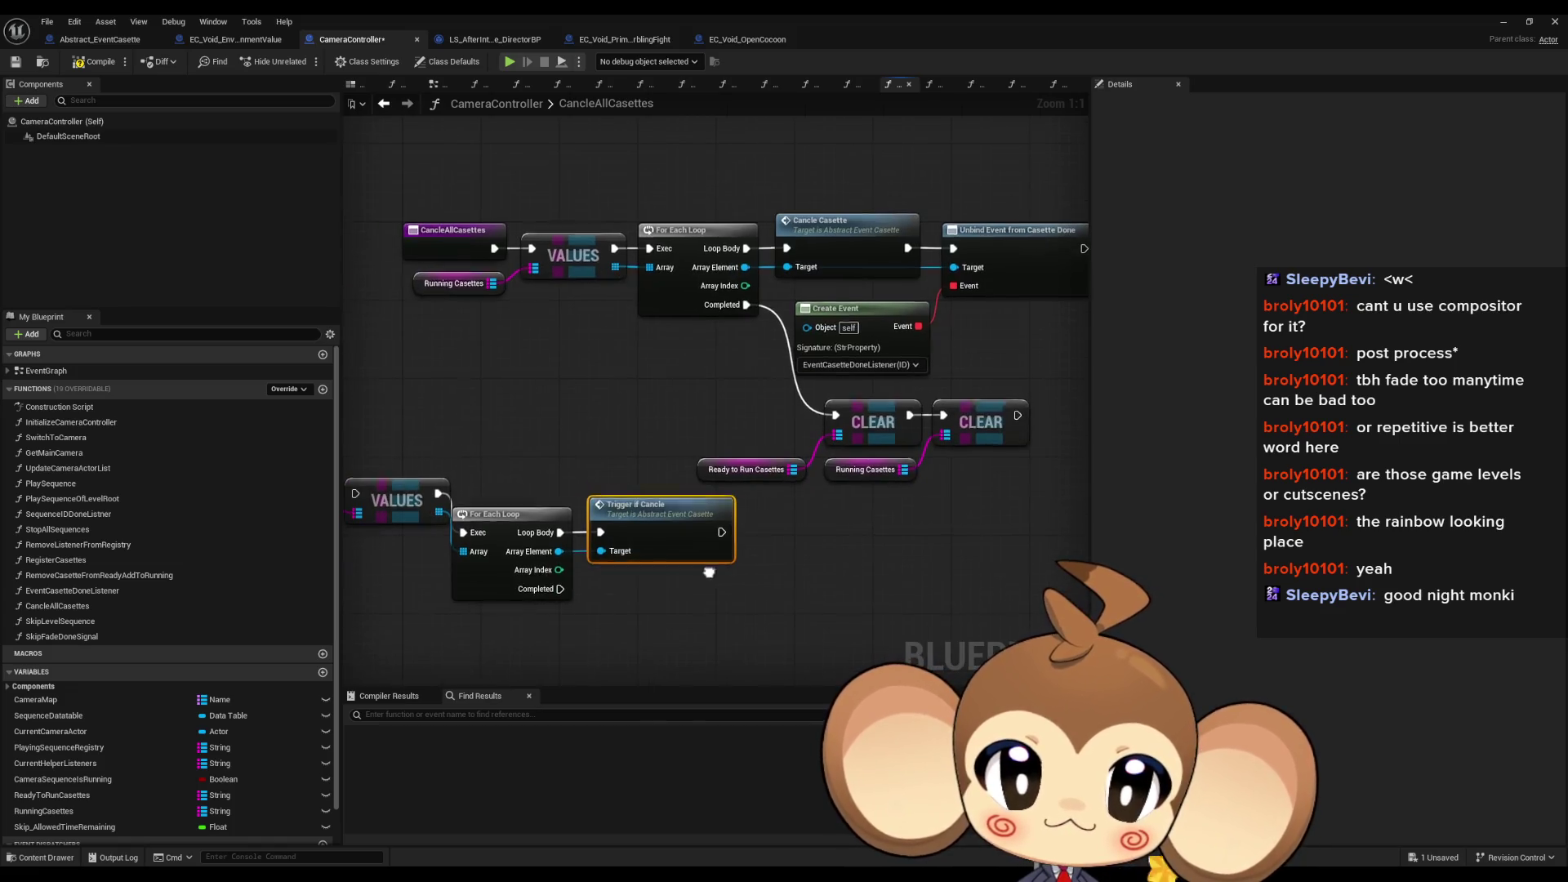
drag(500, 613, 567, 556)
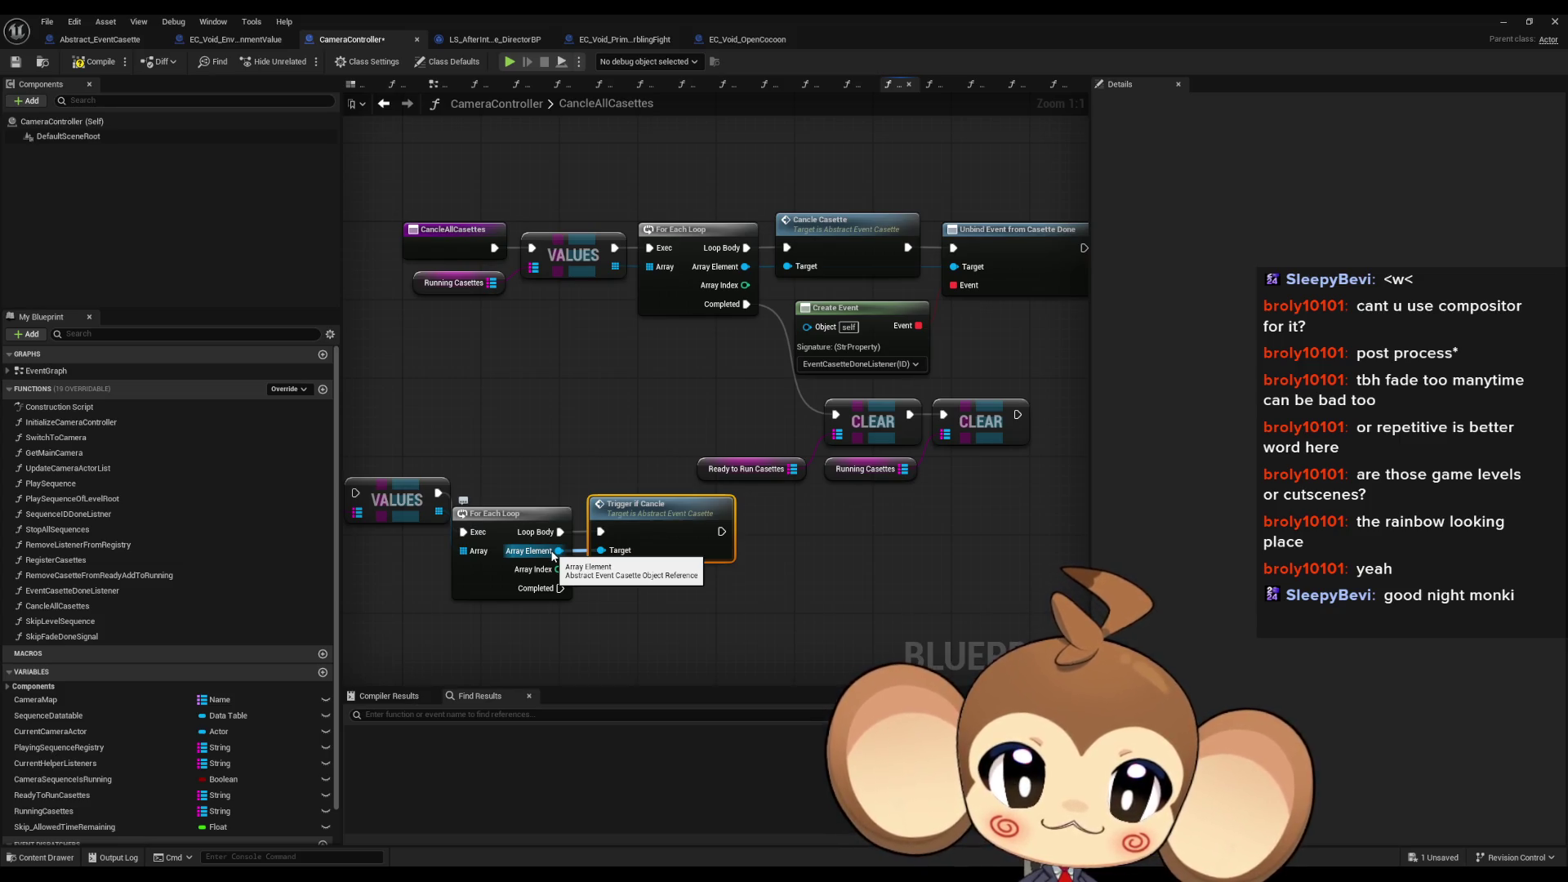
Step: Add an Unbind Event from Casette Done with a Create Event for the listener, placed after Trigger if Cancle
drag(642, 590, 645, 586)
text(unbind)
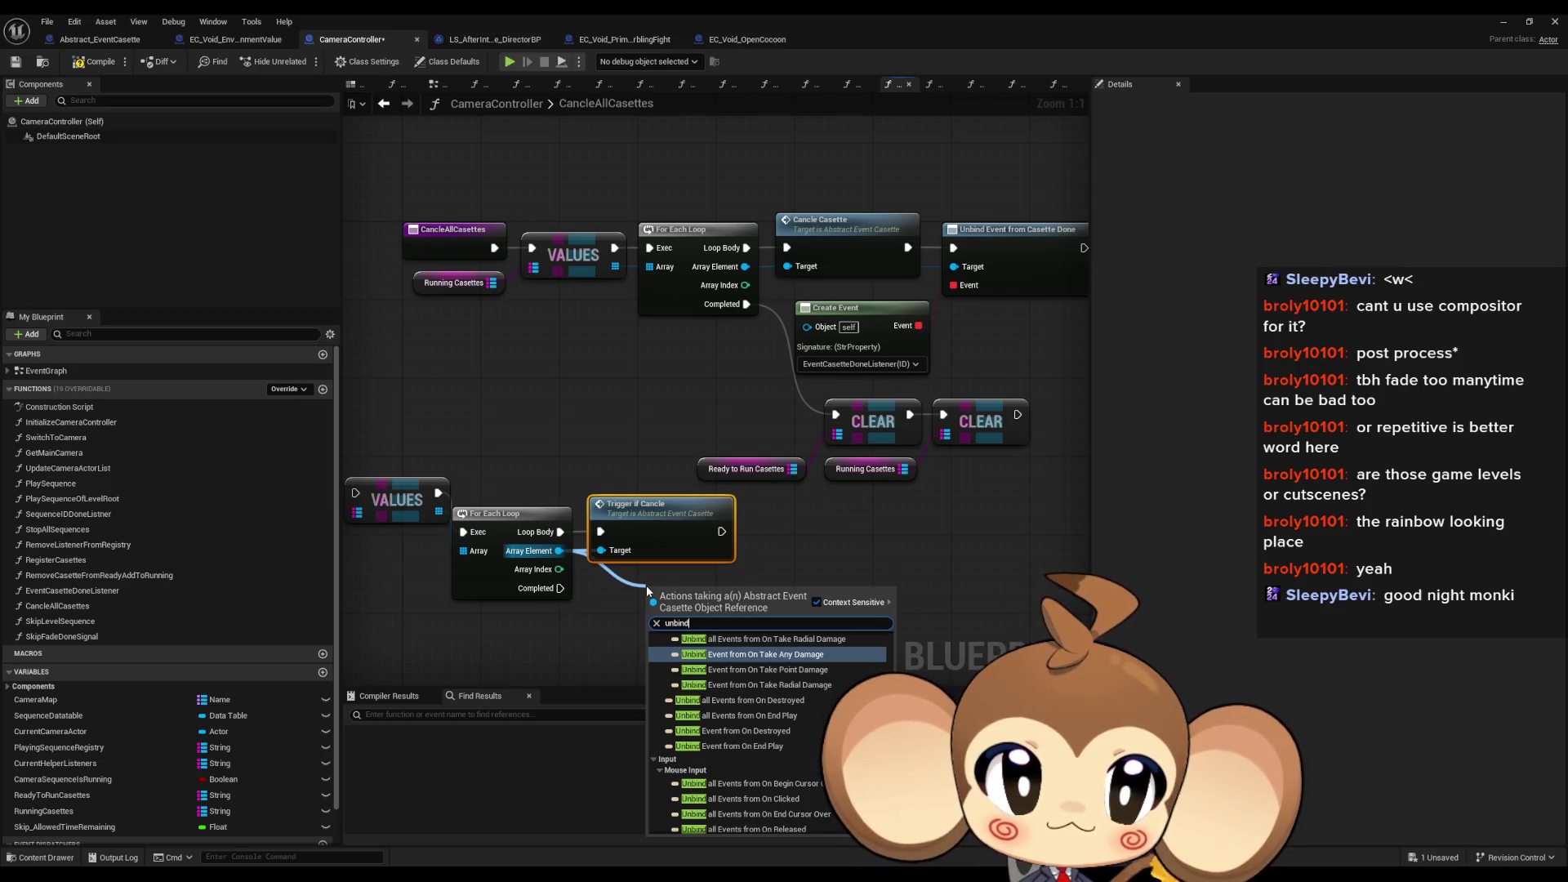
text( cas done)
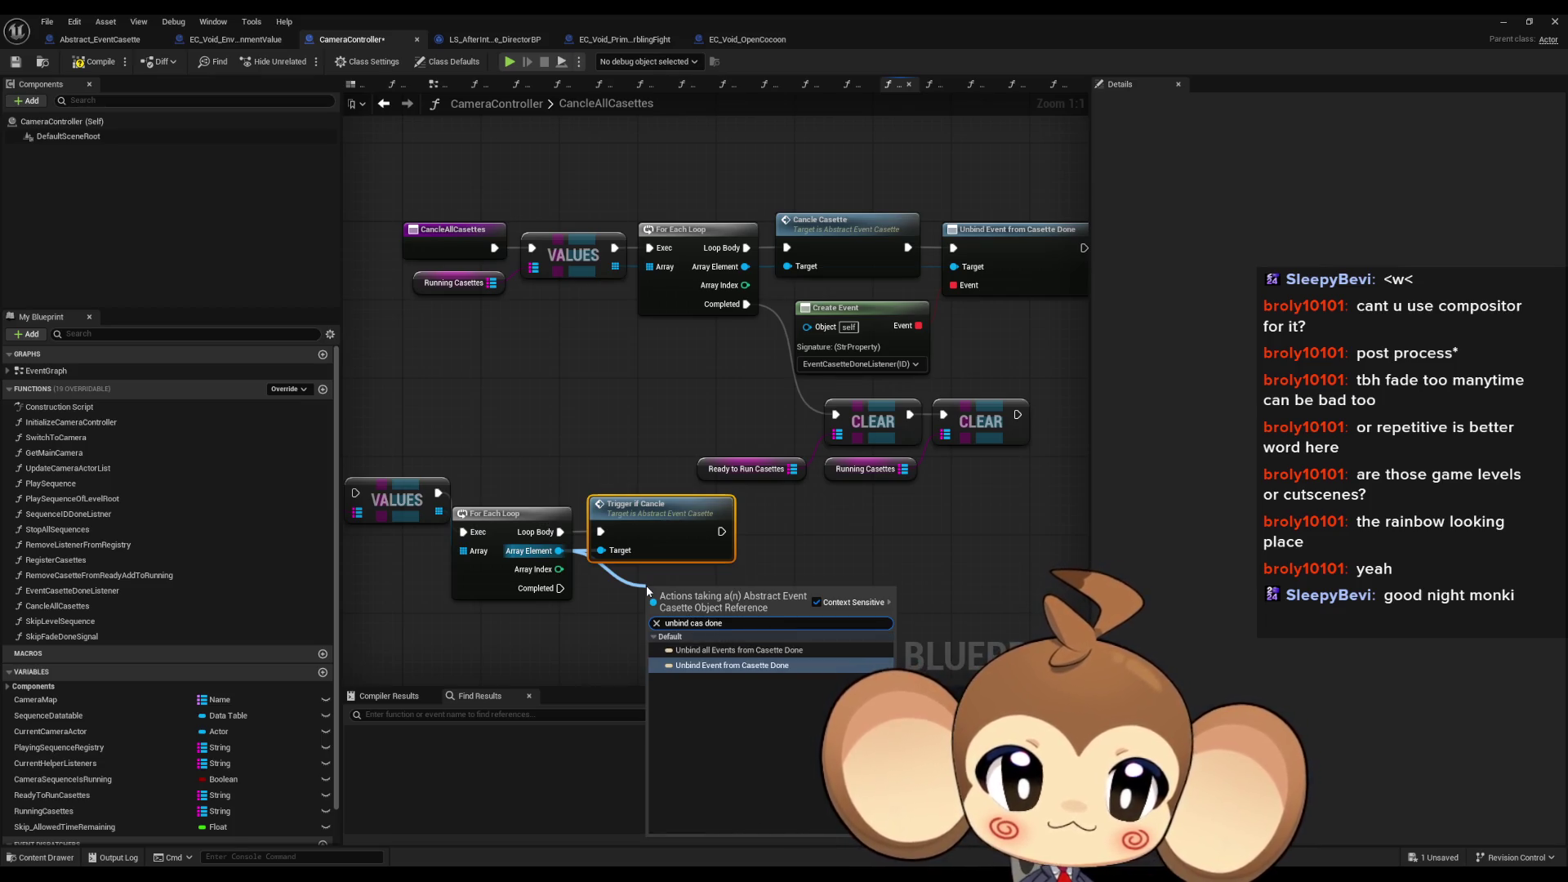
key(Return)
drag(702, 559, 682, 467)
drag(633, 557, 605, 598)
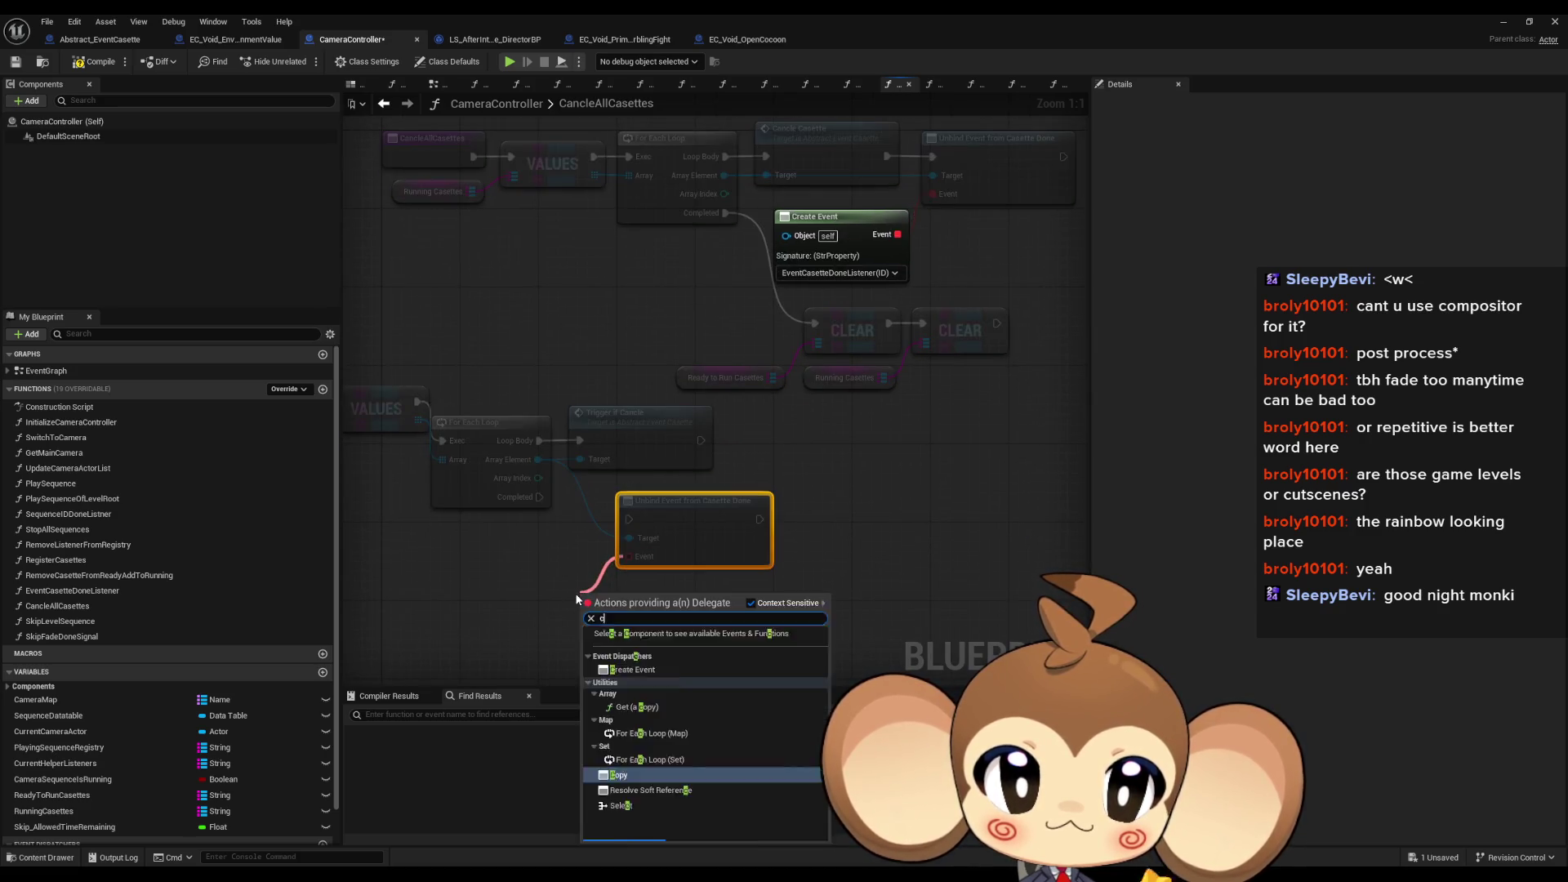
text(crea)
click(633, 655)
click(619, 654)
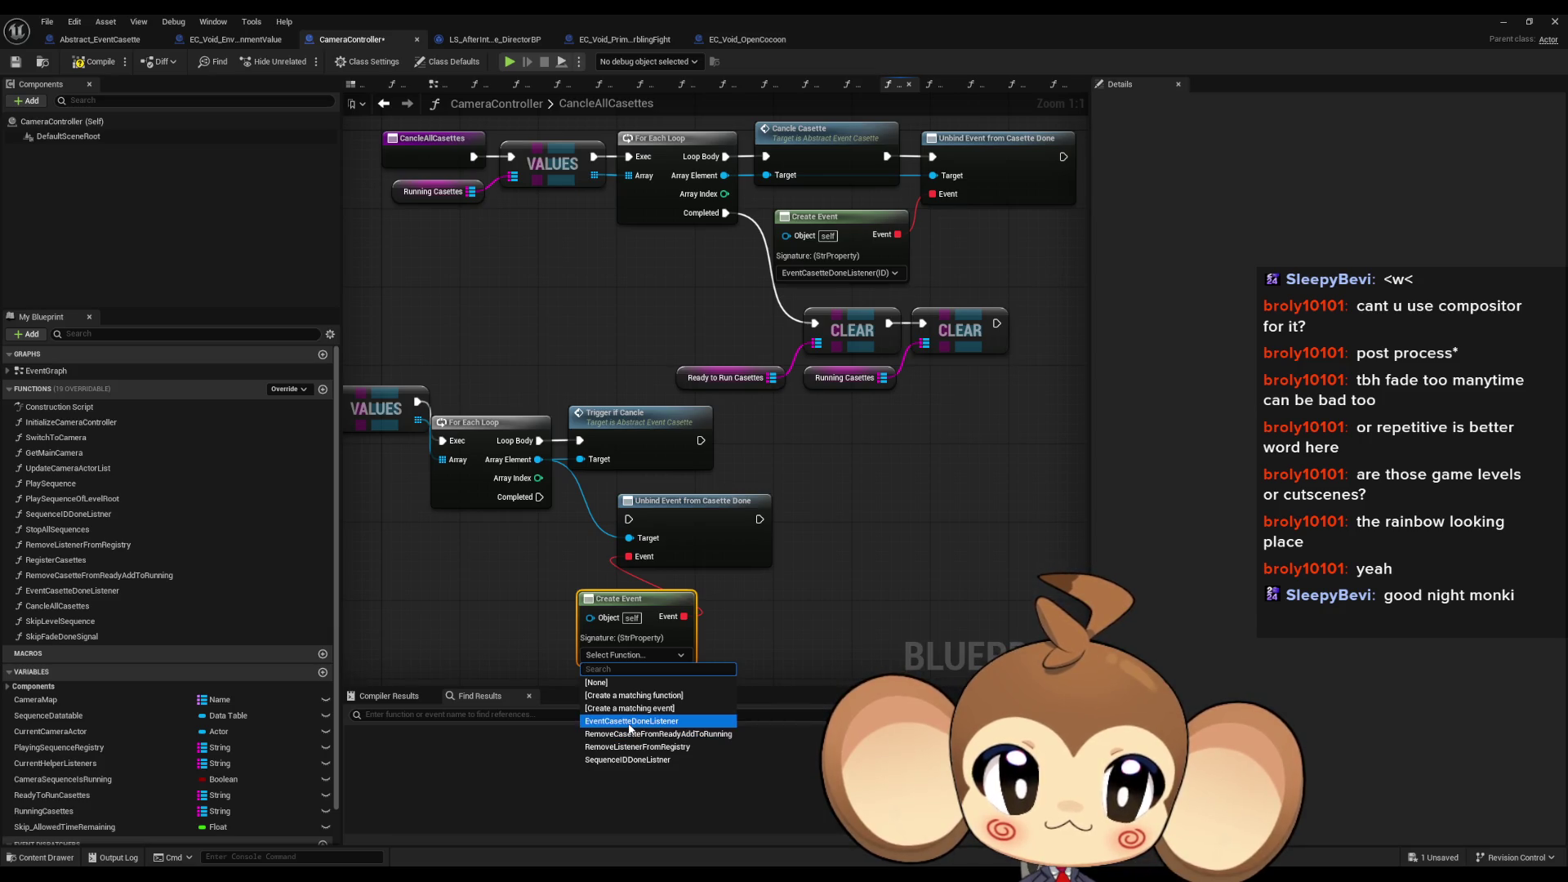
click(660, 732)
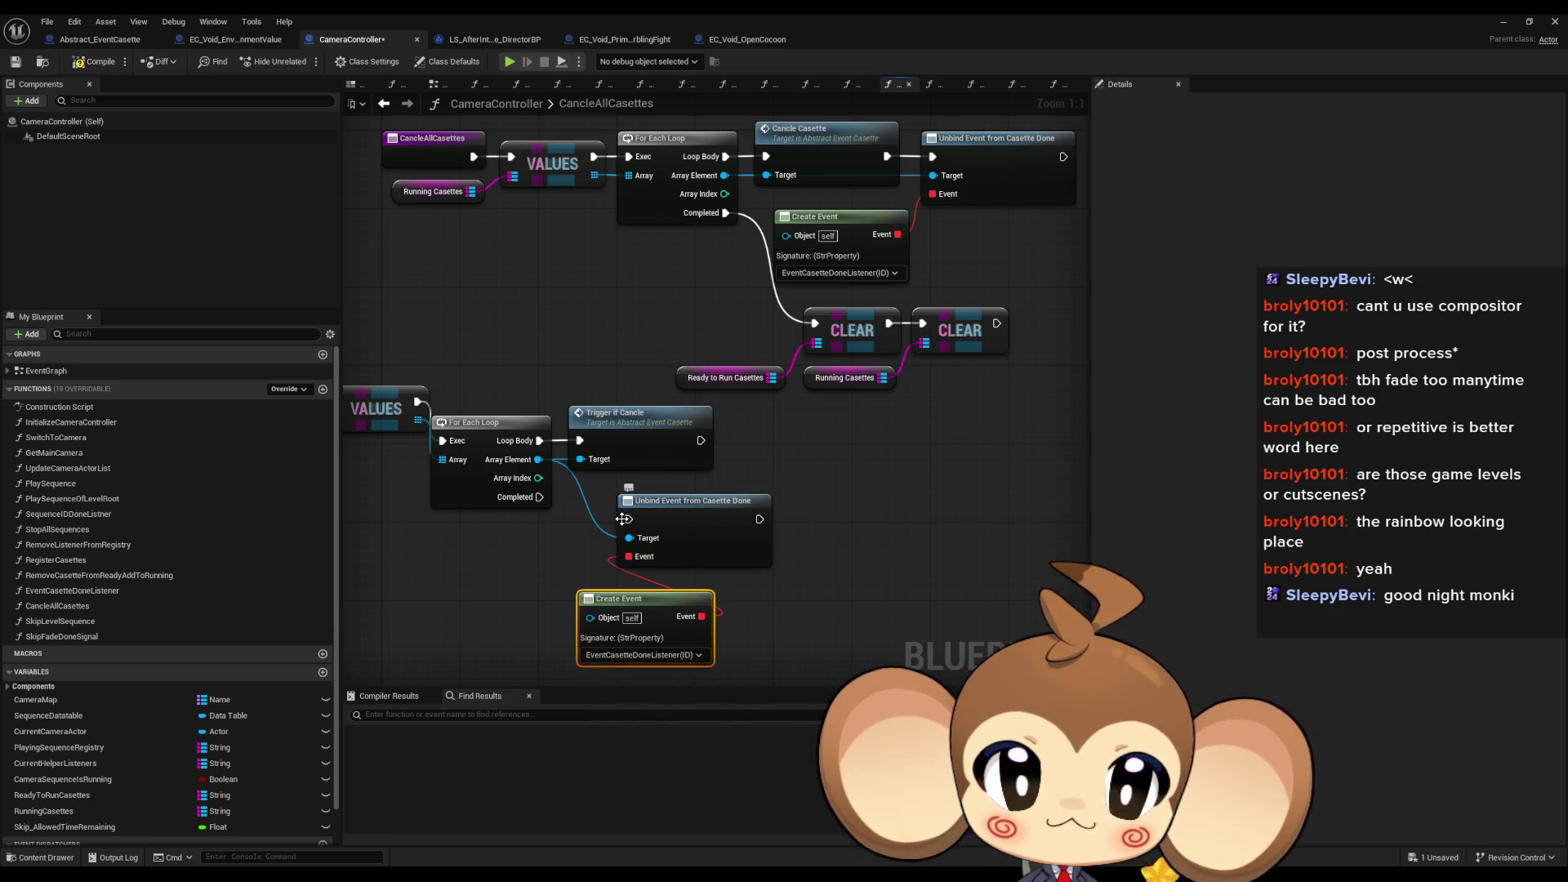
mouse_move(623, 519)
mouse_down()
mouse_move(702, 455)
mouse_move(745, 444)
mouse_up()
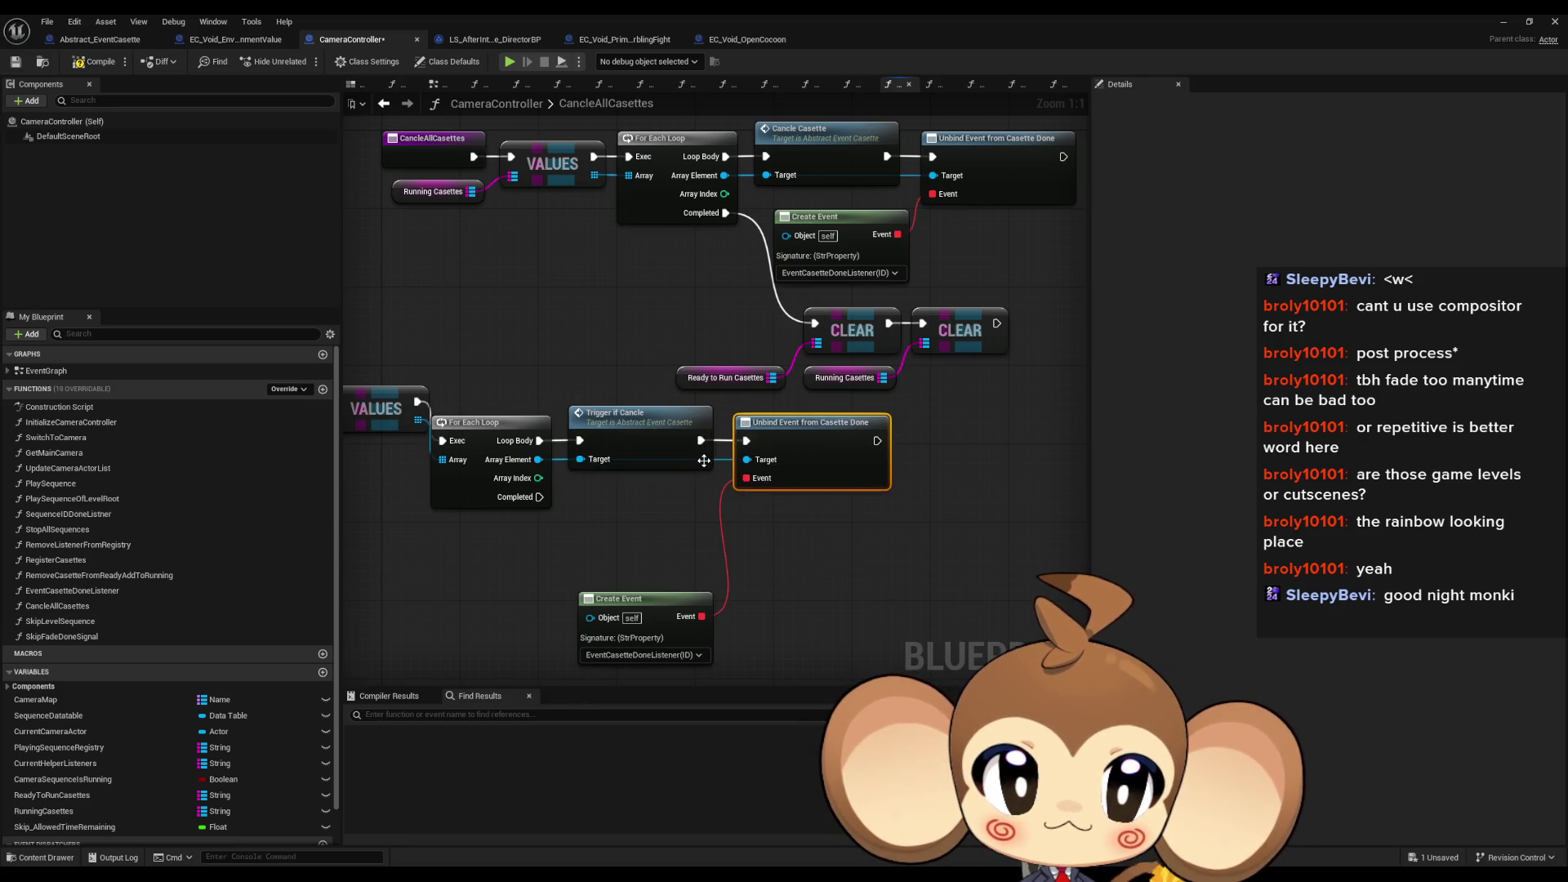
Step: Chain the first loop's Completed into the second loop, and the second loop's Completed into CLEAR
drag(540, 496, 815, 324)
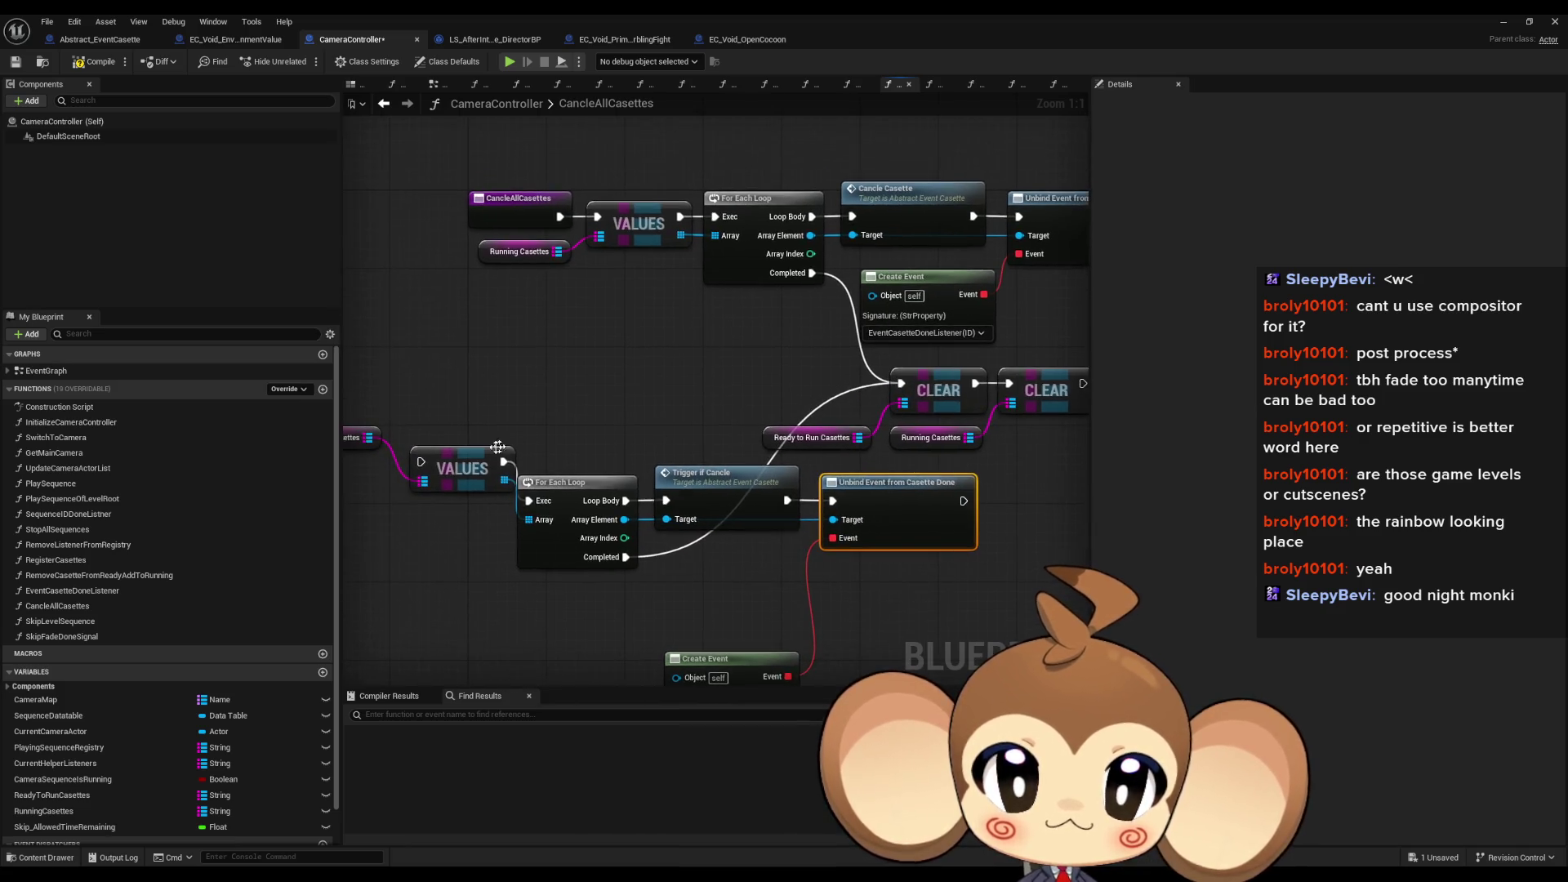
mouse_move(421, 463)
mouse_down()
mouse_move(805, 308)
mouse_move(812, 273)
mouse_up()
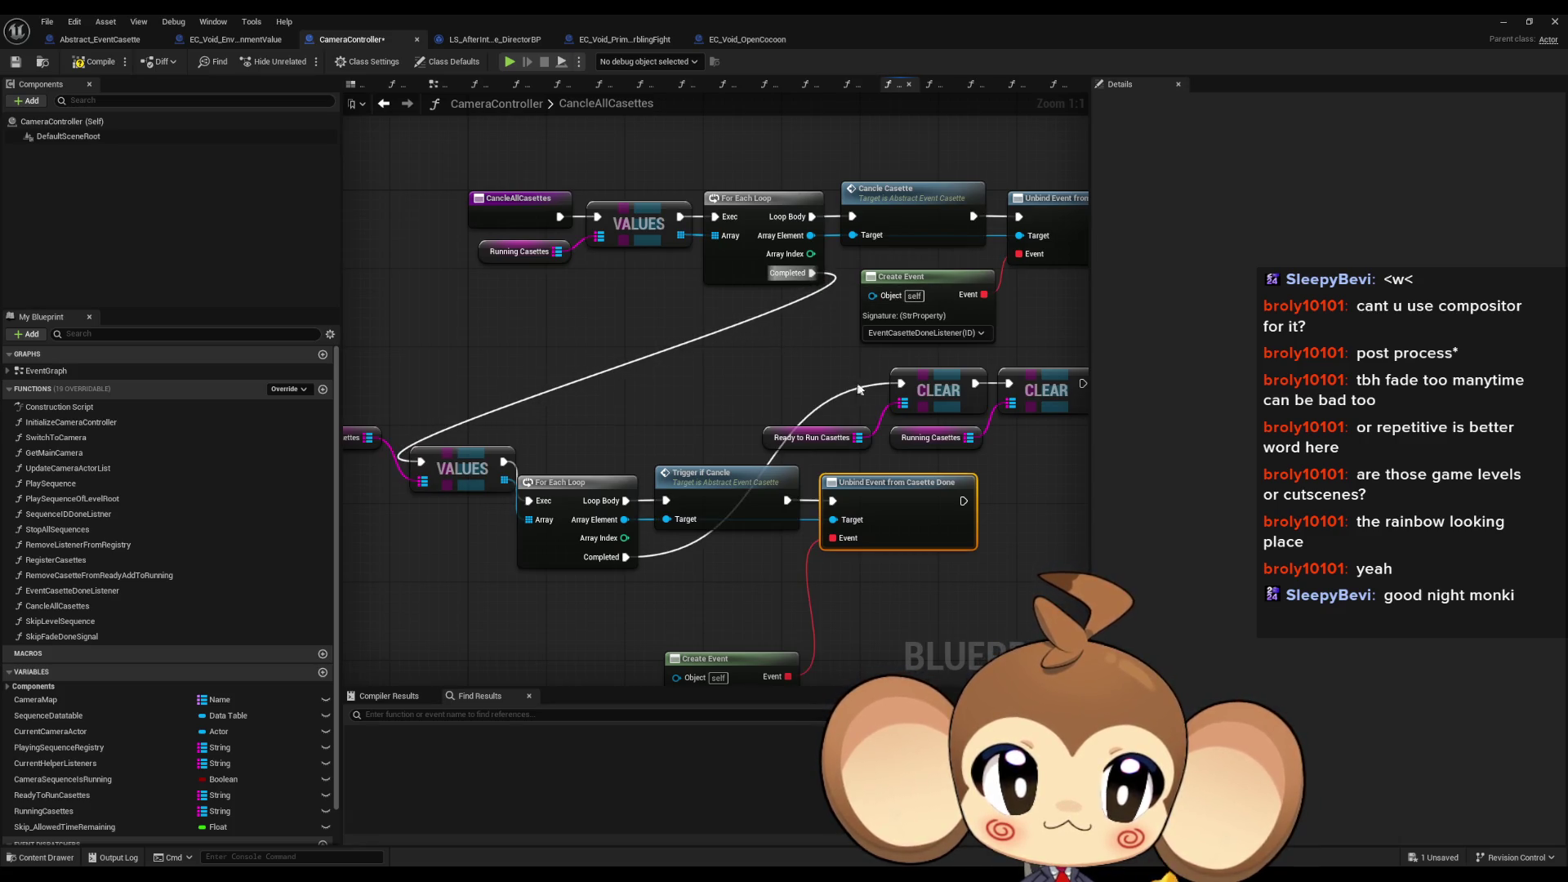
drag(1054, 453, 1052, 447)
mouse_move(953, 383)
mouse_down()
mouse_move(884, 651)
mouse_move(768, 633)
mouse_up()
drag(710, 507, 707, 412)
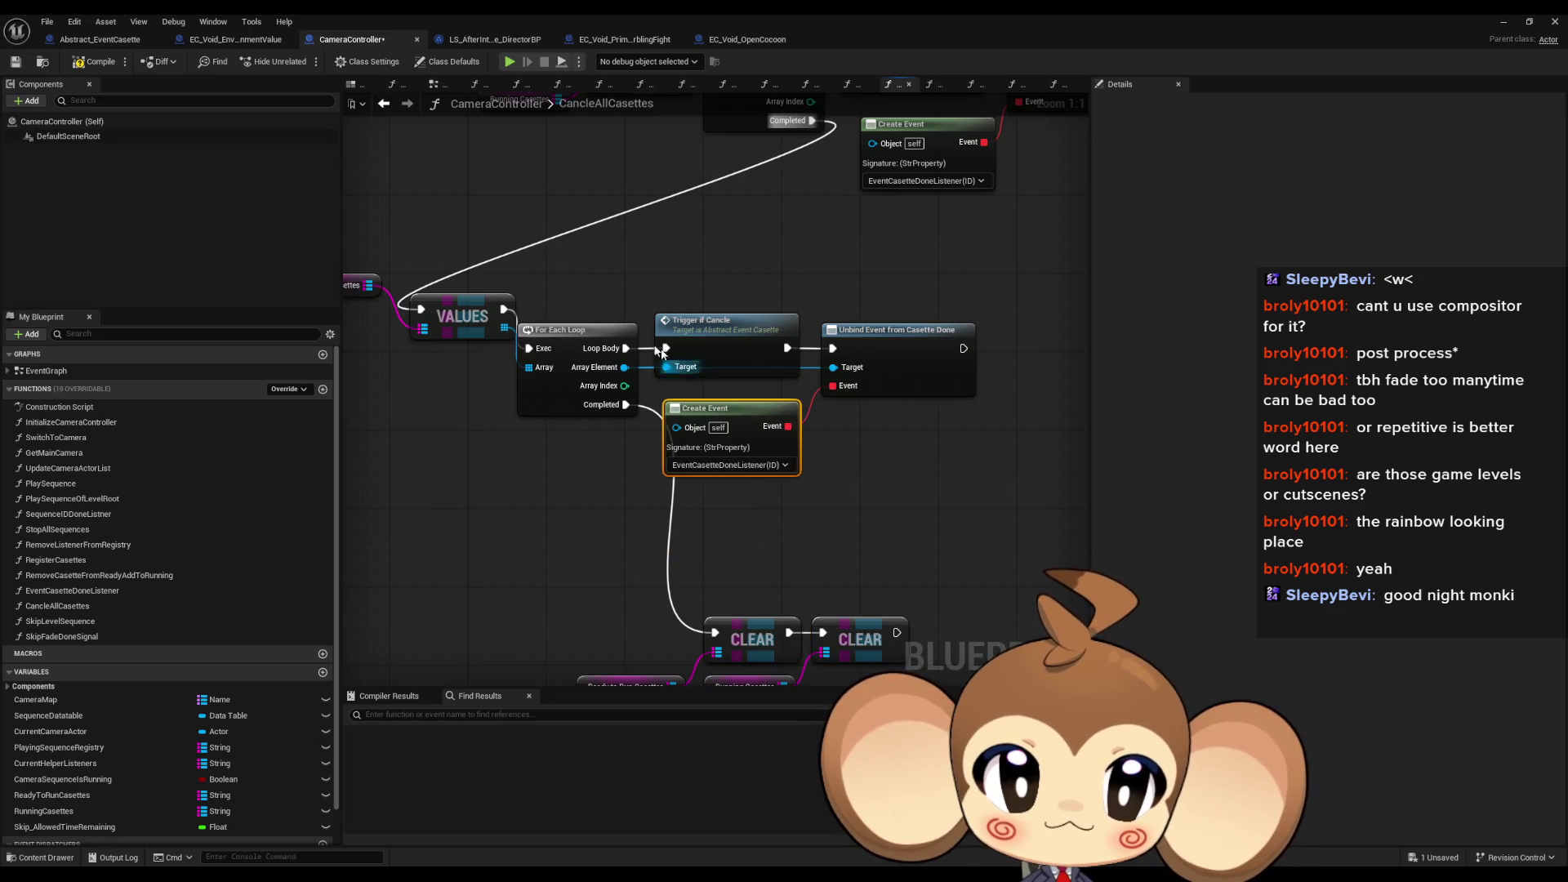
Step: Line up both loops side by side, with the CLEAR nodes after the second loop's Completed
mouse_move(629, 306)
mouse_down()
mouse_move(809, 457)
mouse_move(928, 501)
mouse_up()
drag(602, 380, 622, 342)
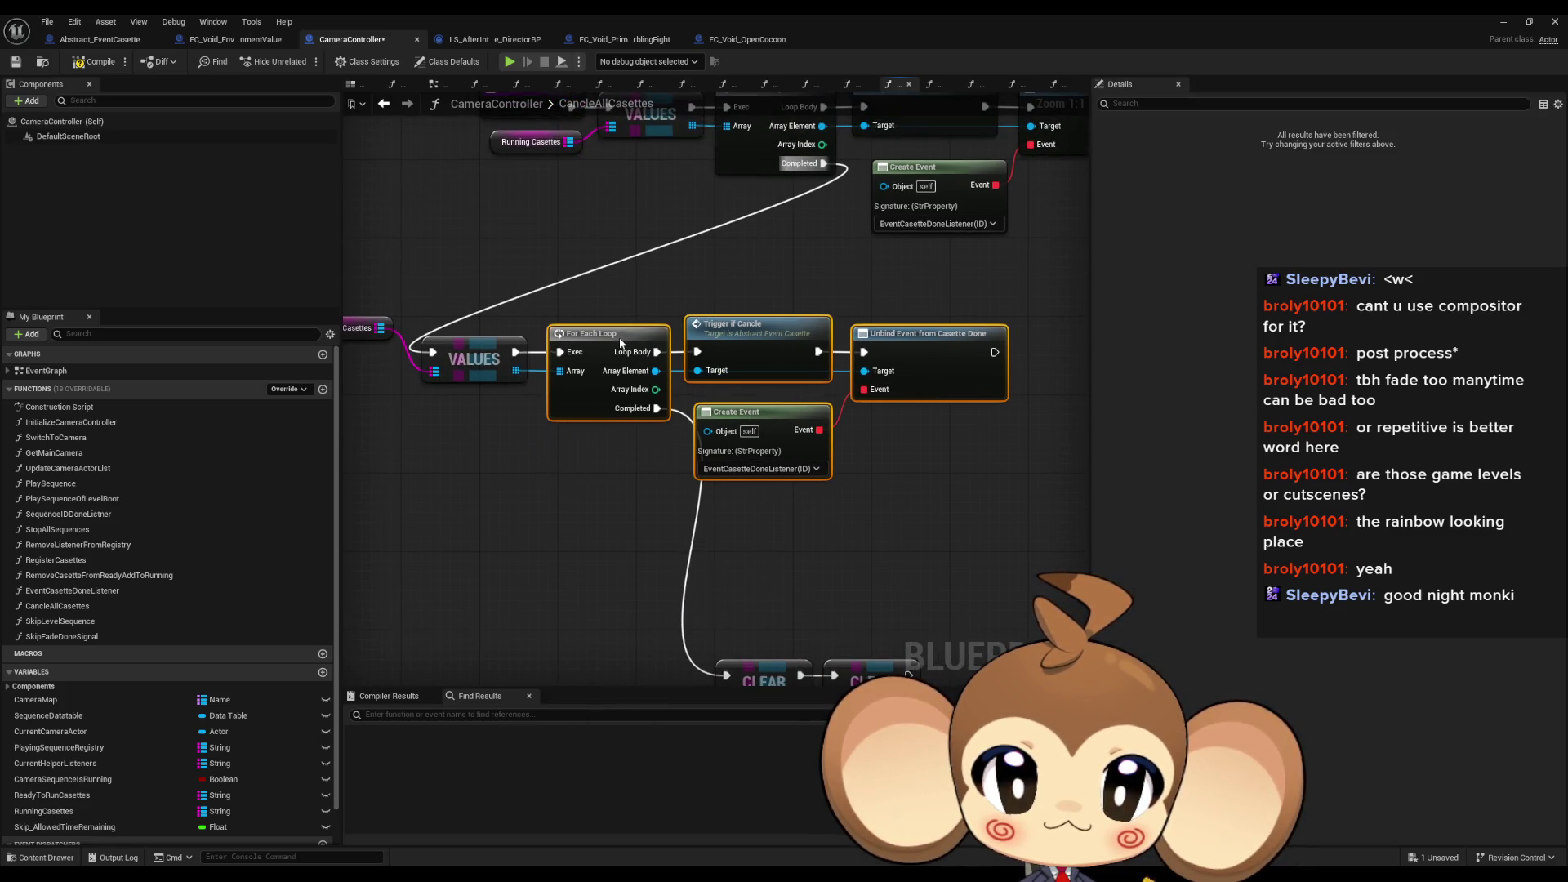
mouse_move(489, 350)
mouse_down()
mouse_move(878, 298)
mouse_move(932, 263)
mouse_up()
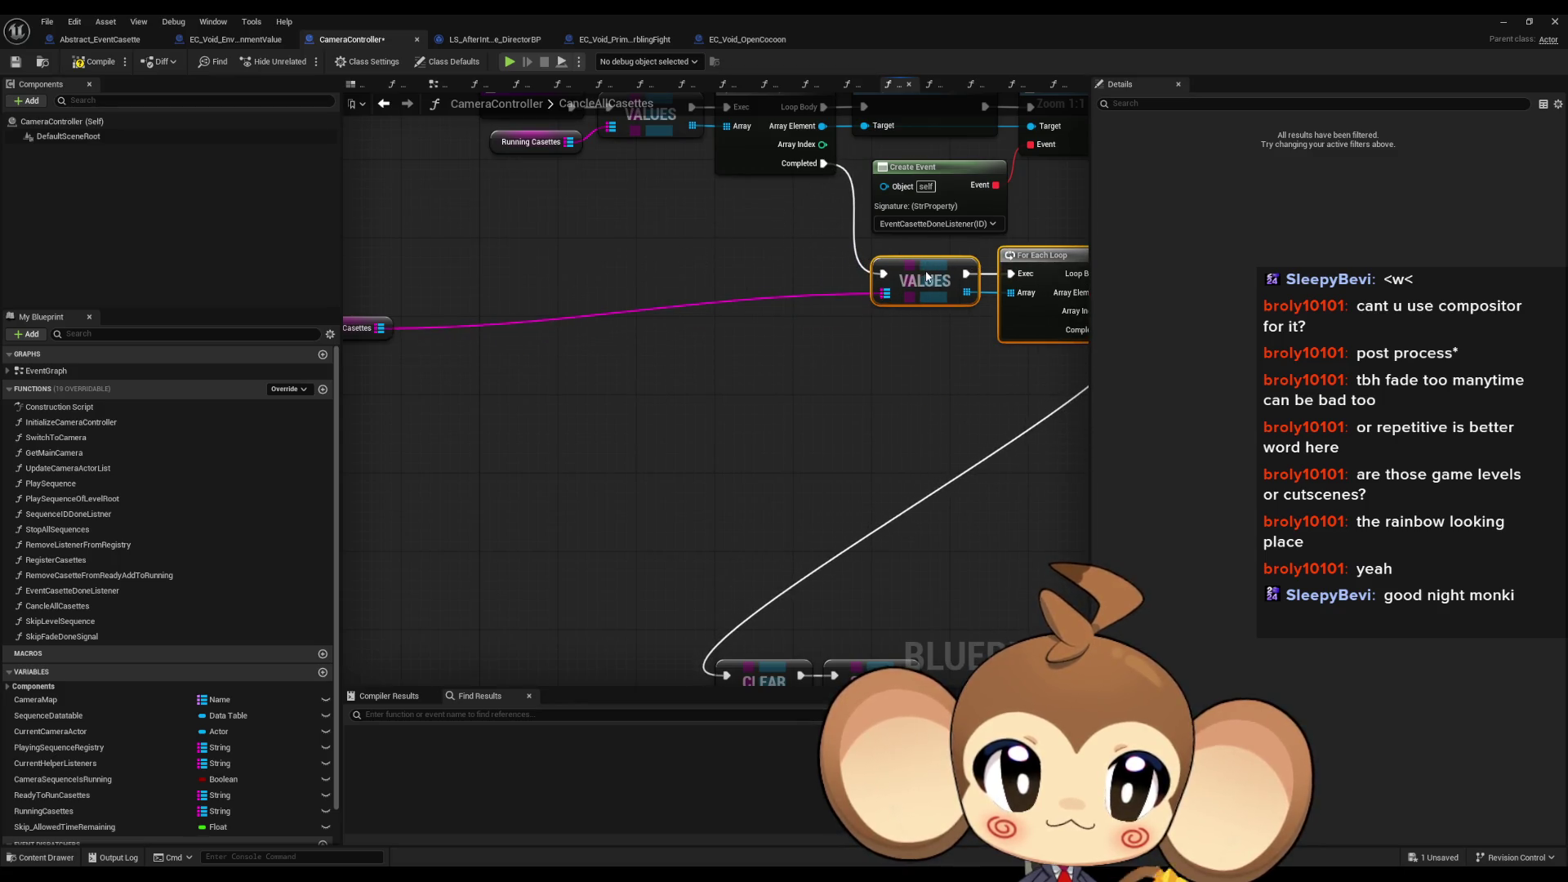
drag(413, 332, 862, 318)
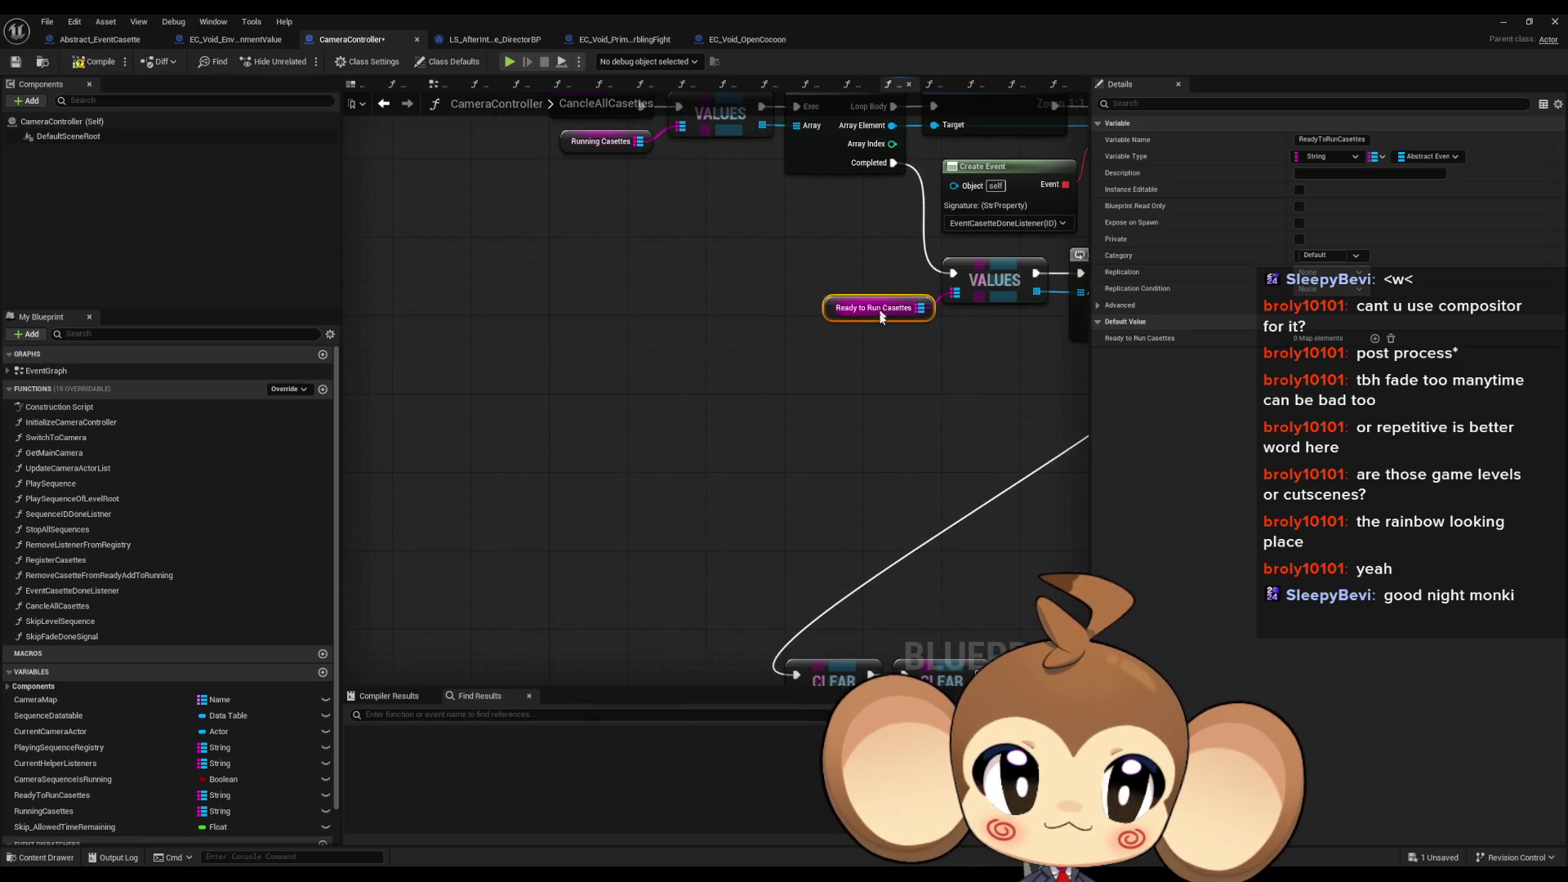
scroll(882, 317, down, 2)
drag(506, 490, 771, 556)
mouse_move(649, 518)
mouse_down()
mouse_move(984, 357)
mouse_move(977, 342)
mouse_up()
drag(827, 235, 507, 345)
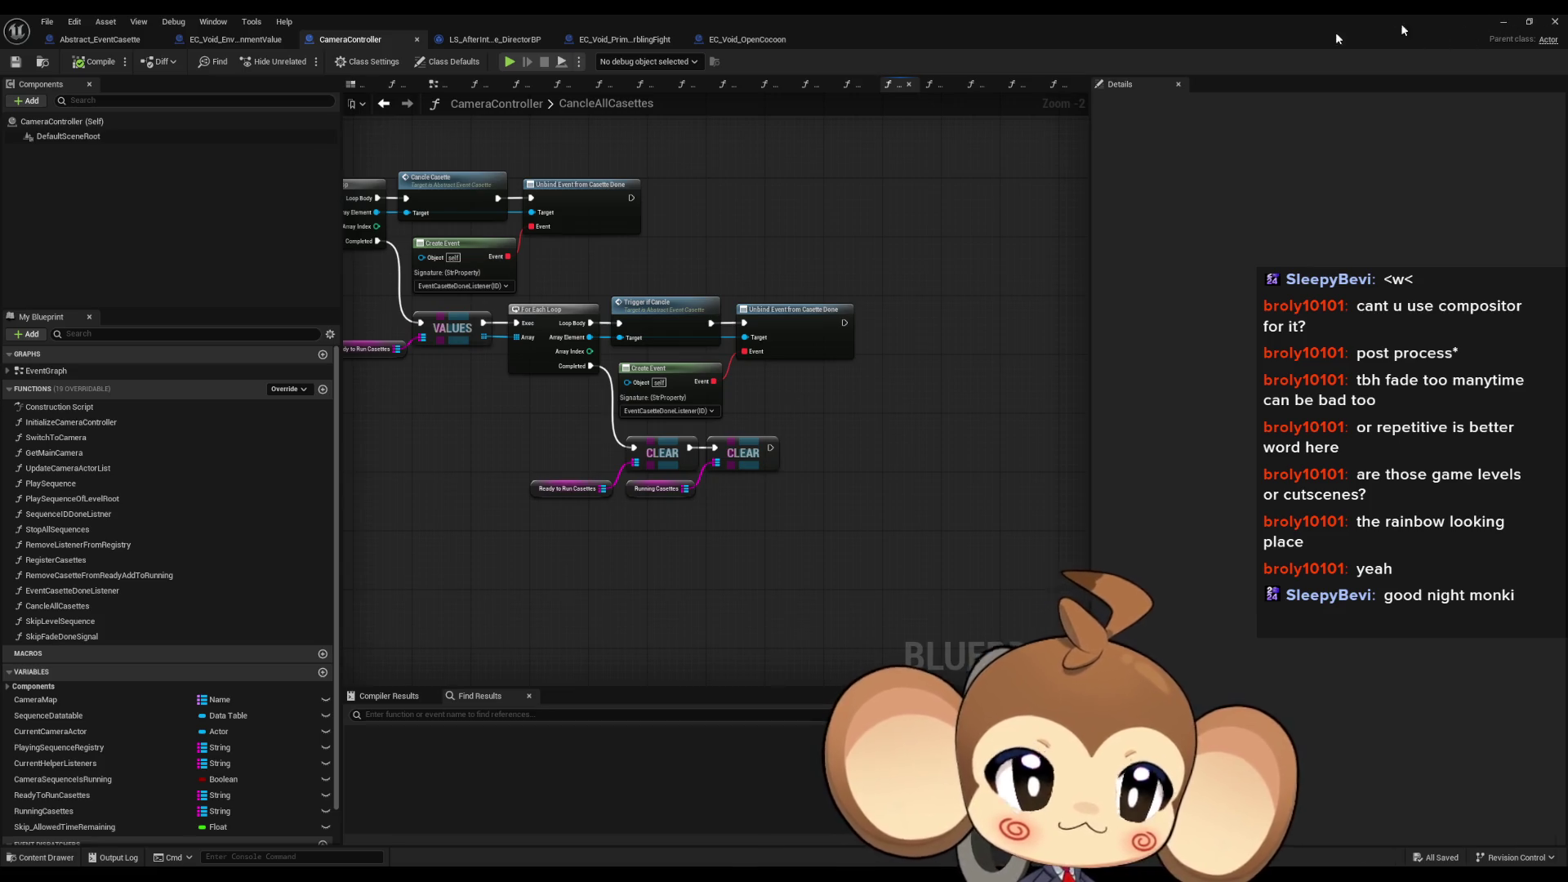
key(alt+p)
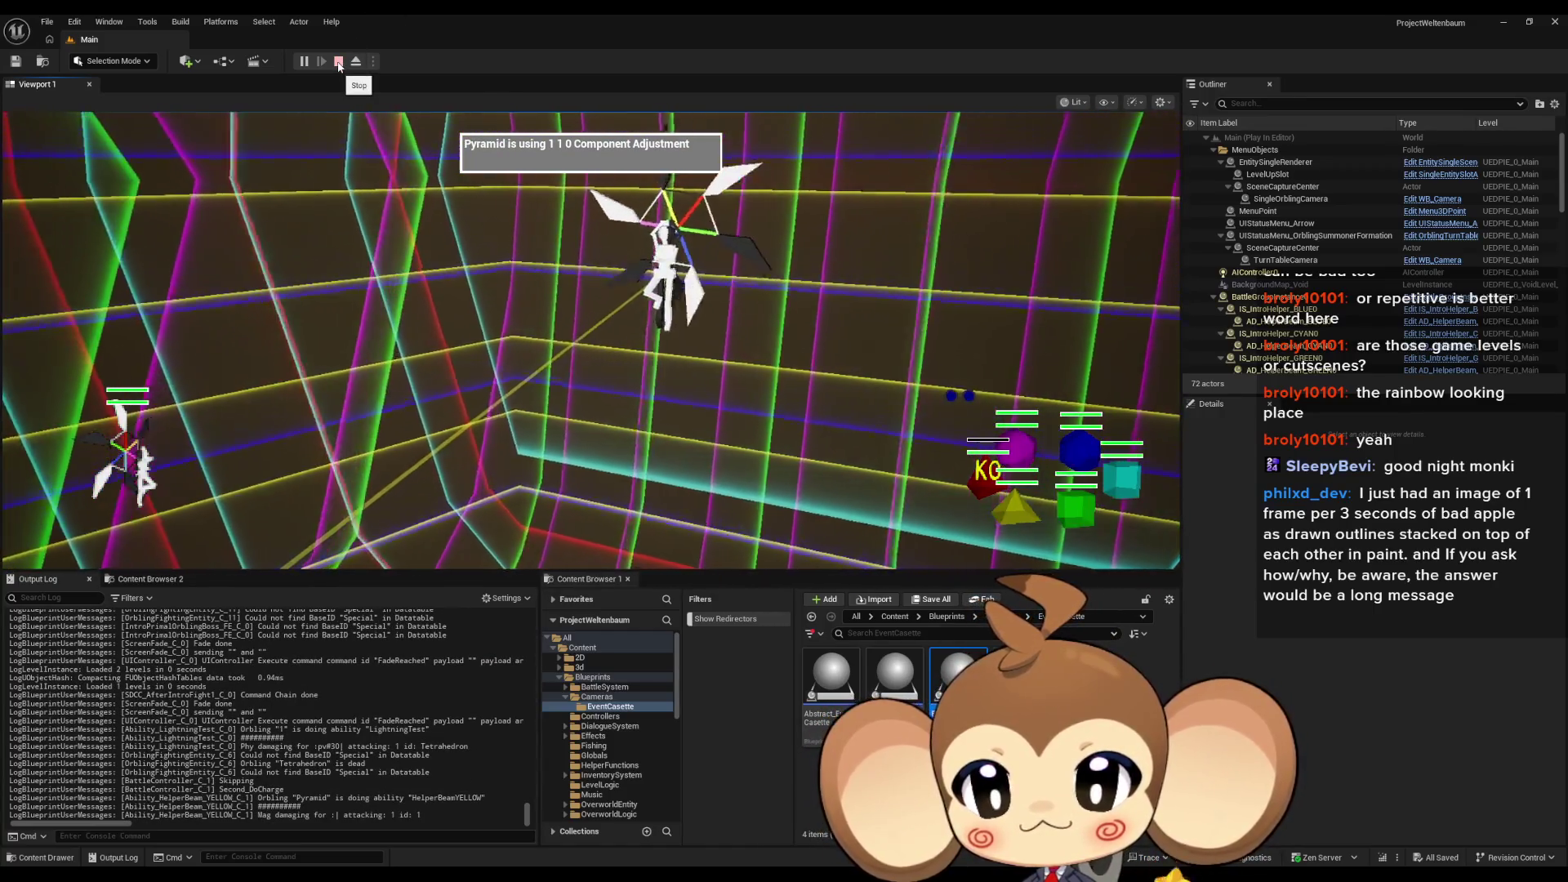
Step: Stop the play-in-editor session after watching the battle unfold
click(339, 62)
Step: Zoom out the CameraController blueprint graph, then return to the main level editor
mouse_move(643, 876)
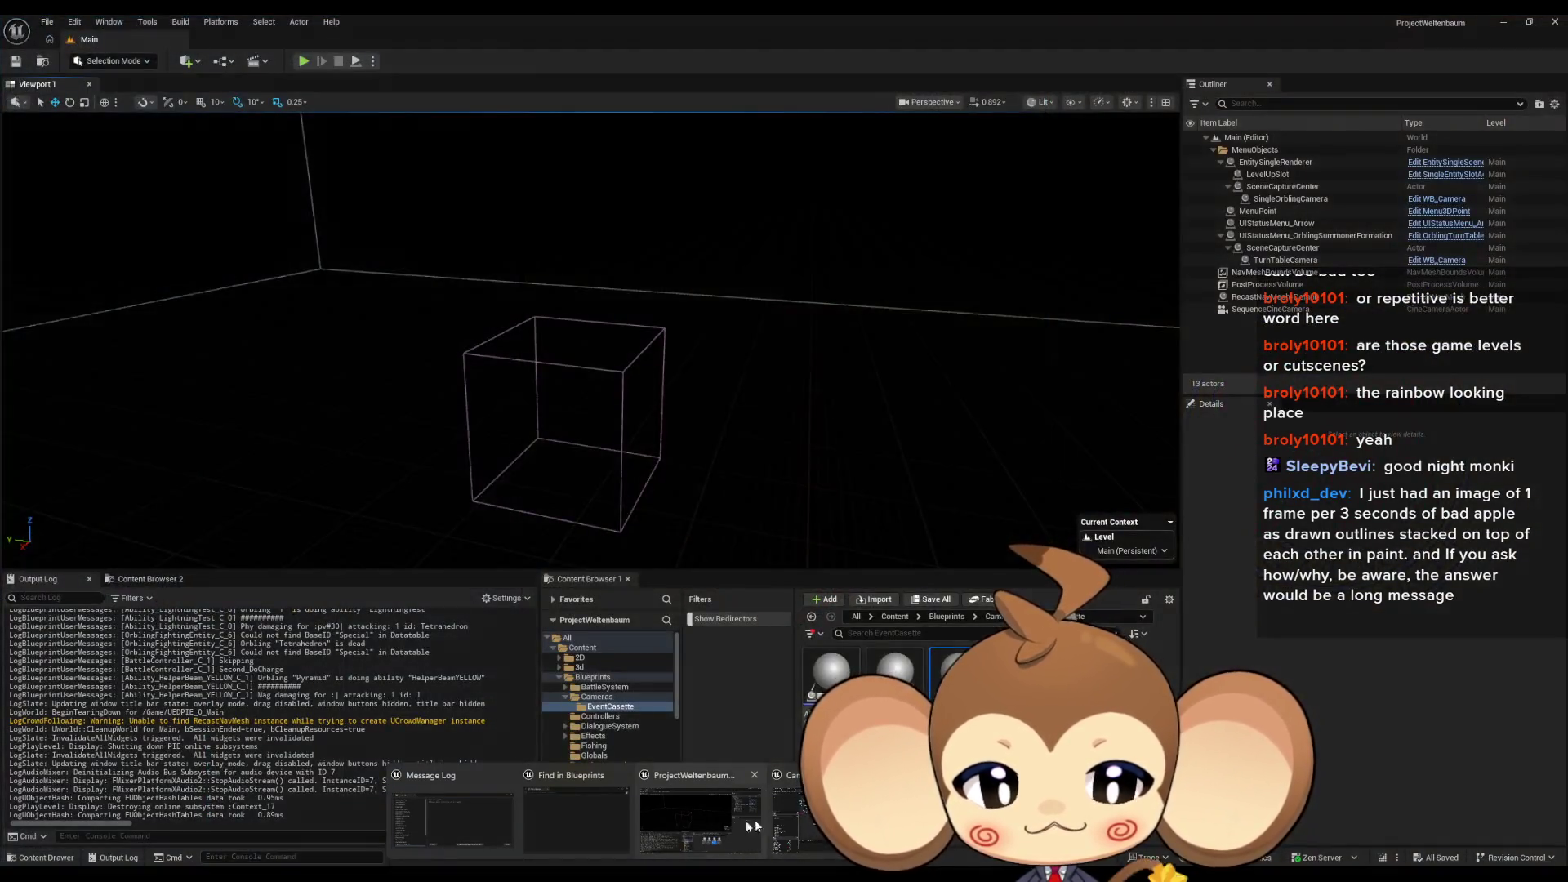
click(786, 816)
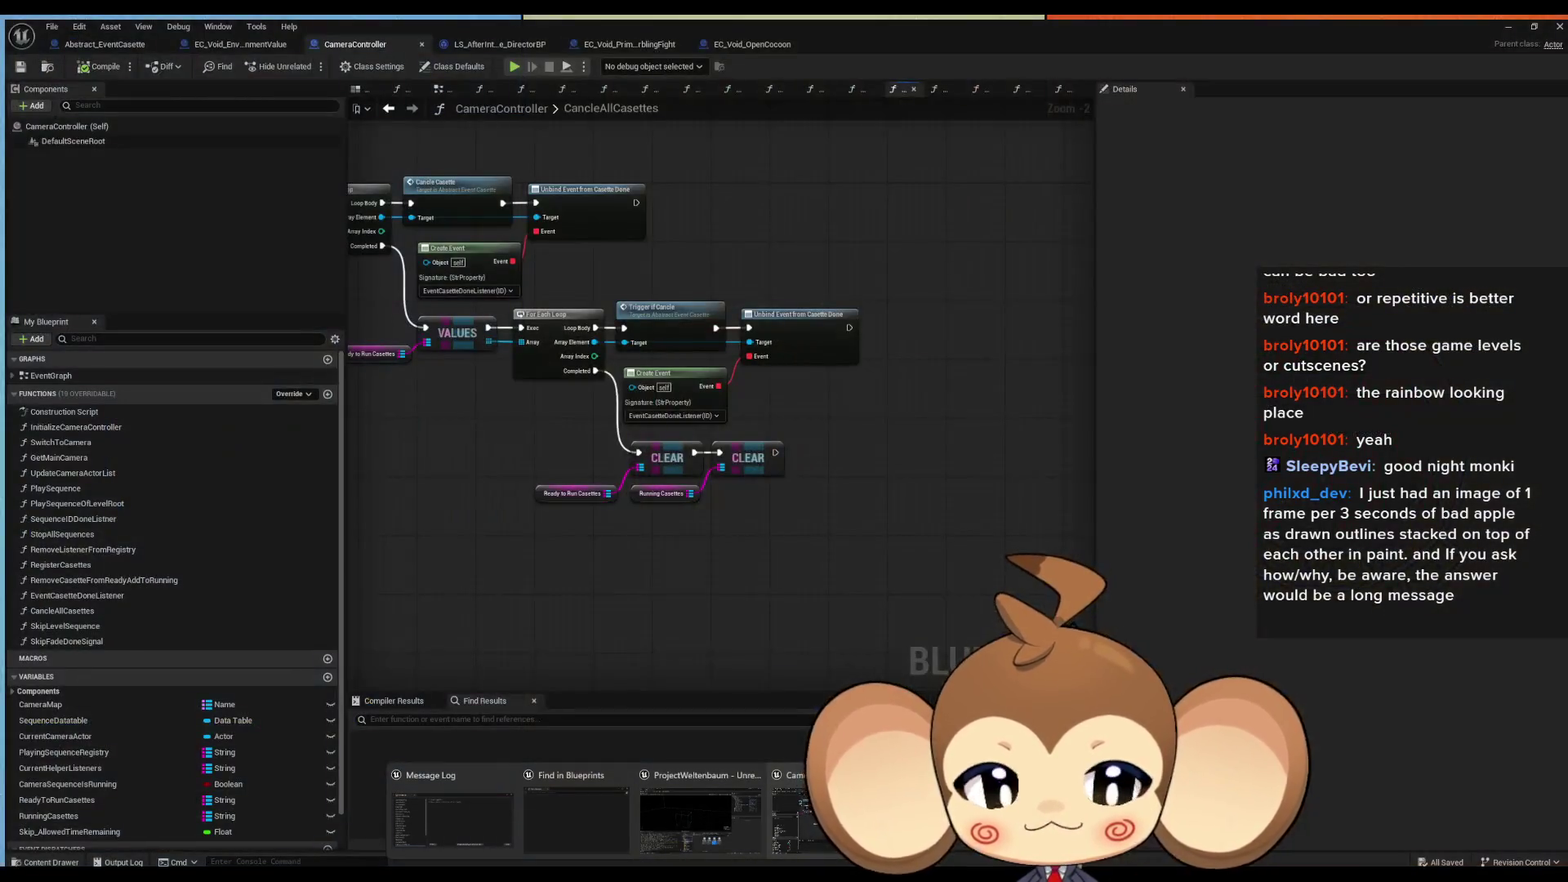
scroll(698, 578, down, 2)
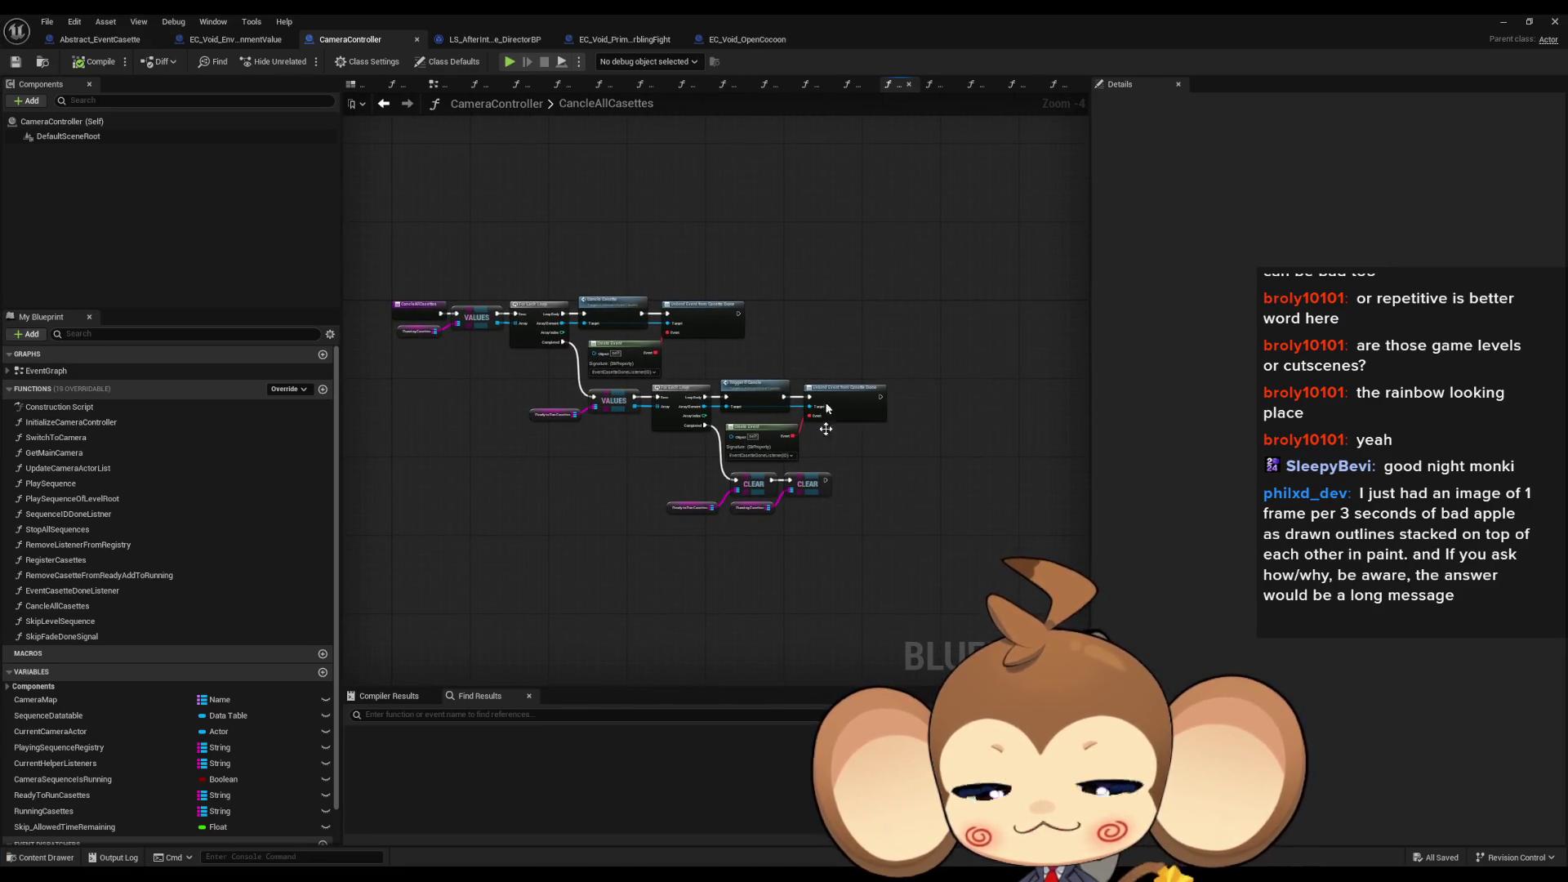
mouse_move(702, 876)
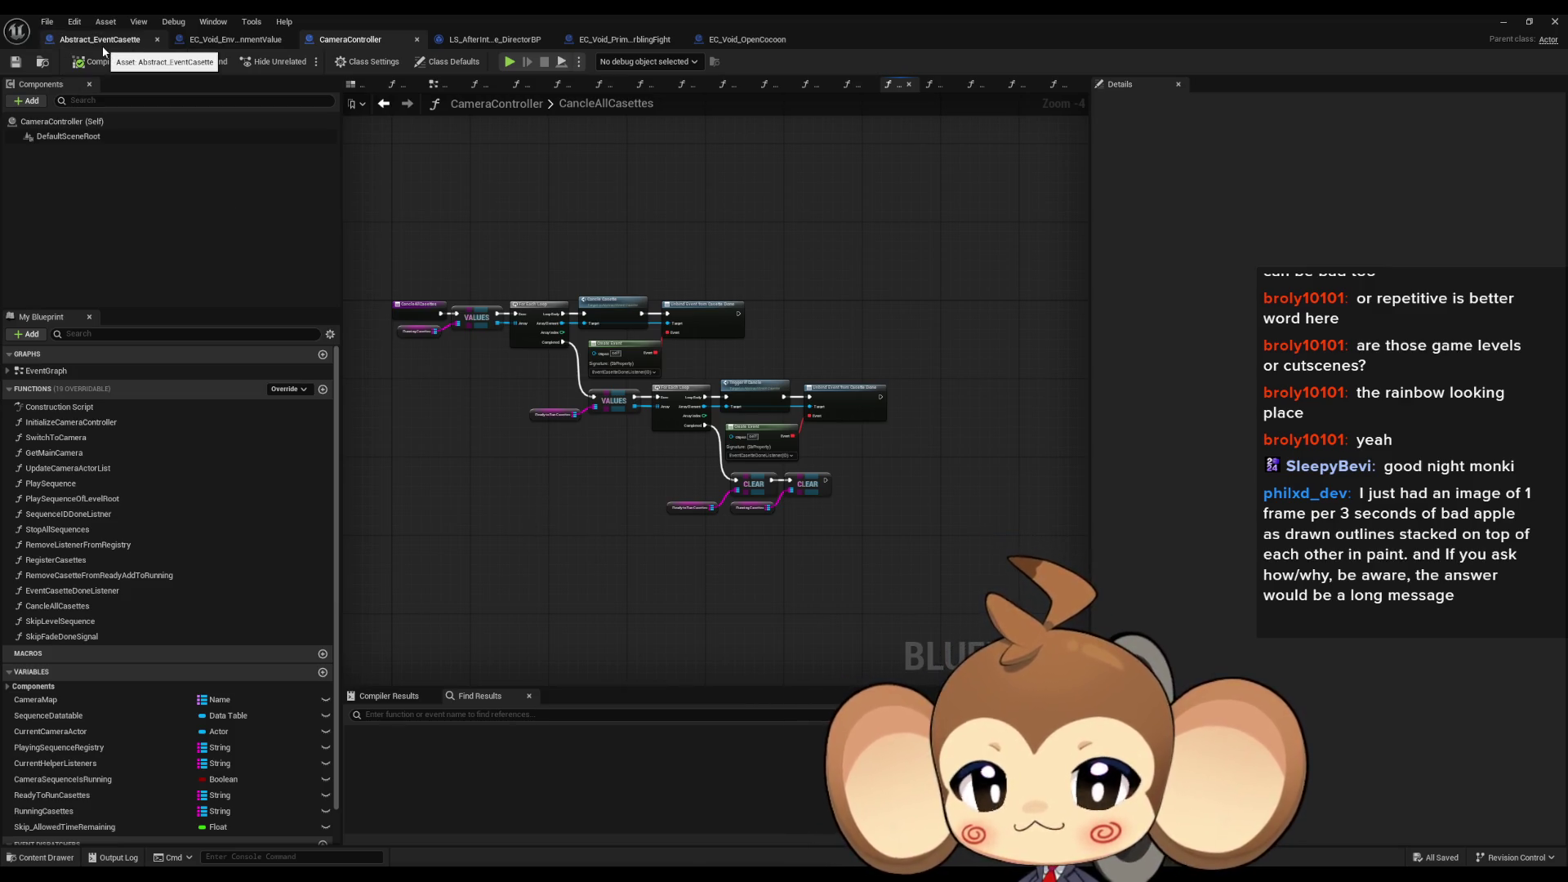
key(alt+Tab)
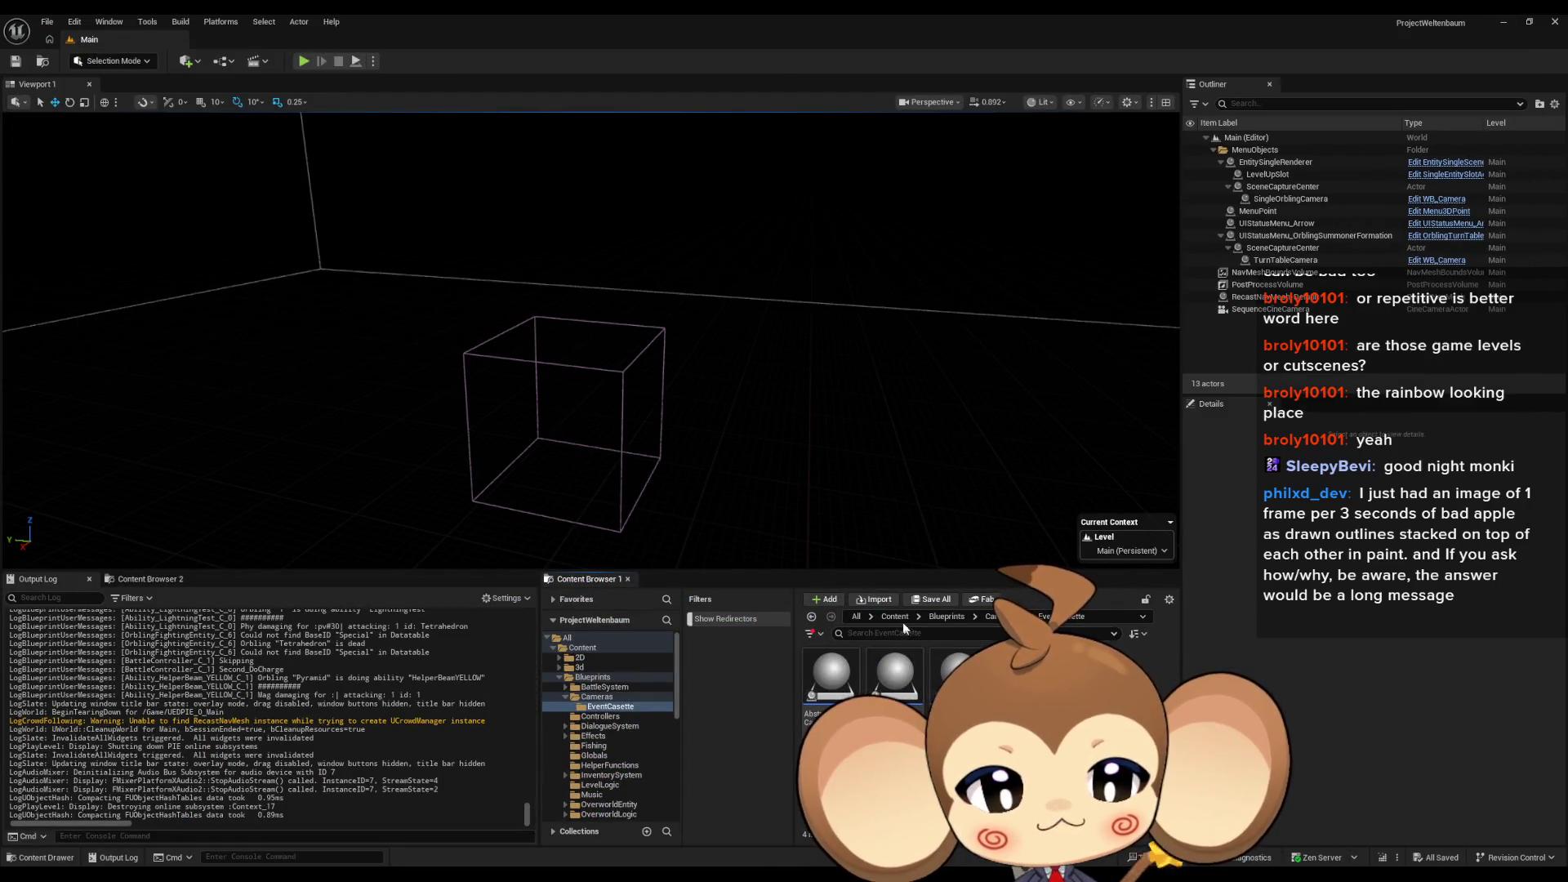
Step: Open the BattleController blueprint from Blueprints > BattleSystem
click(947, 617)
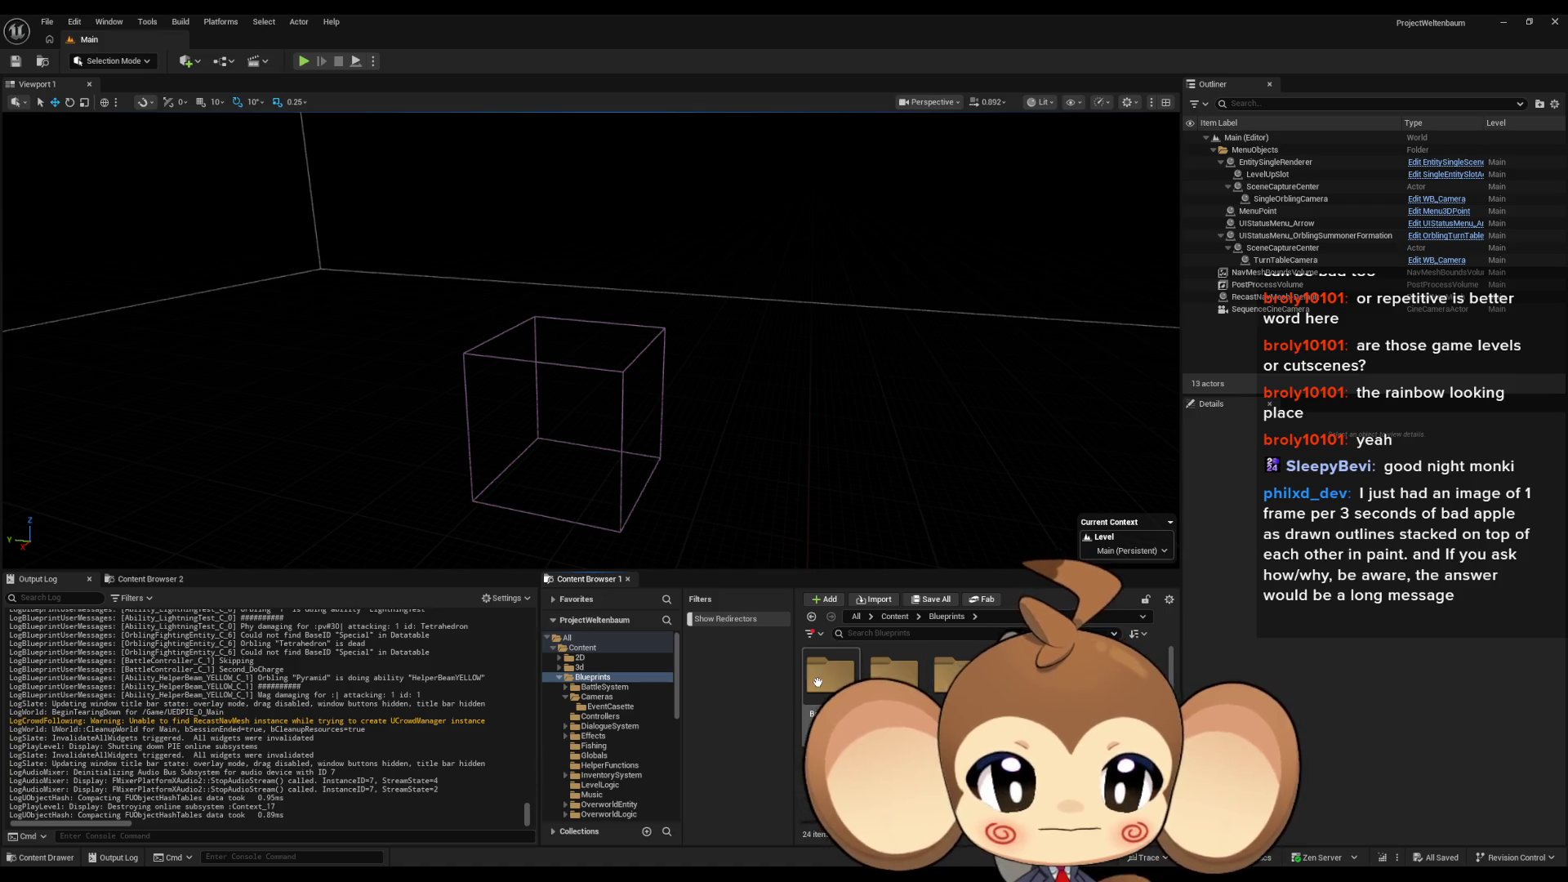
double_click(894, 676)
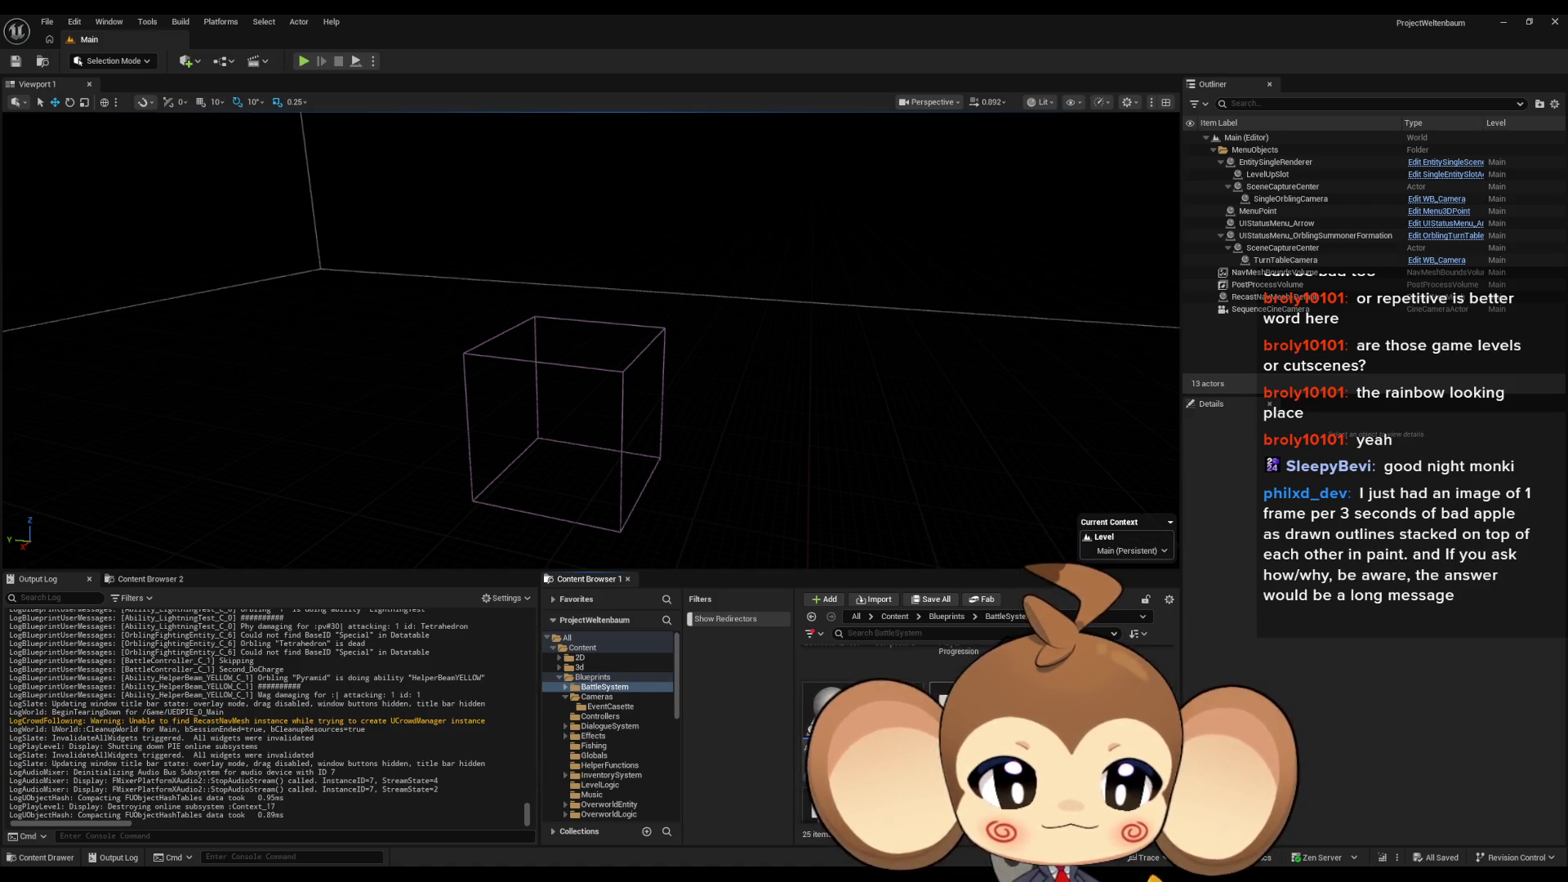
double_click(878, 694)
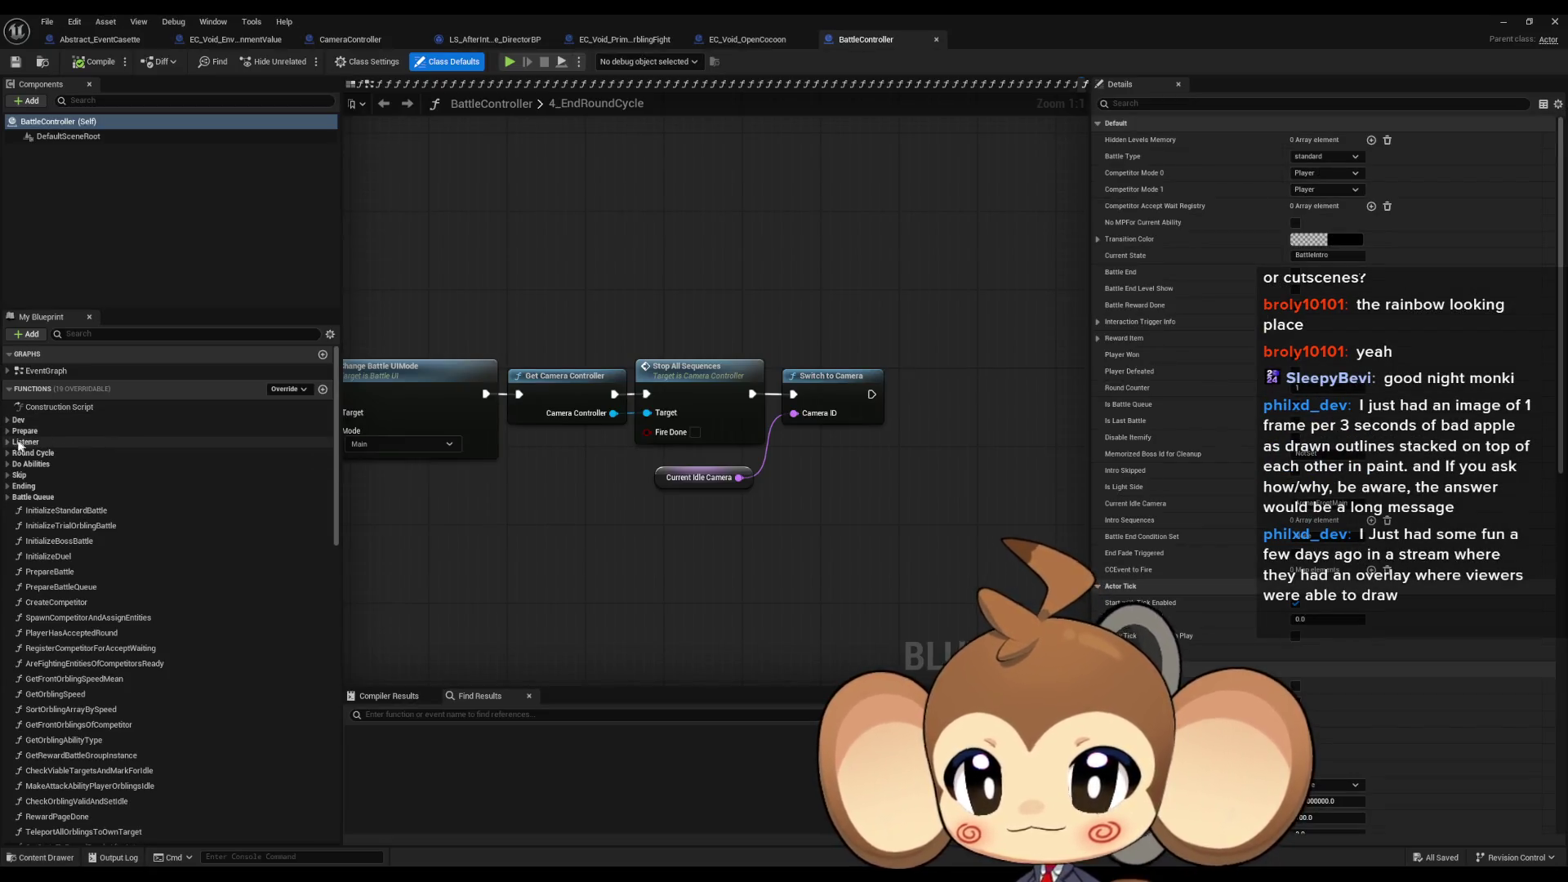
Step: In 2_CameraLevelLoadedListener, follow Fade to Color from Color into its function definition
double_click(86, 475)
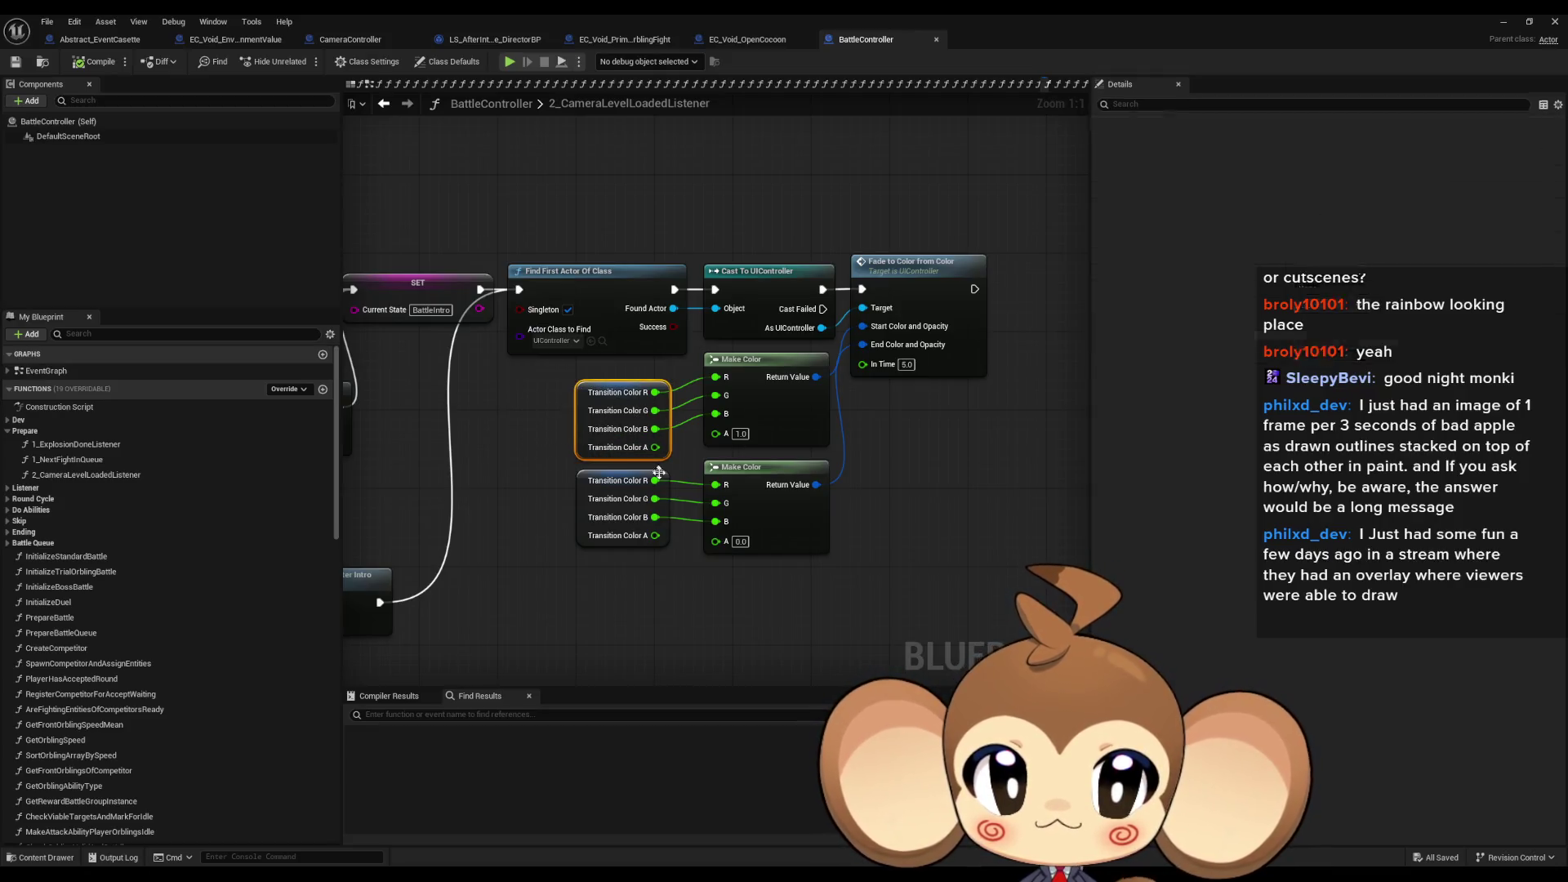
click(967, 373)
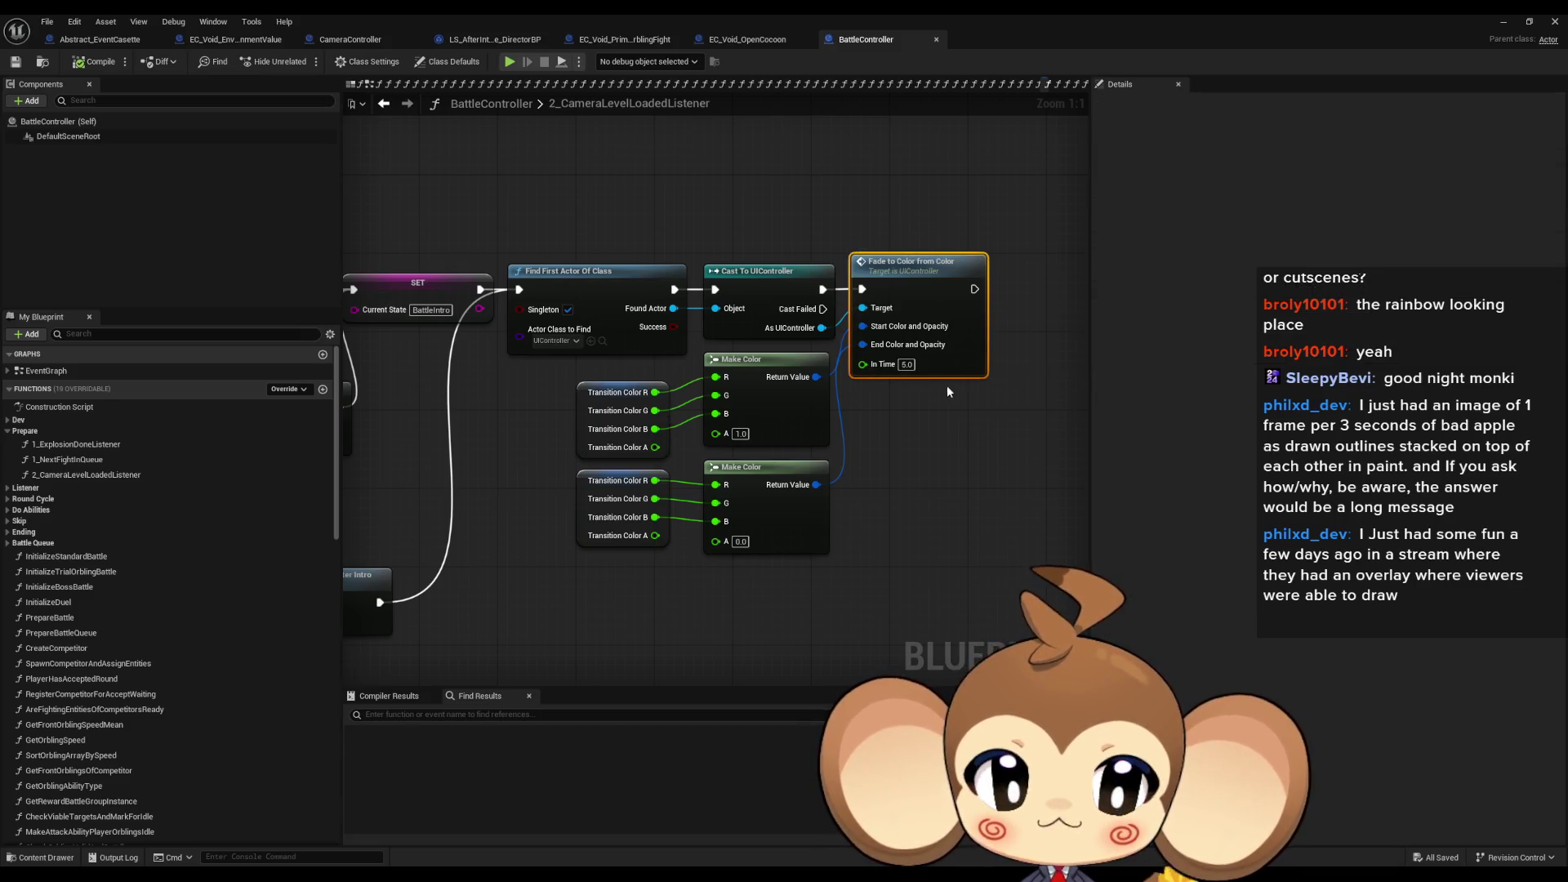
mouse_move(937, 392)
mouse_down()
mouse_move(890, 529)
mouse_move(855, 517)
mouse_up()
mouse_move(802, 460)
mouse_down()
mouse_move(813, 494)
mouse_move(824, 455)
mouse_up()
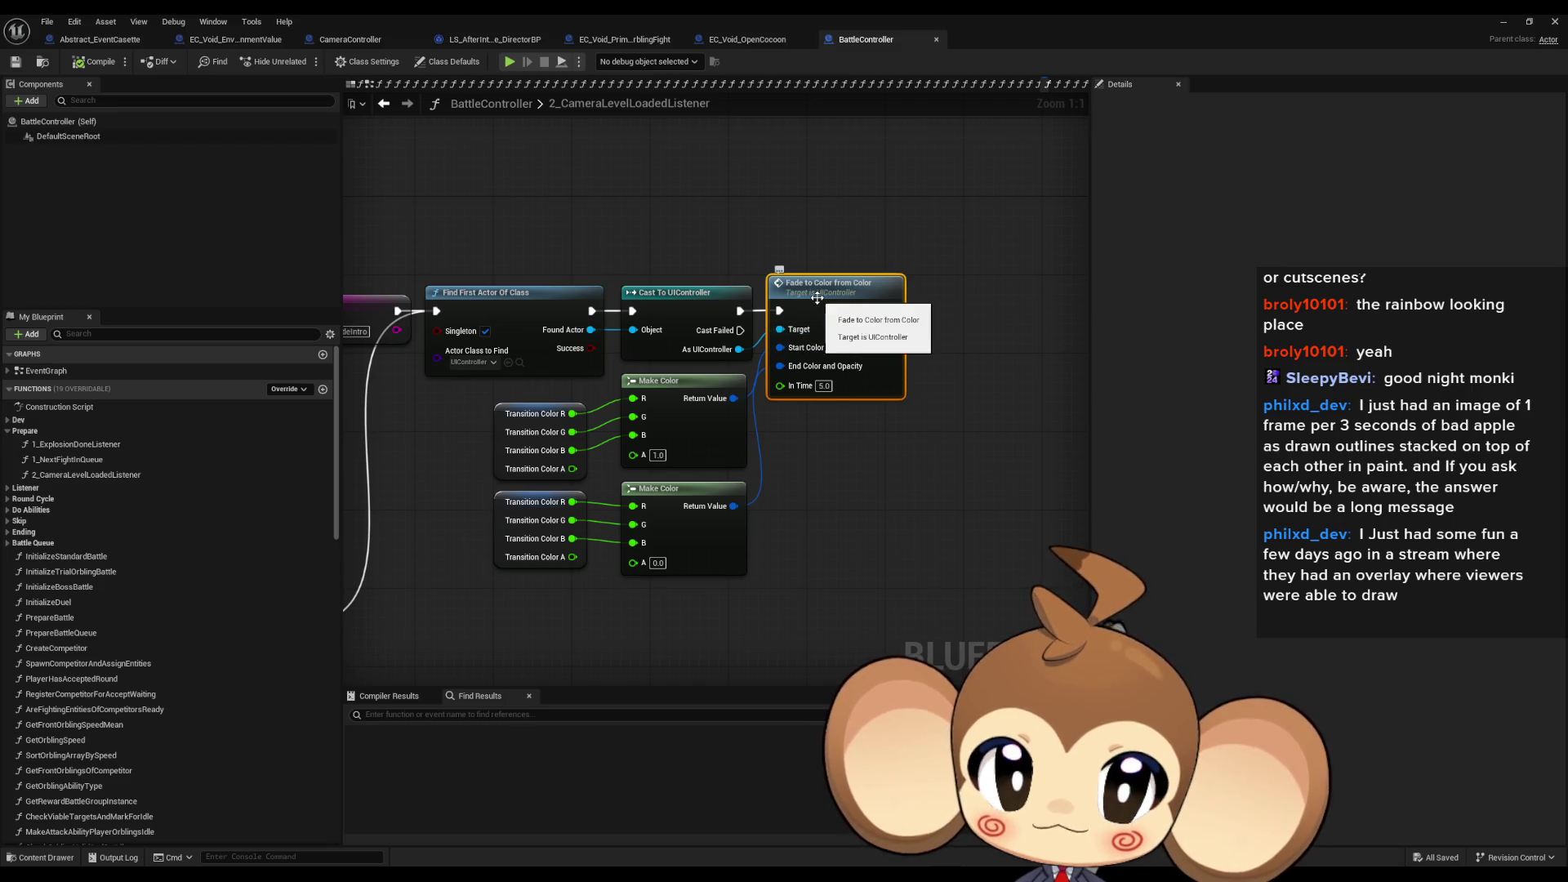
double_click(858, 384)
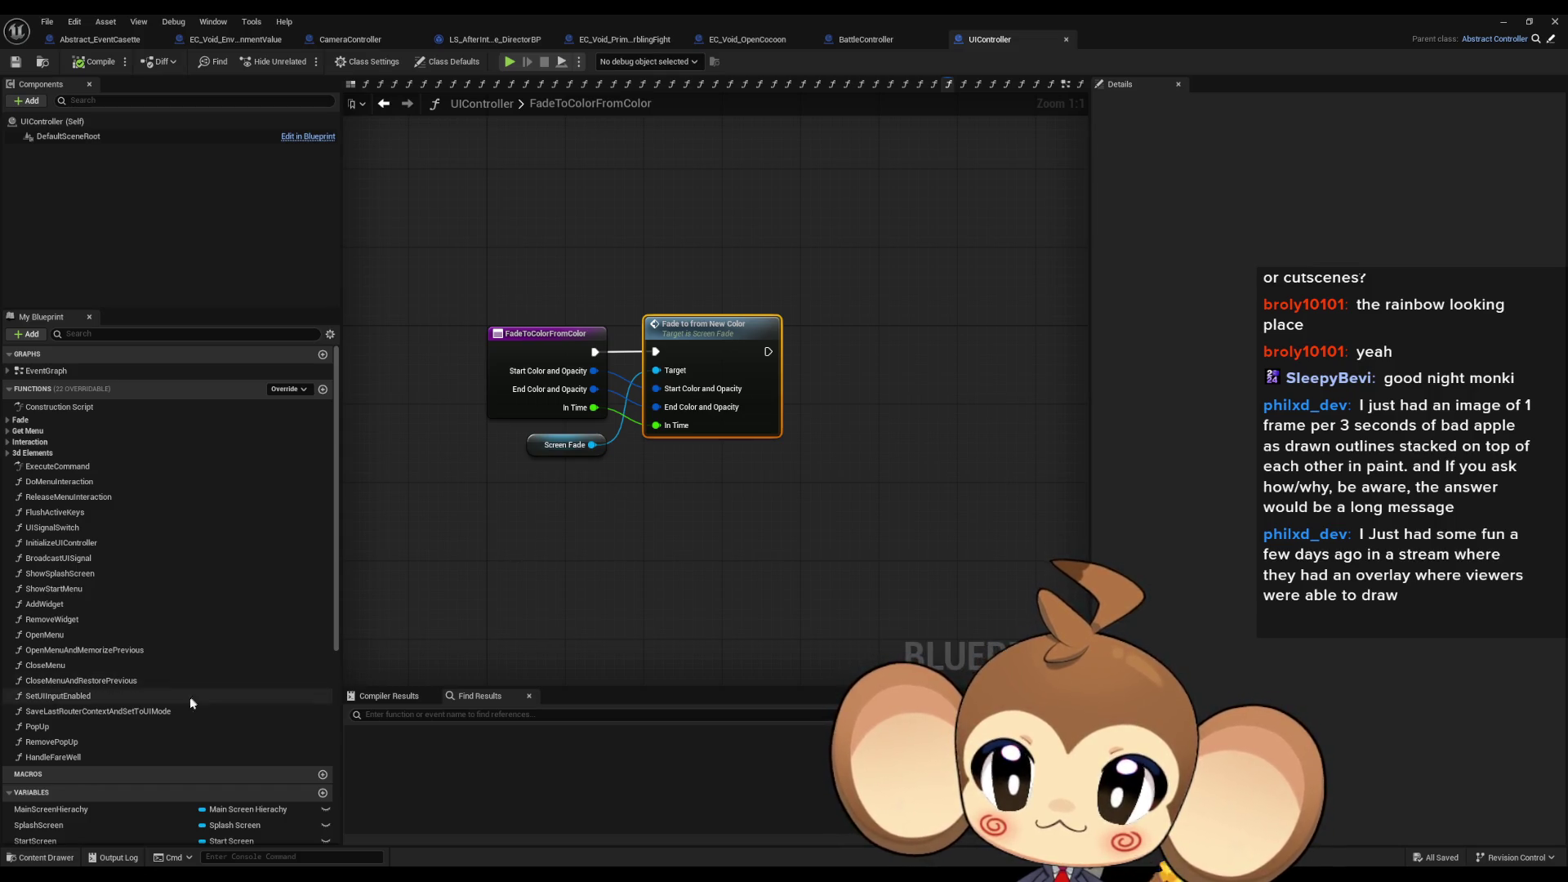
Step: Open ScreenFade's FadeToFromNewColor function from the Fade to from New Color node
scroll(315, 659, down, 10)
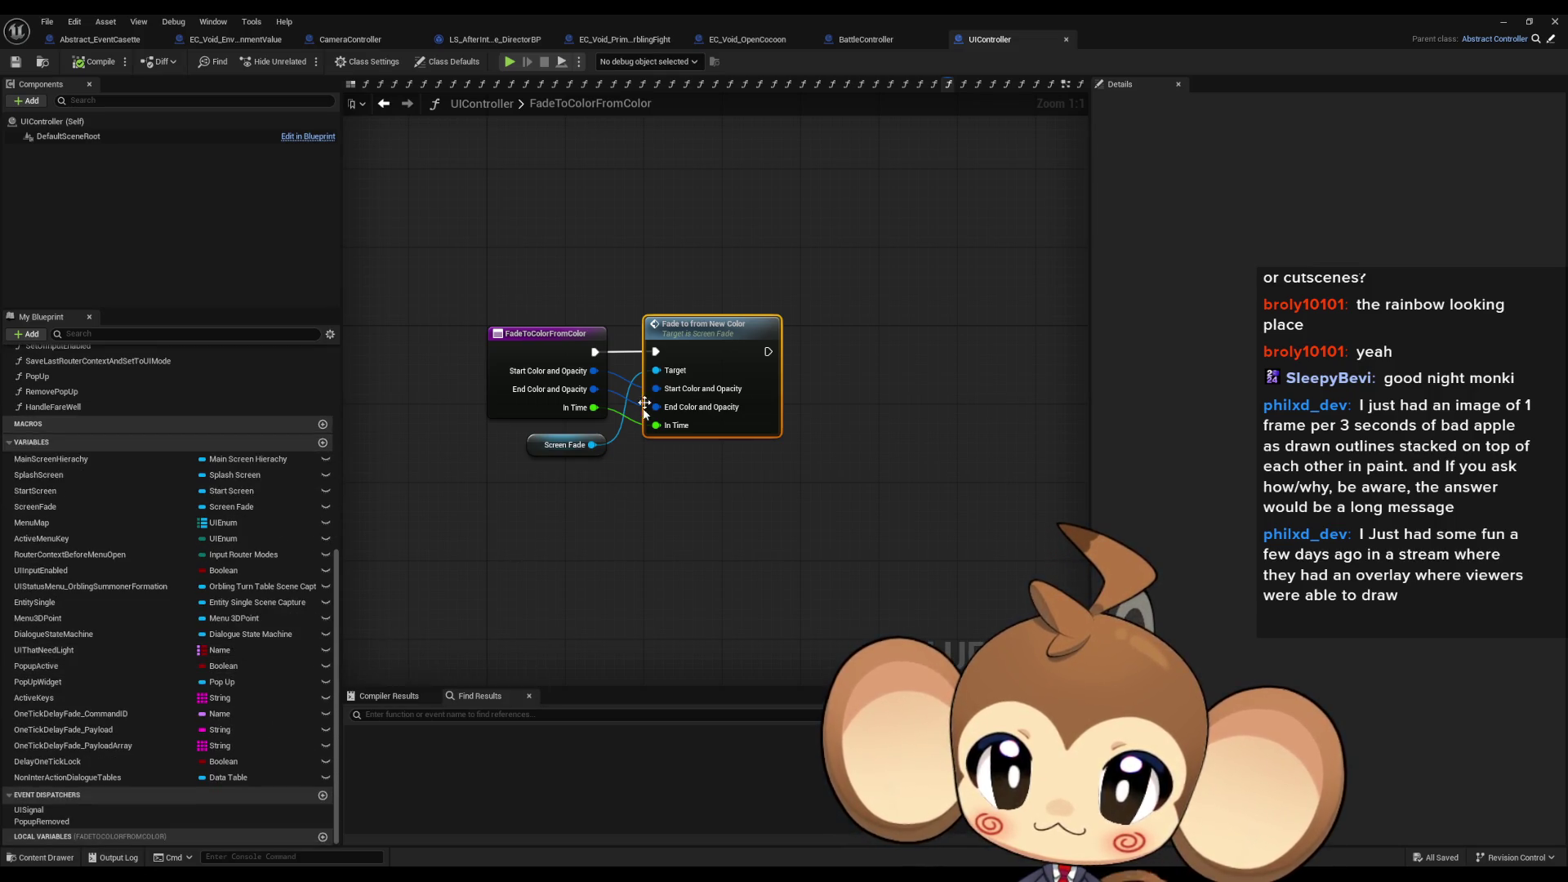
double_click(689, 360)
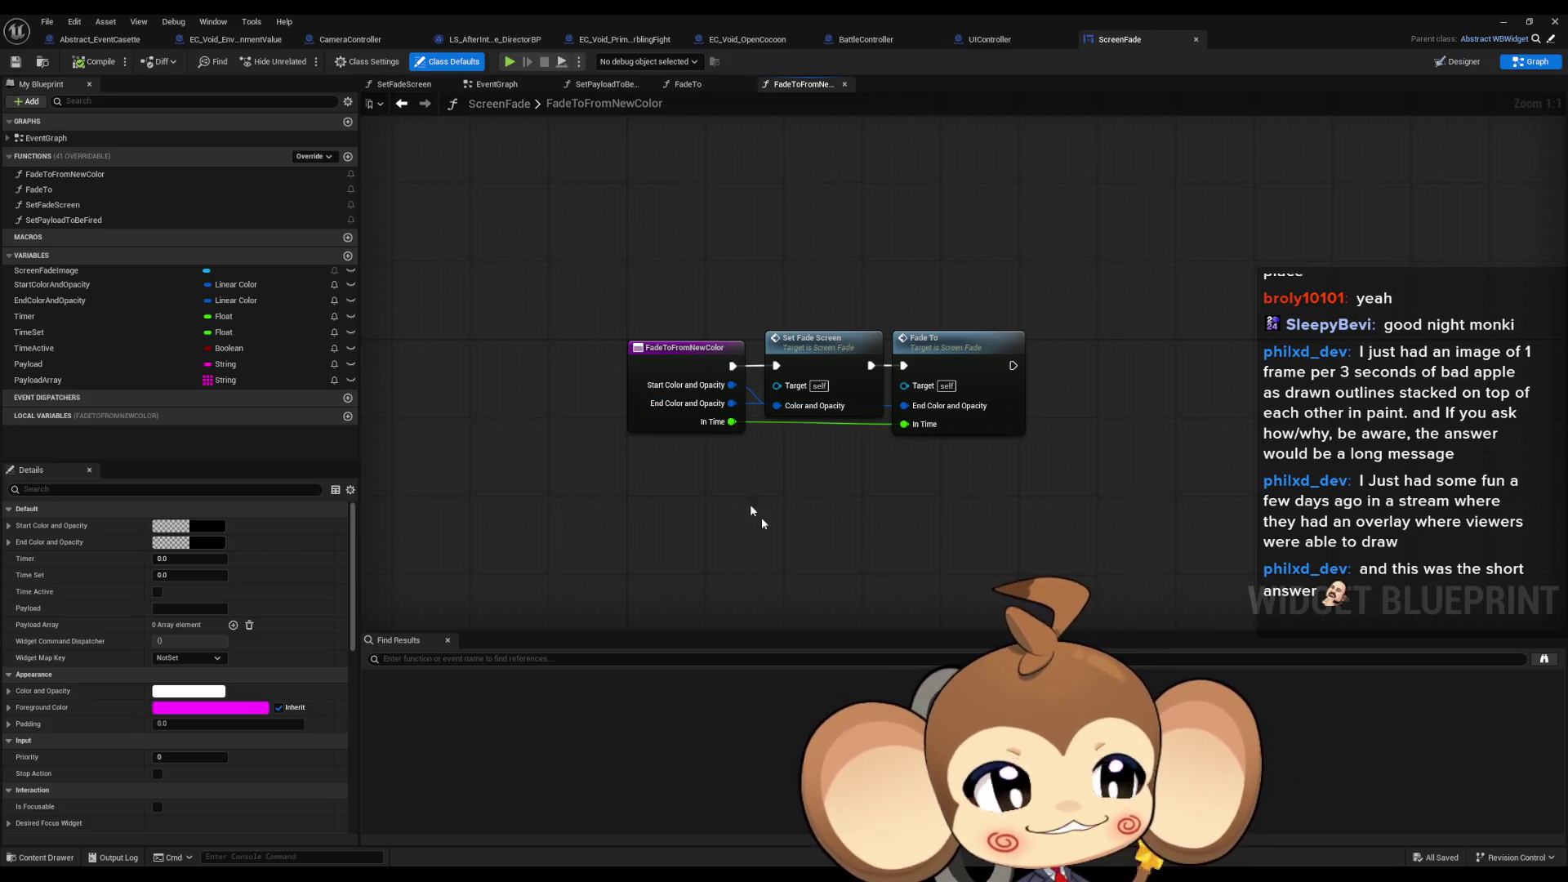
Step: Inspect the Set Fade Screen node and the EndColorAndOpacity variable properties
drag(811, 374, 779, 384)
click(778, 385)
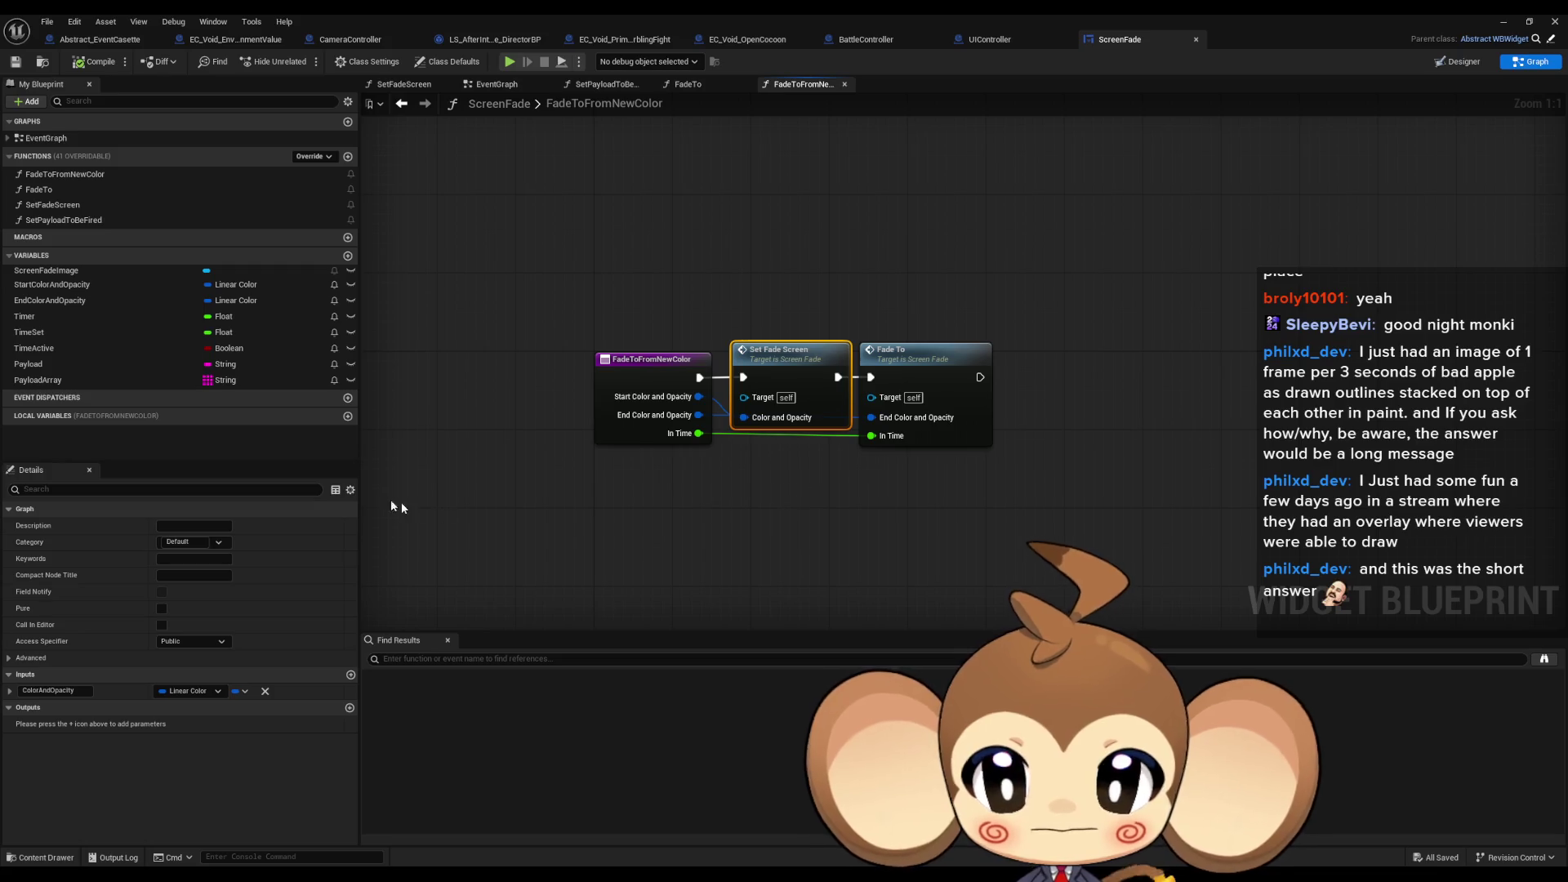
click(65, 301)
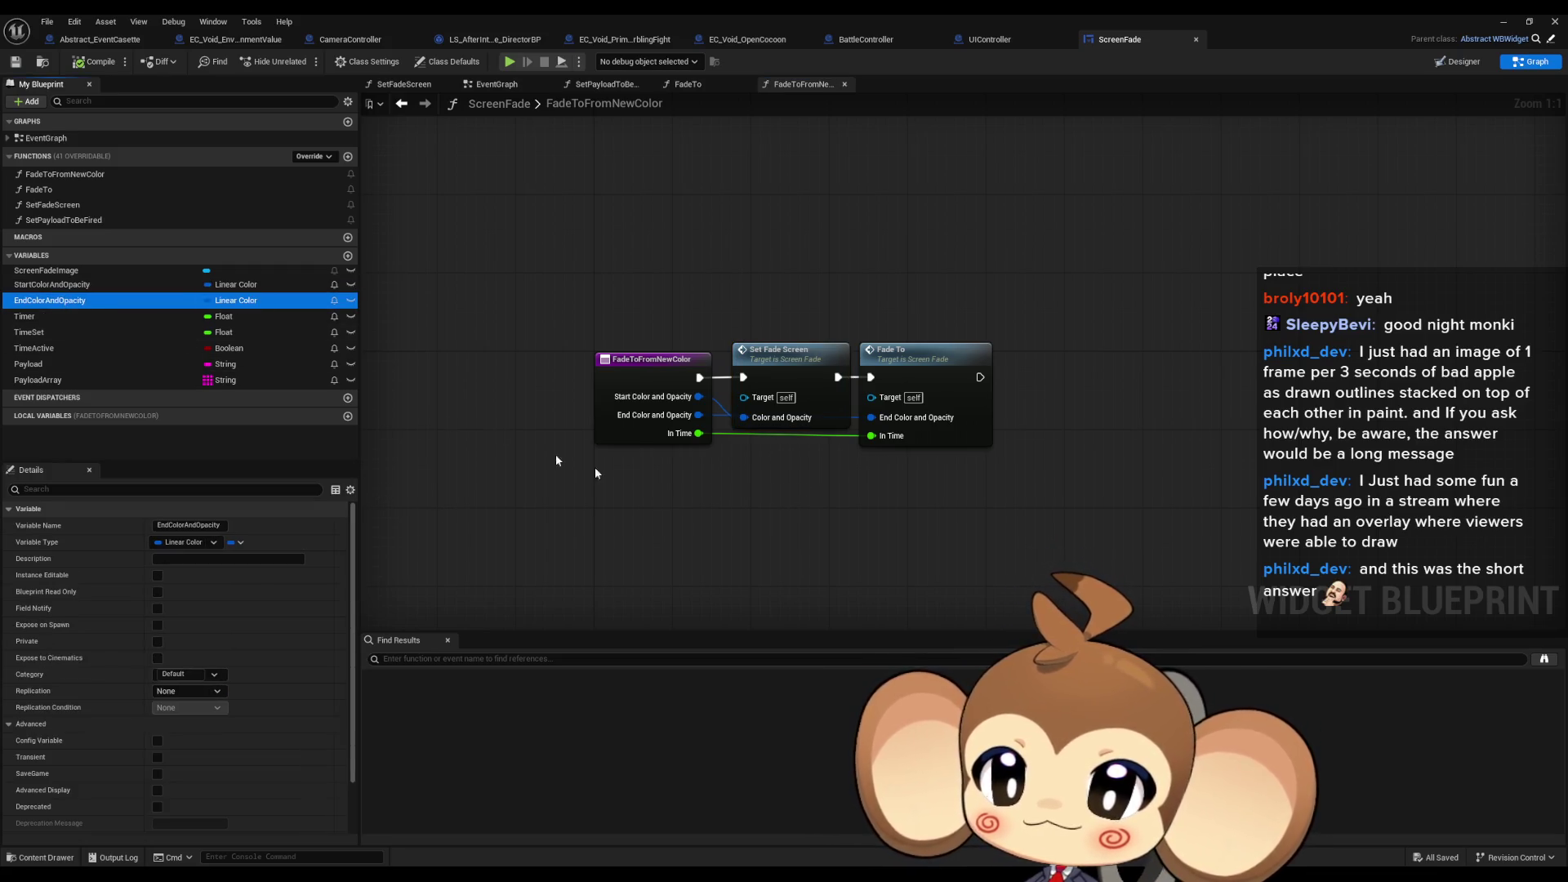
click(694, 531)
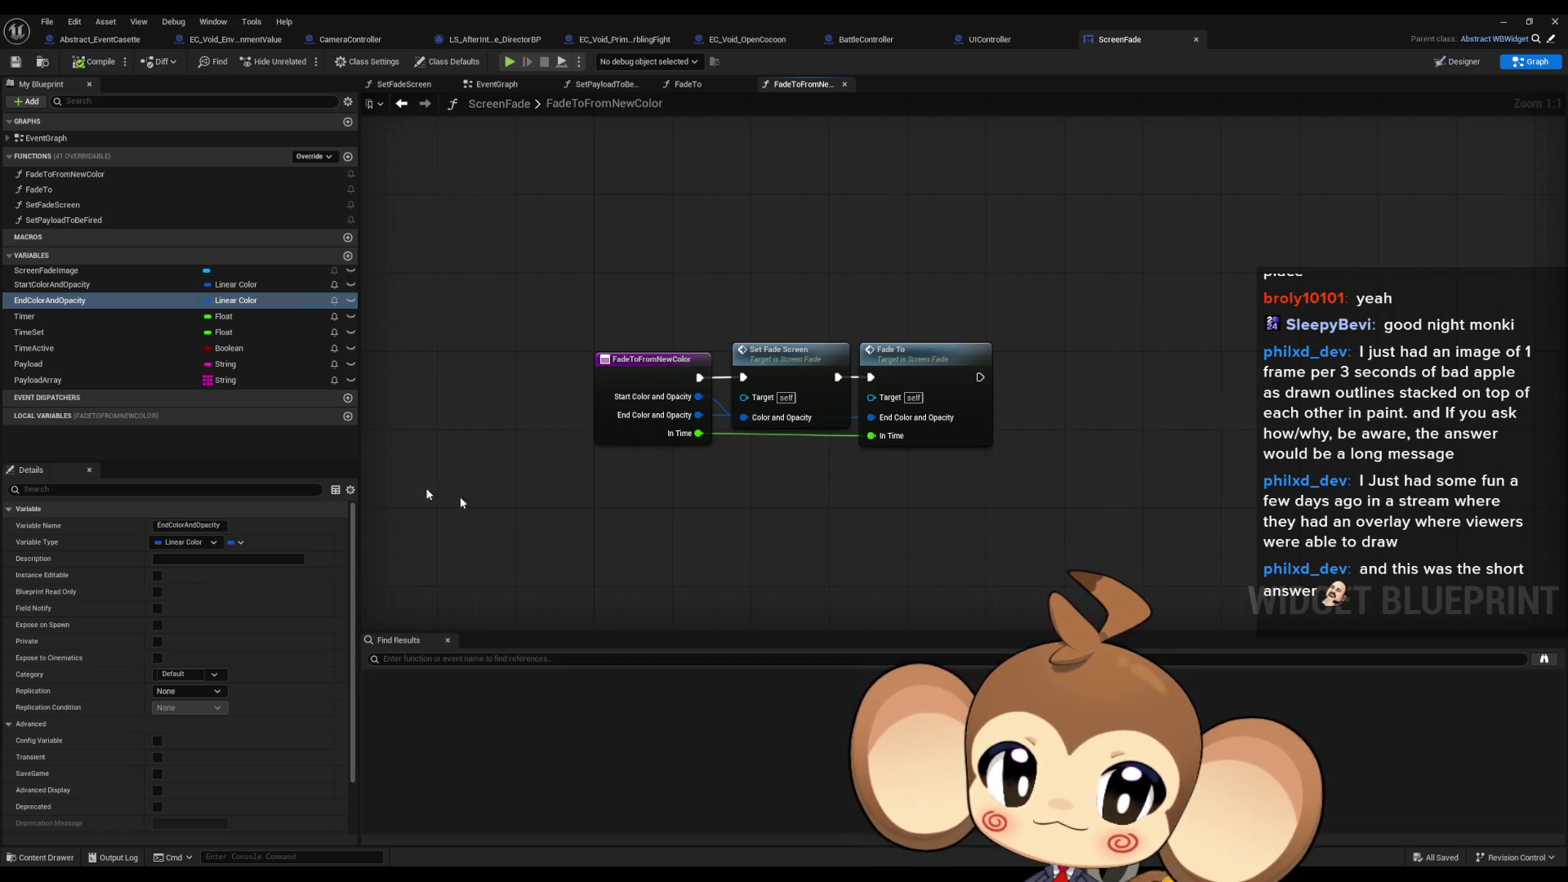
Step: Look through the FadeTo and SetFadeScreen graphs, then go back to BattleController
double_click(77, 188)
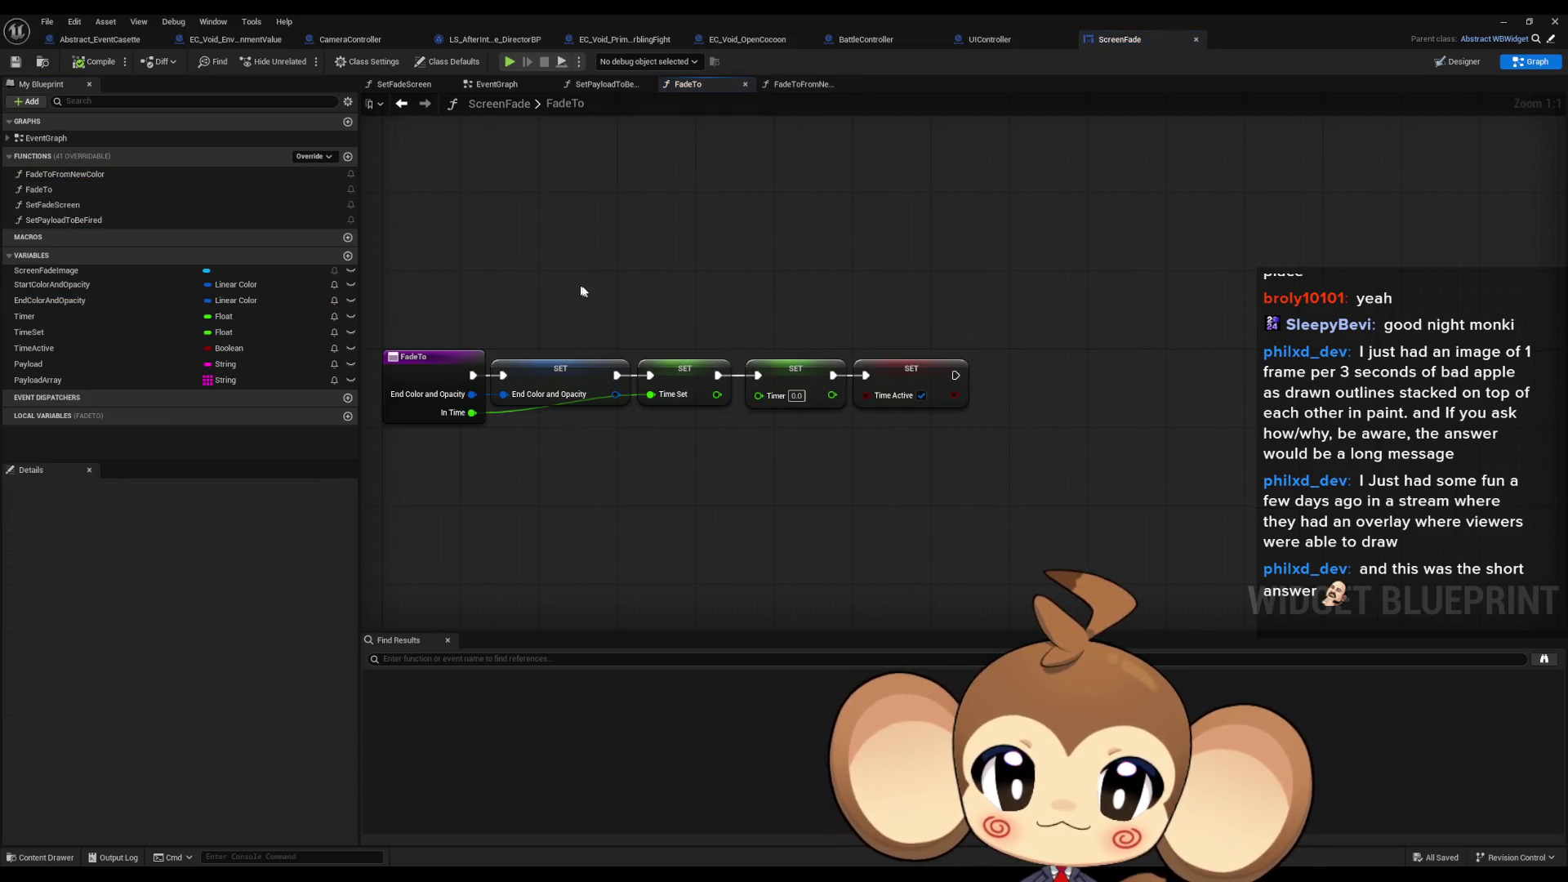
click(105, 174)
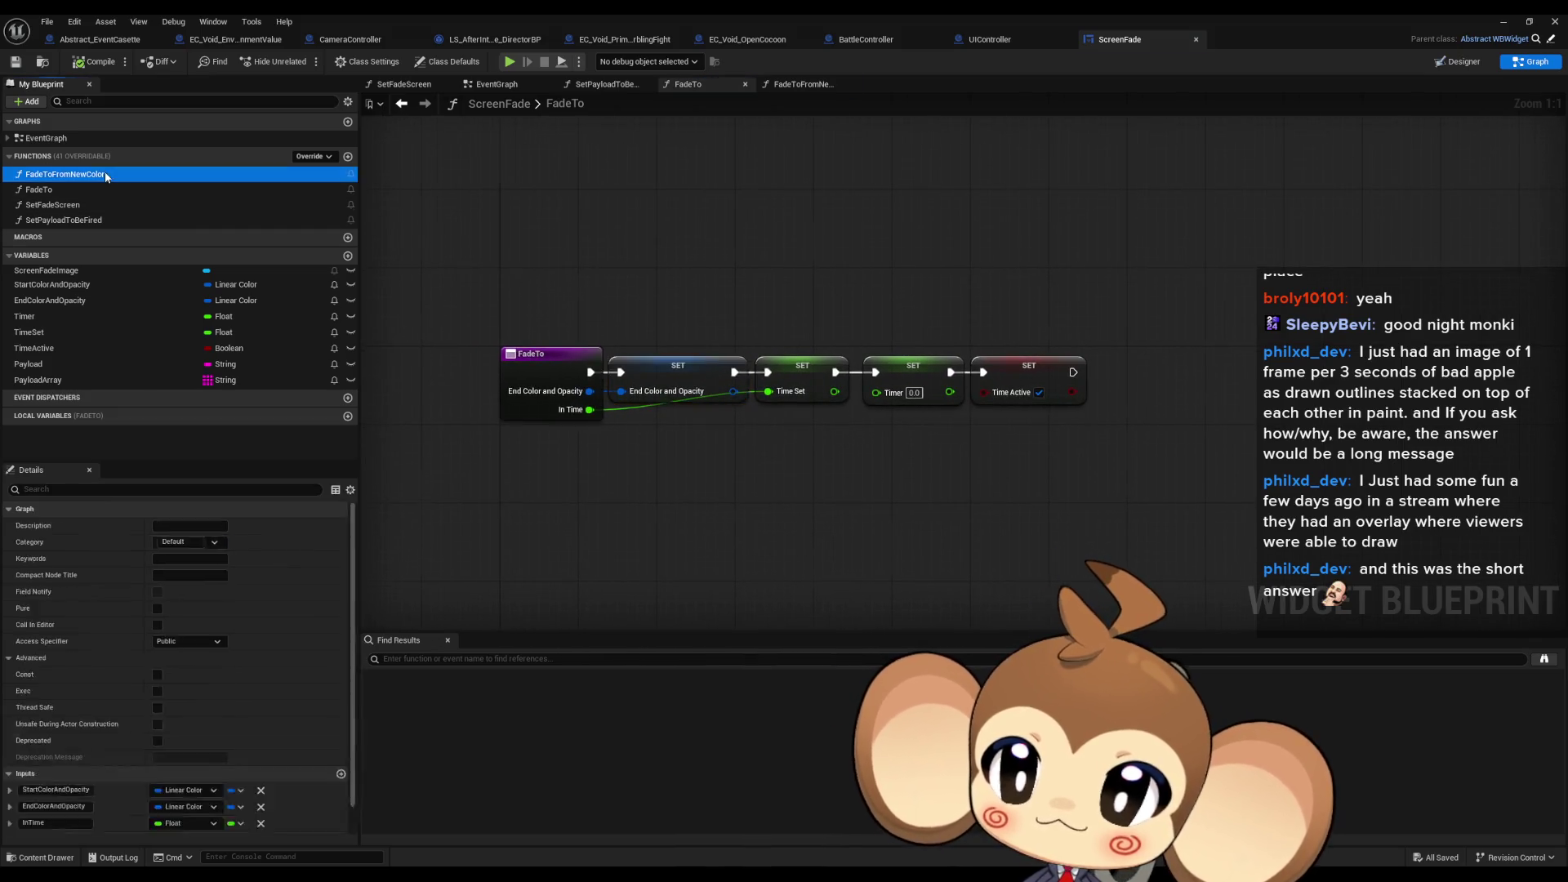
double_click(105, 173)
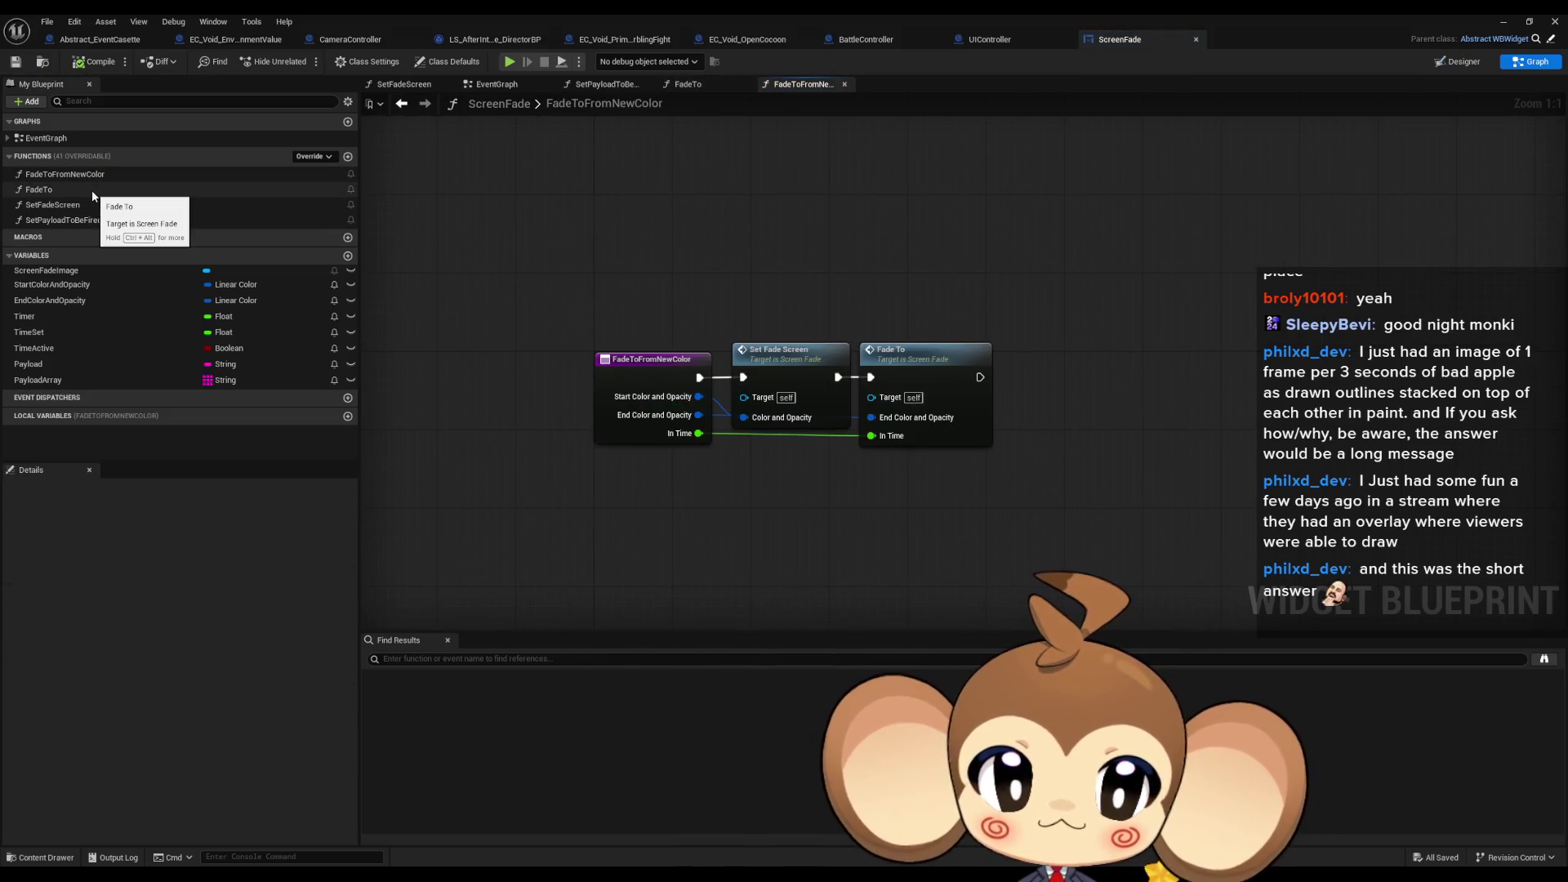
double_click(789, 357)
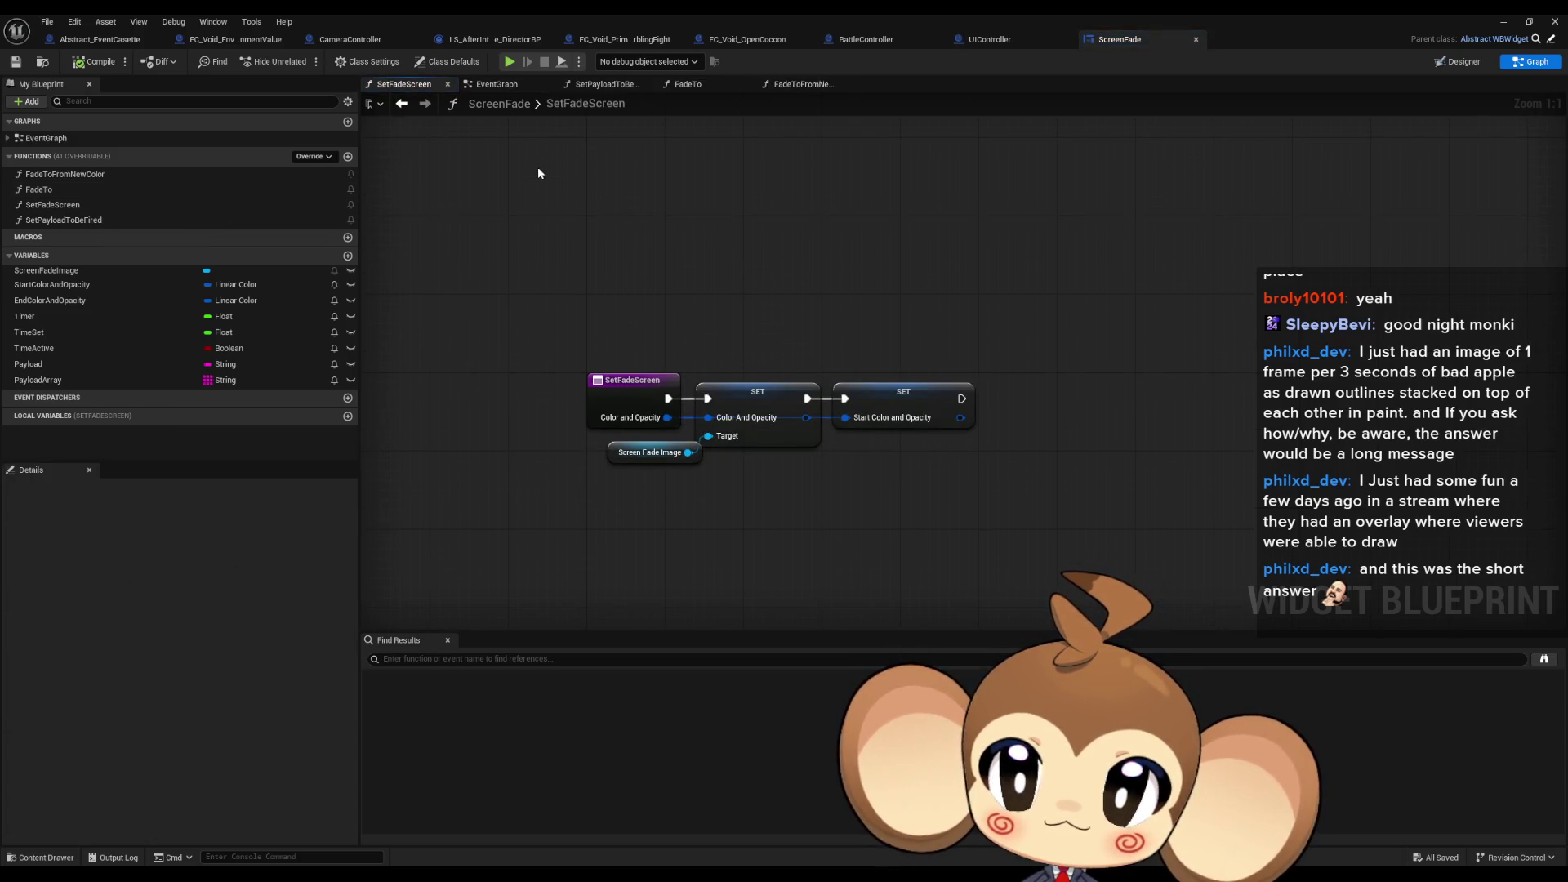
click(908, 42)
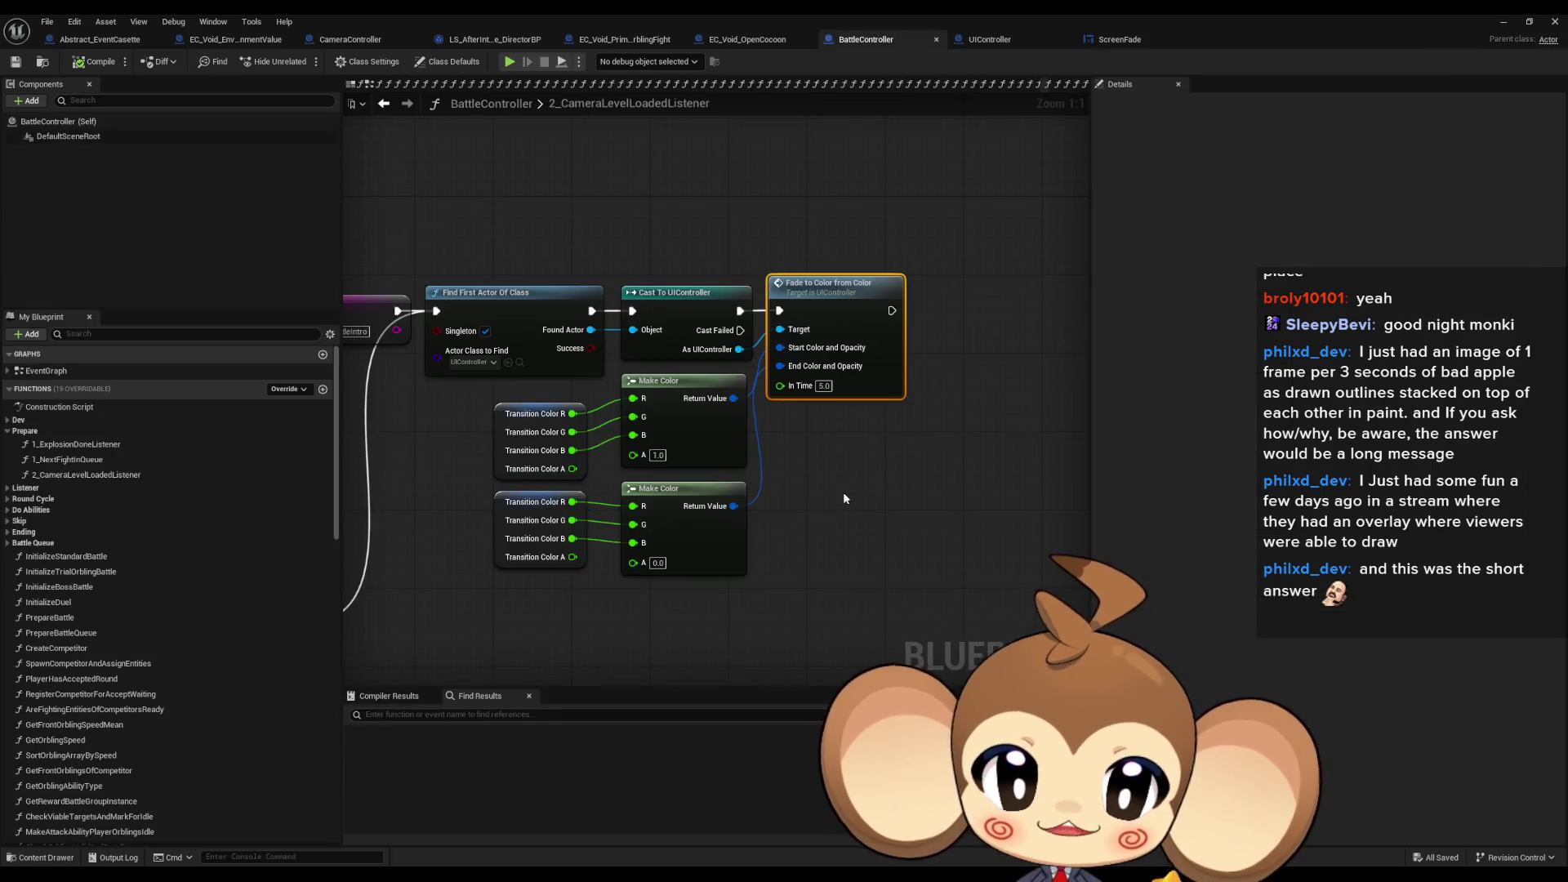
Step: Find references to TransitionColor by class member and jump to its setter in PrepareBattle
click(546, 431)
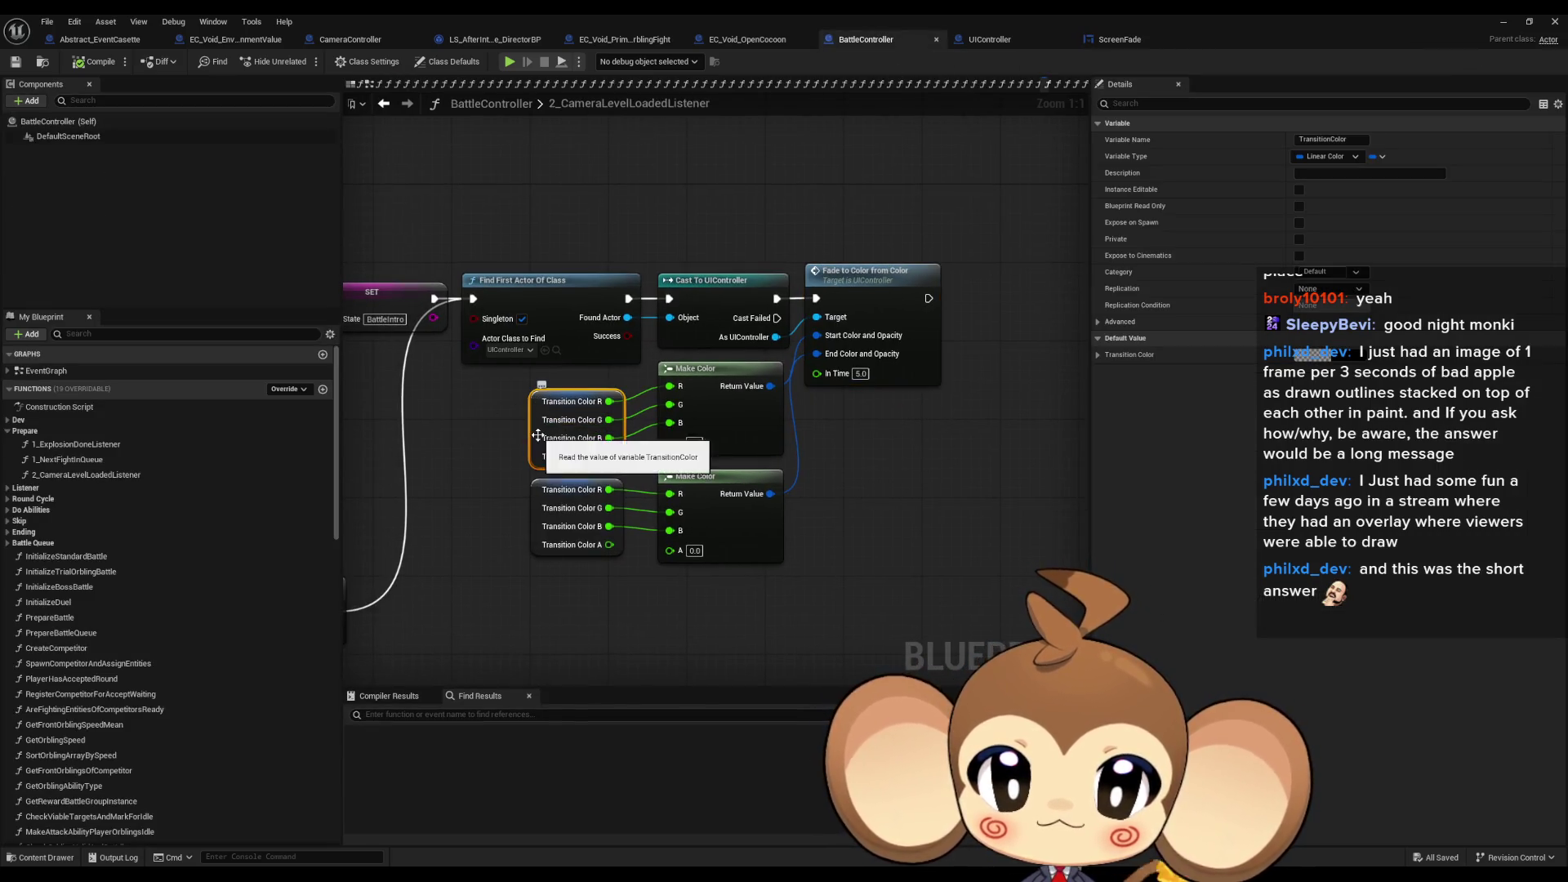
right_click(540, 439)
mouse_move(621, 552)
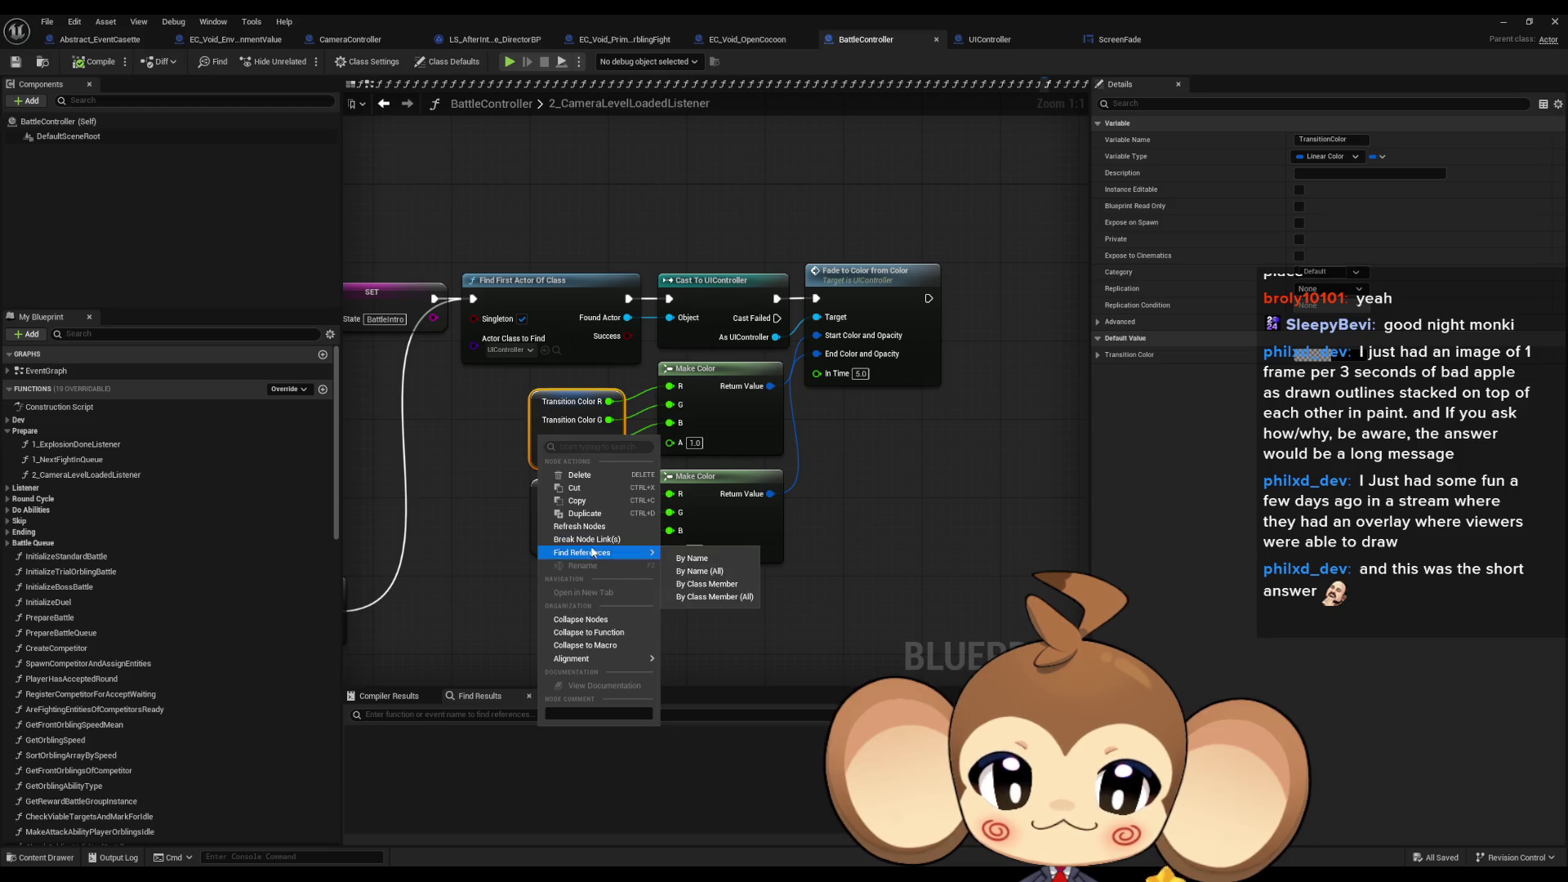
click(714, 603)
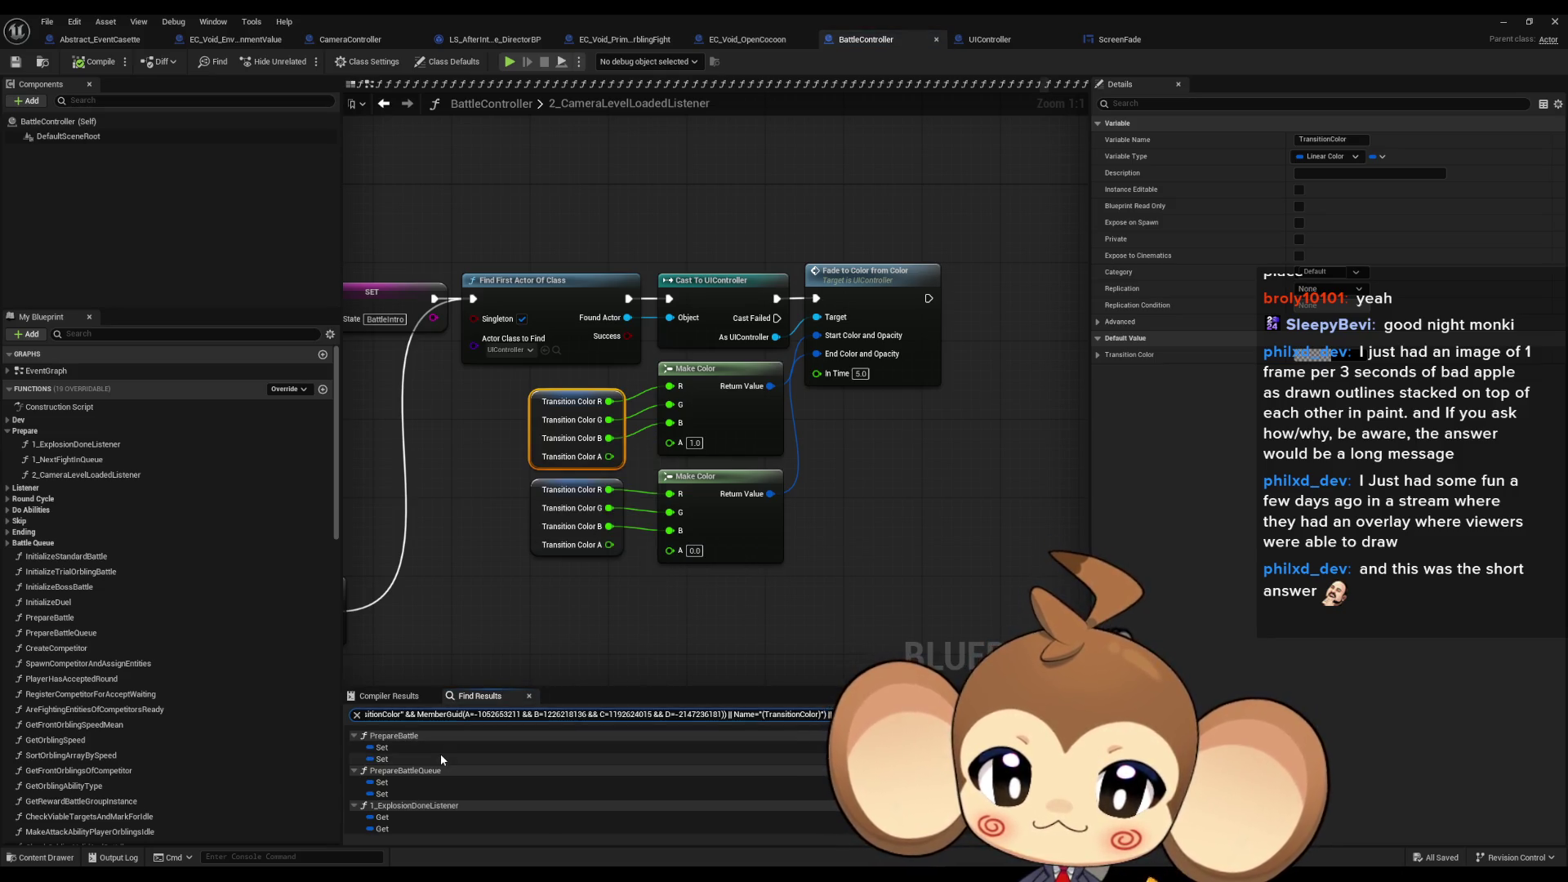
double_click(411, 748)
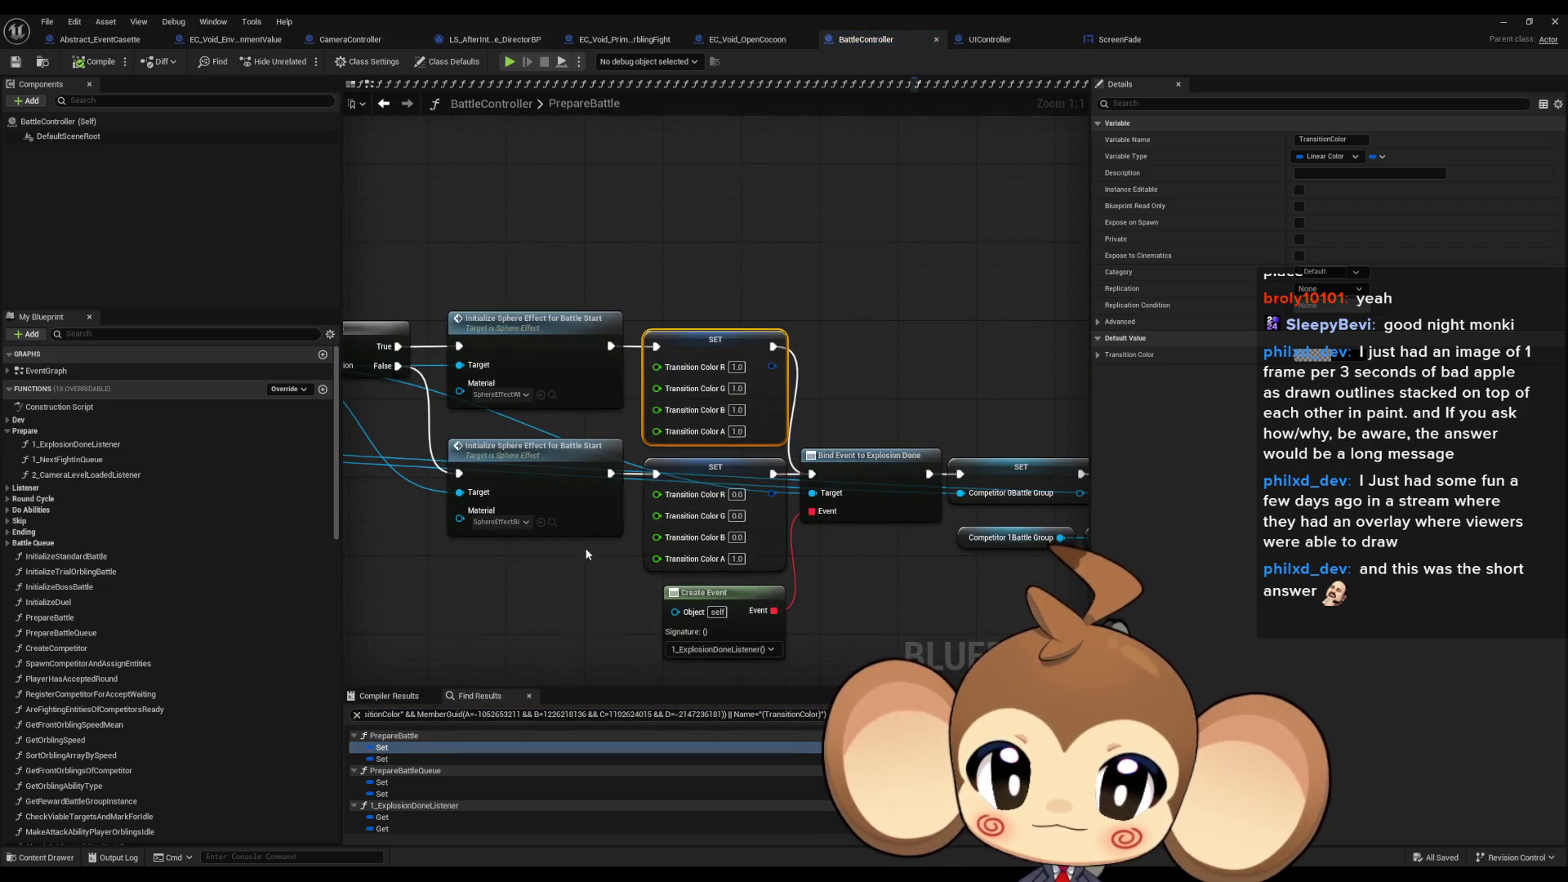
Step: Pan back to the PrepareBattle entry node and view the function's properties
mouse_move(564, 608)
mouse_down()
mouse_move(786, 615)
mouse_move(686, 490)
mouse_up()
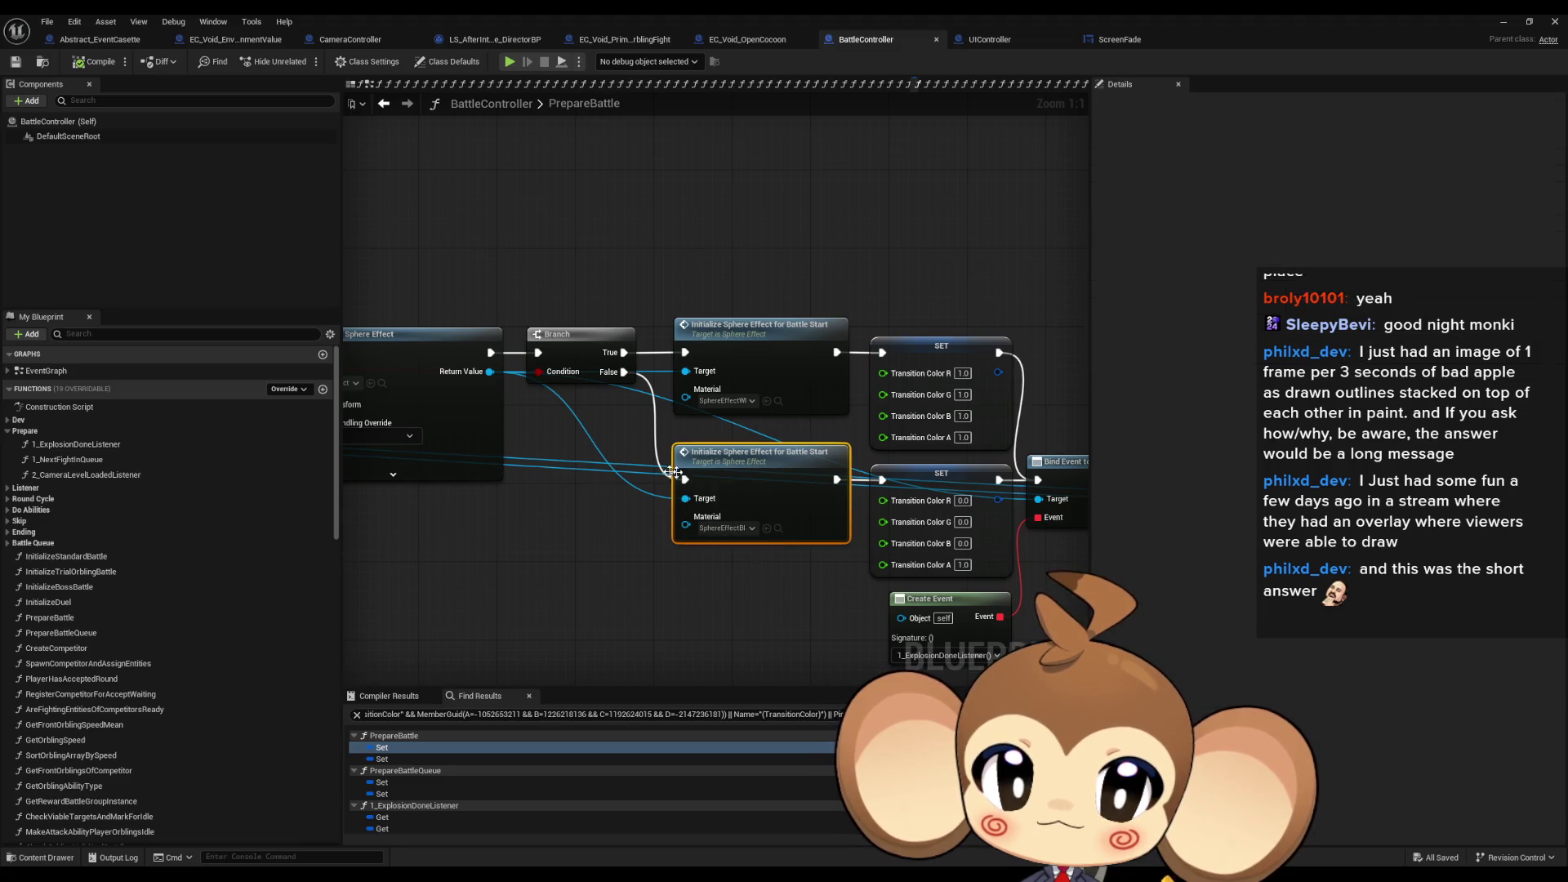
drag(536, 385, 1056, 434)
scroll(855, 414, down, 3)
scroll(1056, 433, down, 2)
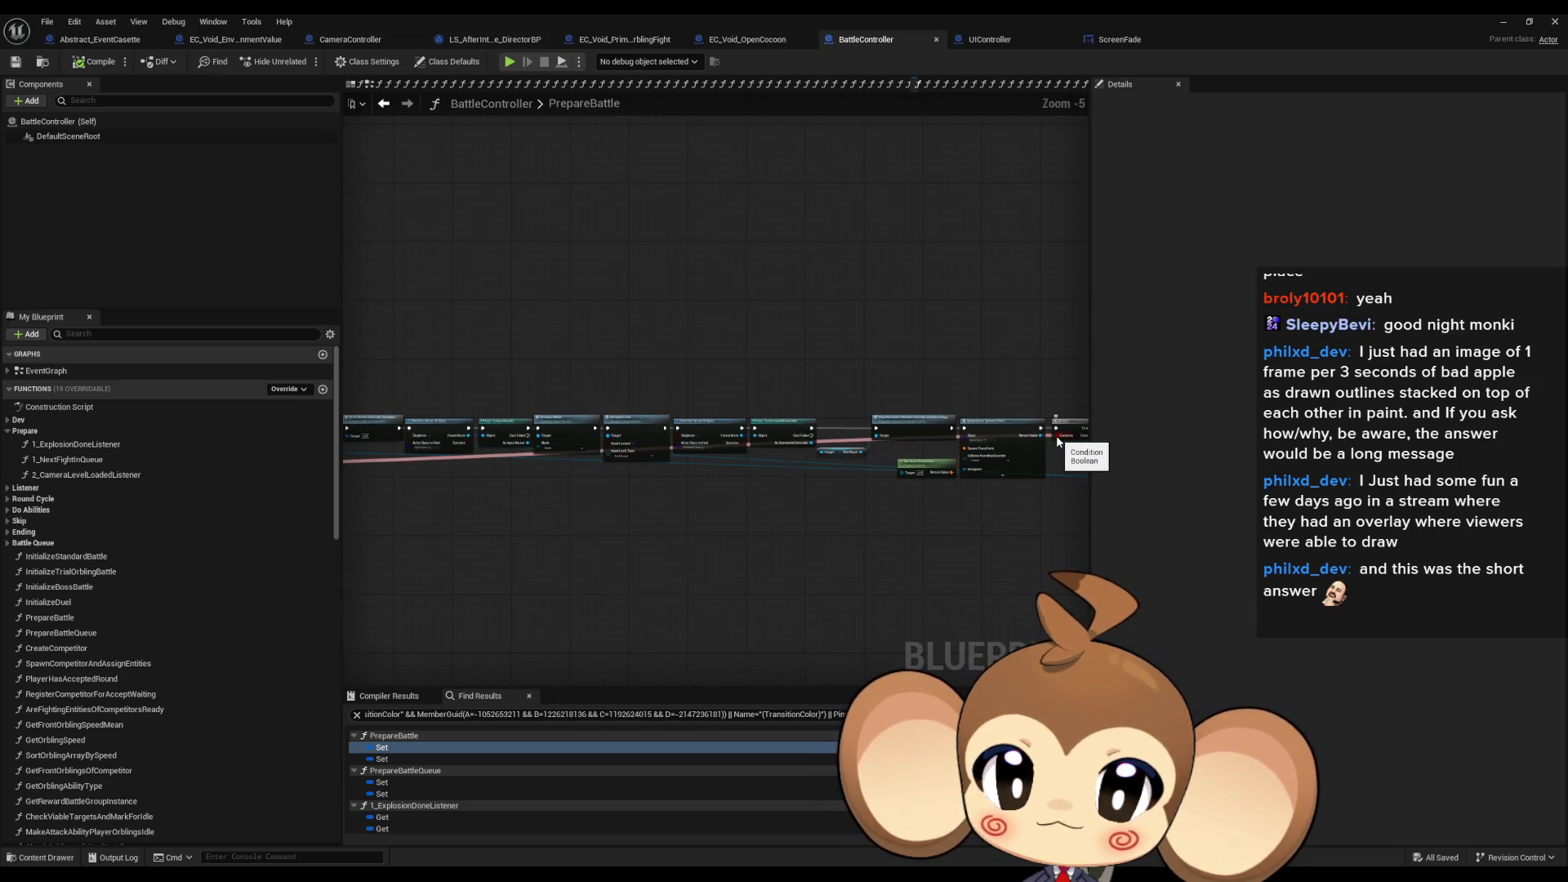
drag(630, 500, 1068, 507)
scroll(624, 535, up, 4)
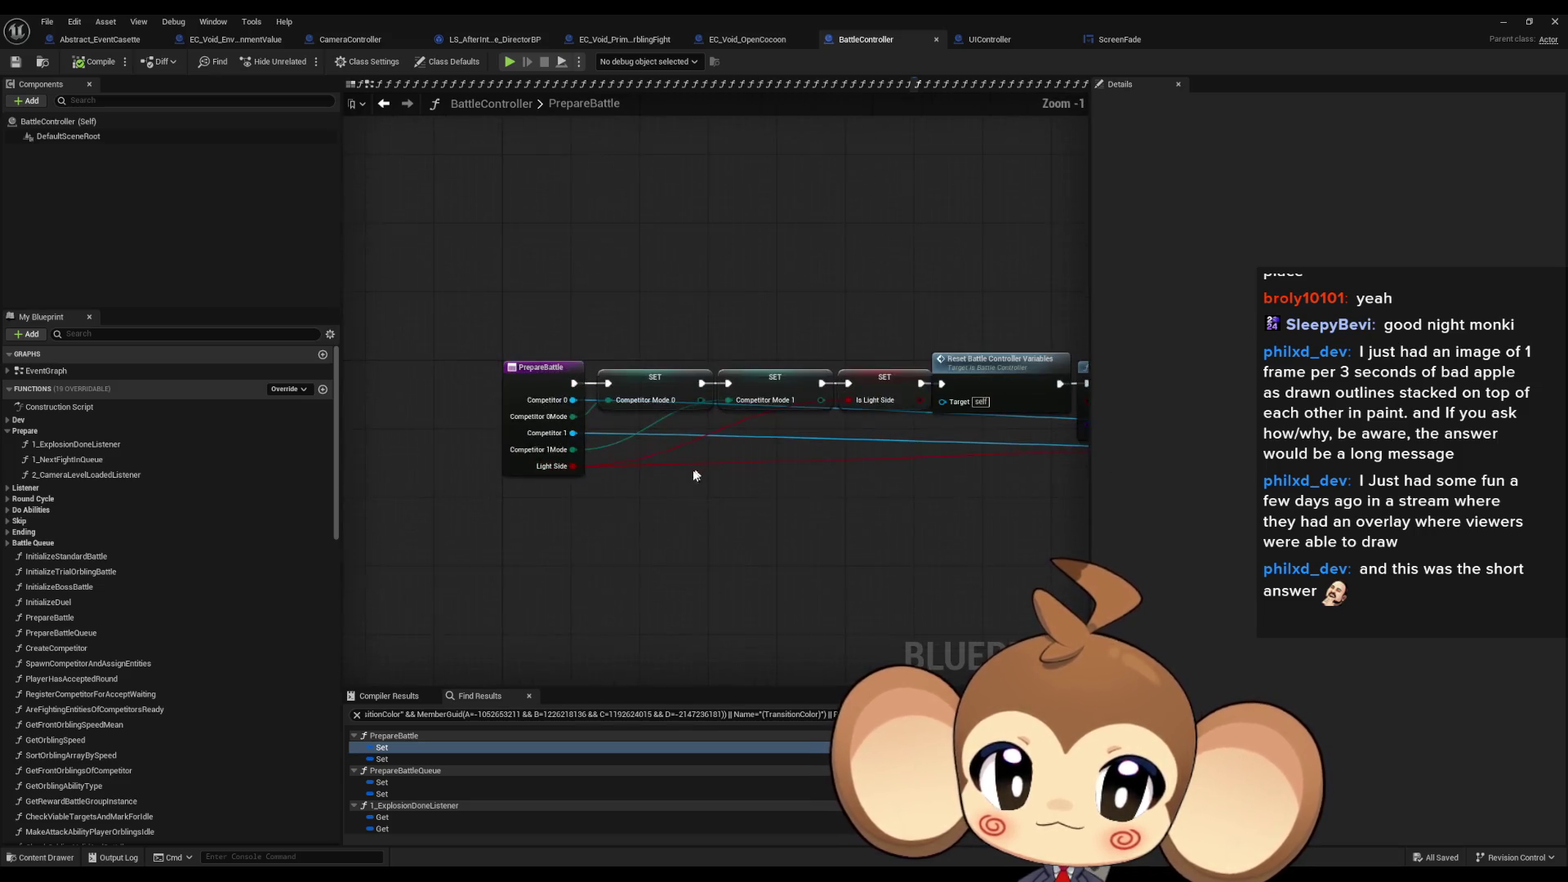
click(551, 528)
scroll(621, 523, down, 7)
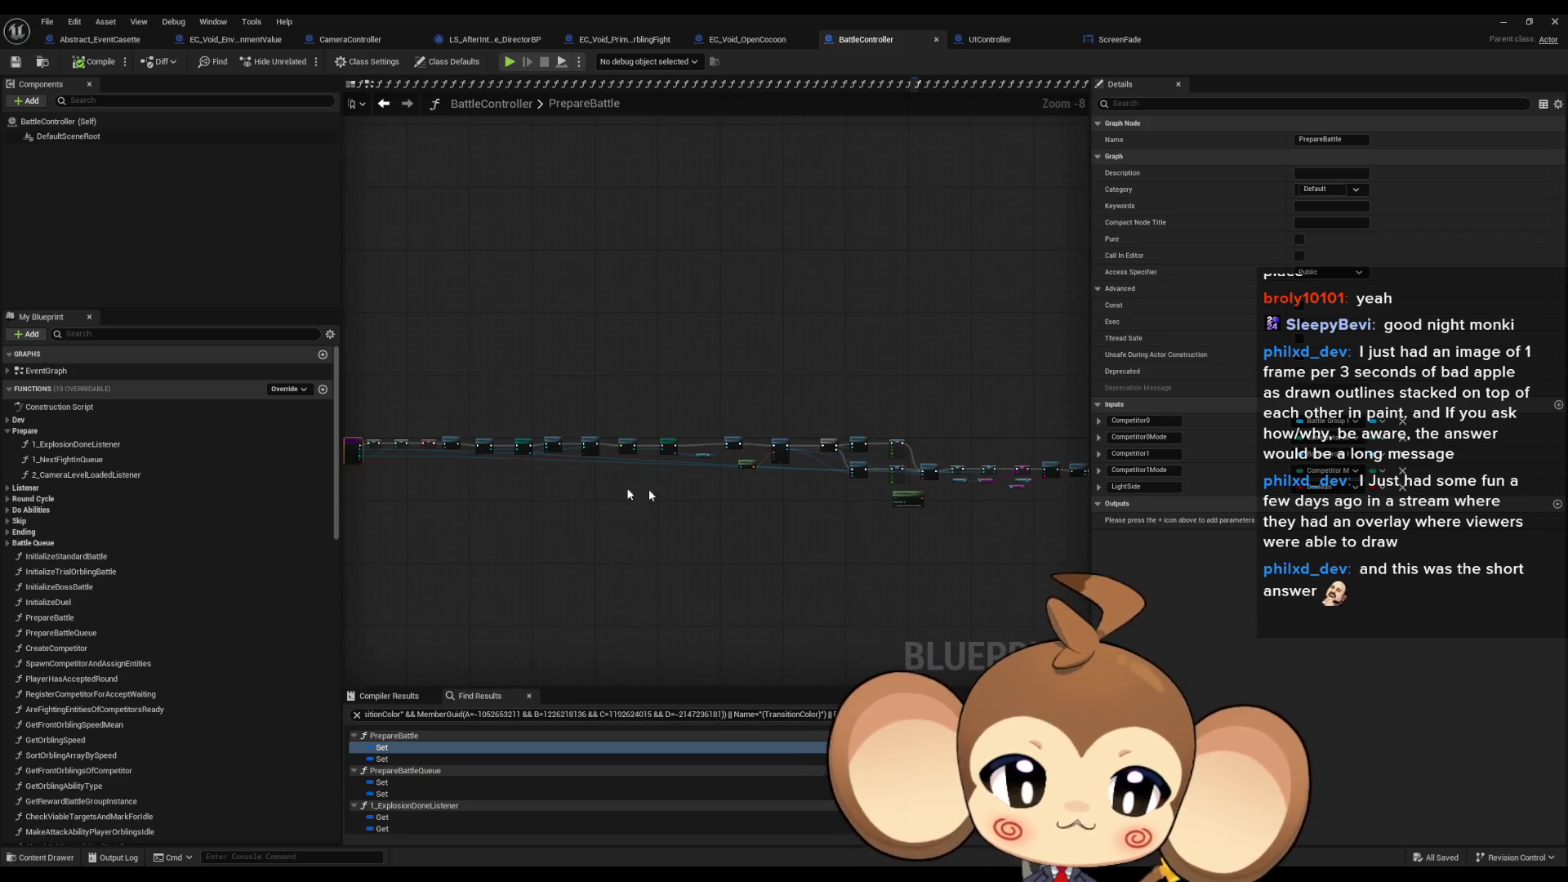
scroll(755, 500, up, 2)
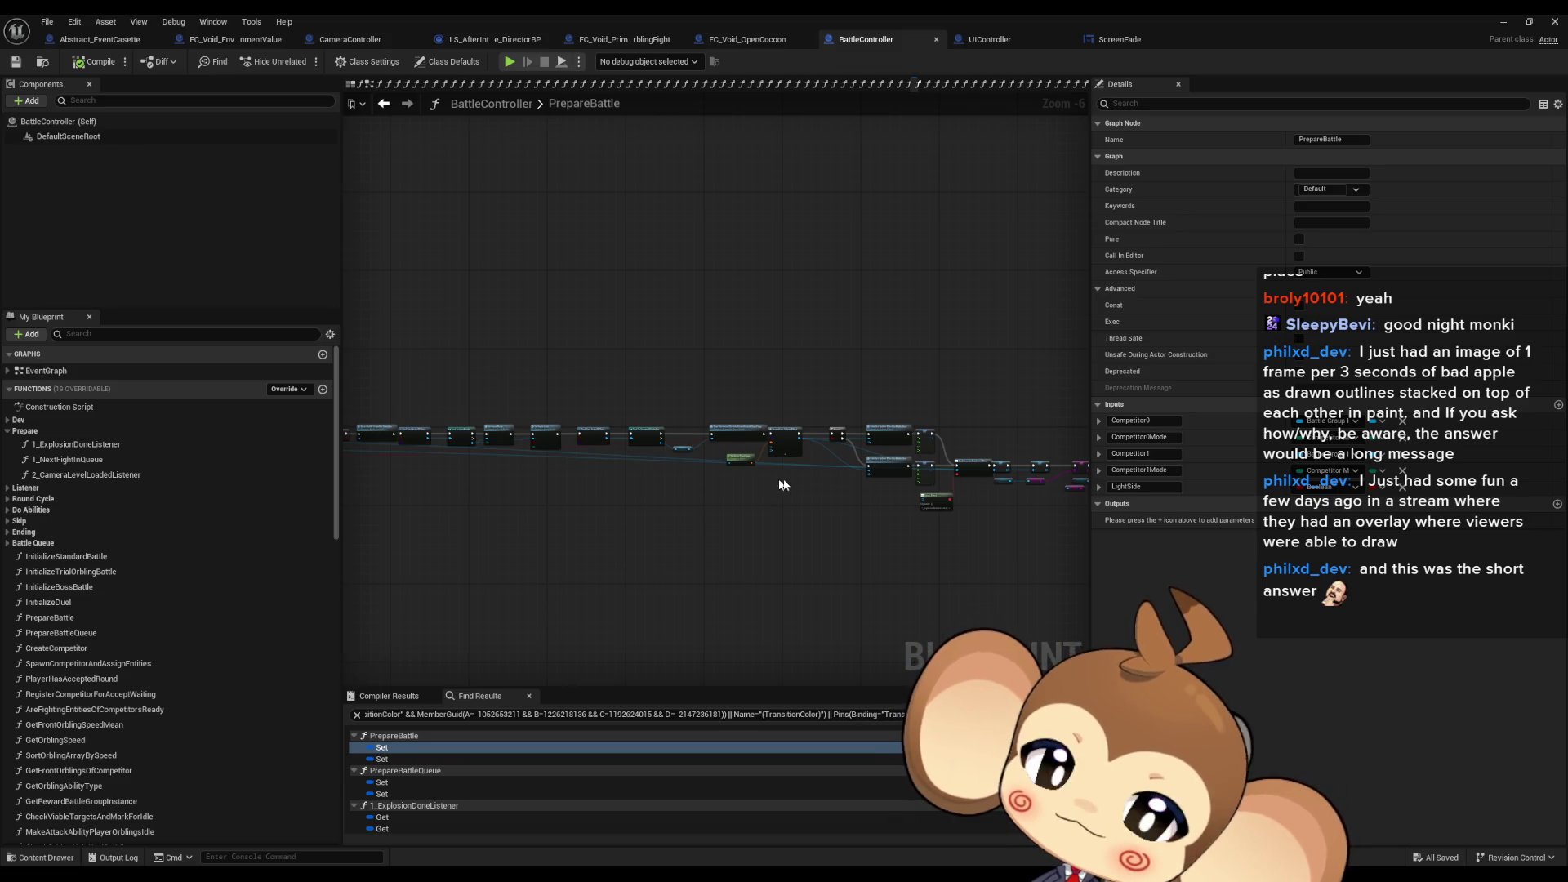
scroll(783, 485, up, 4)
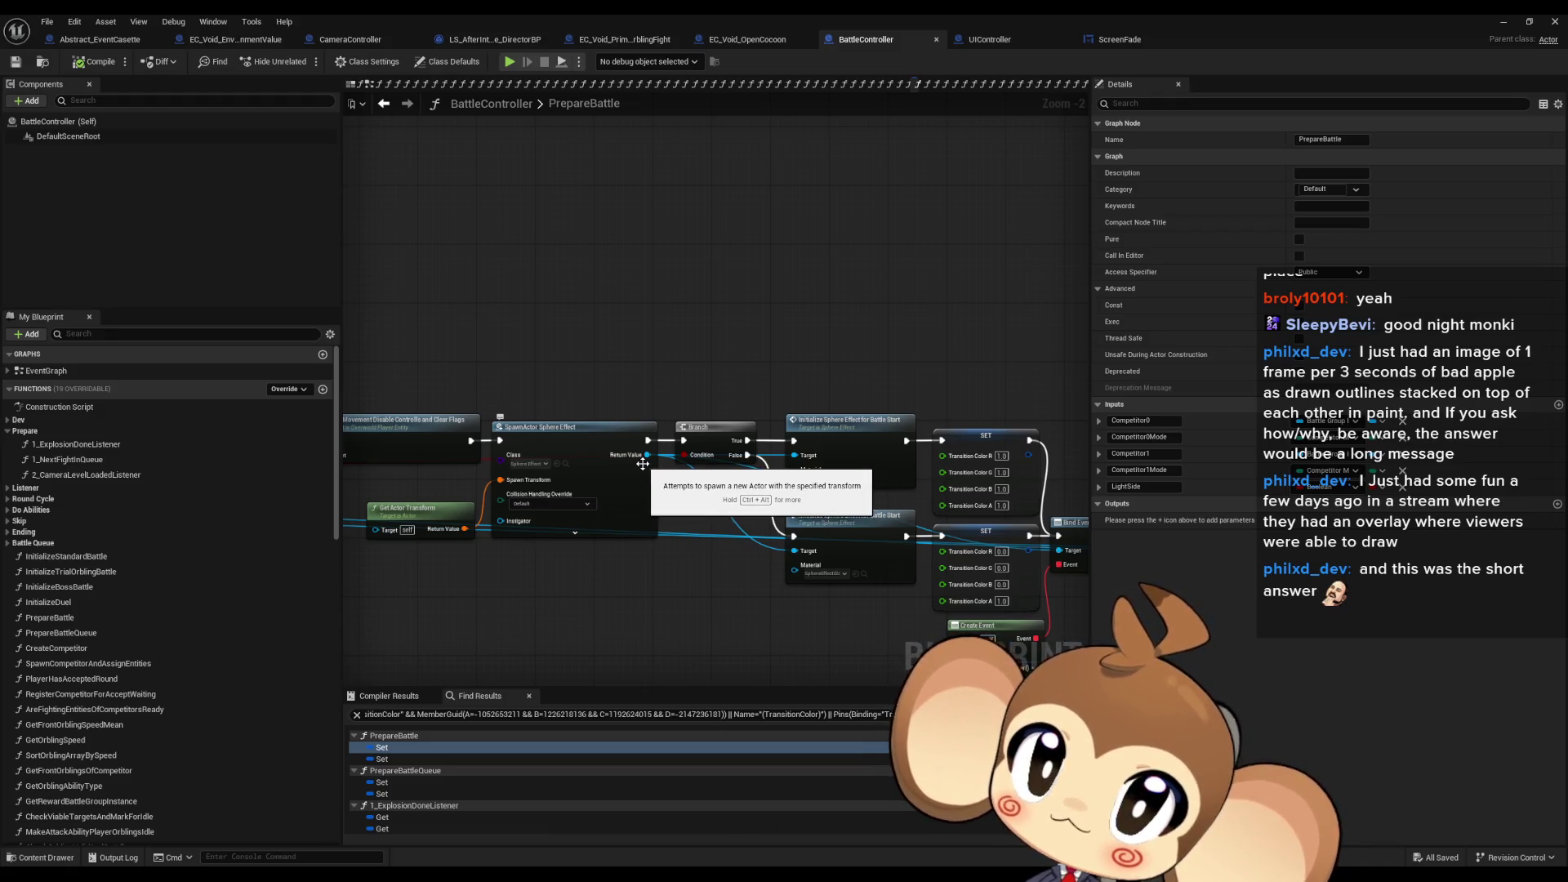
Step: Restore the blueprint editor to a smaller window and show the top Content folder
double_click(349, 49)
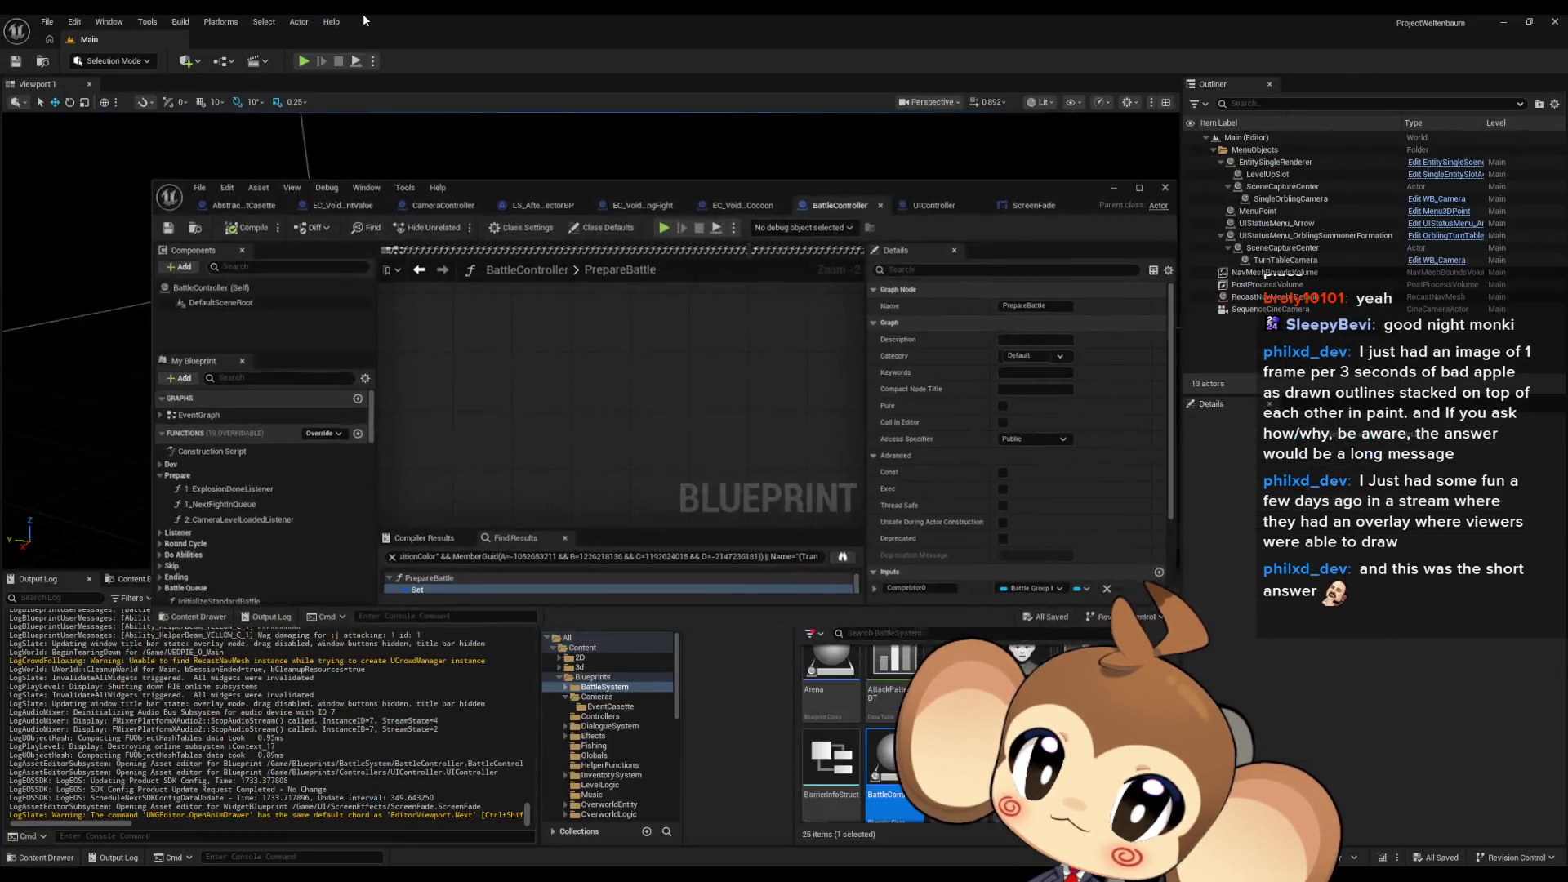
drag(781, 188, 731, 83)
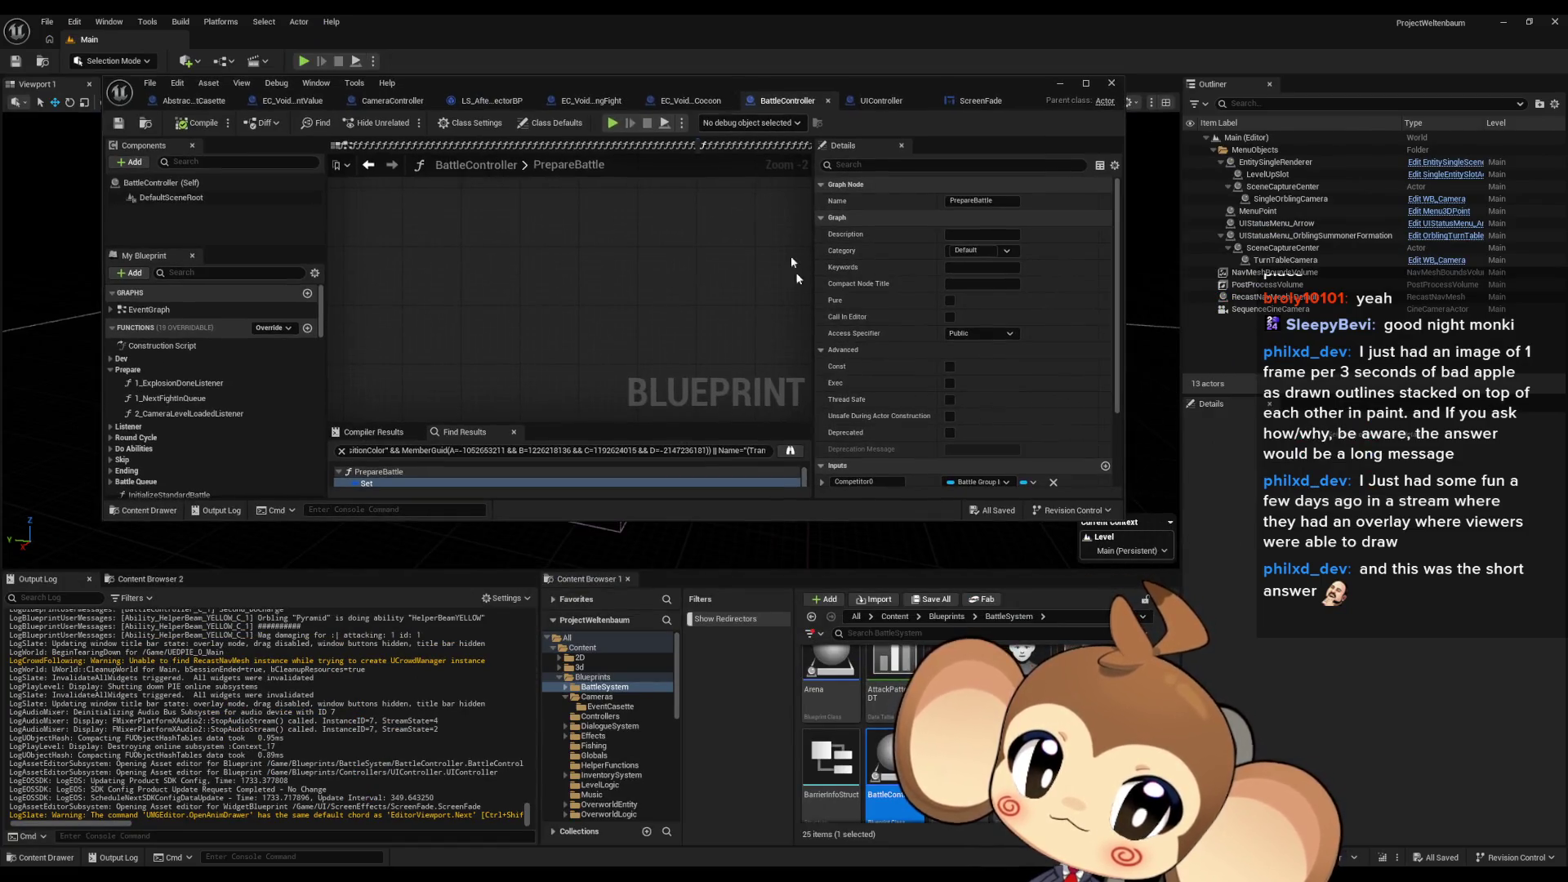
click(898, 616)
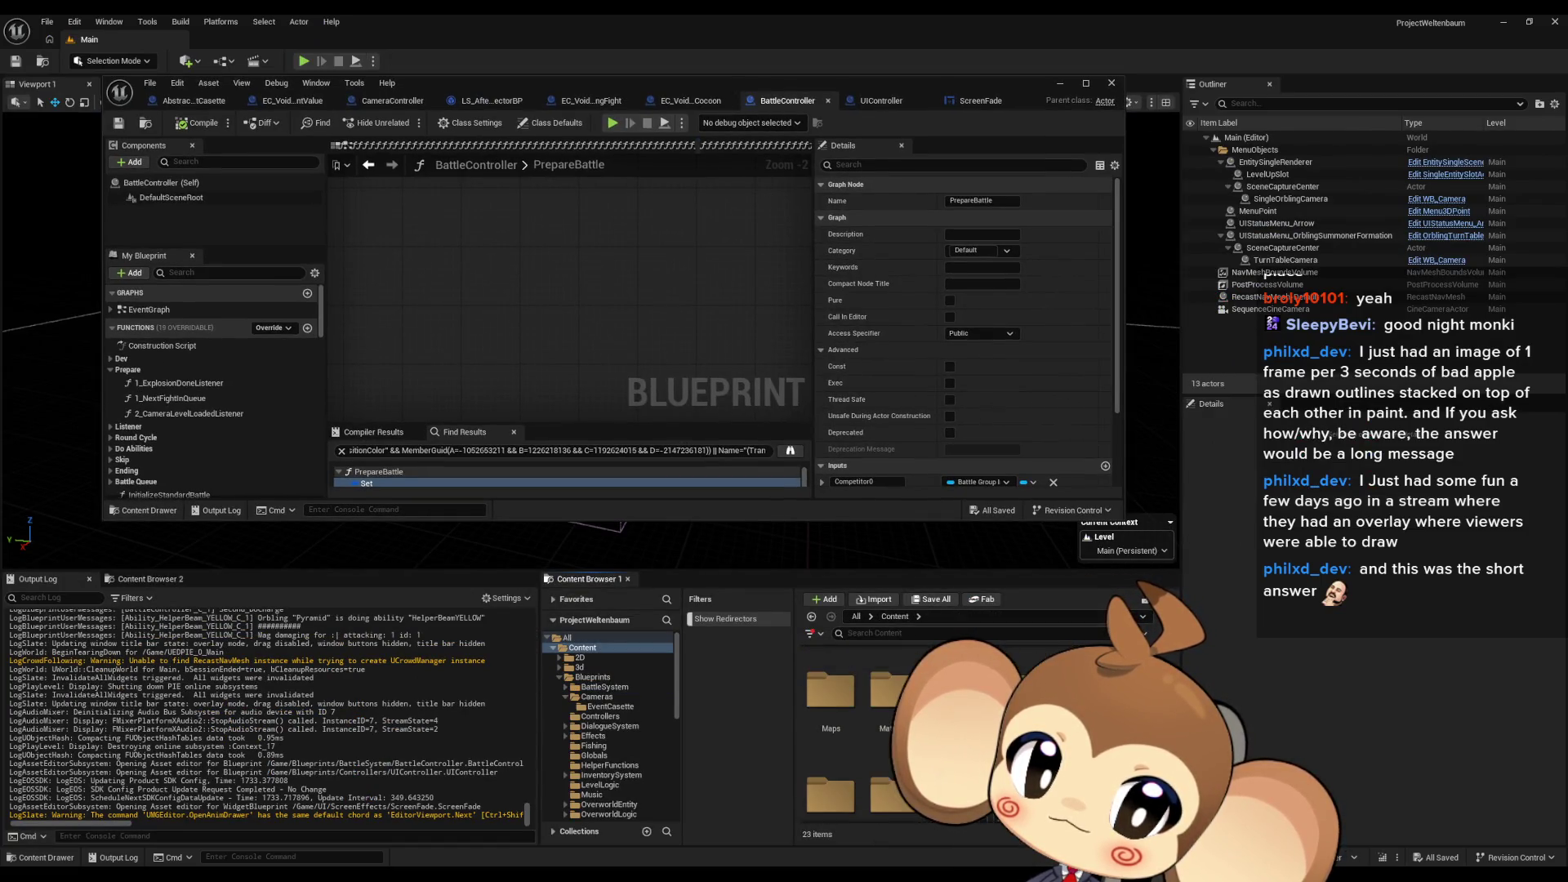
Step: Open InputRouter from Content > Blueprints full screen and jump into CameraController's SkipLevelSequence
click(592, 677)
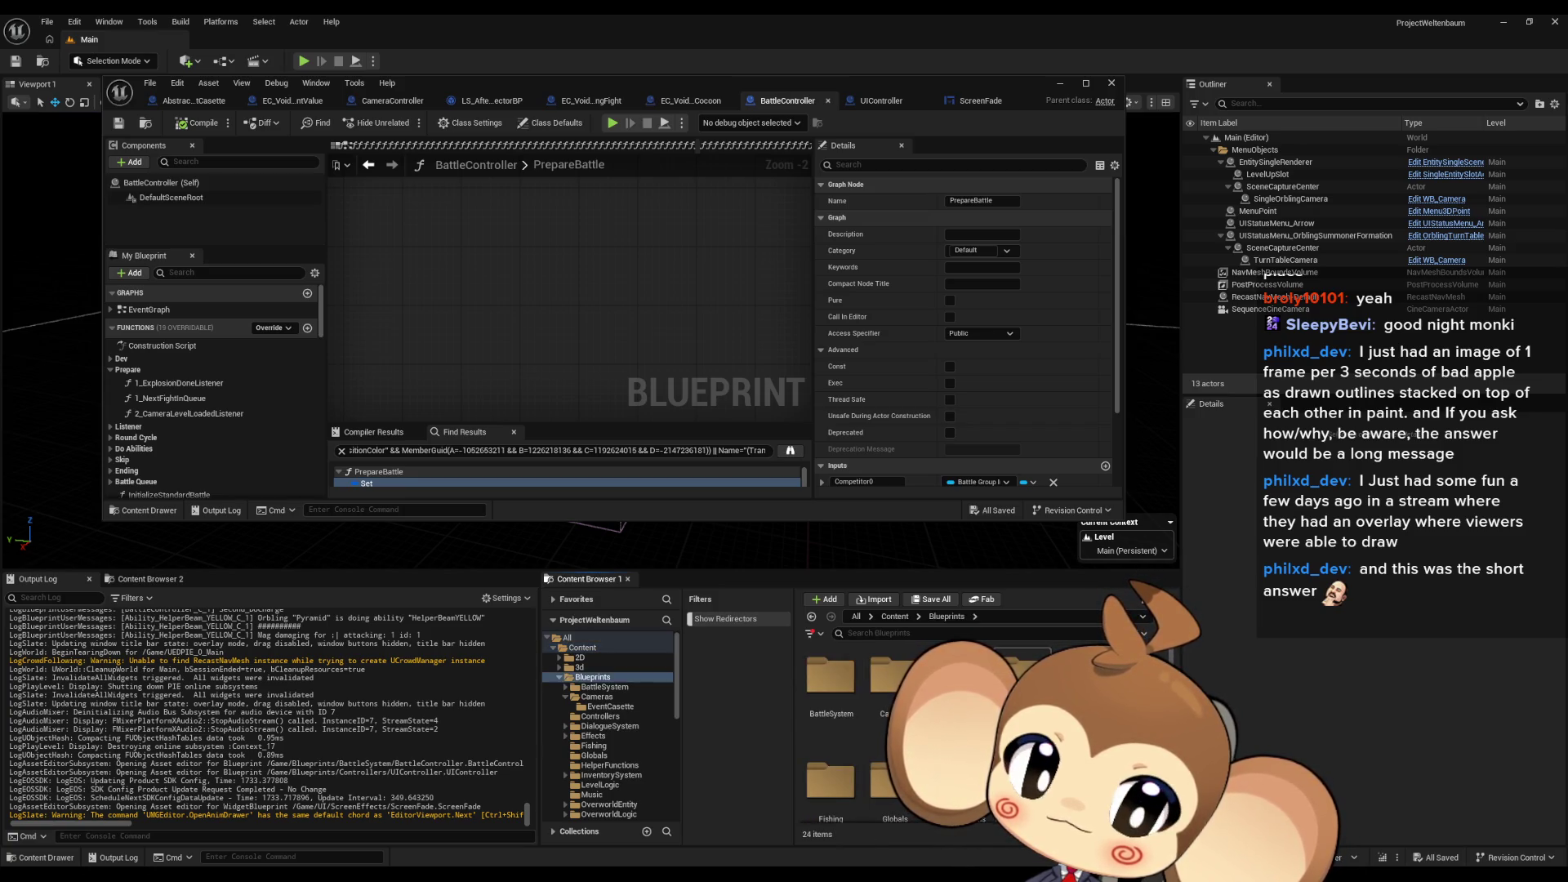
scroll(898, 735, down, 5)
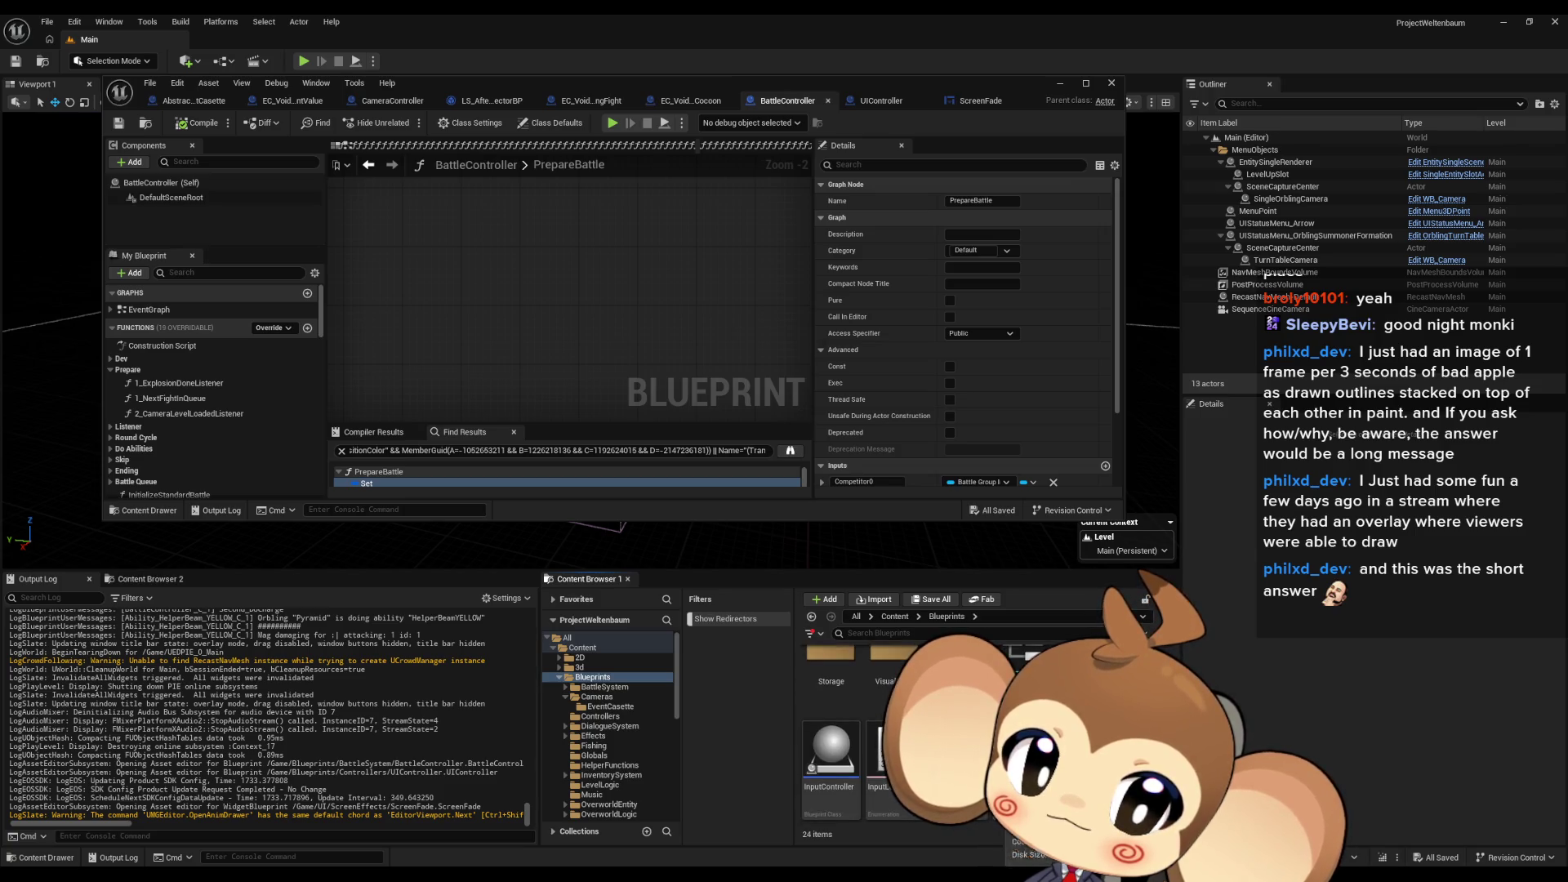
double_click(880, 759)
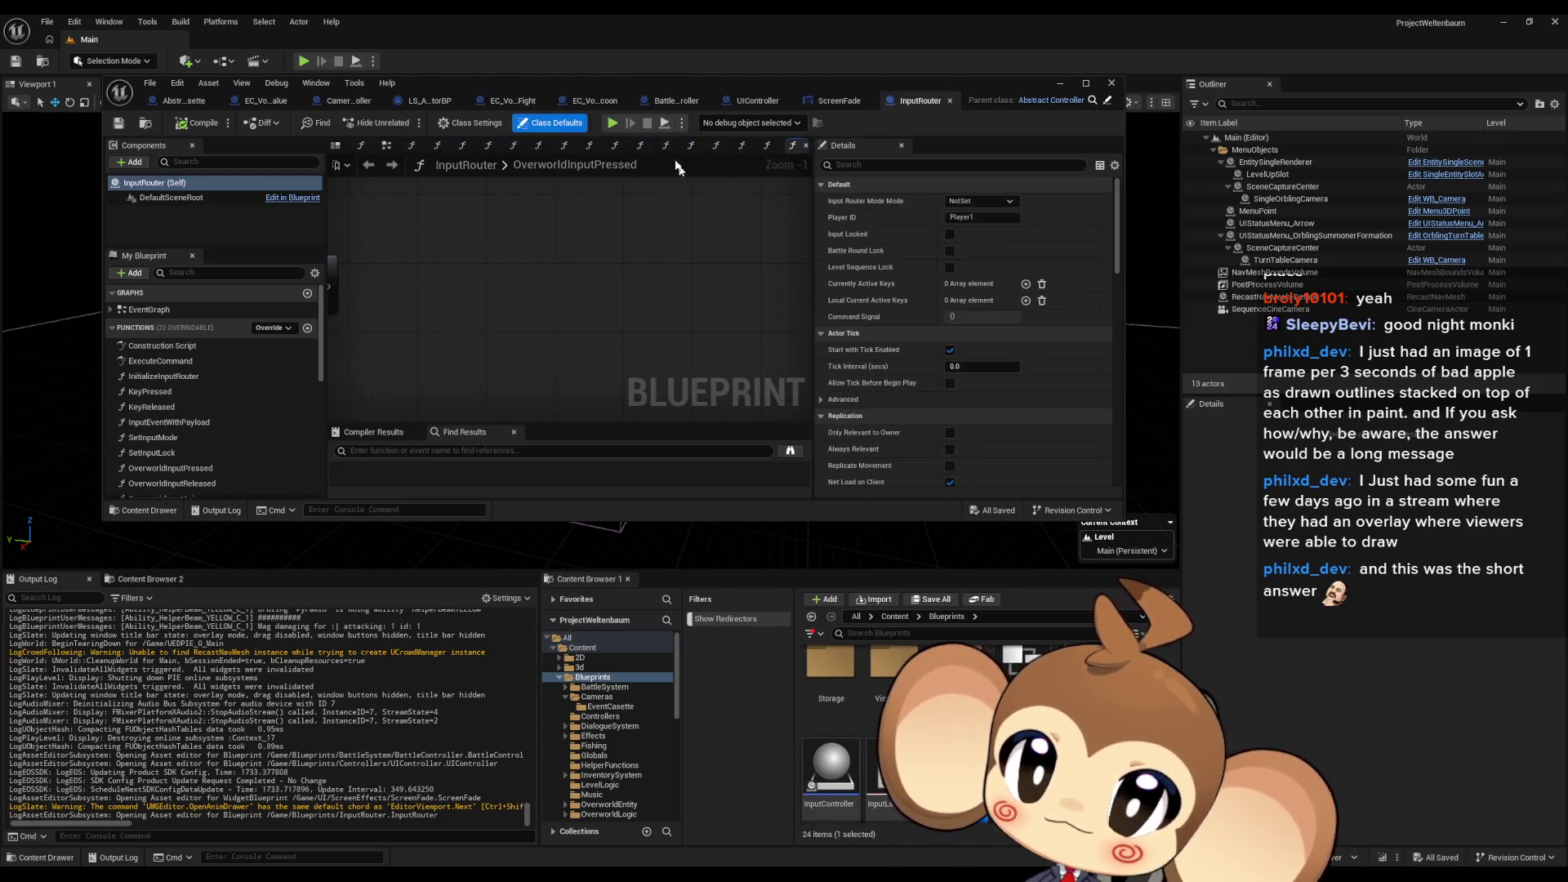
double_click(611, 93)
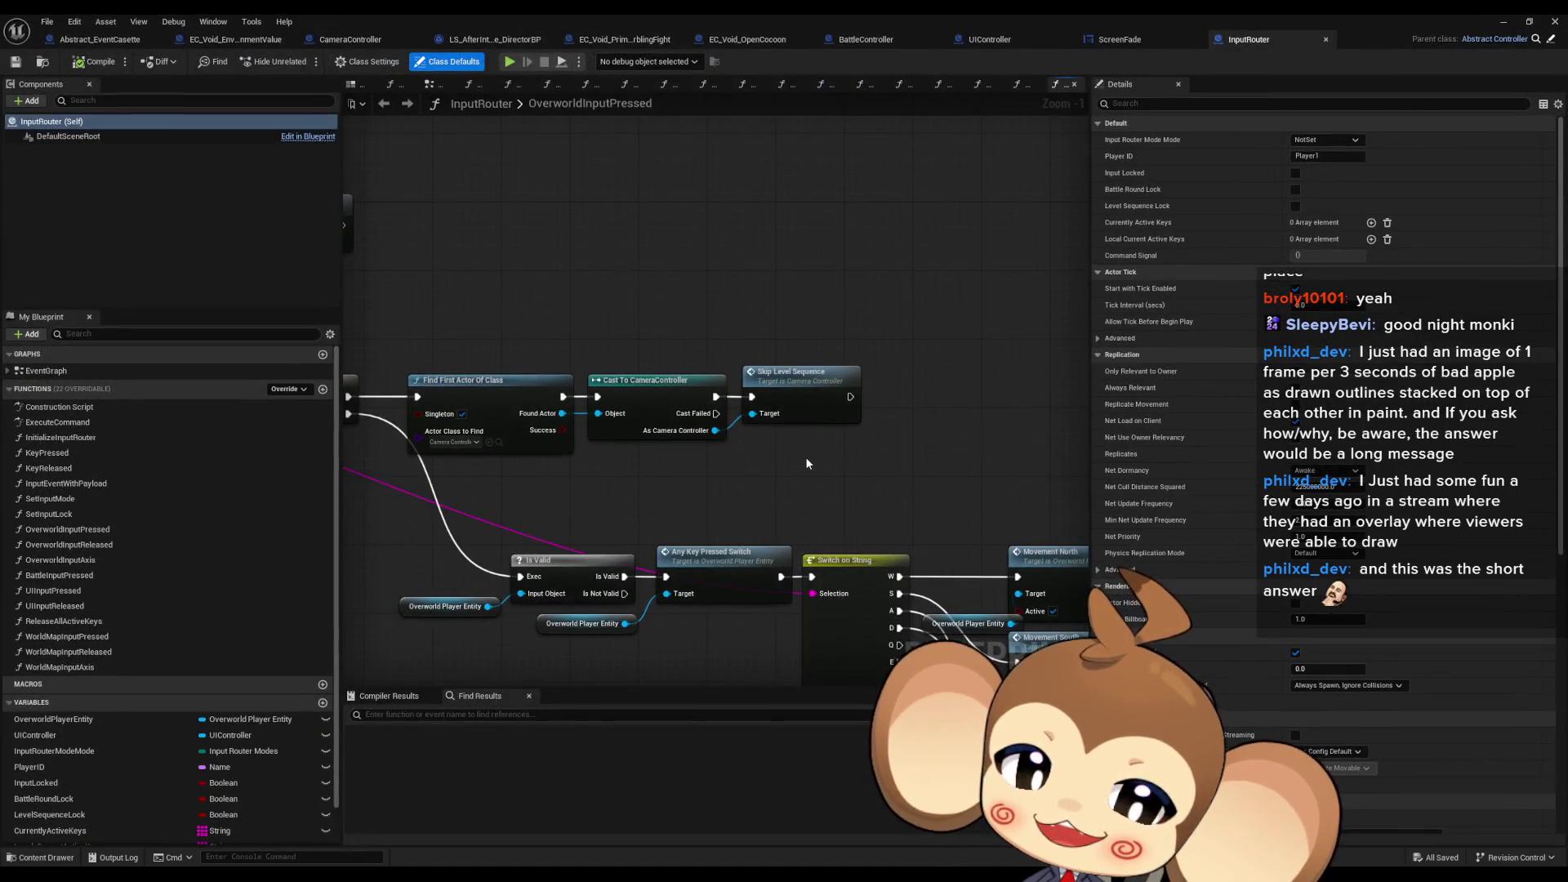
double_click(793, 401)
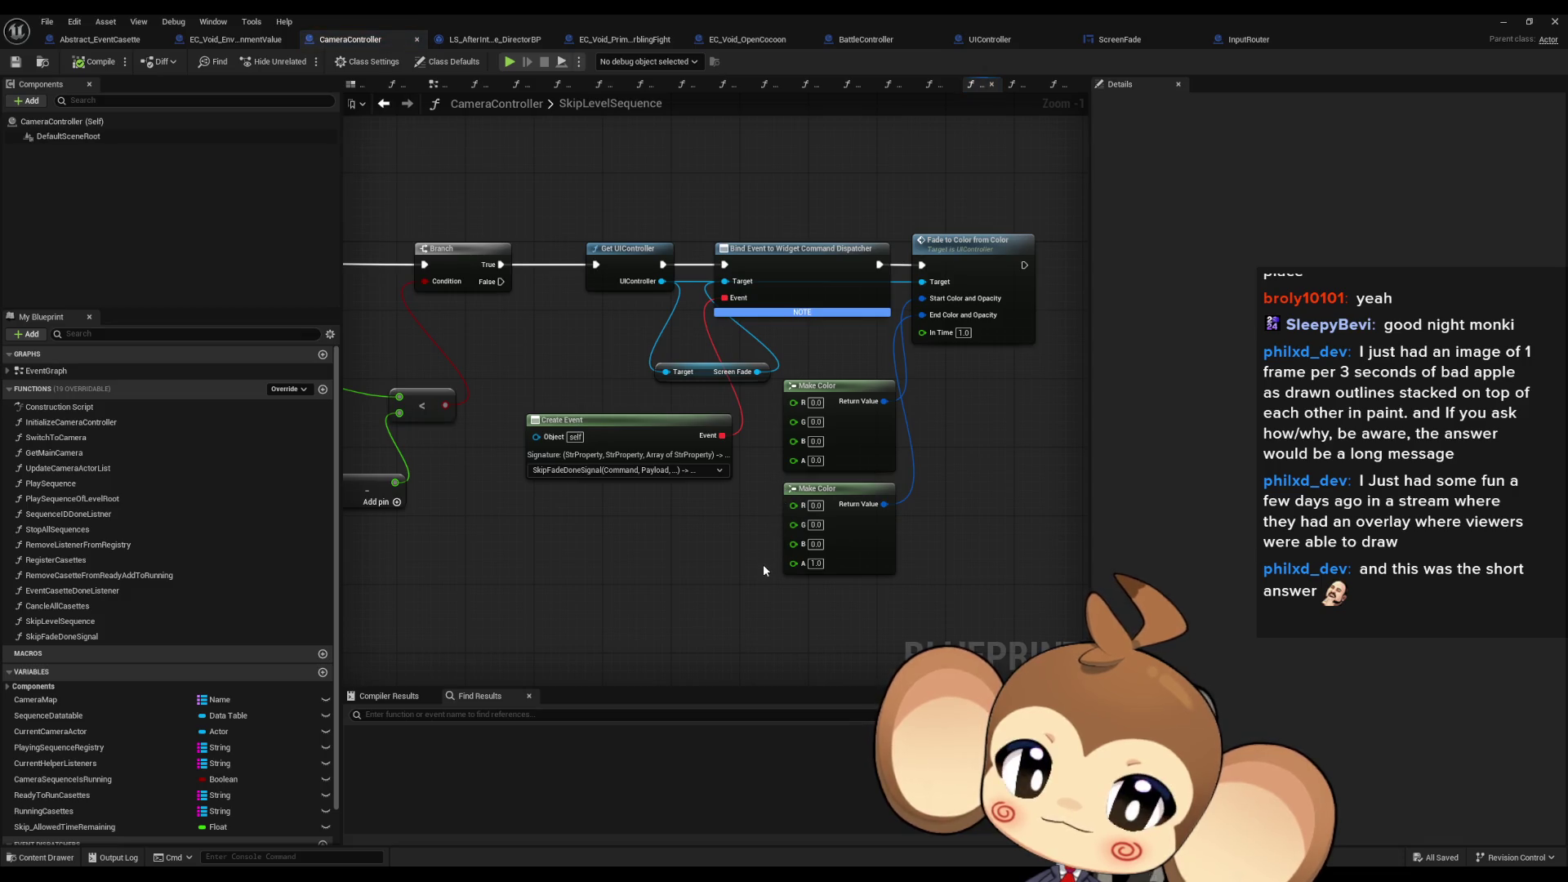
Step: Set R, G and B to 1.0 on both SkipLevelSequence Make Color nodes and save CameraController
click(817, 422)
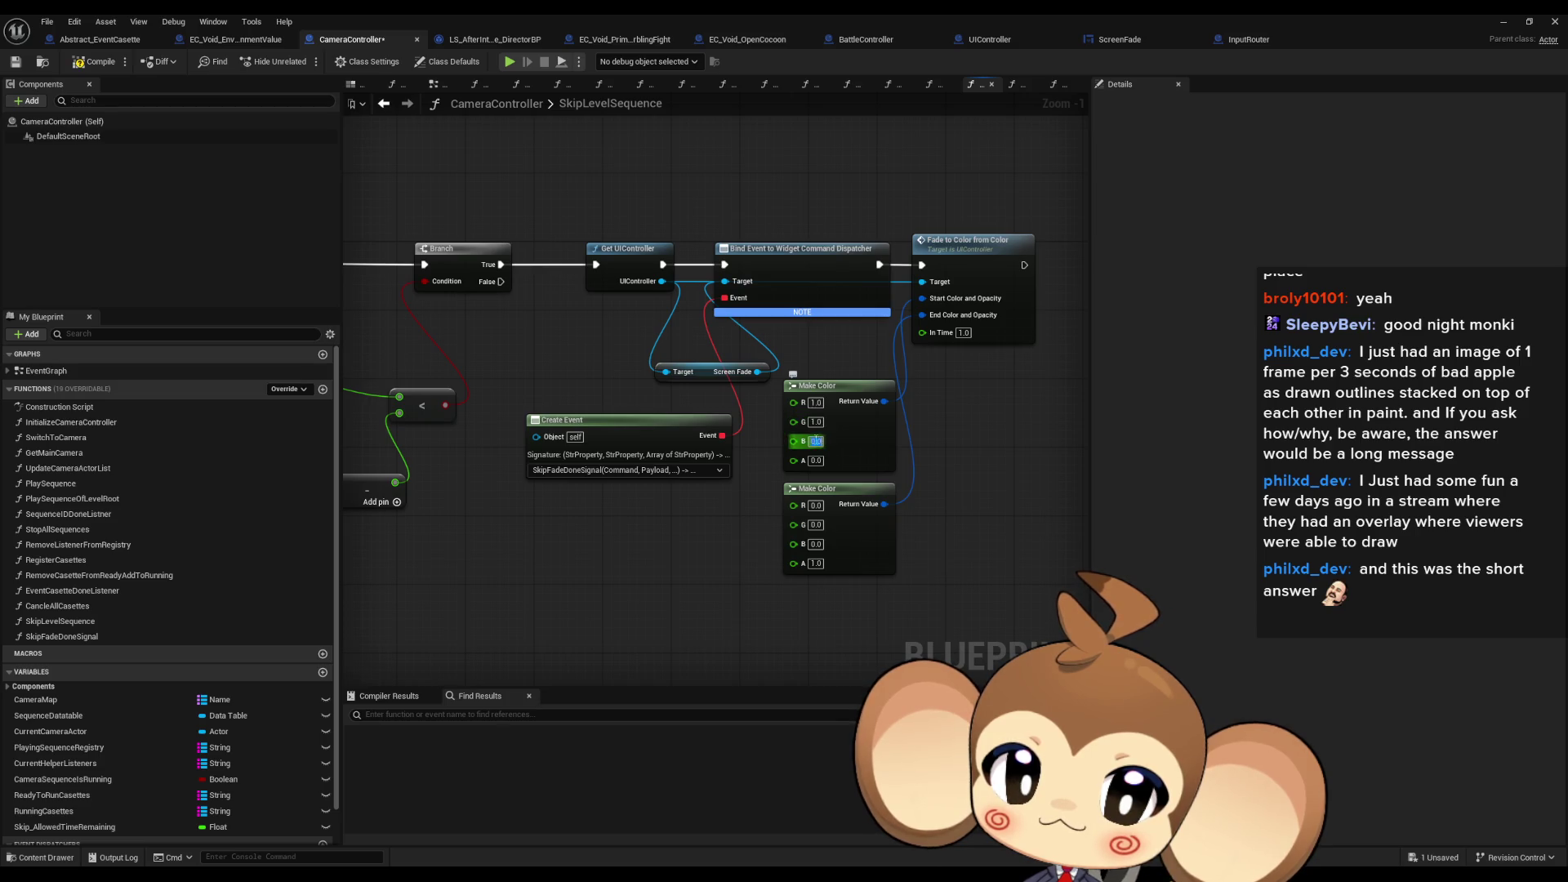
text(1)
click(818, 505)
text(1)
click(814, 525)
text(1)
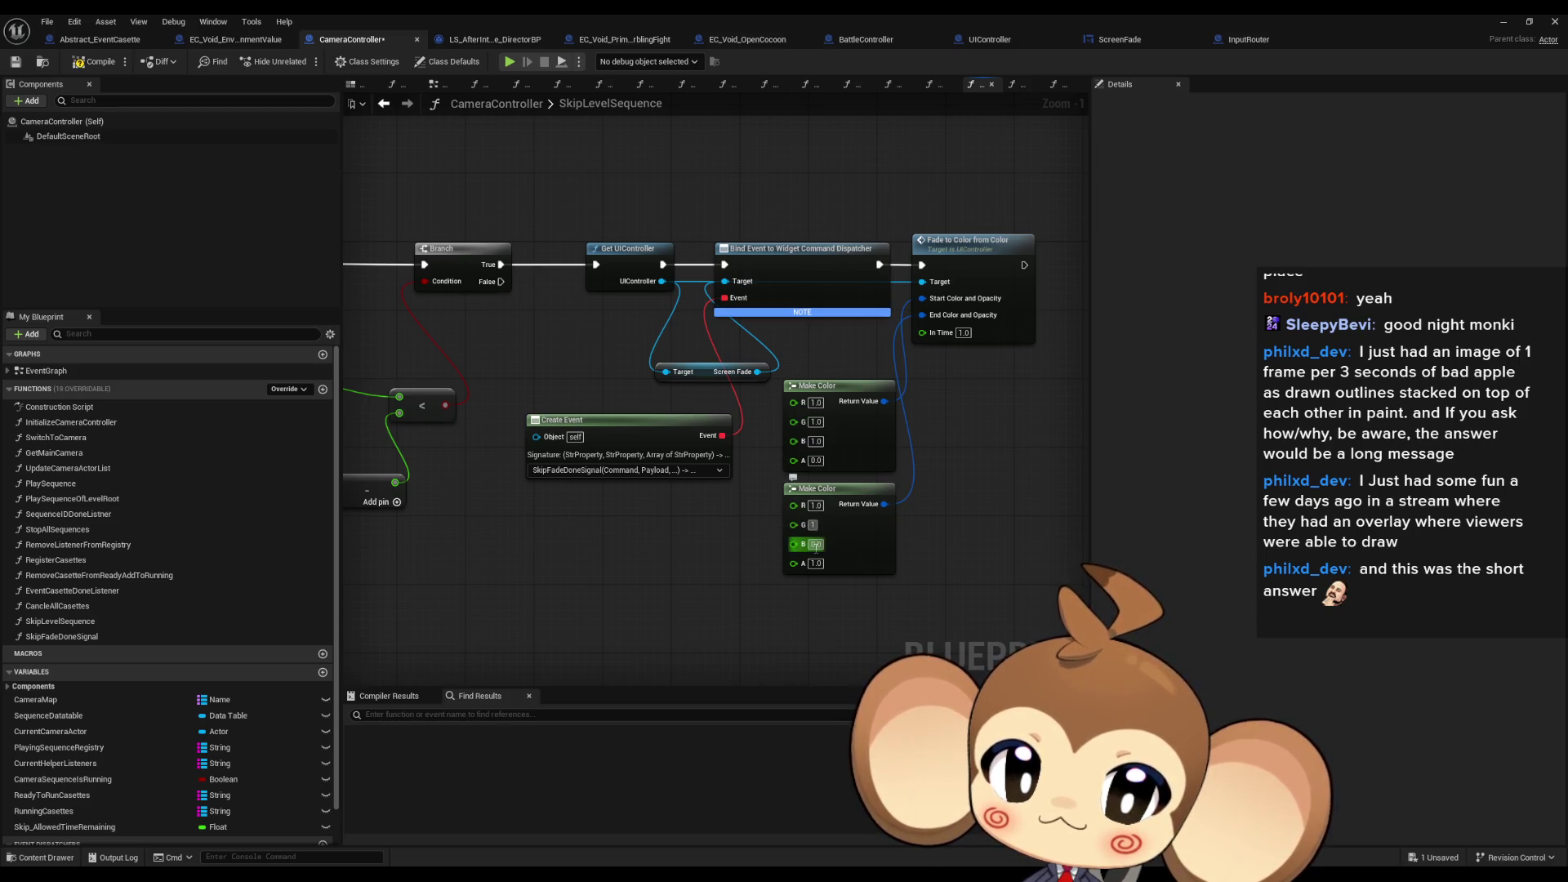
click(816, 544)
text(1)
key(Return)
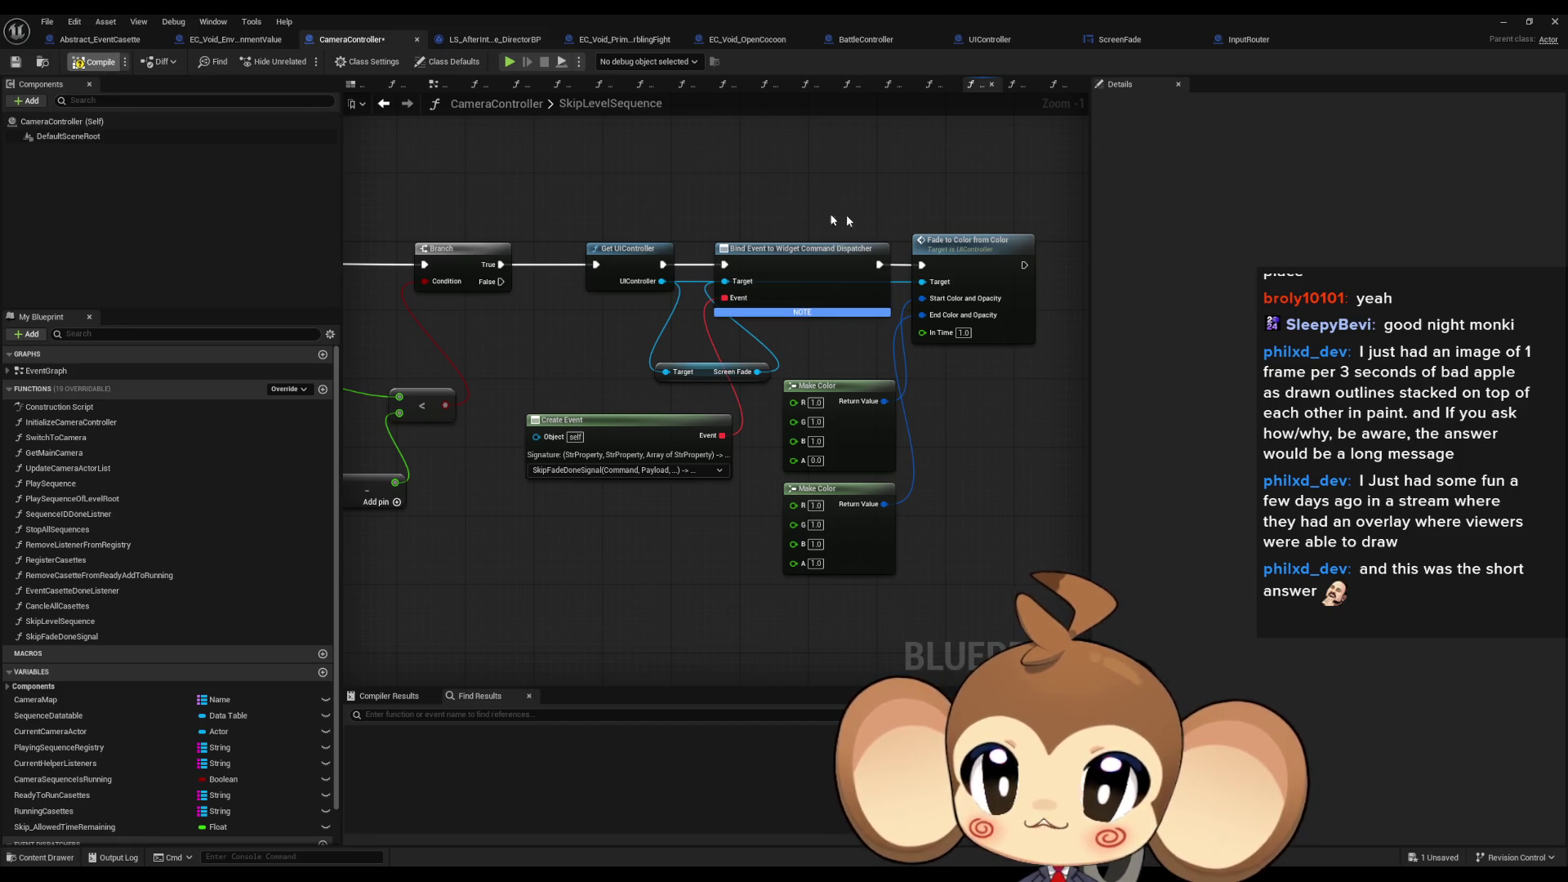
key(ctrl+s)
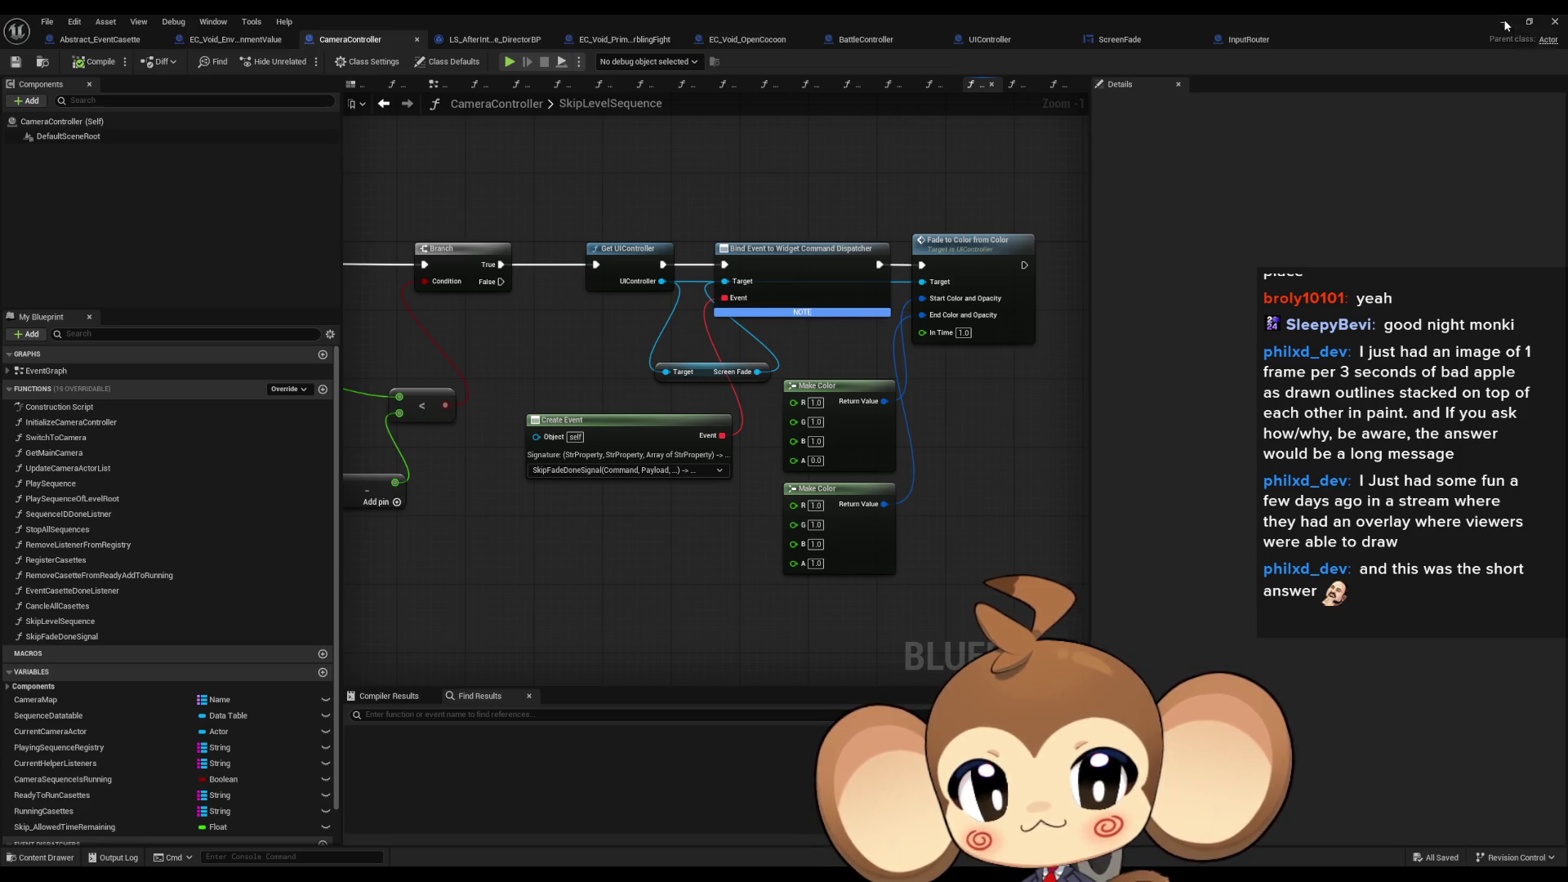
click(1505, 23)
Step: Start a play-in-editor session to see the white fade before the battle arena
click(320, 55)
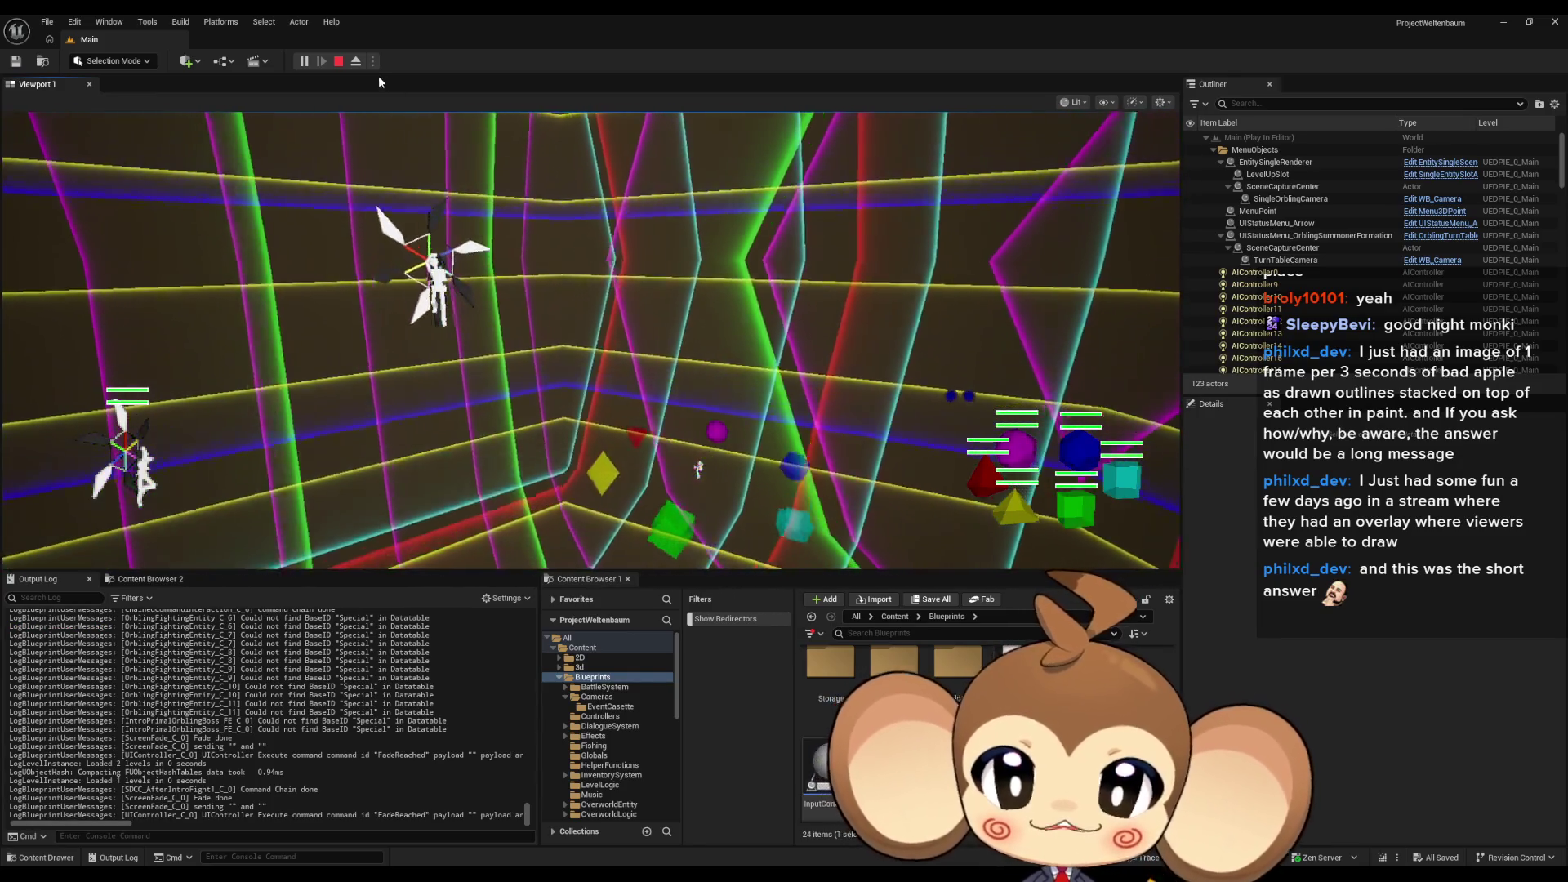
Step: Eject from the player camera so the running orbling battle can be viewed freely
click(360, 62)
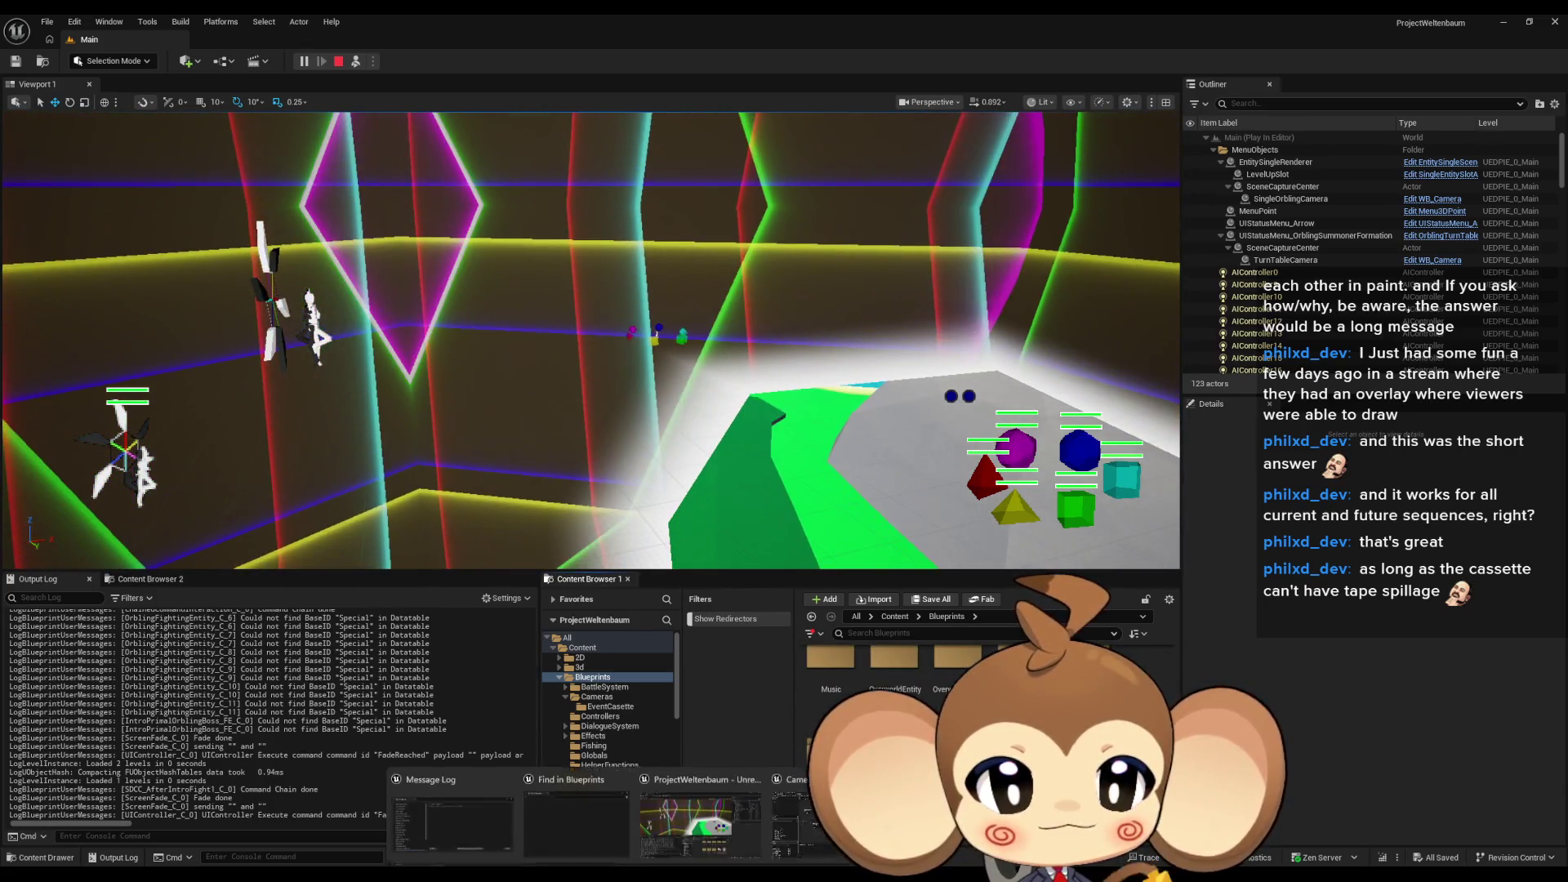
Step: Show EC_Void_EnvironmentValue's PlayCasette graph, panned to the FIND and Do Interaction nodes, in a restored window
click(825, 833)
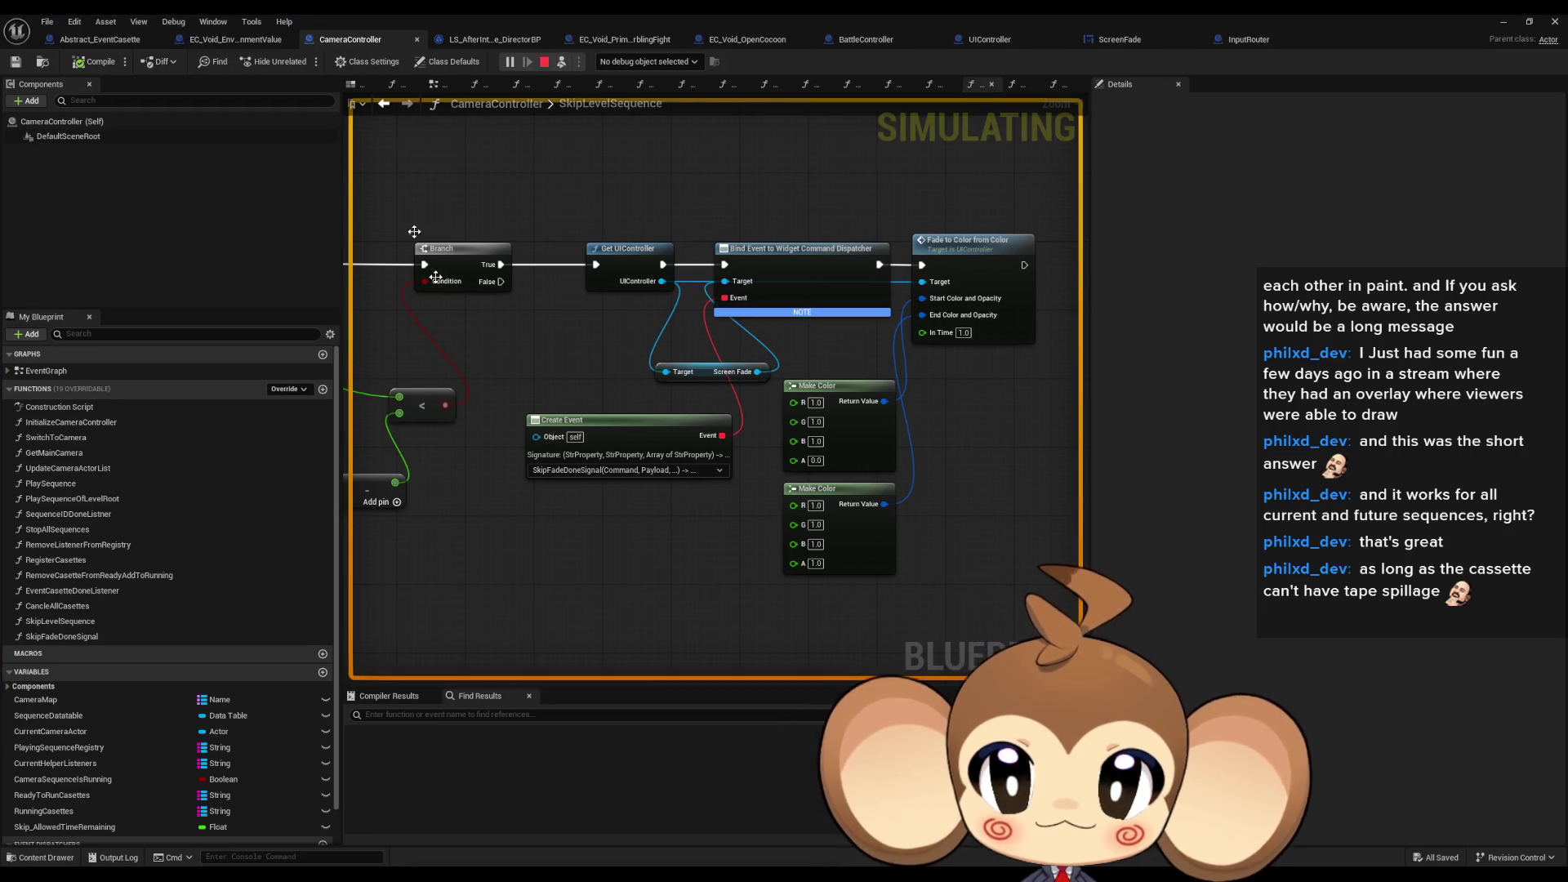
click(229, 42)
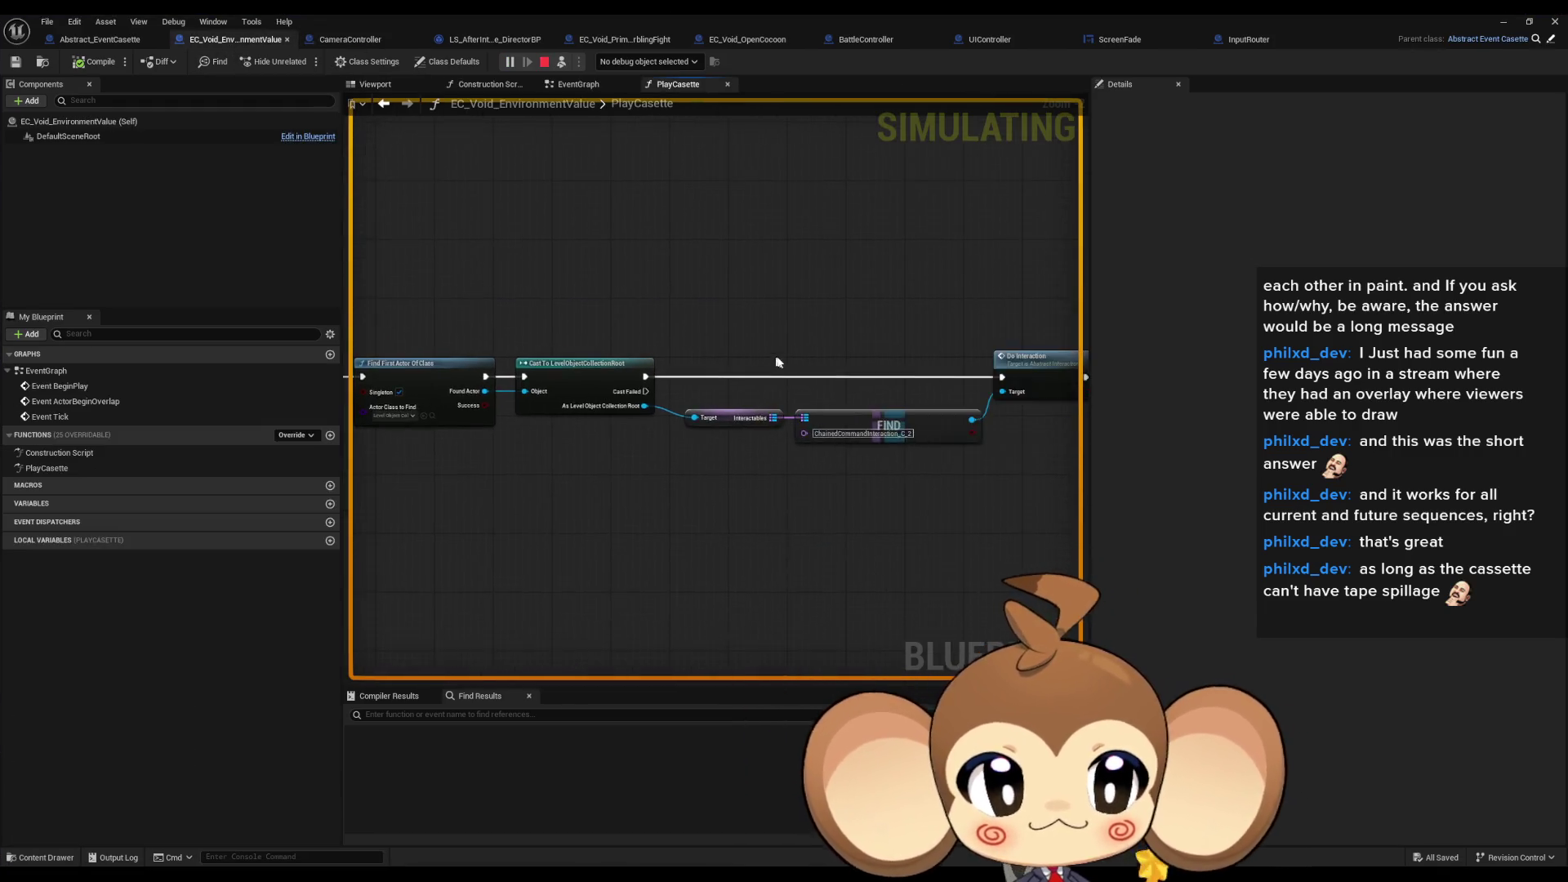
drag(713, 457, 839, 480)
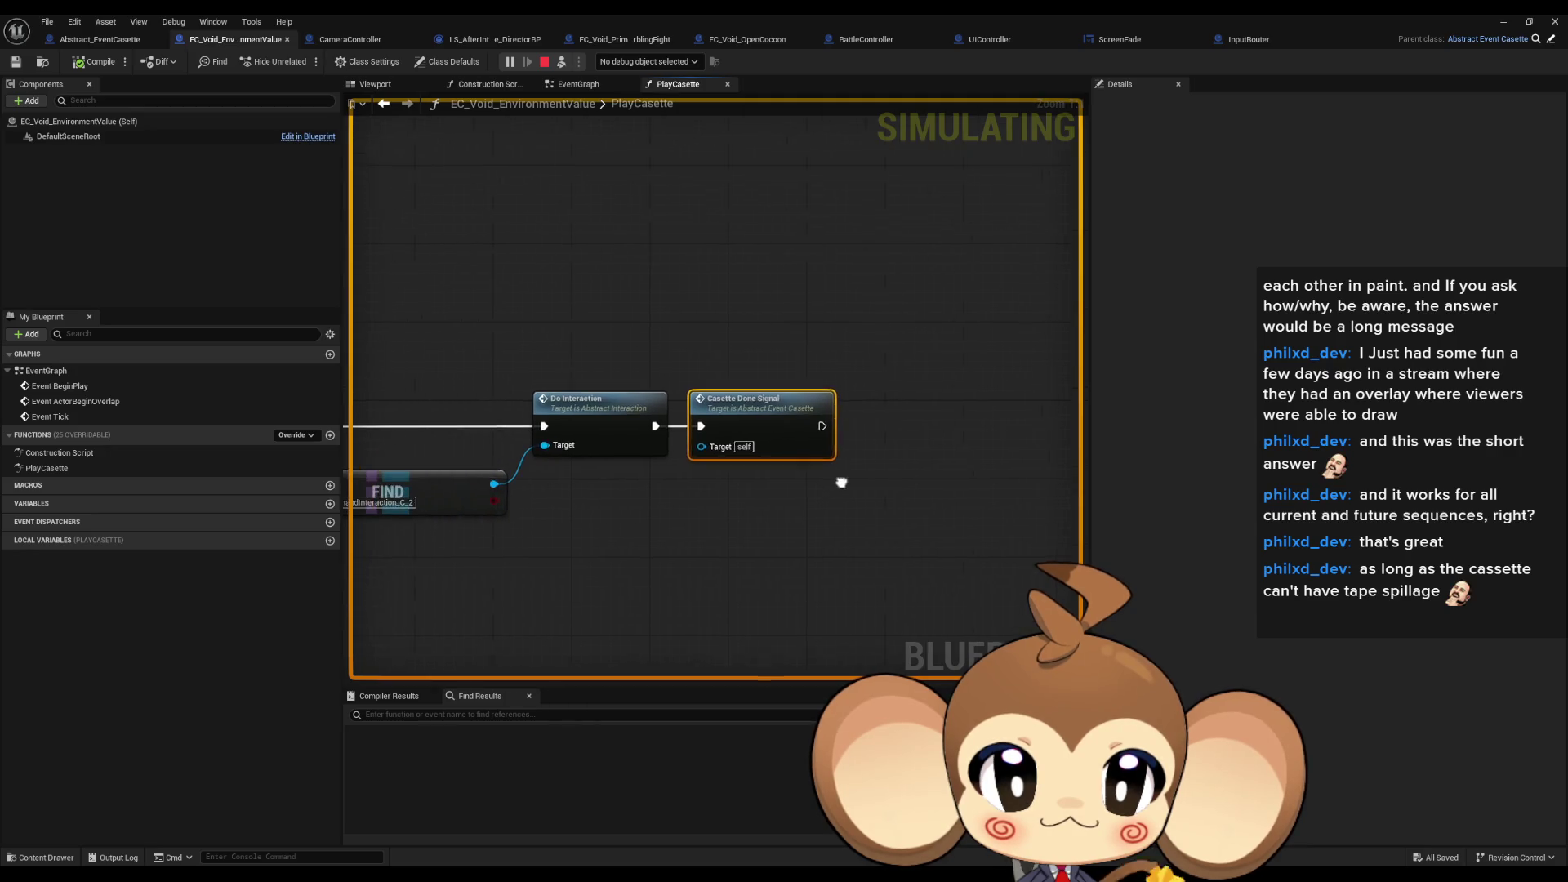
mouse_move(621, 409)
mouse_down()
mouse_move(856, 410)
mouse_move(784, 408)
mouse_up()
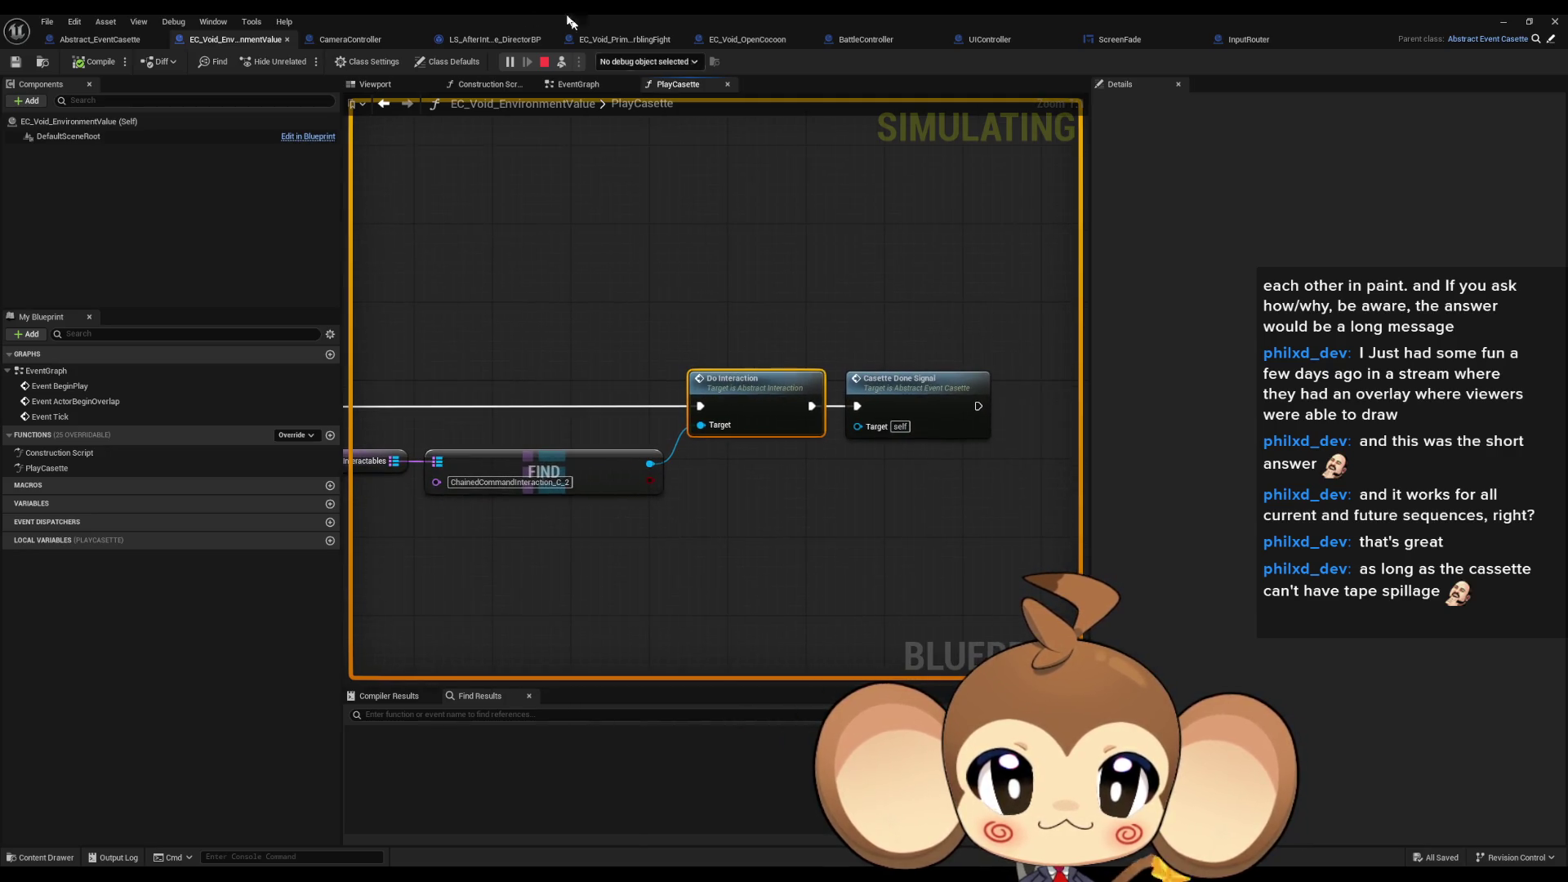
double_click(504, 13)
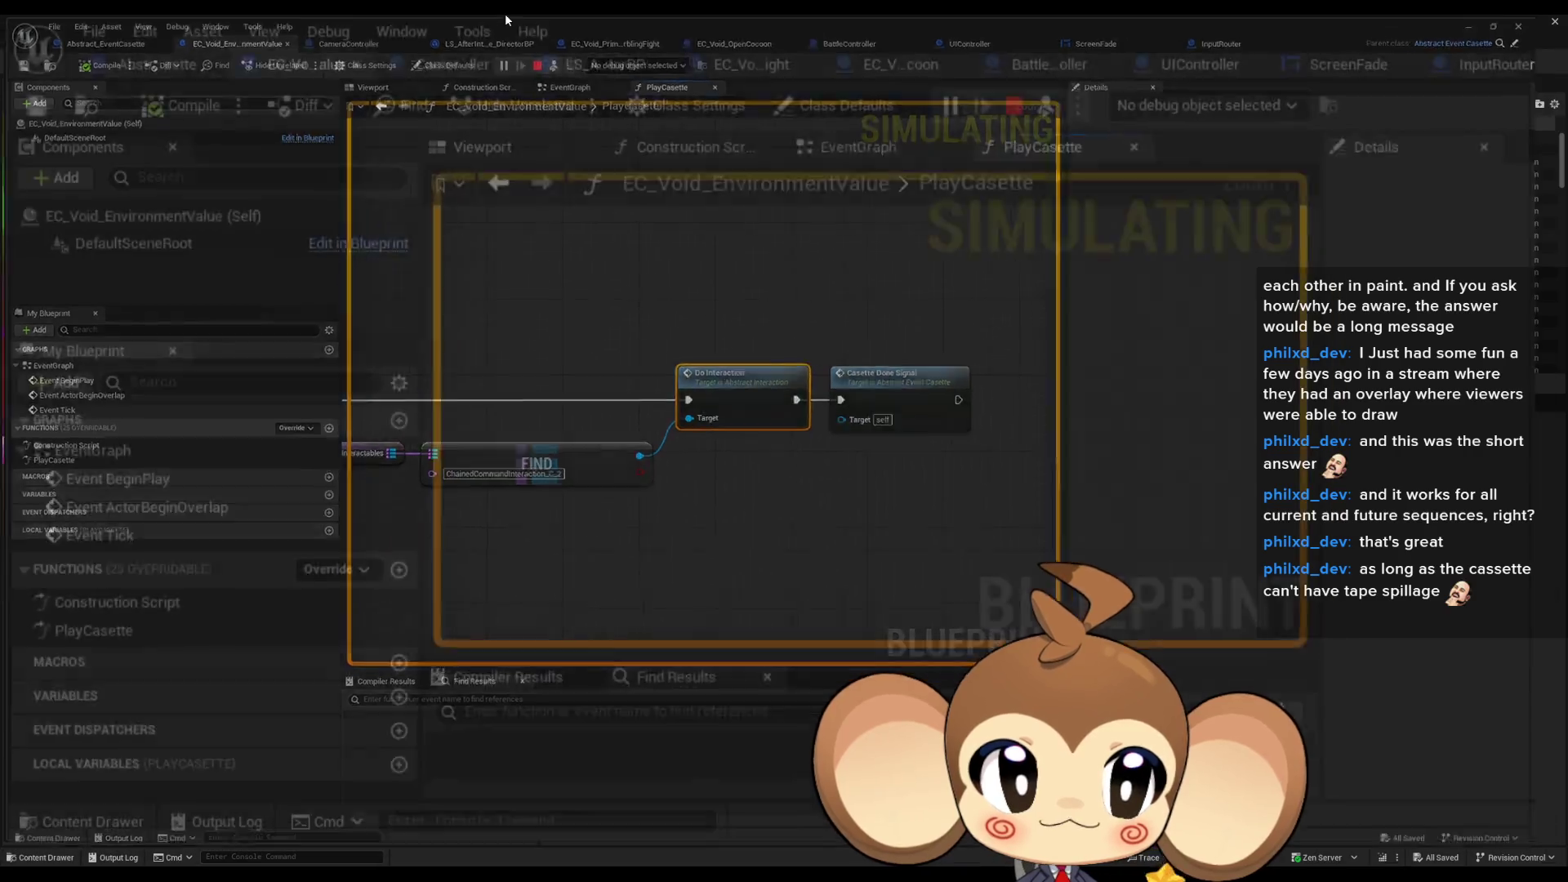
scroll(1307, 253, down, 10)
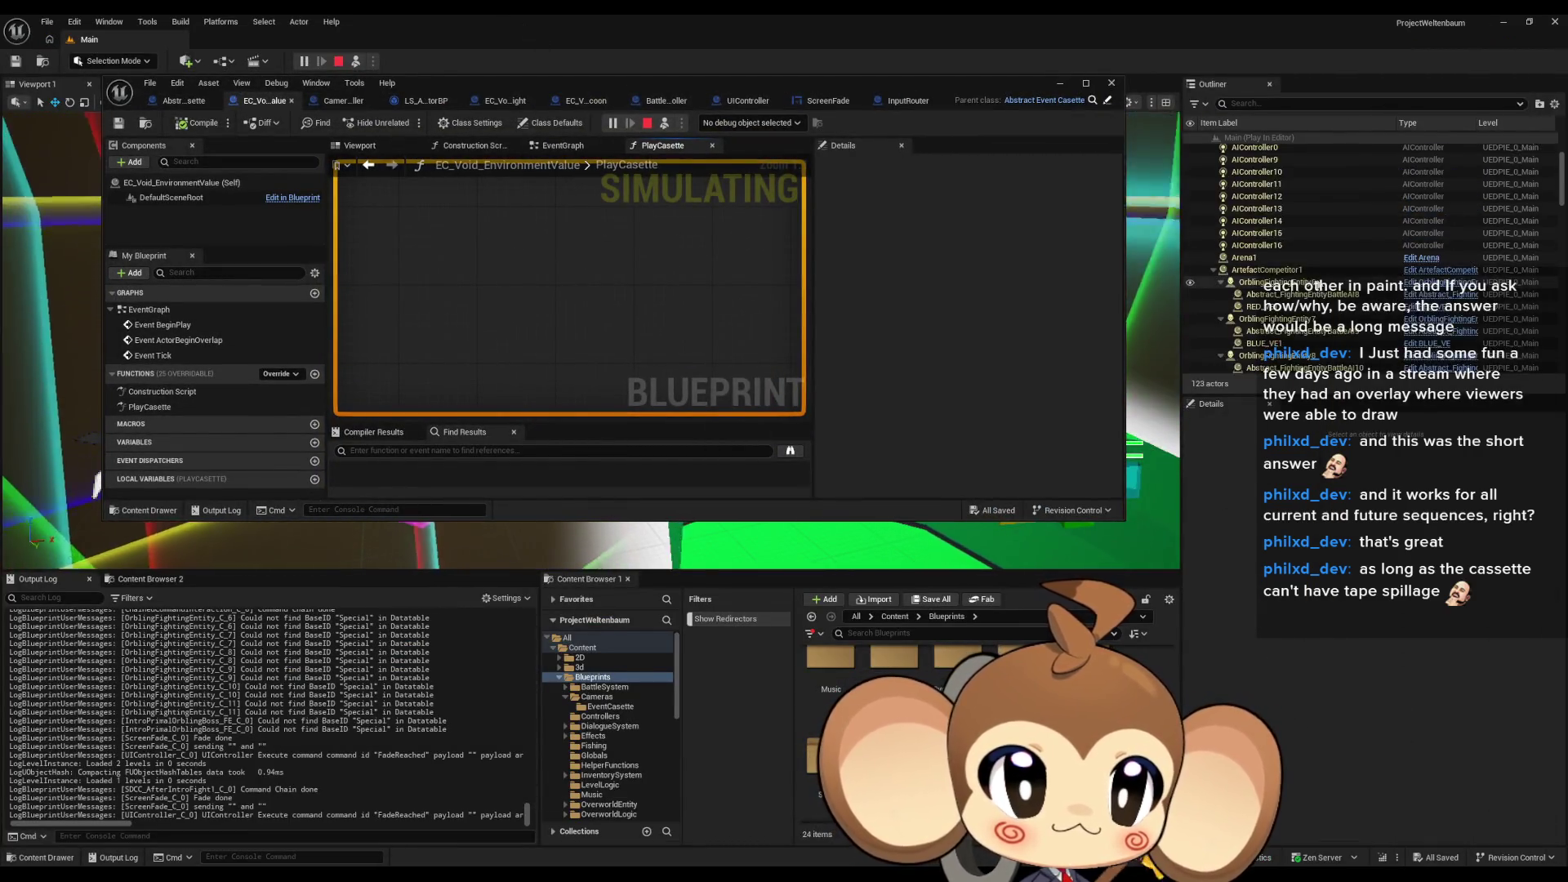
scroll(1328, 269, down, 10)
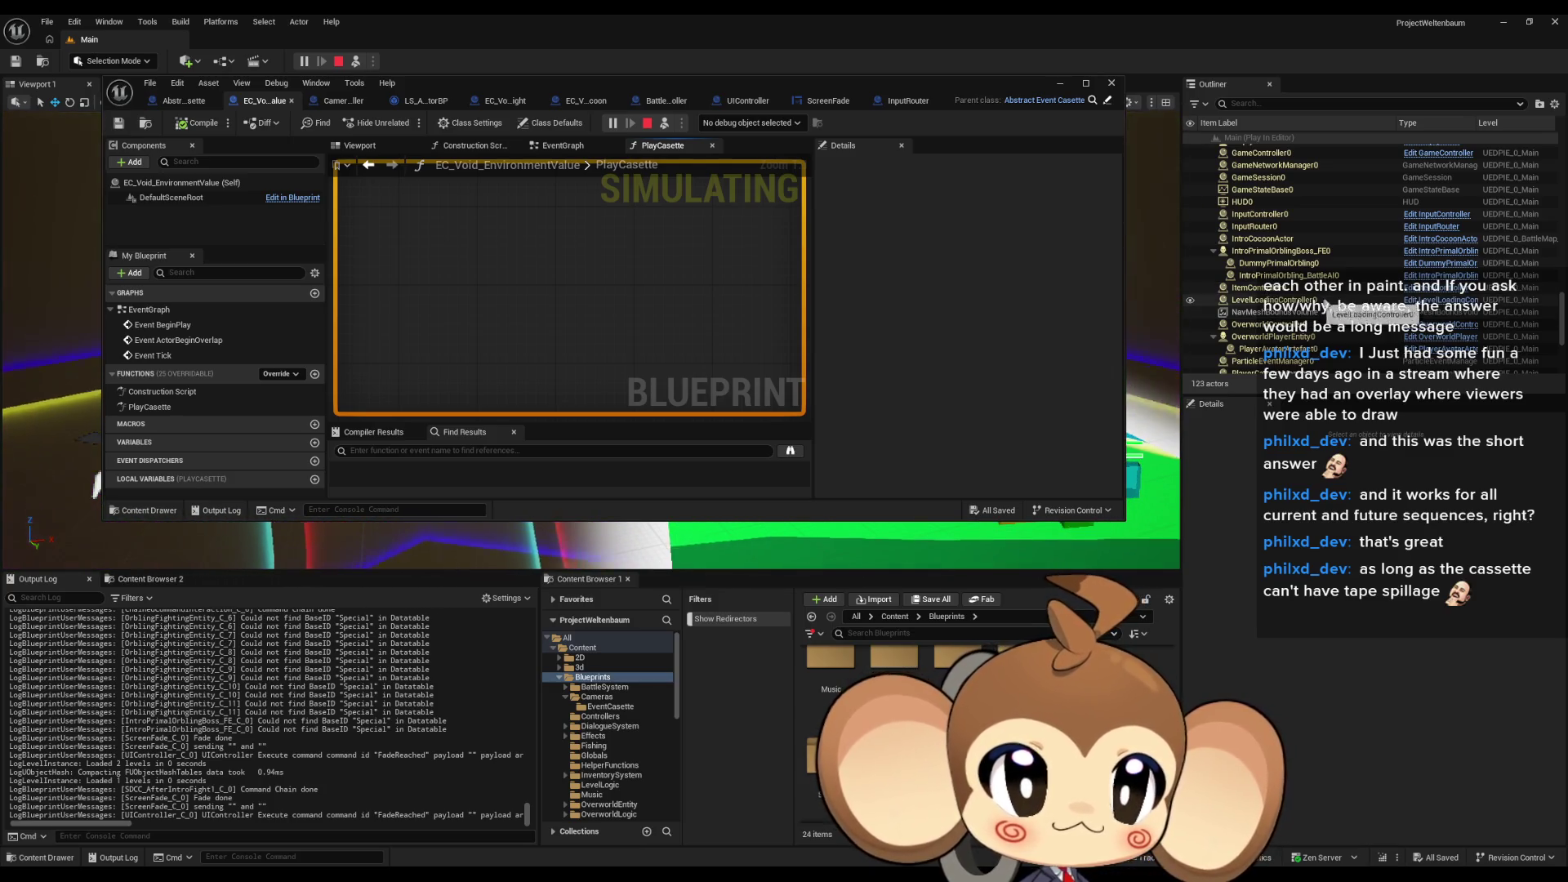
scroll(1323, 311, down, 5)
scroll(1312, 314, down, 10)
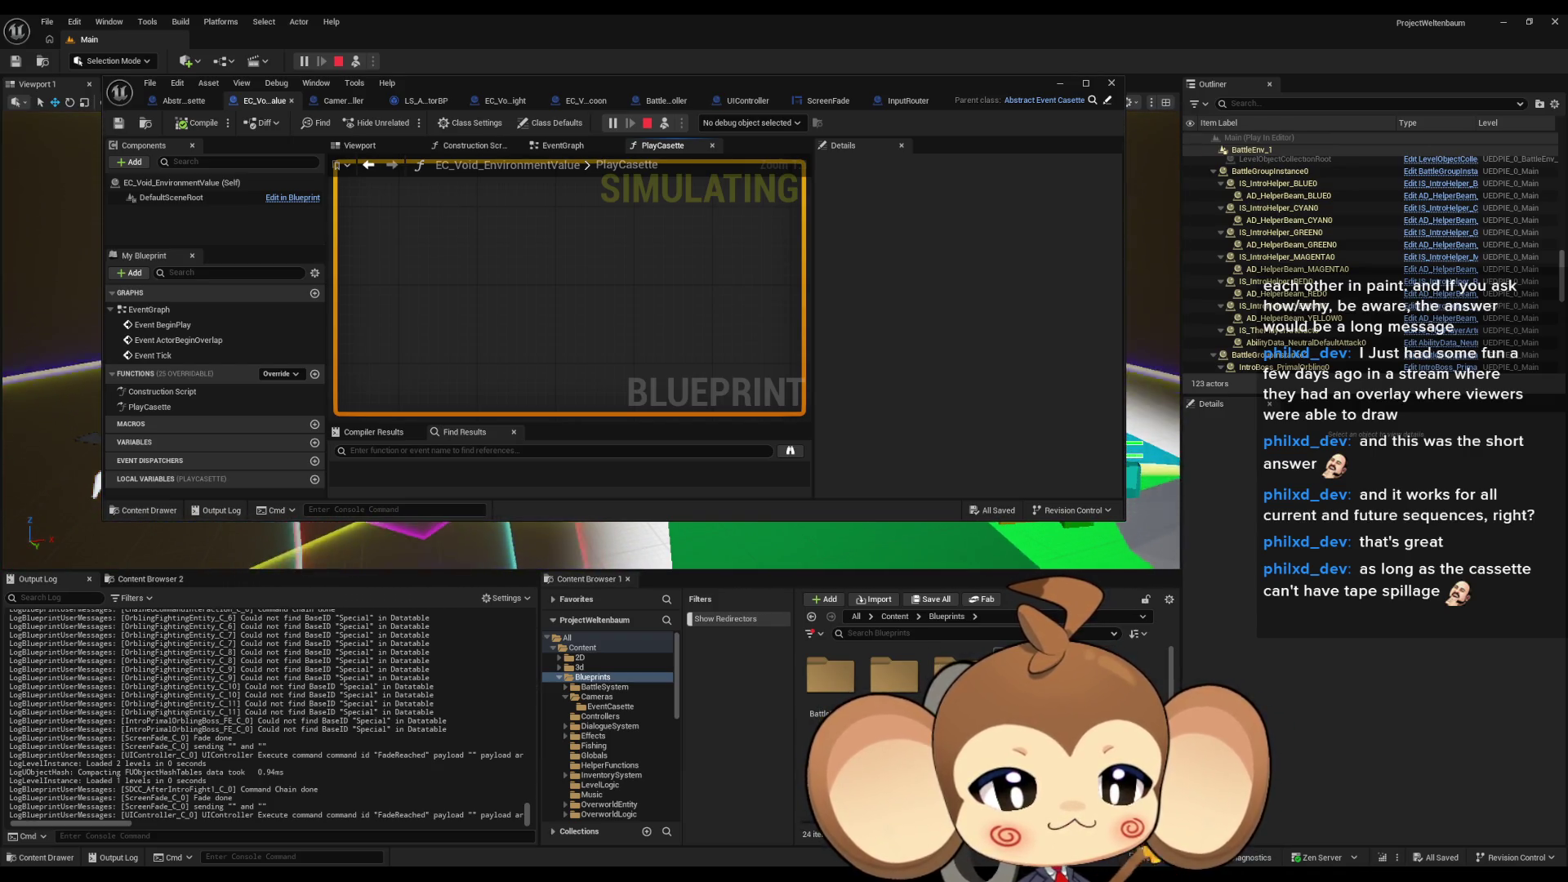
Step: Open CrystalTransitionParameterCollection from Content/Maps/Intro to view its Opacity 0.4 and CocoonOpen 0.9 values
click(895, 617)
click(913, 634)
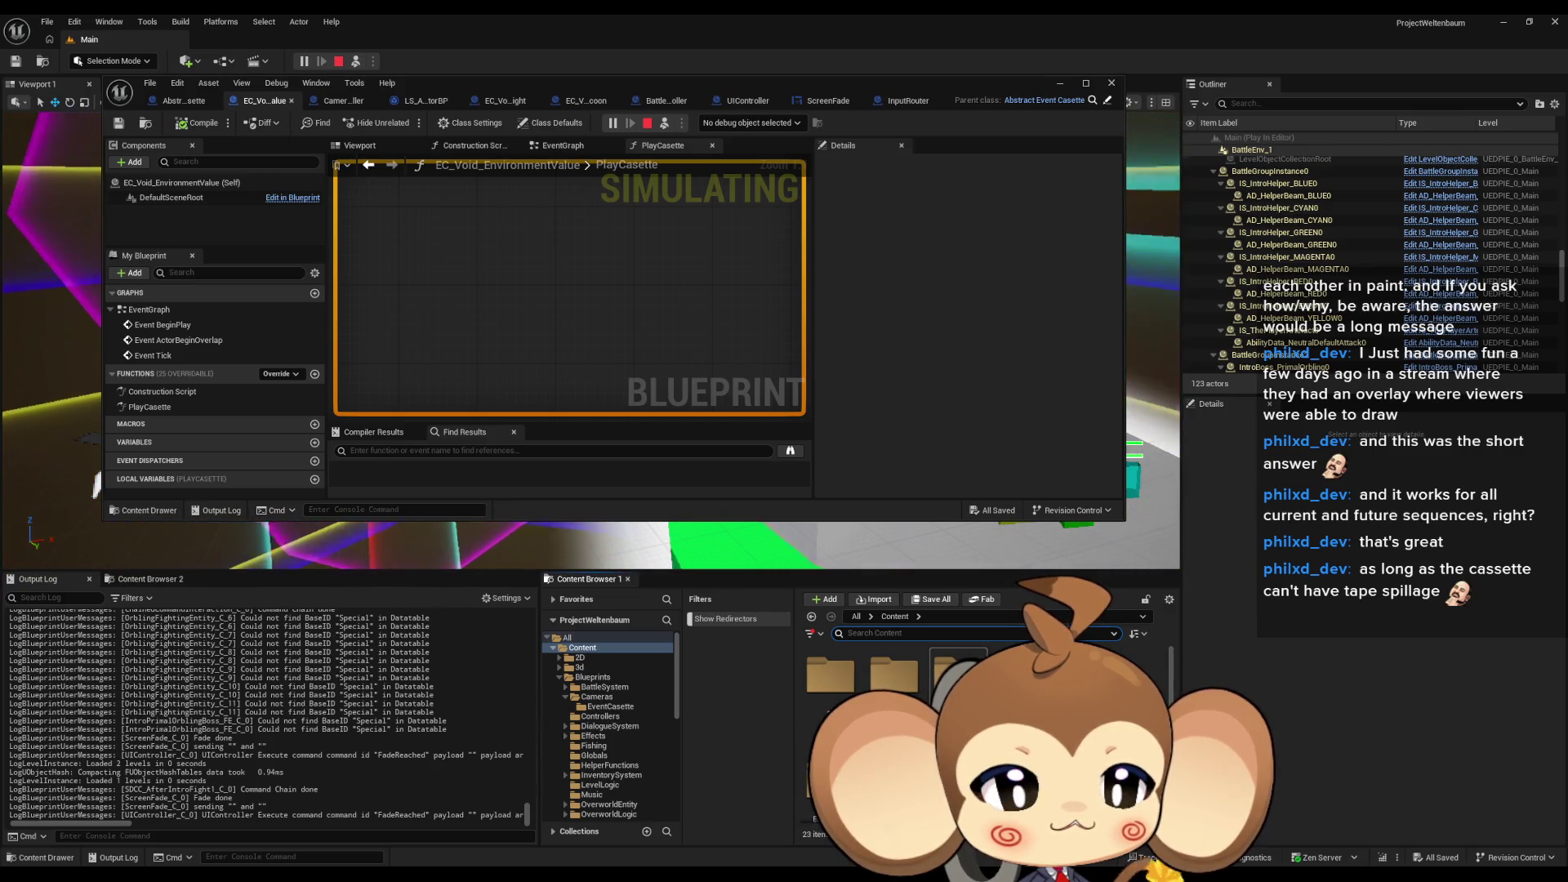
double_click(947, 675)
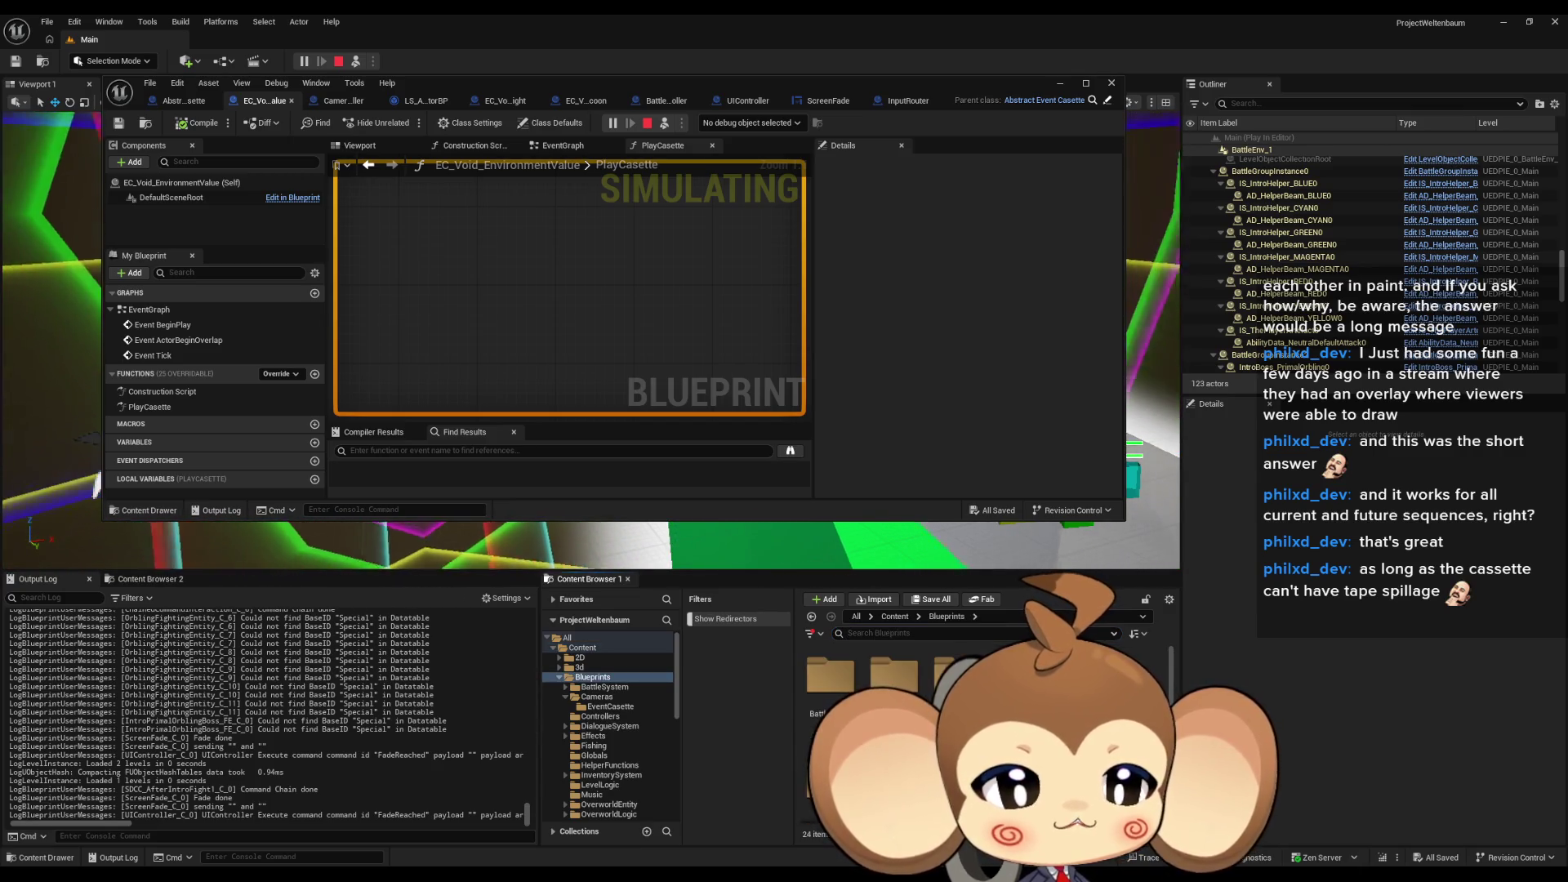
click(896, 617)
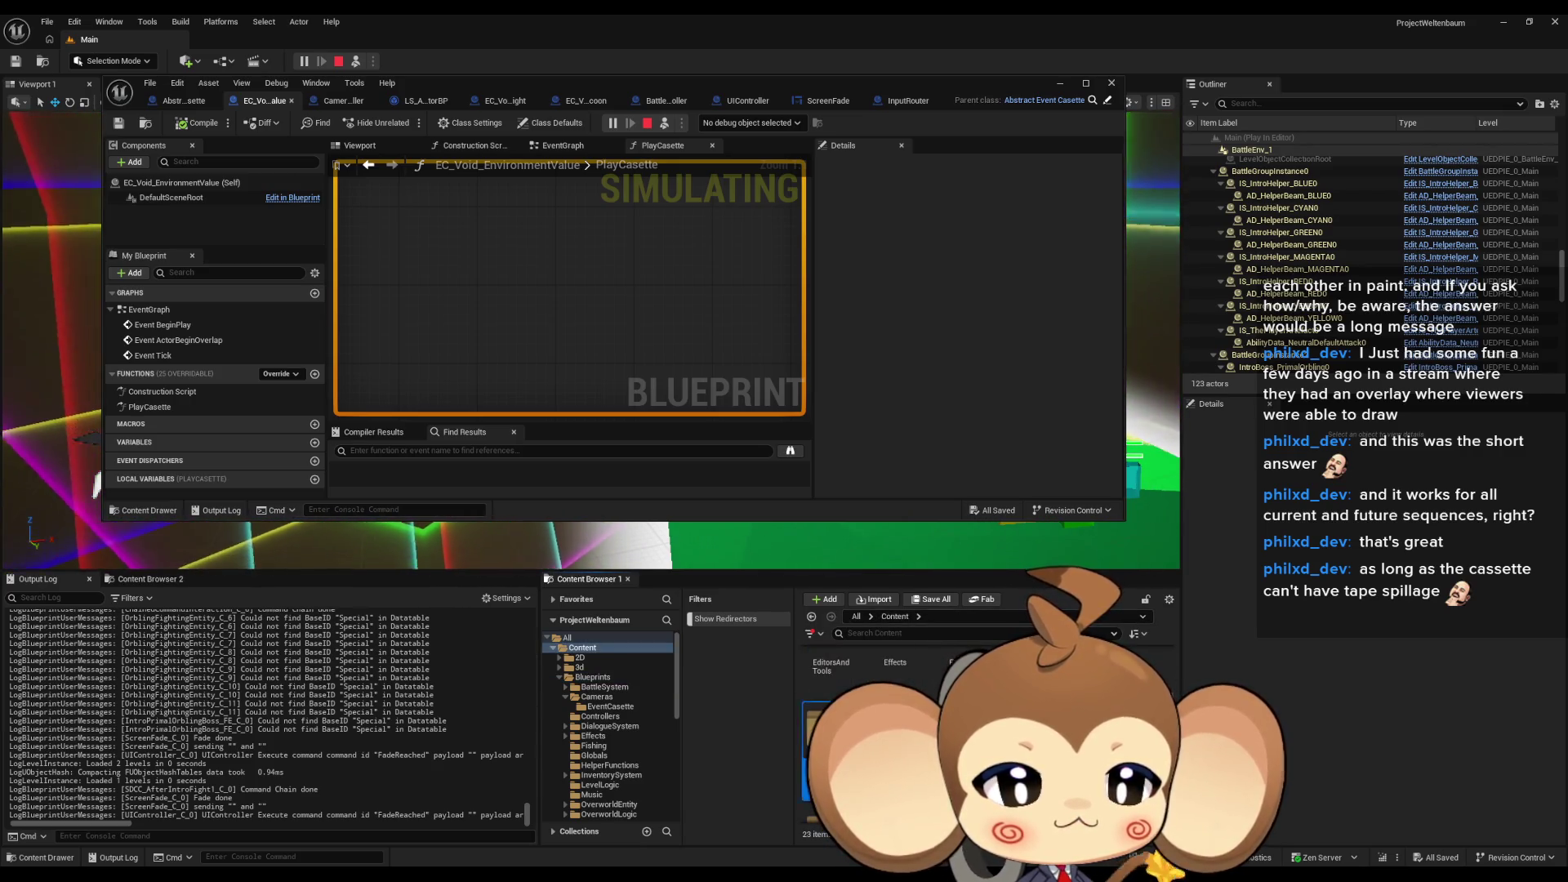
double_click(1021, 743)
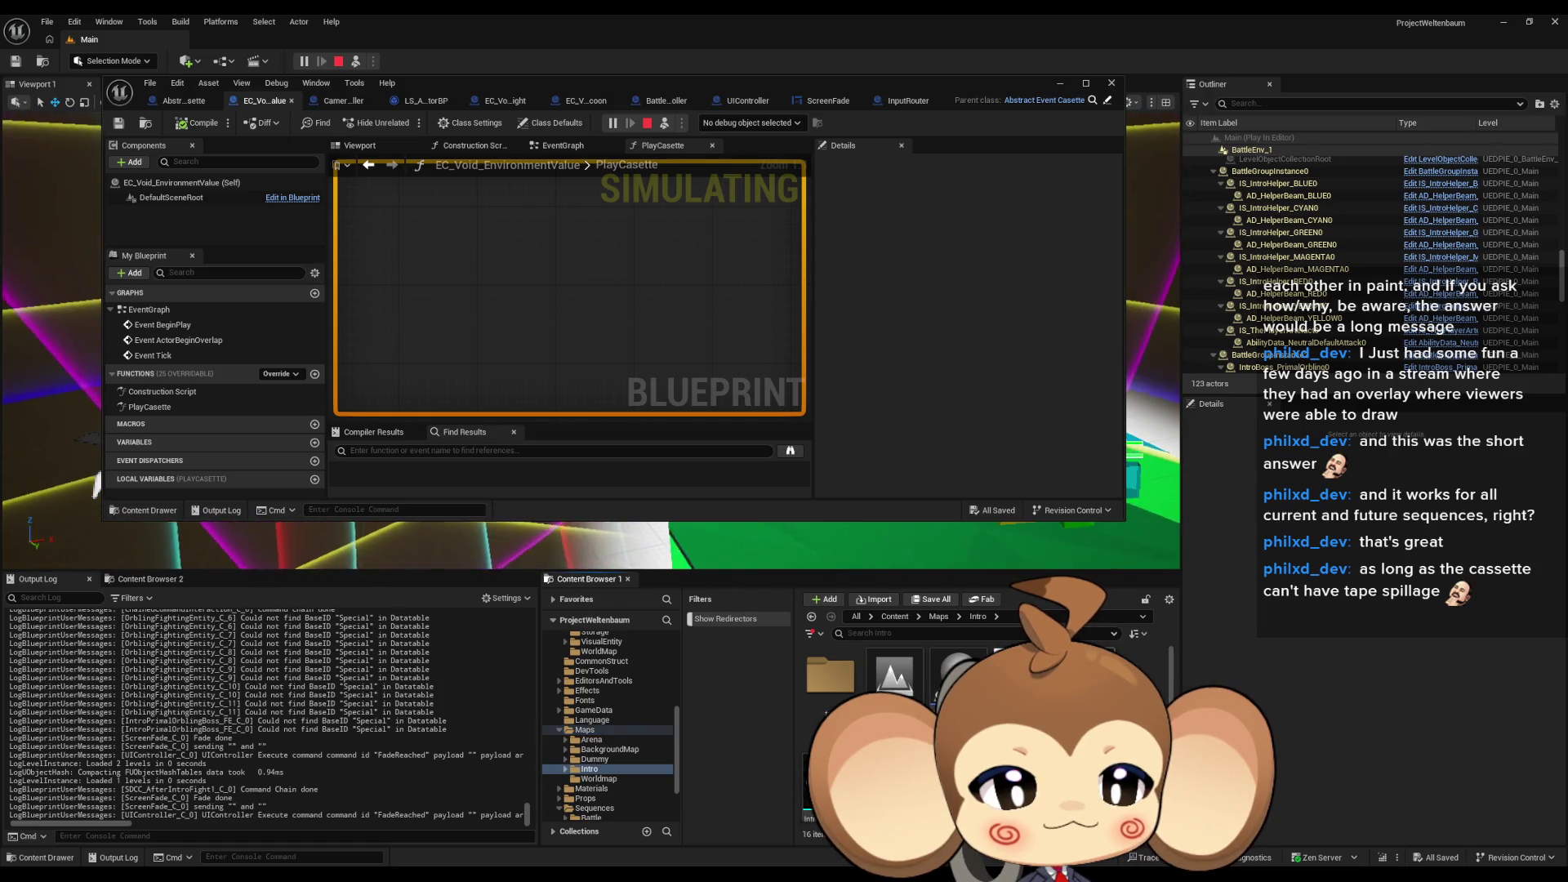
double_click(1022, 676)
double_click(1021, 675)
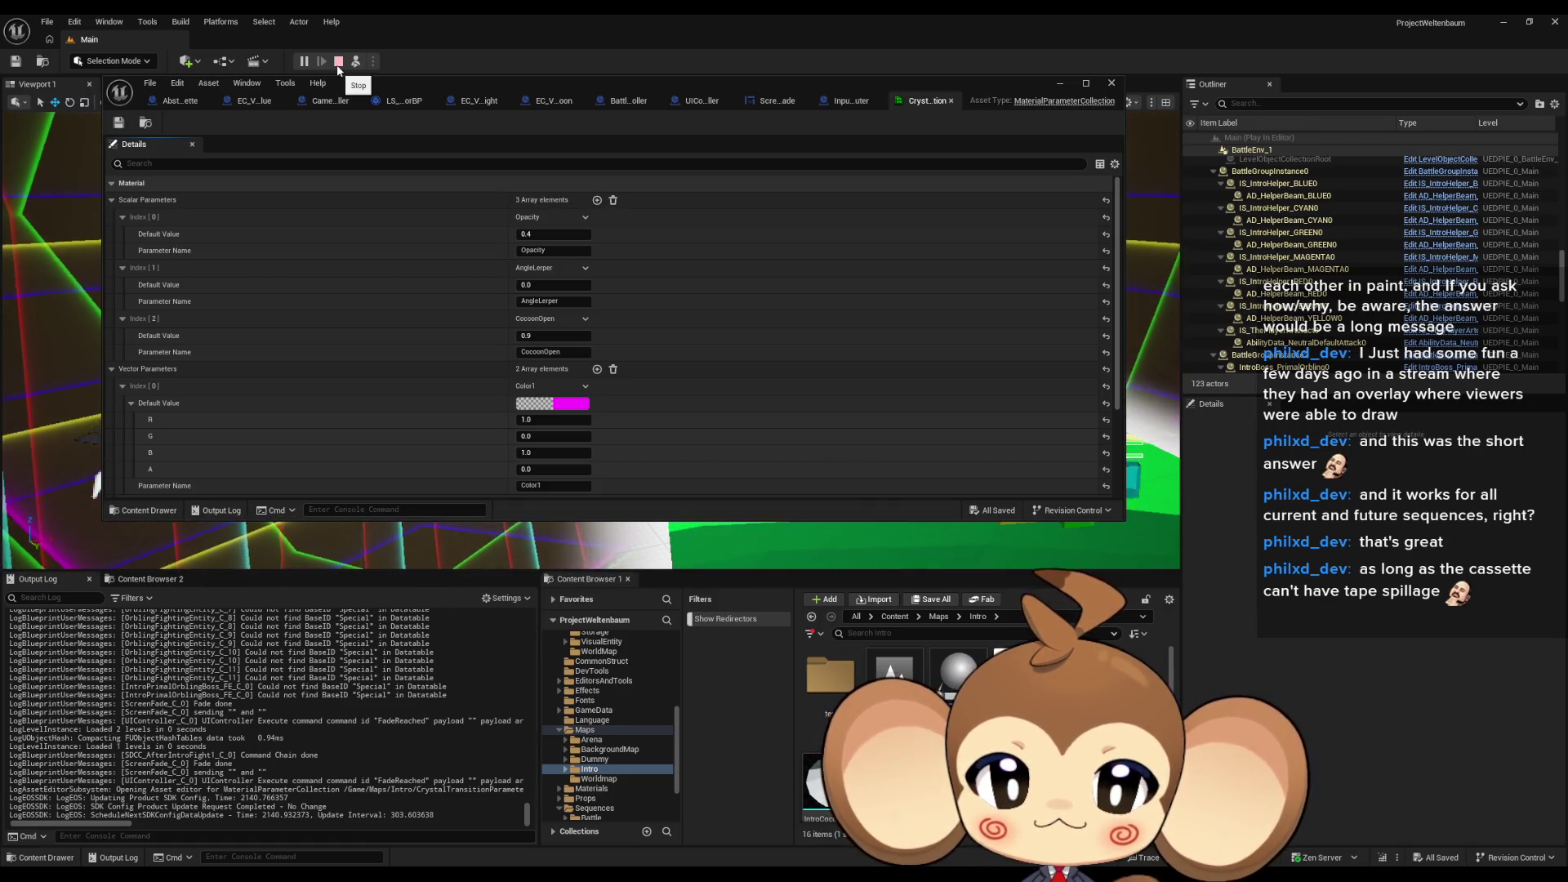
Step: Stop the running play-in-editor battle session
click(338, 62)
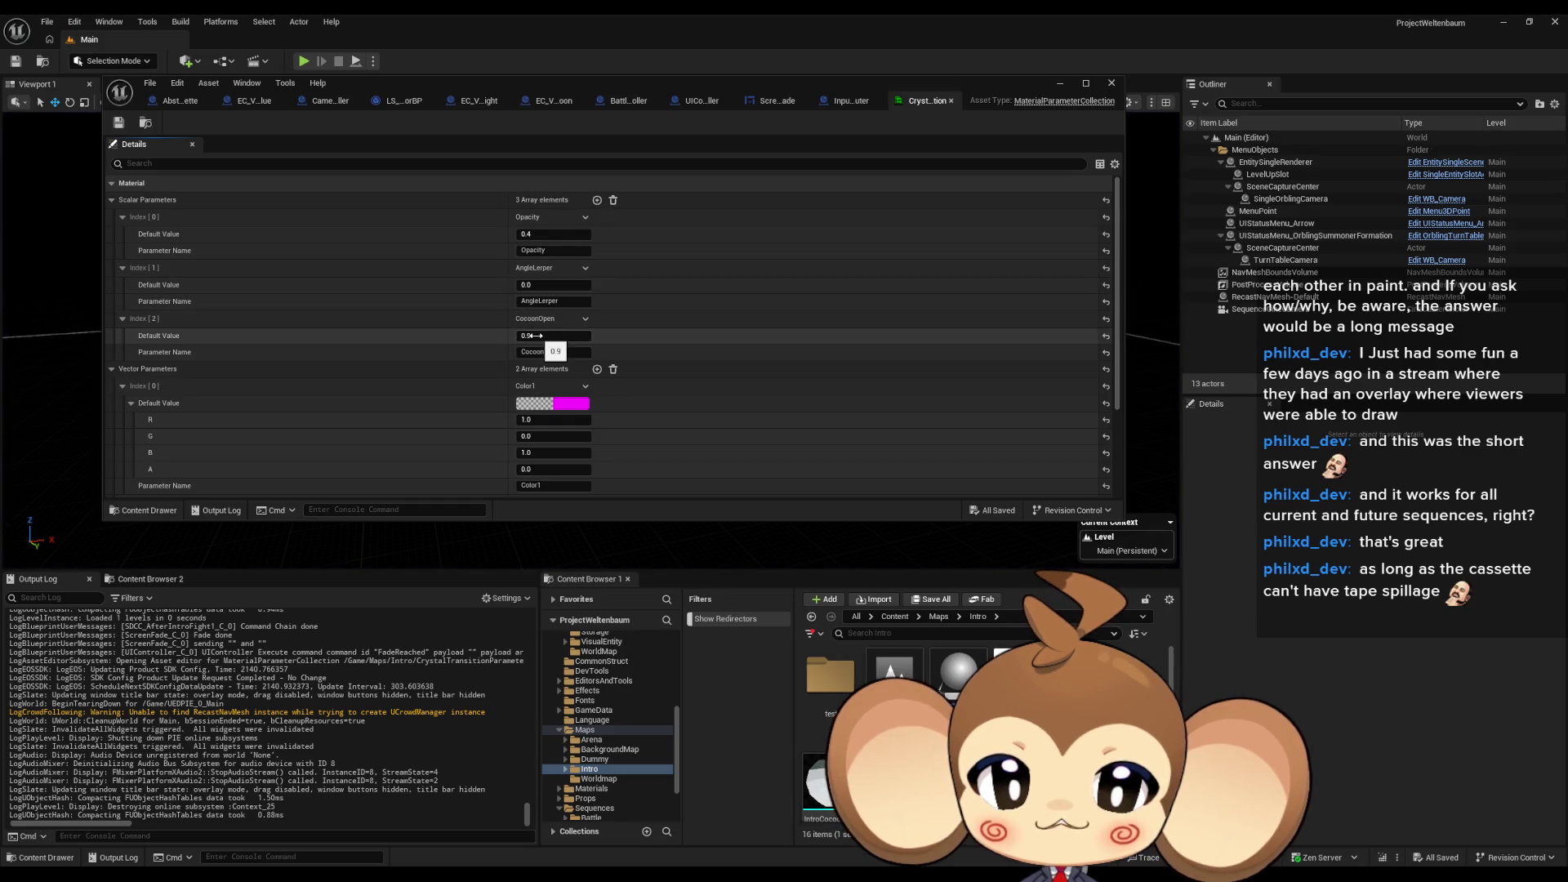
Step: Reopen CrystalTransitionParameterCollection and set CocoonOpen's default value to 1
click(950, 100)
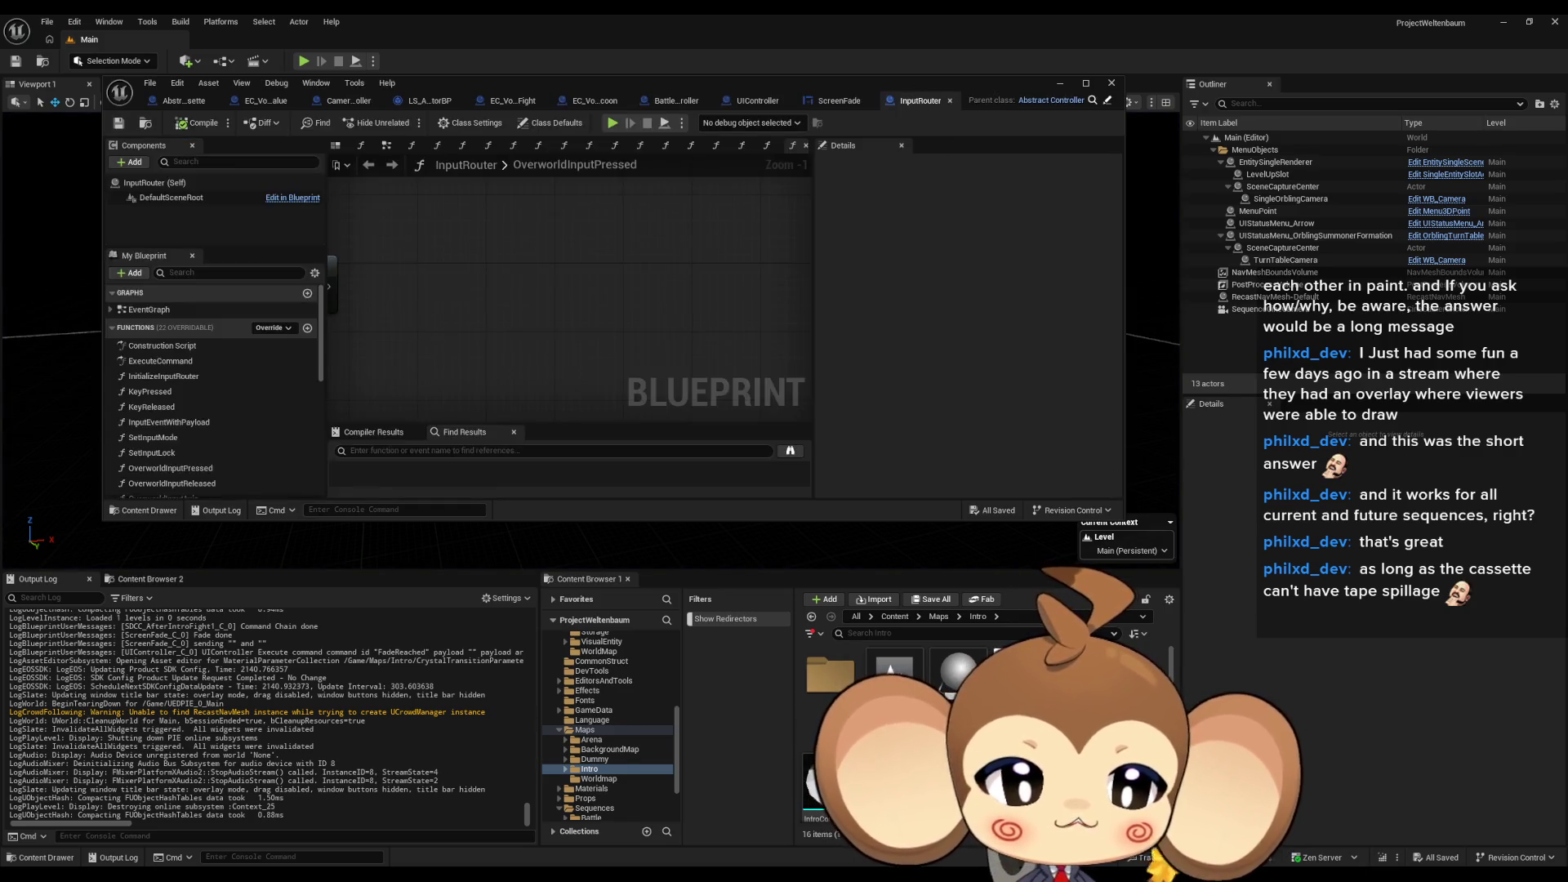
double_click(1144, 678)
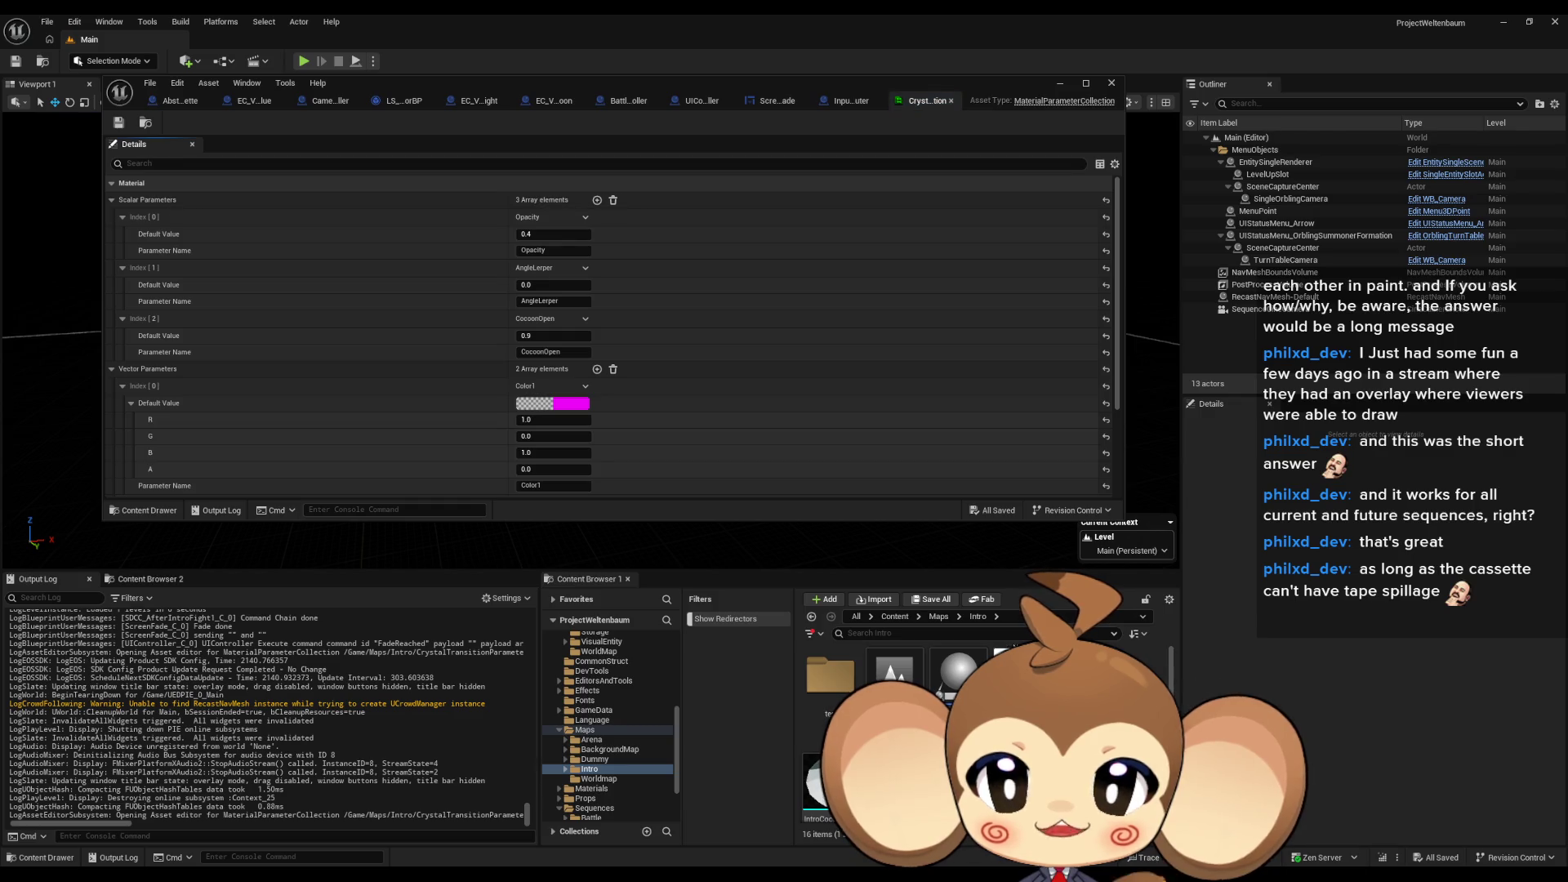
click(538, 335)
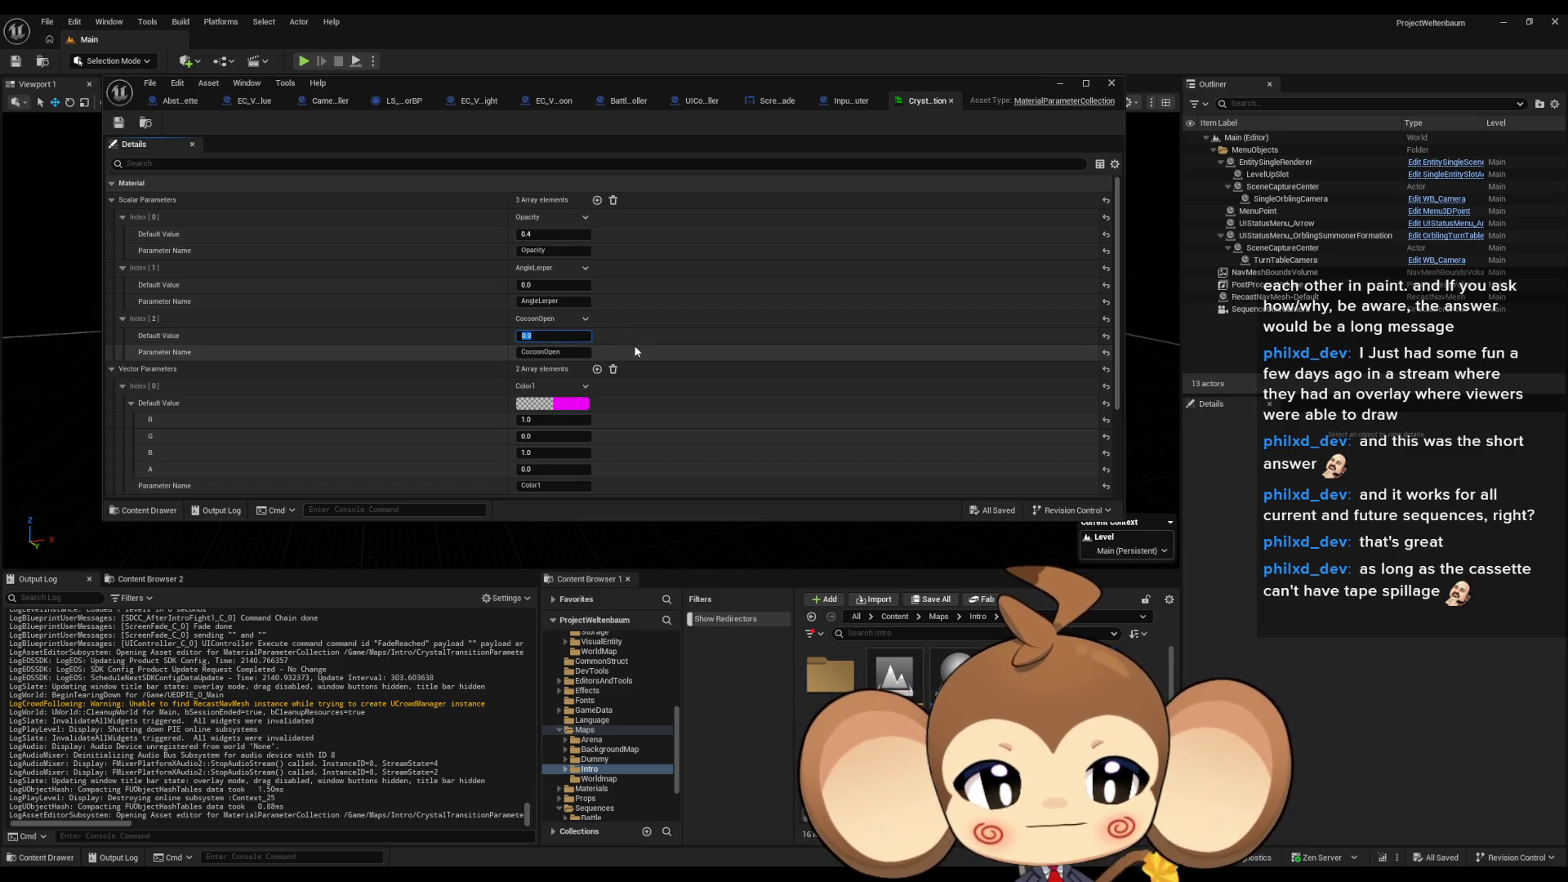
text(1)
key(Return)
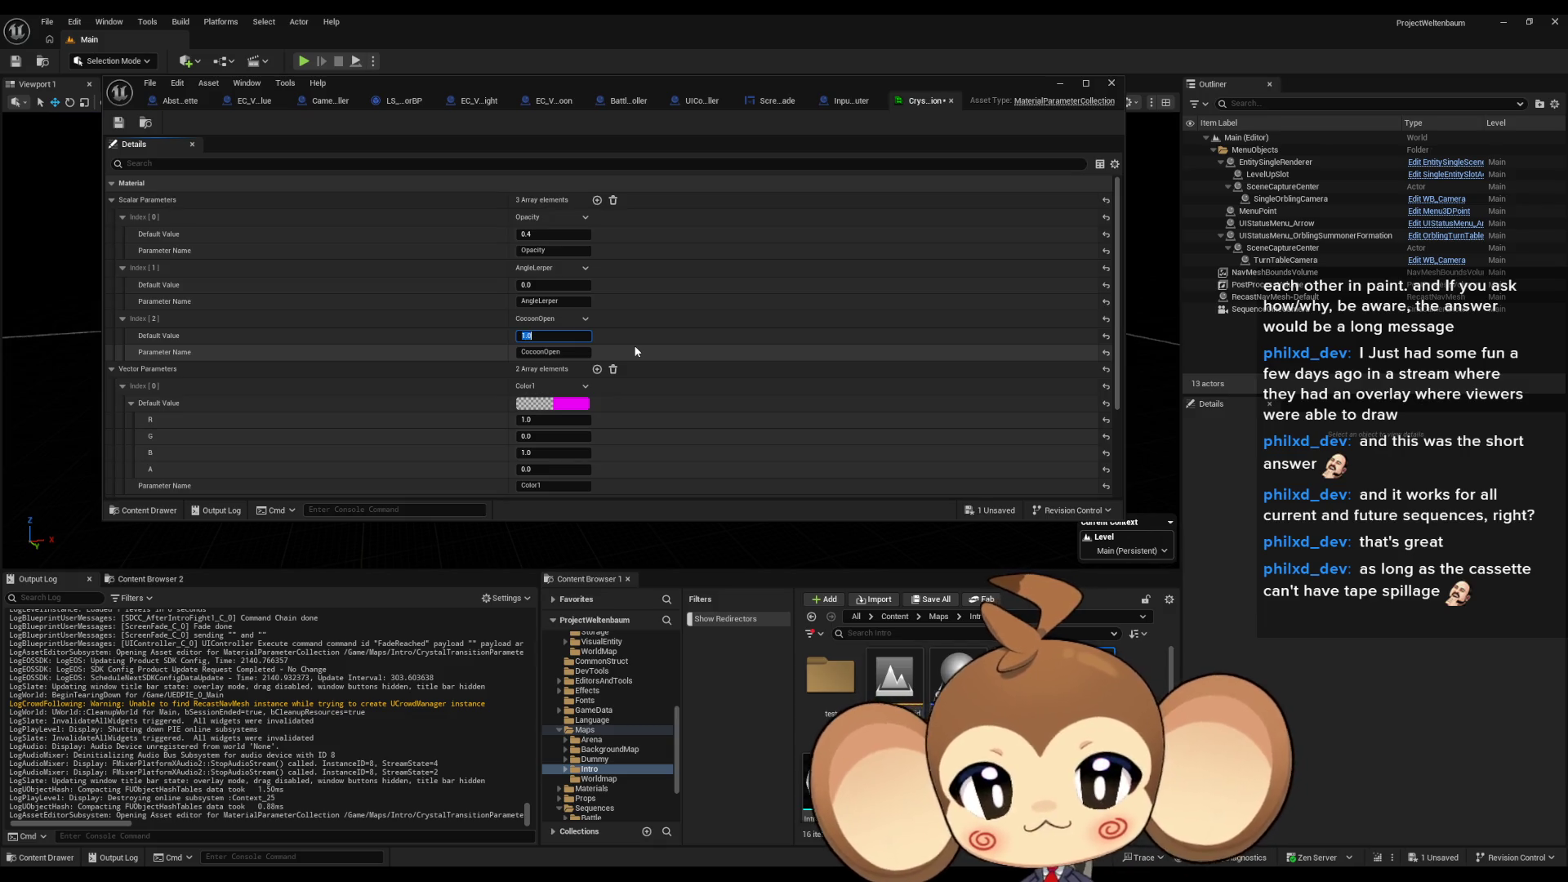
Step: Save the parameter collection and close its editor
click(131, 122)
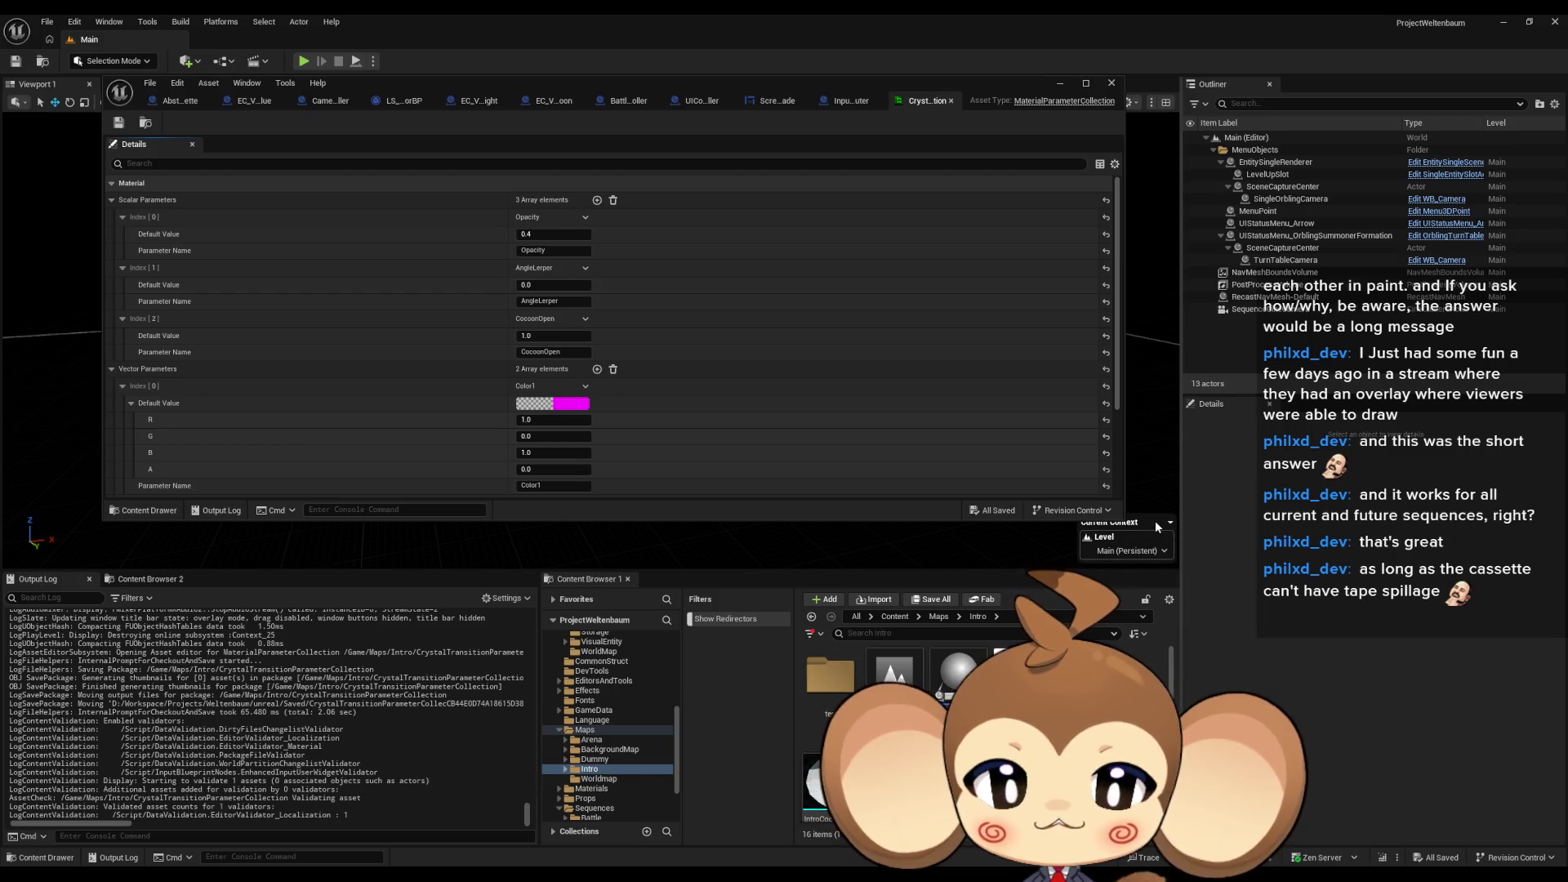
scroll(684, 379, down, 2)
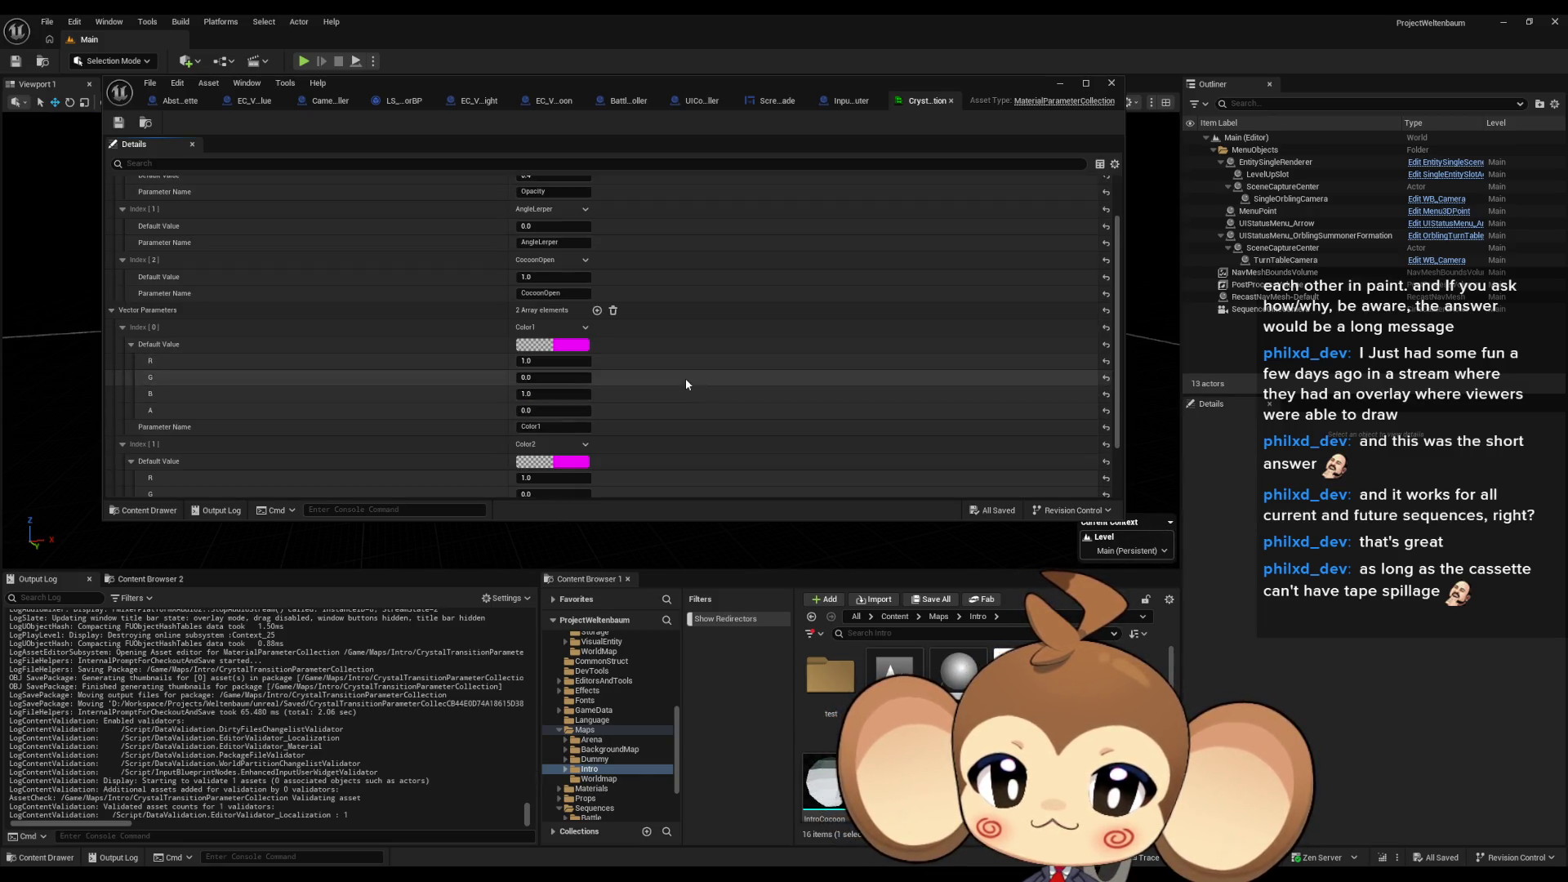
scroll(684, 379, down, 3)
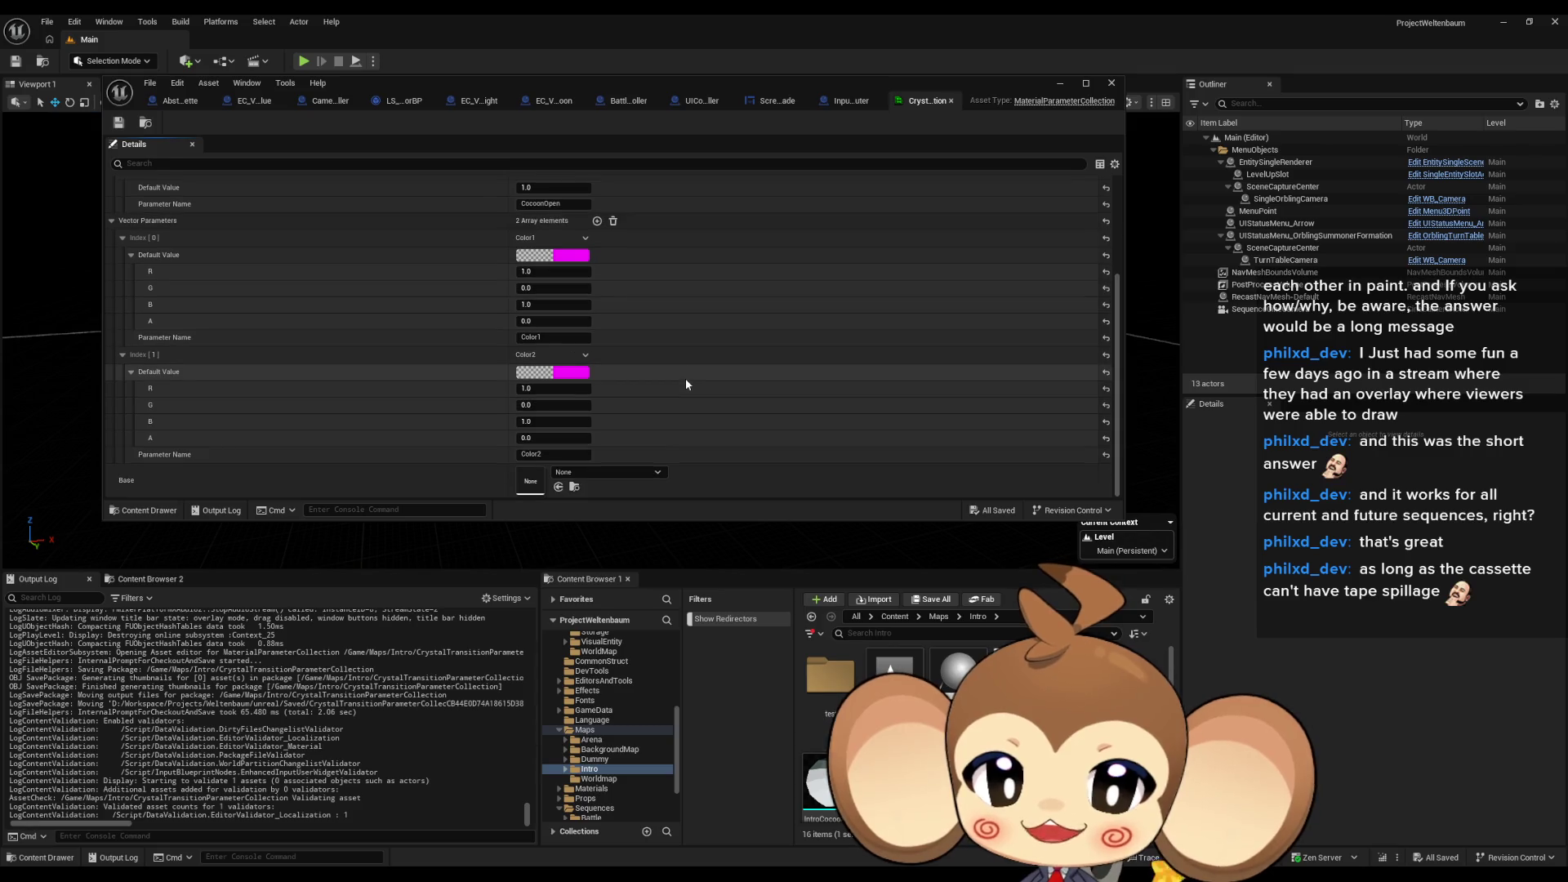
scroll(760, 245, up, 3)
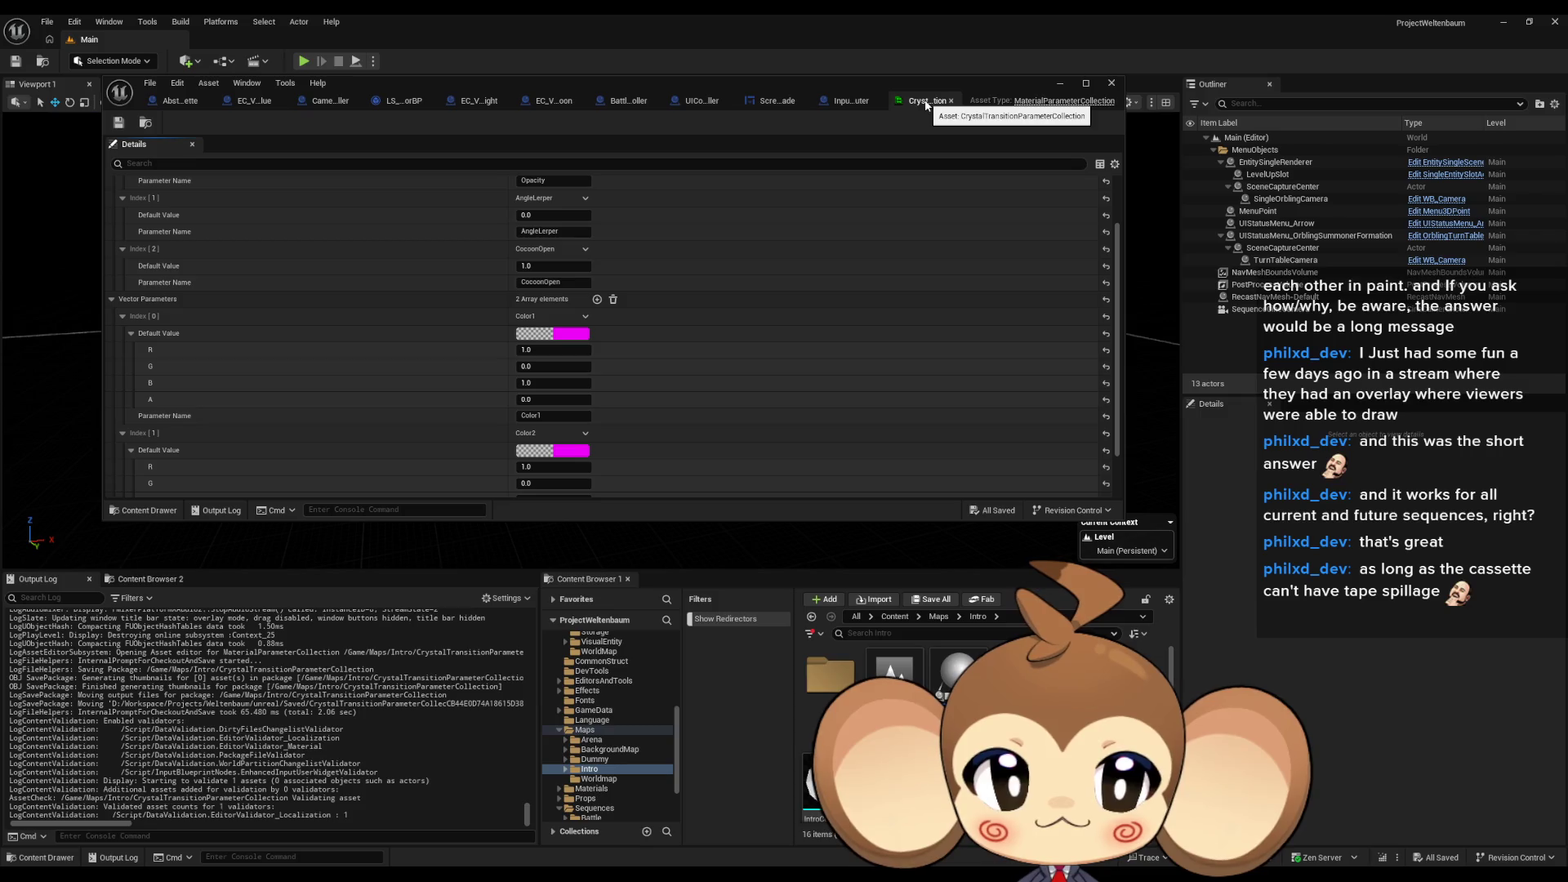
click(1111, 82)
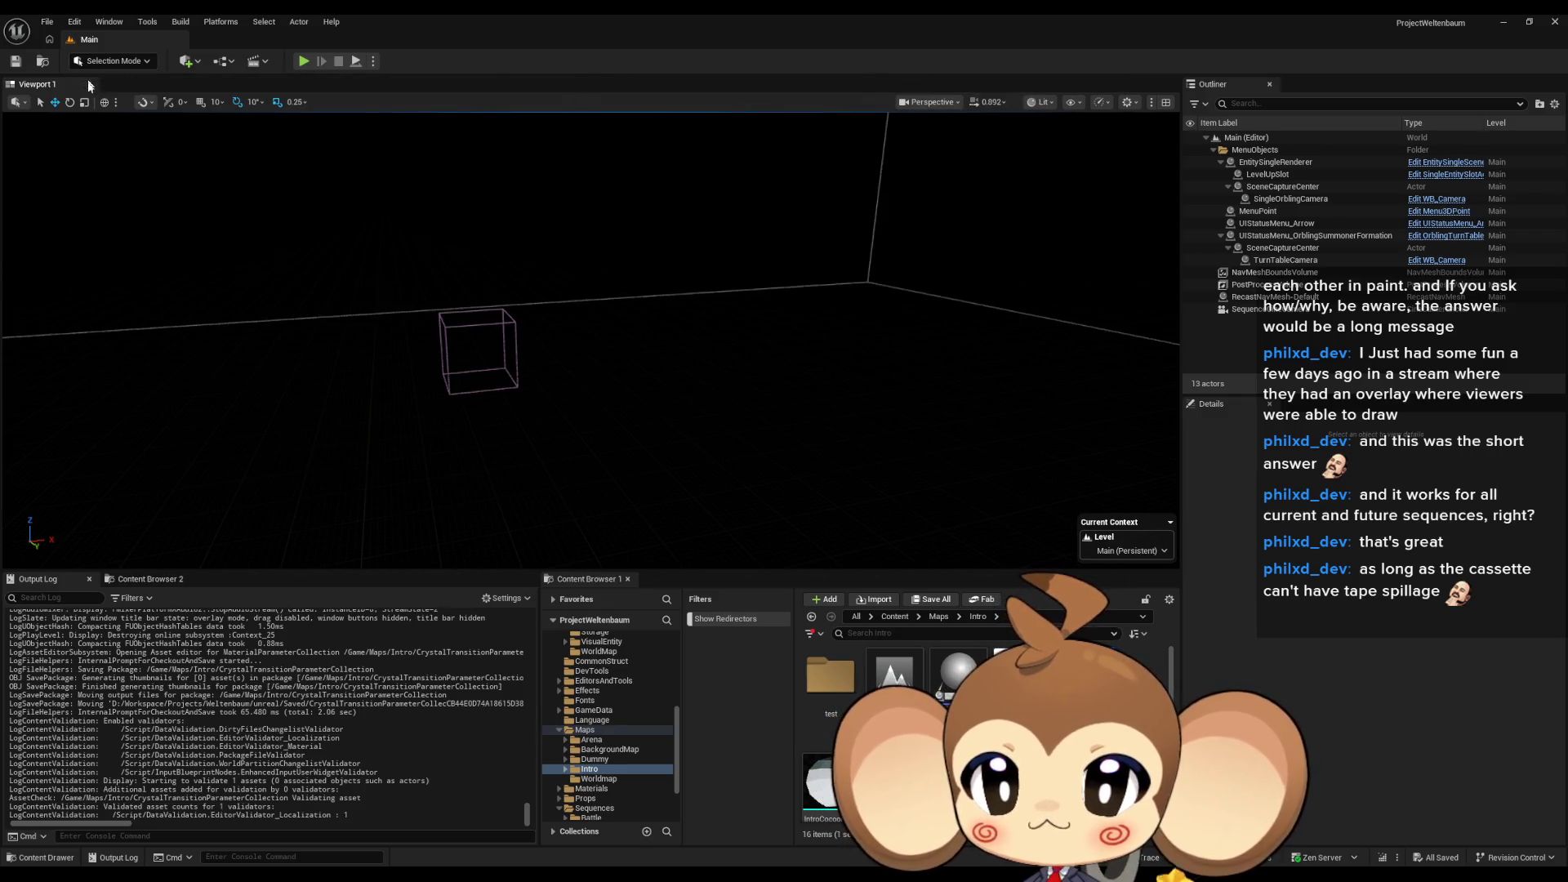
Step: Open the Blueprint Debugger from Tools > Debug
click(153, 23)
mouse_move(249, 121)
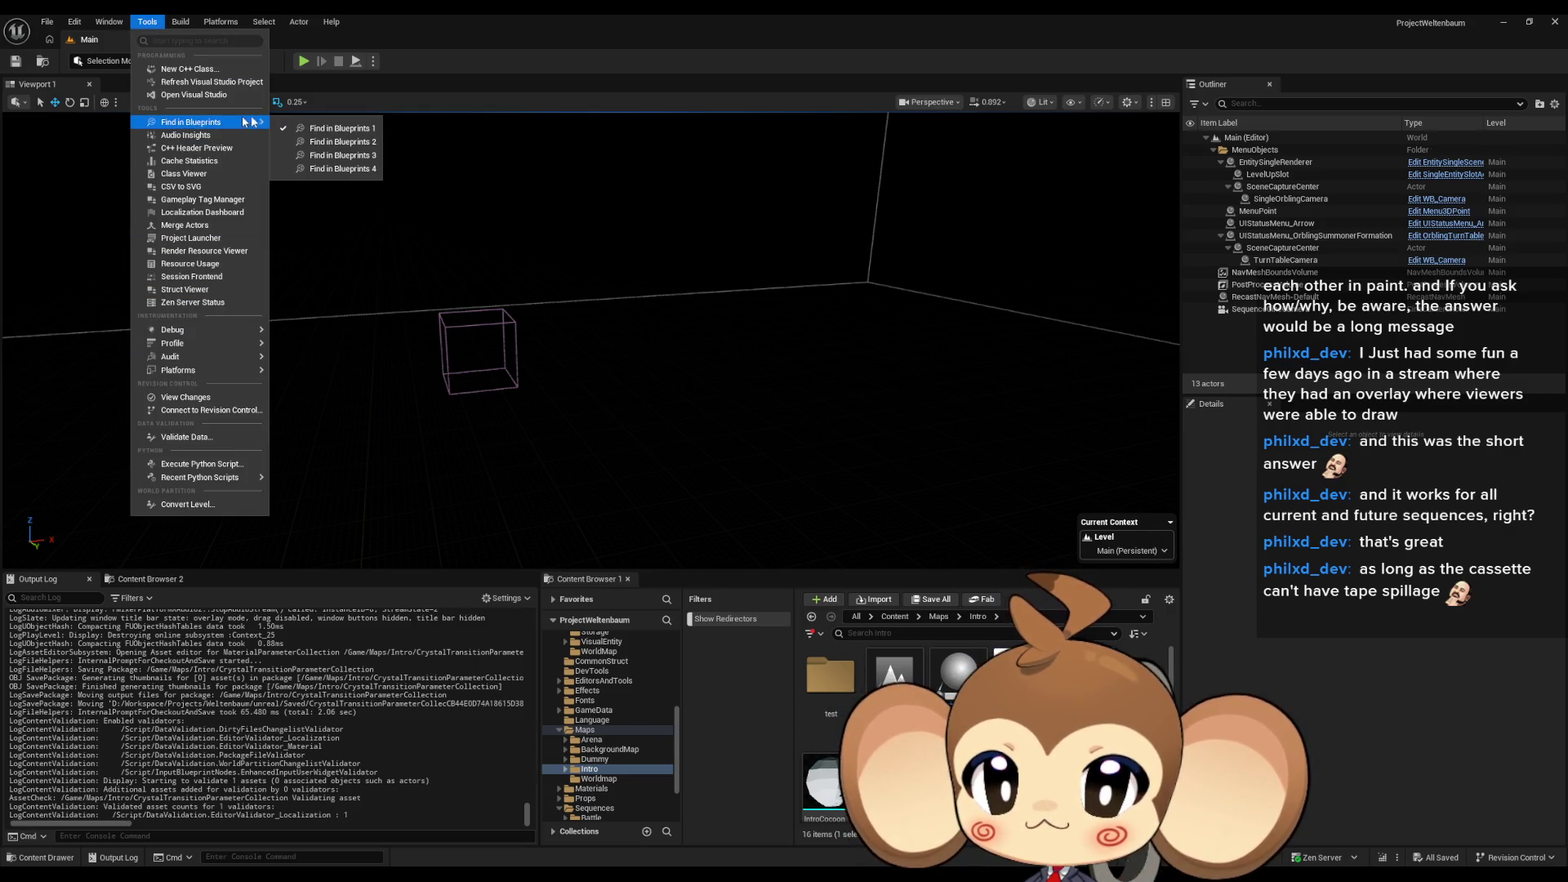
mouse_move(253, 330)
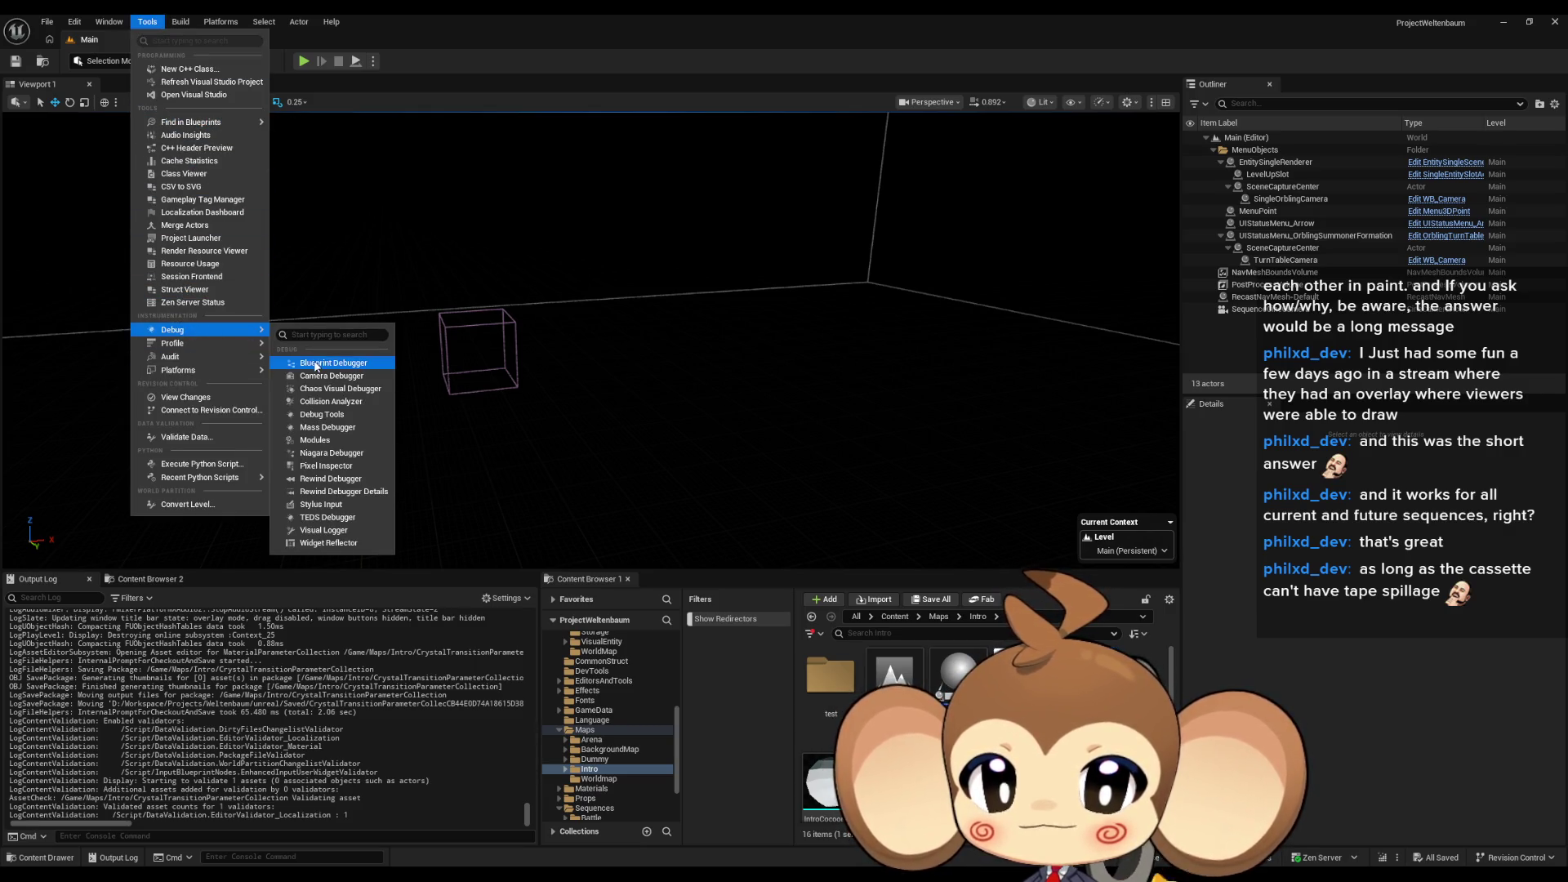
click(316, 365)
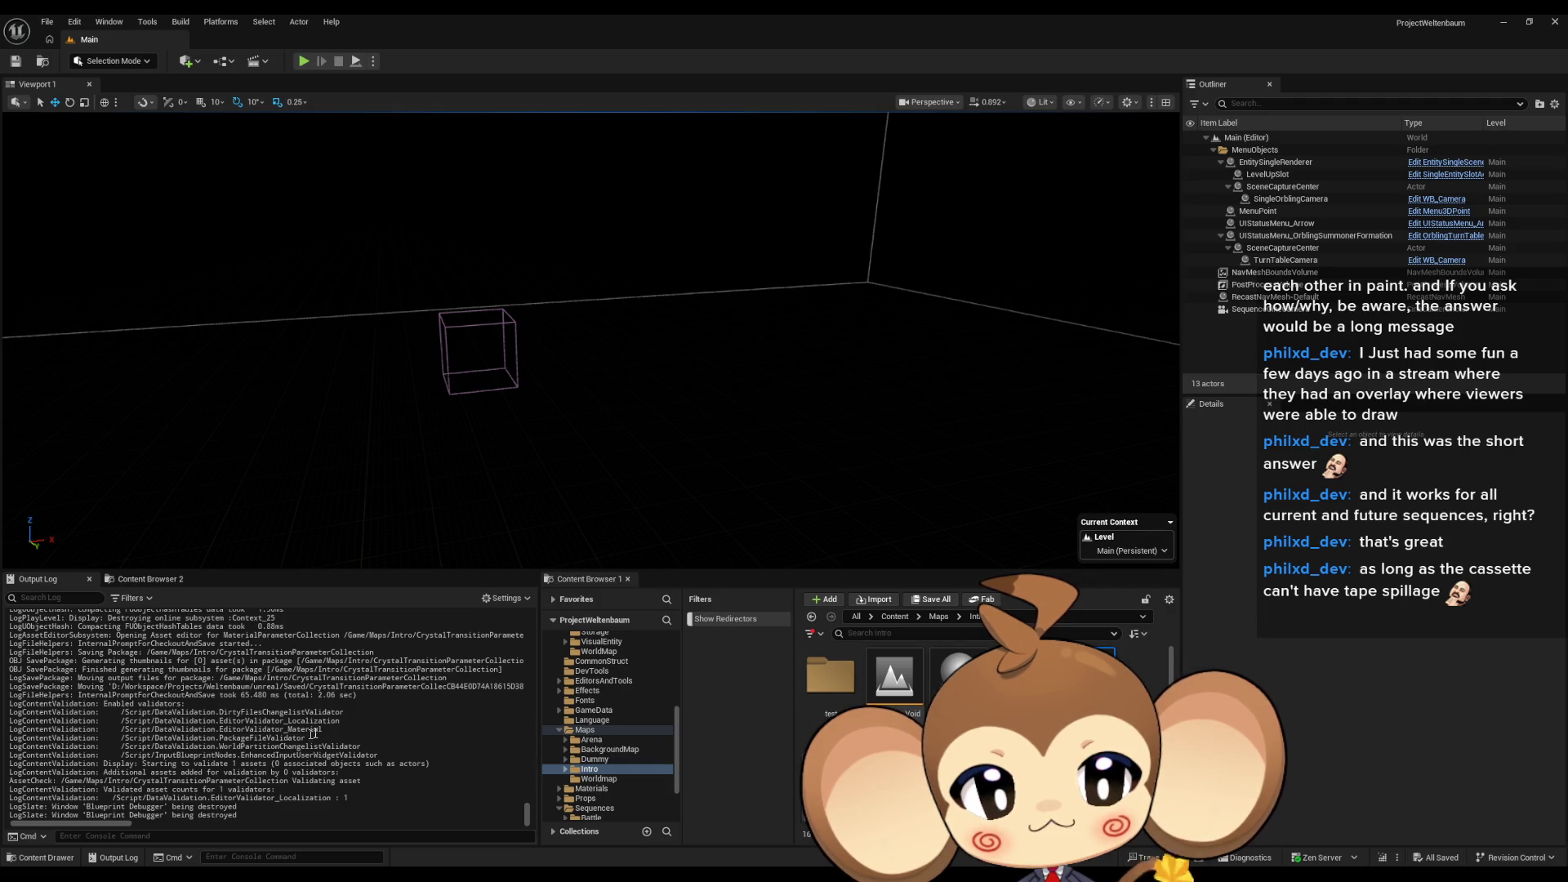
Step: Open the IntroCocoonActor Blueprint and zoom into its EventGraph
scroll(898, 695, down, 2)
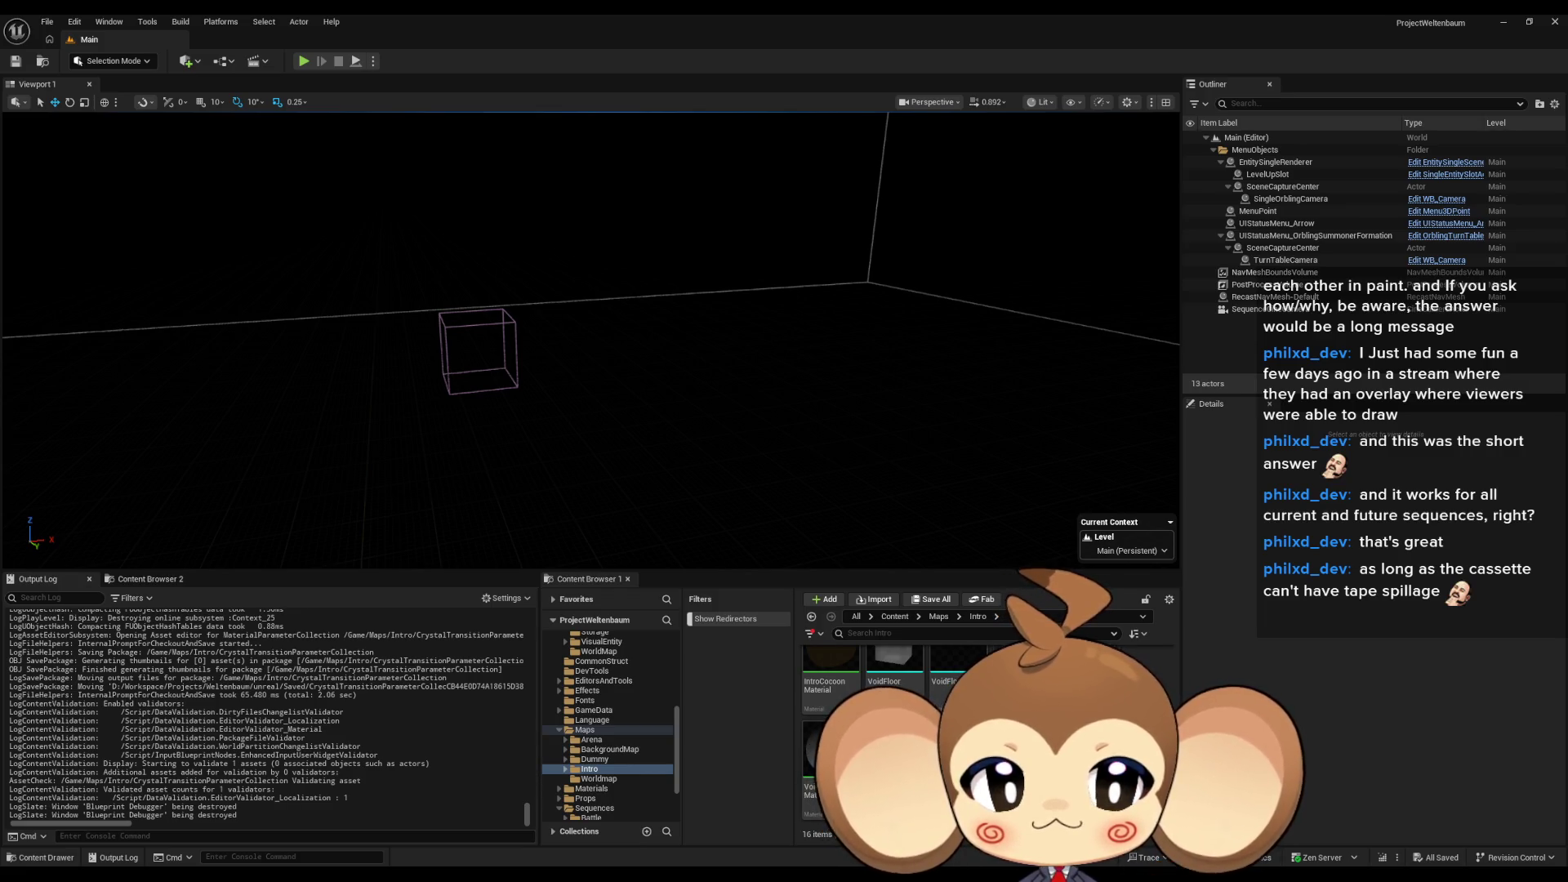
scroll(894, 655, up, 2)
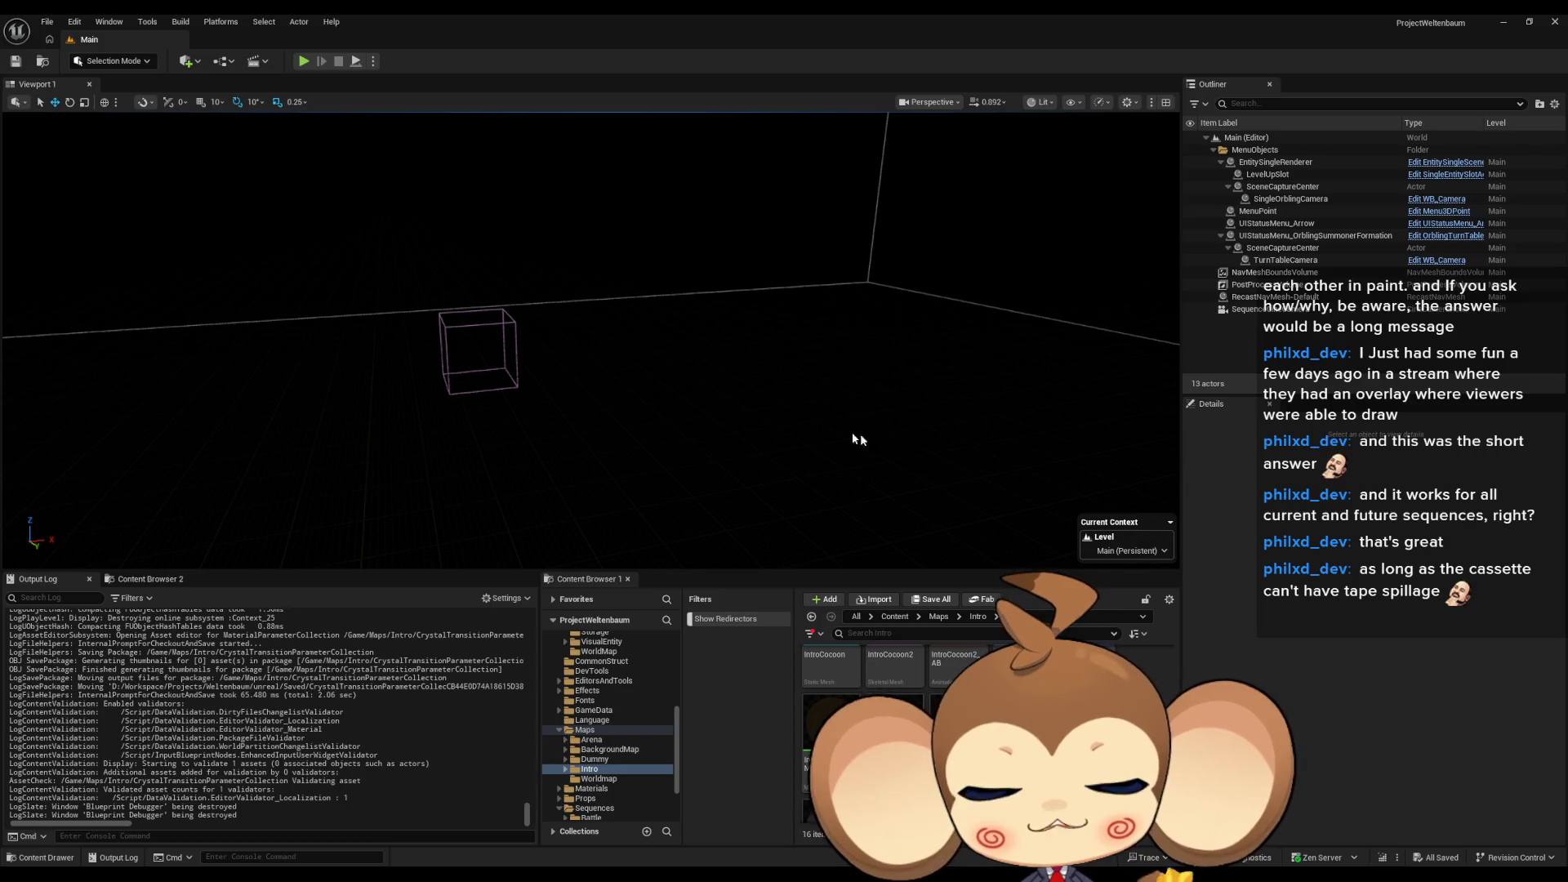
scroll(960, 661, up, 2)
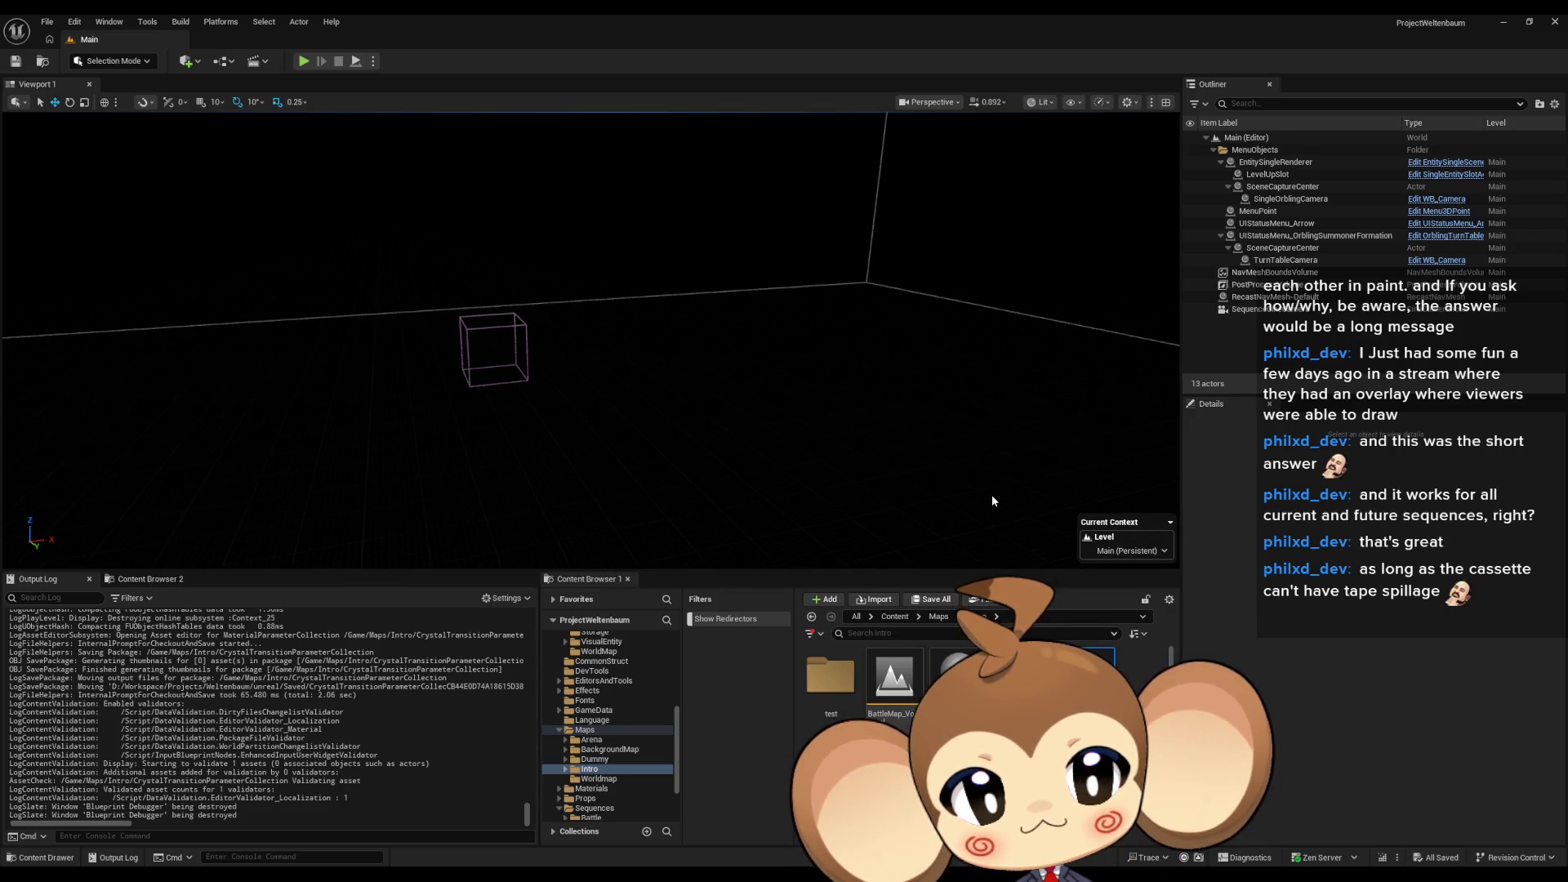
scroll(980, 694, down, 1)
double_click(1086, 654)
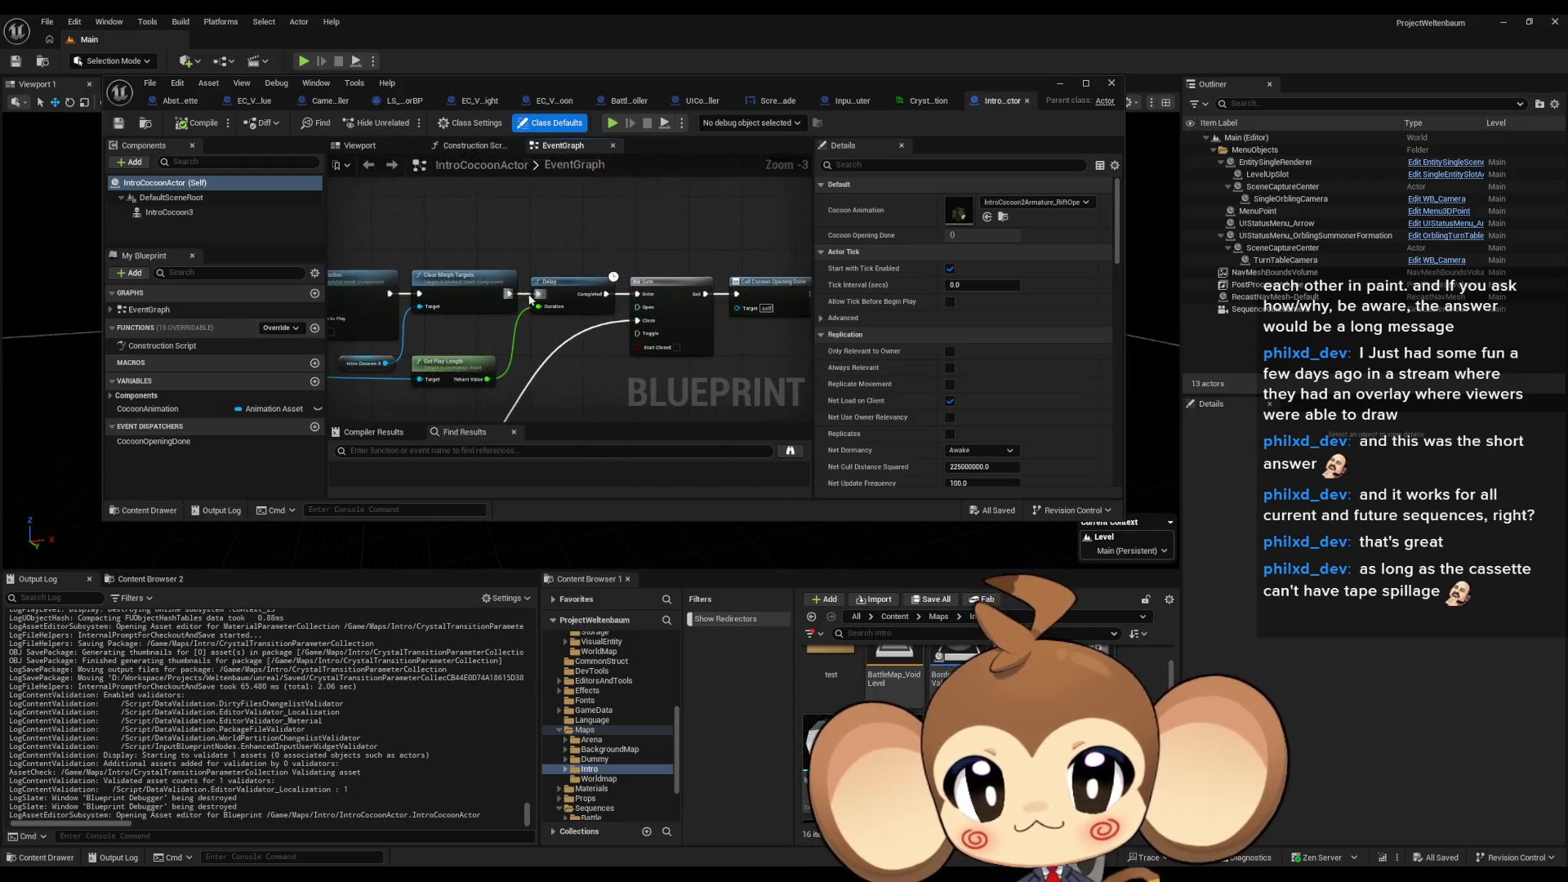
scroll(604, 326, up, 4)
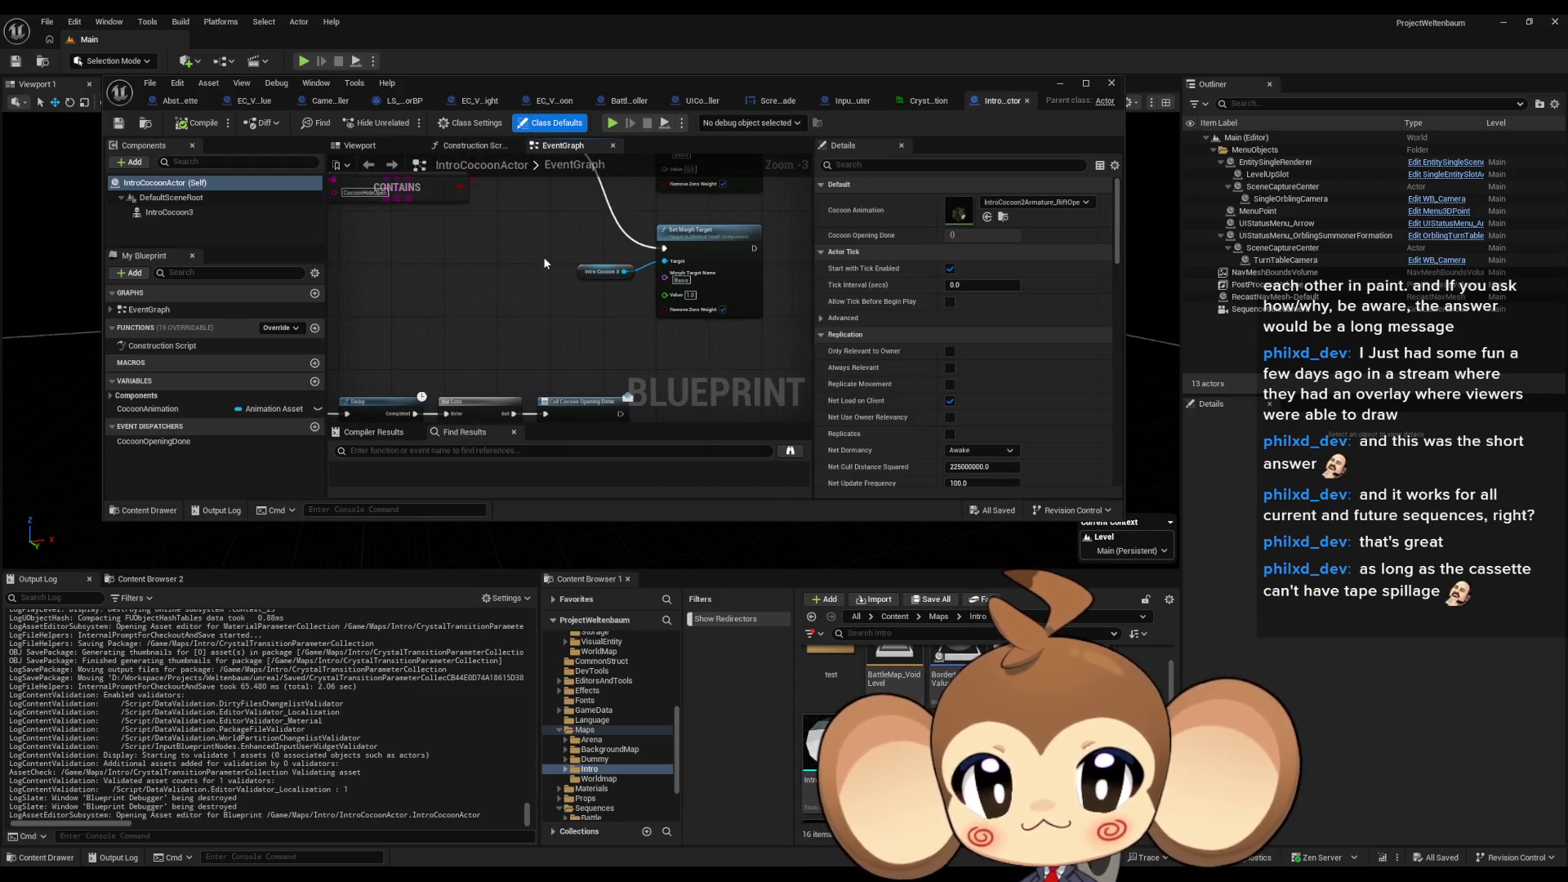
scroll(479, 270, up, 3)
Step: Inspect the CONTAINS node and the Environmental States variable that feeds it
click(600, 323)
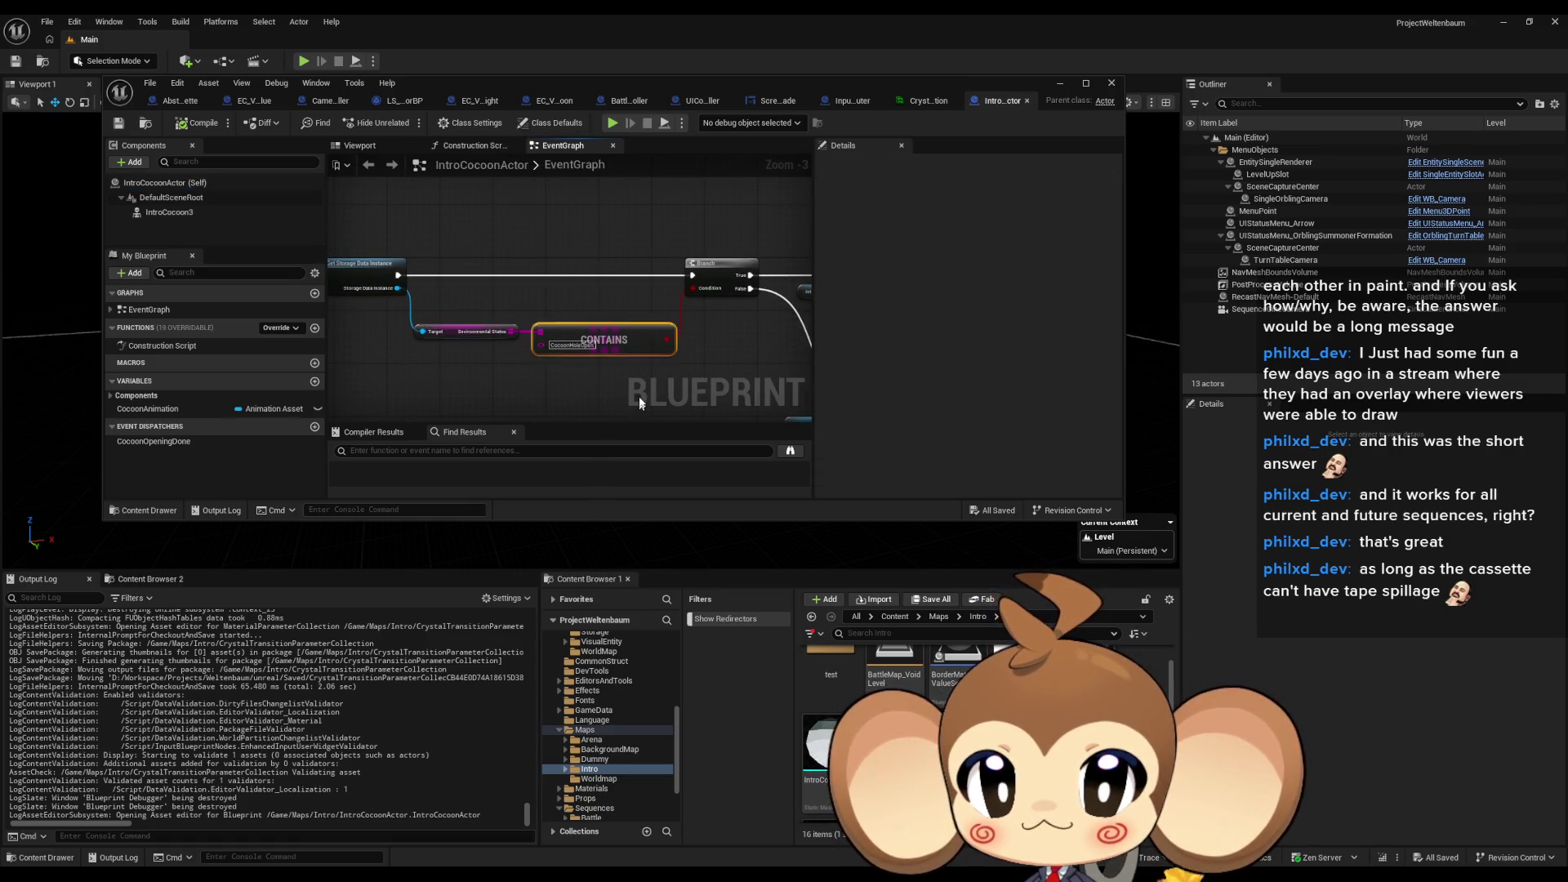
scroll(604, 376, down, 2)
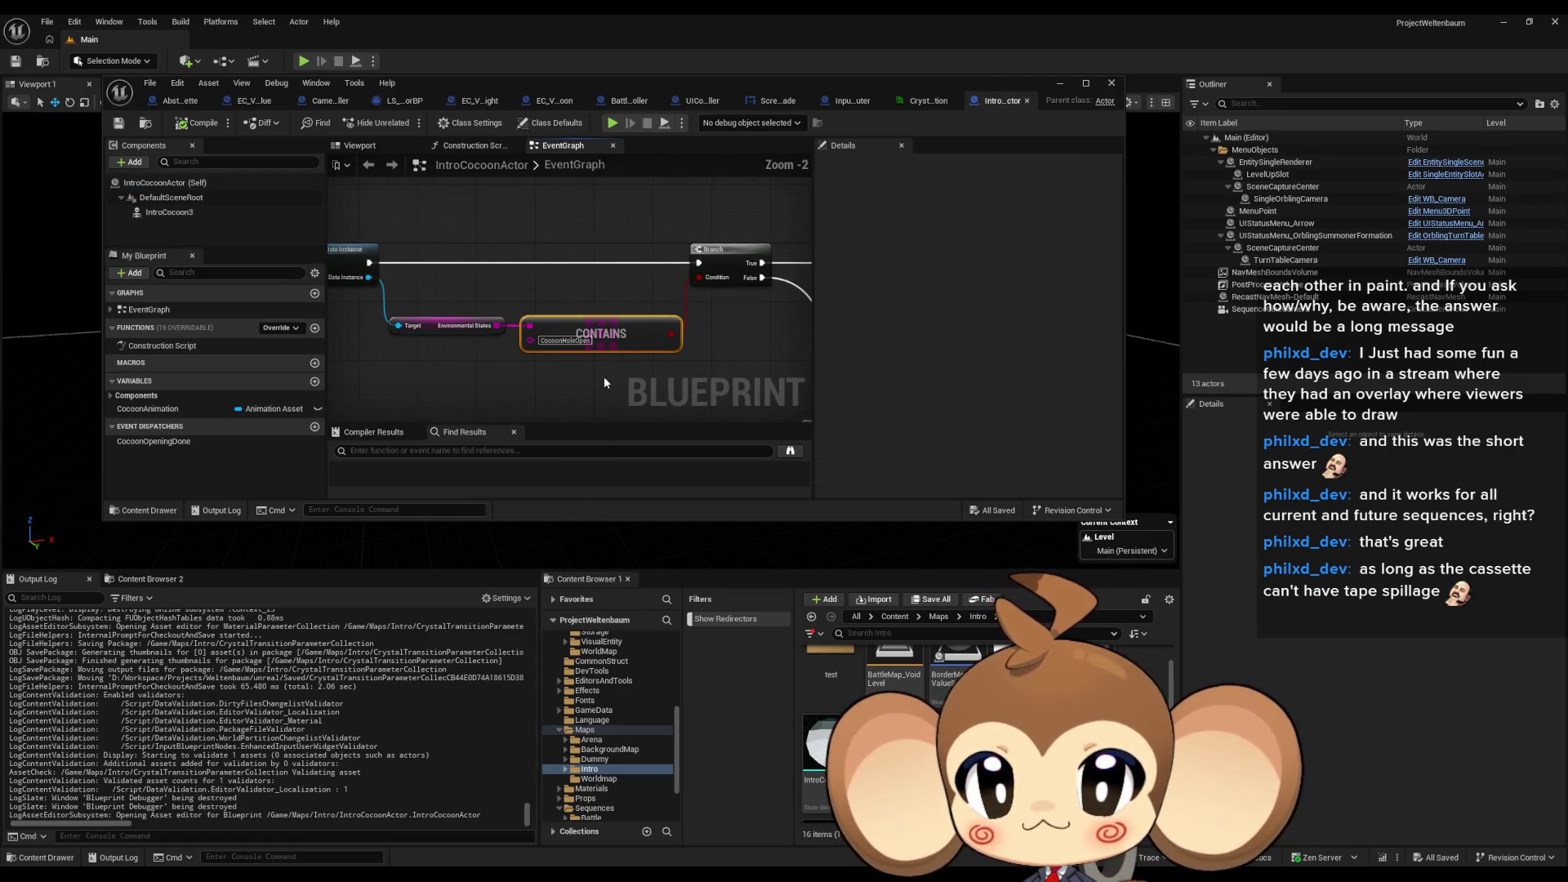
mouse_move(602, 376)
mouse_down()
mouse_move(551, 378)
mouse_move(597, 381)
mouse_up()
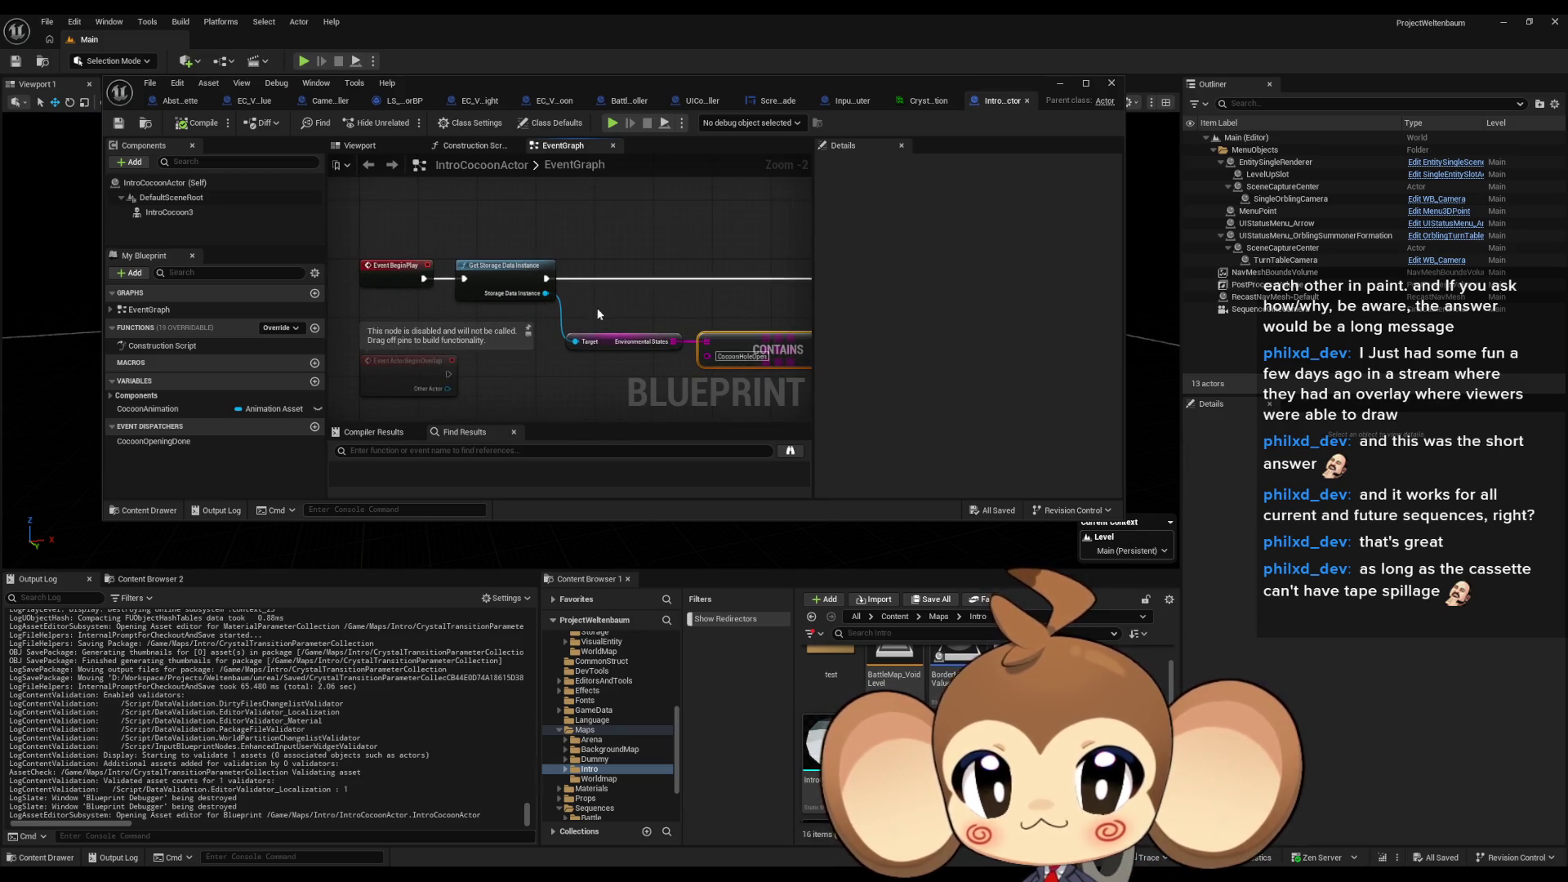
click(628, 341)
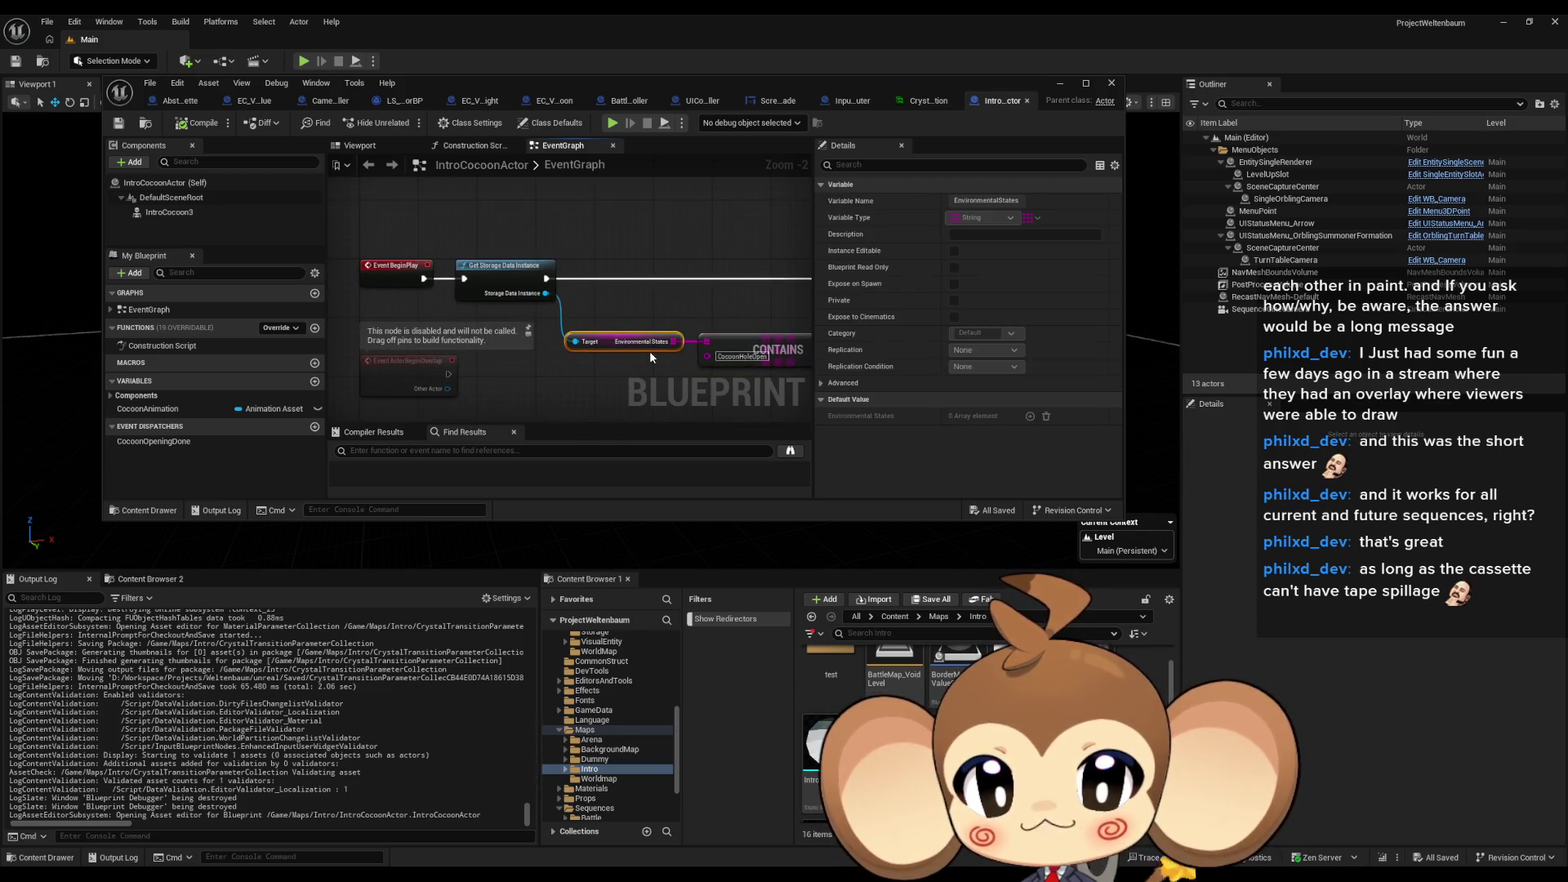
scroll(649, 356, down, 4)
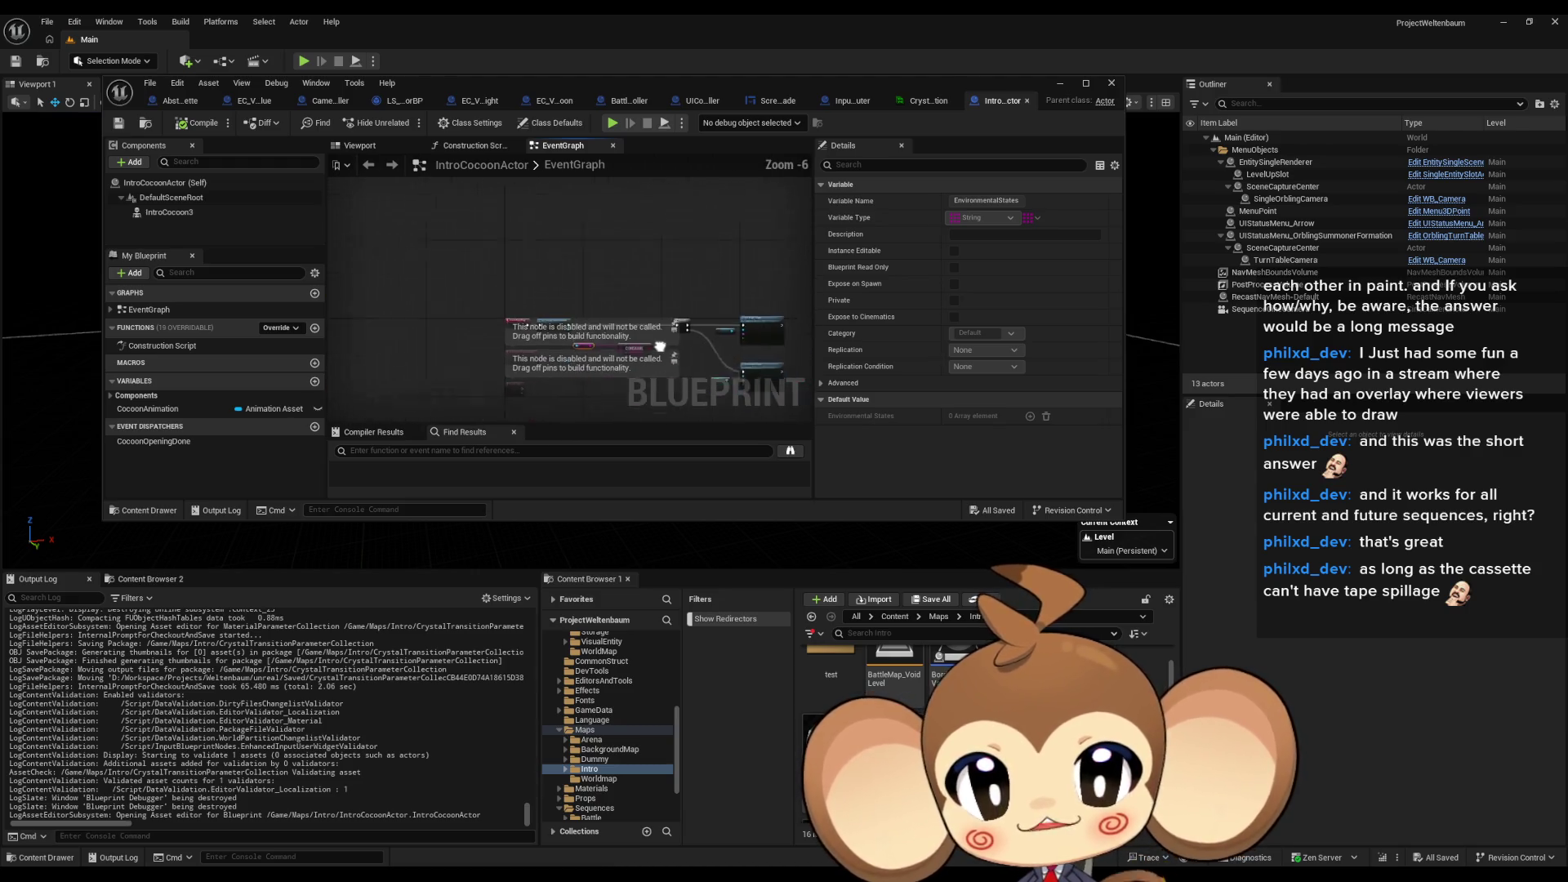
scroll(685, 294, up, 2)
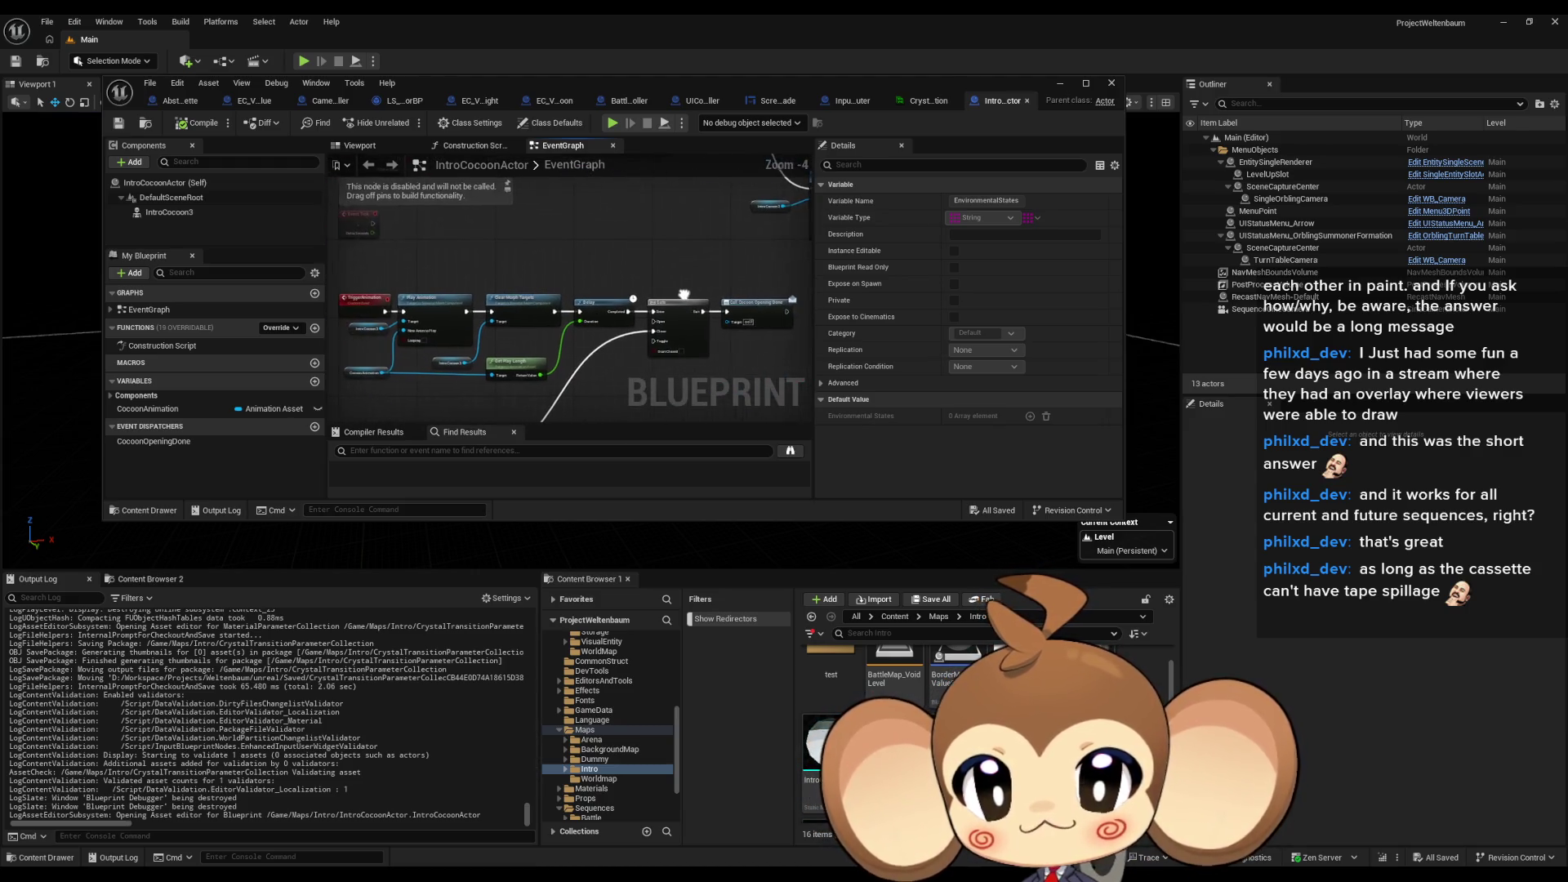
scroll(685, 294, up, 2)
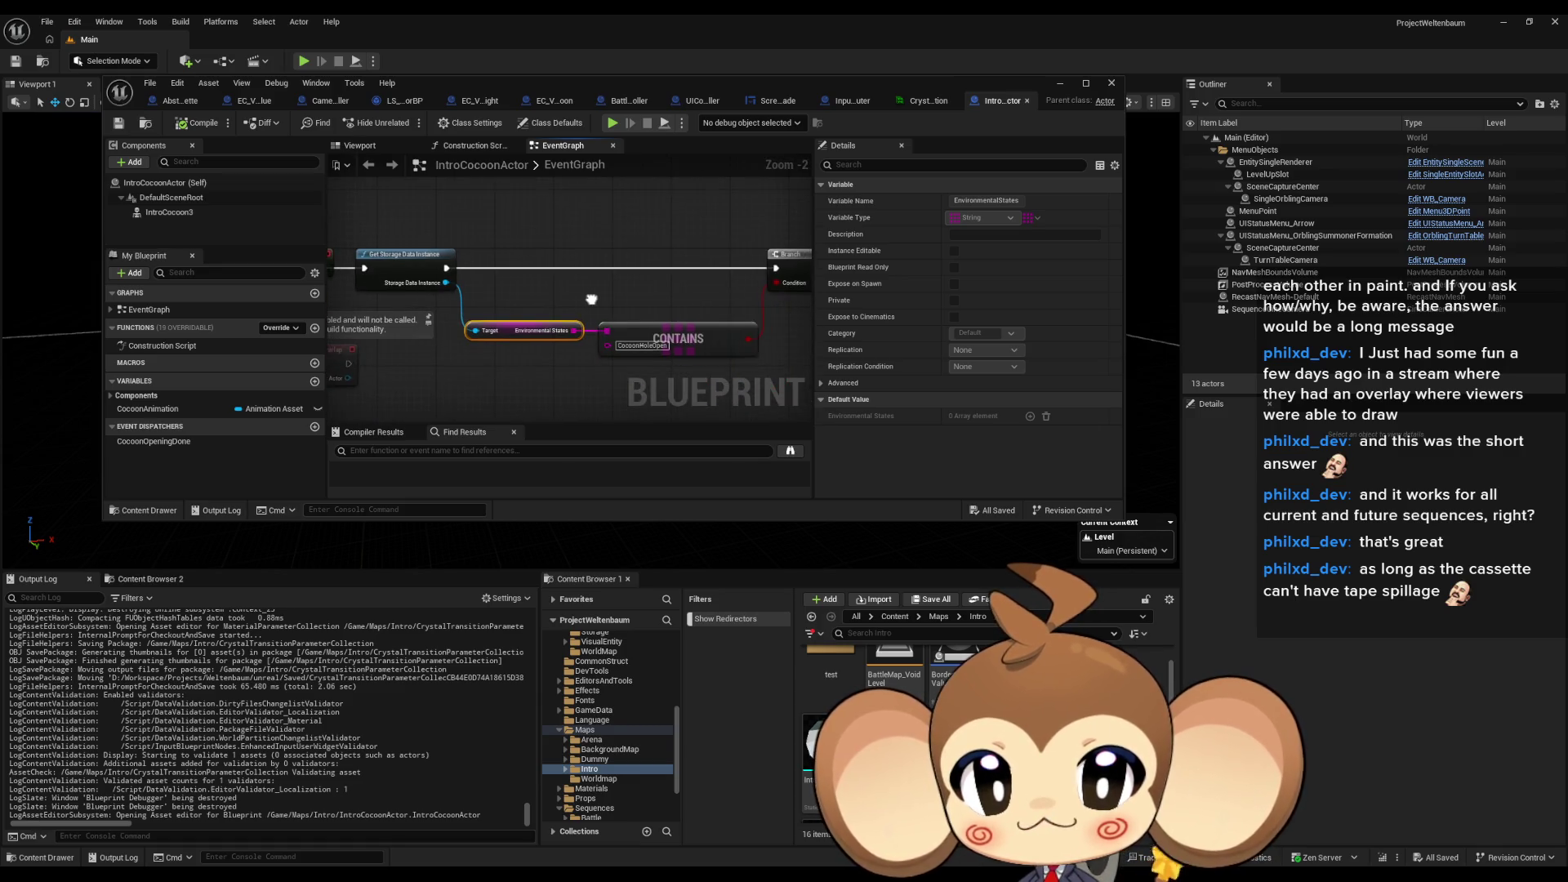
drag(591, 299, 591, 294)
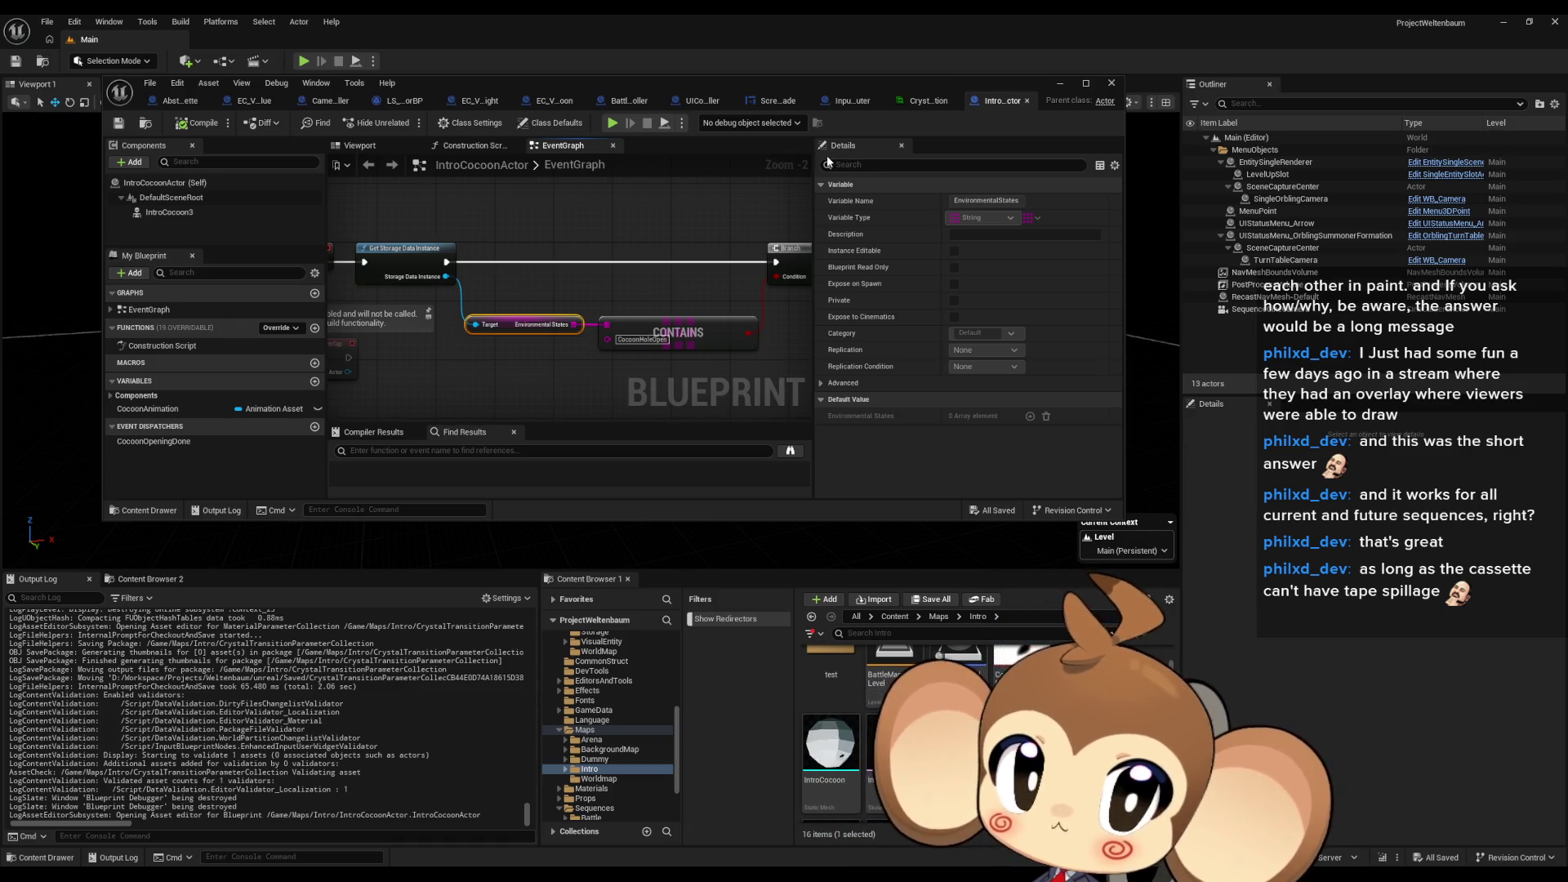
click(921, 616)
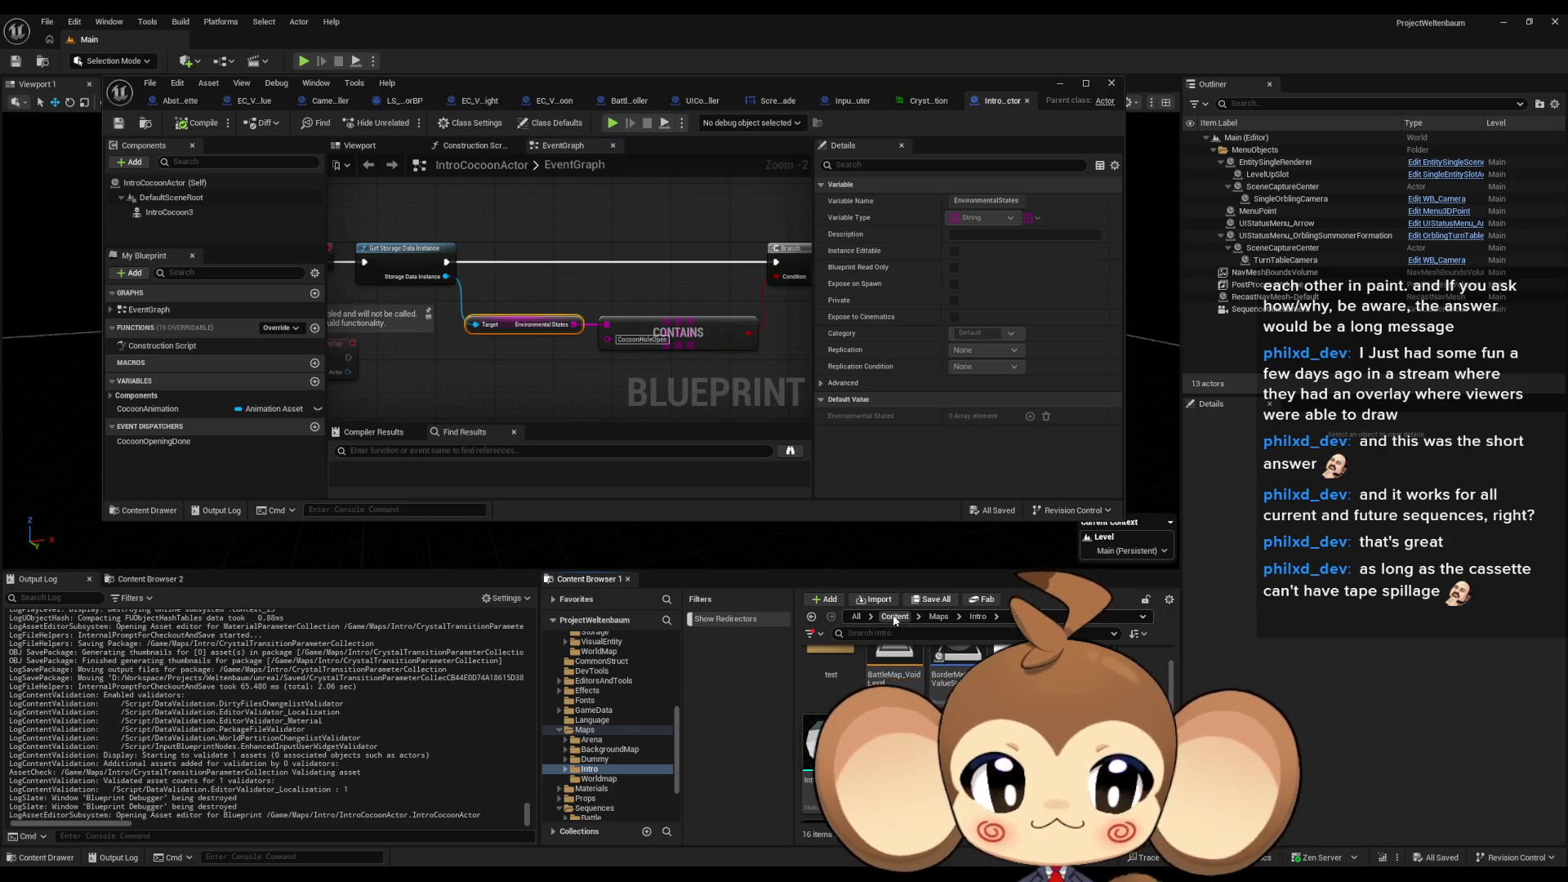
Step: In Blueprints/Cameras/EventCasette, update the EC_Void_EnvironmentValue redirector's references and delete the unreferenced redirector
click(947, 654)
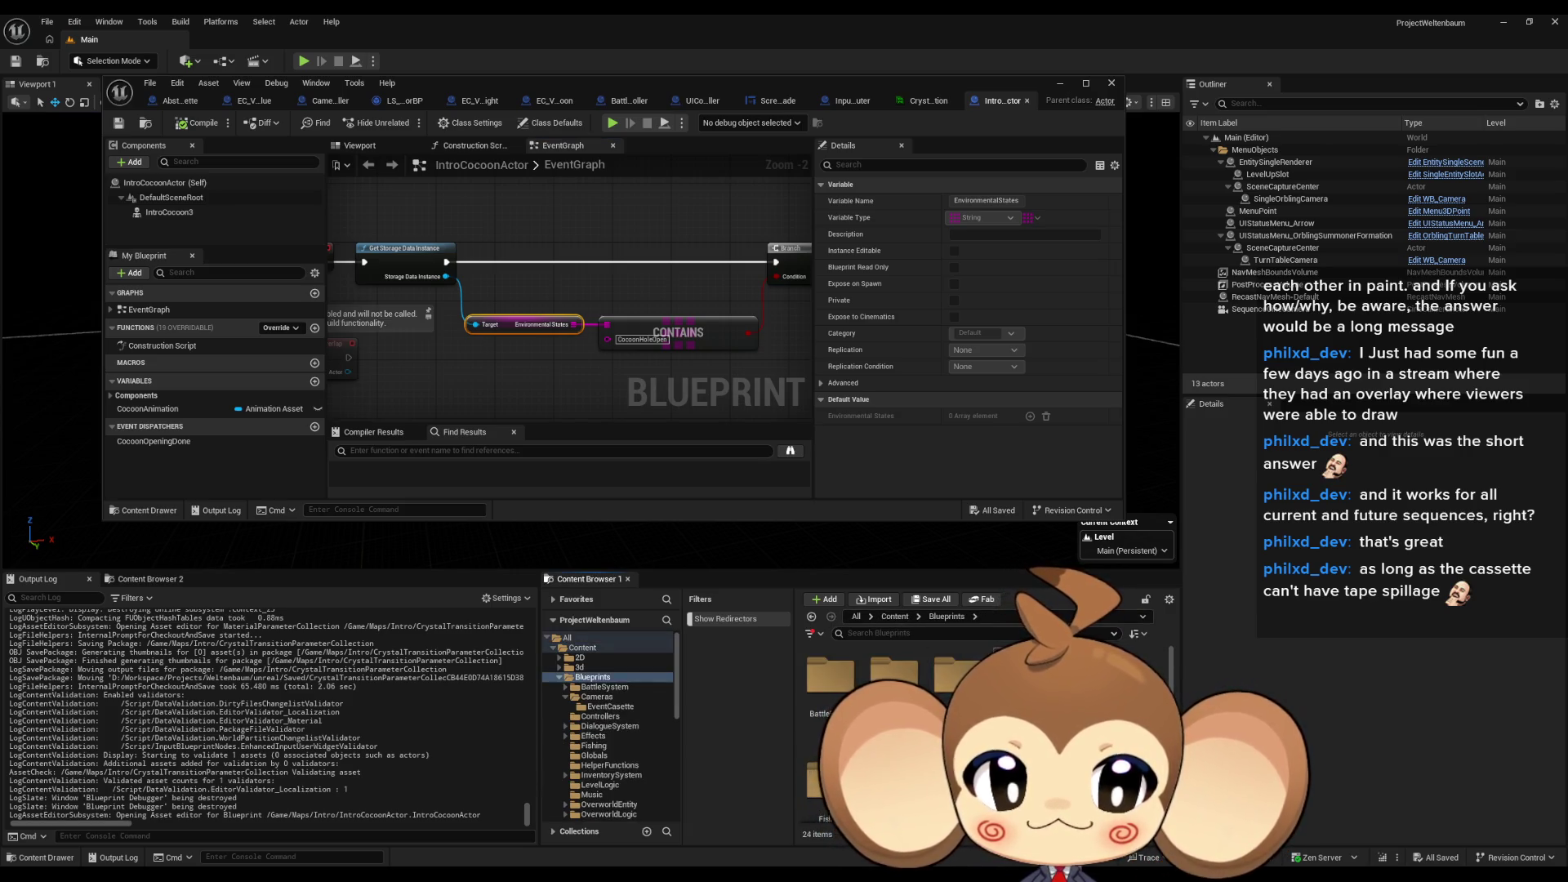
double_click(885, 681)
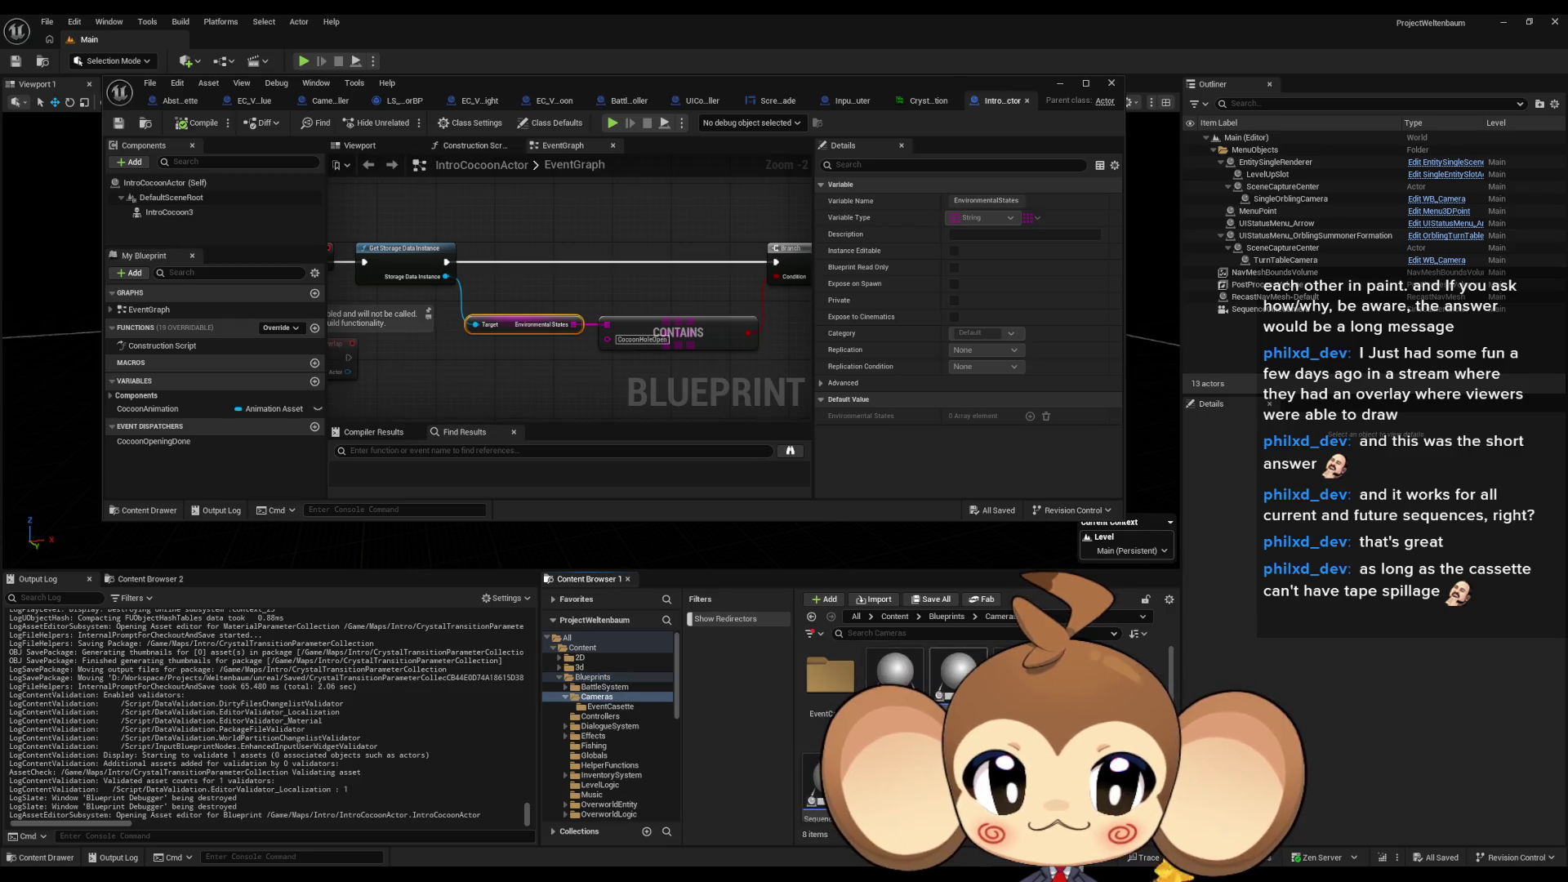
double_click(830, 673)
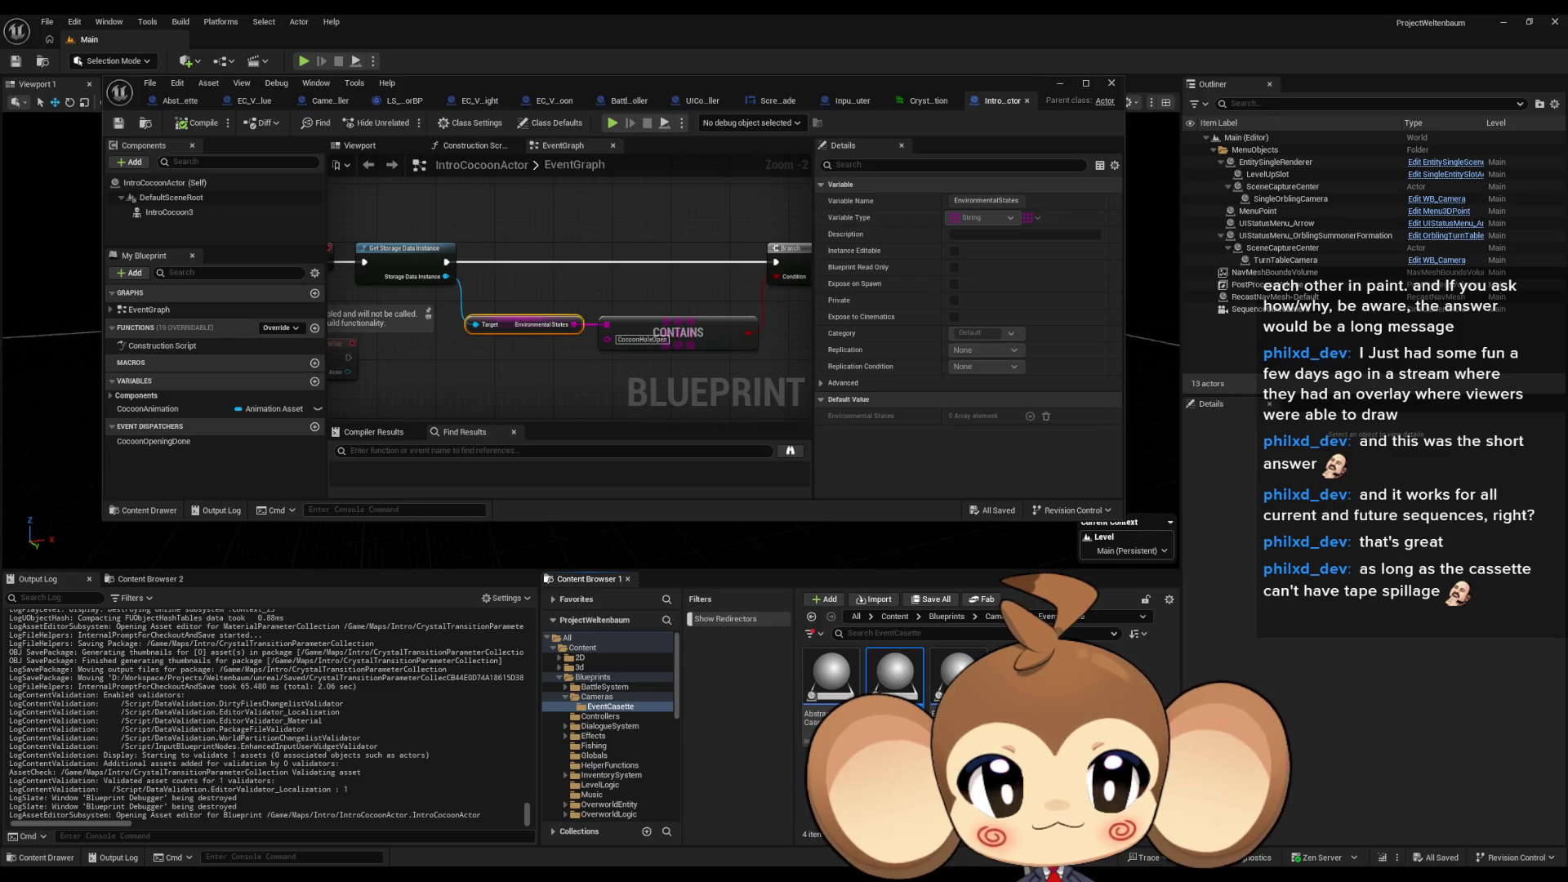
key(Return)
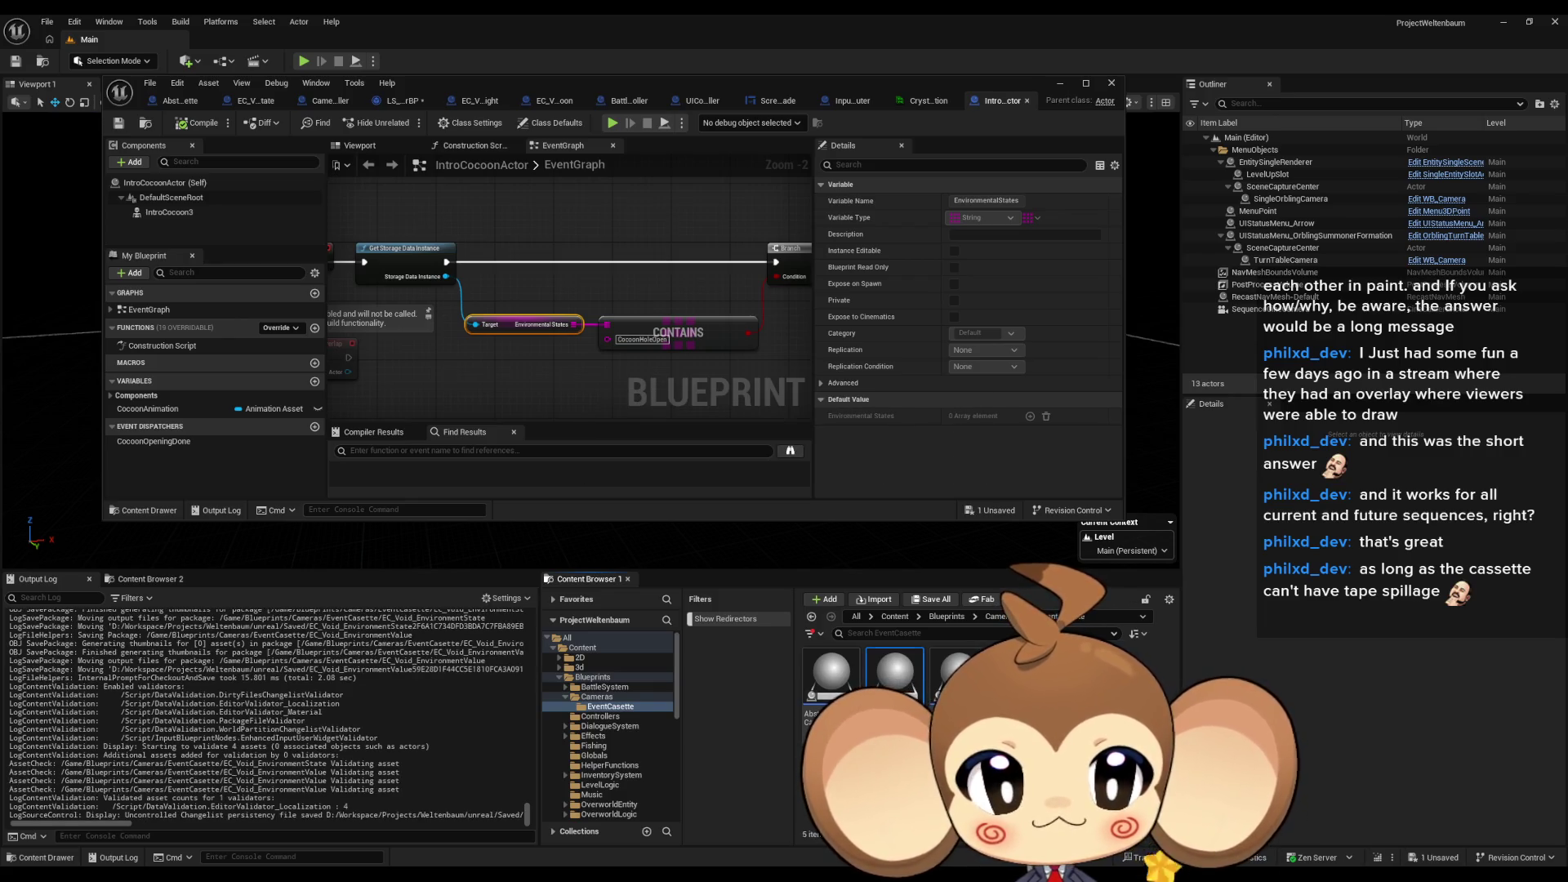
right_click(1095, 675)
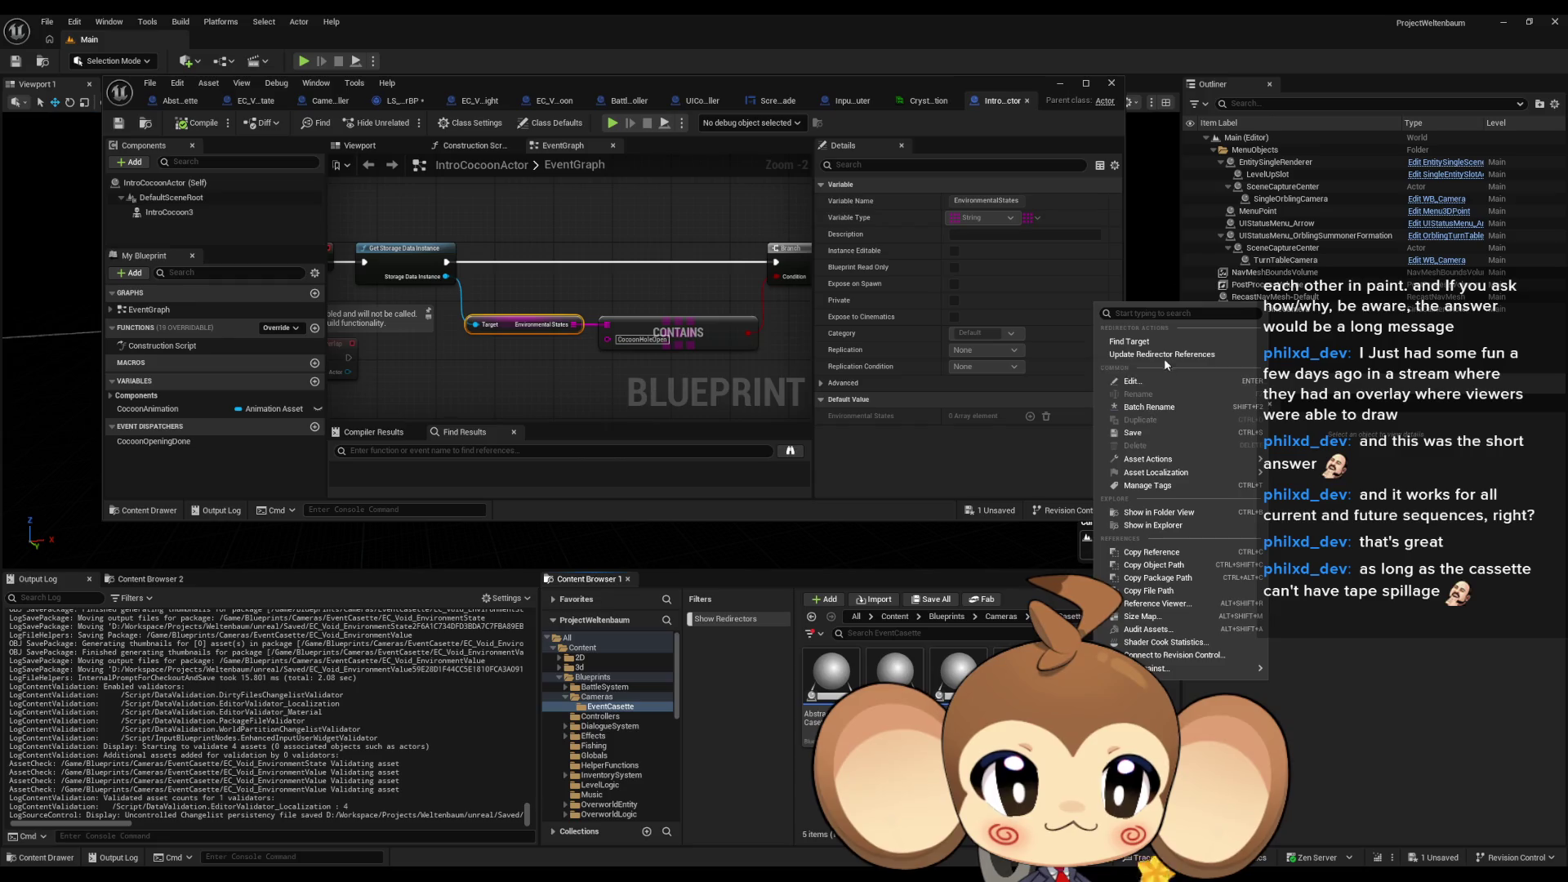
click(1164, 356)
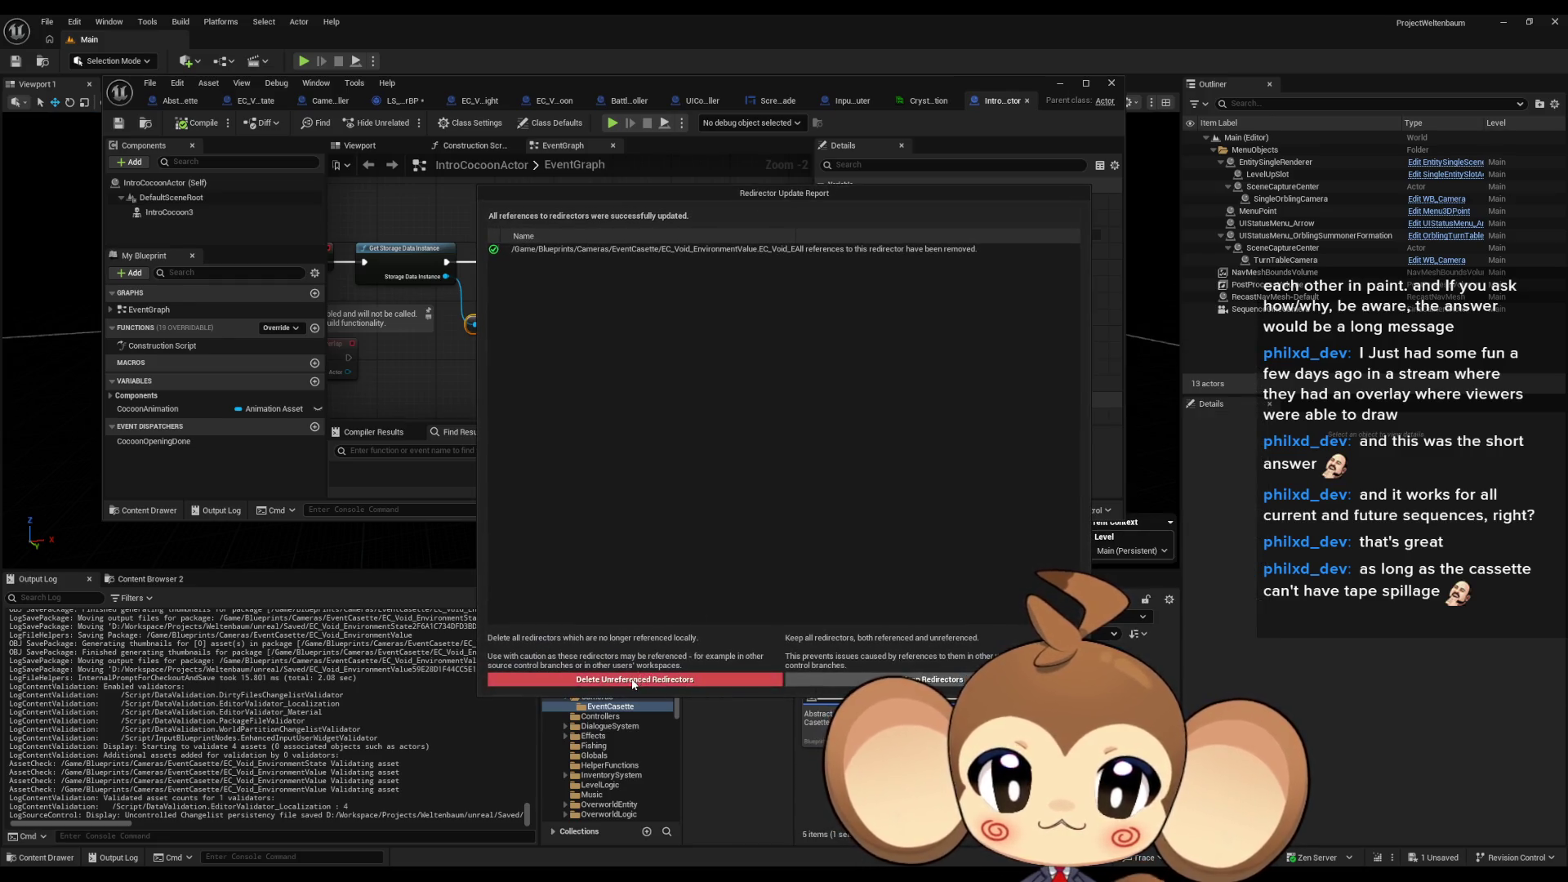
click(635, 678)
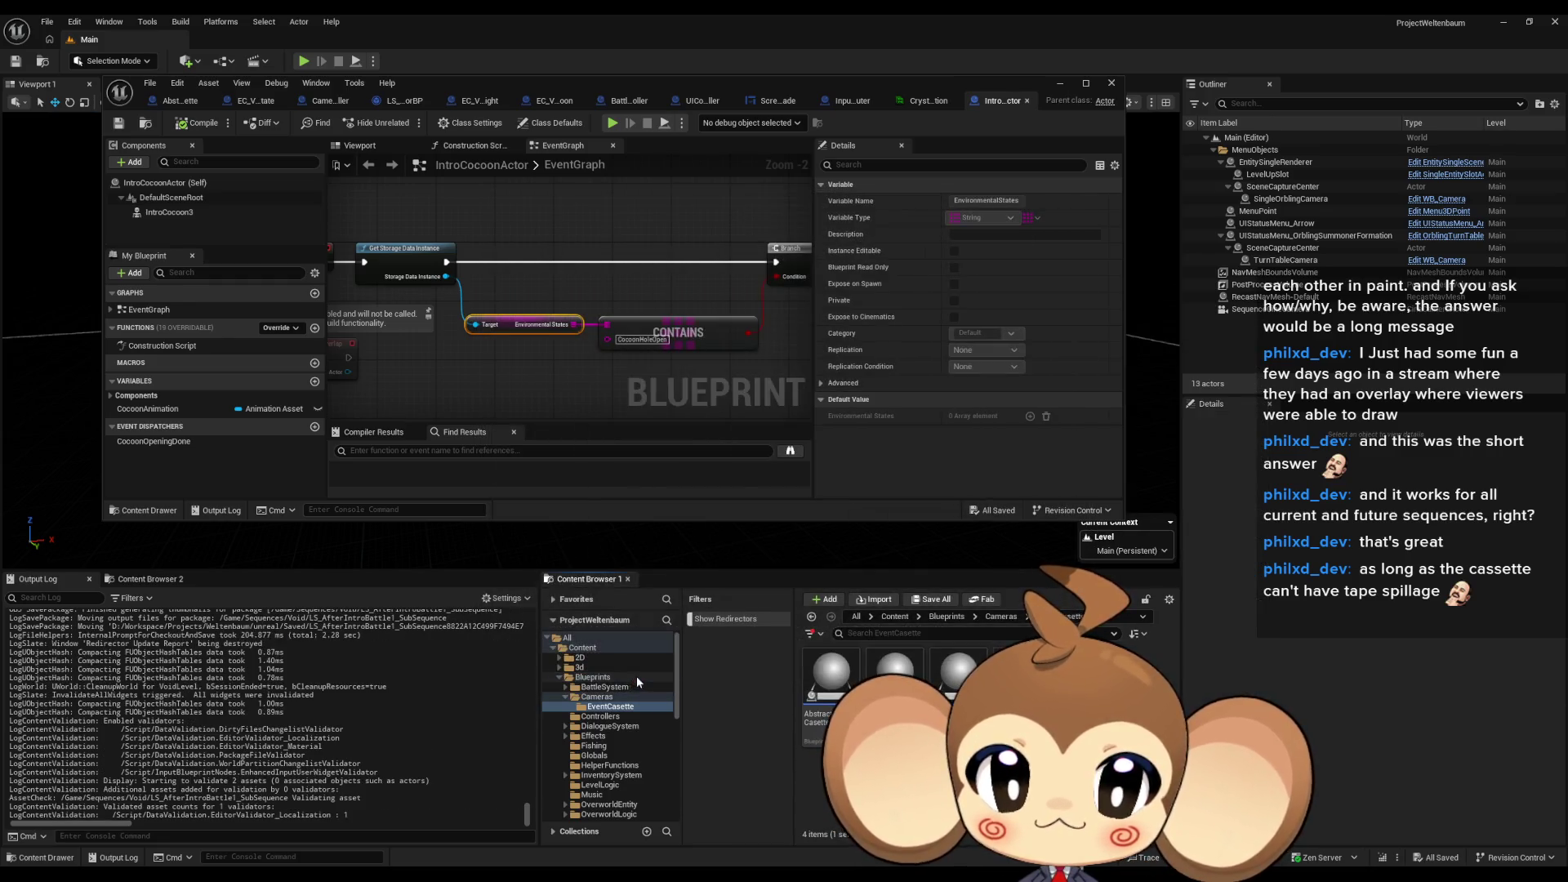
Step: Close the IntroCocoonActor editor, then run and stop a quick play-in-editor test
click(1110, 84)
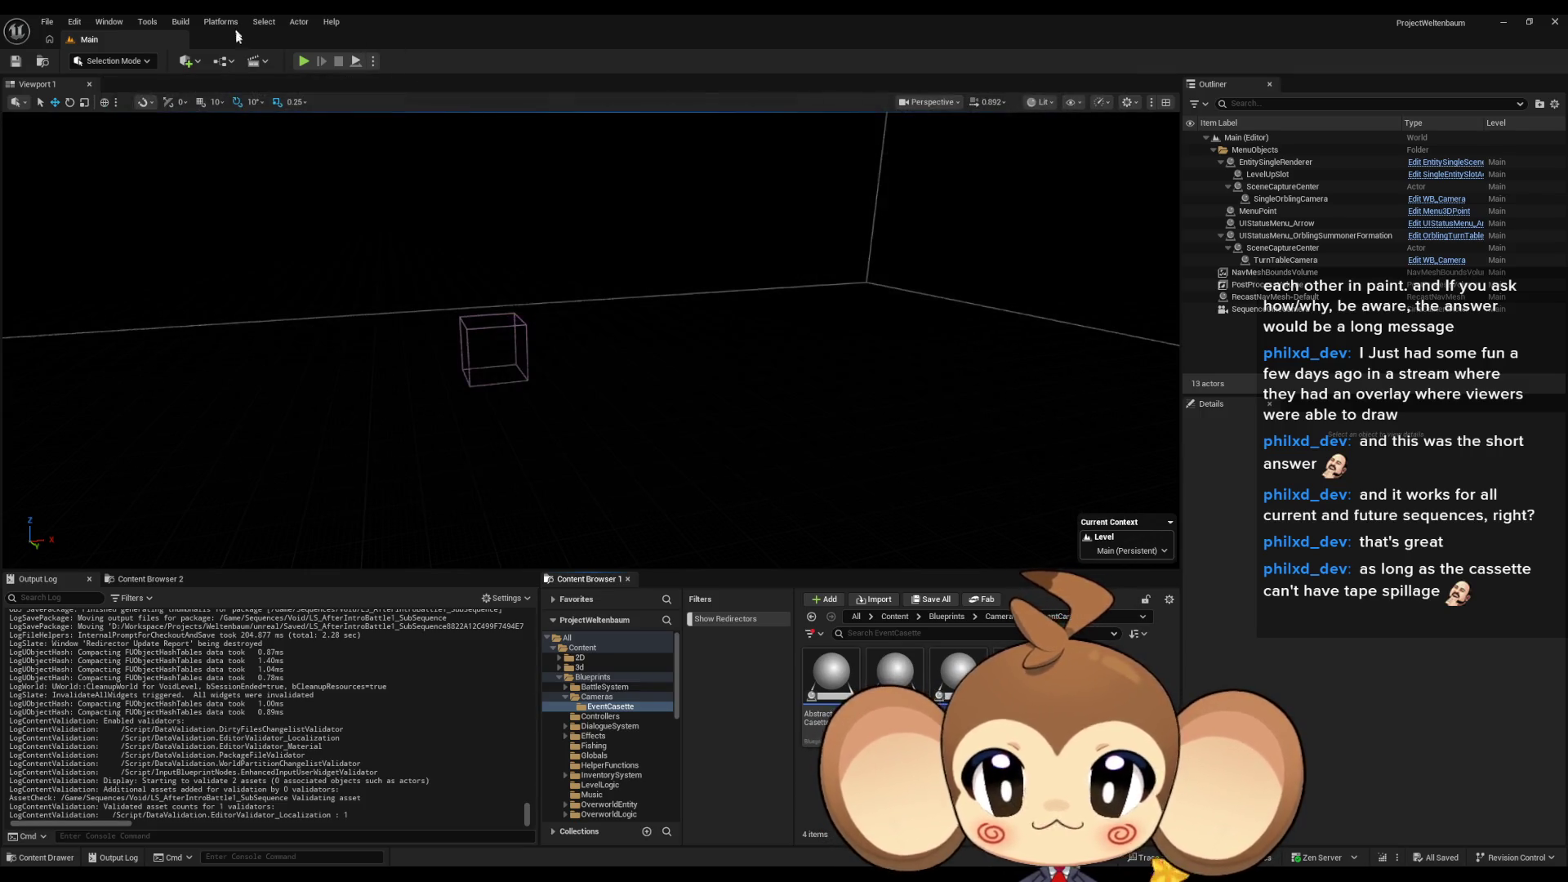
click(304, 62)
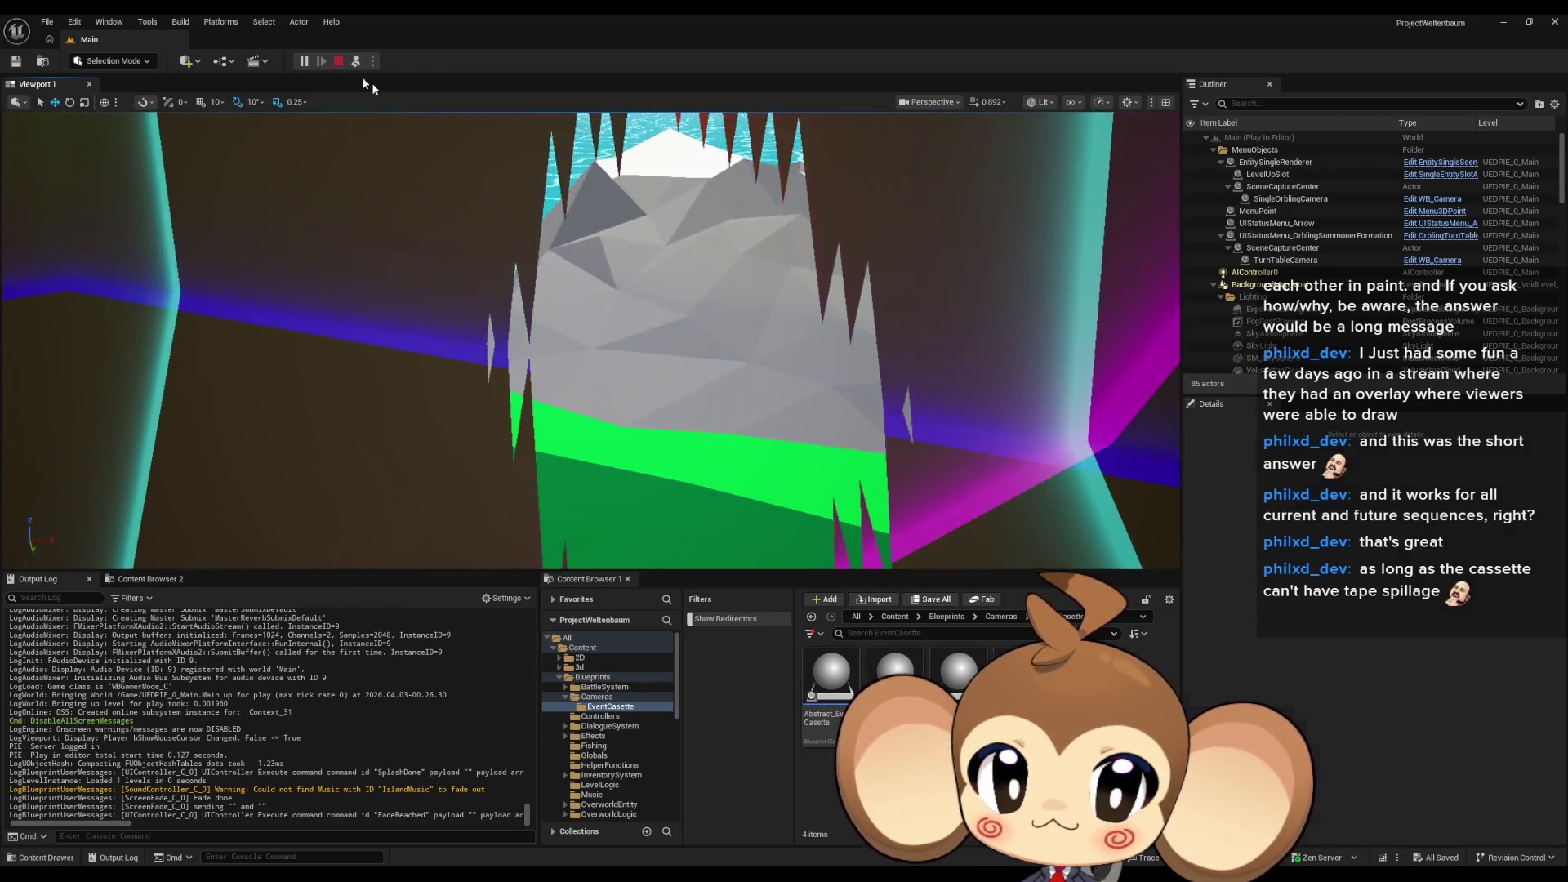
click(338, 61)
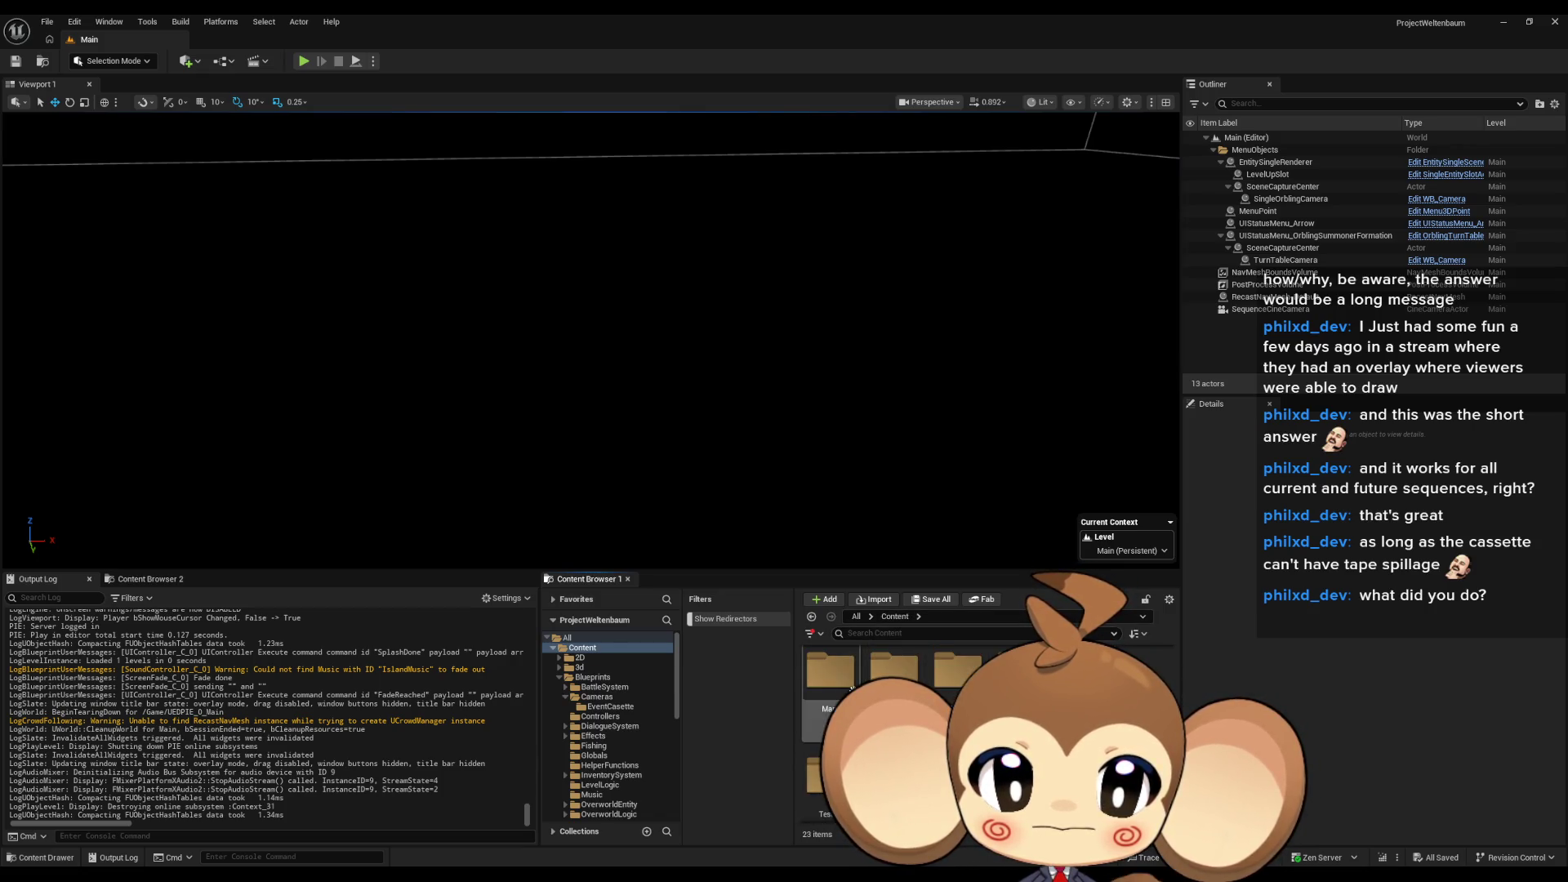
Step: Open CrystalTransitionParameterCollection from Maps/Intro, set CocoonOpen to 0.9, save and close it
double_click(850, 688)
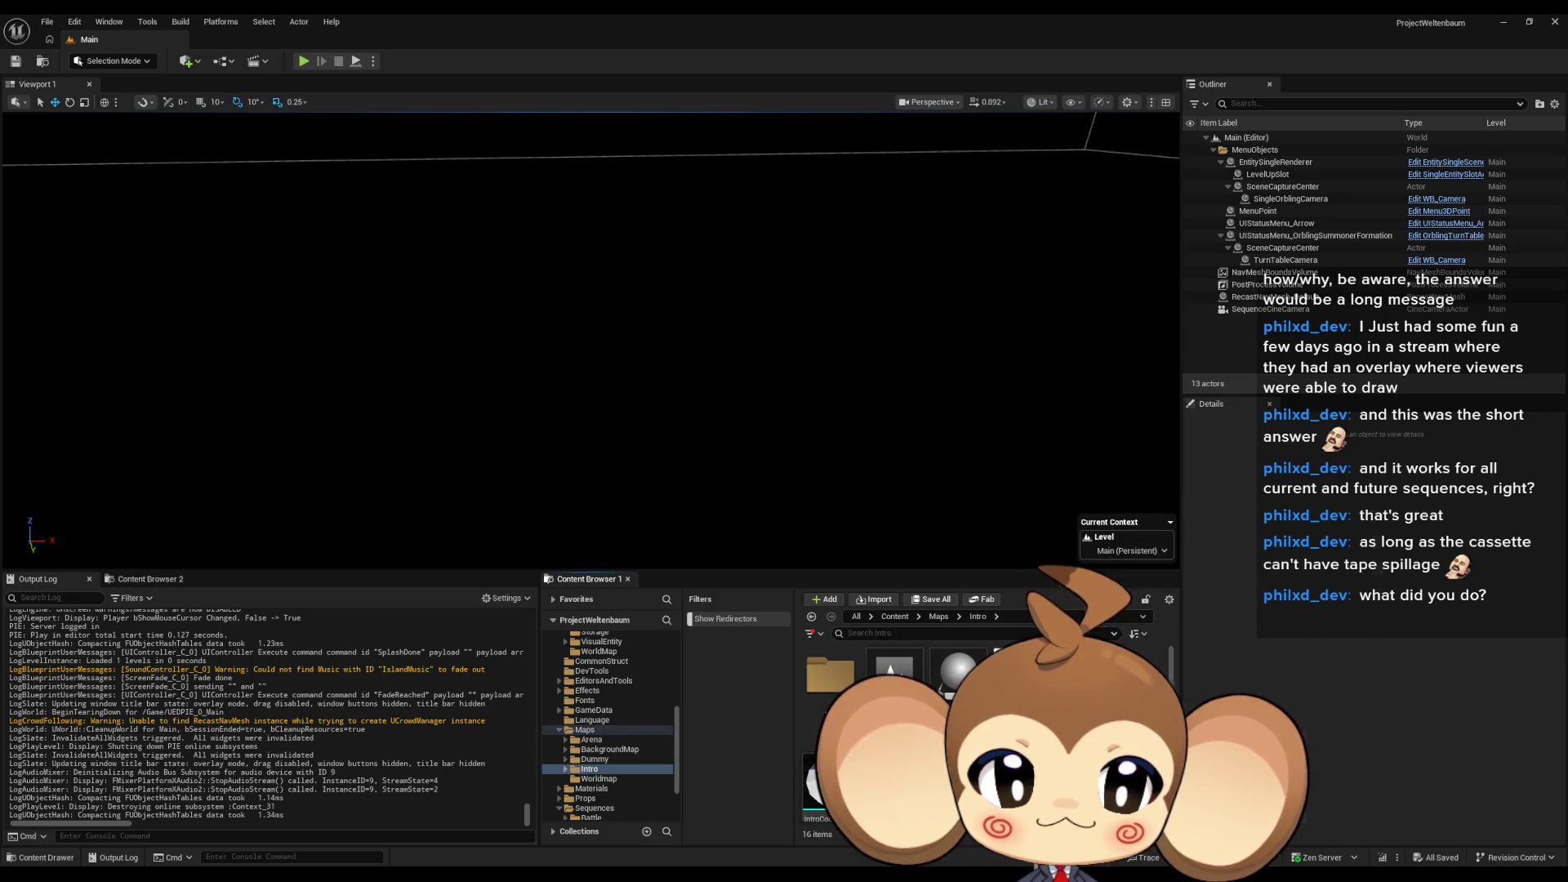
double_click(1021, 678)
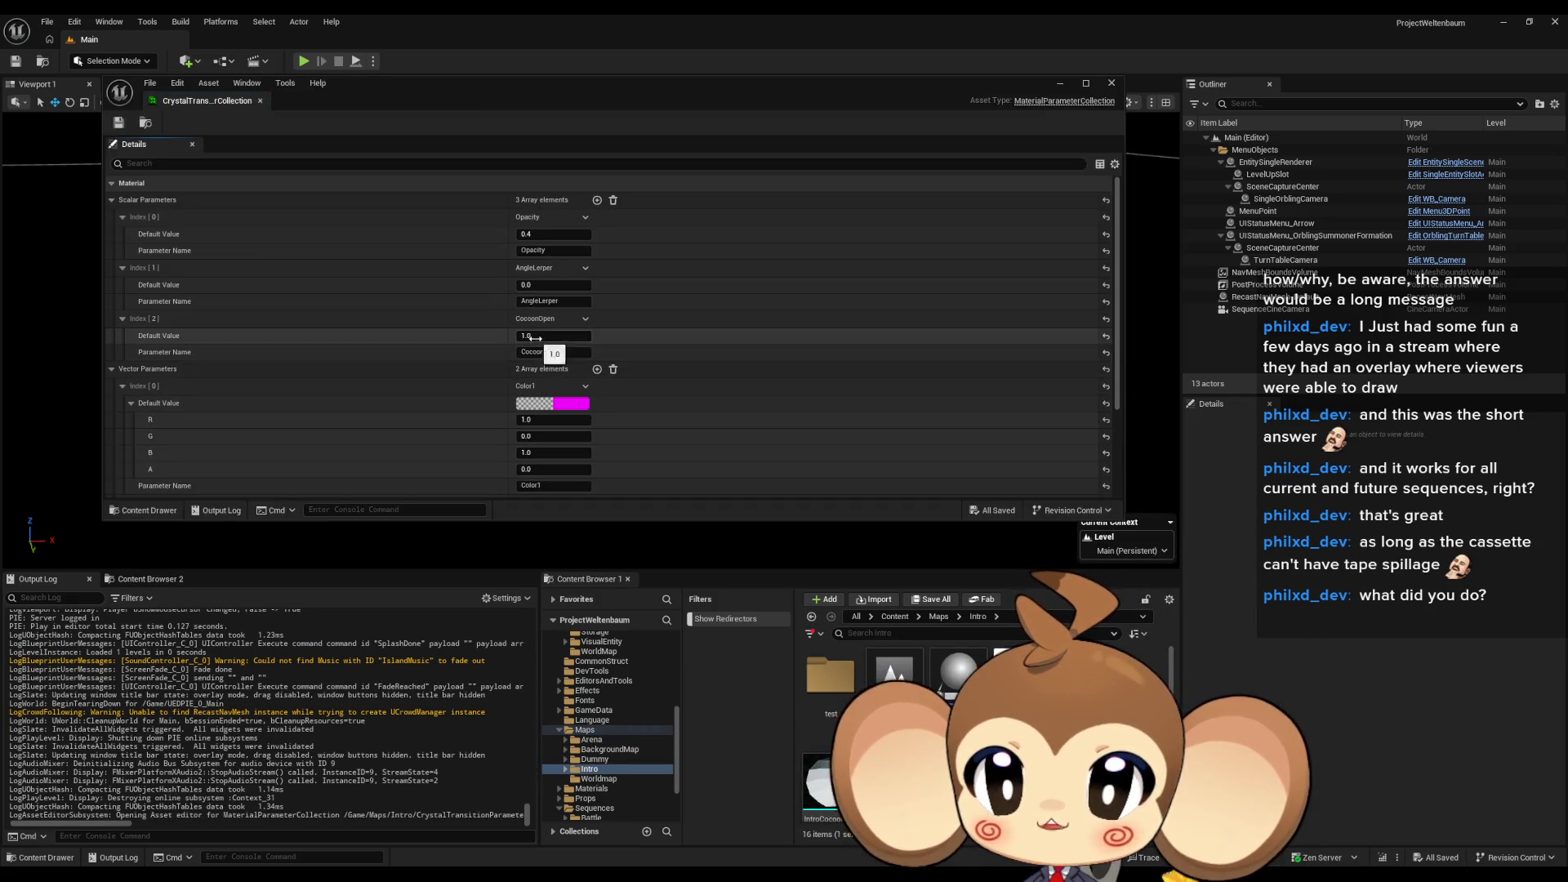
text(0.9)
key(Return)
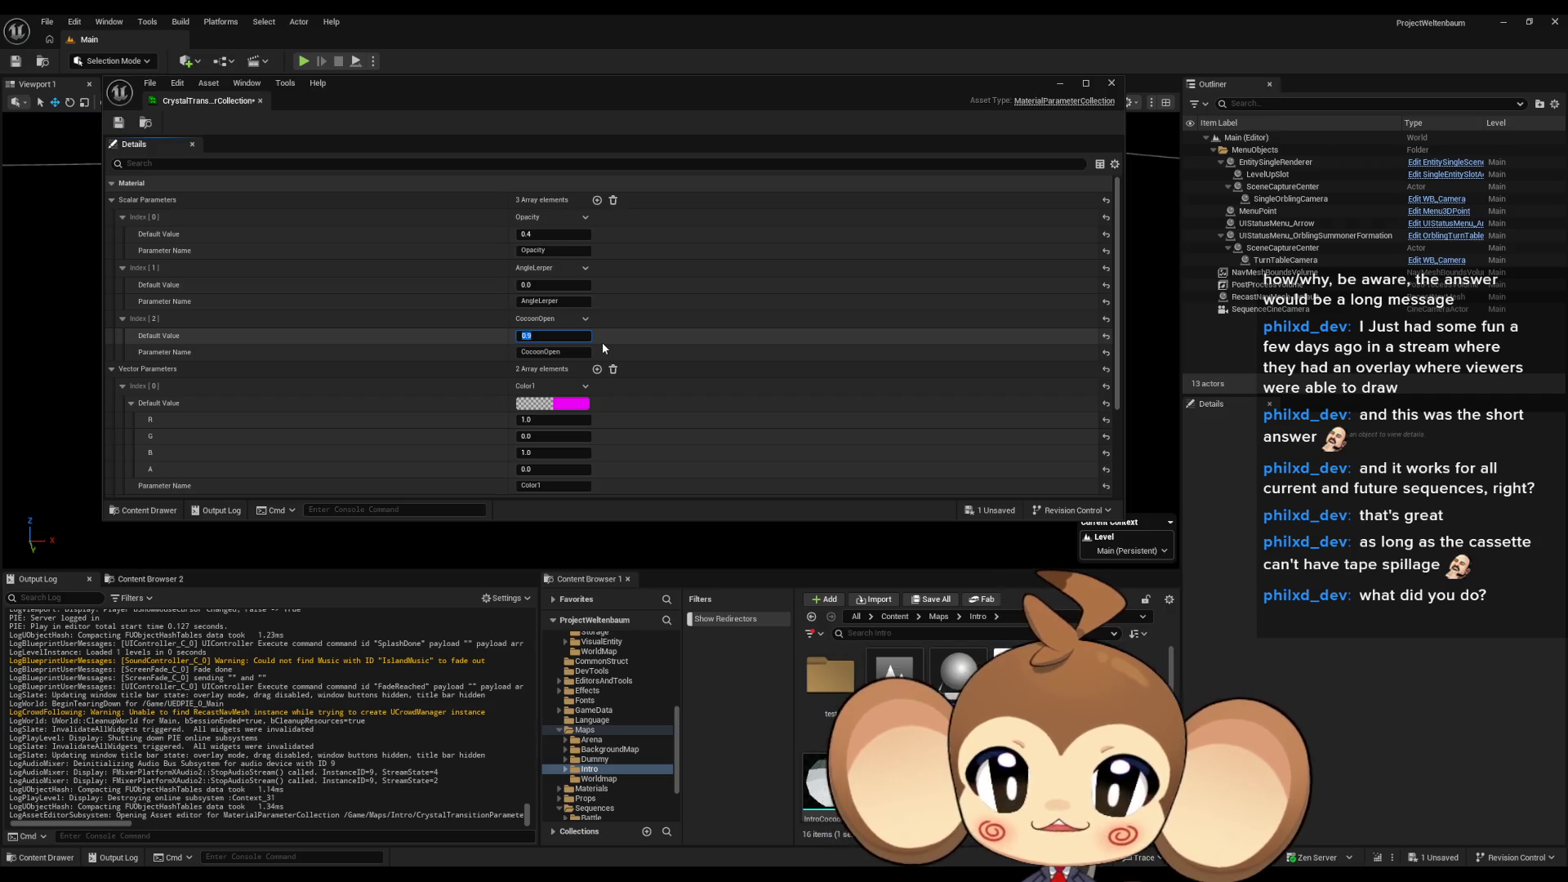
click(119, 122)
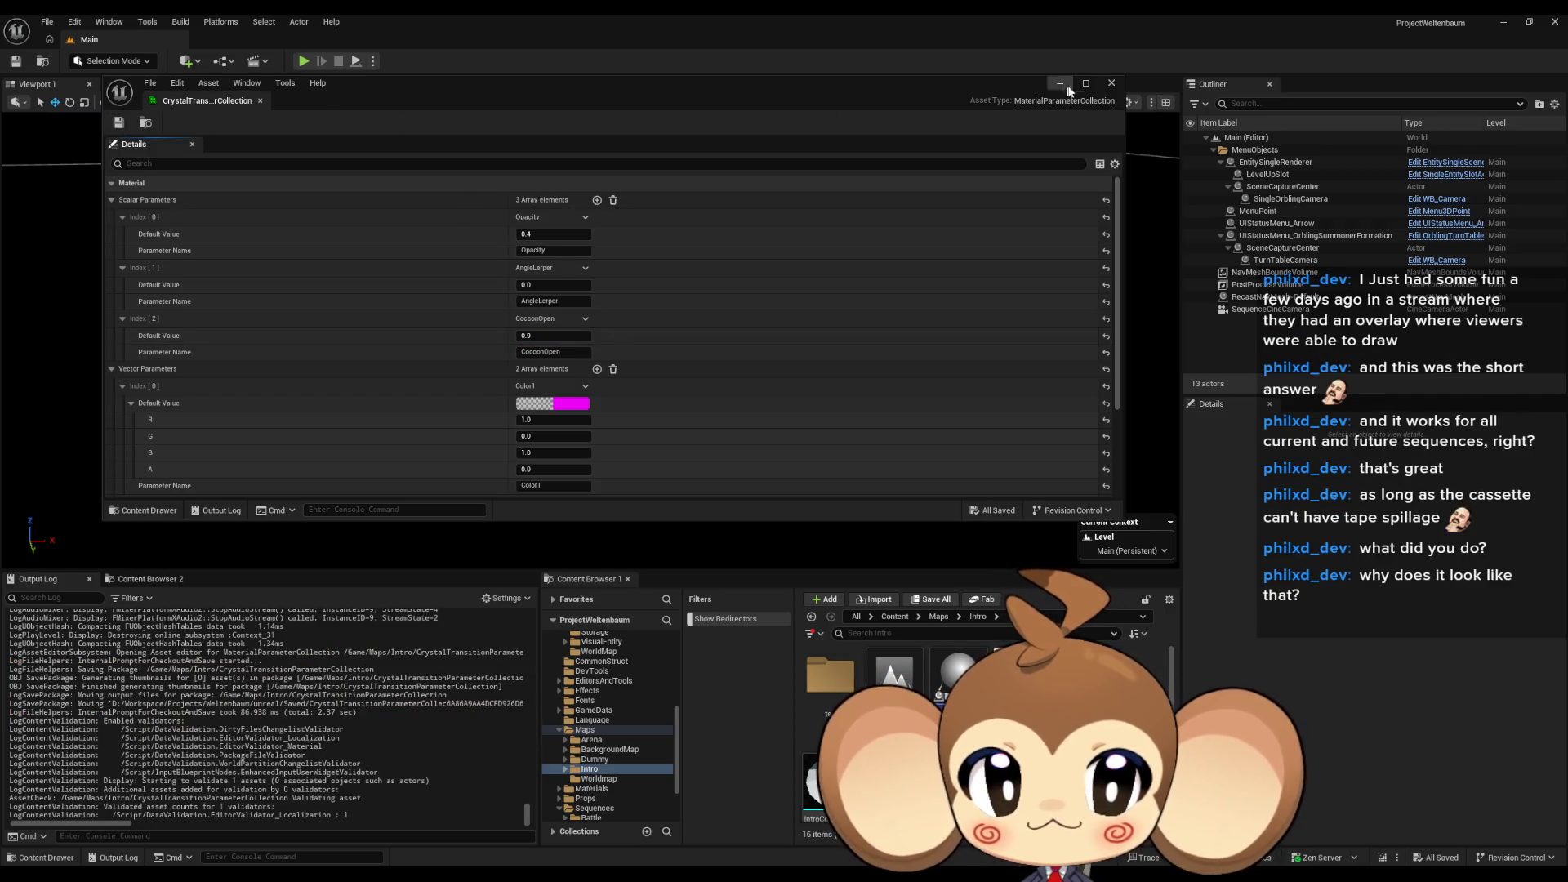
click(1112, 85)
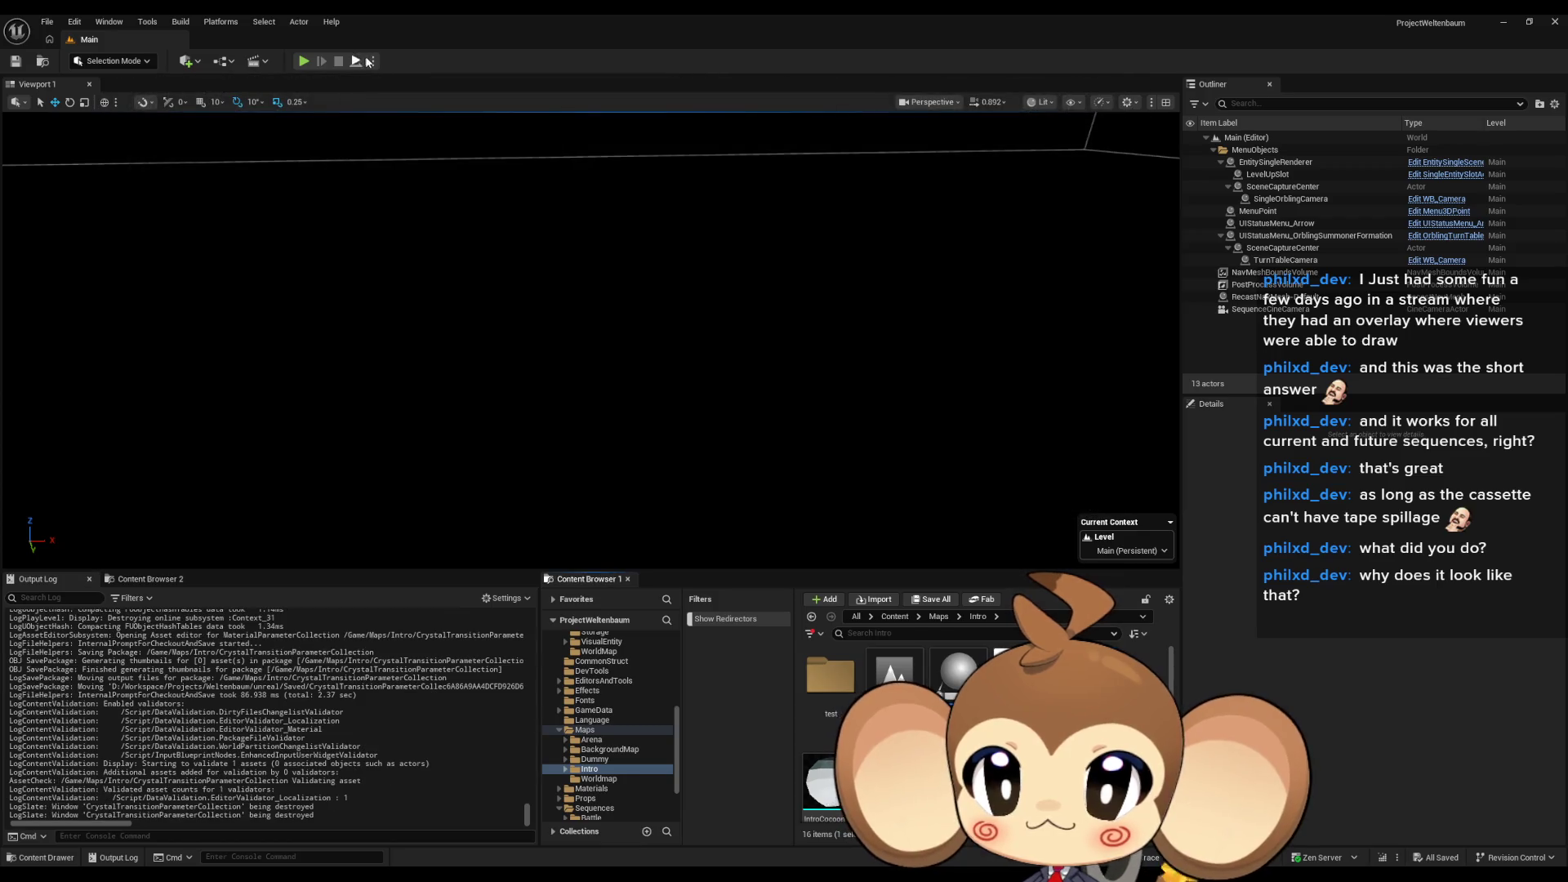
Step: Start a new play-in-editor run with the updated cocoon value and open the Tools menu
click(304, 62)
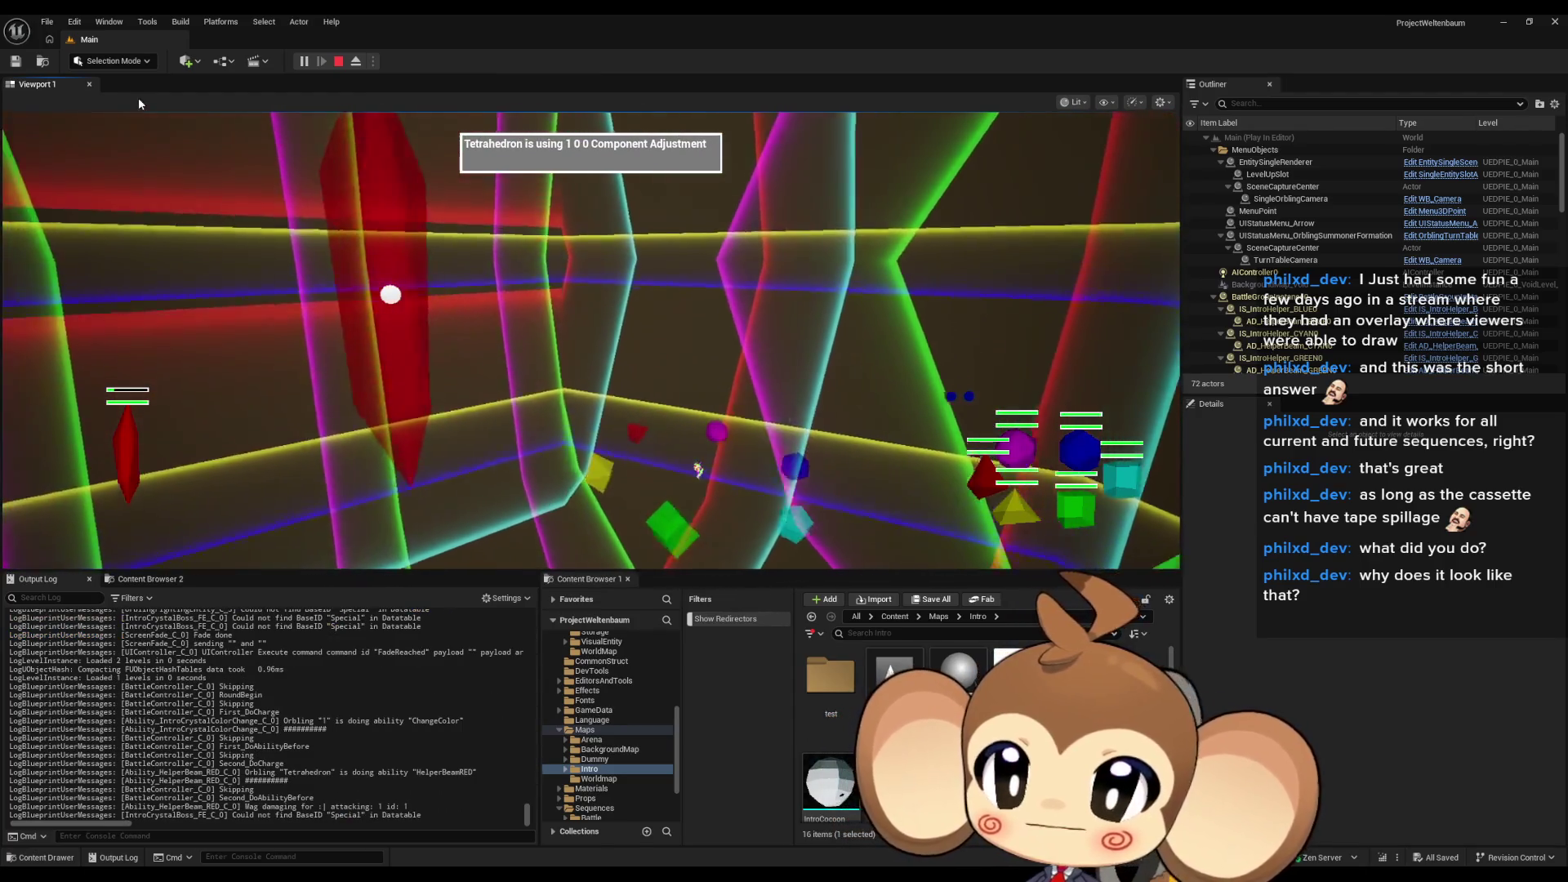
click(147, 21)
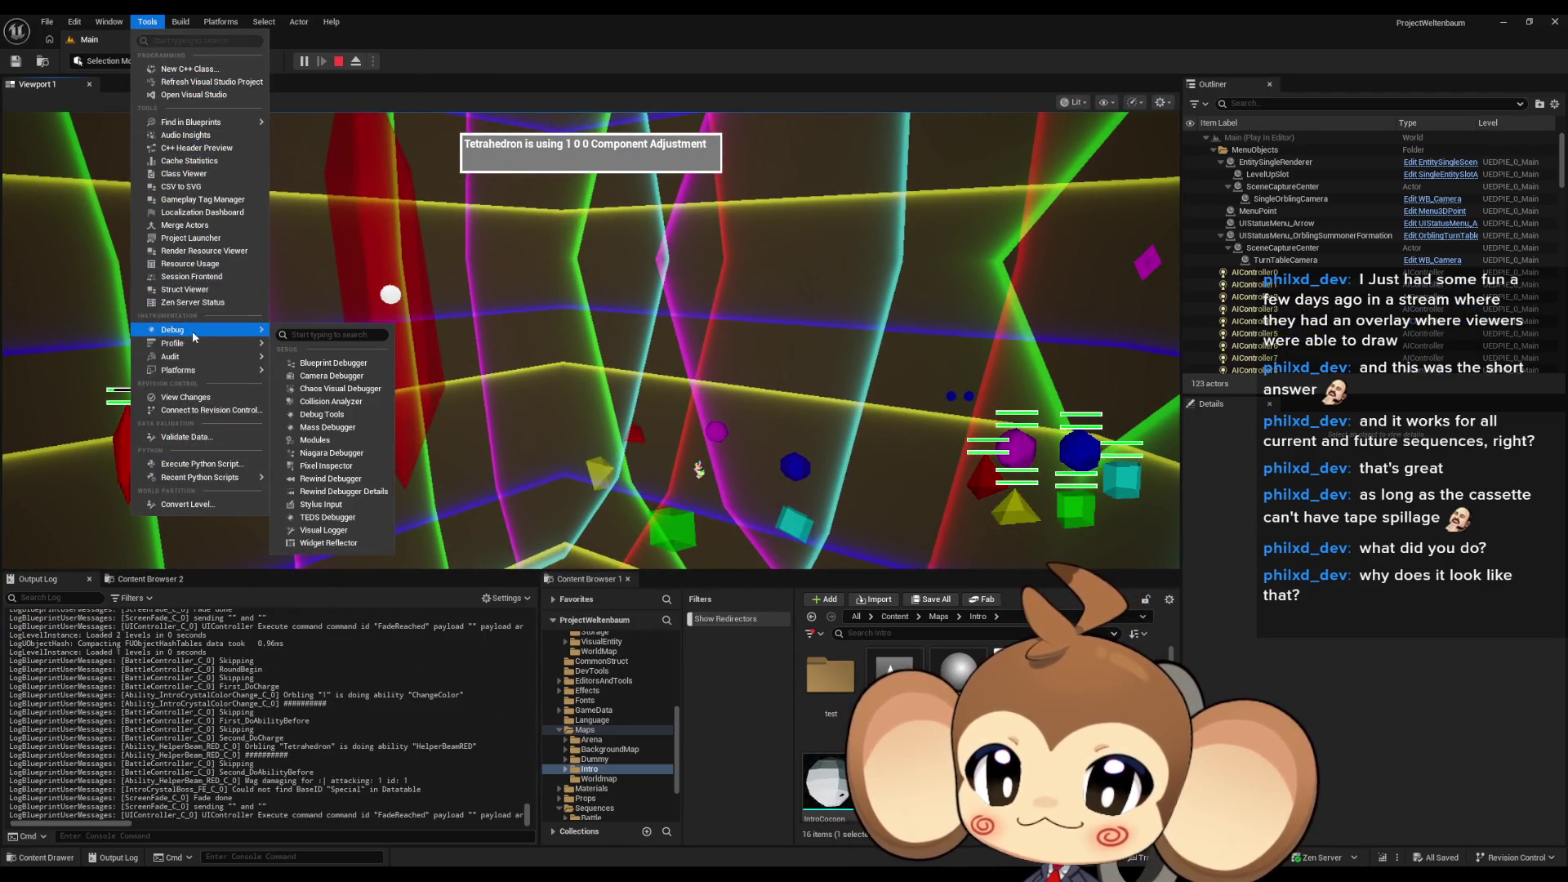
Step: Open the Blueprint Debugger on StorageData and expand its Self variables
click(885, 331)
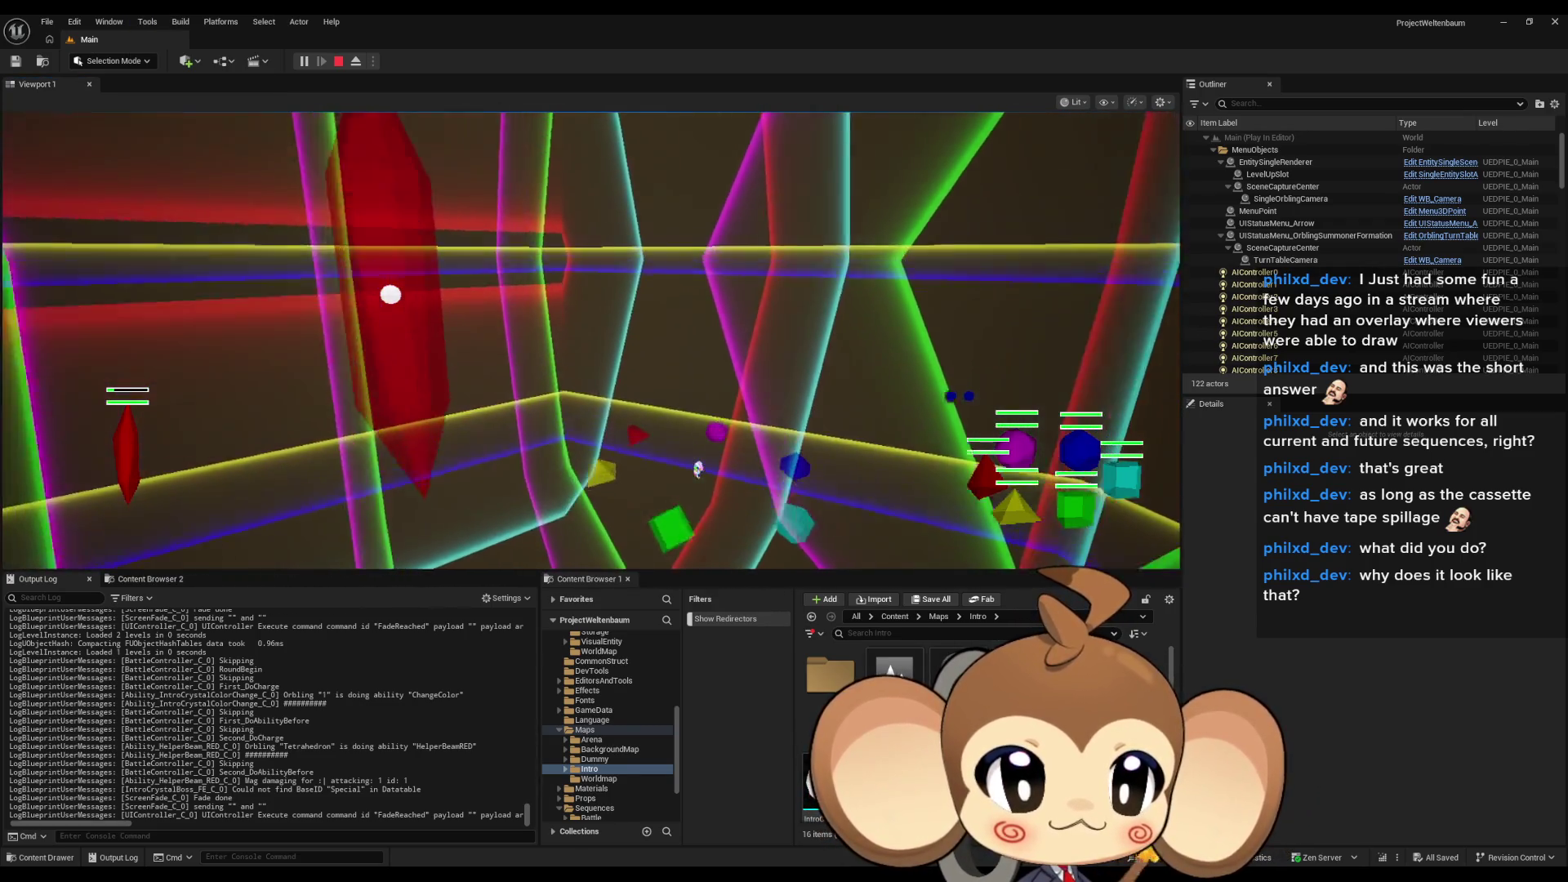
click(482, 289)
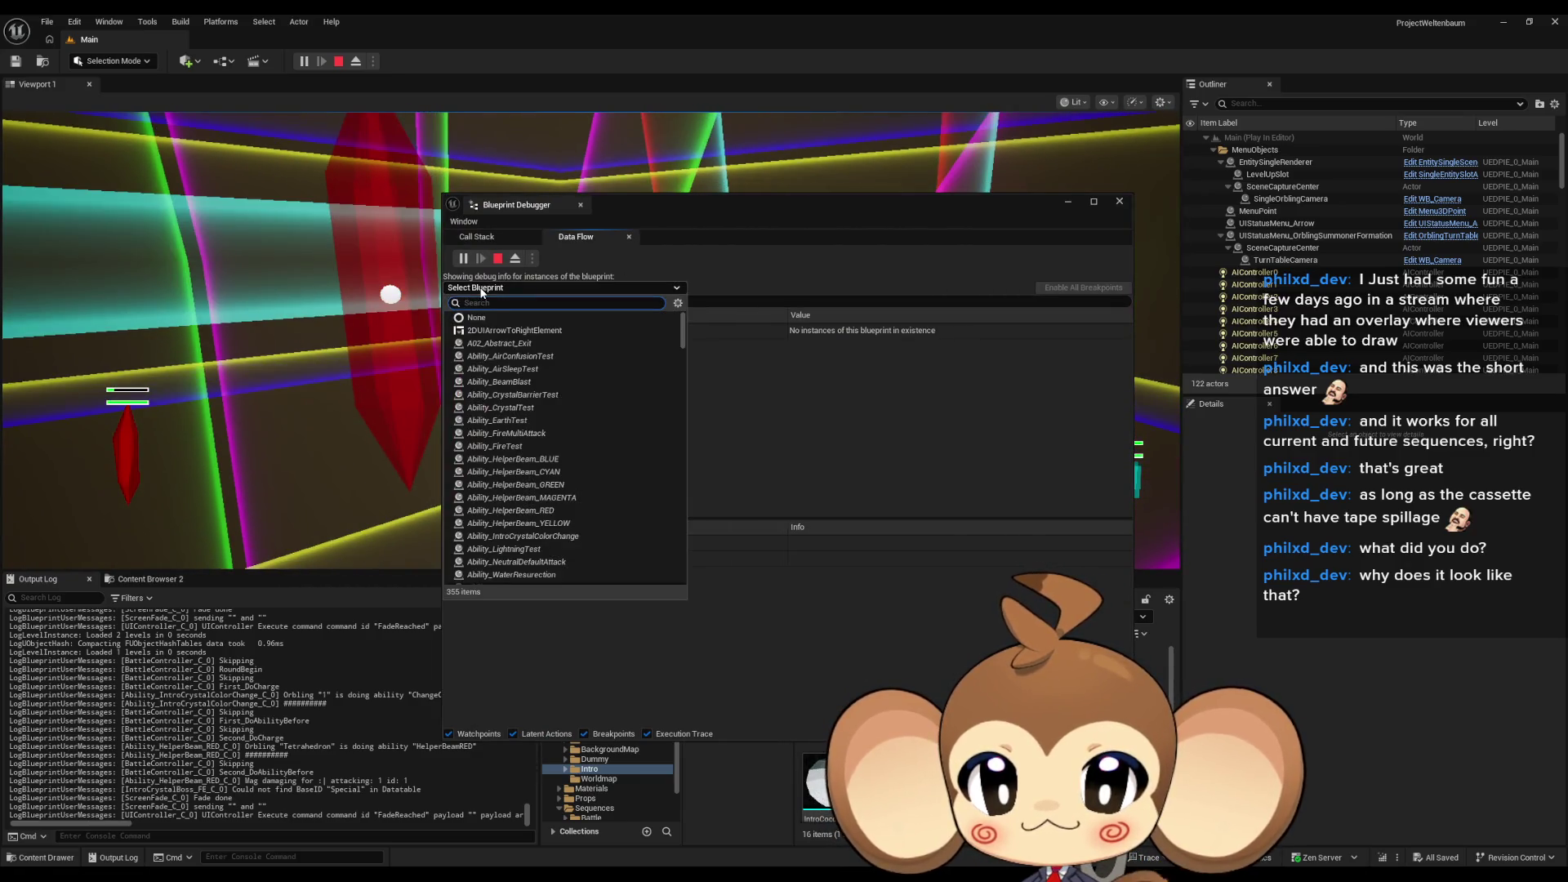
text(storag)
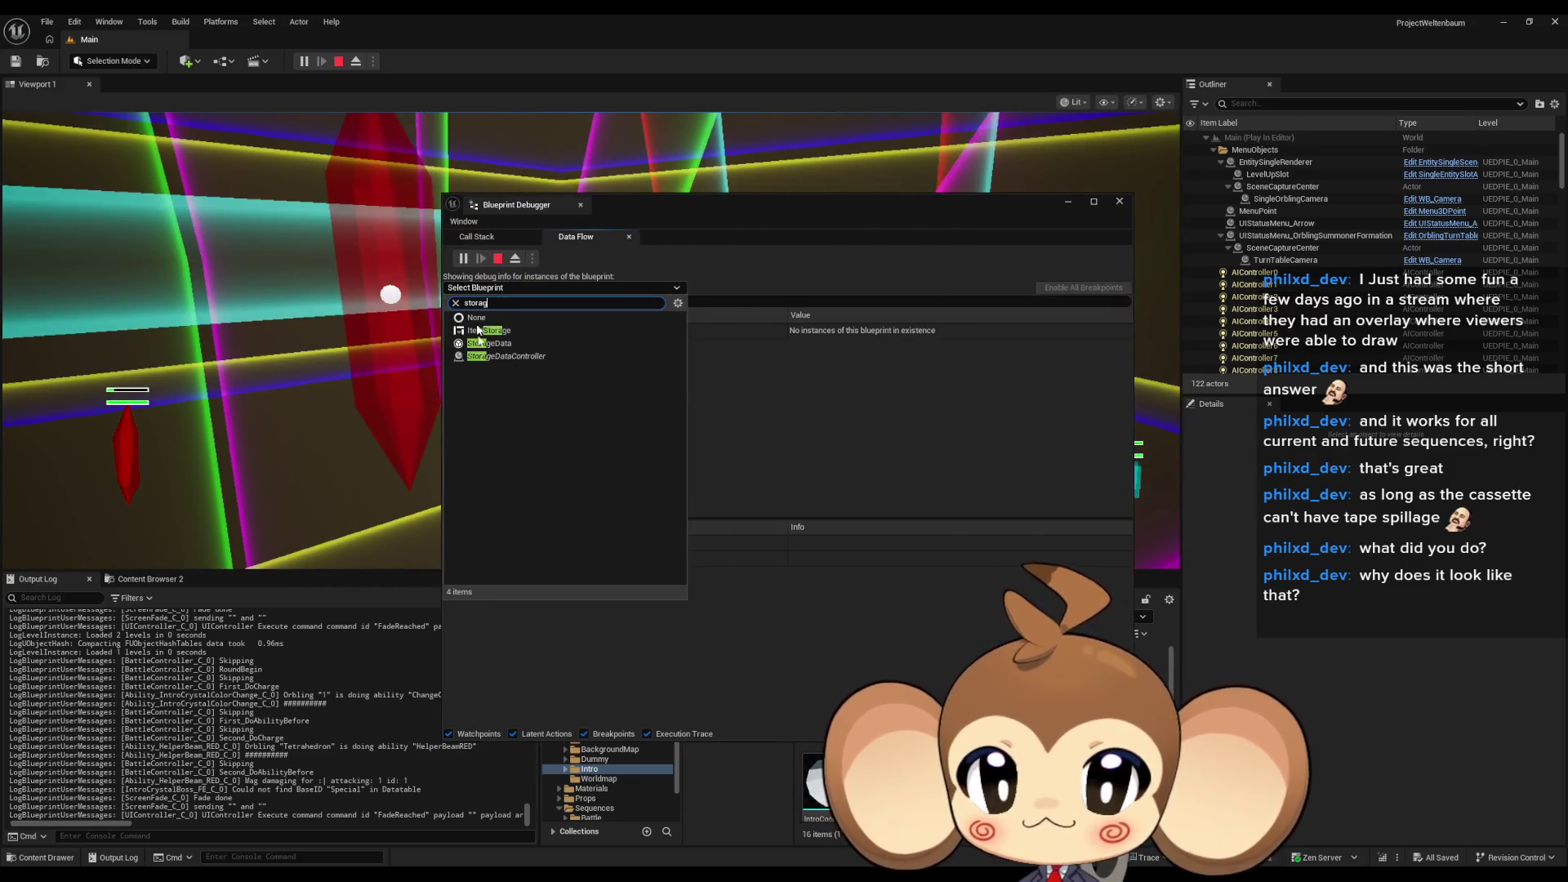
click(507, 349)
click(461, 347)
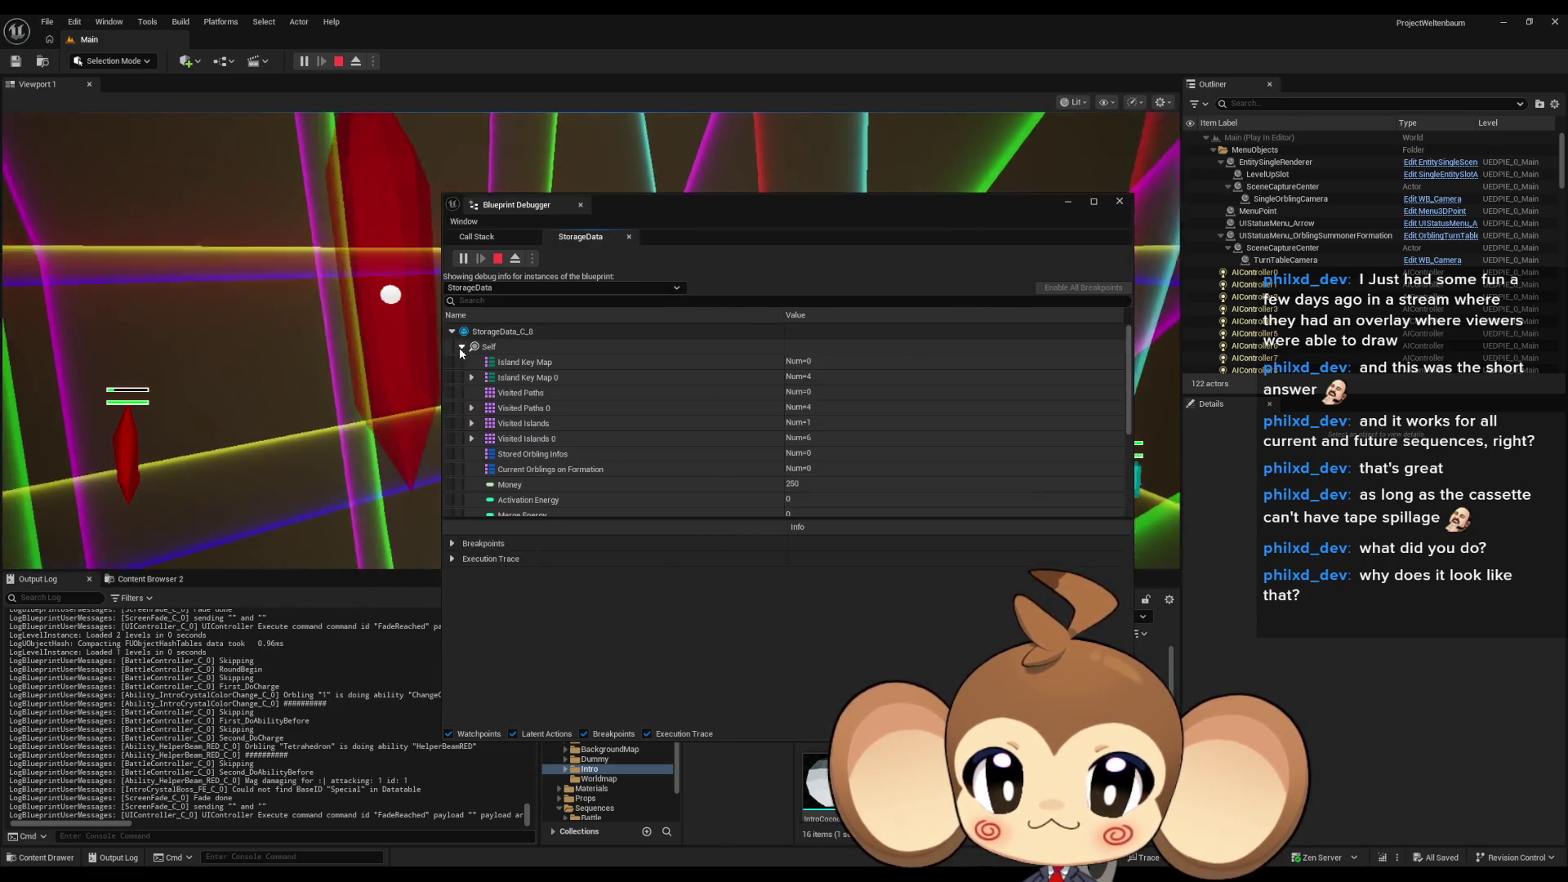
scroll(557, 393, down, 5)
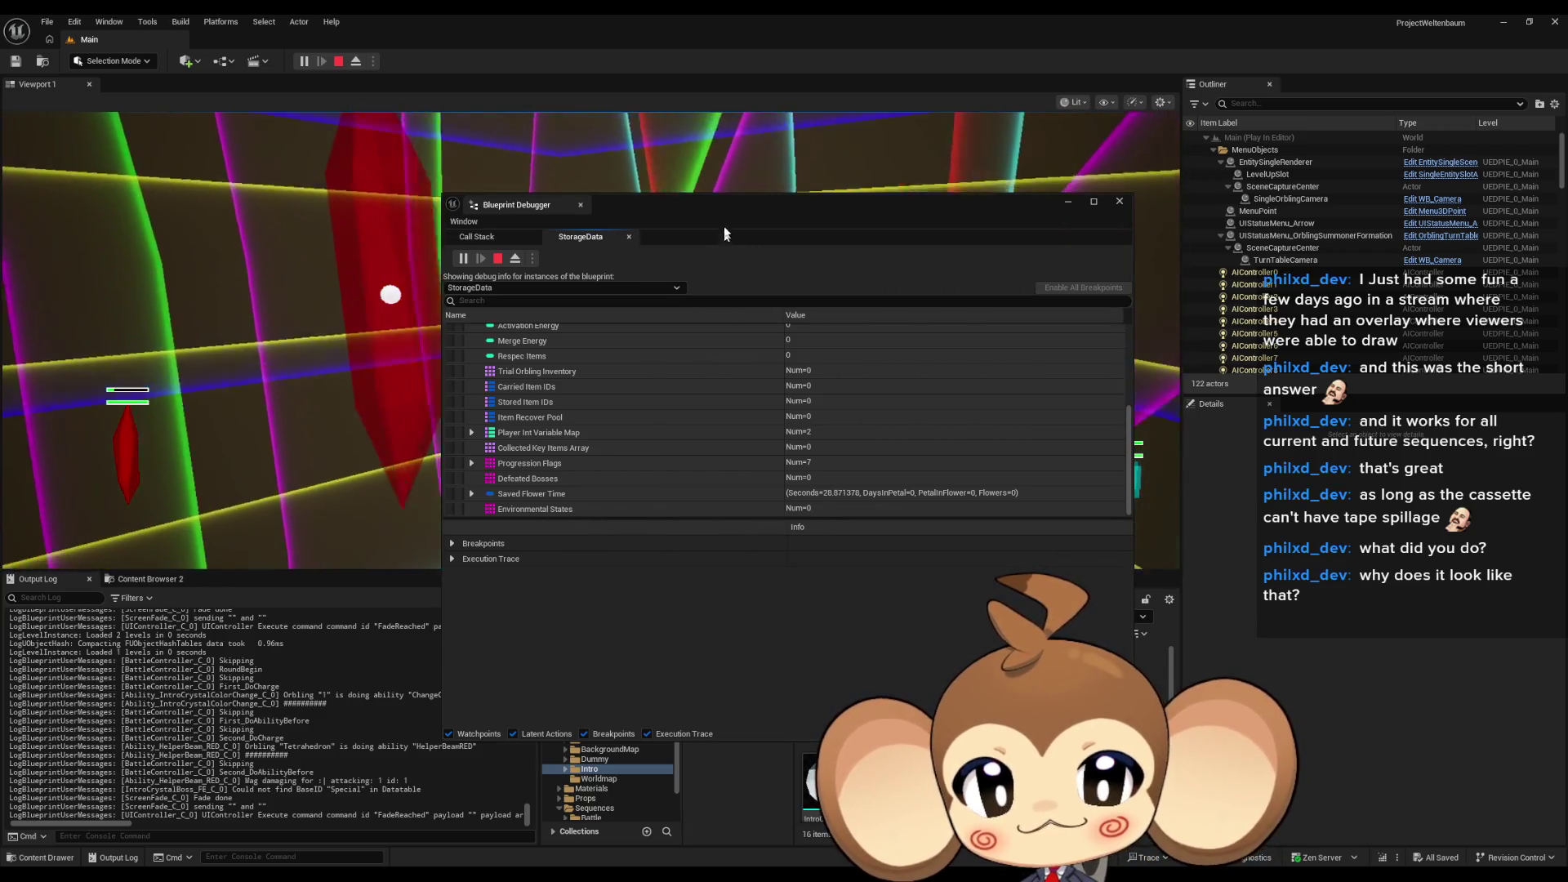
Step: Move the debugger to the right, expand Environmental States, then stop play
mouse_move(724, 234)
mouse_down()
mouse_move(1089, 226)
mouse_move(1236, 191)
mouse_move(1378, 276)
mouse_up()
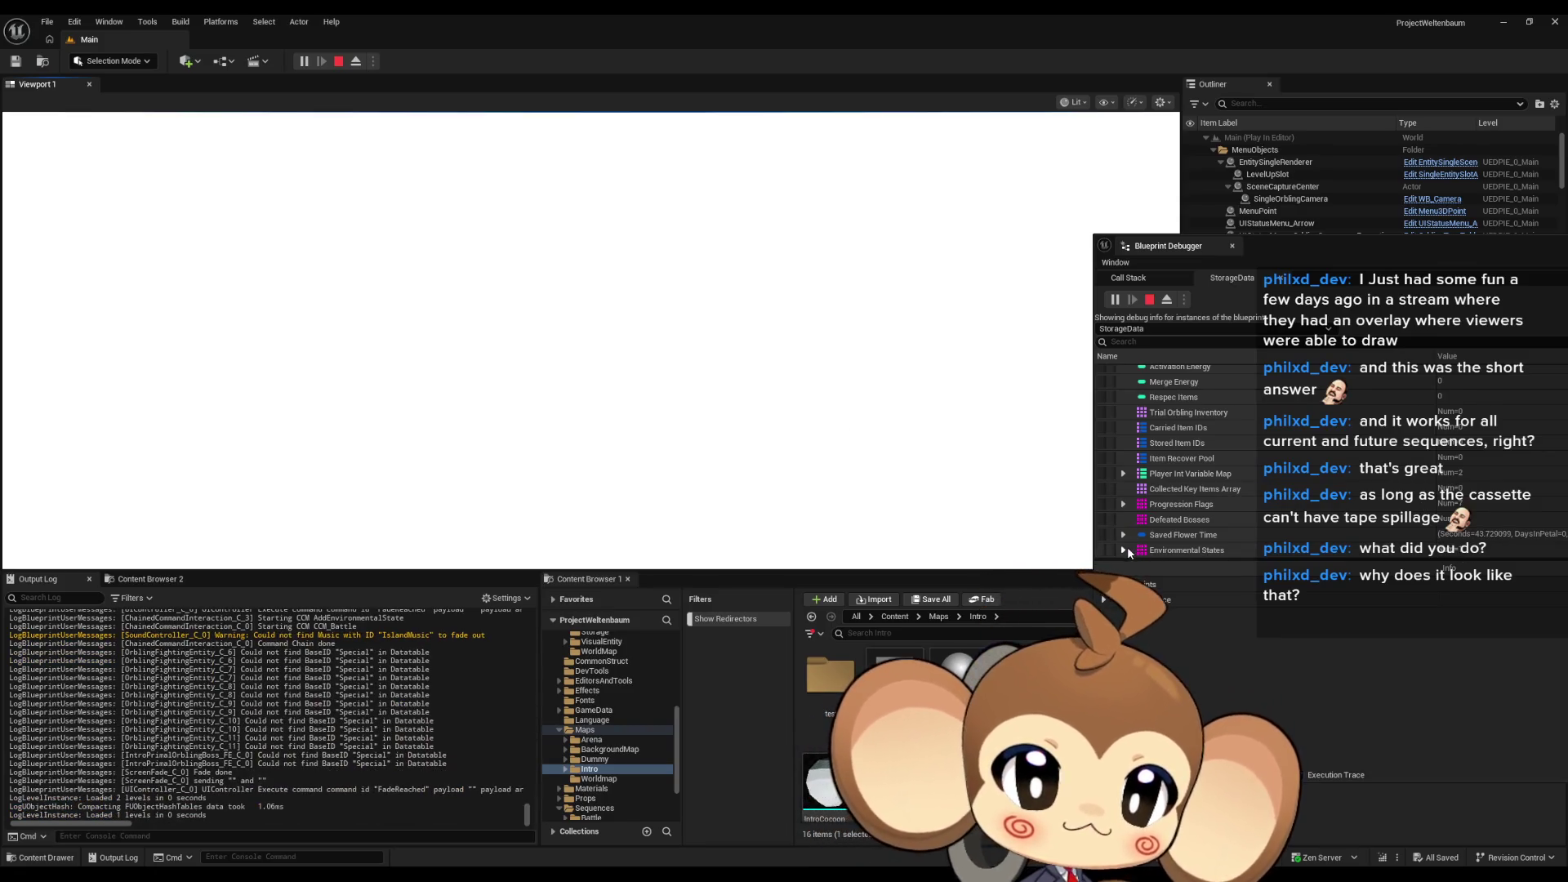
click(1124, 549)
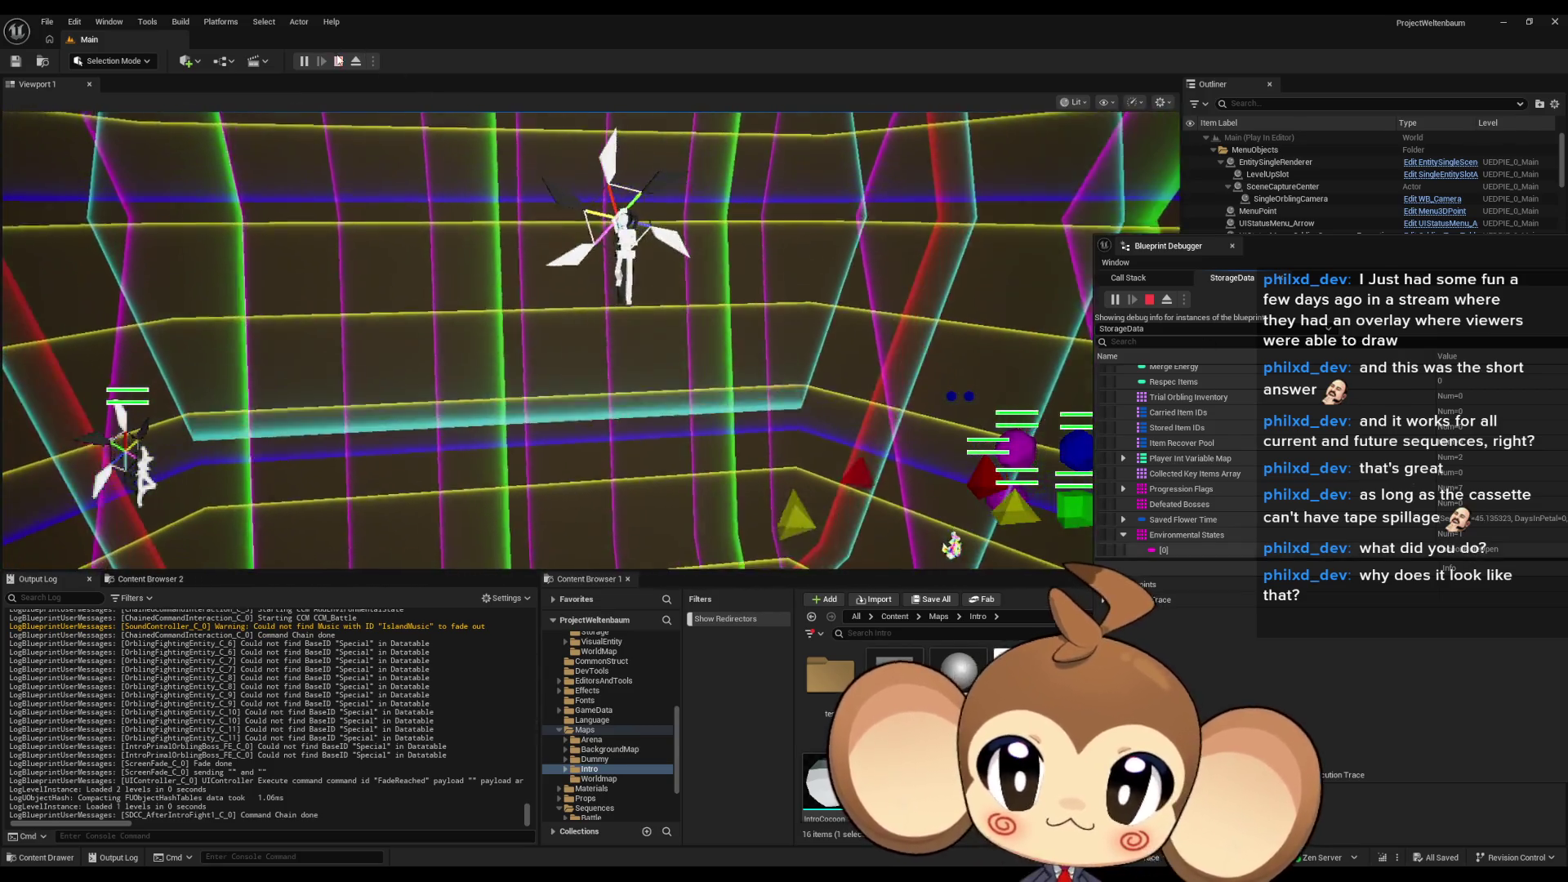
click(338, 61)
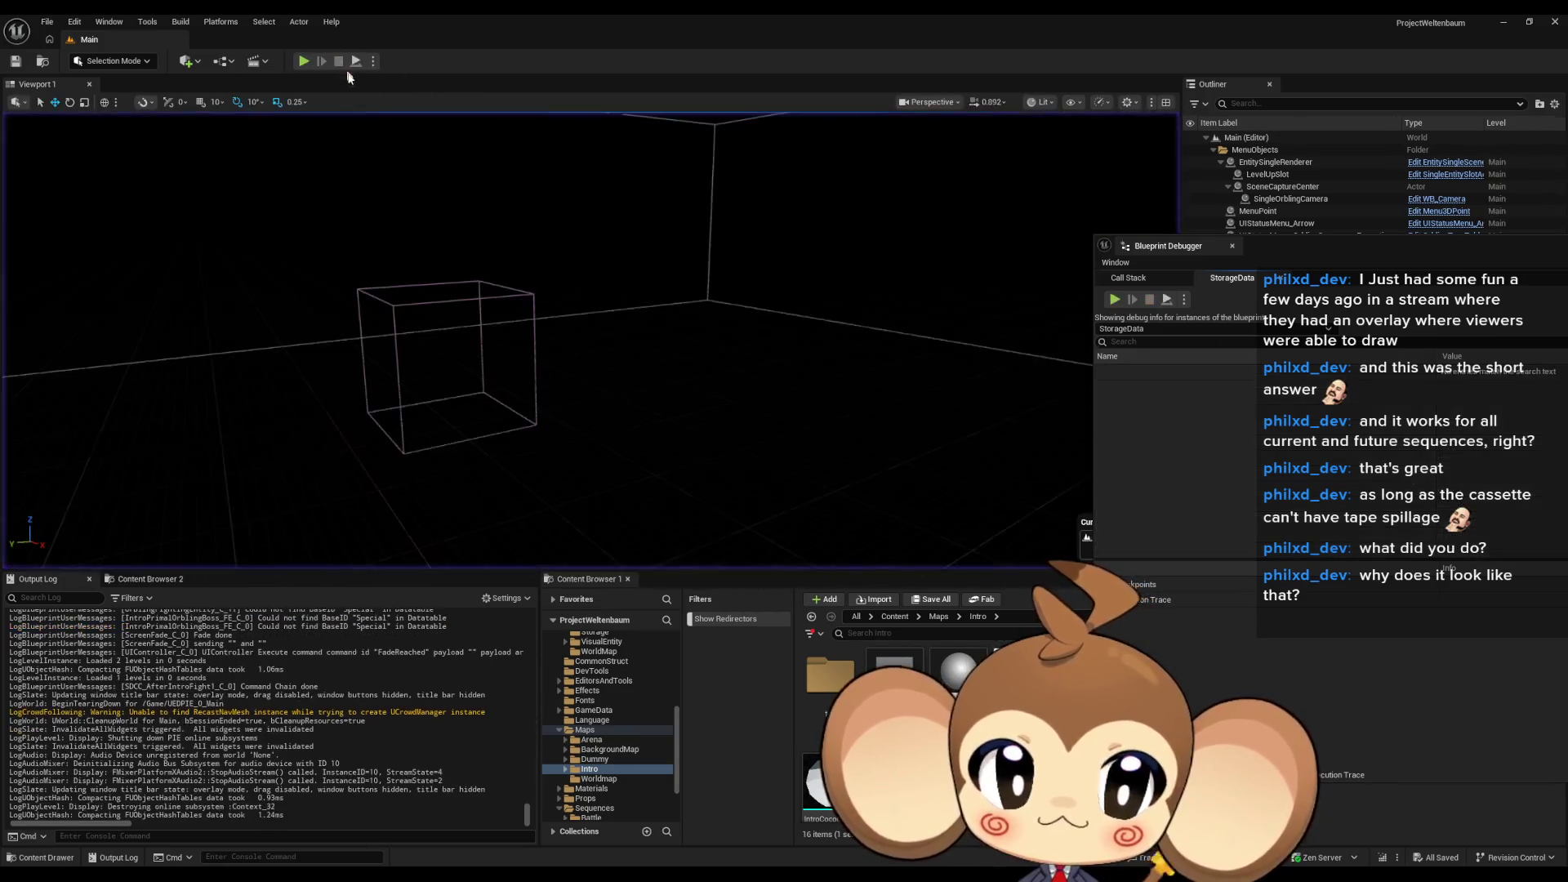
Step: Play the level again and expand StorageData's Self variables in the debugger
click(304, 60)
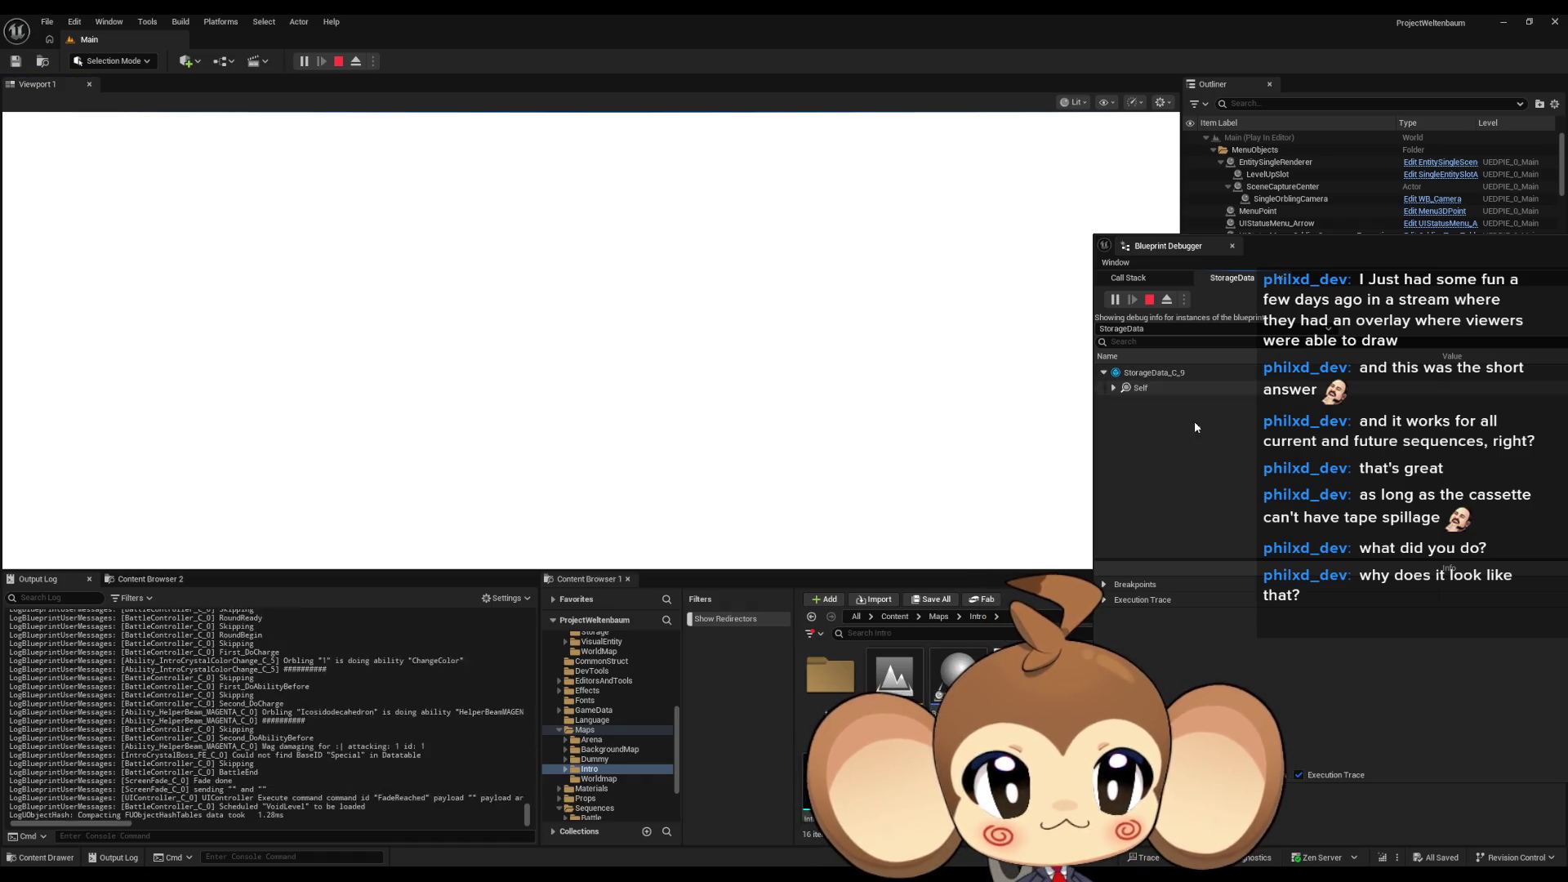
click(1114, 388)
scroll(1217, 453, down, 3)
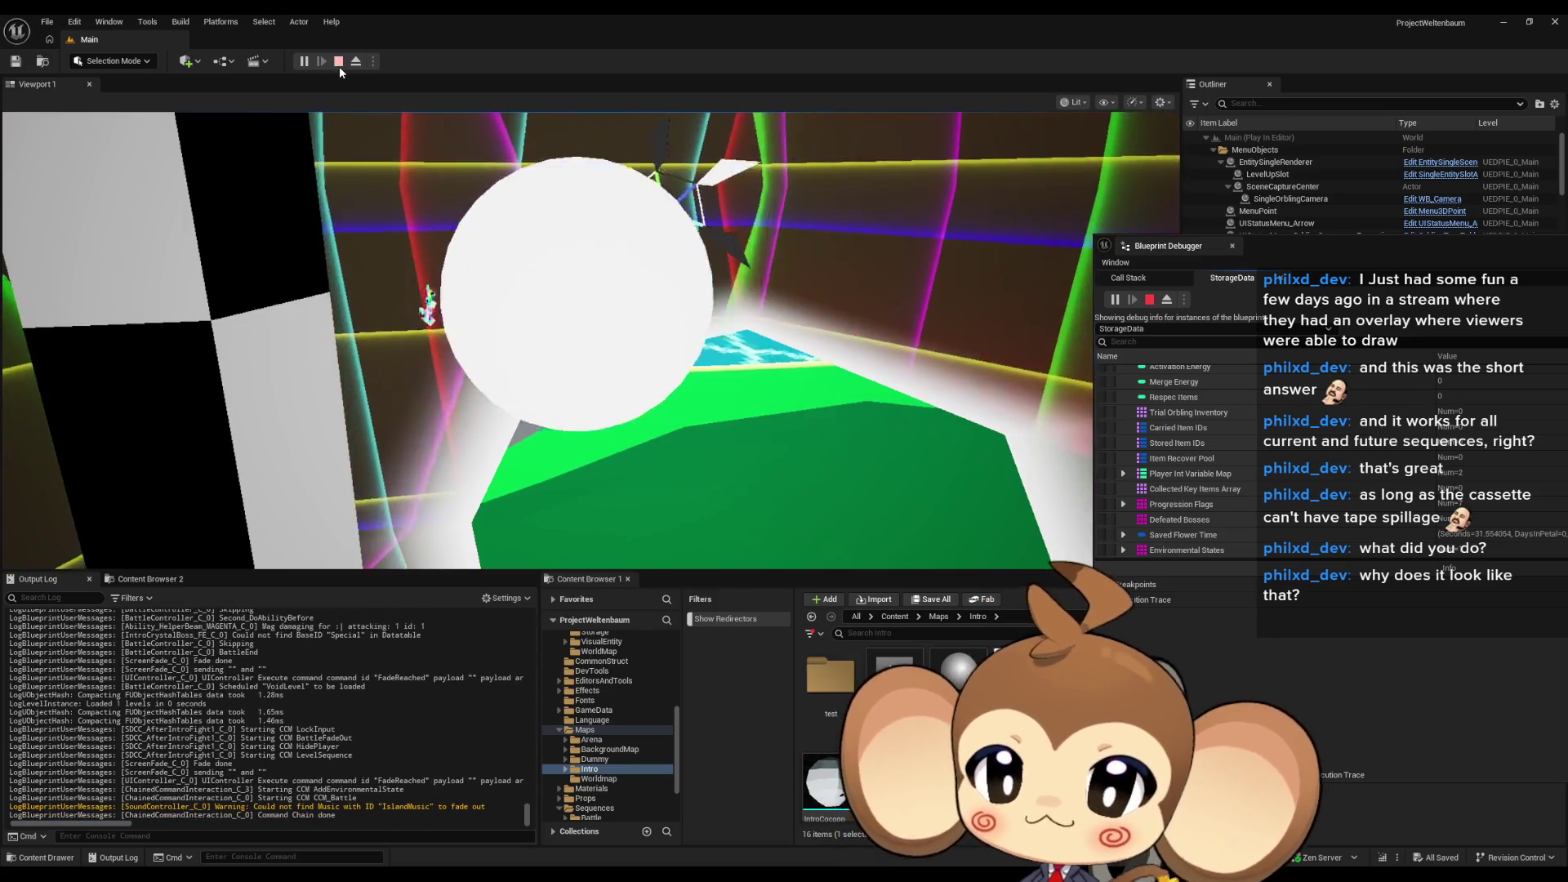
Step: Stop the play session and close the Blueprint Debugger window
click(338, 61)
drag(1476, 242, 734, 369)
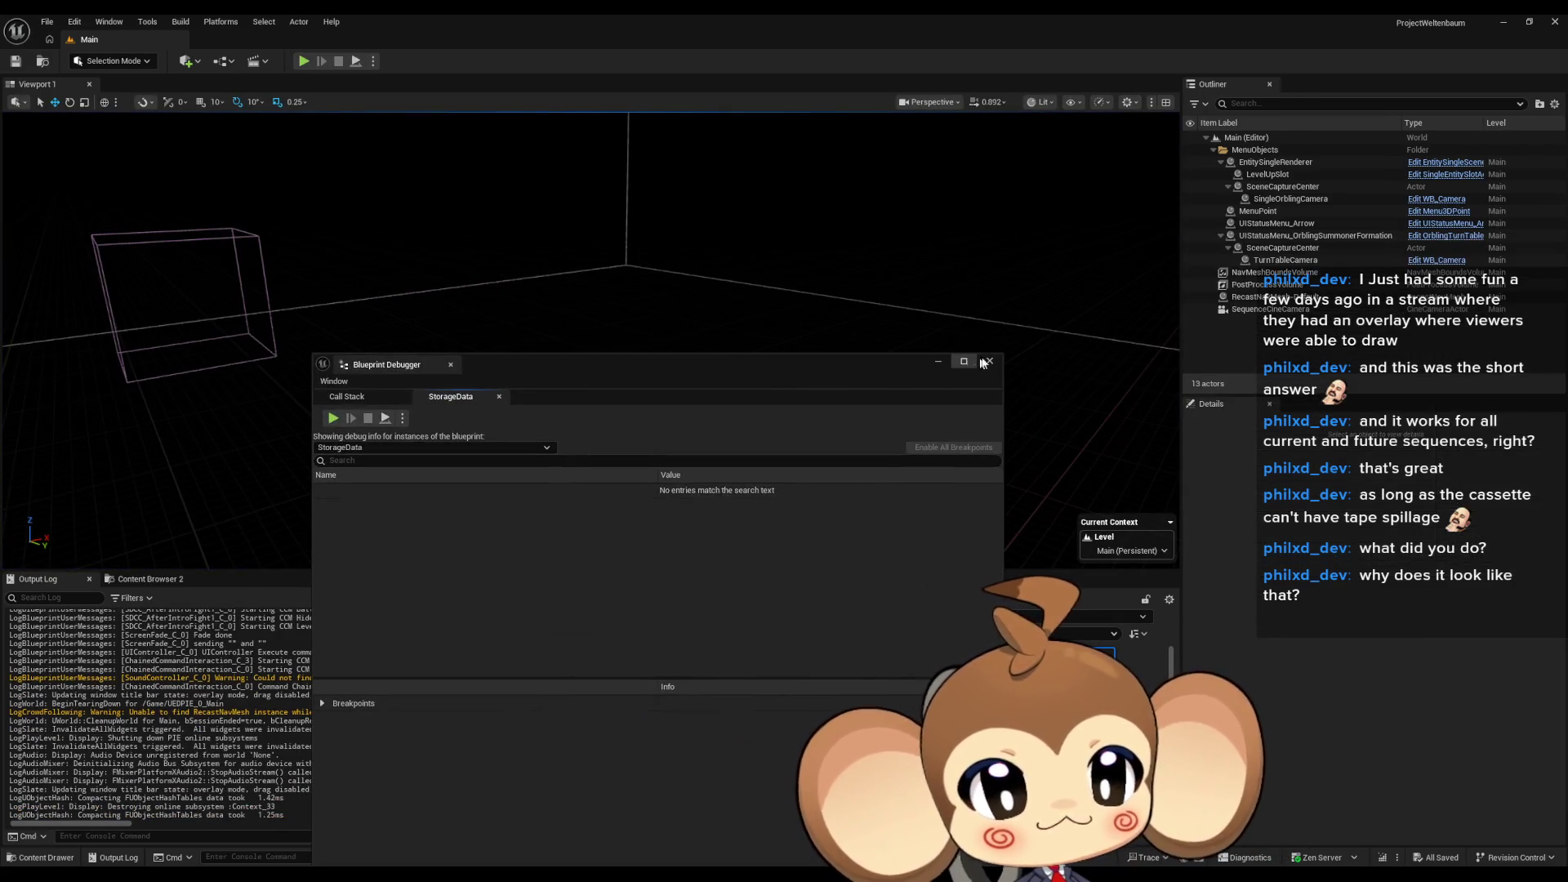
click(987, 361)
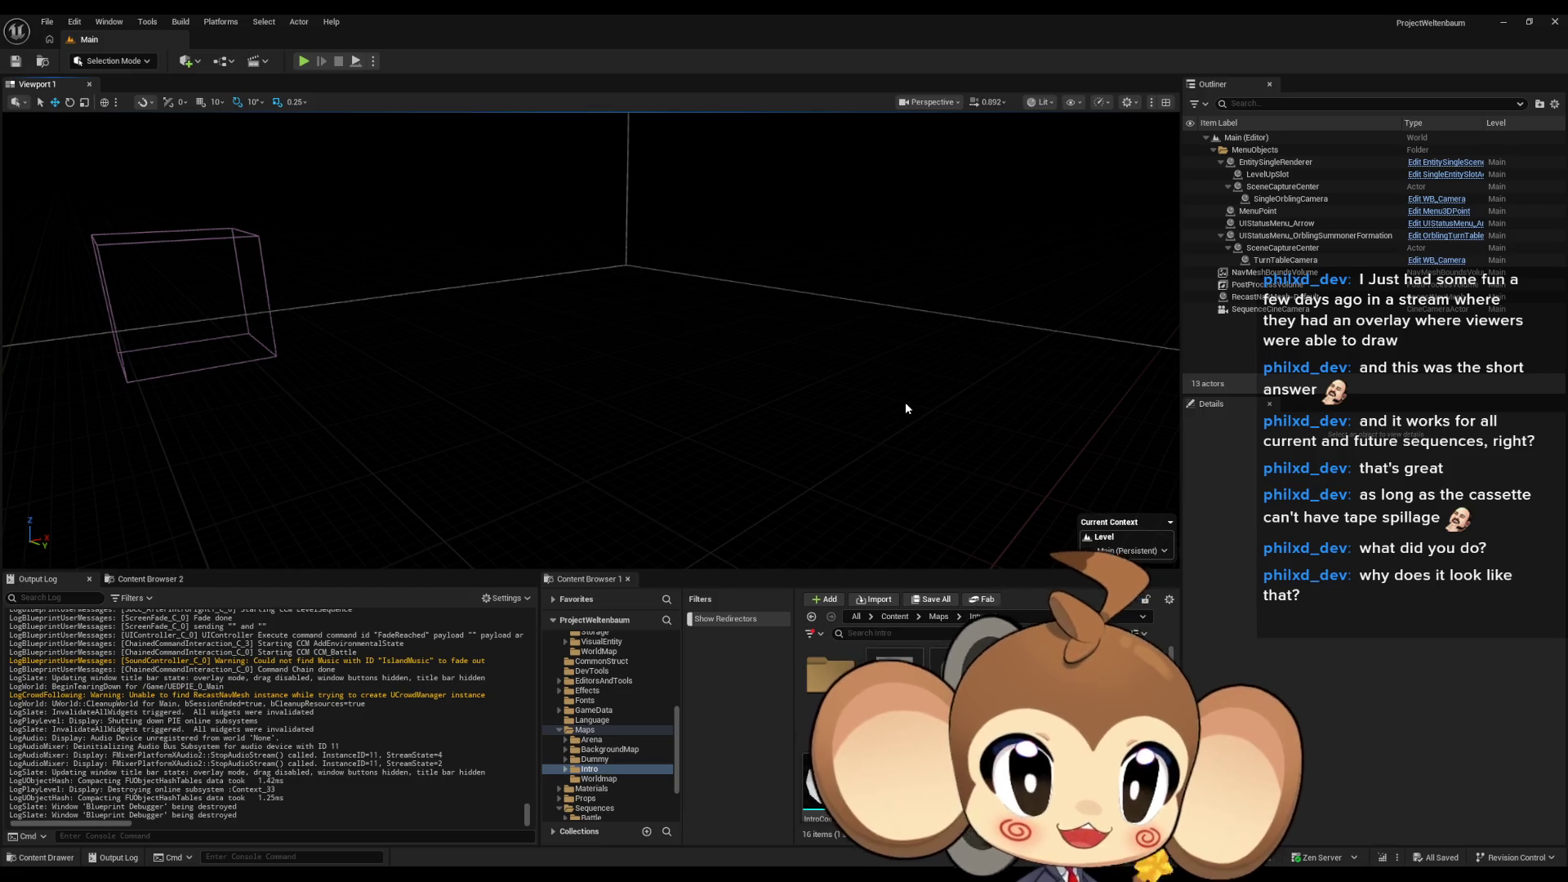